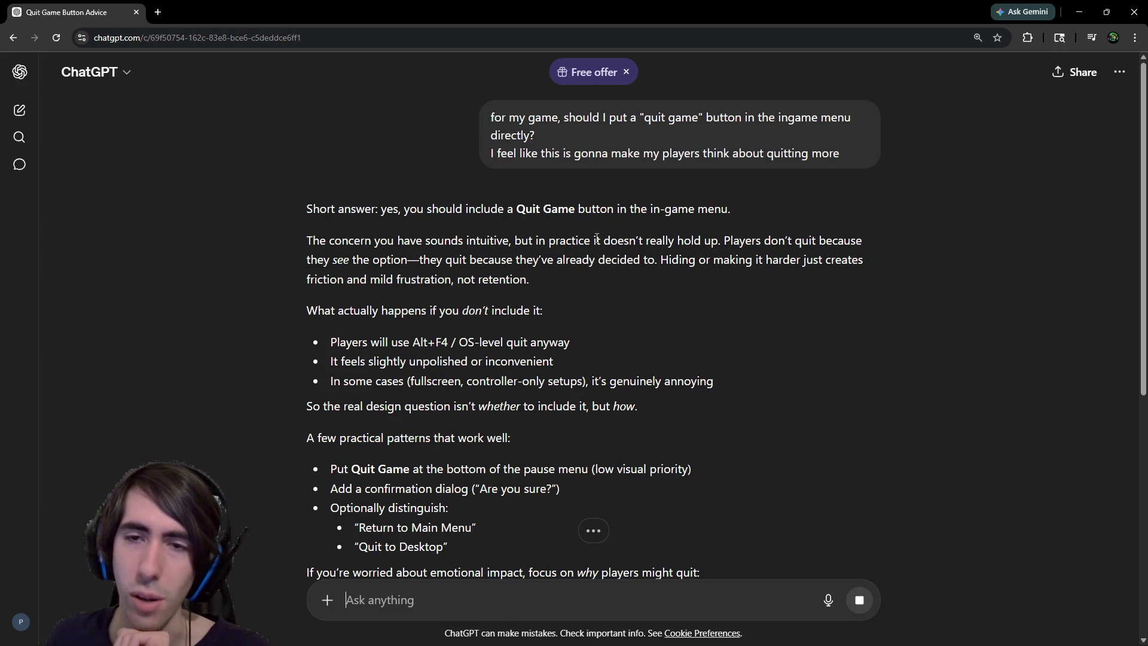
# Step: Highlight the answer's points on why players quit, including the Alt+F4 and fullscreen notes
pyautogui.moveTo(428, 252); pyautogui.dragTo(654, 258)
pyautogui.click(653, 258)
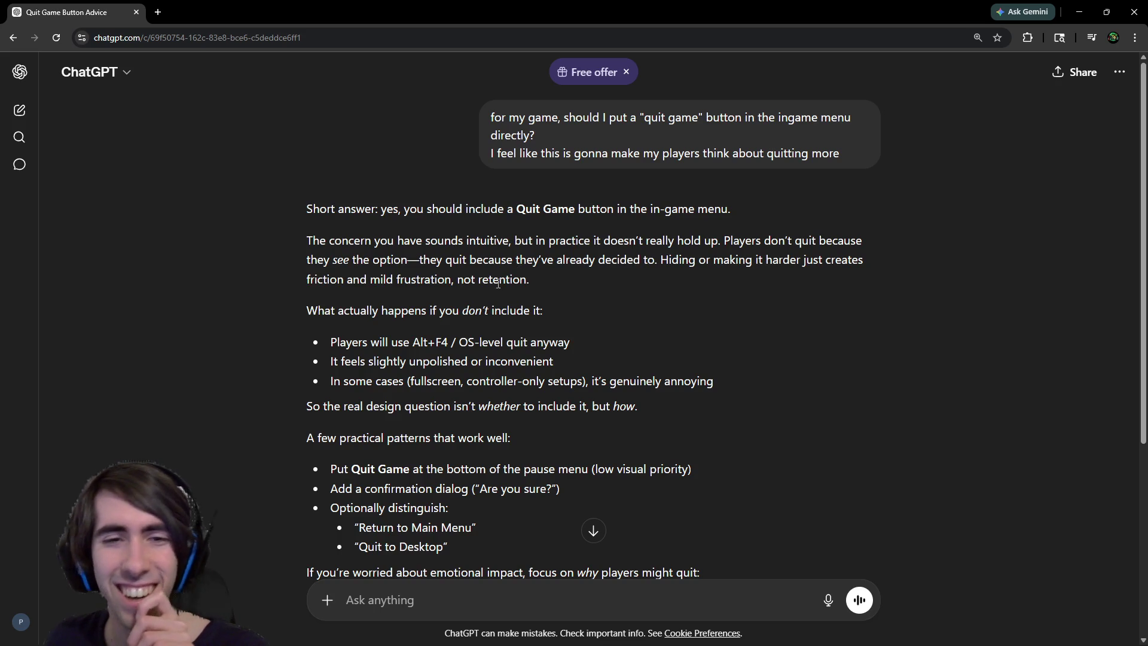
pyautogui.moveTo(498, 283); pyautogui.dragTo(336, 247)
pyautogui.click(502, 248)
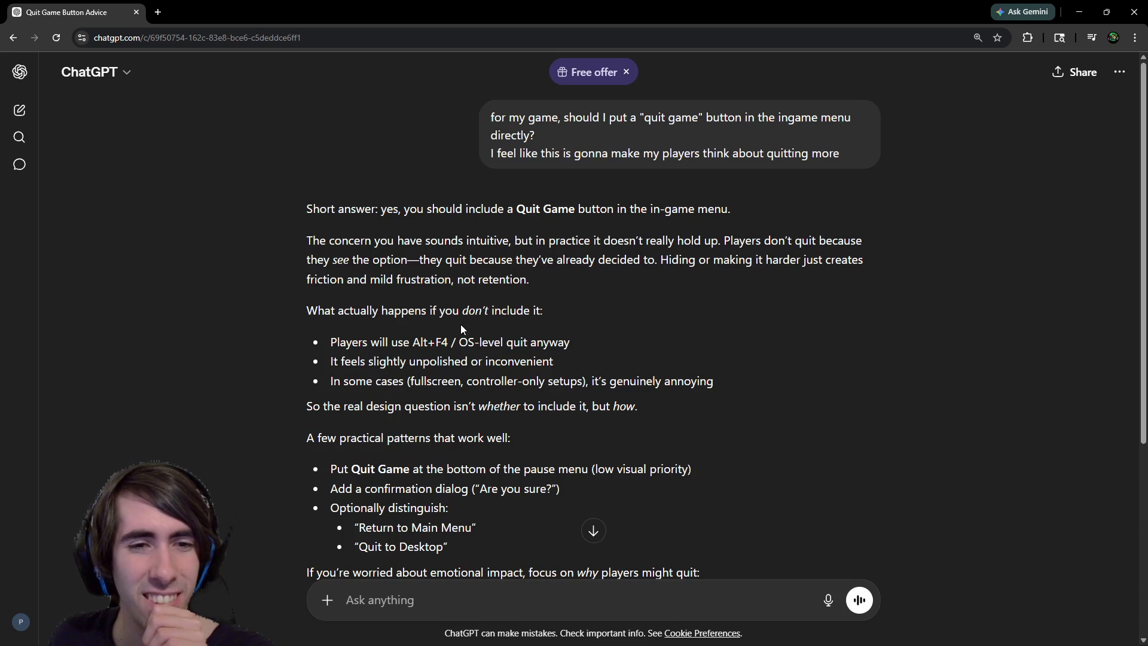
pyautogui.moveTo(331, 342); pyautogui.dragTo(363, 342)
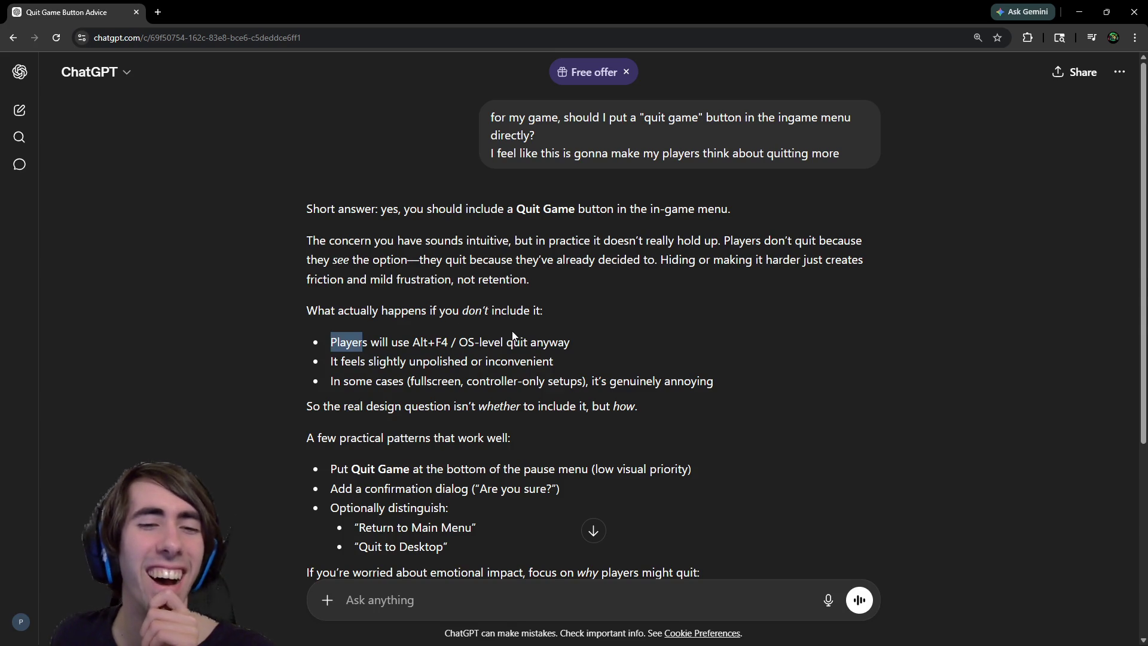
pyautogui.moveTo(517, 333); pyautogui.dragTo(519, 342)
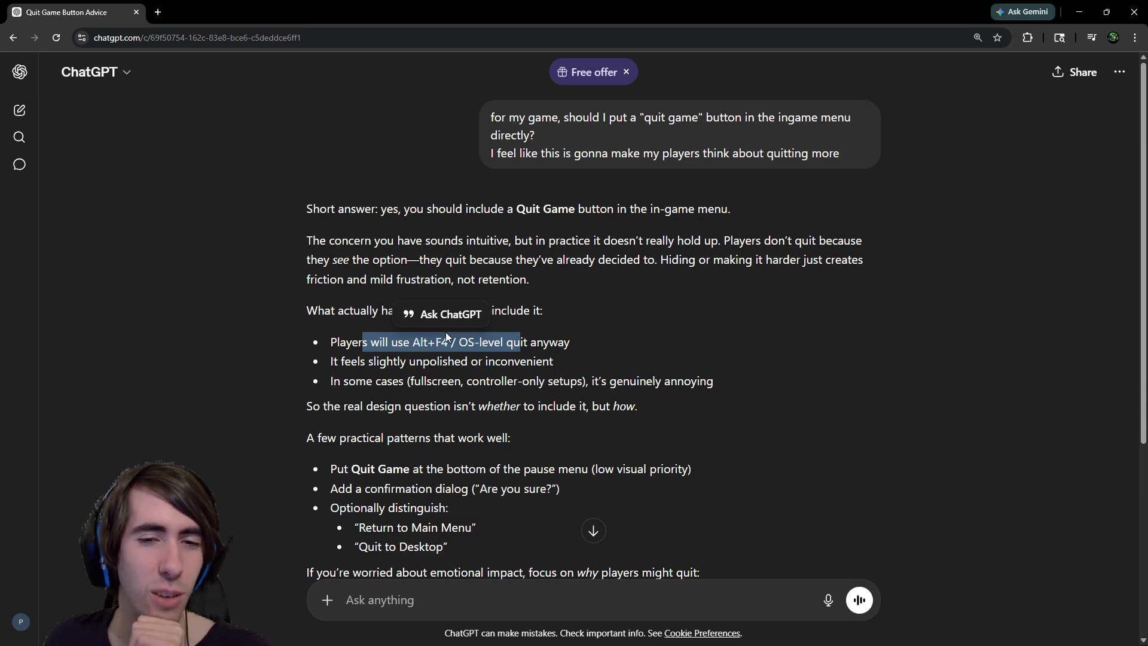
pyautogui.moveTo(409, 381); pyautogui.dragTo(589, 381)
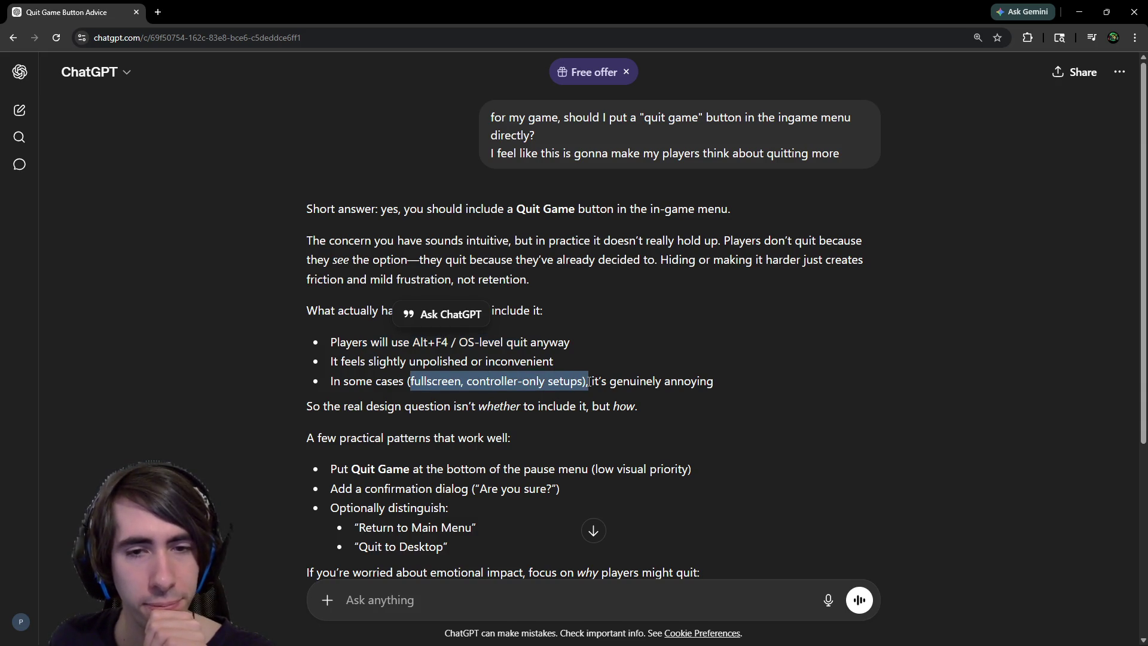
pyautogui.click(589, 381)
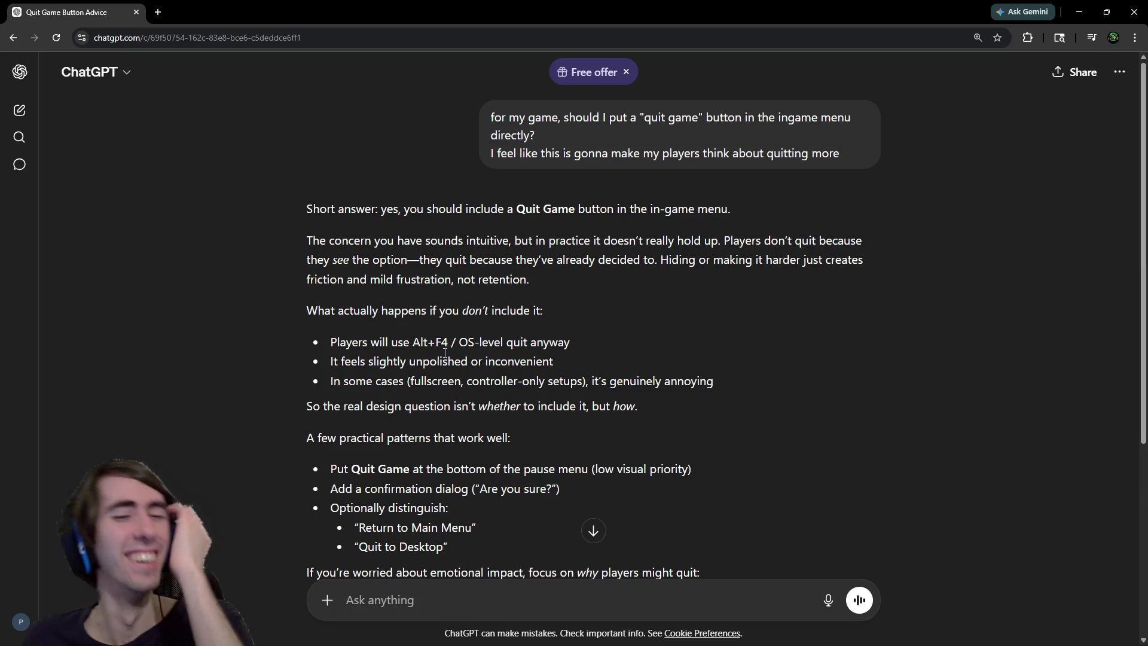
# Step: Read further down the answer, highlighting the advice to focus on why players quit
pyautogui.scroll(-1, 464, 300)
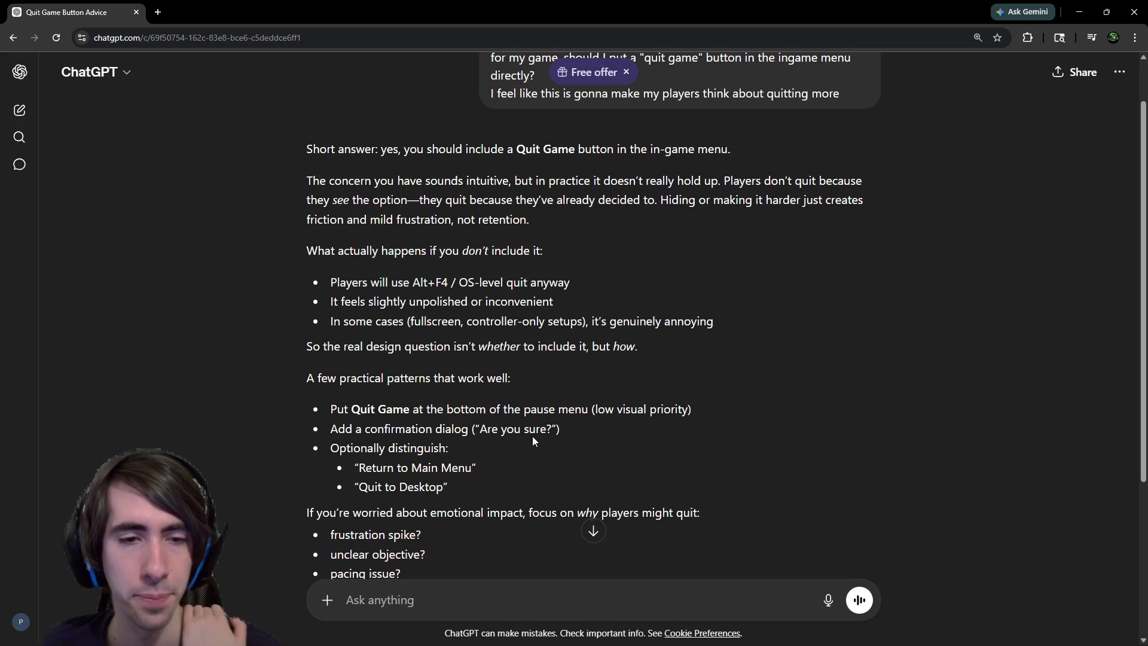
pyautogui.scroll(-1, 507, 458)
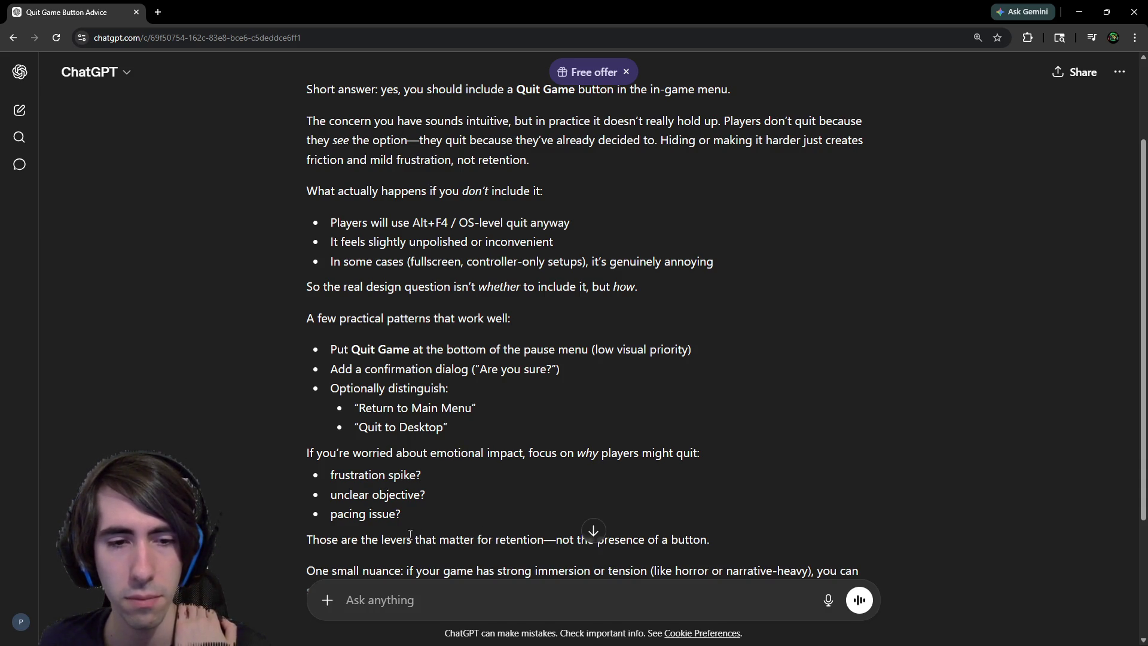
pyautogui.moveTo(541, 455); pyautogui.dragTo(611, 453)
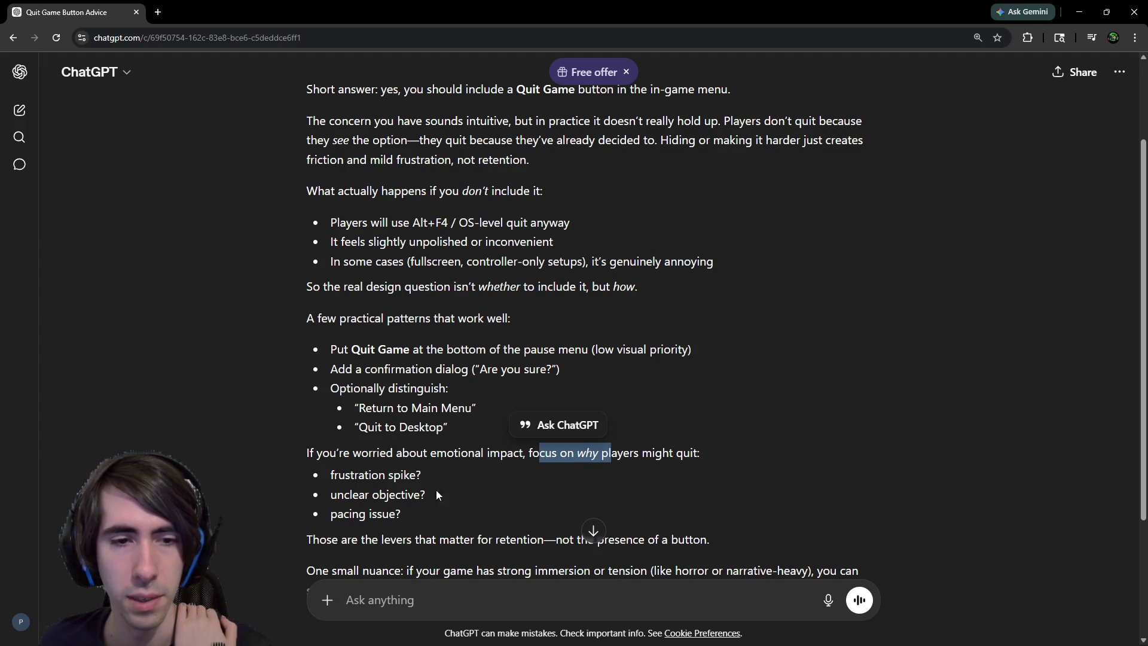
pyautogui.scroll(-1, 422, 493)
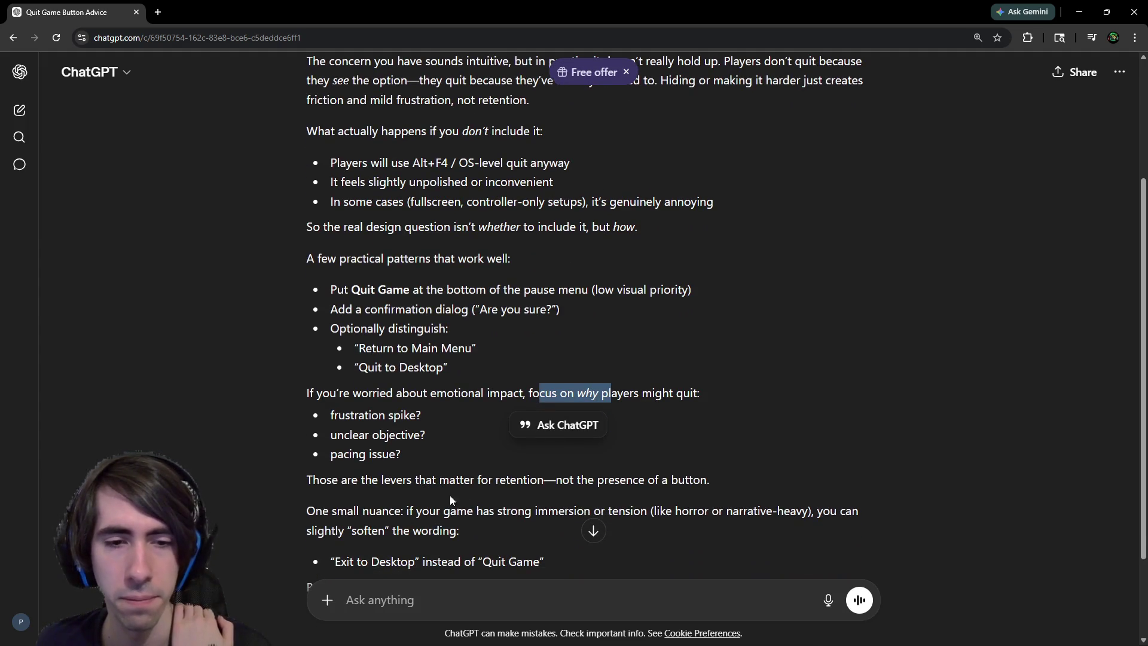
pyautogui.click(450, 495)
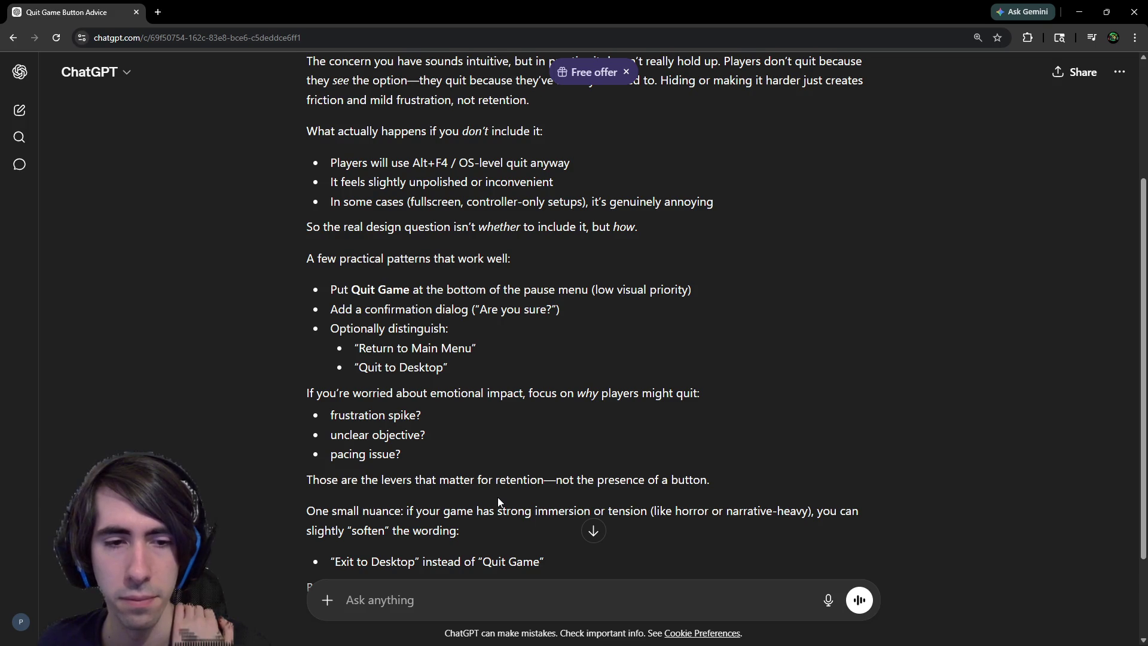
pyautogui.scroll(-1, 498, 501)
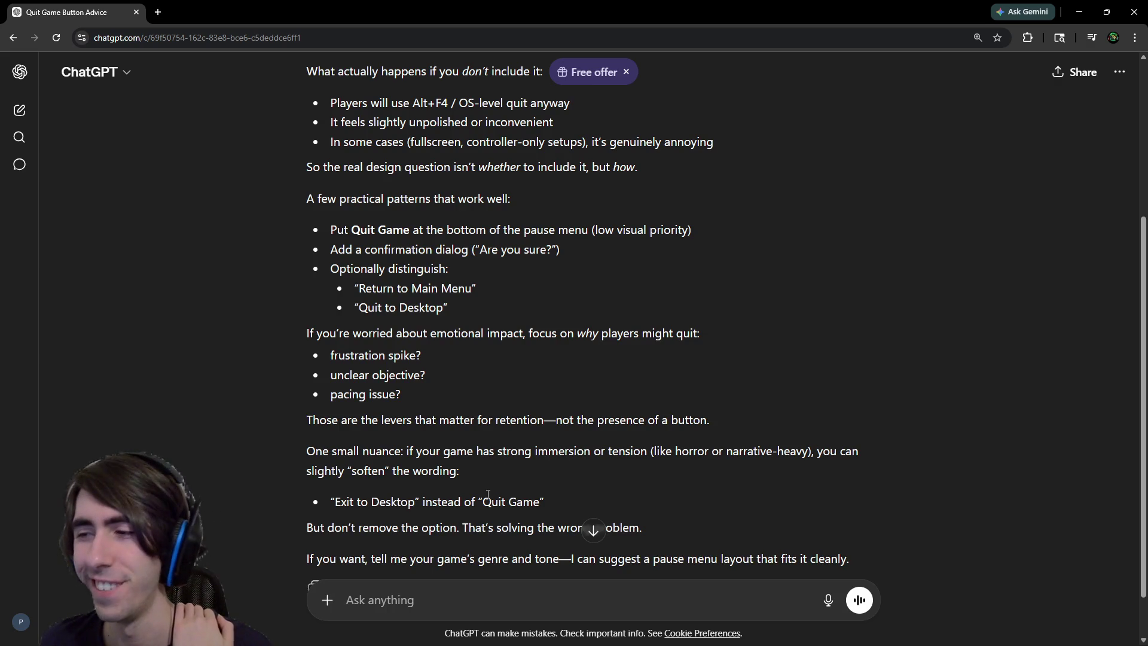
pyautogui.scroll(-1, 469, 498)
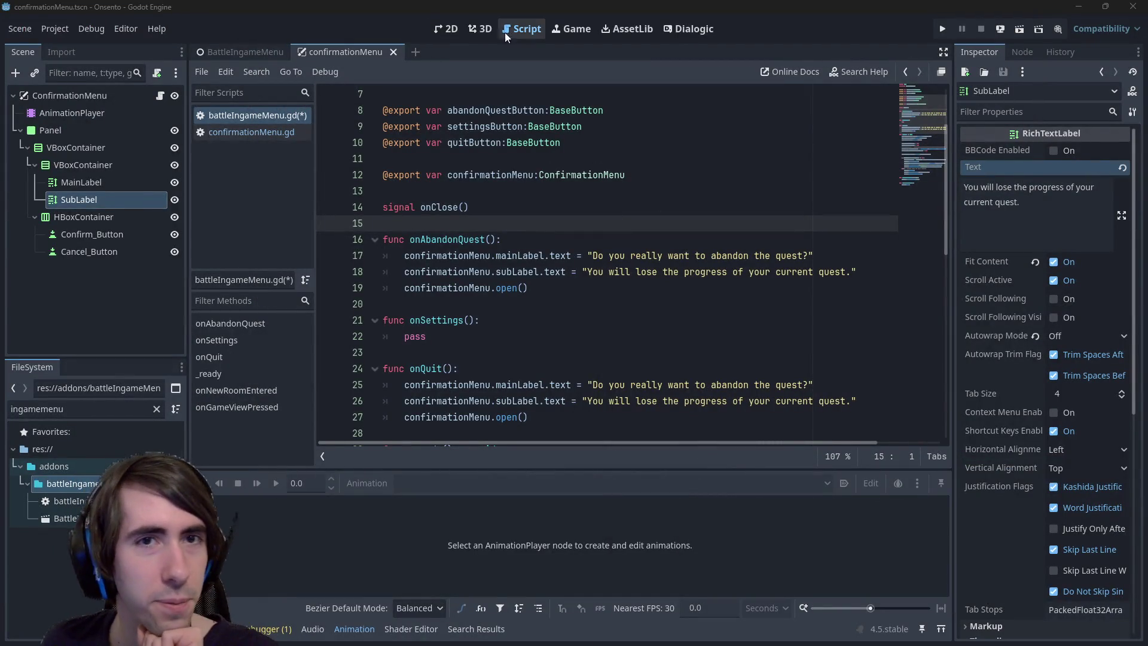
# Step: Inspect the ConfirmationMenu scene's VBoxContainer, Panel and root nodes, then open confirmationMenu.gd
pyautogui.click(447, 28)
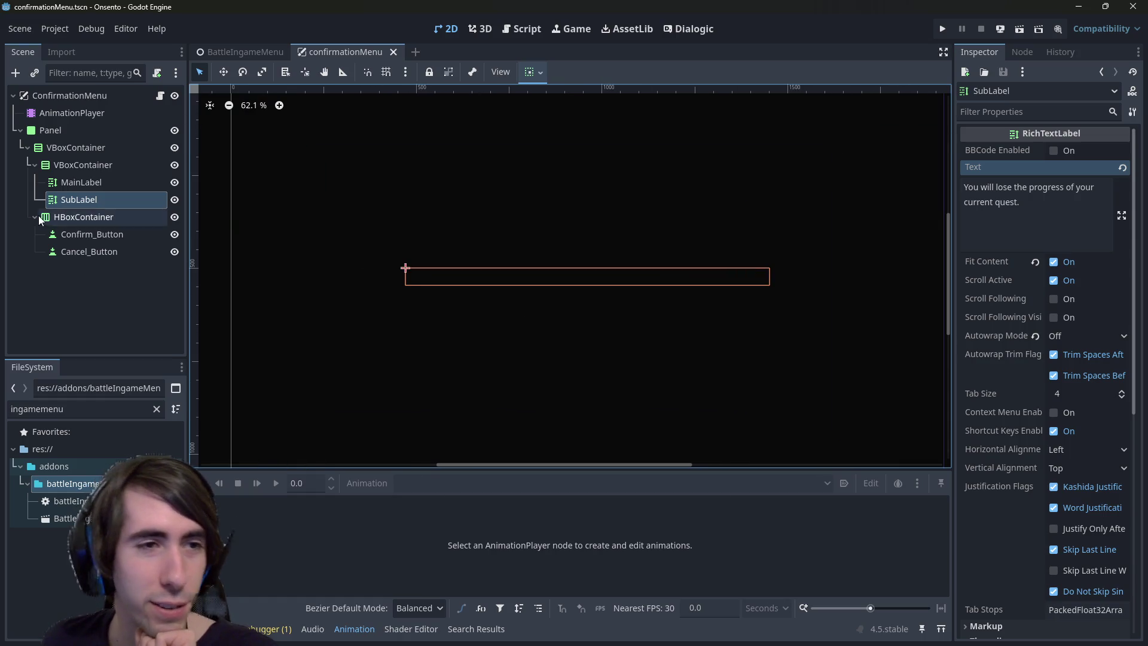
pyautogui.click(84, 165)
pyautogui.click(109, 128)
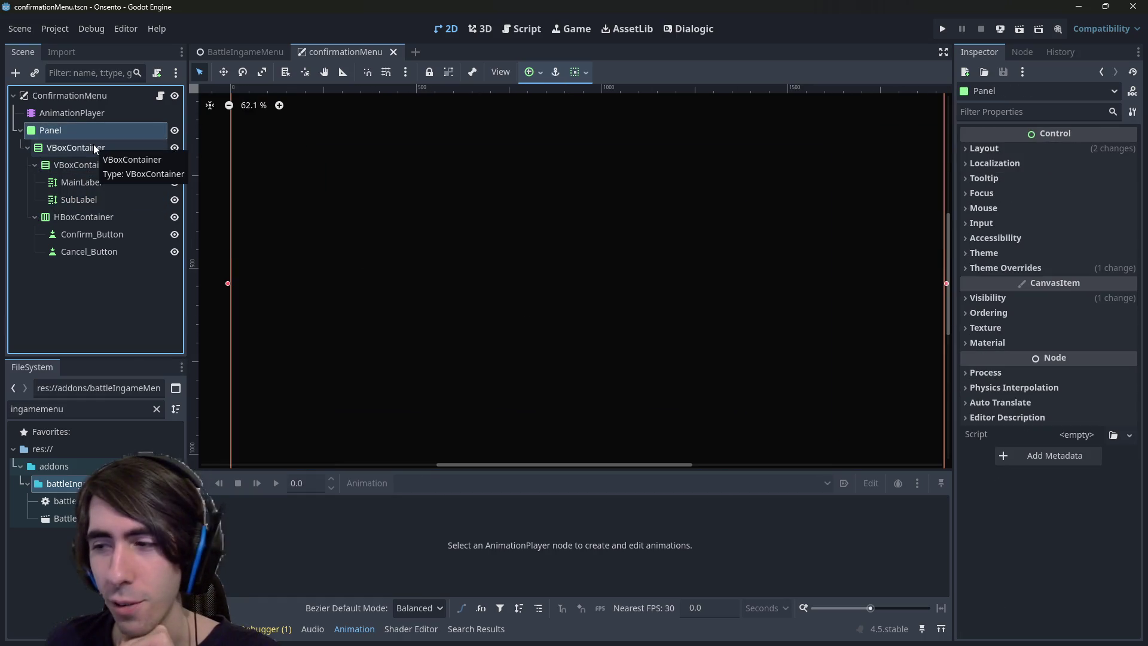
pyautogui.click(100, 97)
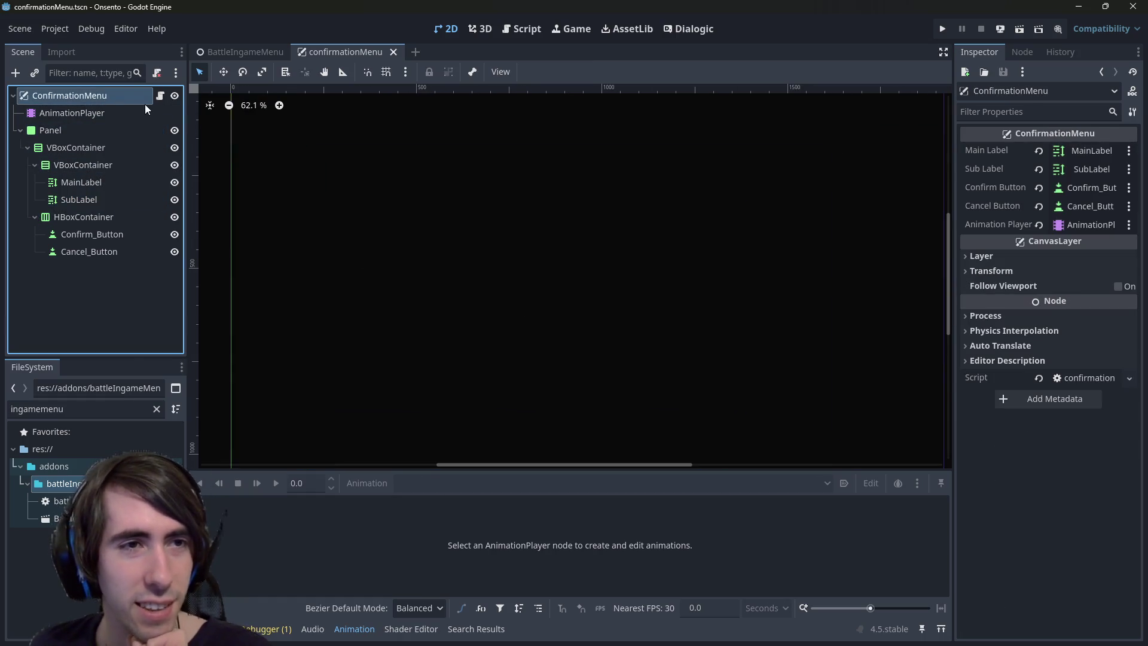
pyautogui.click(159, 96)
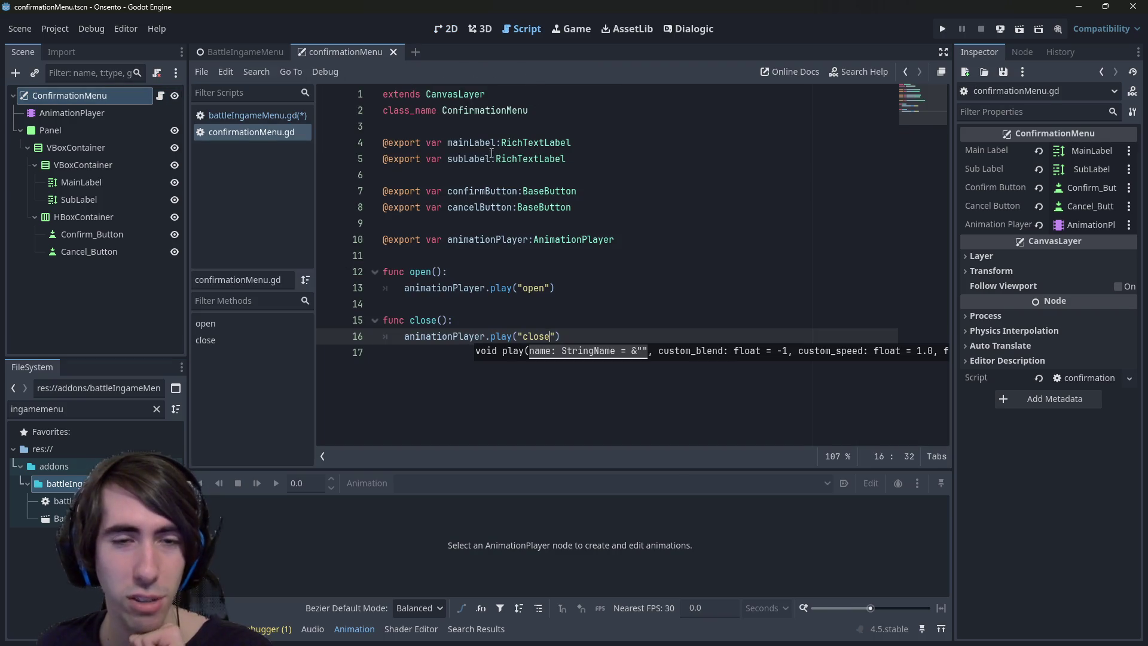
# Step: Check the error listed in the Debugger, then return to the confirmationMenu.gd code
pyautogui.click(287, 619)
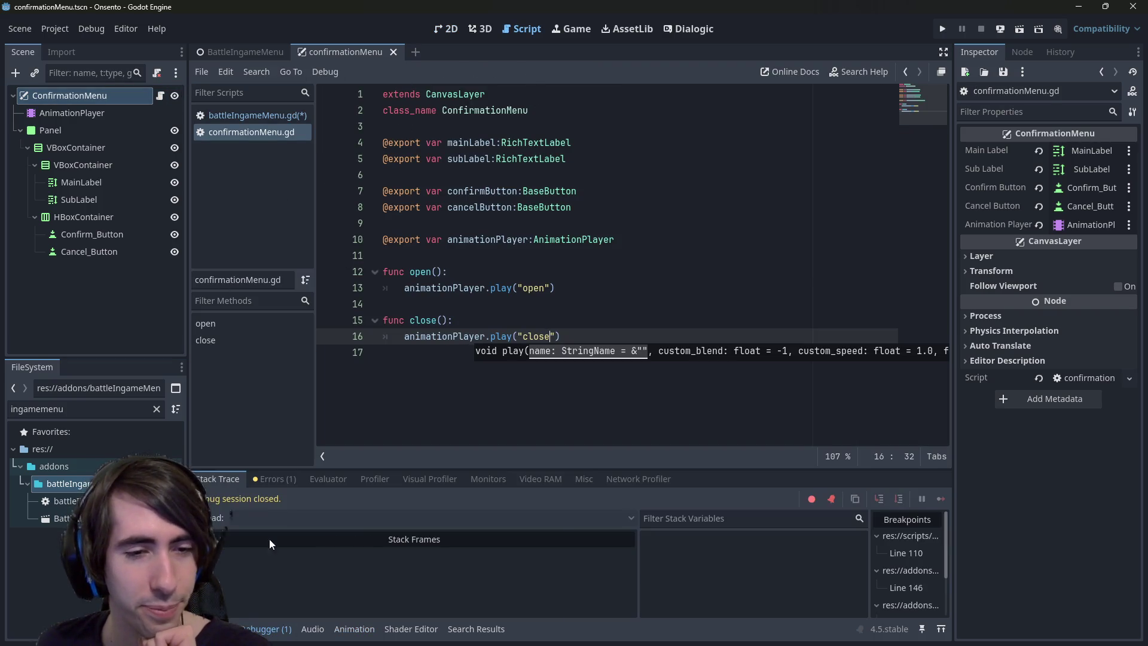
pyautogui.click(267, 480)
pyautogui.click(239, 477)
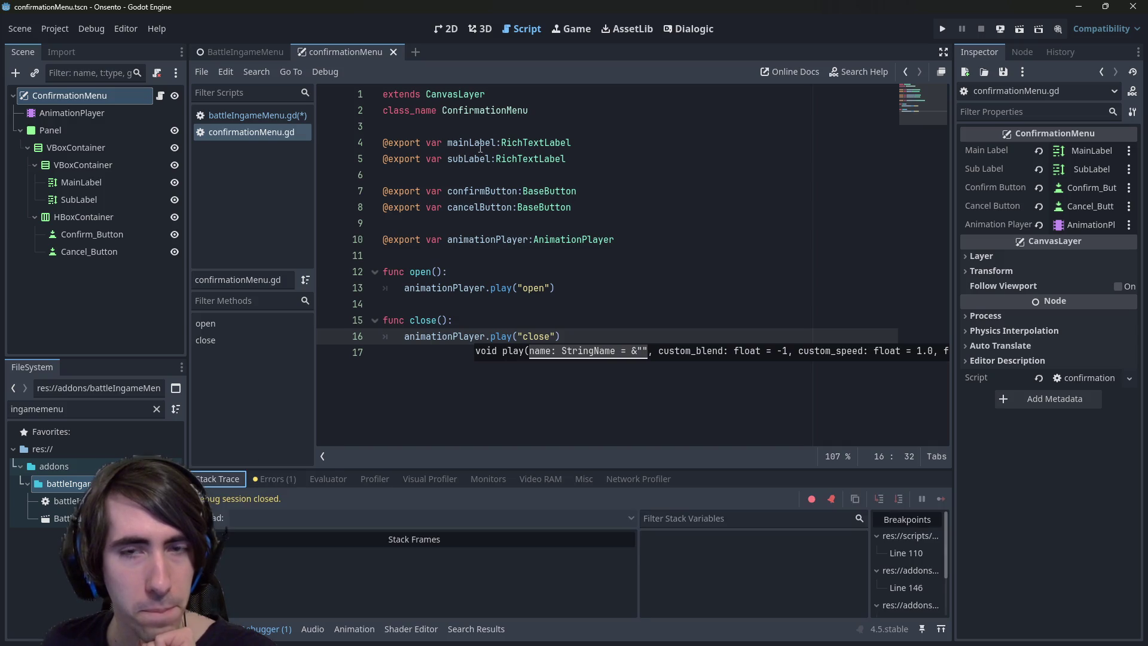
pyautogui.click(447, 28)
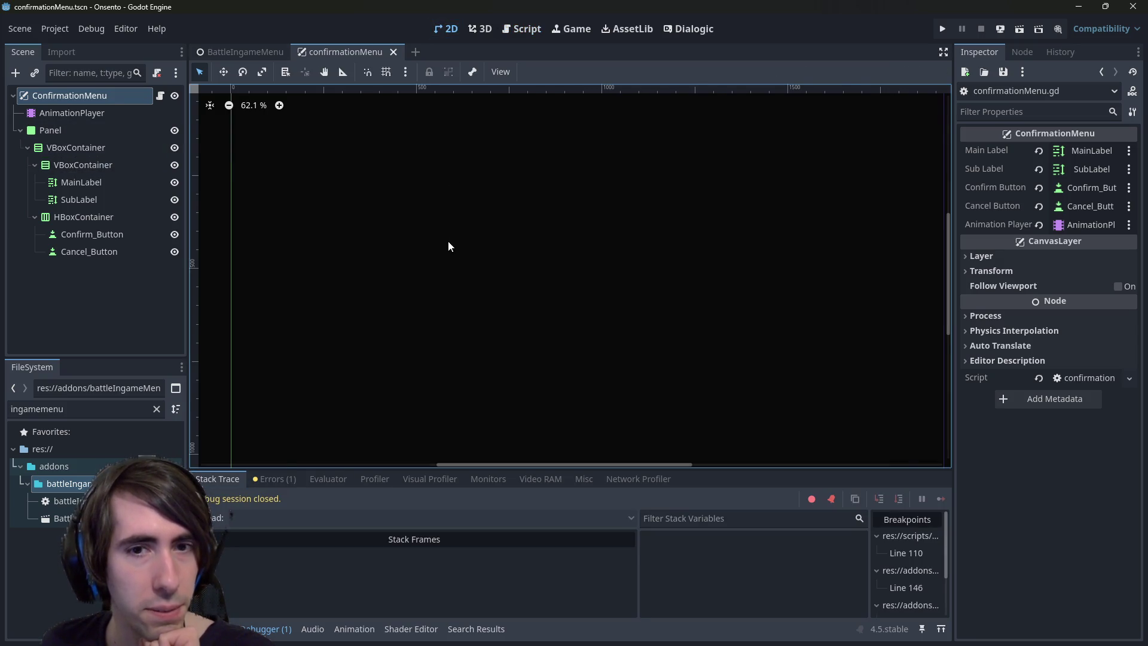
pyautogui.click(521, 28)
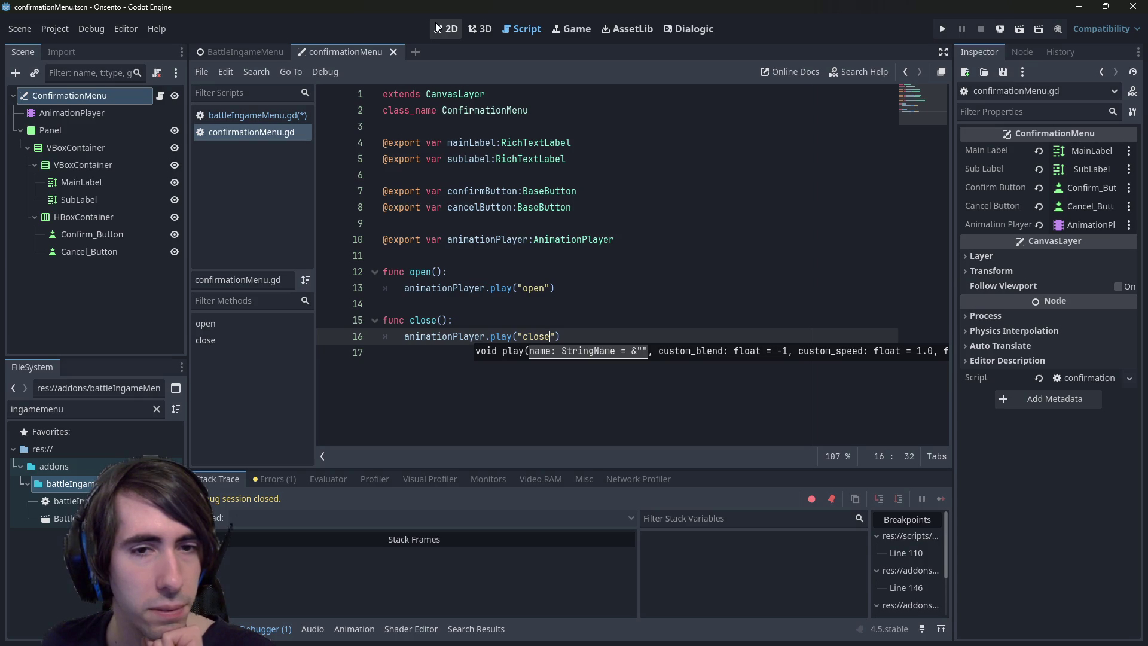
# Step: Inspect the VBoxContainer, Confirm_Button and HBoxContainer nodes, then open battleIngameMenu.gd from the BattleIngameMenu scene
pyautogui.click(66, 147)
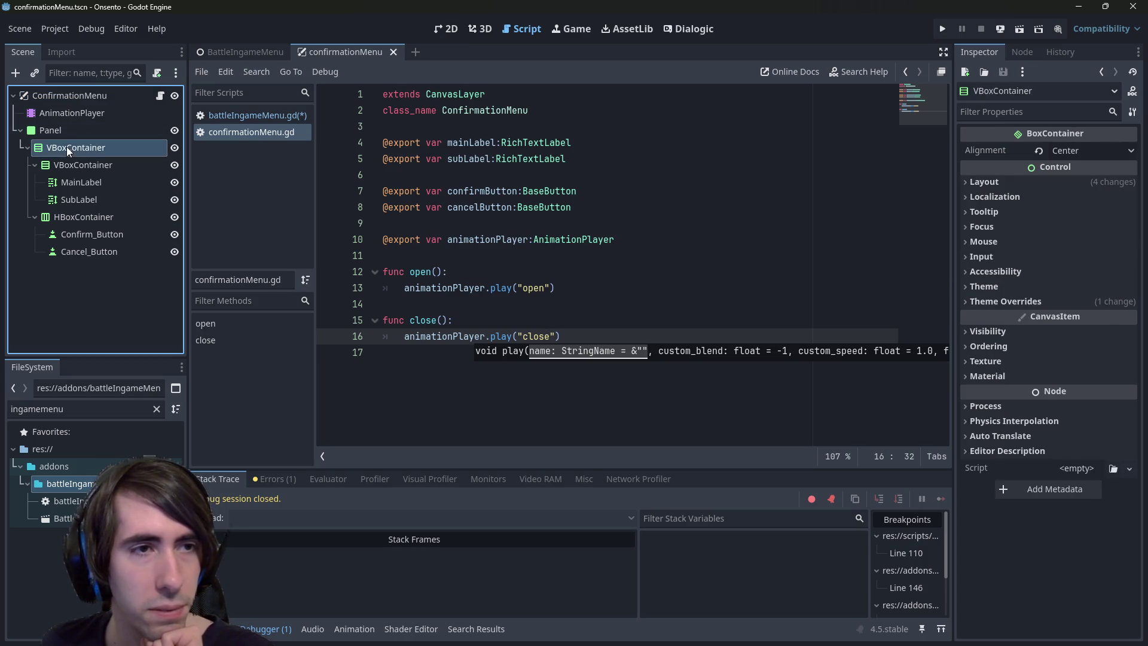
pyautogui.click(70, 163)
pyautogui.click(68, 233)
pyautogui.click(69, 221)
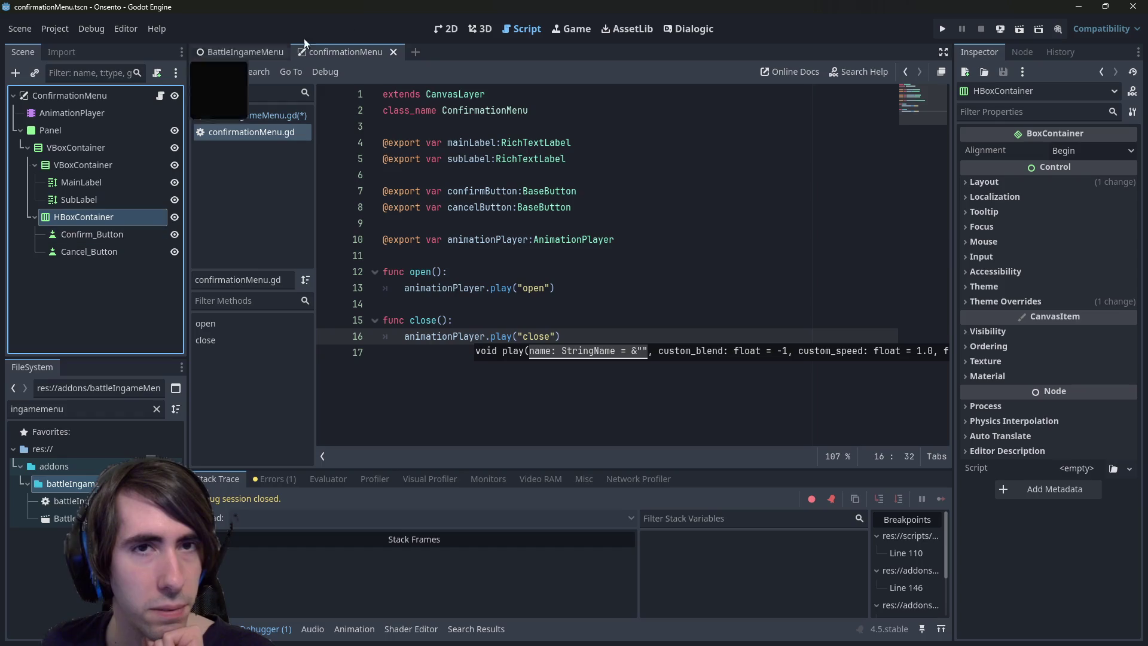
pyautogui.click(248, 50)
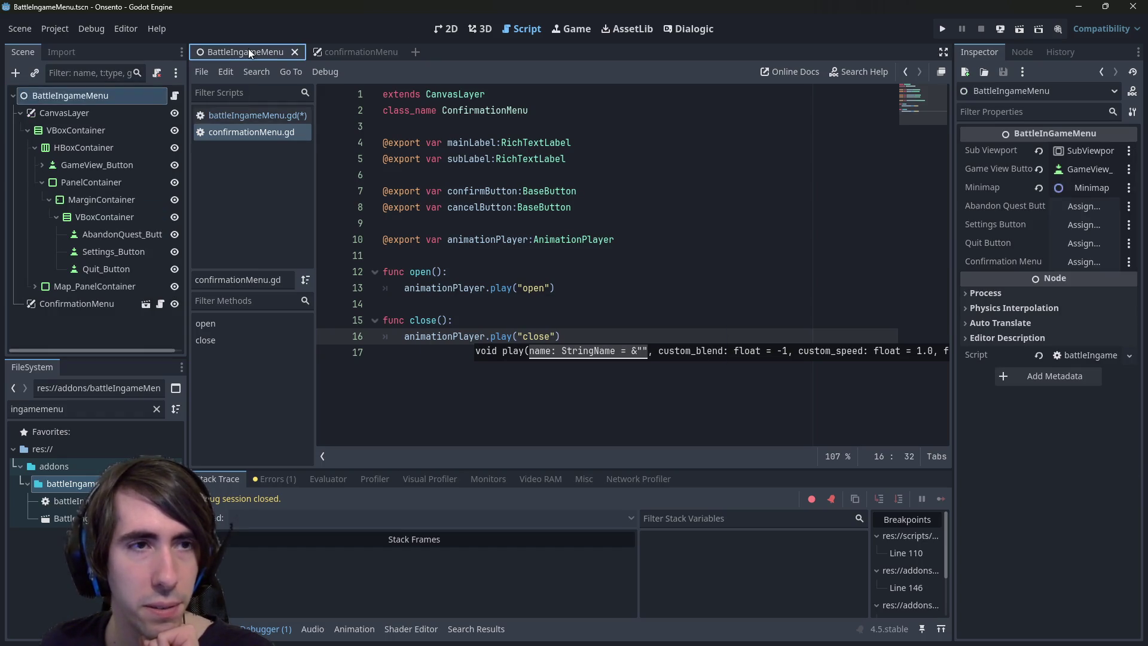
pyautogui.click(239, 115)
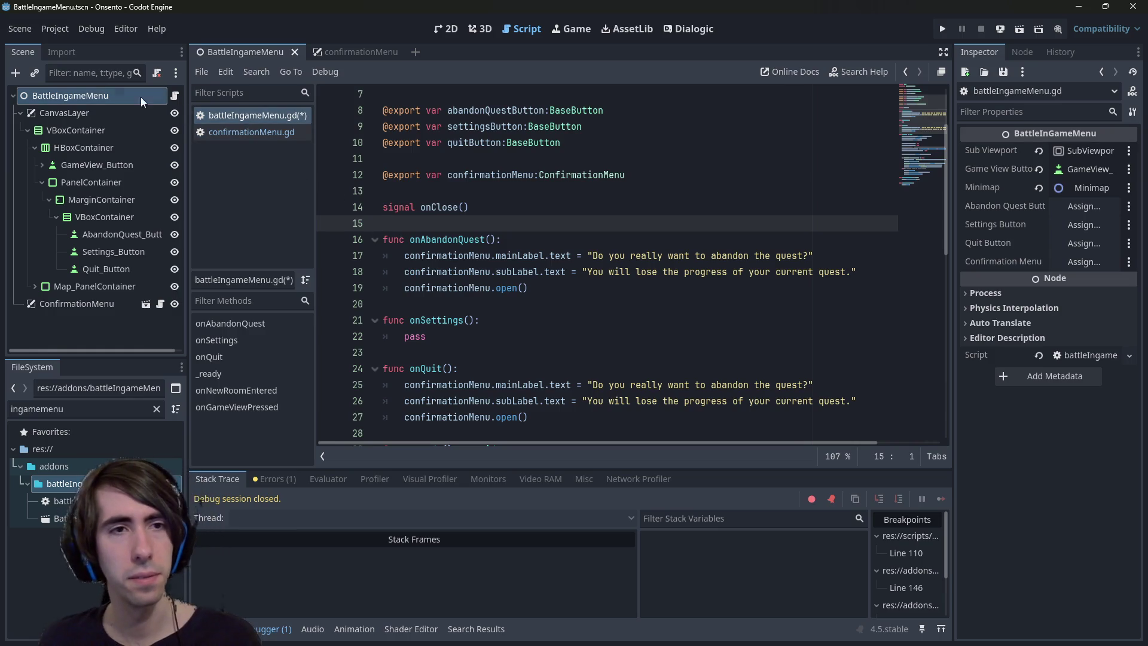
# Step: Save battleIngameMenu.gd and copy the confirmationMenu reference from line 19's open() call
pyautogui.hotkey('ctrl', 's')
pyautogui.scroll(-2, 467, 307)
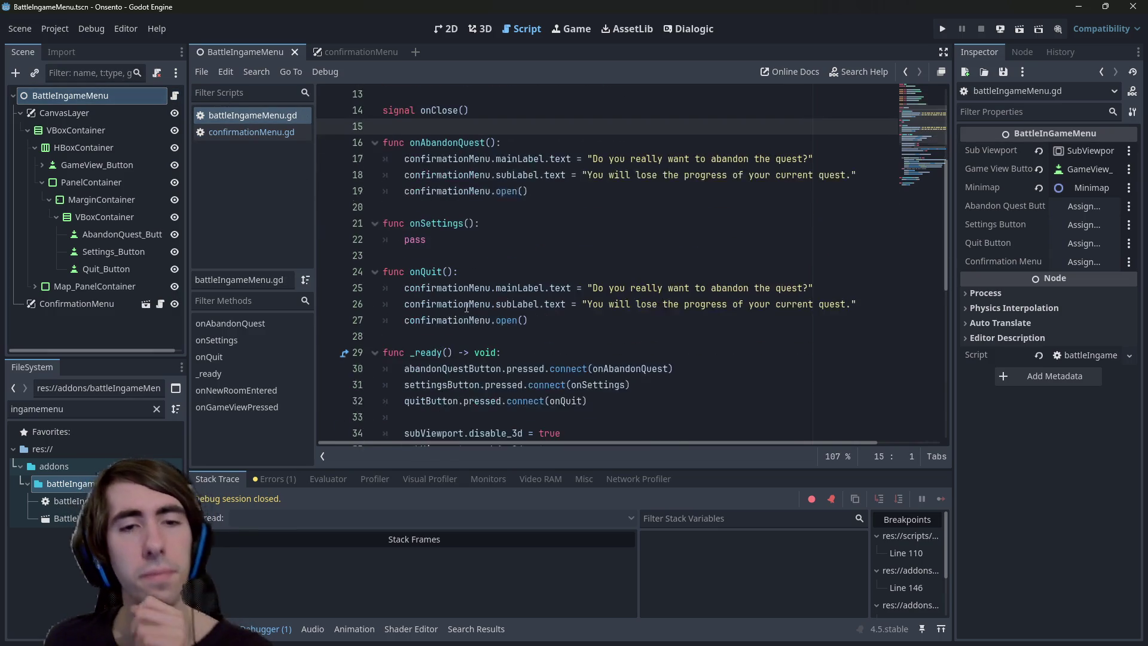
pyautogui.scroll(1, 487, 251)
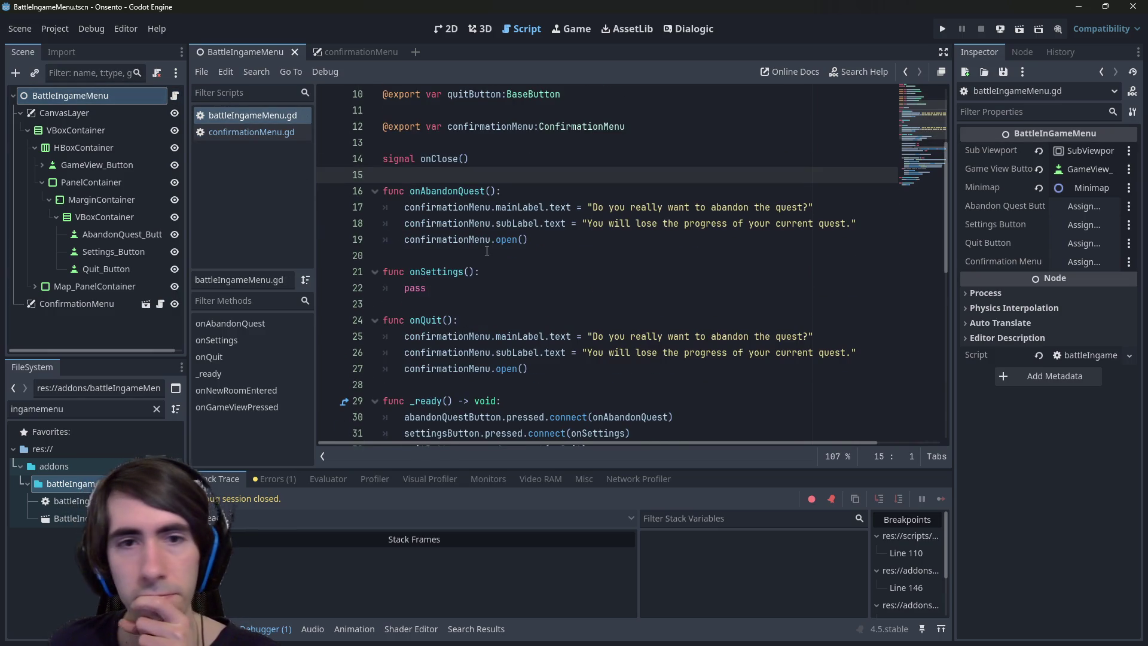
pyautogui.click(474, 291)
pyautogui.click(553, 238)
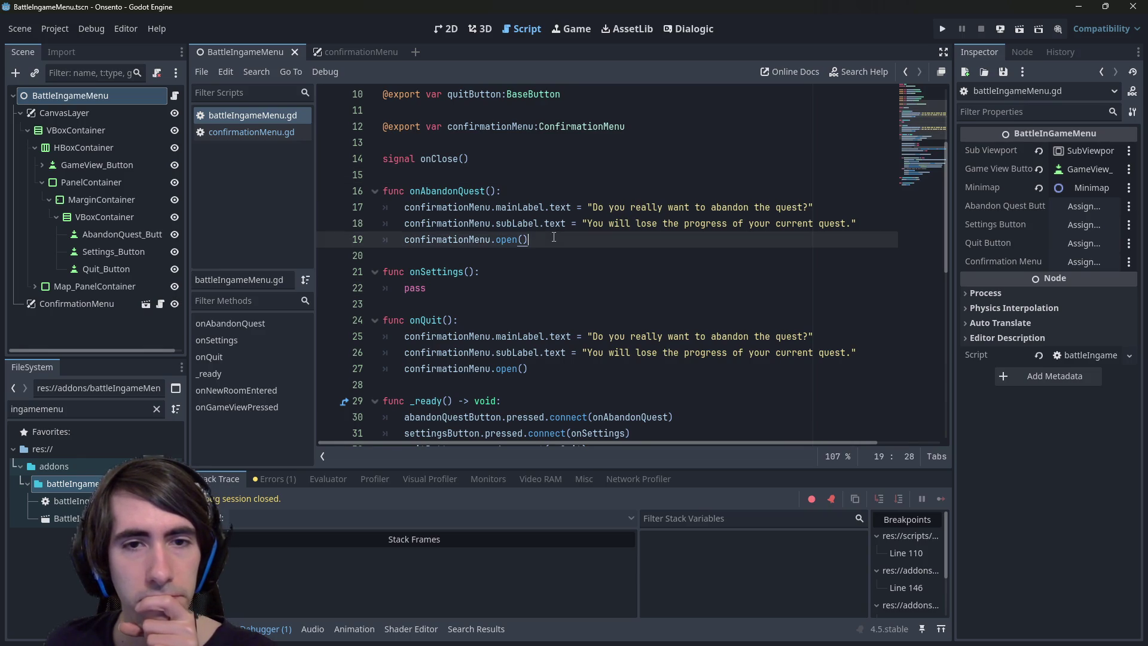
pyautogui.doubleClick(471, 239)
pyautogui.hotkey('ctrl', 'c')
# Step: Insert a confirmationMenu.confirmButton.connect() line above the open() call
pyautogui.press('Home')
pyautogui.press('Return')
pyautogui.press('Up')
pyautogui.hotkey('ctrl', 'v')
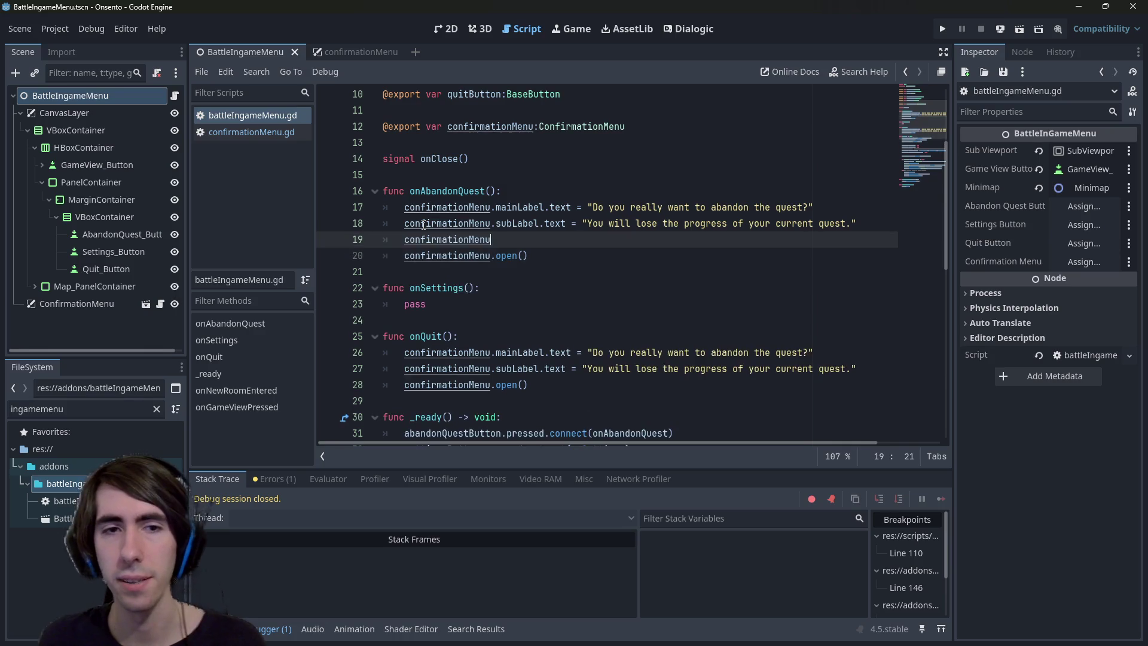
pyautogui.write('.')
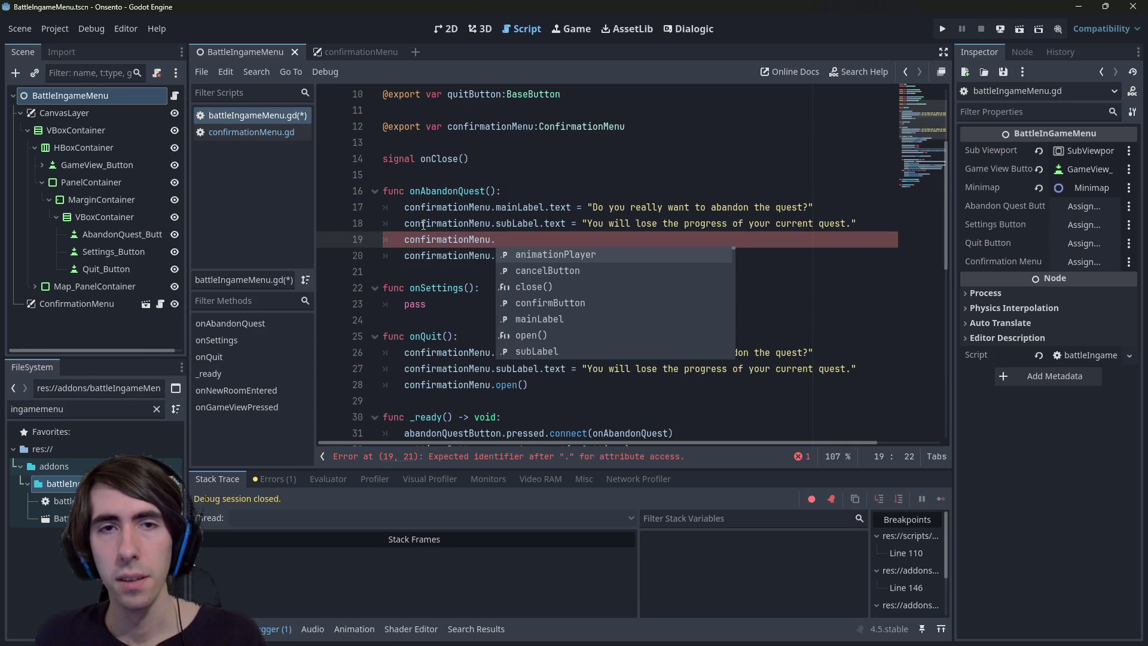
pyautogui.write('con')
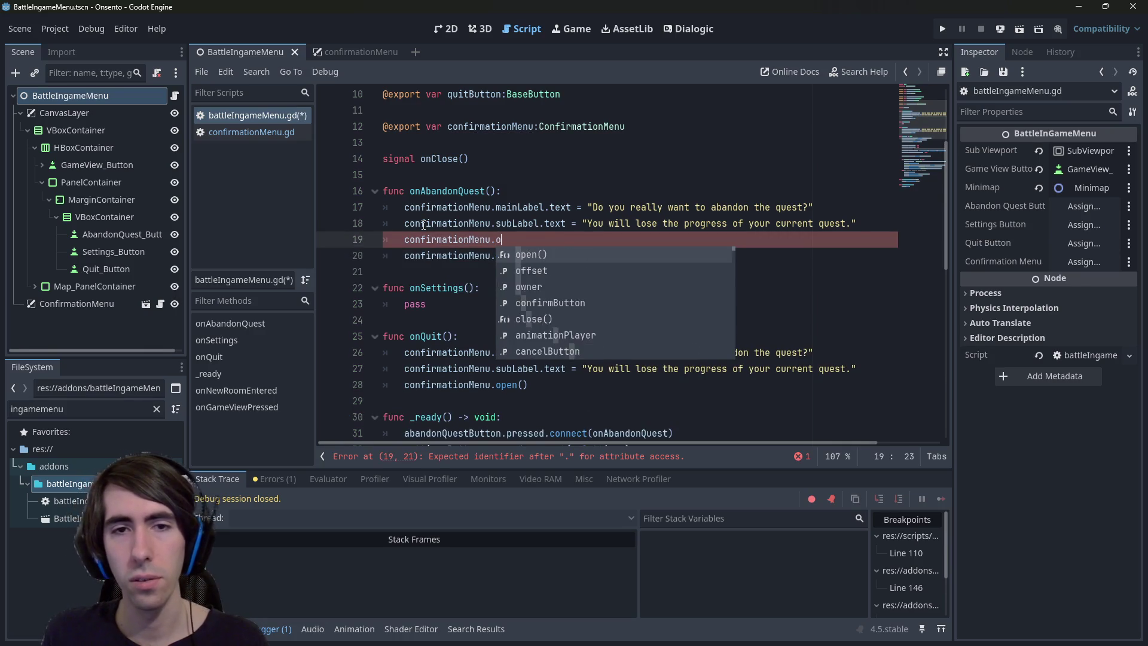
pyautogui.press('Return')
pyautogui.write('.con')
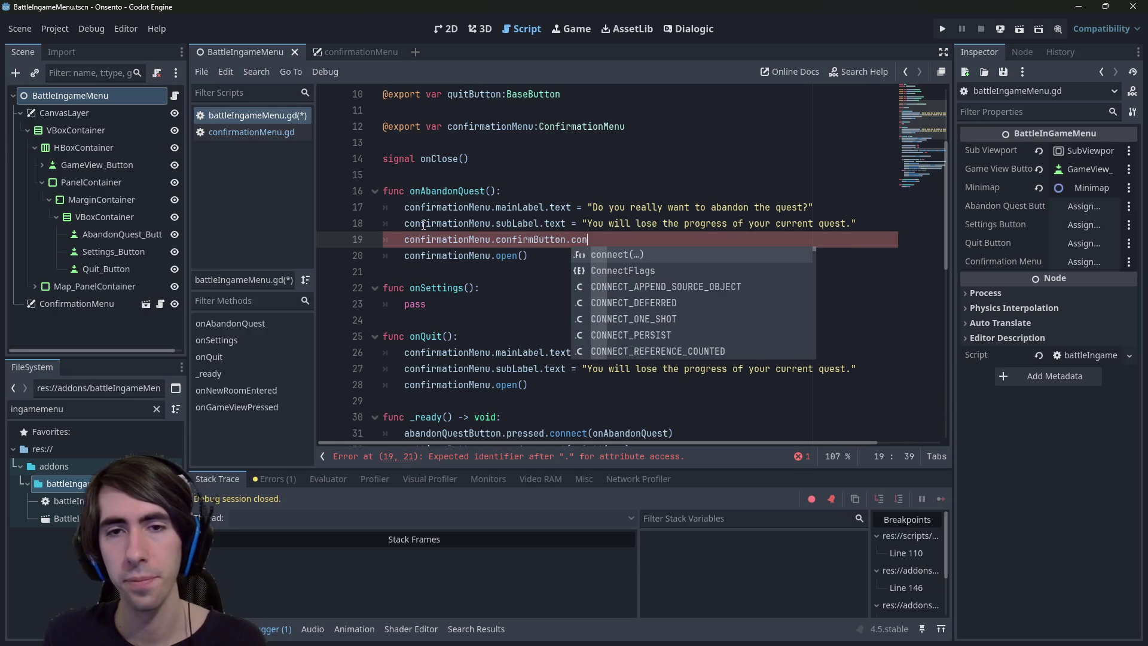
pyautogui.press('Return')
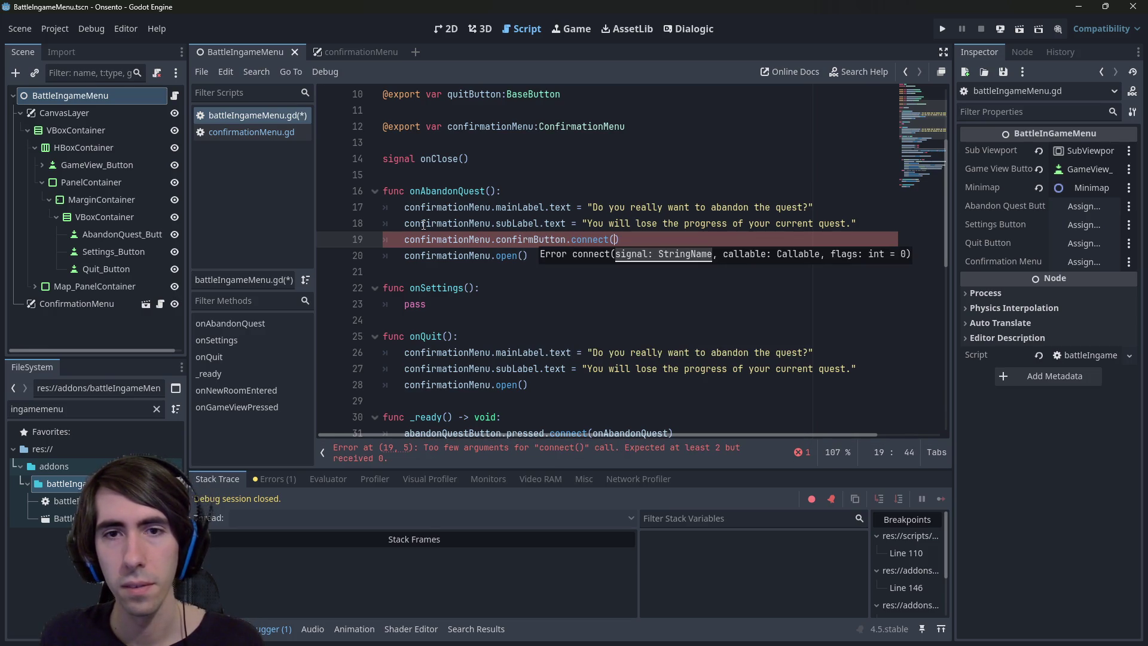
# Step: Begin a new function above the handler, then delete the half-started lines
pyautogui.press('Up')
pyautogui.press('Up')
pyautogui.press('Up')
pyautogui.press('Return')
pyautogui.press('Return')
pyautogui.press('Up')
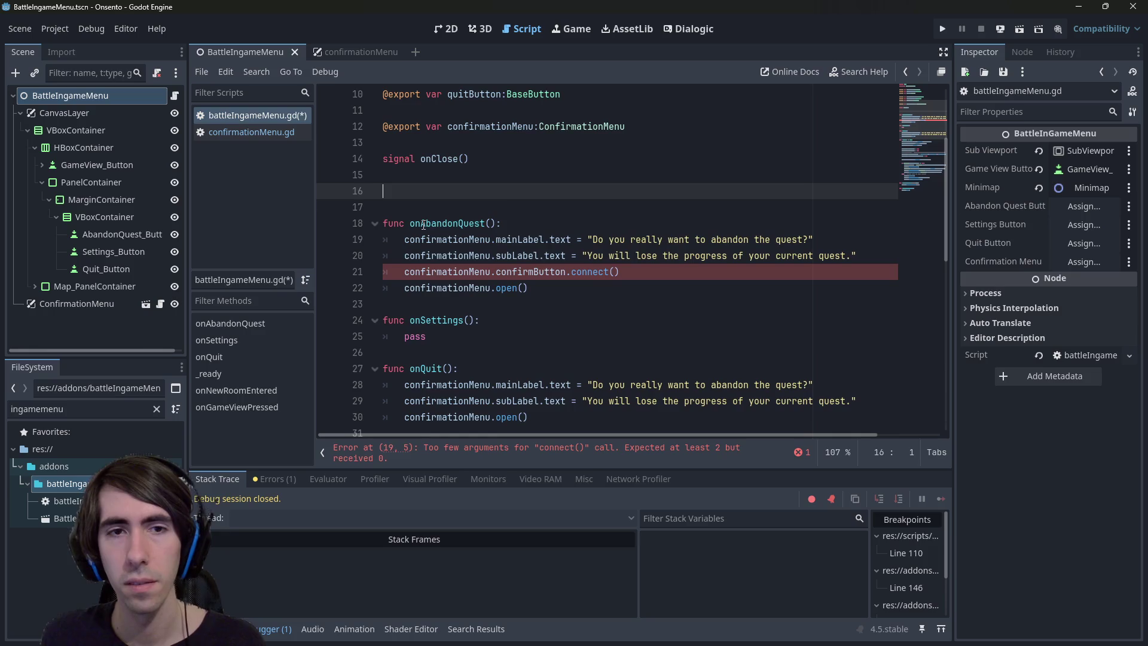
pyautogui.write('fun')
pyautogui.press('BackSpace')
pyautogui.press('BackSpace')
pyautogui.press('BackSpace')
pyautogui.press('Delete')
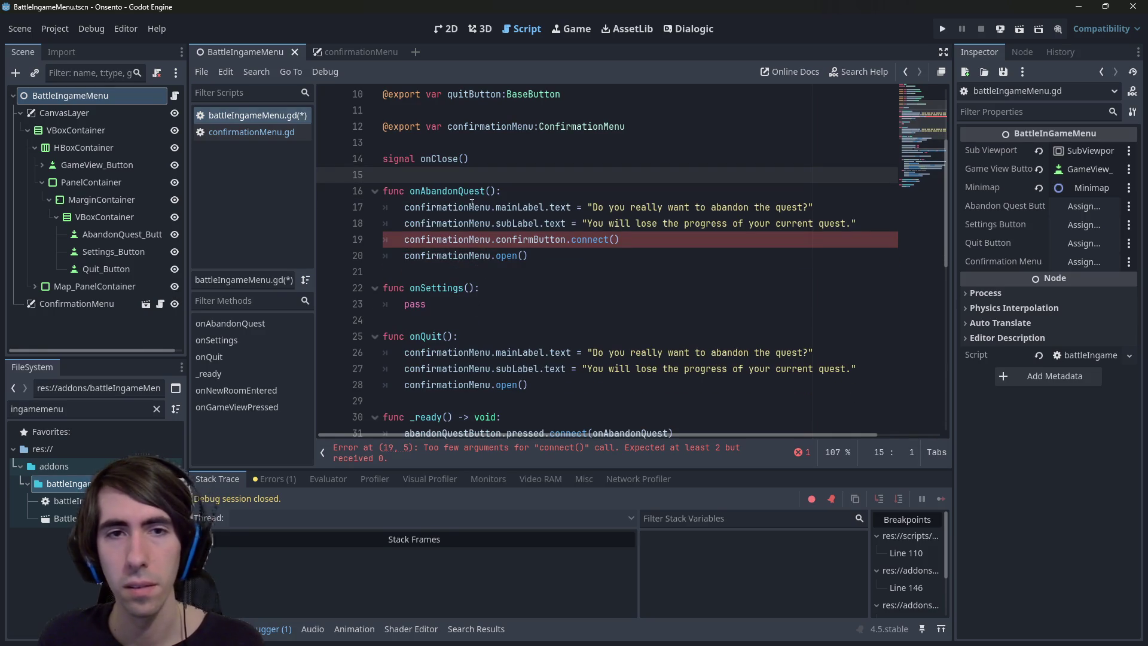
# Step: Rename onAbandonQuest to onAbandonQuestPressed in its definition and button connection, and save
pyautogui.click(486, 190)
pyautogui.write('Pressed')
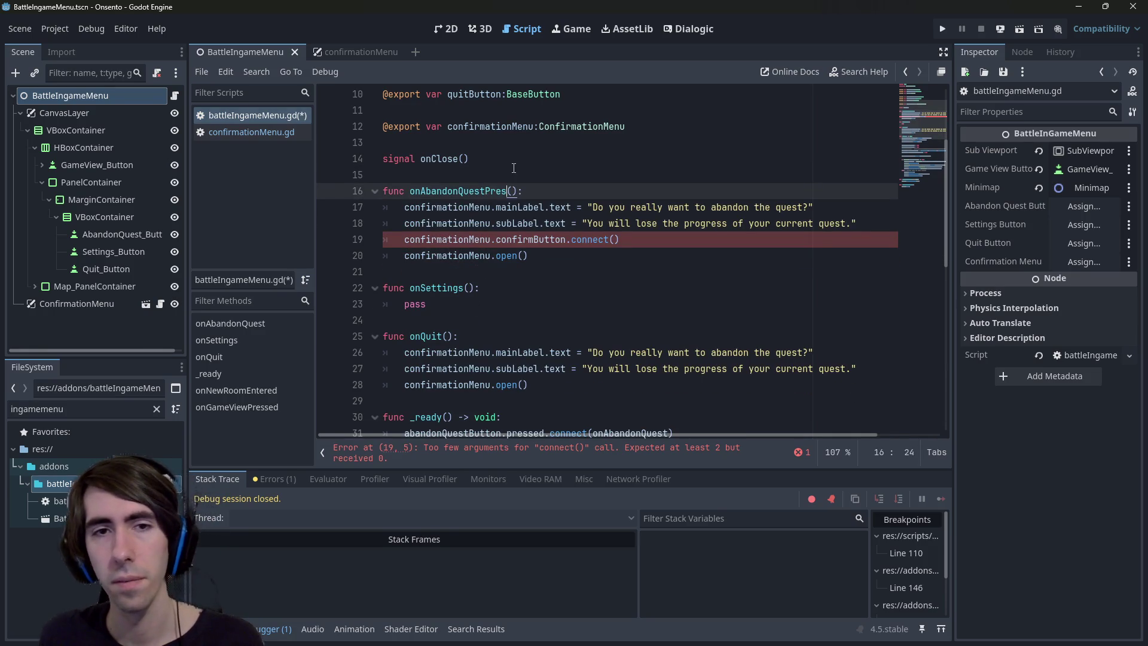
pyautogui.click(442, 191)
pyautogui.doubleClick(442, 191)
pyautogui.hotkey('ctrl', 'c')
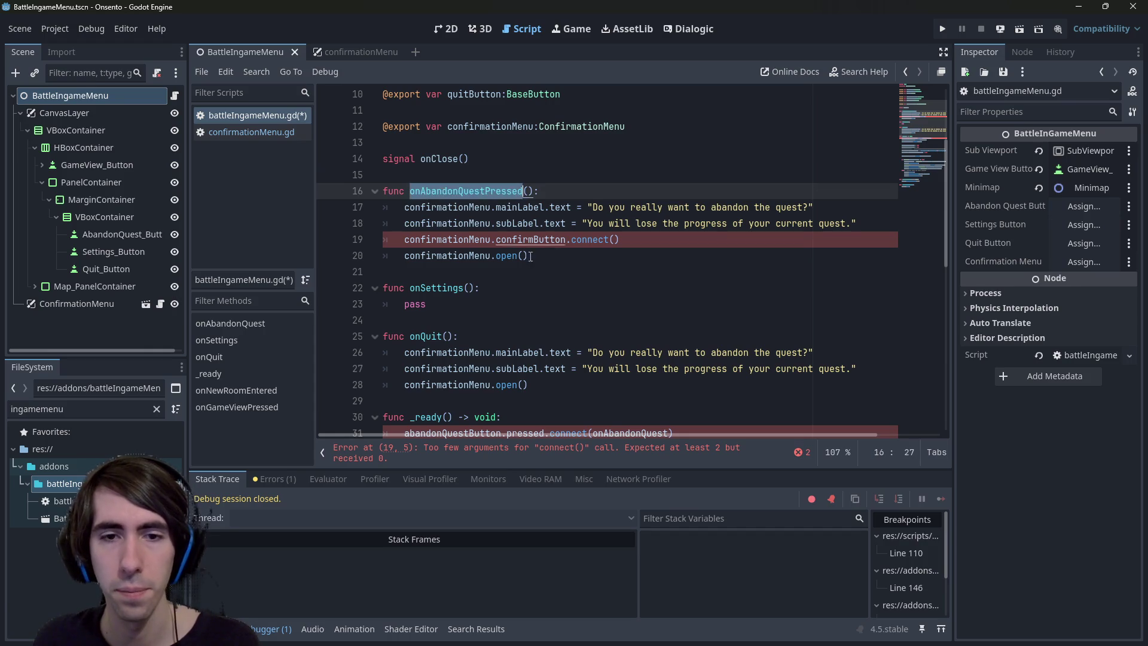
pyautogui.scroll(-1, 443, 191)
pyautogui.doubleClick(631, 384)
pyautogui.hotkey('ctrl', 'v')
pyautogui.hotkey('ctrl', 's')
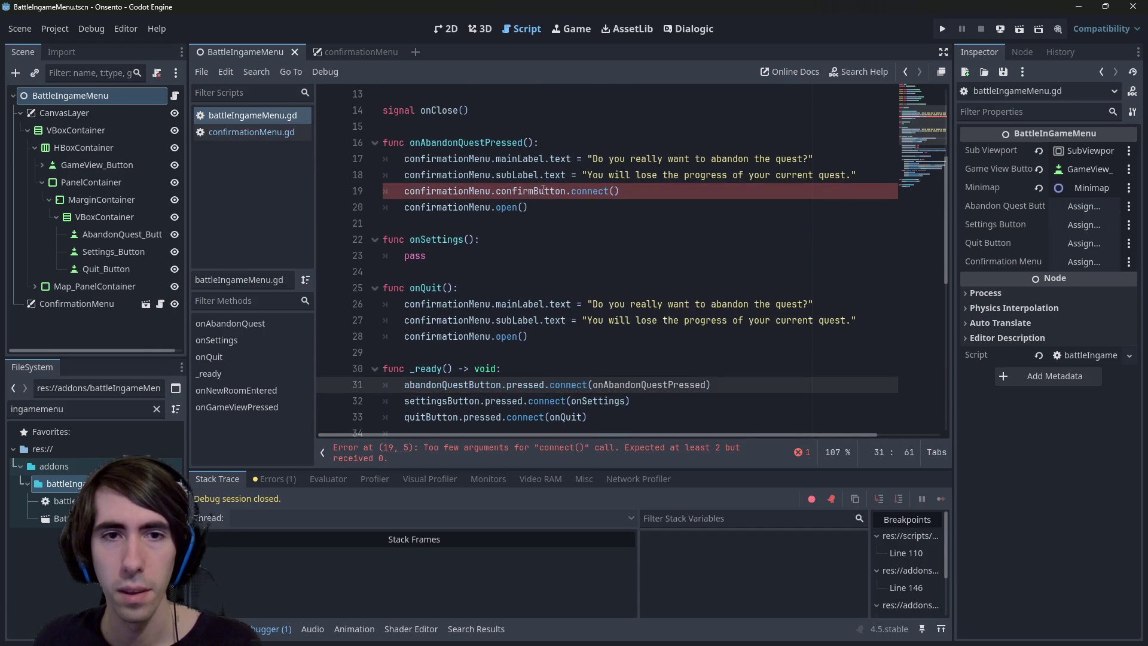
# Step: Duplicate the onSettings function and rename the copy to cancel
pyautogui.click(510, 127)
pyautogui.press('Return')
pyautogui.press('Return')
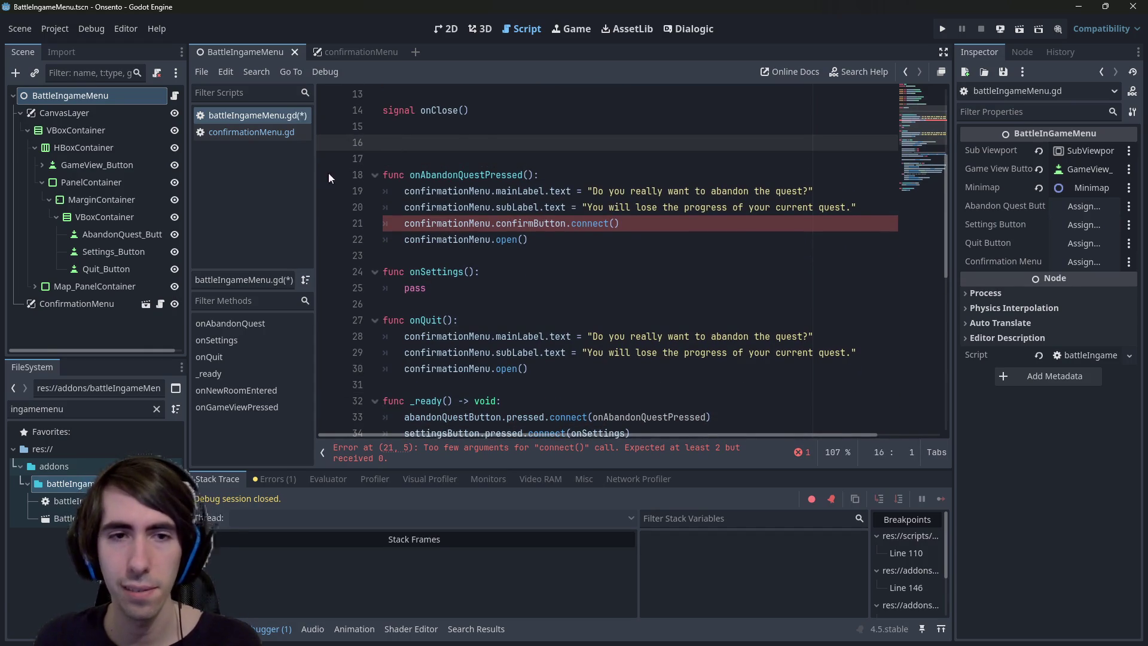
pyautogui.click(442, 271)
pyautogui.click(425, 288)
pyautogui.moveTo(425, 288); pyautogui.dragTo(383, 271)
pyautogui.hotkey('ctrl', 'c')
pyautogui.click(419, 143)
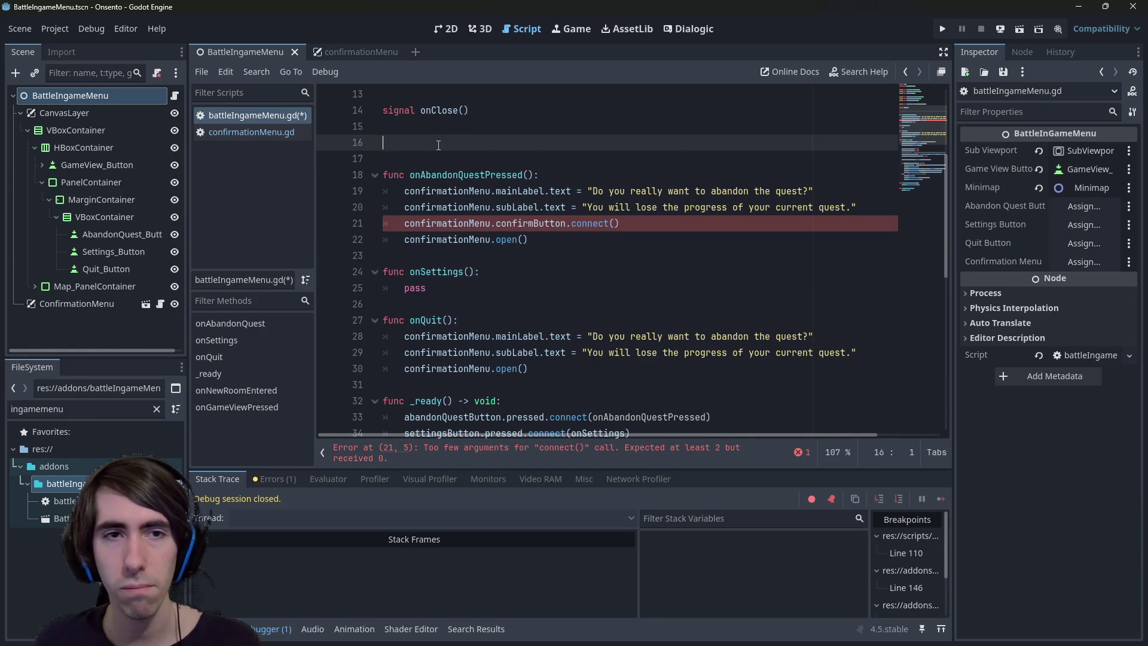
pyautogui.hotkey('ctrl', 'v')
pyautogui.doubleClick(436, 142)
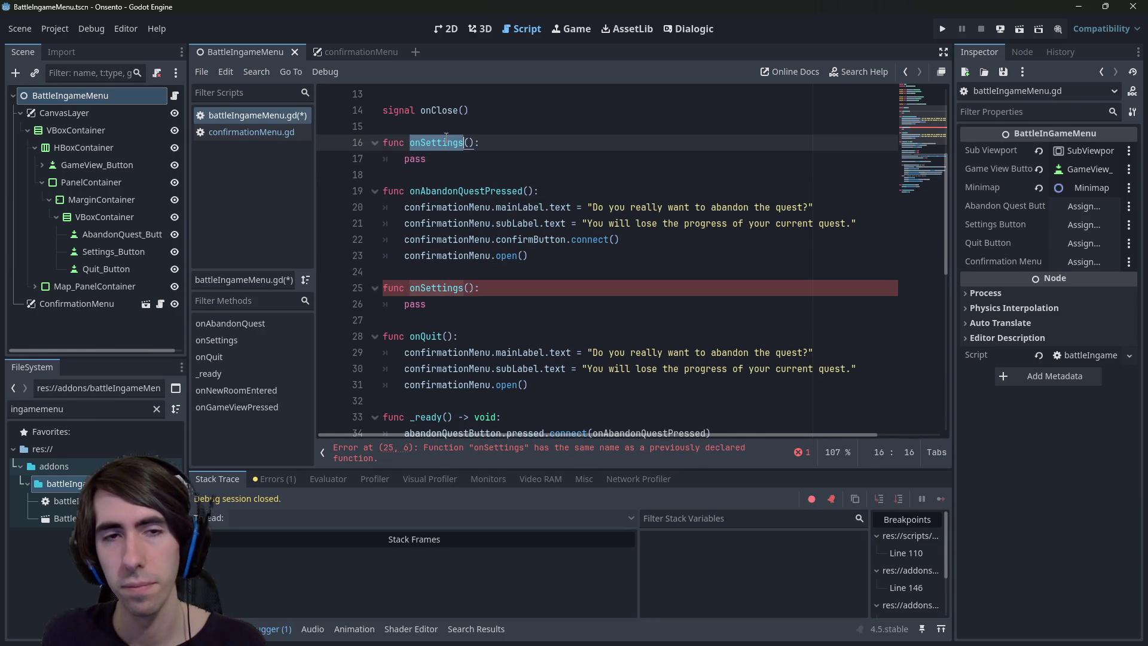
pyautogui.write('cancel')
pyautogui.hotkey('ctrl', 's')
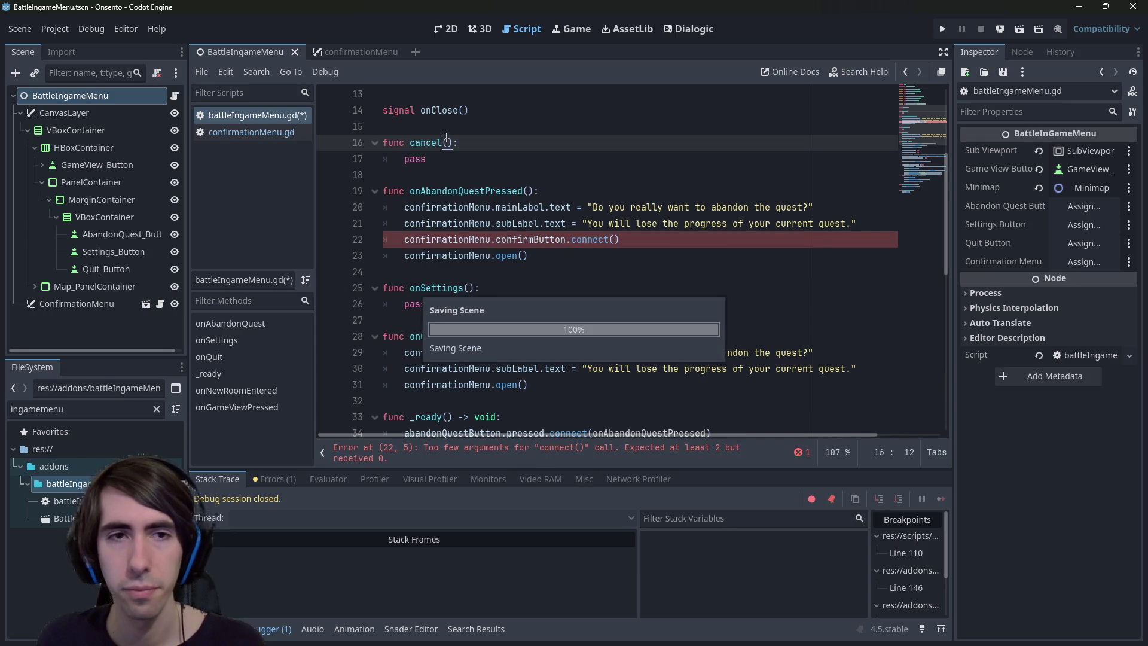
# Step: Replace pass in cancel() with confirmationMenu.close() and save
pyautogui.click(418, 149)
pyautogui.doubleClick(414, 159)
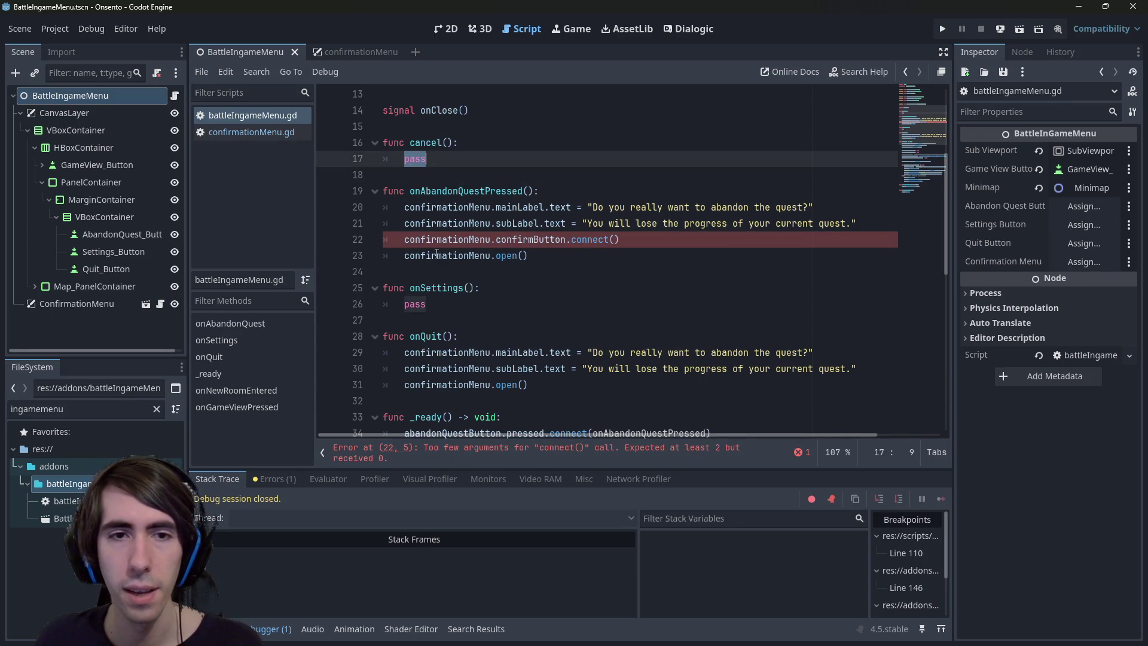
pyautogui.doubleClick(447, 255)
pyautogui.hotkey('ctrl', 'c')
pyautogui.doubleClick(414, 158)
pyautogui.hotkey('ctrl', 'v')
pyautogui.write('.clos')
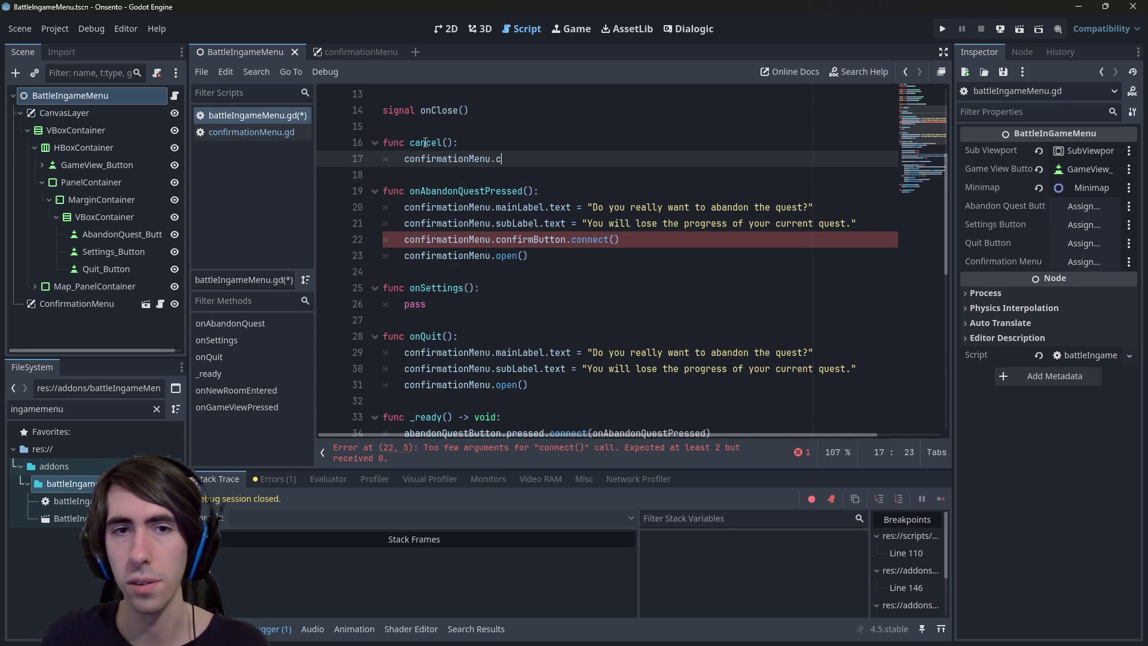
pyautogui.press('Return')
pyautogui.hotkey('ctrl', 's')
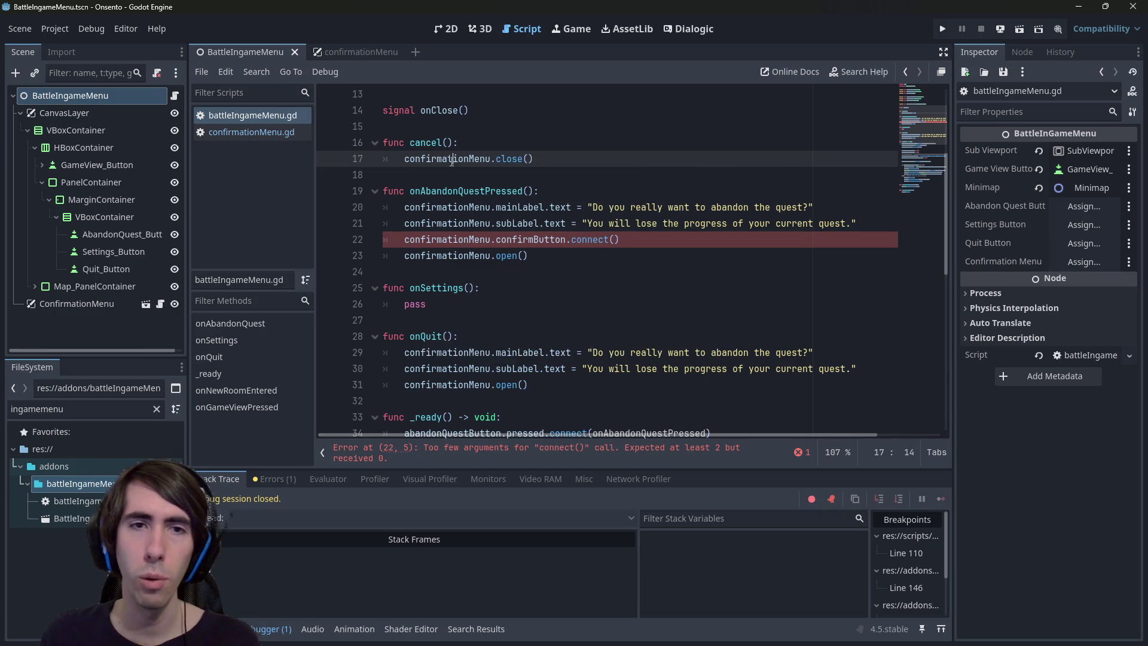
# Step: Rework the confirmationMenu call inside cancel(), save, and jump to close() in confirmationMenu.gd
pyautogui.click(474, 138)
pyautogui.press('Return')
pyautogui.hotkey('ctrl', 'v')
pyautogui.write('.')
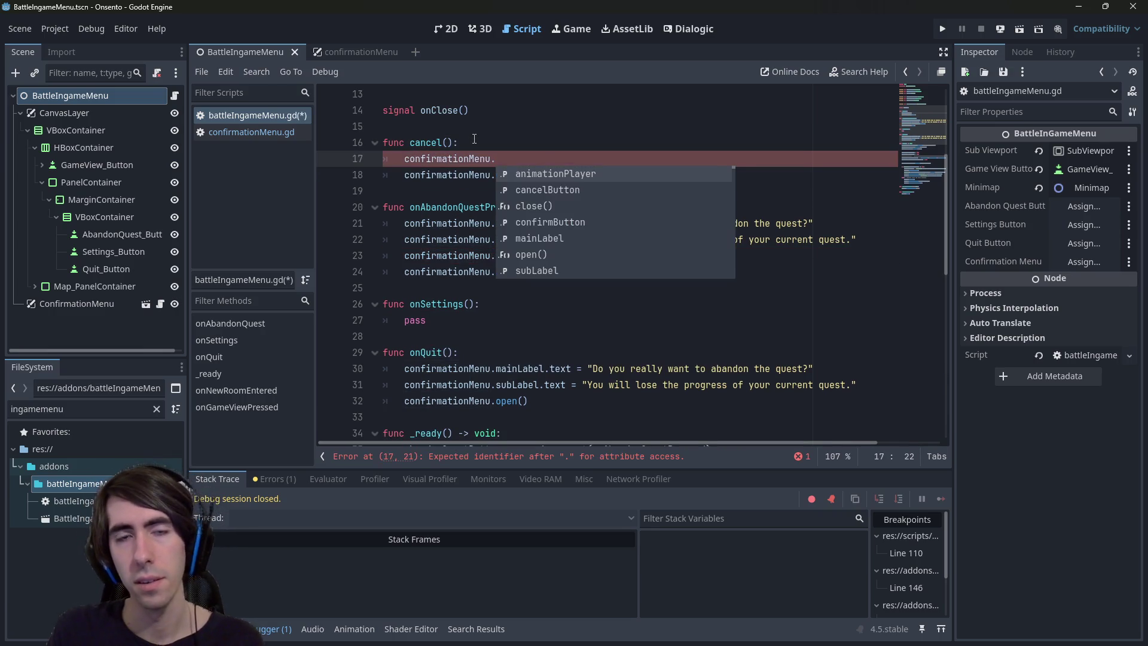
pyautogui.hotkey('ctrl', 'BackSpace')
pyautogui.hotkey('ctrl', 'BackSpace')
pyautogui.hotkey('ctrl', 'v')
pyautogui.write('.')
pyautogui.hotkey('ctrl', 's')
pyautogui.keyDown('ctrl'); pyautogui.click(521, 297); pyautogui.keyUp('ctrl')
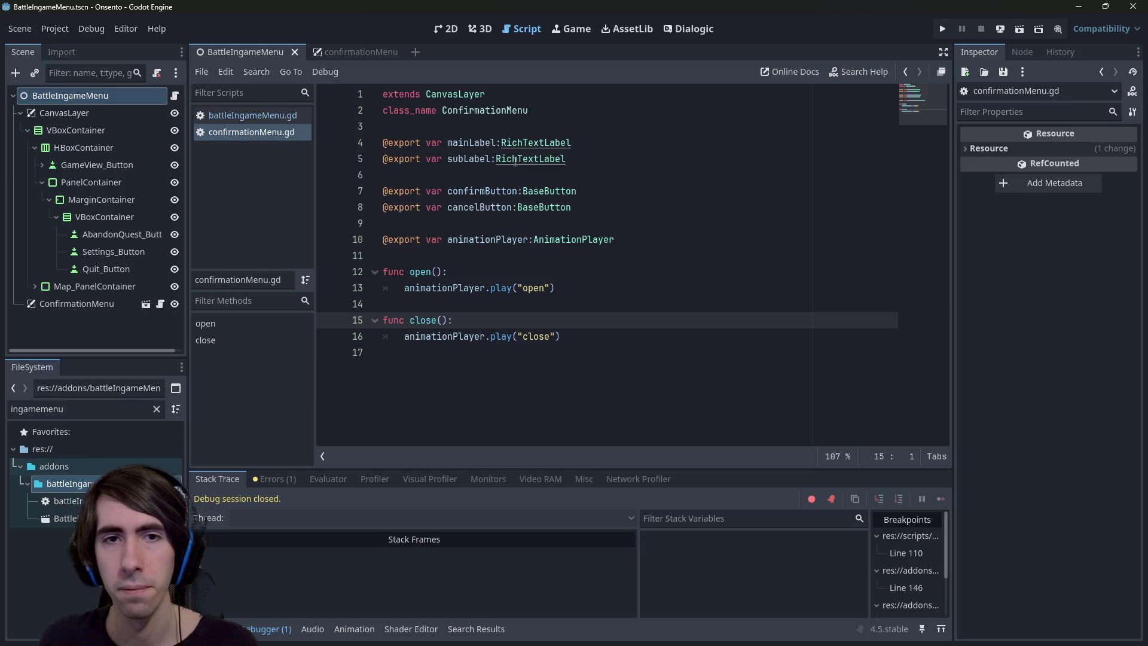
# Step: Start an unfinished mouse_ line inside open() in confirmationMenu.gd
pyautogui.click(567, 272)
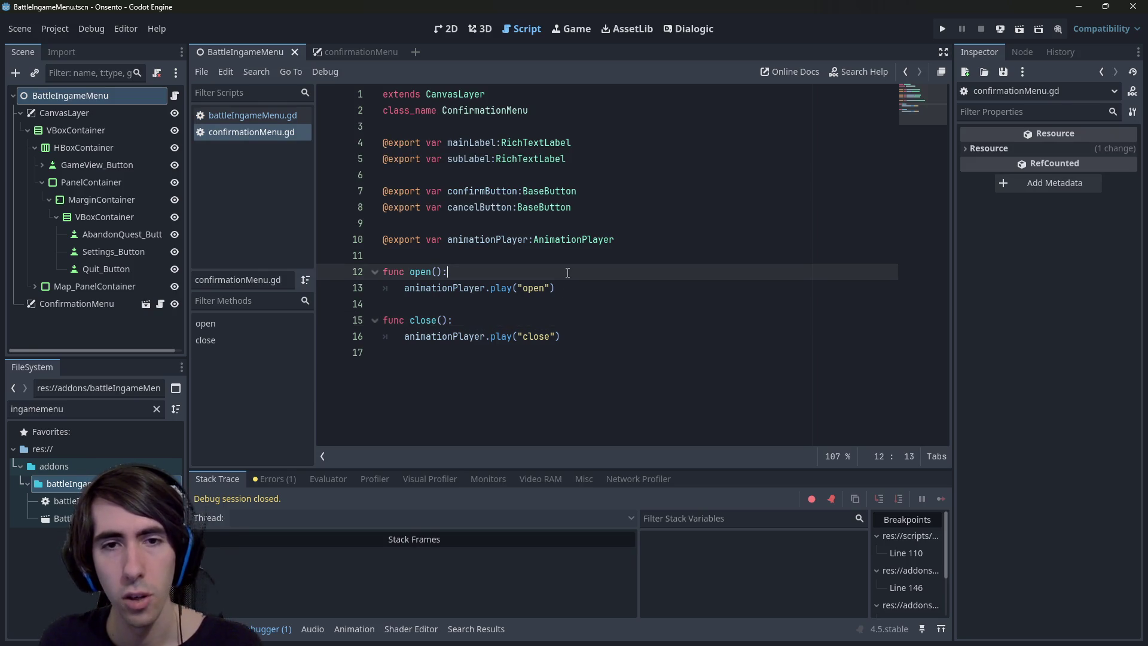
pyautogui.press('Return')
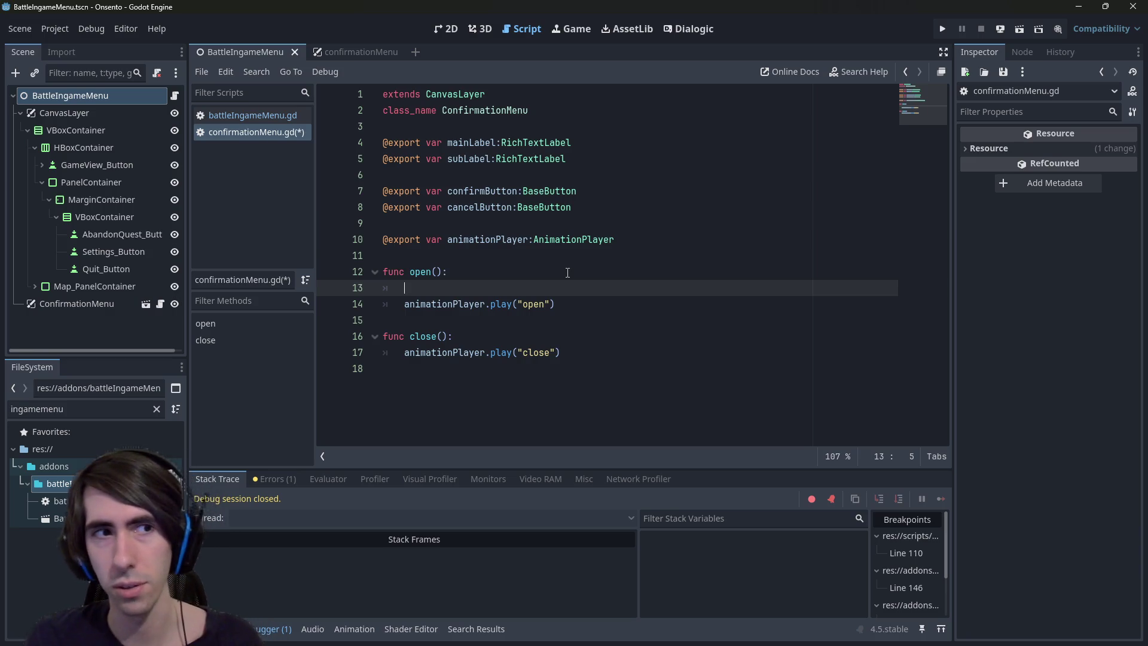
pyautogui.write('mouse_')
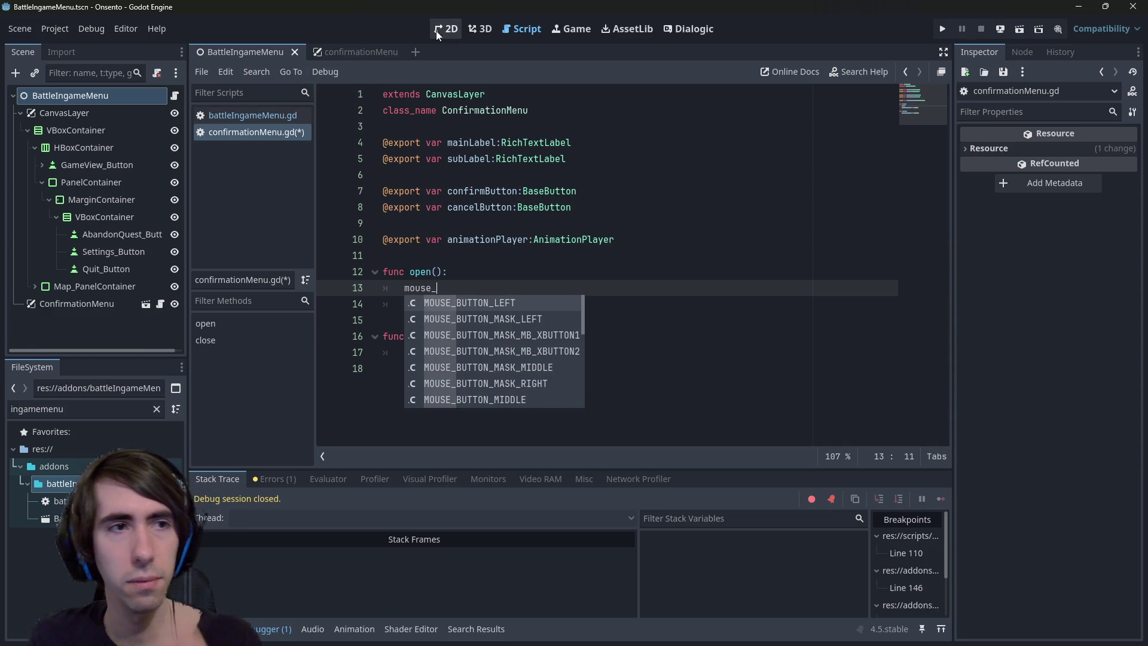
# Step: Check the ConfirmationMenu node's Transform properties, then view the confirmationMenu scene's animations
pyautogui.click(62, 306)
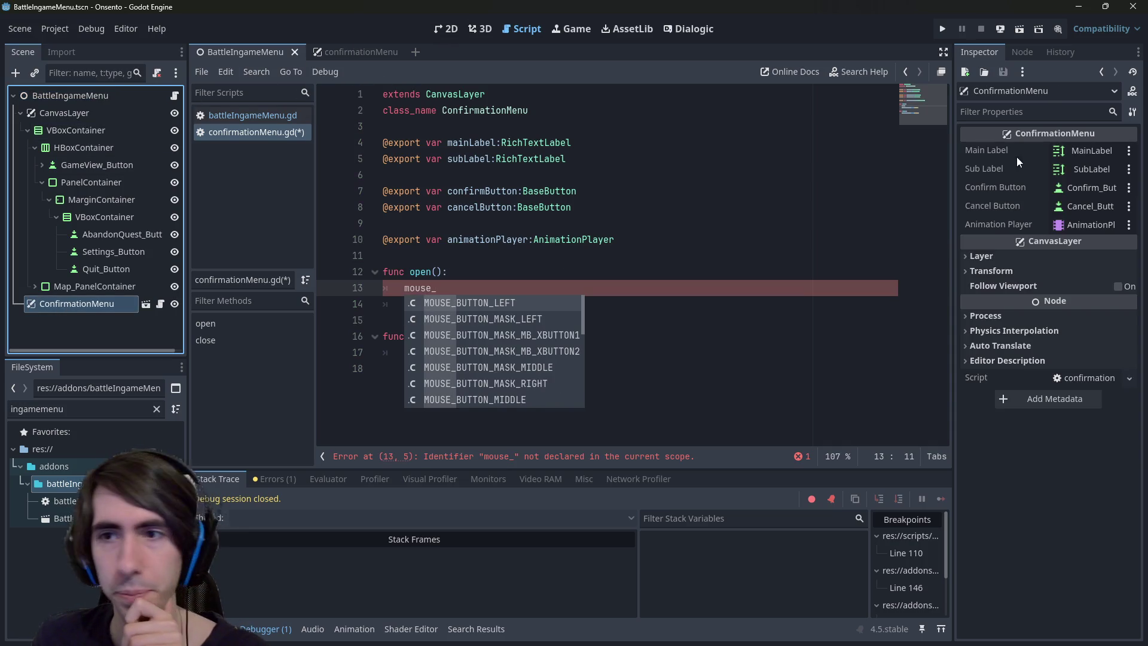
pyautogui.click(1000, 272)
pyautogui.click(1000, 272)
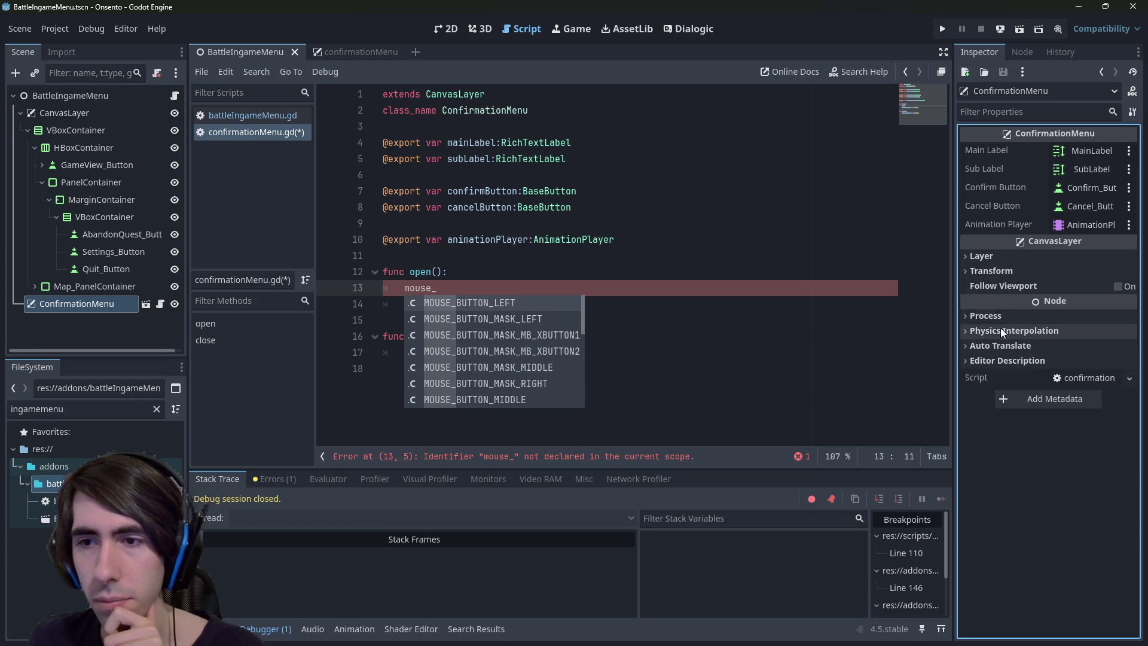
pyautogui.click(344, 57)
pyautogui.click(59, 115)
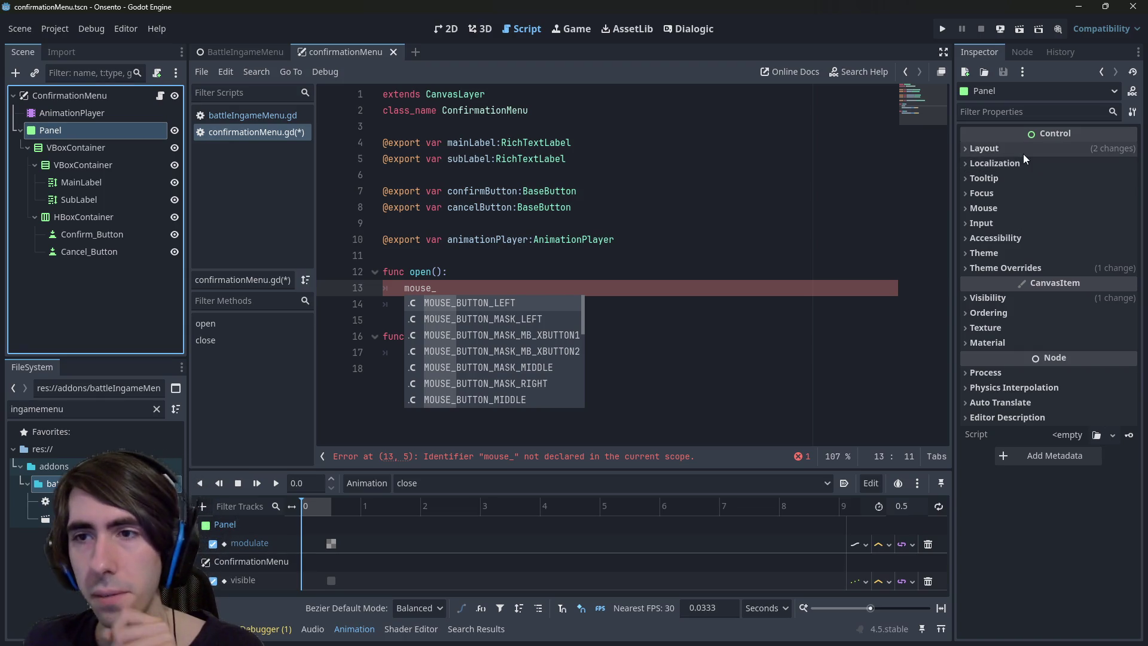
# Step: Inspect the Mouse, Transform and Layer properties of the ConfirmationMenu and Panel nodes
pyautogui.click(997, 210)
pyautogui.click(72, 96)
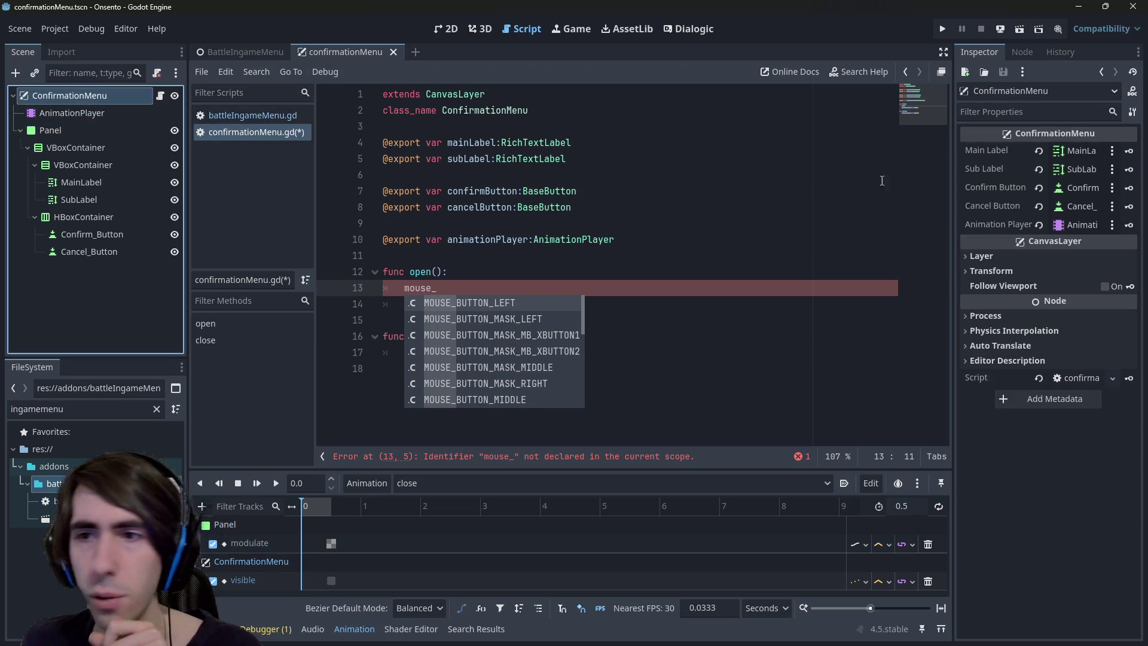
pyautogui.click(1027, 268)
pyautogui.click(1020, 257)
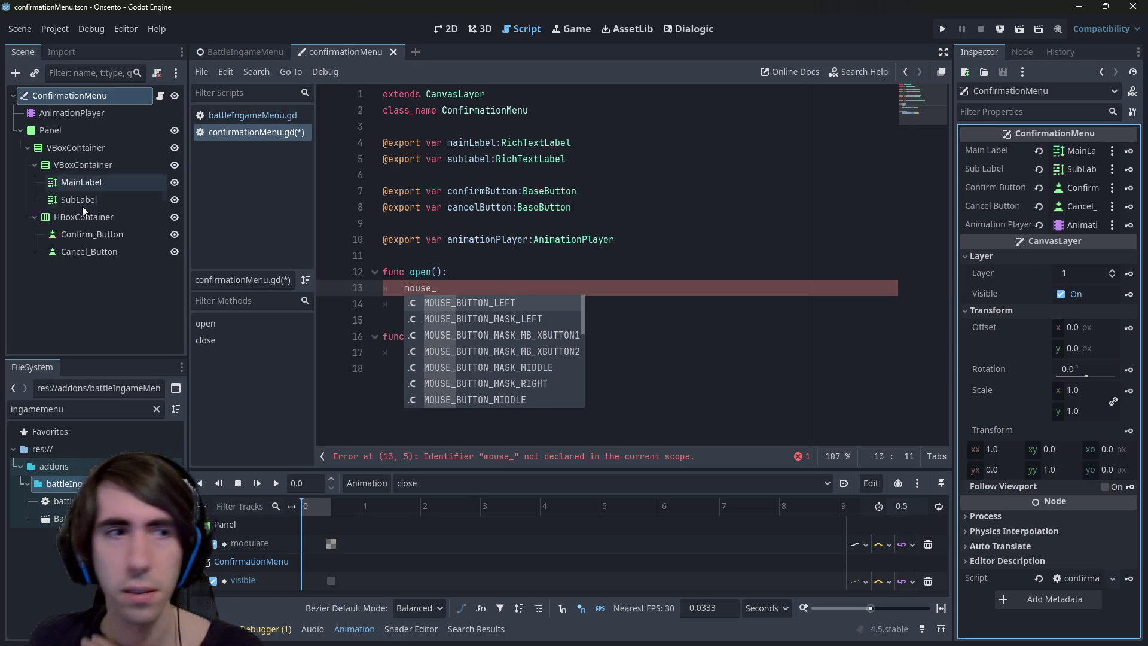
pyautogui.click(94, 130)
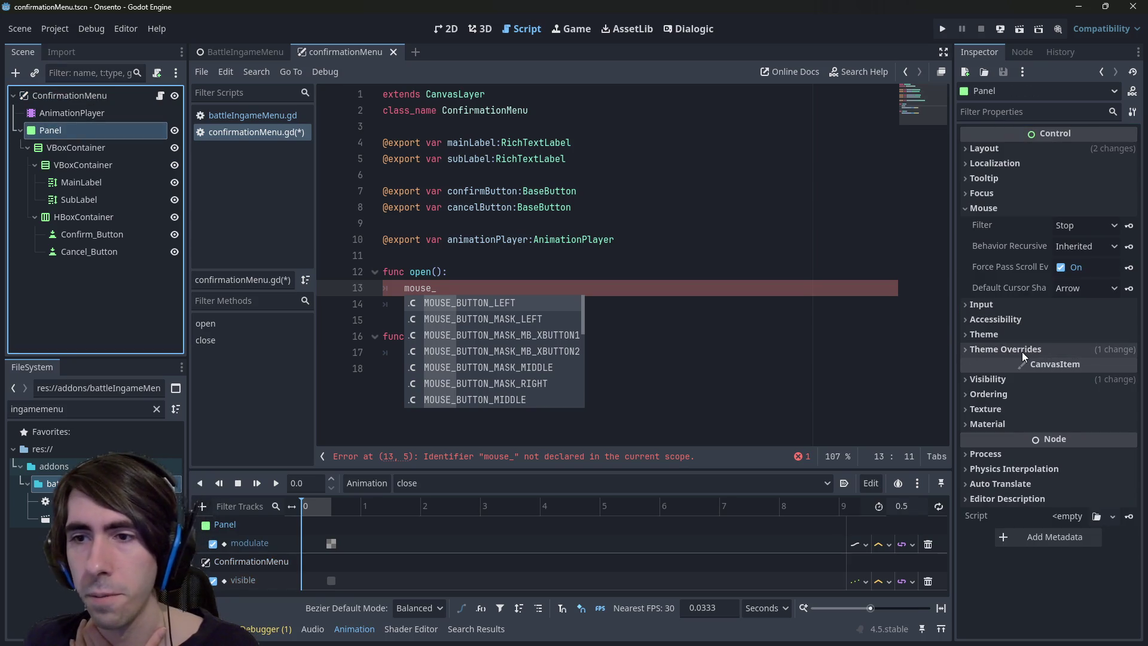
pyautogui.click(545, 159)
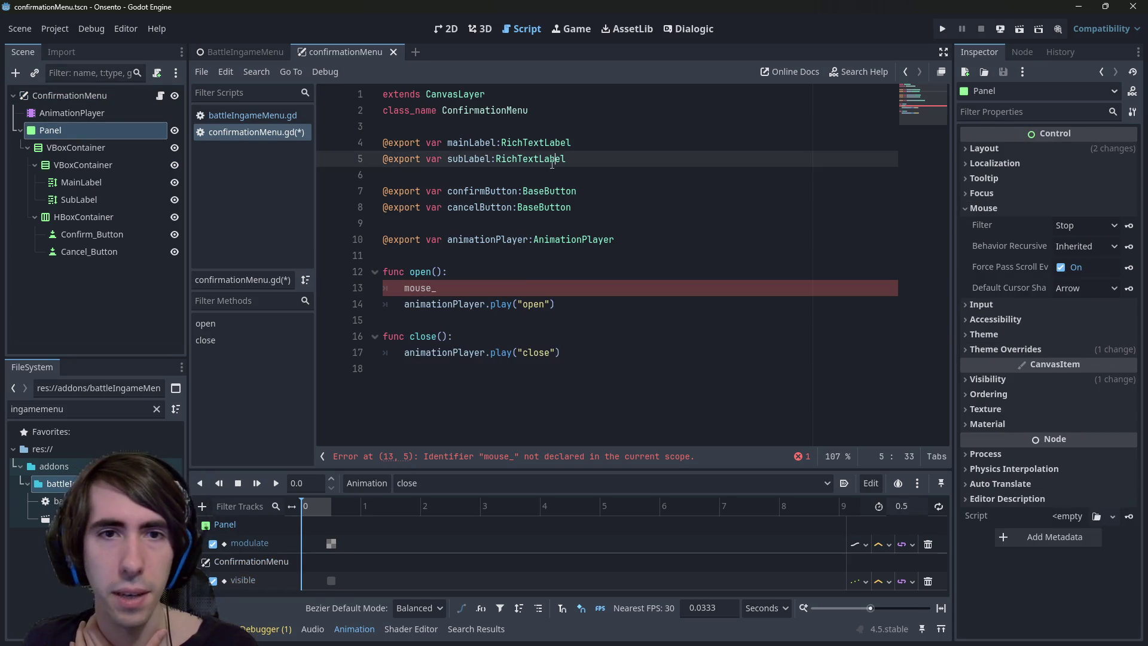
pyautogui.click(524, 280)
pyautogui.click(592, 136)
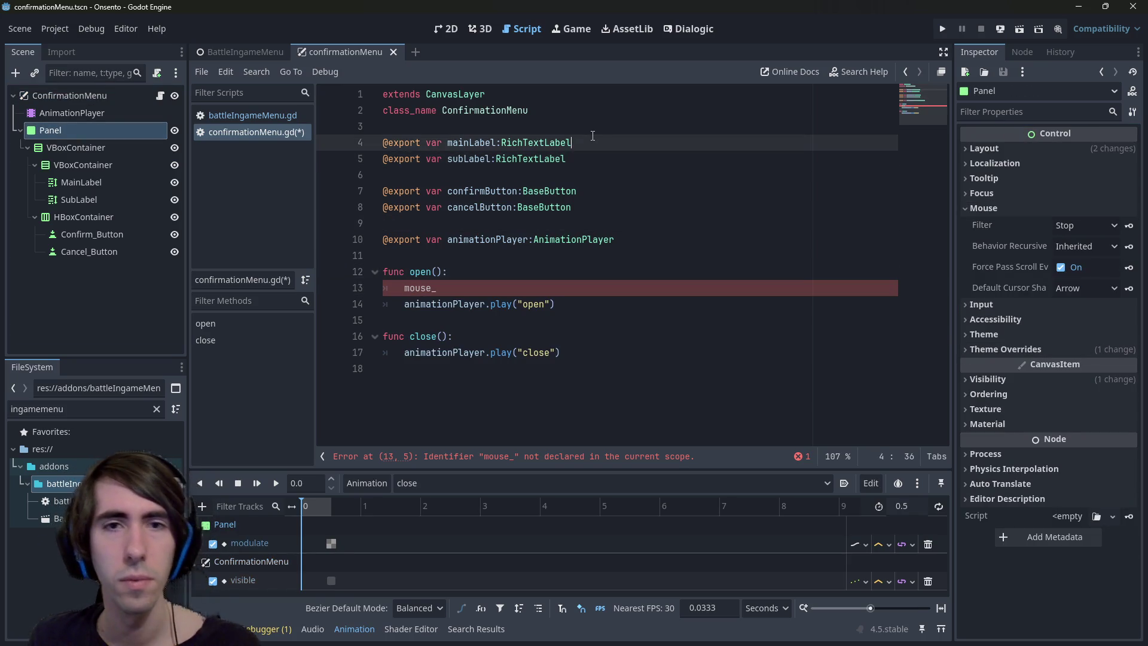
pyautogui.press('Return')
pyautogui.press('Return')
pyautogui.press('BackSpace')
pyautogui.press('BackSpace')
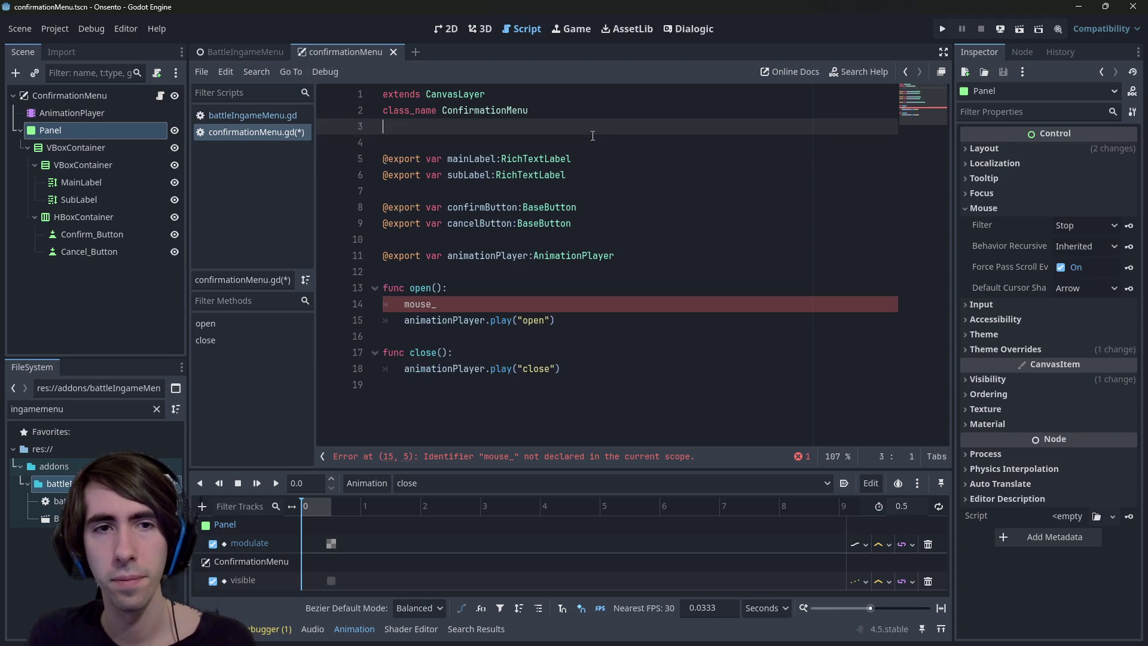
pyautogui.press('Up')
pyautogui.press('Up')
pyautogui.click(633, 234)
pyautogui.press('Return')
pyautogui.write('@export var ma')
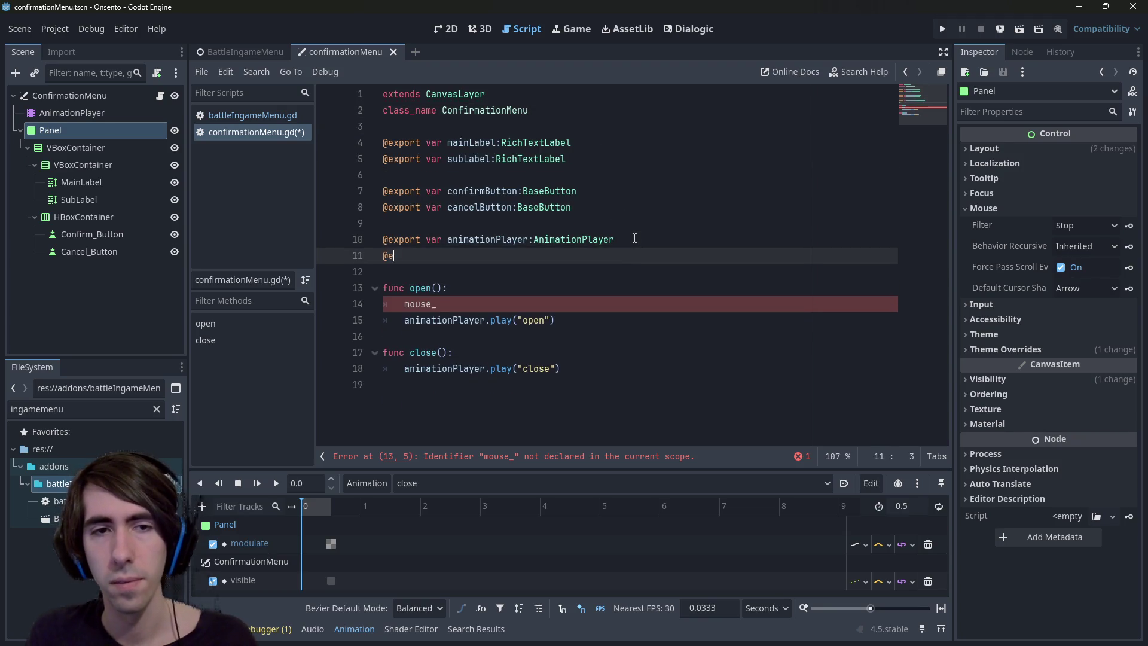
pyautogui.write('inPanel:C')
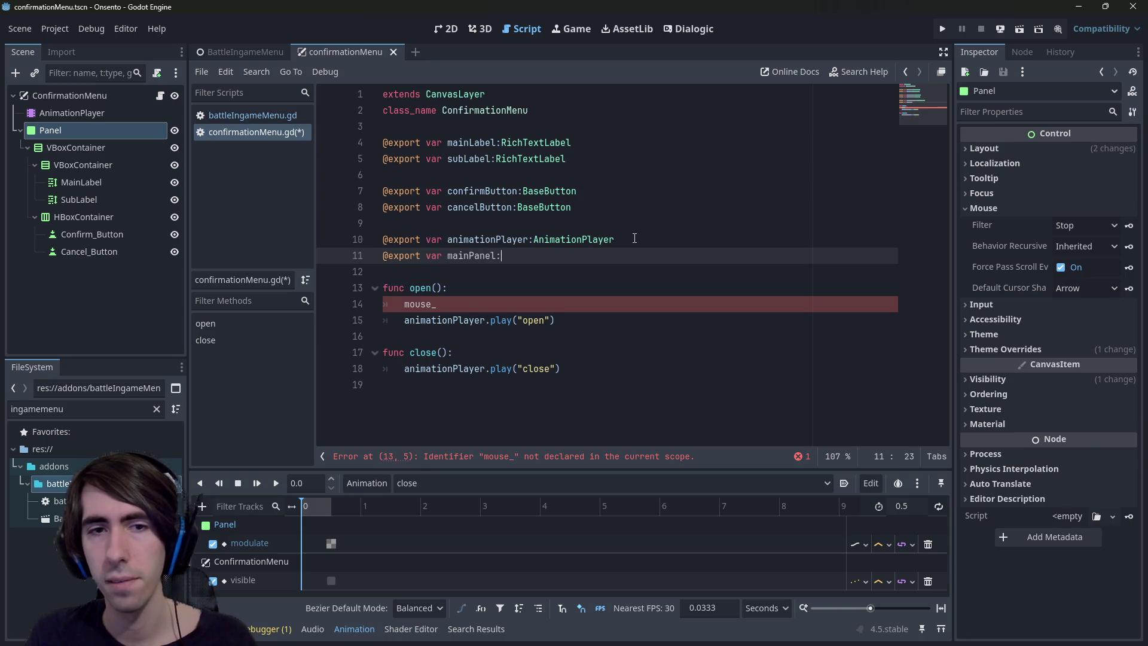
pyautogui.write('ontrol')
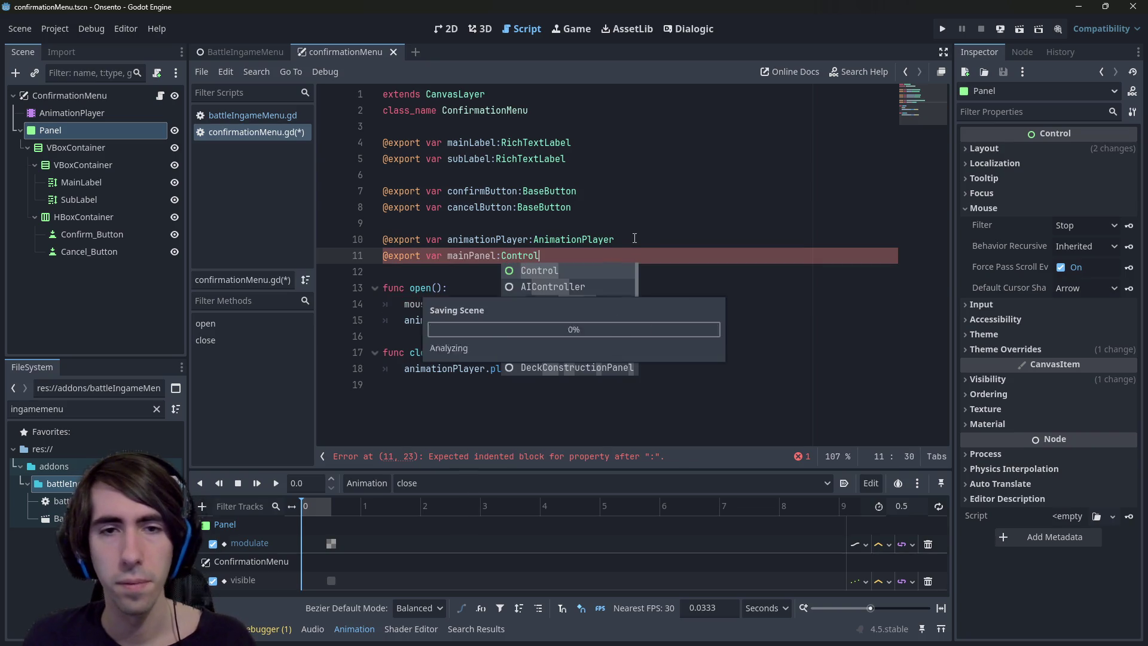
# Step: Comment out the mouse_ line, save, and assign the Panel node to the Main Panel export
pyautogui.hotkey('ctrl', 's')
pyautogui.click(69, 95)
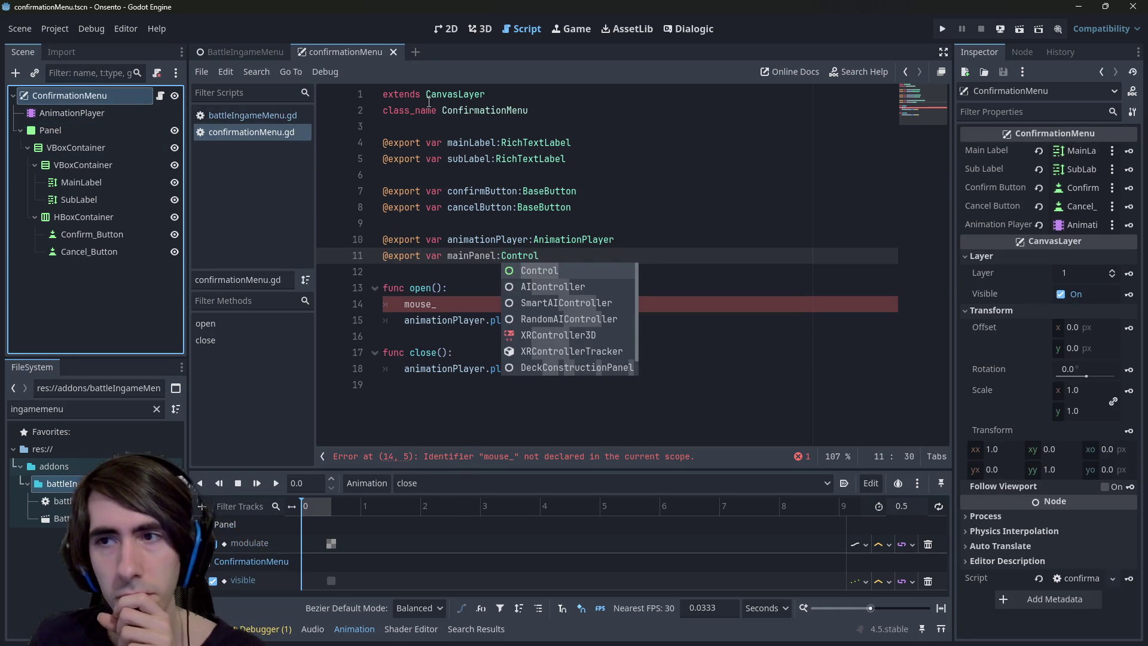
pyautogui.click(466, 319)
pyautogui.press('Up')
pyautogui.hotkey('ctrl', 'k')
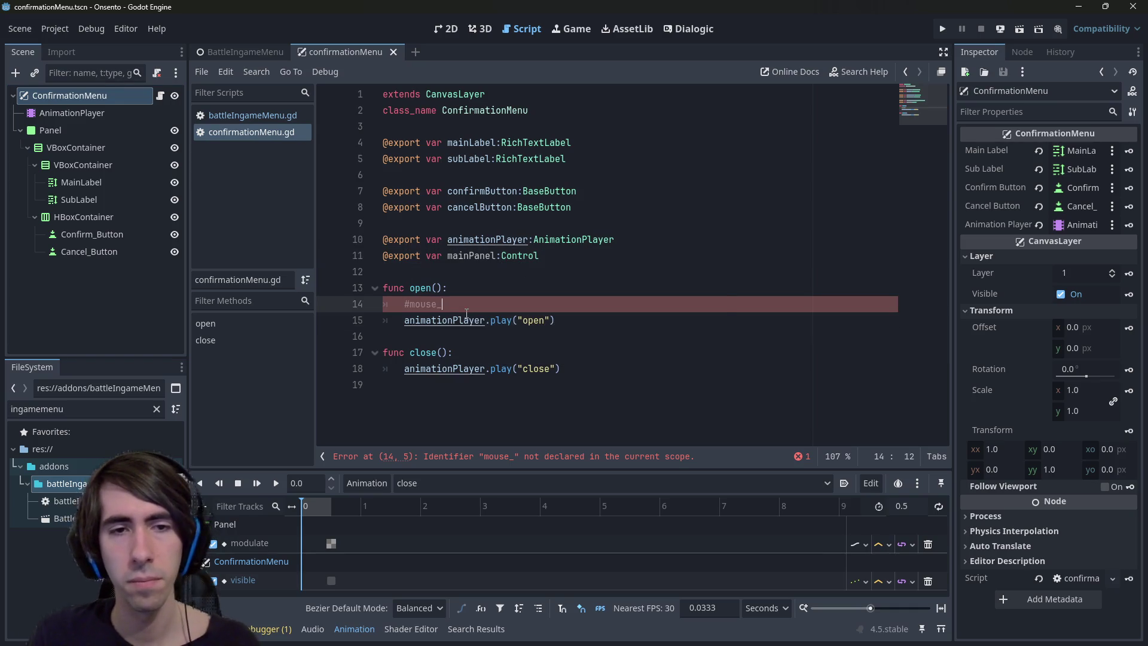
pyautogui.hotkey('ctrl', 's')
pyautogui.click(1075, 243)
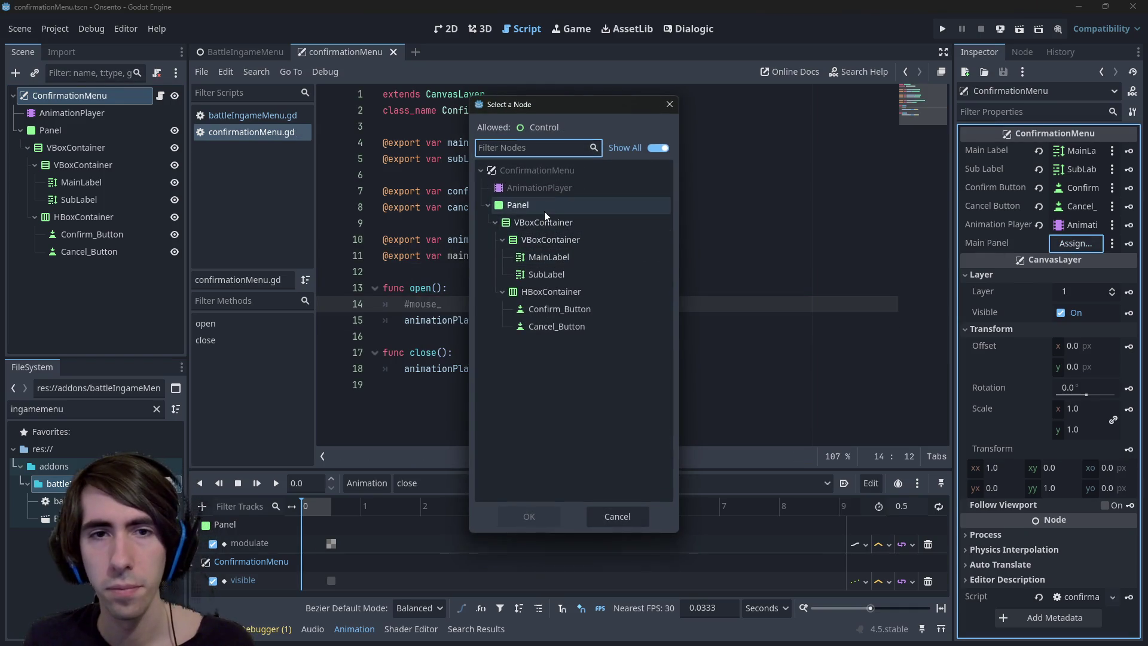
pyautogui.doubleClick(541, 207)
pyautogui.hotkey('ctrl', 's')
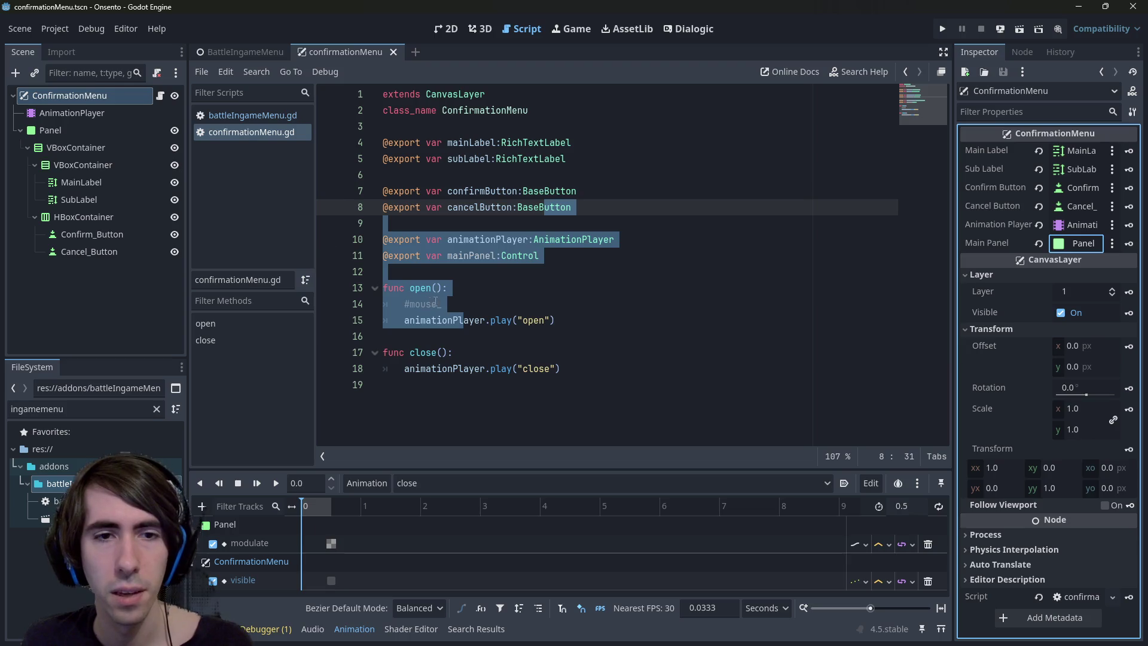
# Step: Uncomment and delete the unfinished mouse_ line in open(), then save
pyautogui.click(450, 303)
pyautogui.hotkey('ctrl', 'k')
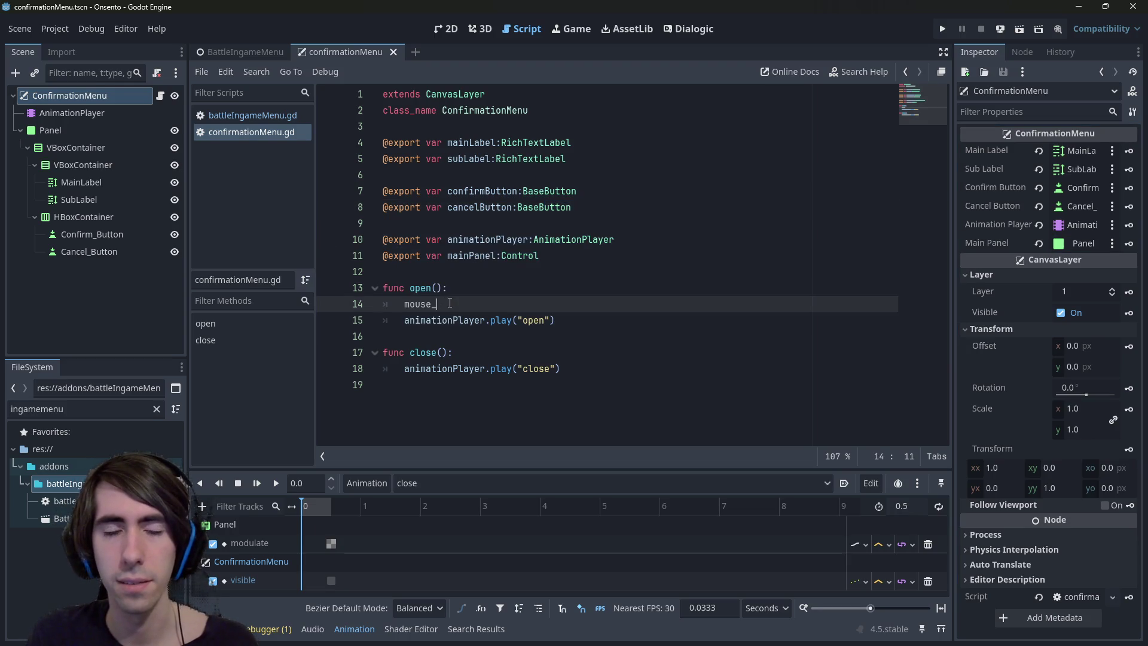
pyautogui.press('BackSpace')
pyautogui.press('BackSpace')
pyautogui.press('BackSpace')
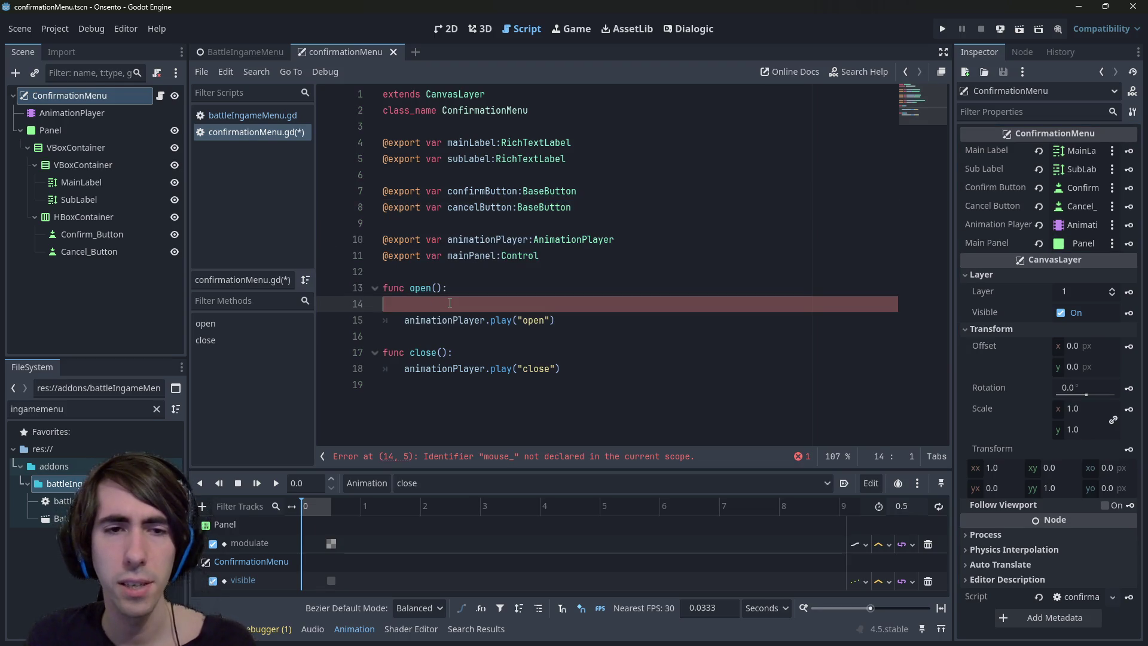
pyautogui.hotkey('ctrl', 's')
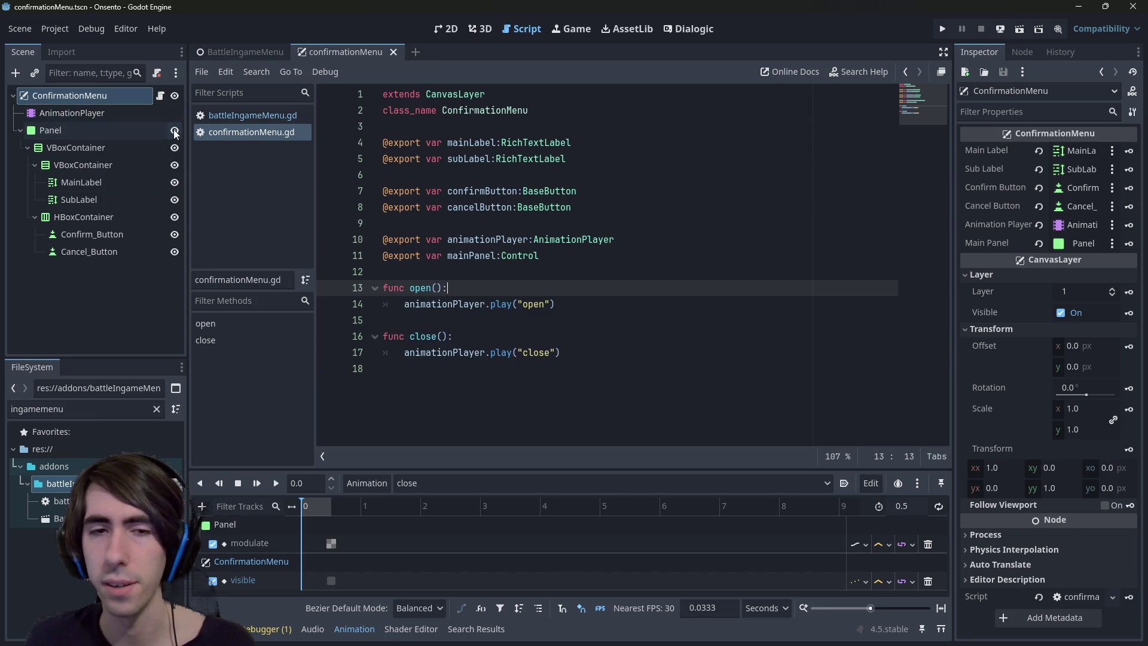
# Step: Retry a mouse_ line with code suggestions, check Panel's mouse properties, then remove it
pyautogui.press('Return')
pyautogui.write('mouse_')
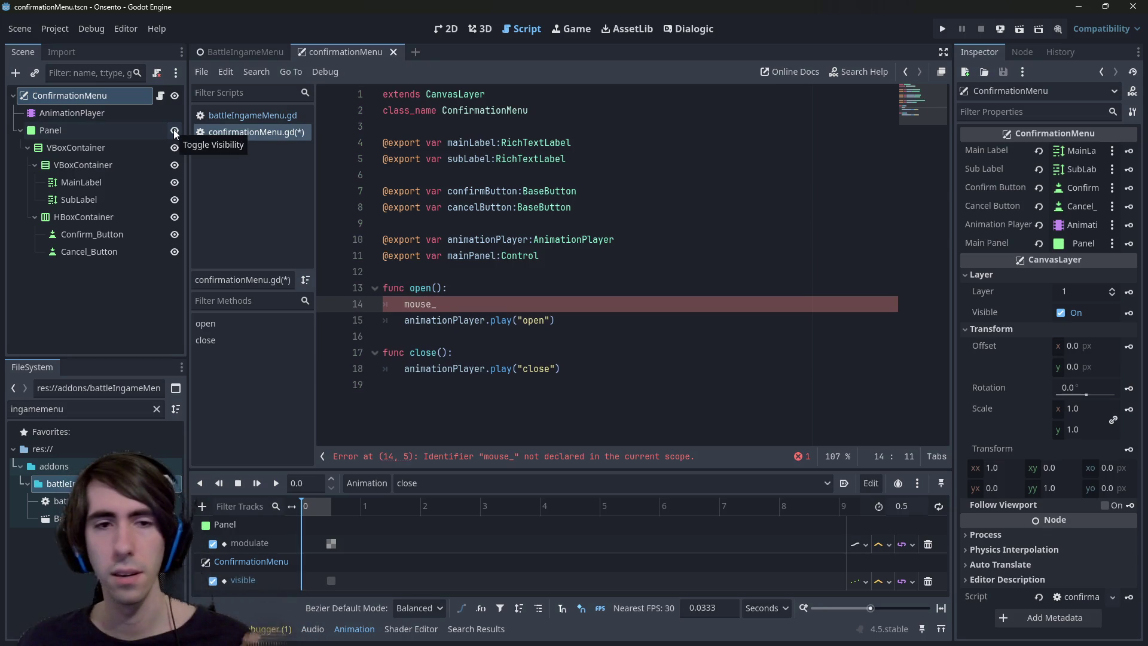
pyautogui.hotkey('ctrl', 'space')
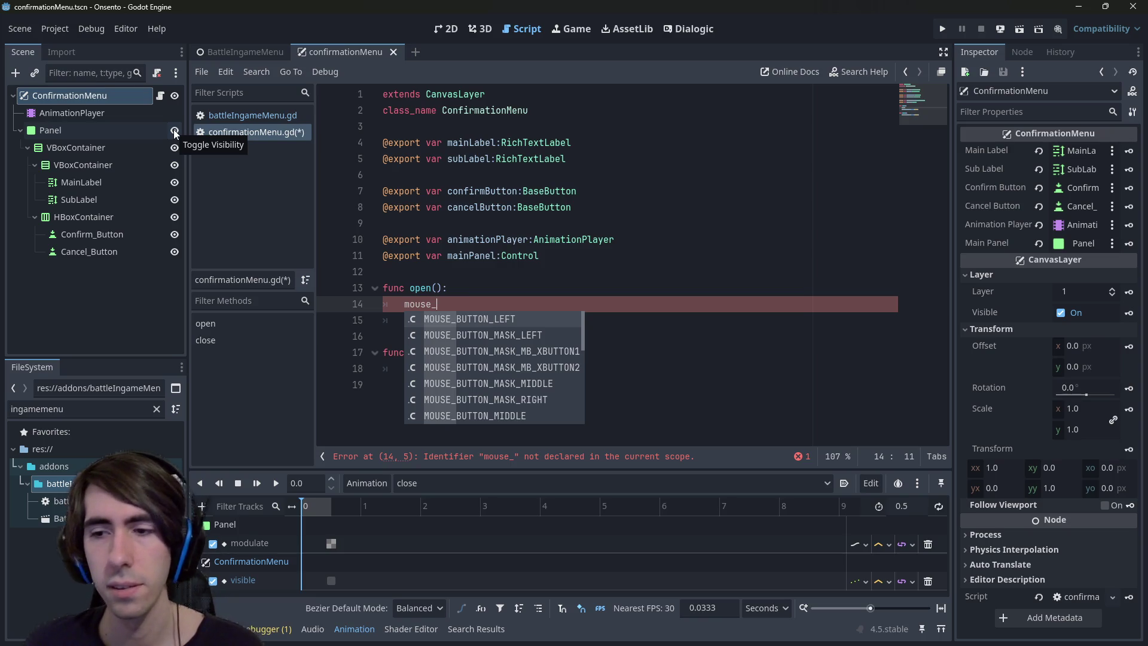
pyautogui.click(80, 129)
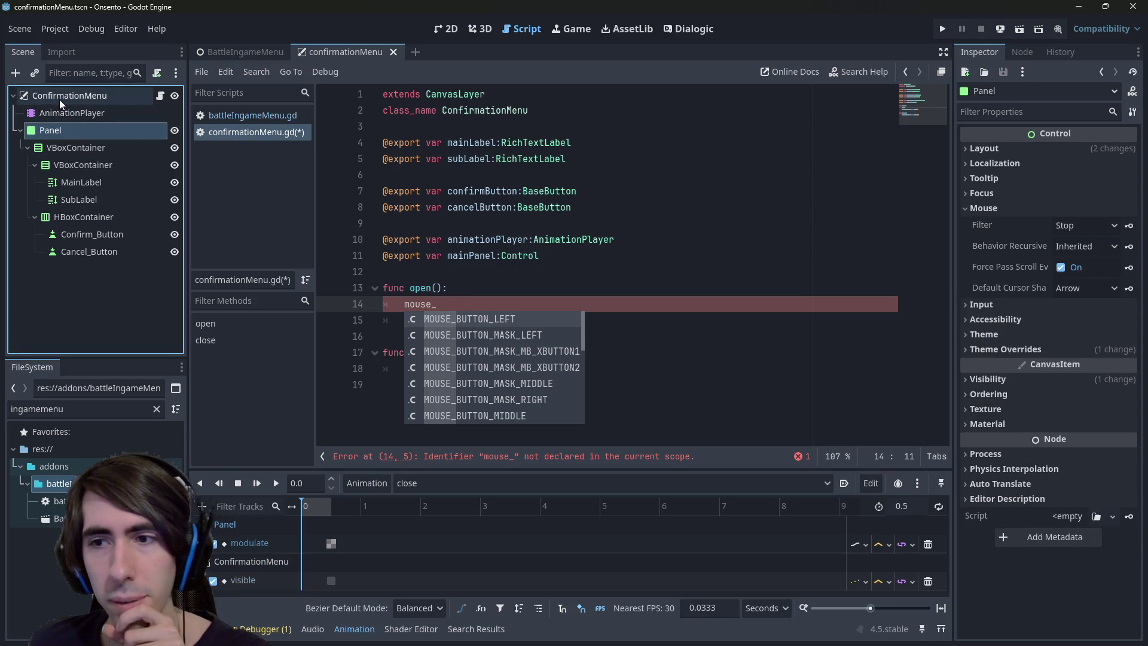
pyautogui.click(60, 99)
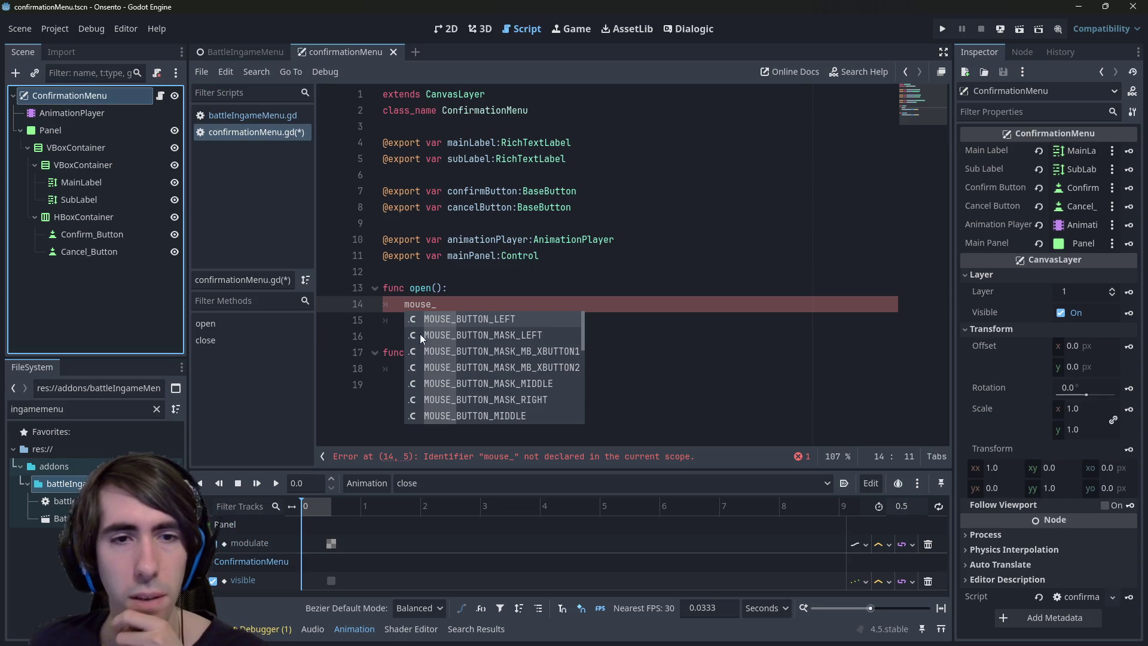
pyautogui.click(482, 306)
pyautogui.press('BackSpace')
pyautogui.press('BackSpace')
pyautogui.press('BackSpace')
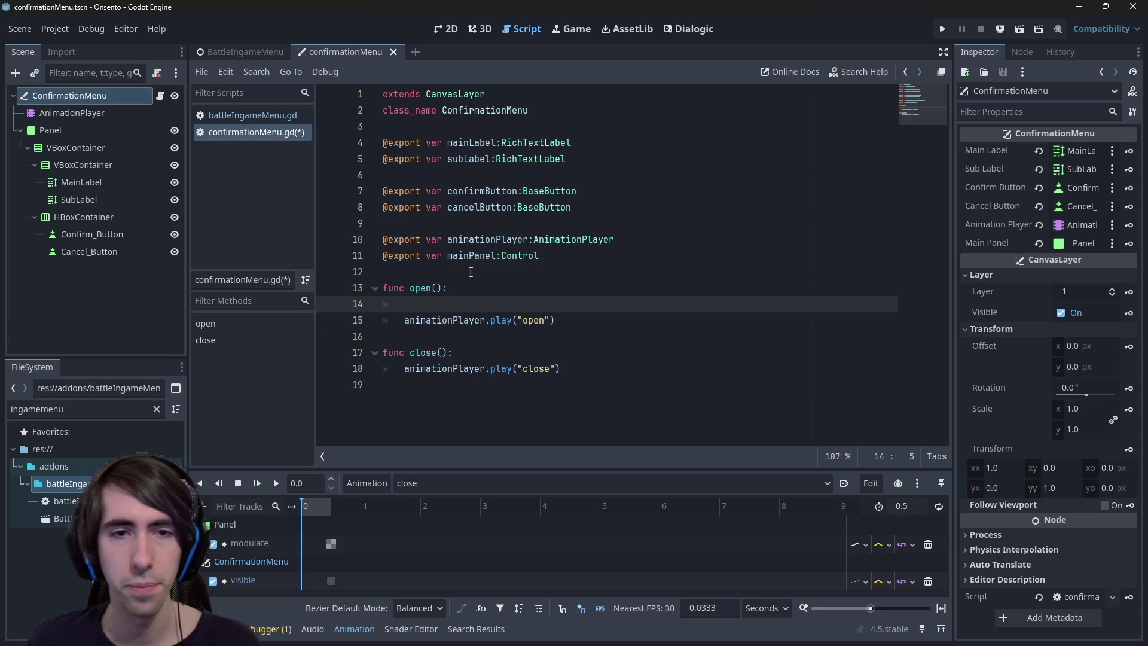
# Step: In open(), set mainPanel.mouse_filter = Control.MOUSE_FILTER_STOP and save the script
pyautogui.click(470, 255)
pyautogui.click(467, 305)
pyautogui.write('mainPanel.mouse_fil')
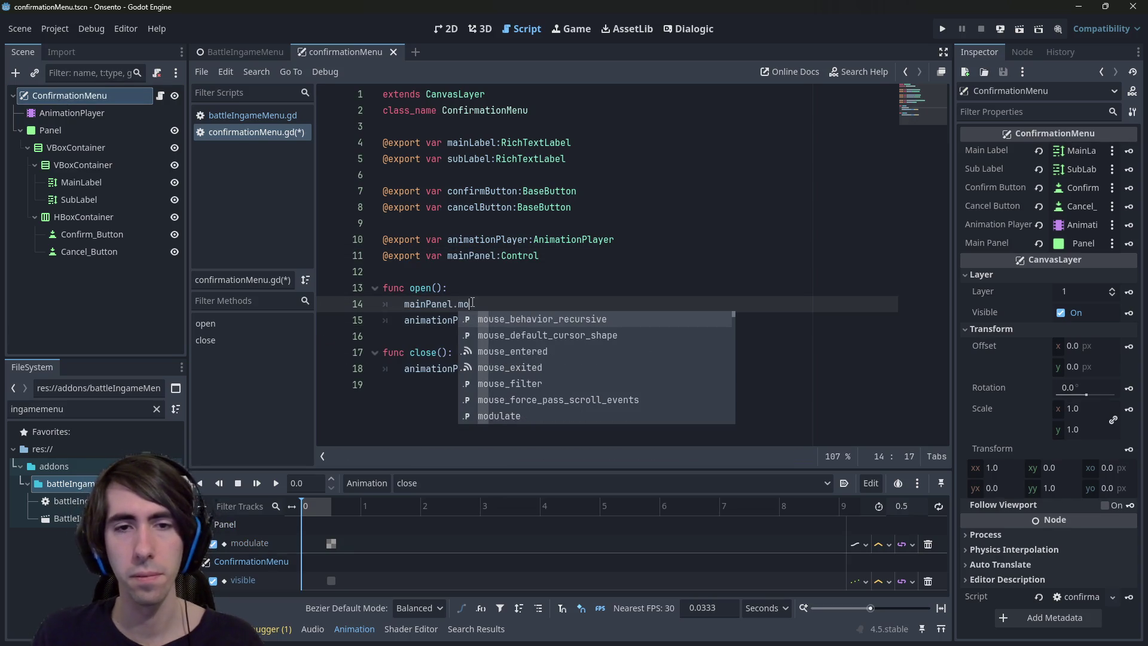
pyautogui.press('Return')
pyautogui.write('.')
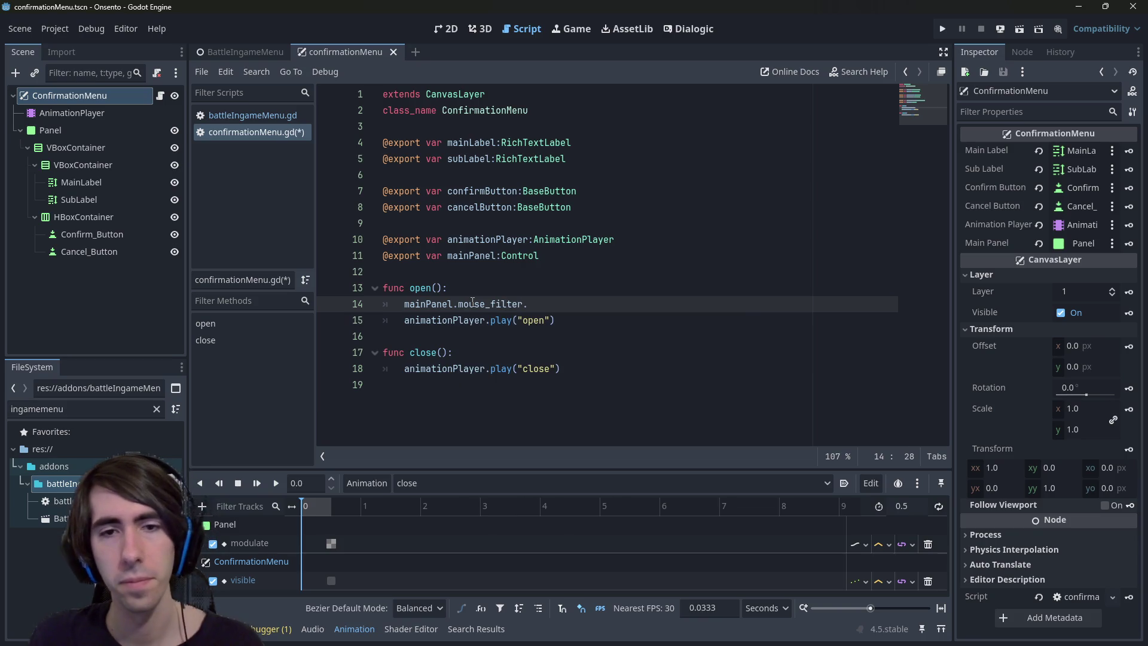
pyautogui.write('=')
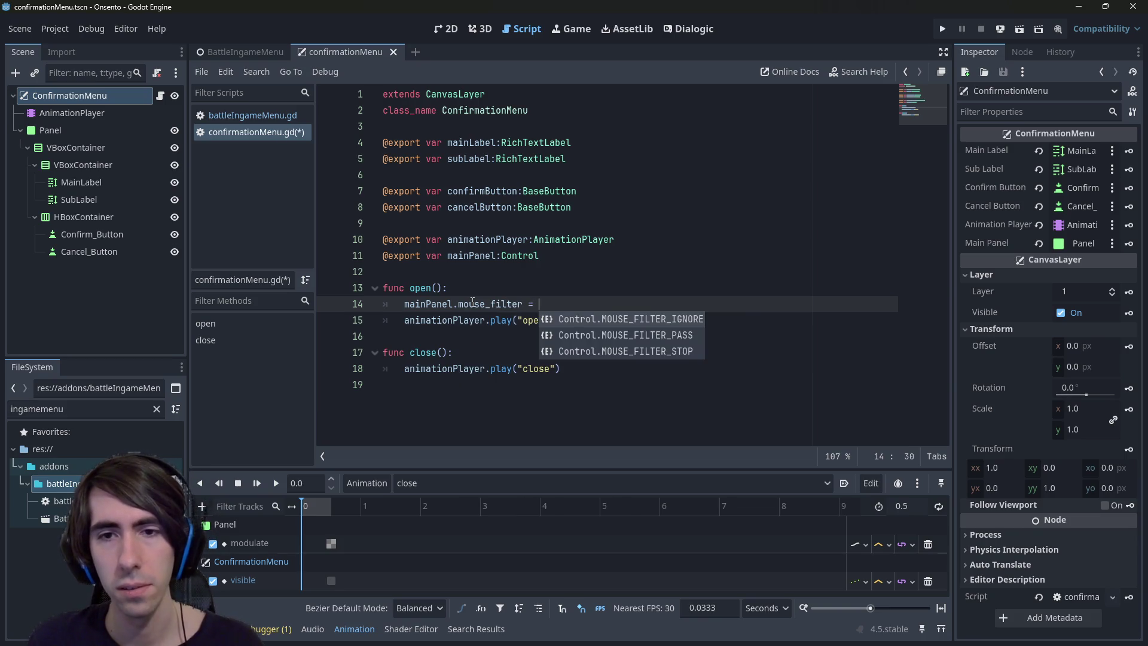
pyautogui.press('Up')
pyautogui.press('Up')
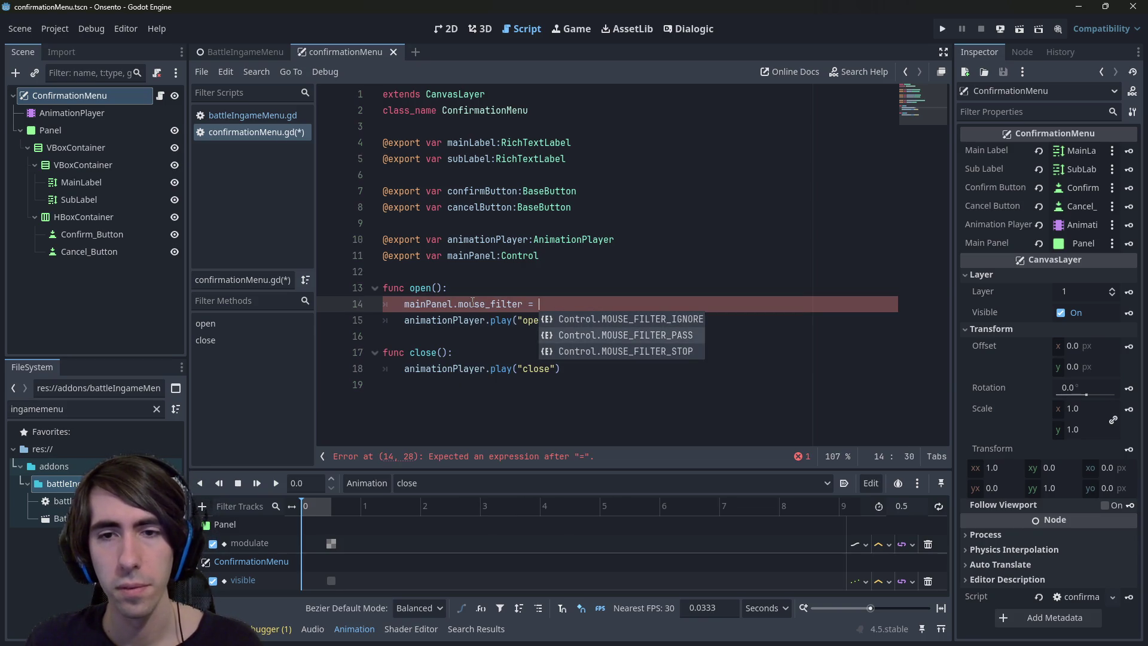
pyautogui.press('Down')
pyautogui.press('Return')
pyautogui.hotkey('ctrl', 's')
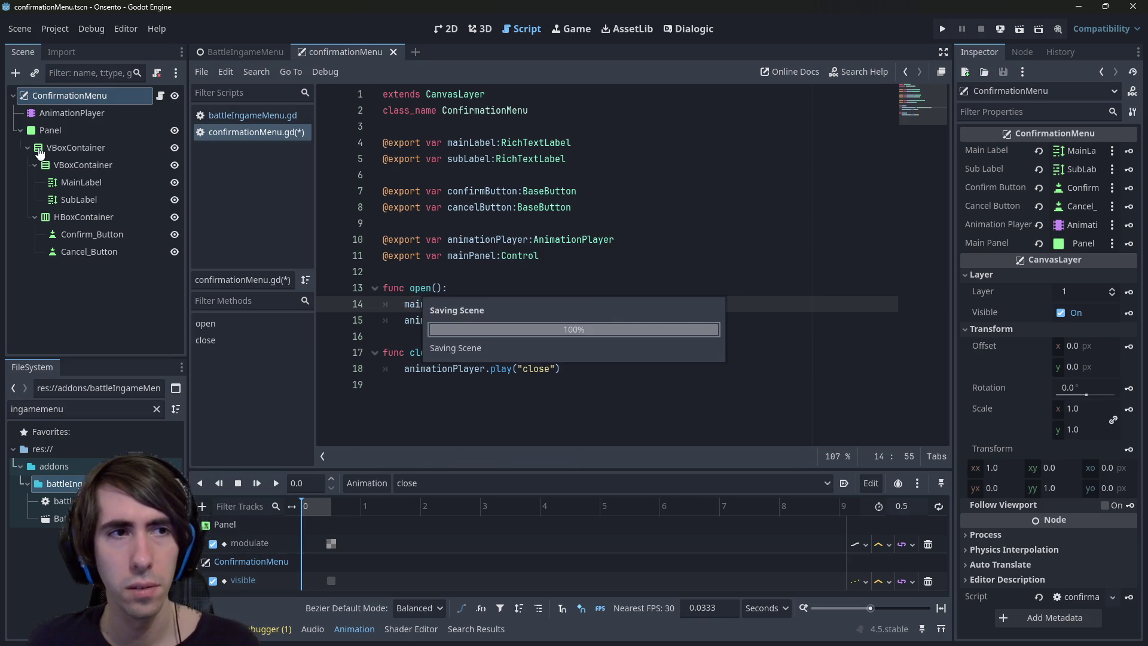
# Step: Copy that line into close() as MOUSE_FILTER_IGNORE, save, and run the current scene
pyautogui.click(50, 130)
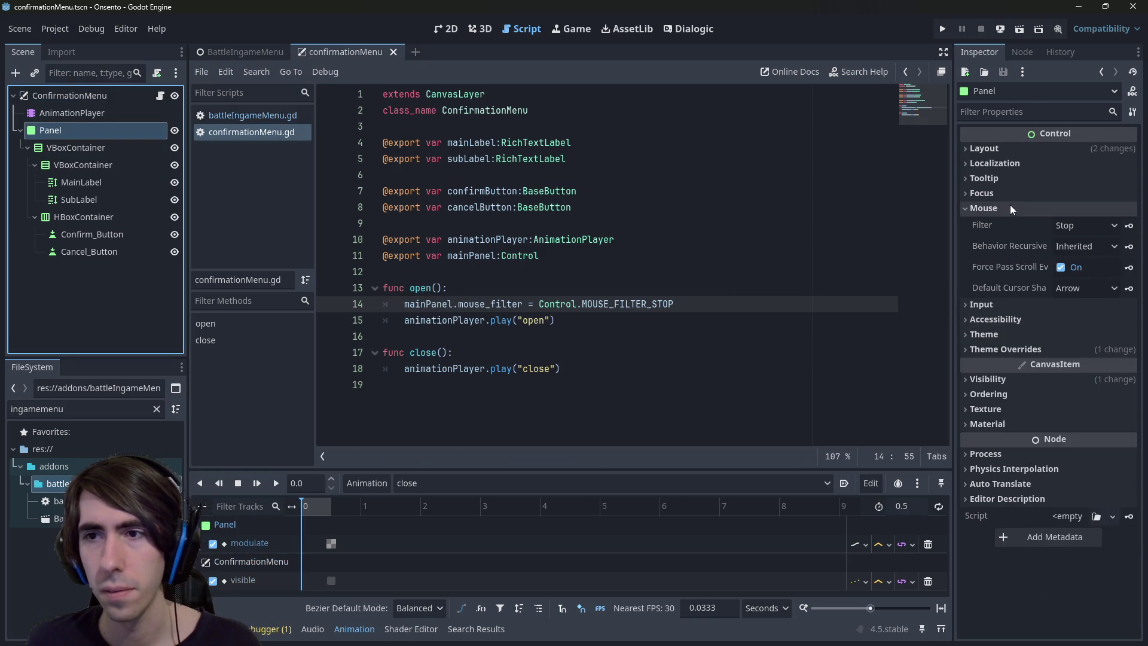
pyautogui.keyDown('shift'); pyautogui.click(372, 305); pyautogui.keyUp('shift')
pyautogui.hotkey('ctrl', 'c')
pyautogui.click(460, 353)
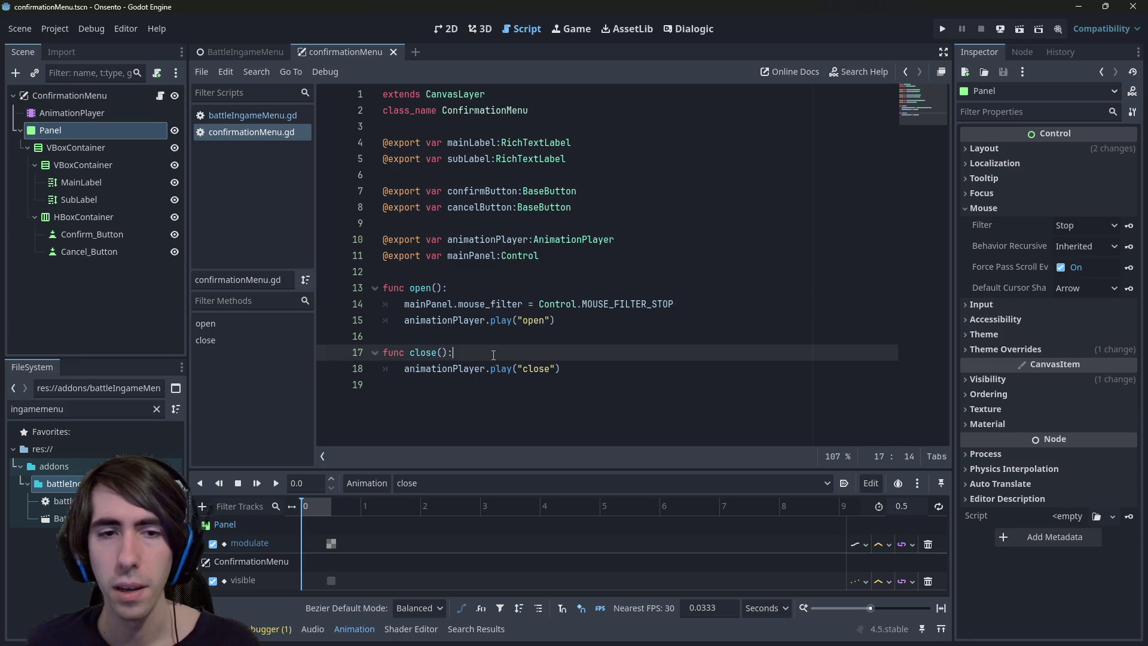
pyautogui.press('Return')
pyautogui.hotkey('ctrl', 'v')
pyautogui.doubleClick(627, 367)
pyautogui.write('MOUSE_FILT')
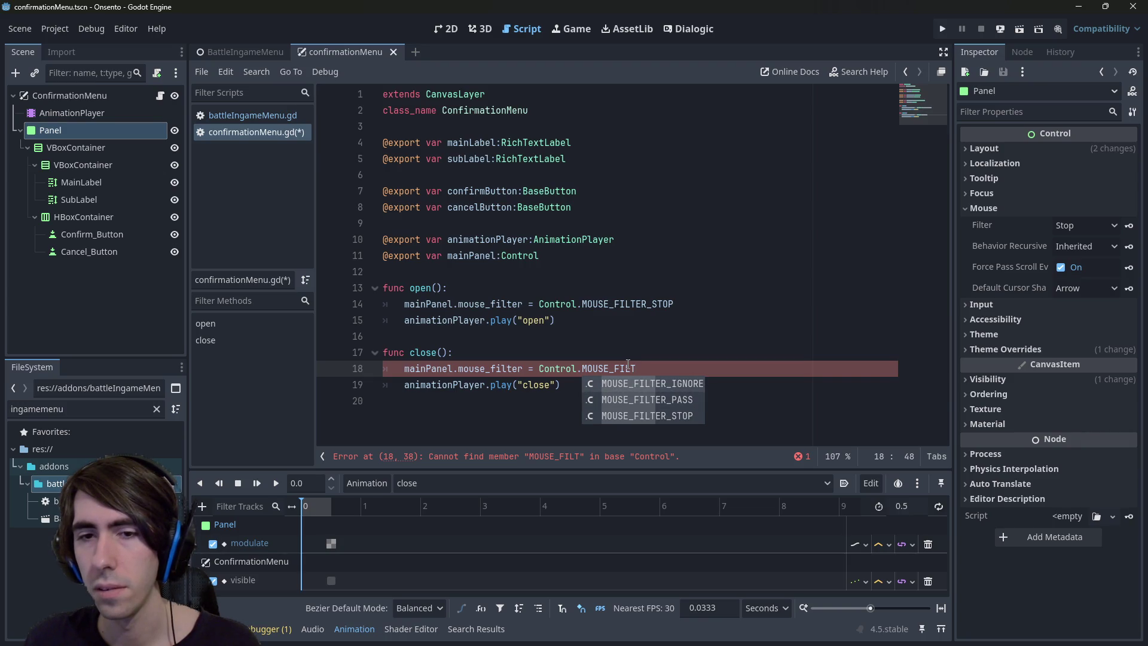
pyautogui.press('Return')
pyautogui.hotkey('ctrl', 's')
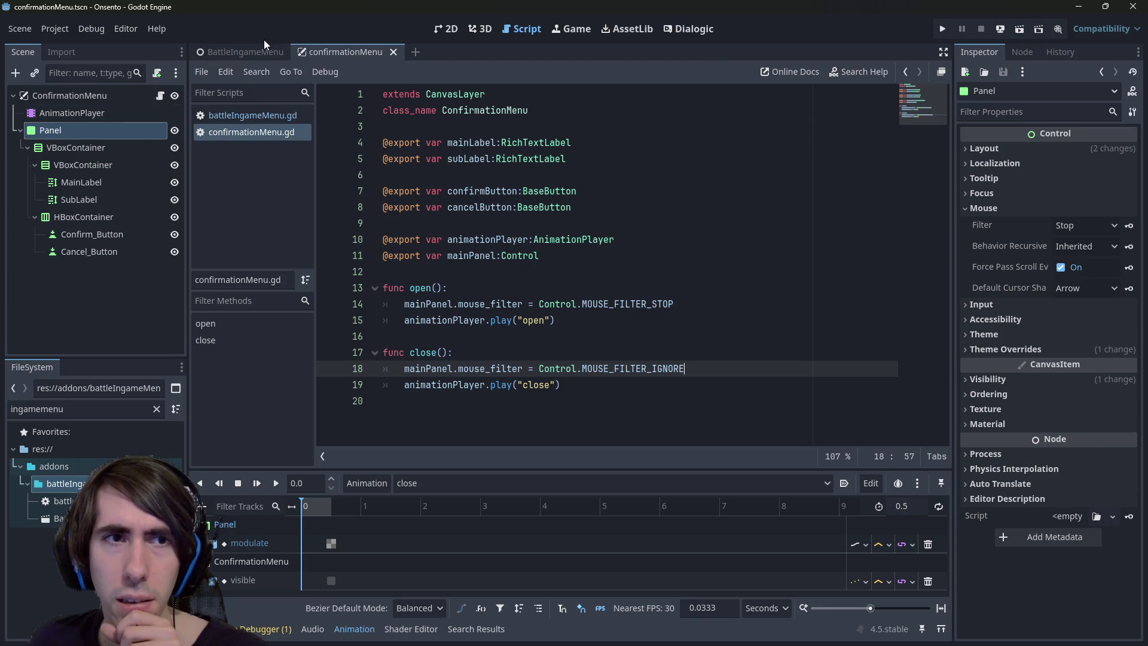
pyautogui.click(1019, 30)
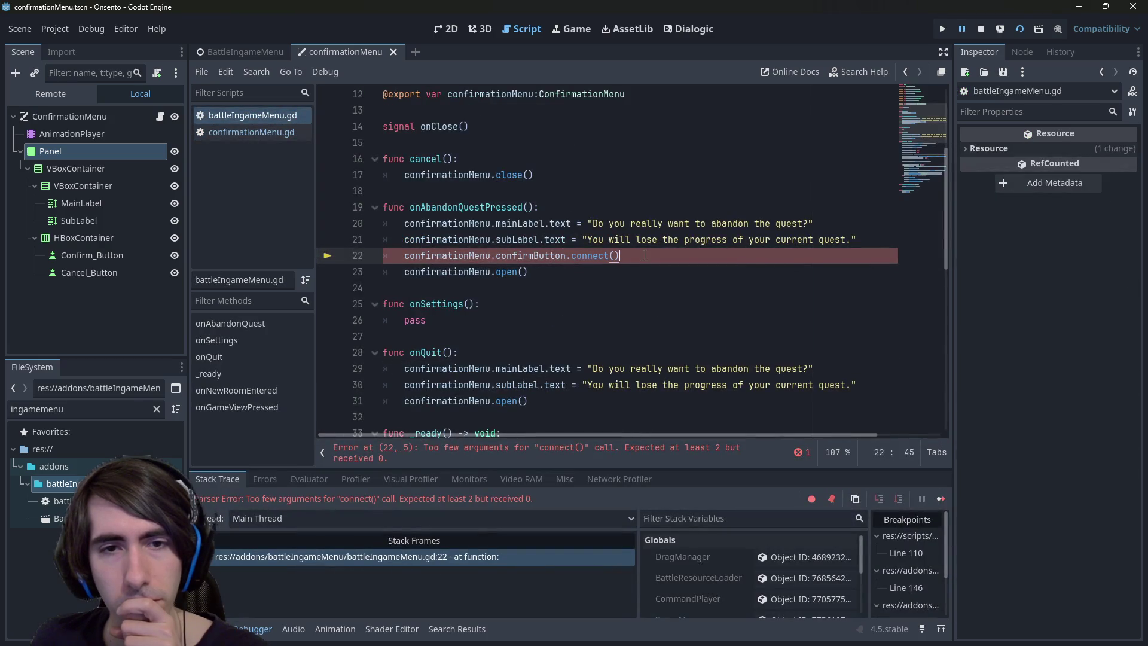
# Step: Stop the game, comment out the empty connect() call, and rerun to check the abandon-quest dialog
pyautogui.click(983, 31)
pyautogui.hotkey('ctrl', 'k')
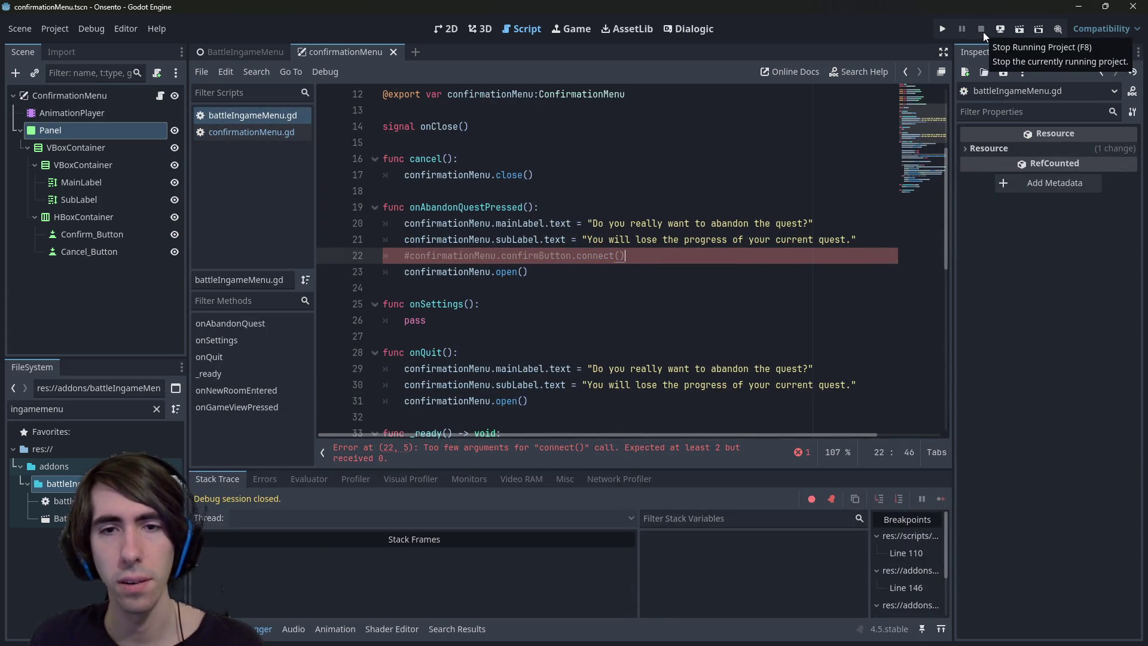
pyautogui.click(1017, 30)
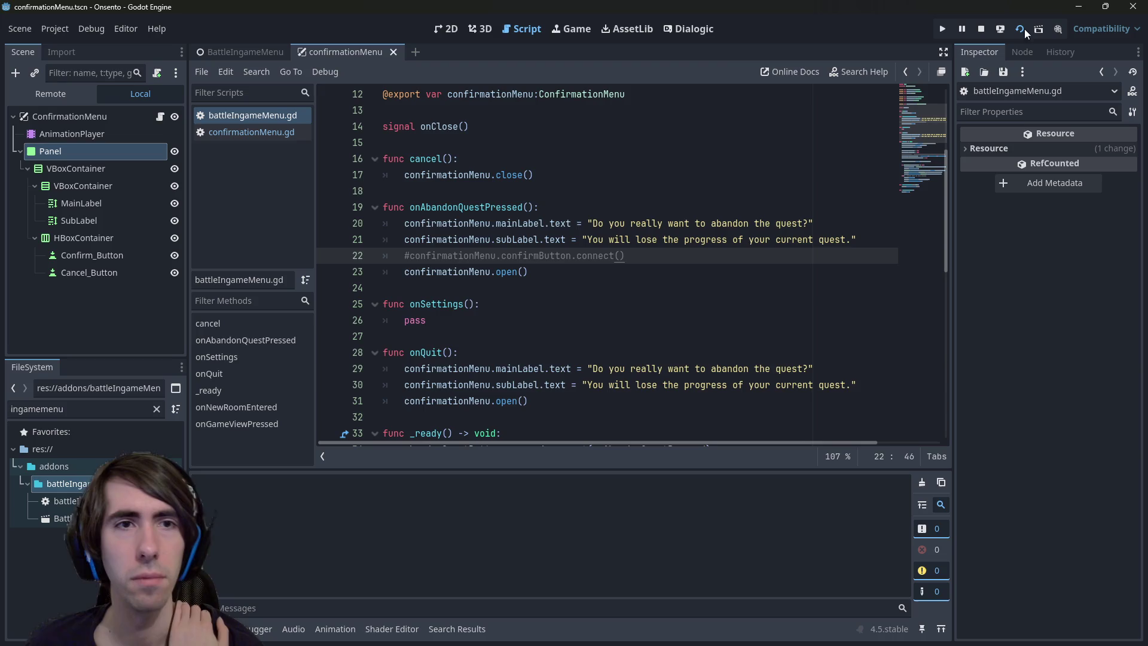
pyautogui.scroll(1, 622, 297)
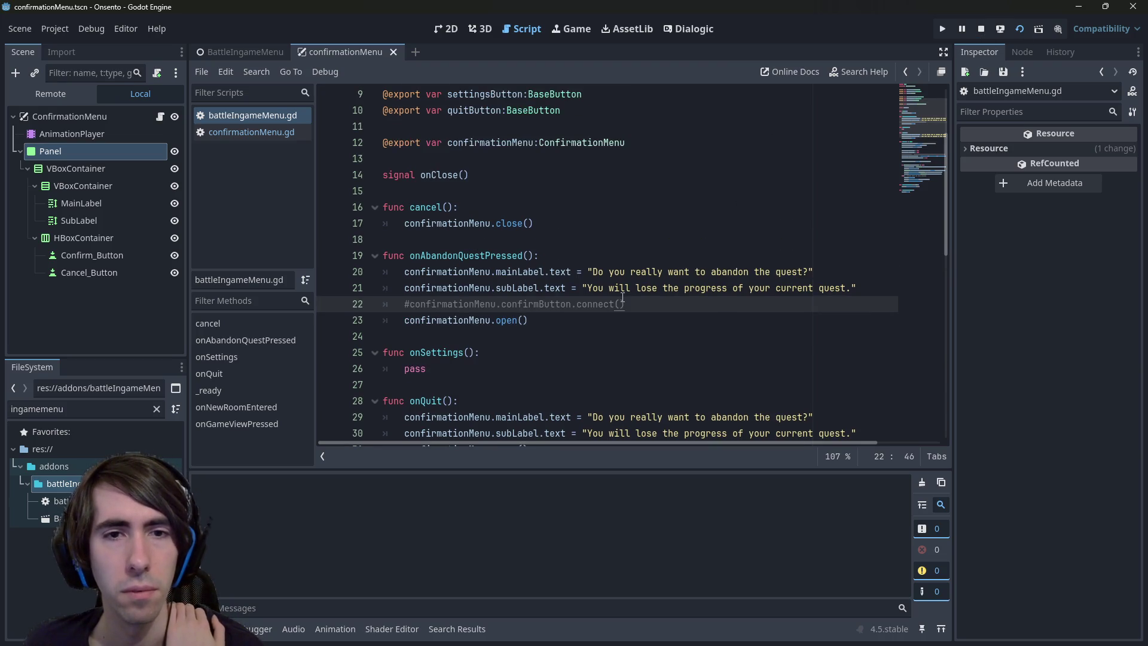
pyautogui.scroll(-1, 623, 297)
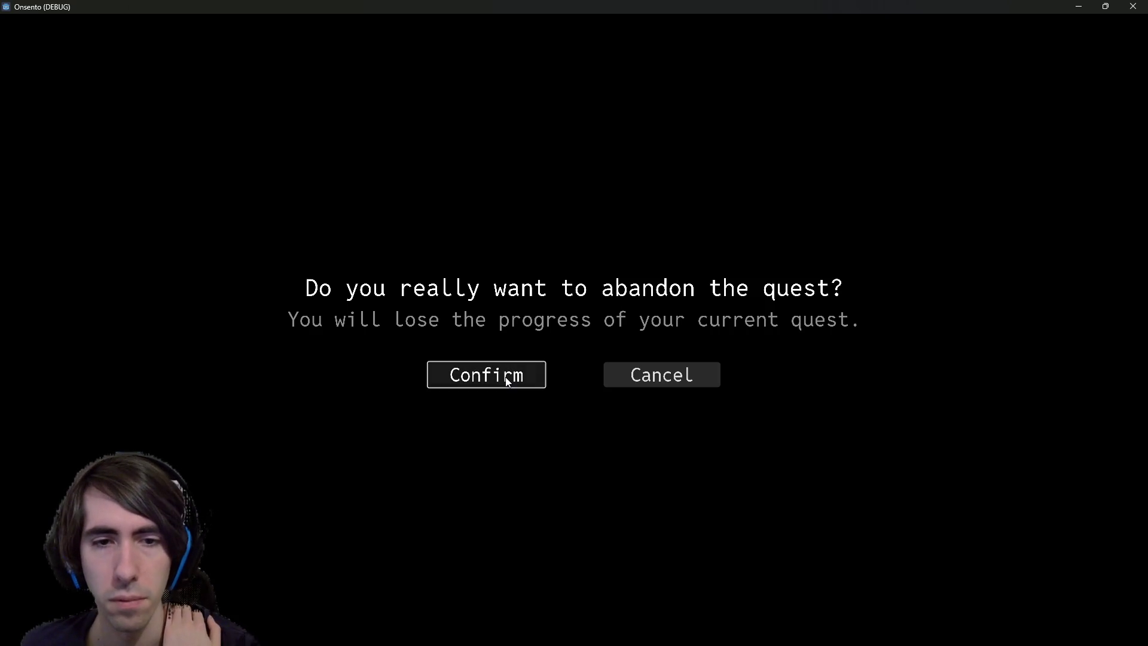
pyautogui.click(1133, 6)
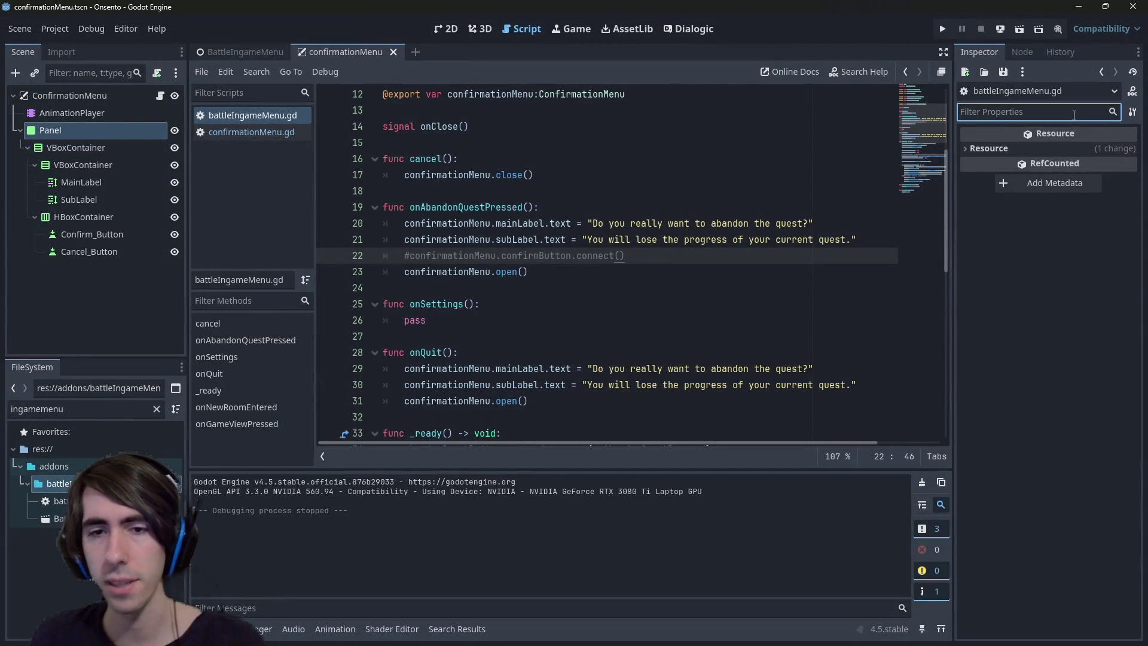
# Step: Set the Panel node's mouse Filter to Ignore in the Inspector
pyautogui.write('mouse')
pyautogui.click(122, 130)
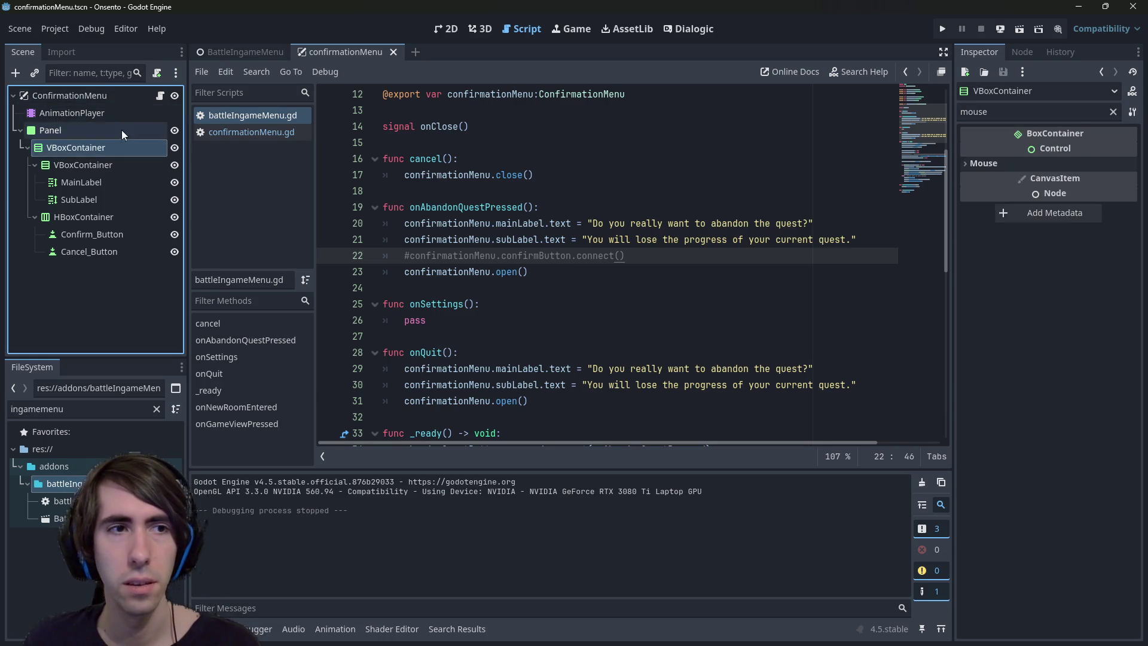
pyautogui.click(1082, 165)
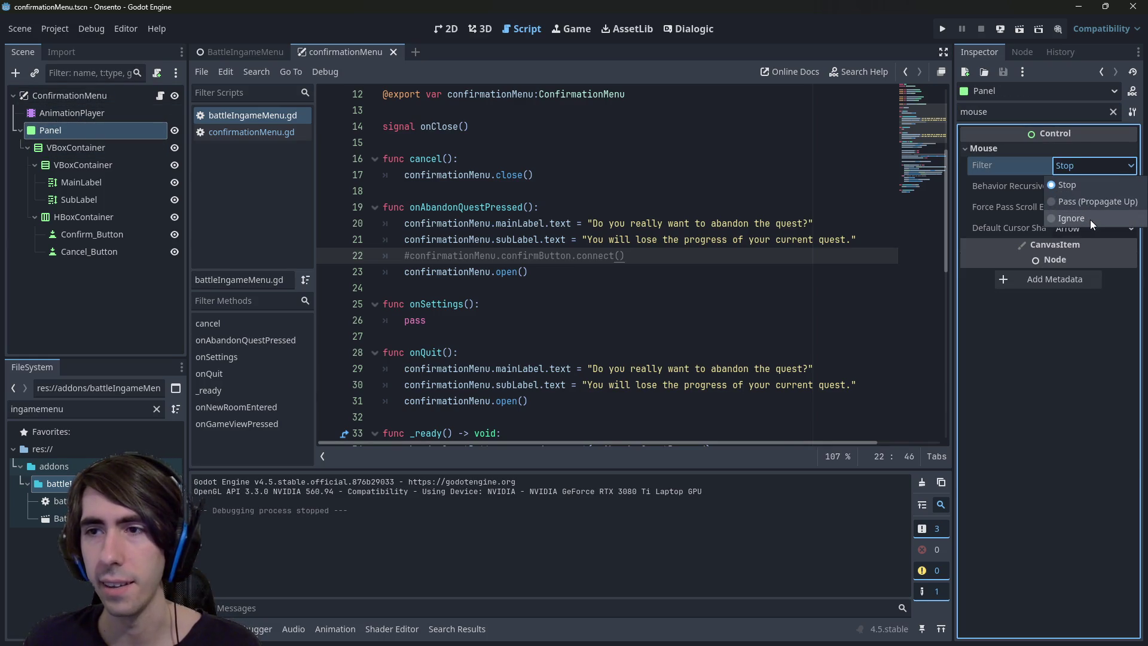
pyautogui.click(1070, 218)
# Step: Run the scene, try confirming in the abandon-quest dialog, then close the game
pyautogui.click(1027, 28)
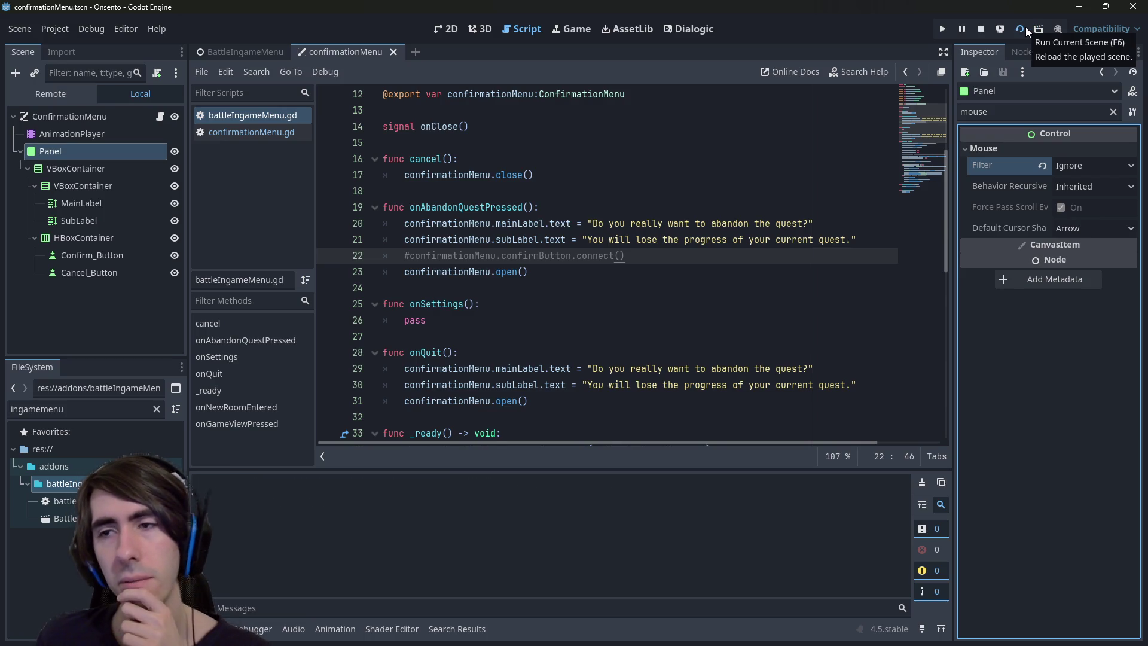
pyautogui.moveTo(977, 170)
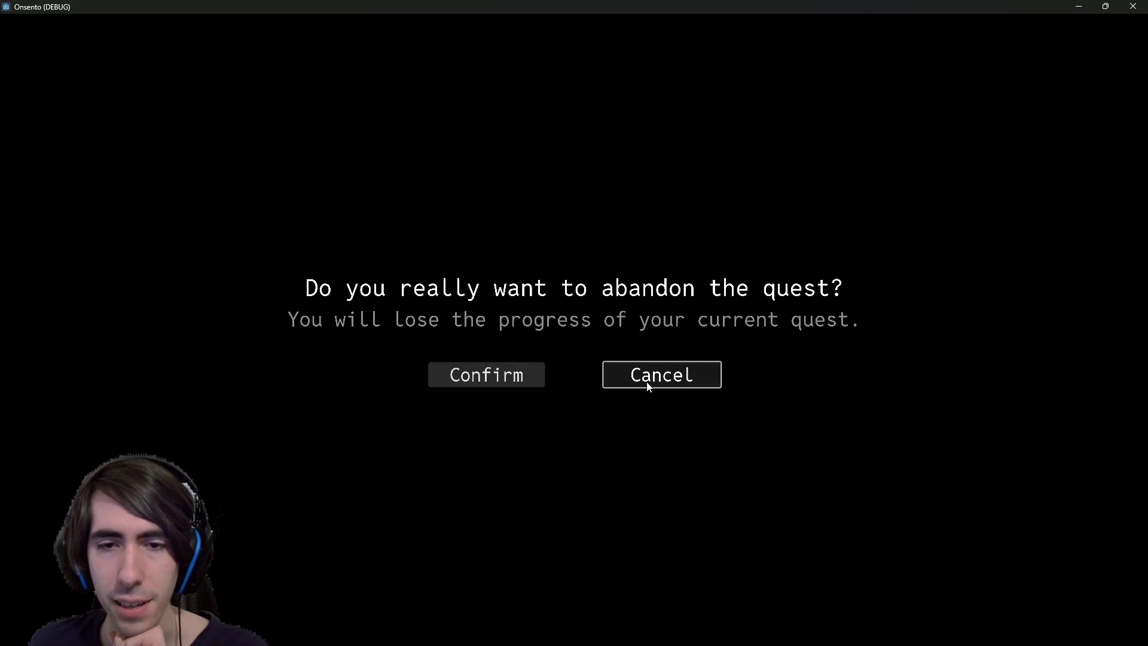
pyautogui.click(525, 377)
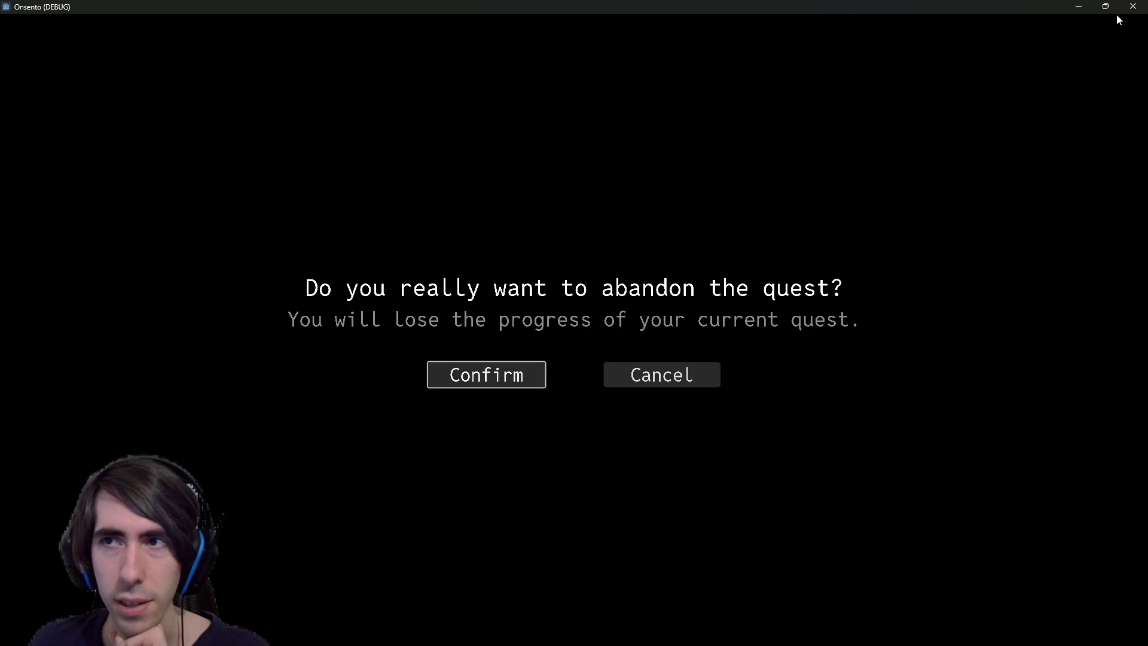
pyautogui.click(1132, 7)
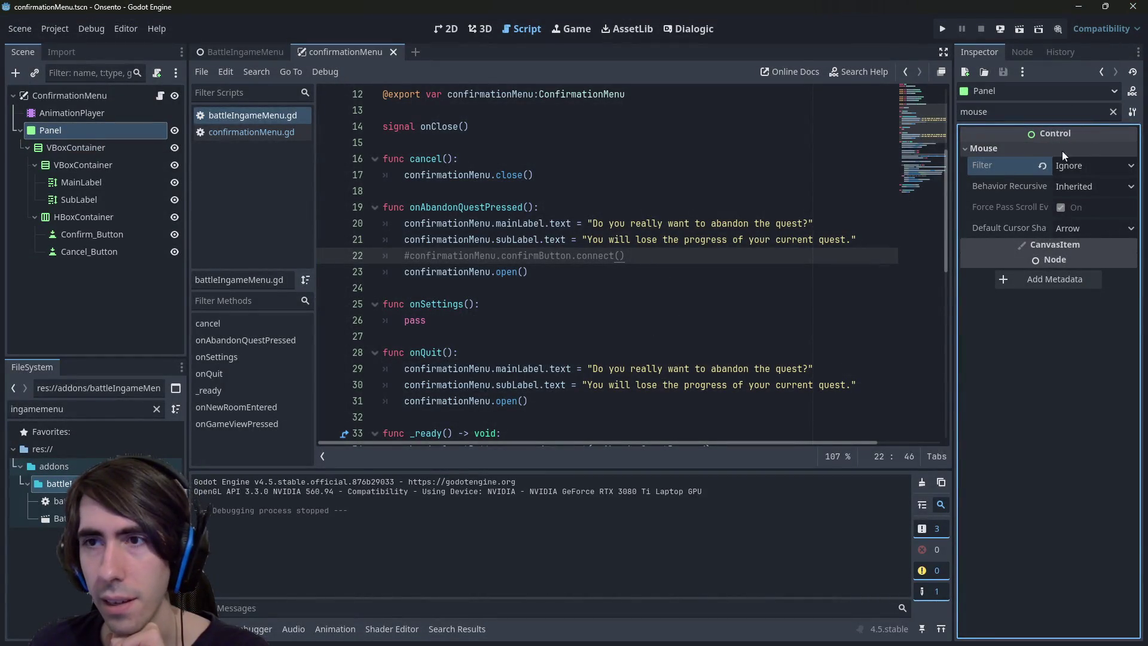
# Step: Reapply the Ignore mouse filter on the Panel and widen the Inspector panel
pyautogui.click(1042, 167)
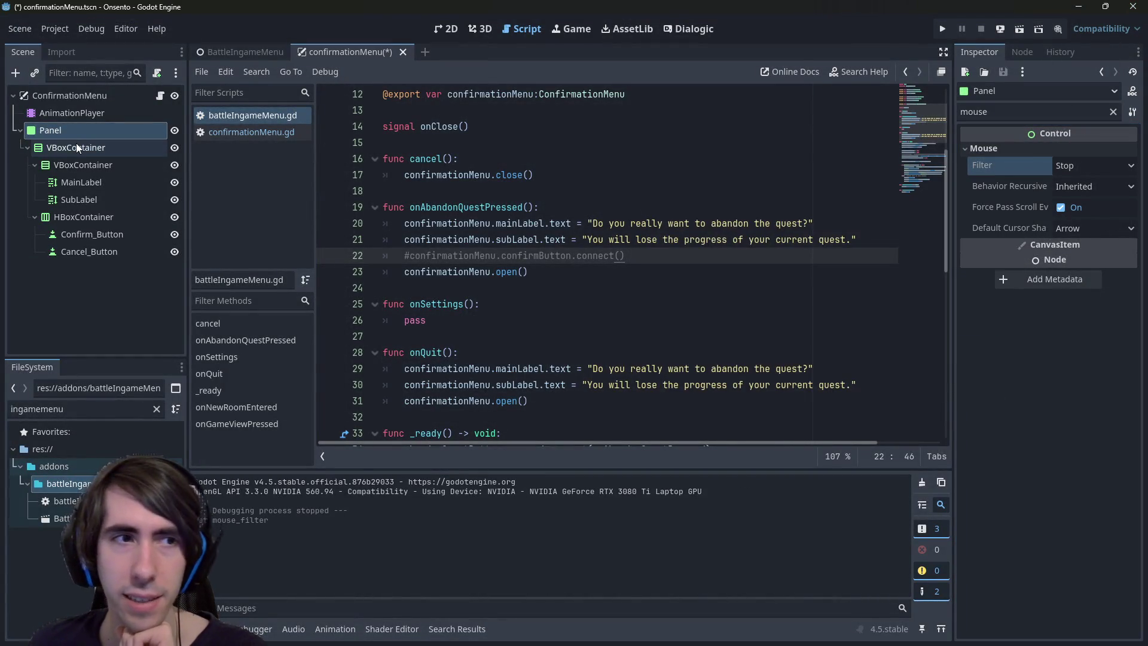
pyautogui.click(1069, 165)
pyautogui.click(1070, 214)
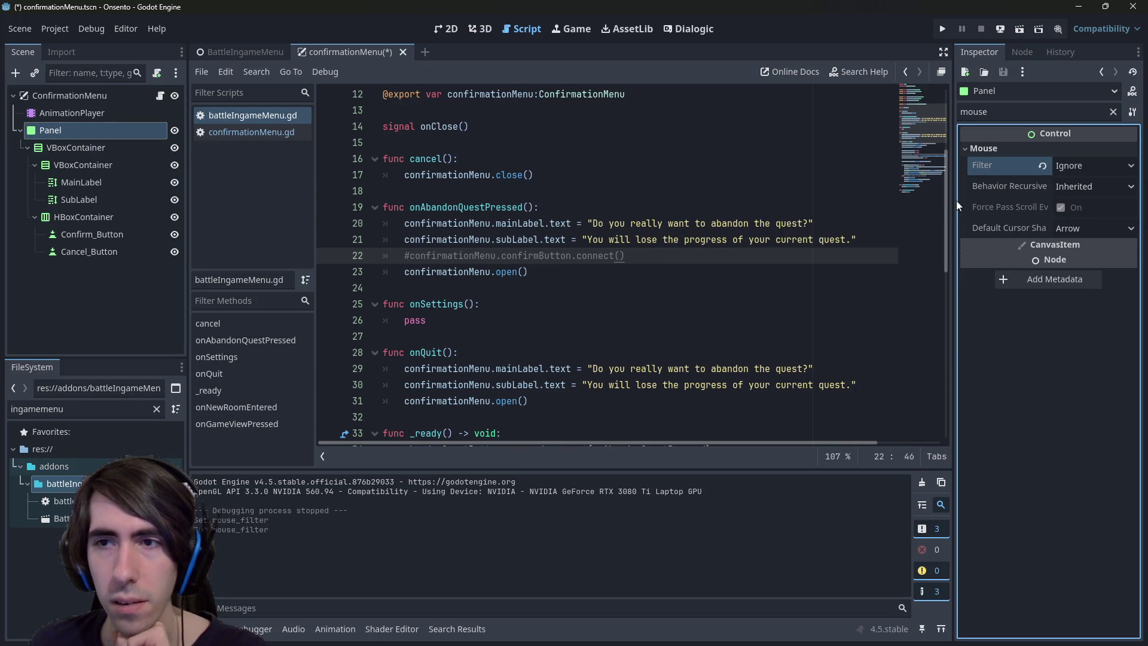
pyautogui.moveTo(956, 200); pyautogui.dragTo(847, 200)
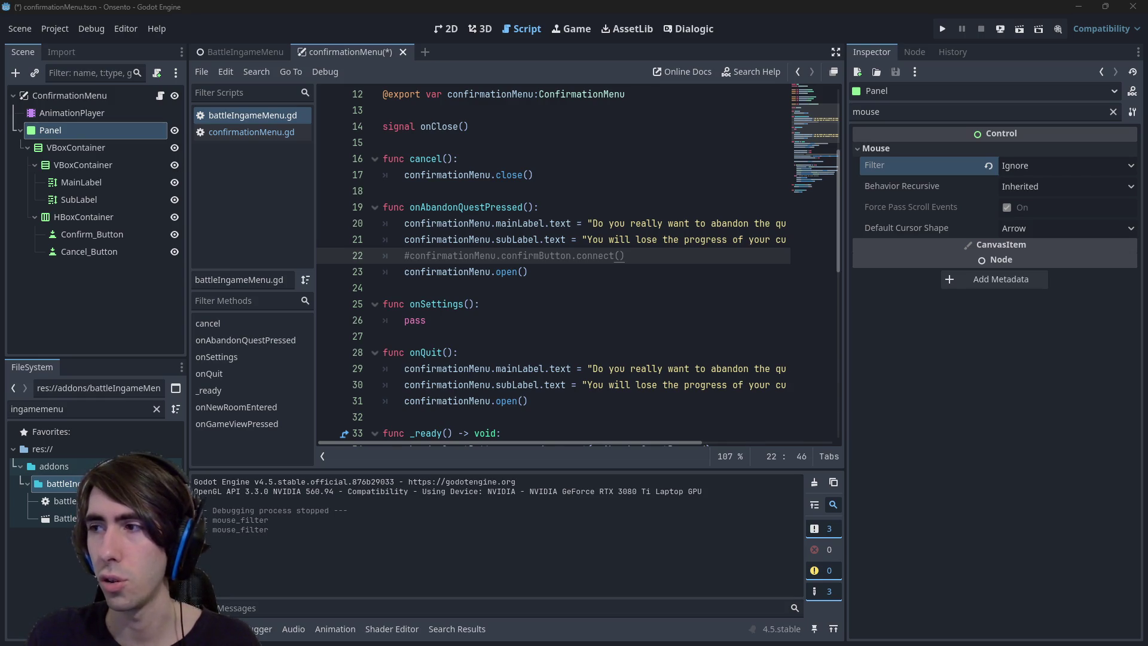
# Step: Switch to the browser showing the search 'godot disable mouse events for all children controls'
pyautogui.hotkey('alt', 'Tab')
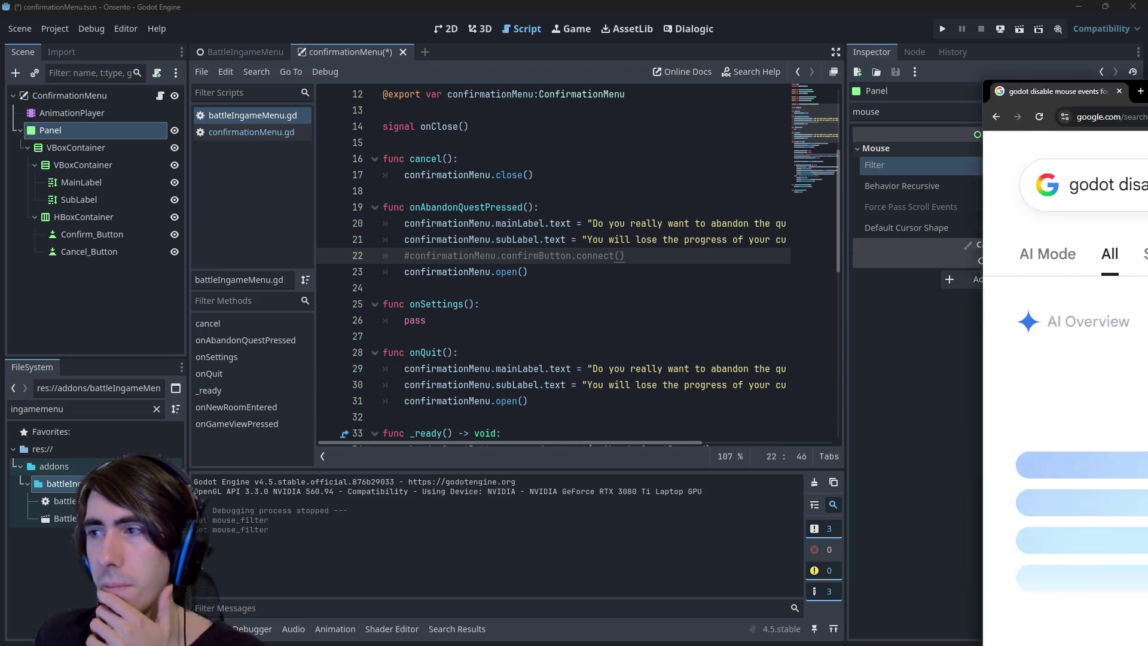
# Step: Read the expanded AI Overview on mouse filters not propagating to children, then return to Godot
pyautogui.scroll(-1, 516, 315)
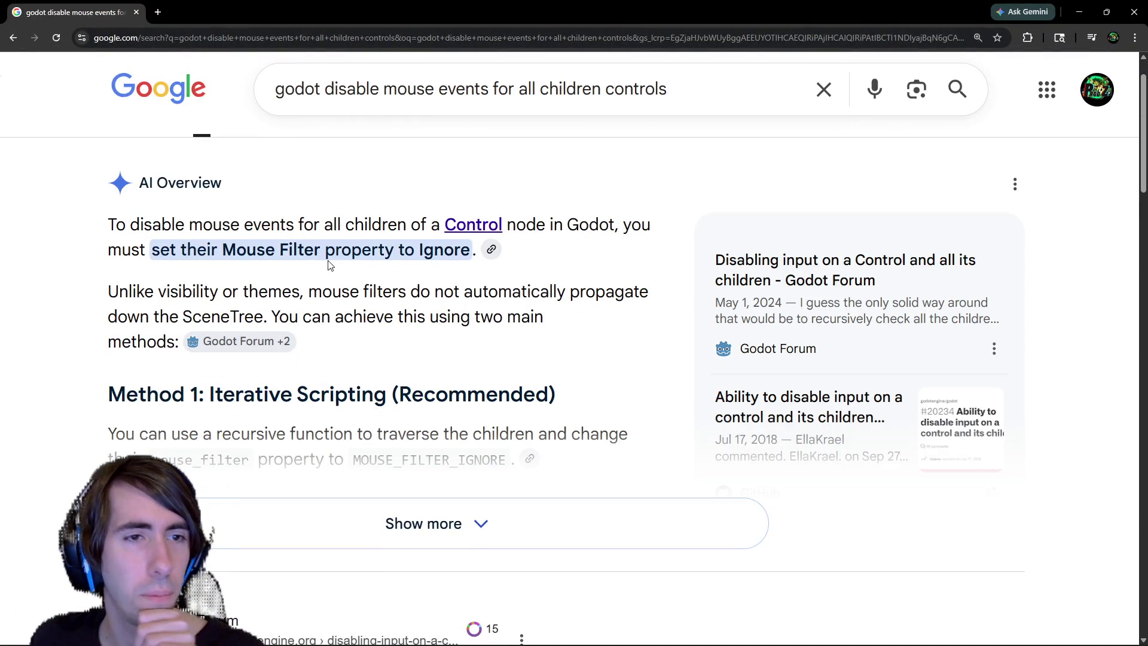
pyautogui.moveTo(199, 297)
pyautogui.mouseDown()
pyautogui.moveTo(470, 294)
pyautogui.moveTo(504, 345)
pyautogui.mouseUp()
pyautogui.scroll(-1, 504, 345)
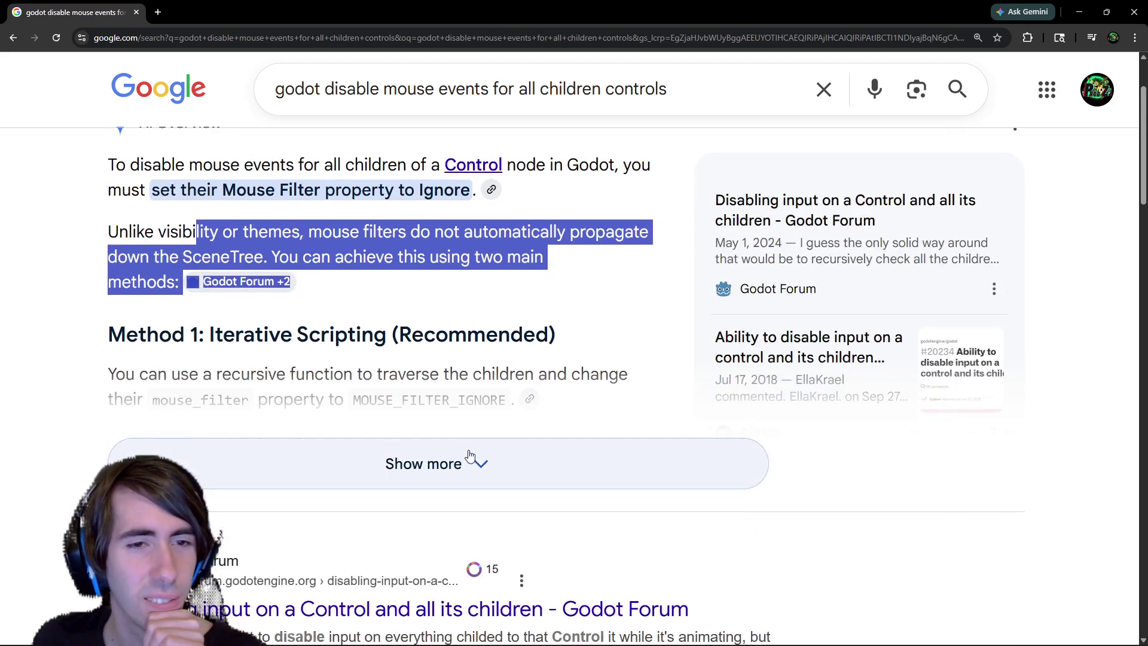
pyautogui.click(472, 461)
pyautogui.scroll(-5, 436, 441)
pyautogui.scroll(-6, 435, 435)
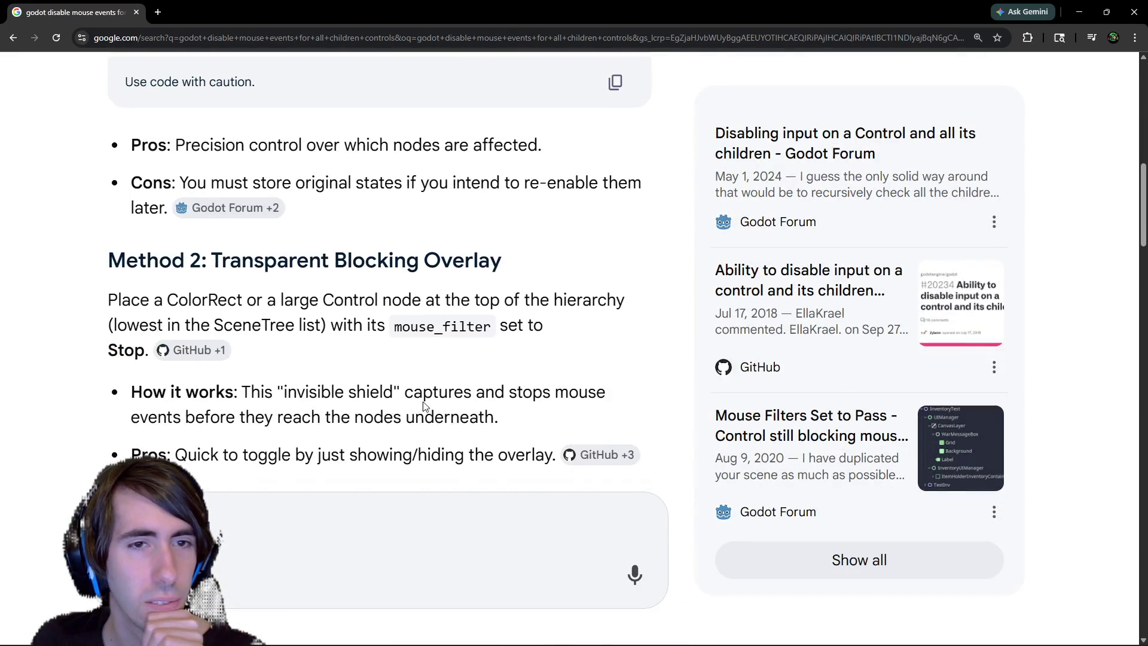
pyautogui.scroll(-8, 422, 402)
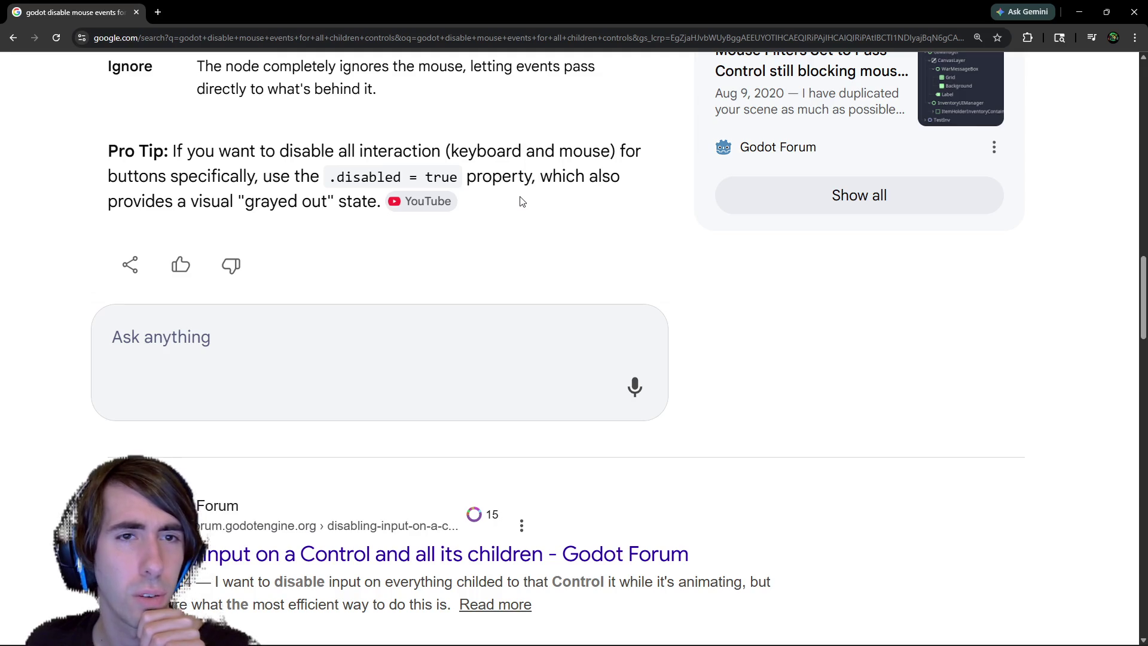
pyautogui.scroll(-4, 520, 206)
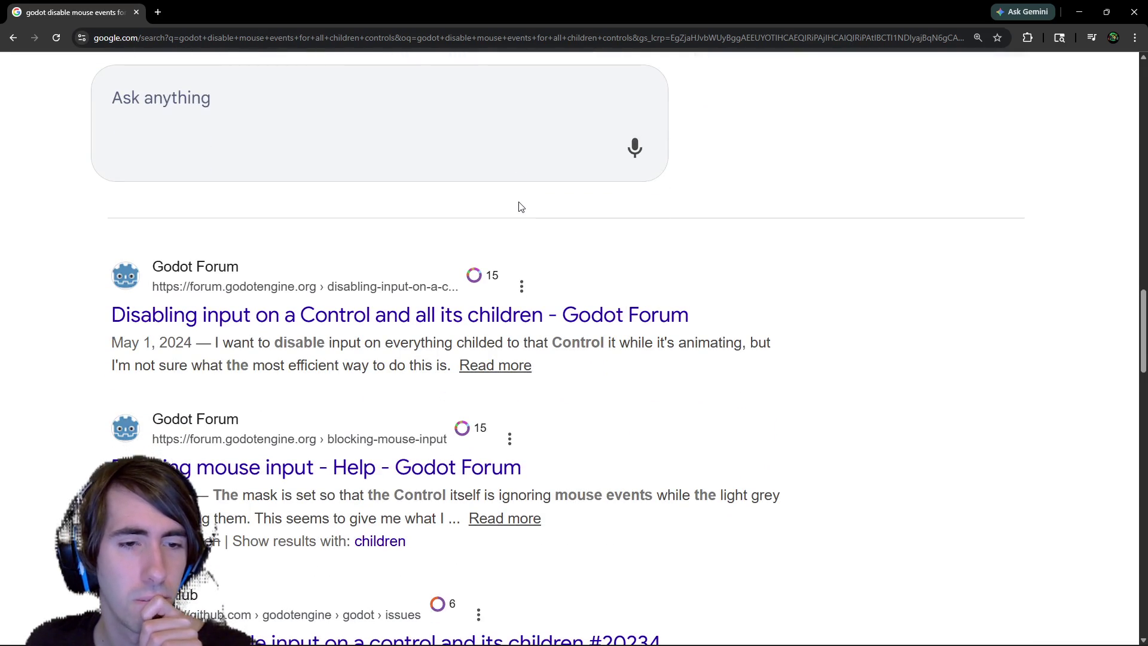
pyautogui.scroll(-2, 519, 206)
pyautogui.scroll(-1, 519, 205)
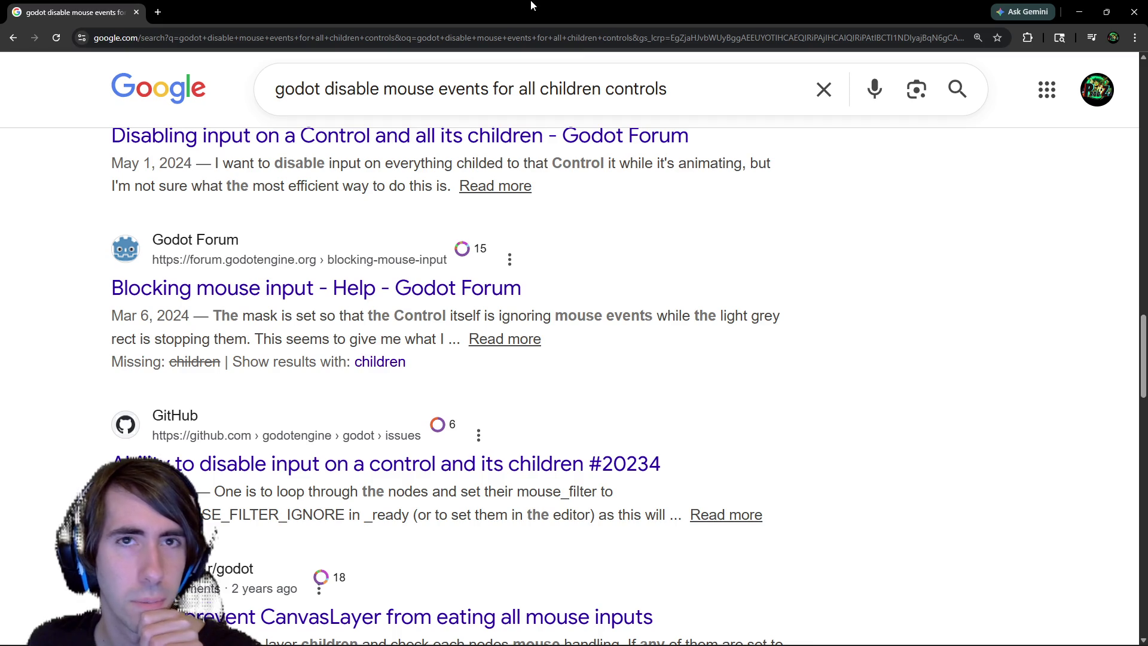
pyautogui.hotkey('alt', 'Tab')
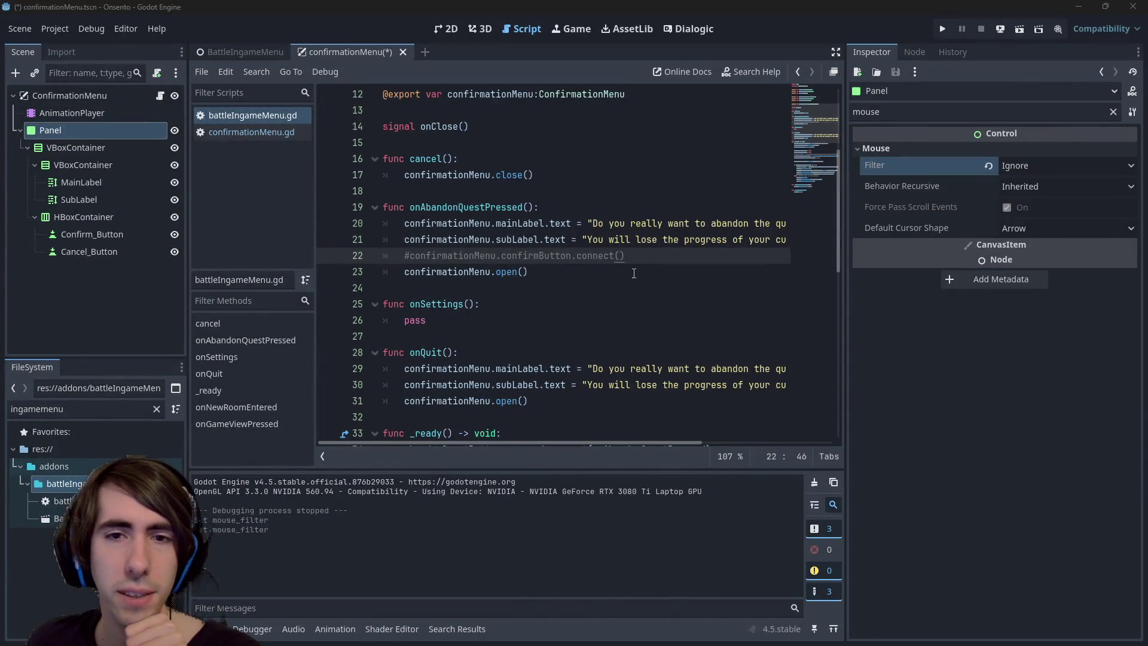
# Step: Delete the mainPanel export line from confirmationMenu.gd and save
pyautogui.click(244, 131)
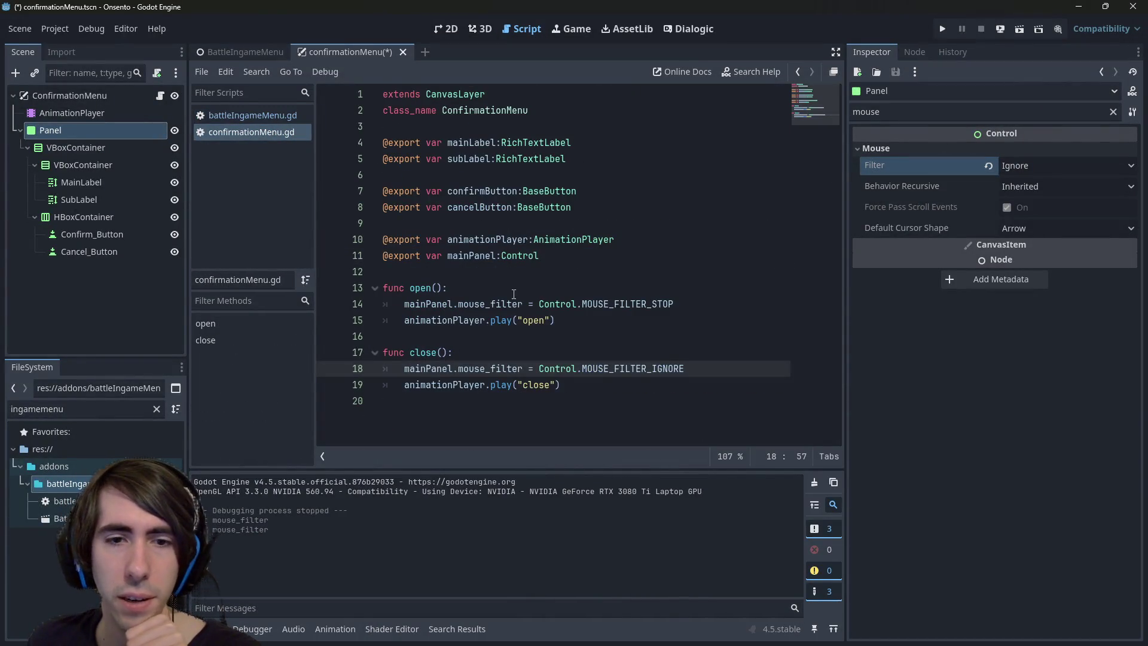
pyautogui.doubleClick(485, 191)
pyautogui.moveTo(543, 255); pyautogui.dragTo(298, 263)
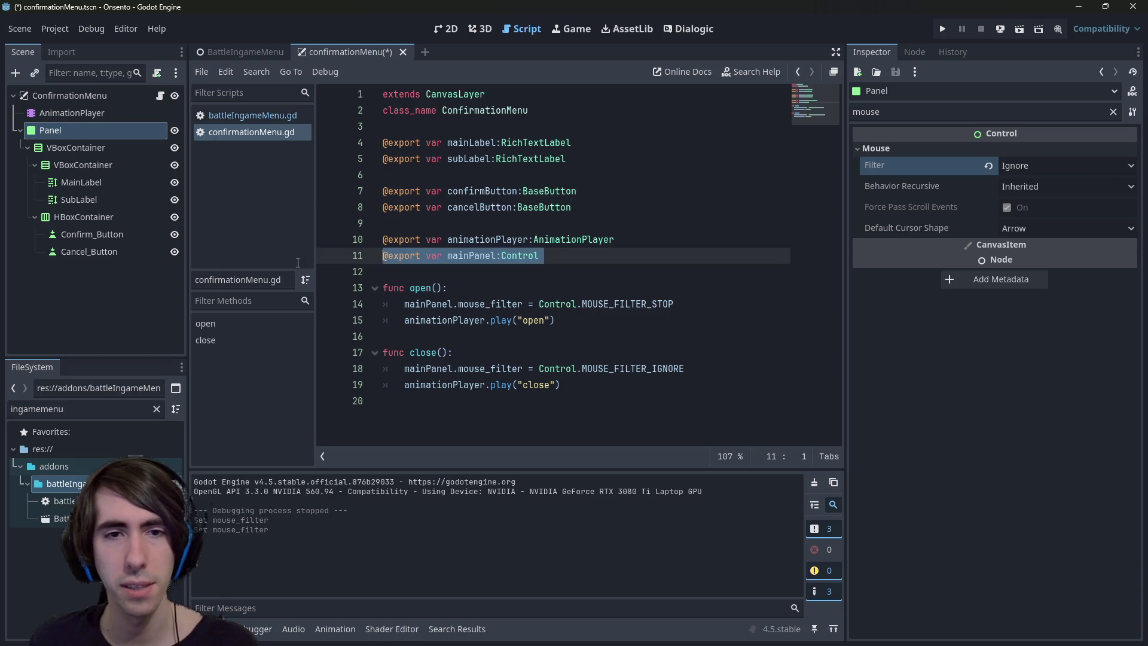
pyautogui.press('Delete')
pyautogui.press('Delete')
pyautogui.hotkey('ctrl', 's')
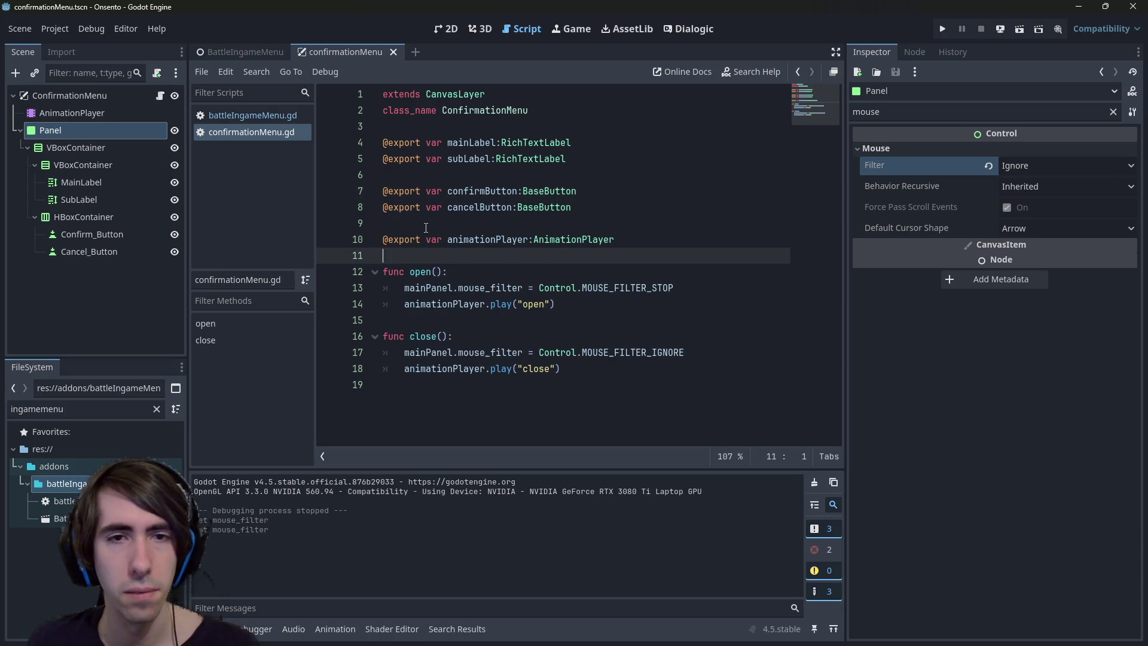
# Step: Replace mainPanel with confirmButton in both mouse_filter lines and save
pyautogui.doubleClick(487, 190)
pyautogui.hotkey('ctrl', 'c')
pyautogui.doubleClick(447, 288)
pyautogui.hotkey('ctrl', 'v')
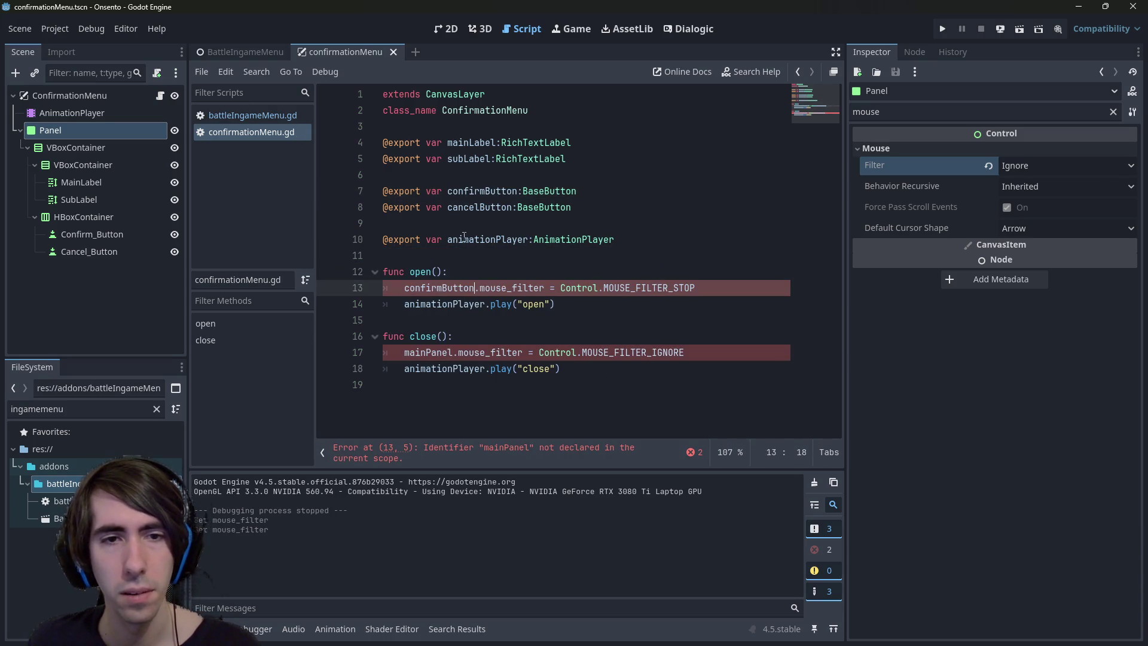
pyautogui.doubleClick(428, 352)
pyautogui.hotkey('ctrl', 'v')
pyautogui.hotkey('ctrl', 's')
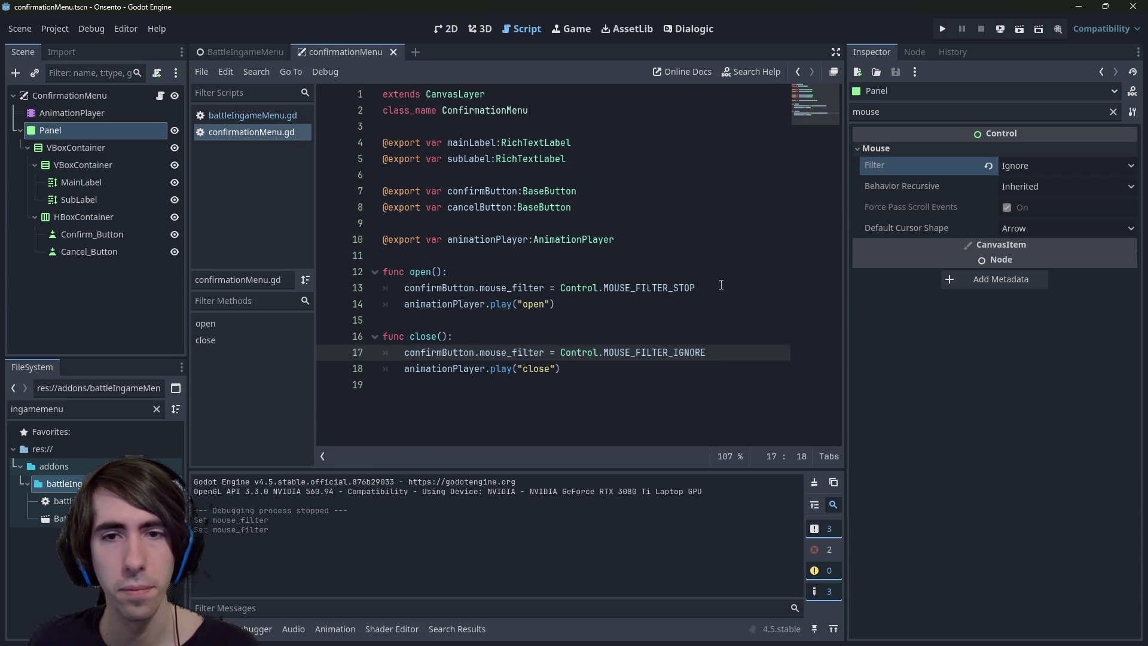
# Step: Duplicate the STOP line in open() and the IGNORE line in close()
pyautogui.moveTo(697, 288)
pyautogui.mouseDown()
pyautogui.moveTo(383, 273)
pyautogui.moveTo(253, 289)
pyautogui.mouseUp()
pyautogui.hotkey('ctrl', 'c')
pyautogui.press('End')
pyautogui.press('Return')
pyautogui.hotkey('ctrl', 'v')
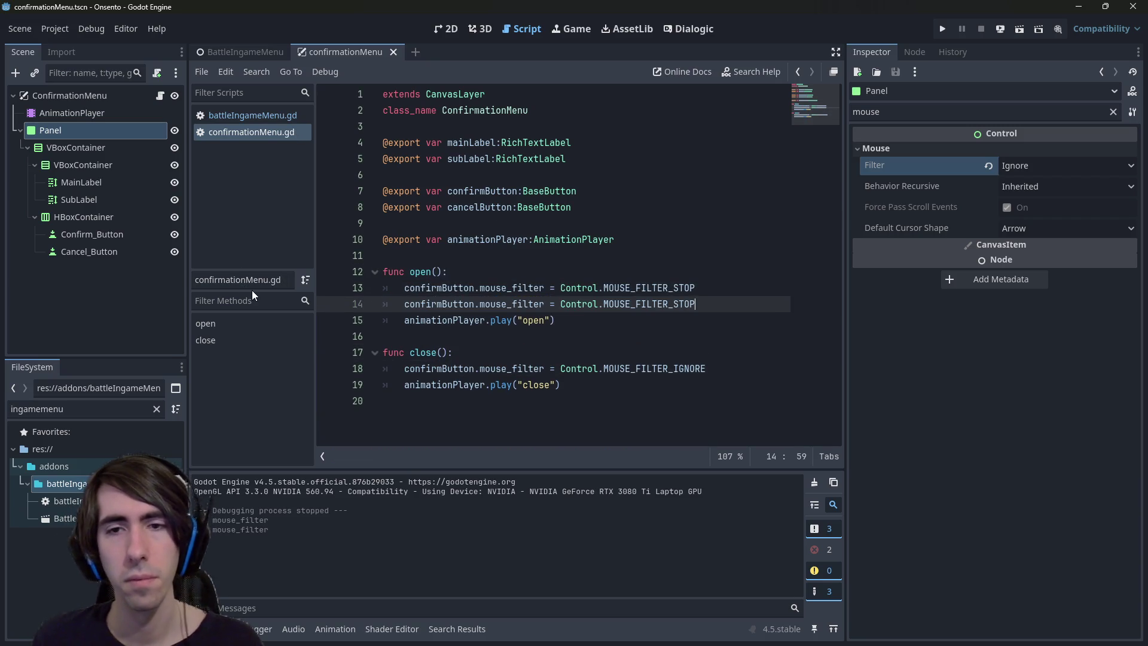
pyautogui.moveTo(758, 366); pyautogui.dragTo(328, 370)
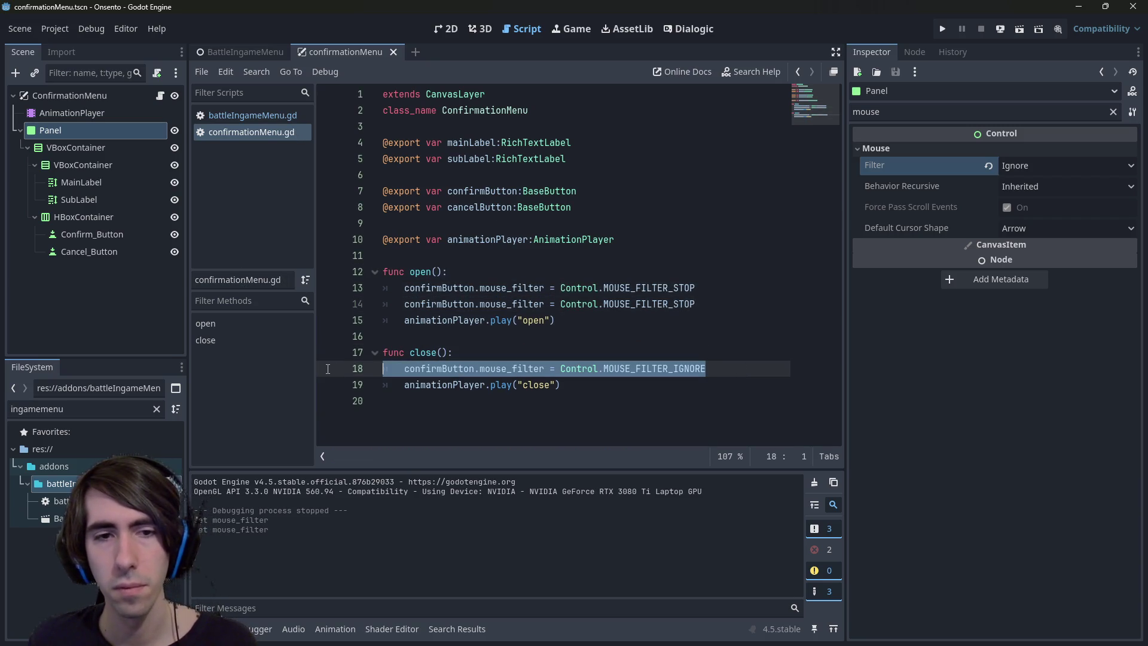
pyautogui.click(90, 234)
pyautogui.click(875, 178)
pyautogui.click(334, 383)
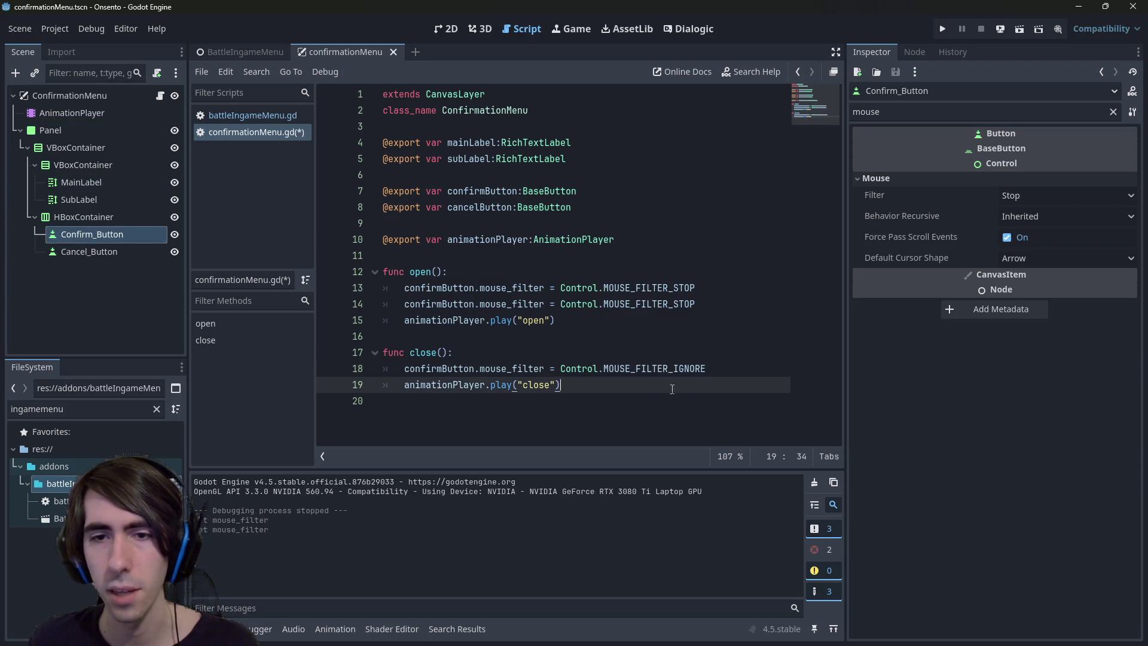
pyautogui.click(319, 362)
pyautogui.hotkey('ctrl', 'c')
pyautogui.press('End')
pyautogui.press('Return')
pyautogui.hotkey('ctrl', 'v')
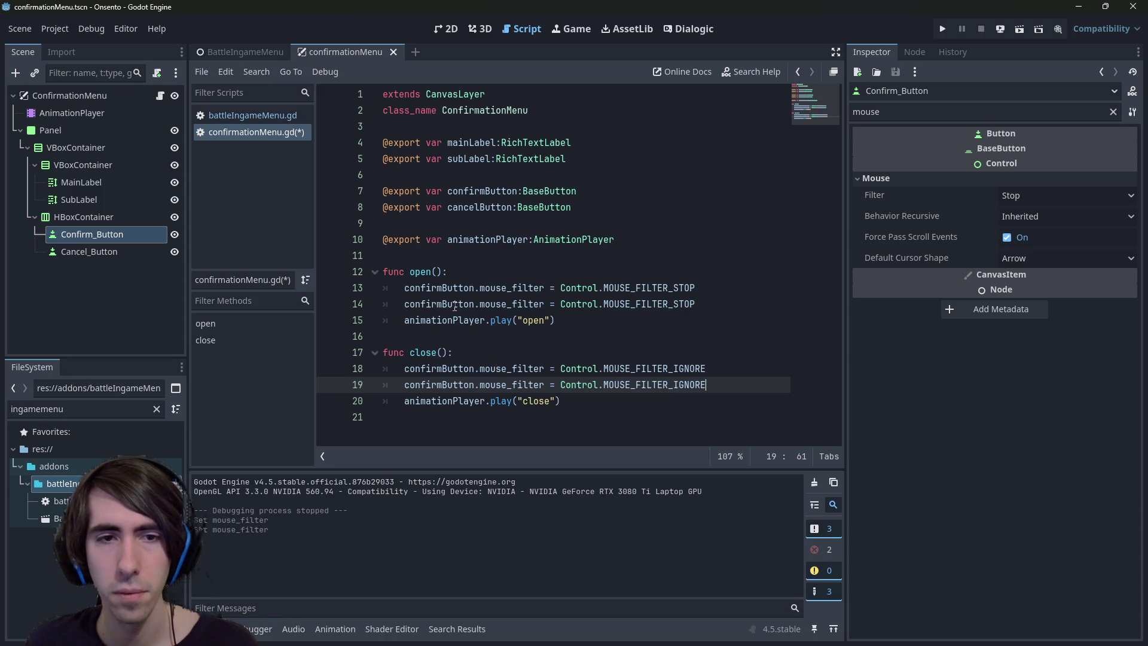
# Step: Change the duplicated lines 14 and 19 to use cancelButton and save
pyautogui.doubleClick(470, 206)
pyautogui.hotkey('ctrl', 'c')
pyautogui.doubleClick(439, 304)
pyautogui.hotkey('ctrl', 'v')
pyautogui.doubleClick(442, 385)
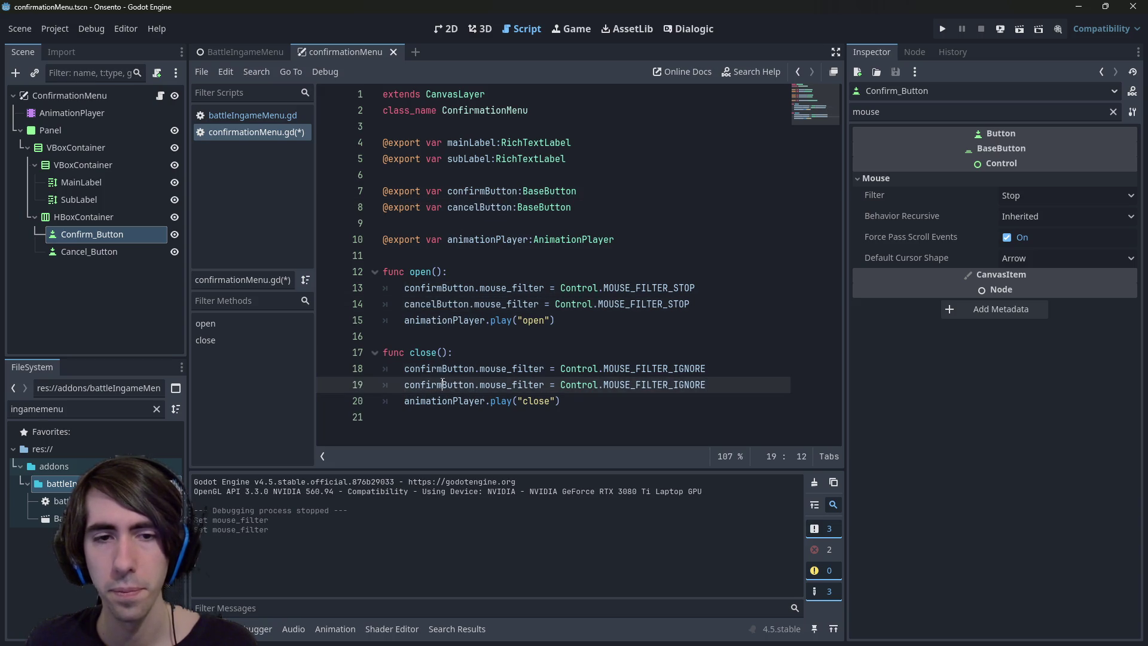
pyautogui.hotkey('ctrl', 'v')
pyautogui.hotkey('ctrl', 's')
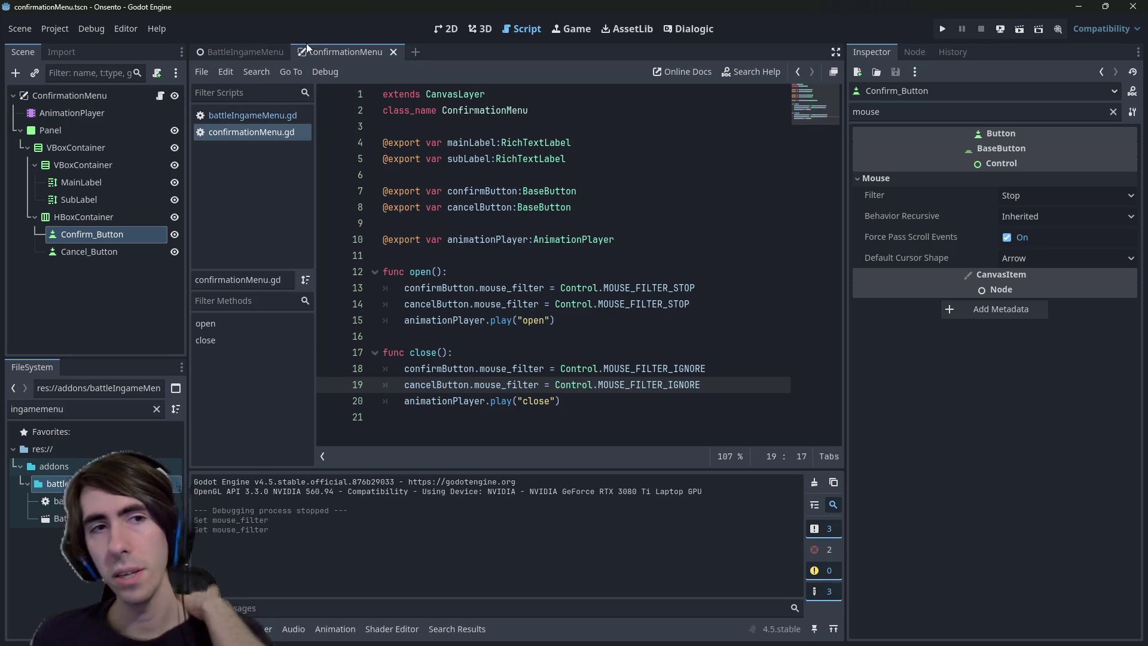
# Step: Set the Panel's mouse filter to Stop and save the scene
pyautogui.click(113, 134)
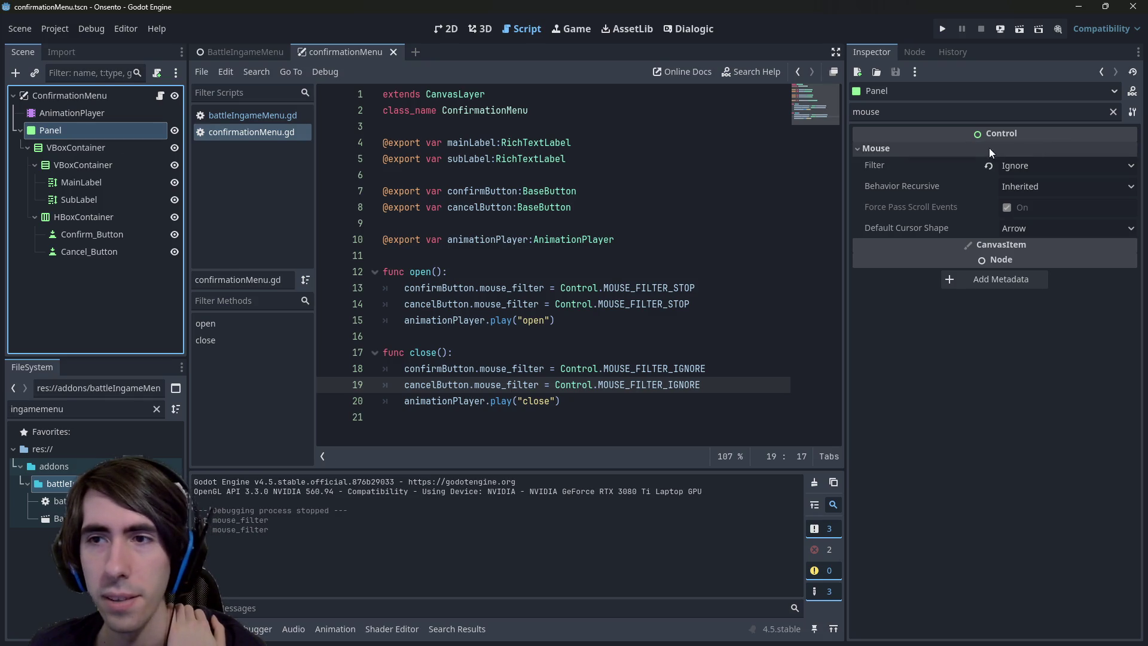
pyautogui.click(1068, 165)
pyautogui.click(1016, 180)
pyautogui.click(568, 321)
pyautogui.hotkey('ctrl', 's')
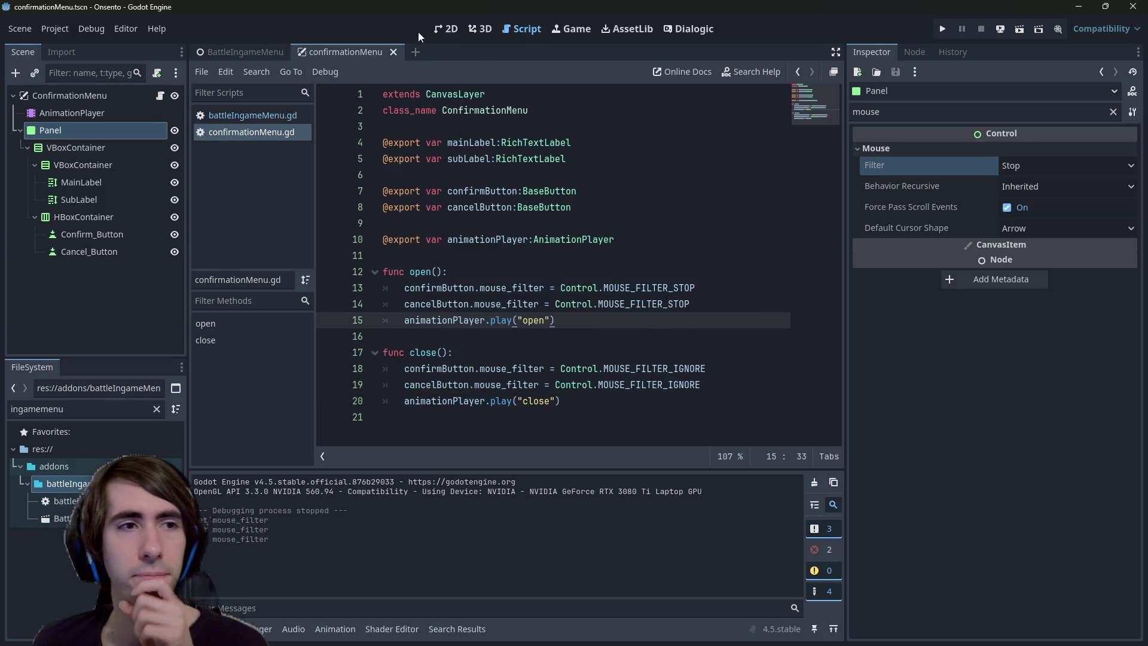
# Step: In the 2D view, change the Panel's mouse filter to Pass (Propagate Up)
pyautogui.click(447, 29)
pyautogui.scroll(-3, 538, 313)
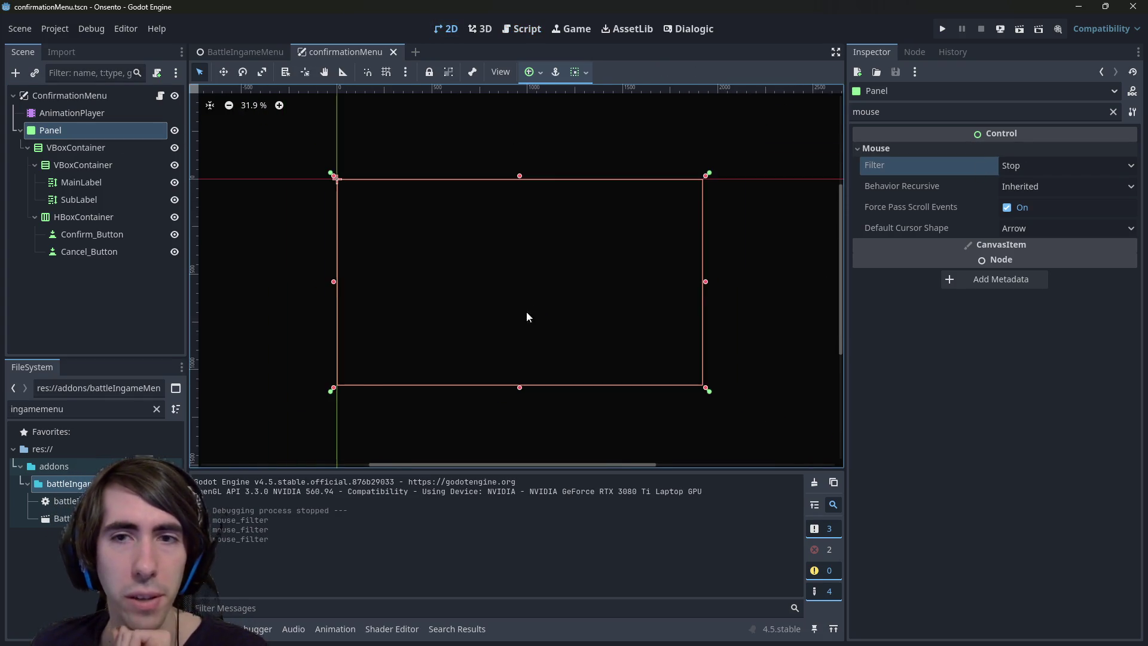
pyautogui.scroll(1, 519, 328)
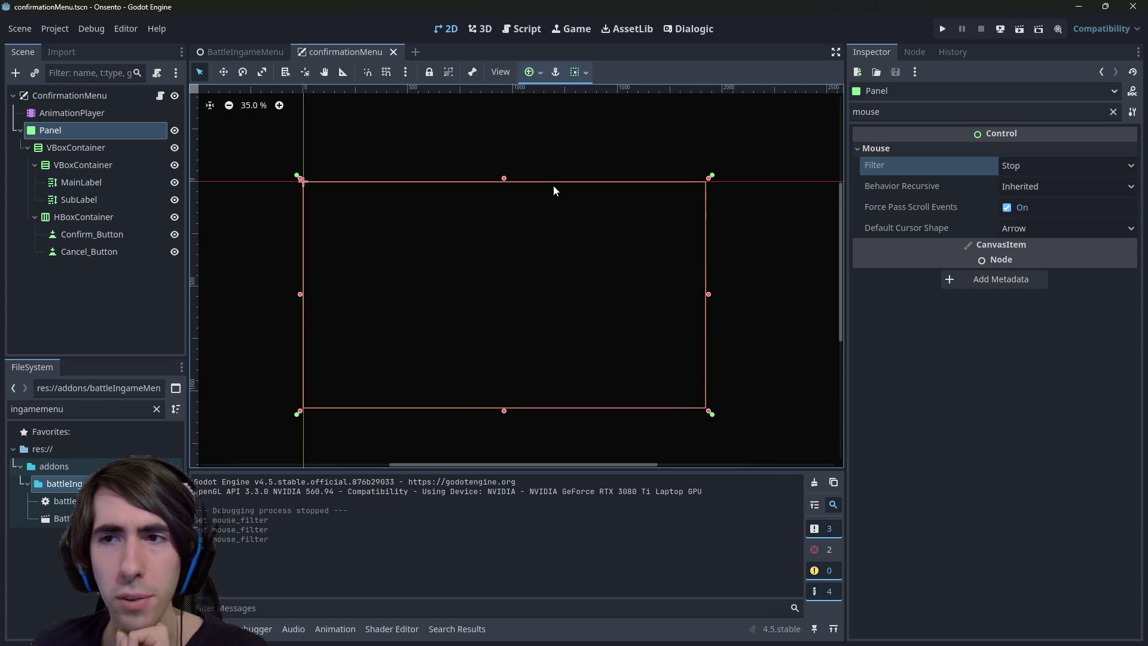
pyautogui.click(1023, 166)
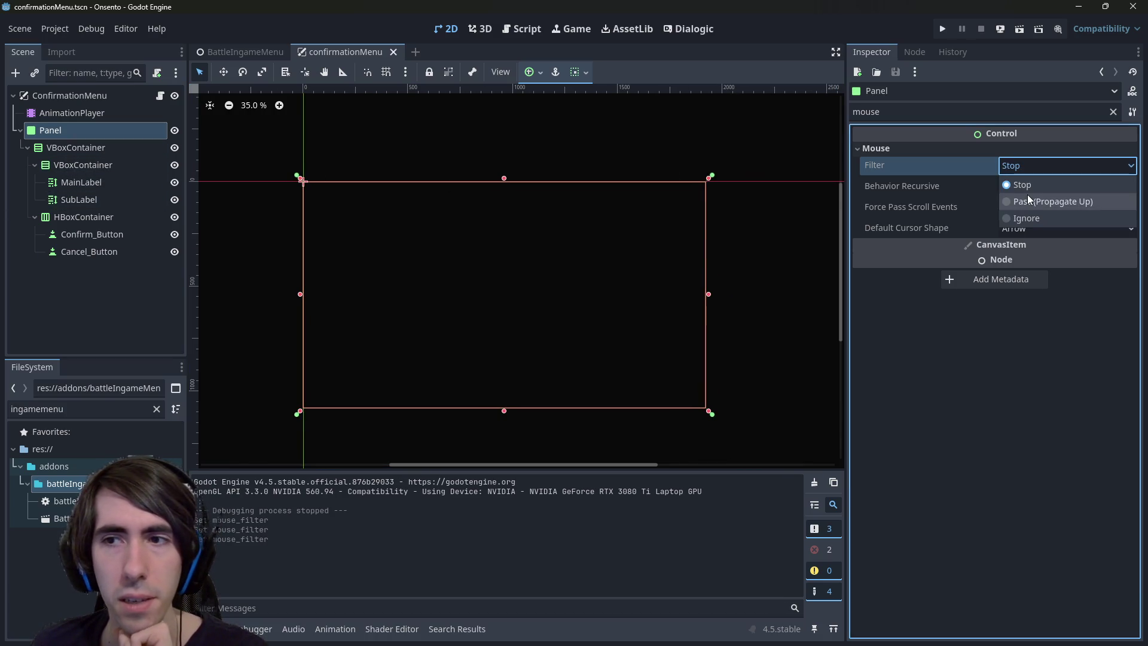
pyautogui.click(1027, 201)
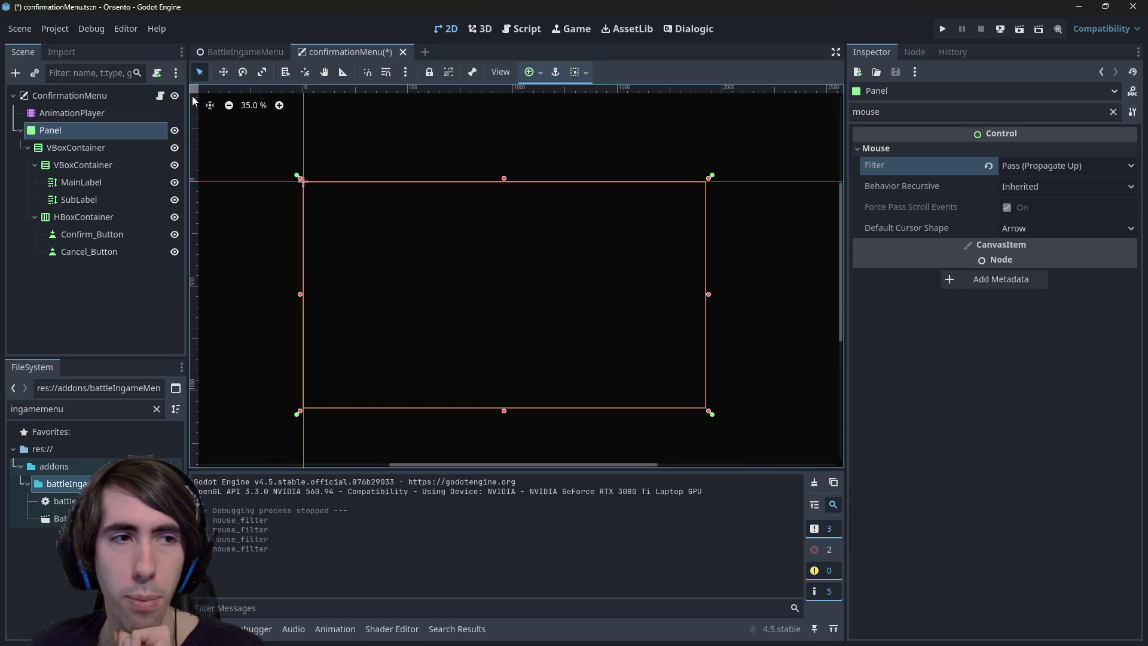
# Step: Inspect the mouse filters of MainLabel, HBoxContainer, Confirm_Button and both VBoxContainers
pyautogui.click(91, 183)
pyautogui.click(86, 219)
pyautogui.click(91, 235)
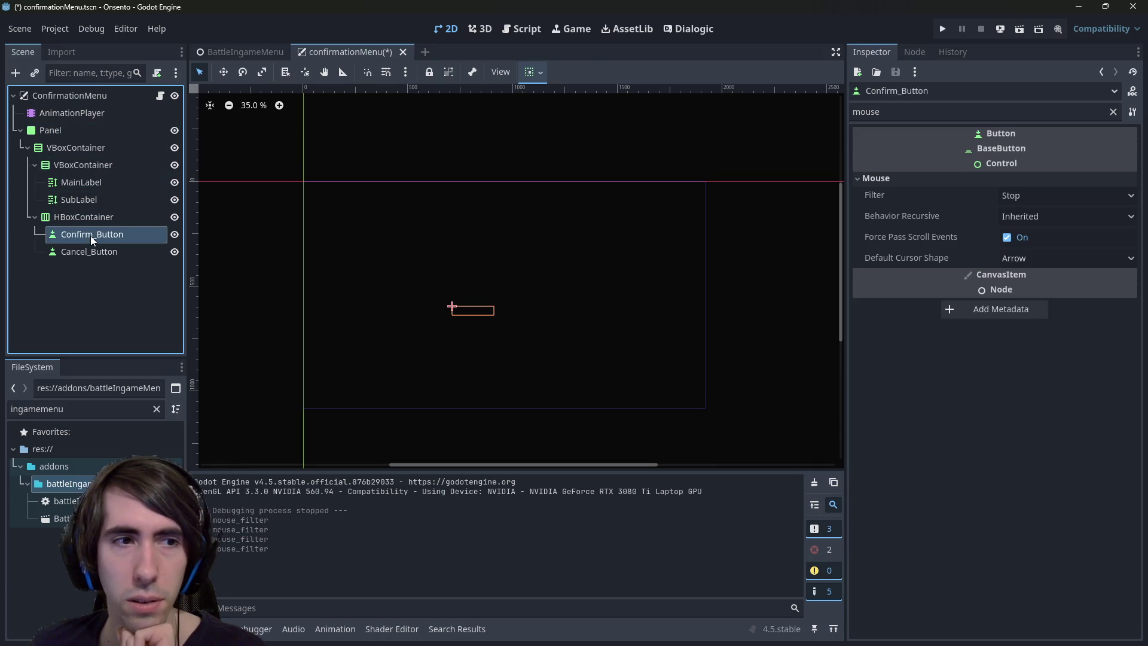
pyautogui.click(516, 34)
pyautogui.click(433, 34)
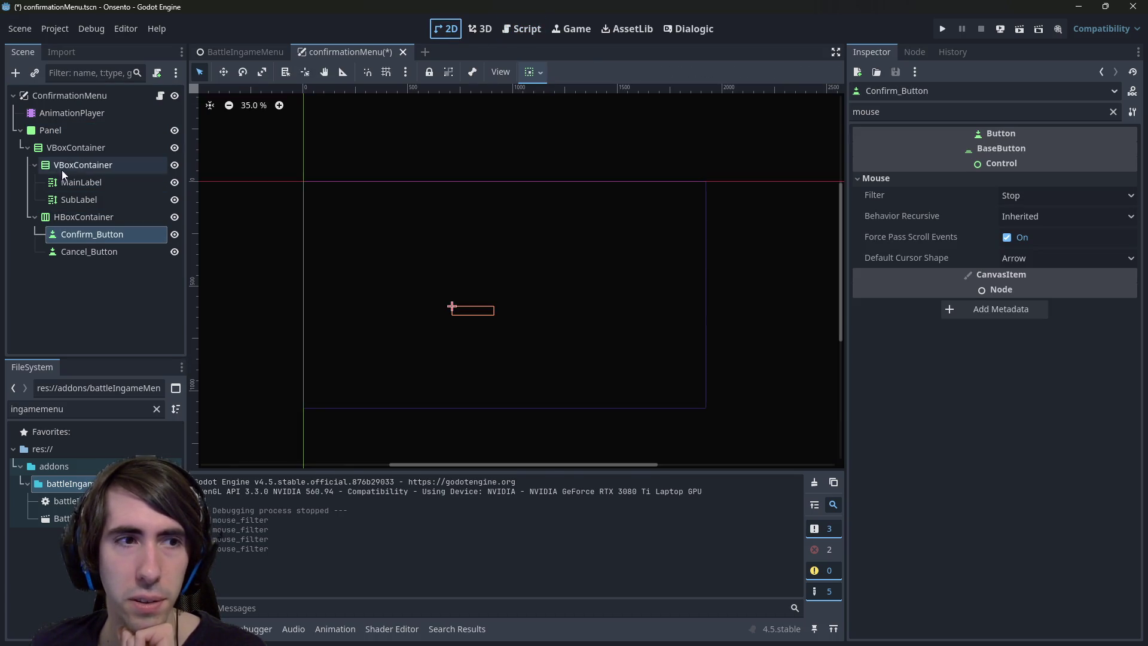
pyautogui.click(84, 216)
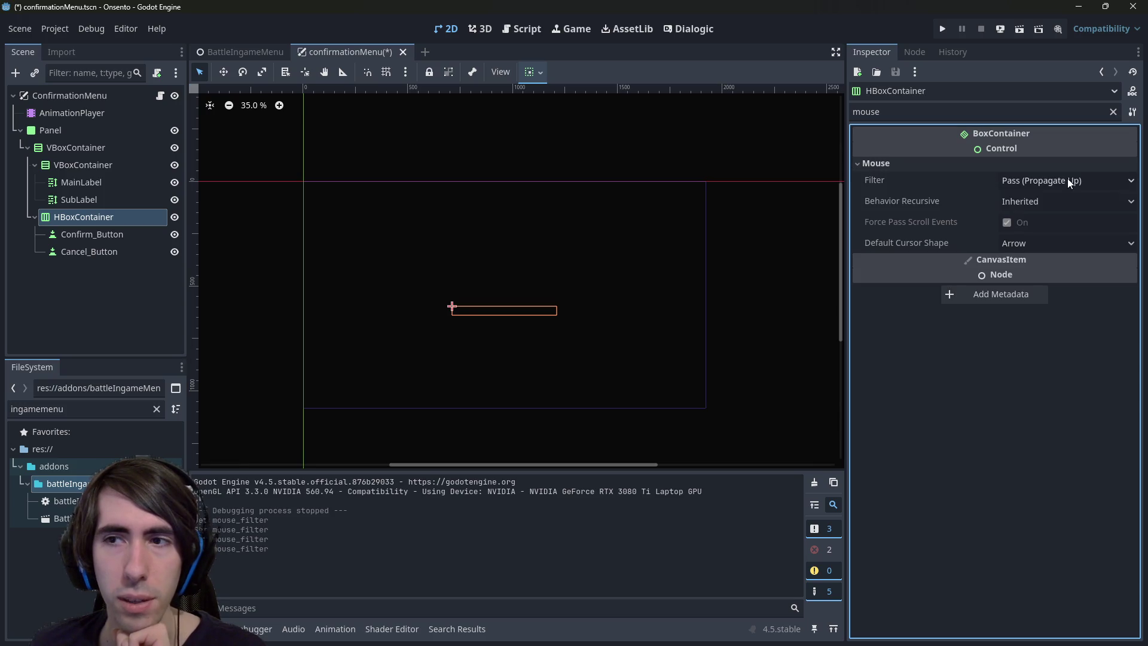
pyautogui.click(108, 181)
pyautogui.click(99, 164)
pyautogui.click(90, 147)
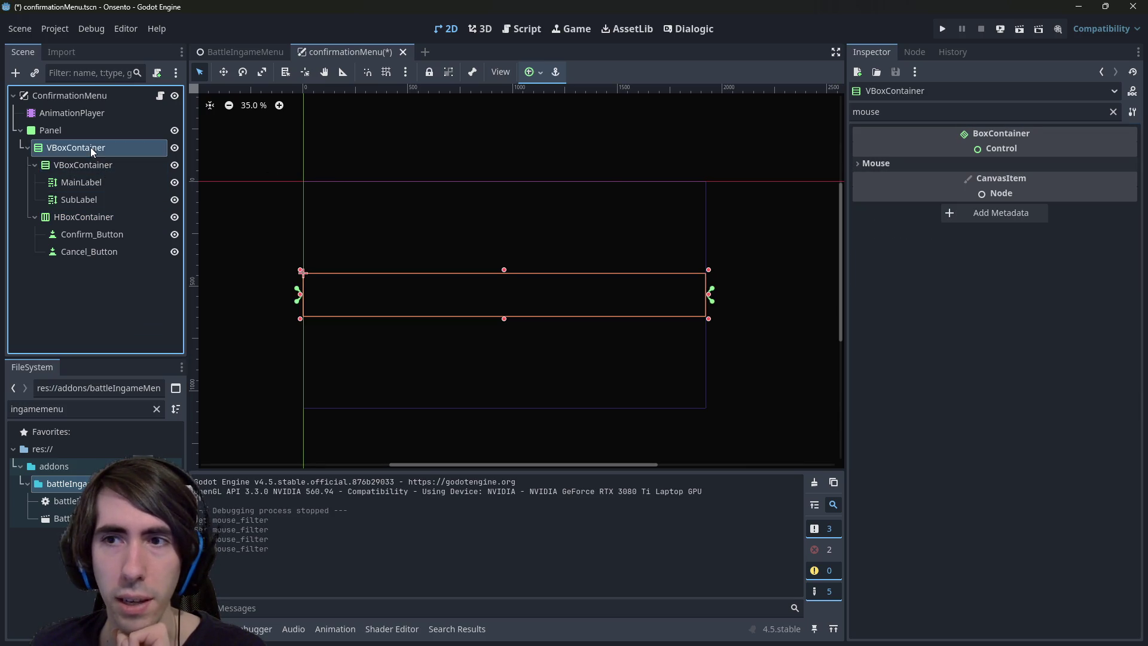
pyautogui.click(876, 163)
# Step: Save the confirmation menu scene and switch to the BattleIngameMenu scene
pyautogui.click(57, 133)
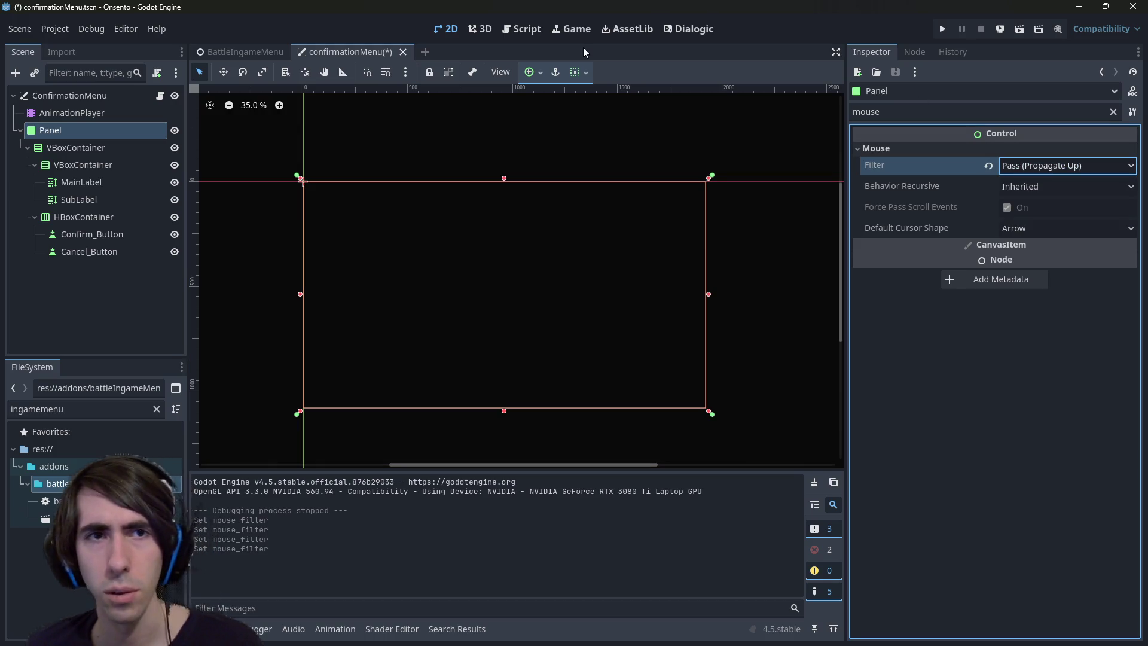
pyautogui.hotkey('ctrl', 's')
pyautogui.click(239, 52)
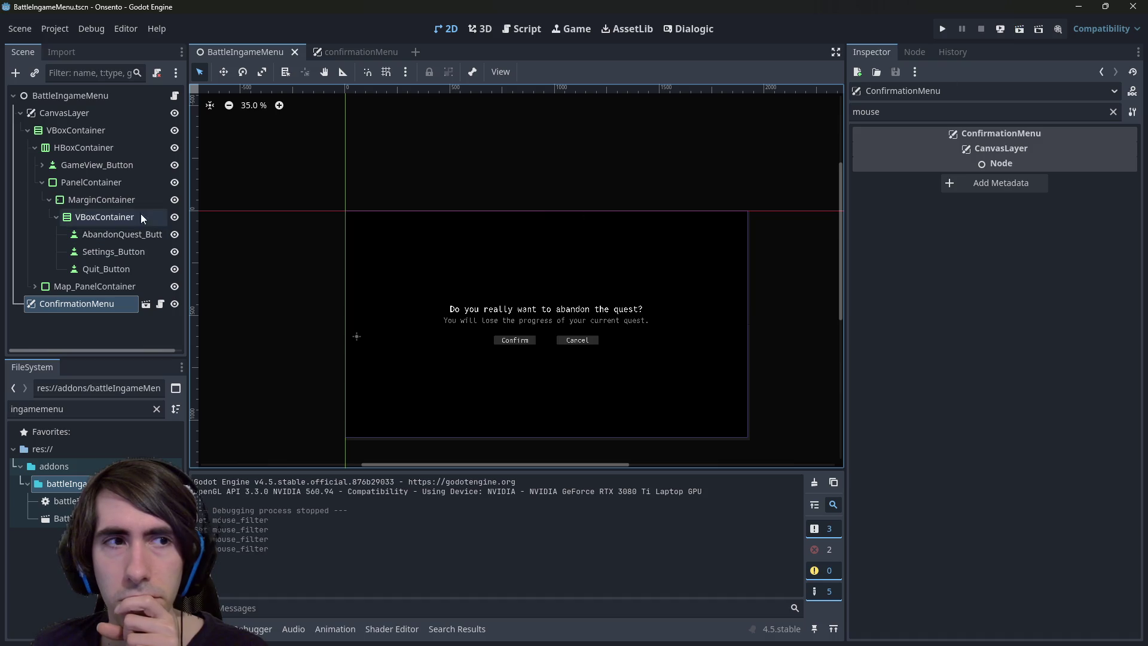
# Step: Open battleIngameMenu.gd and cut the commented confirmButton.connect() line from onAbandonQuestPressed
pyautogui.click(77, 95)
pyautogui.click(171, 97)
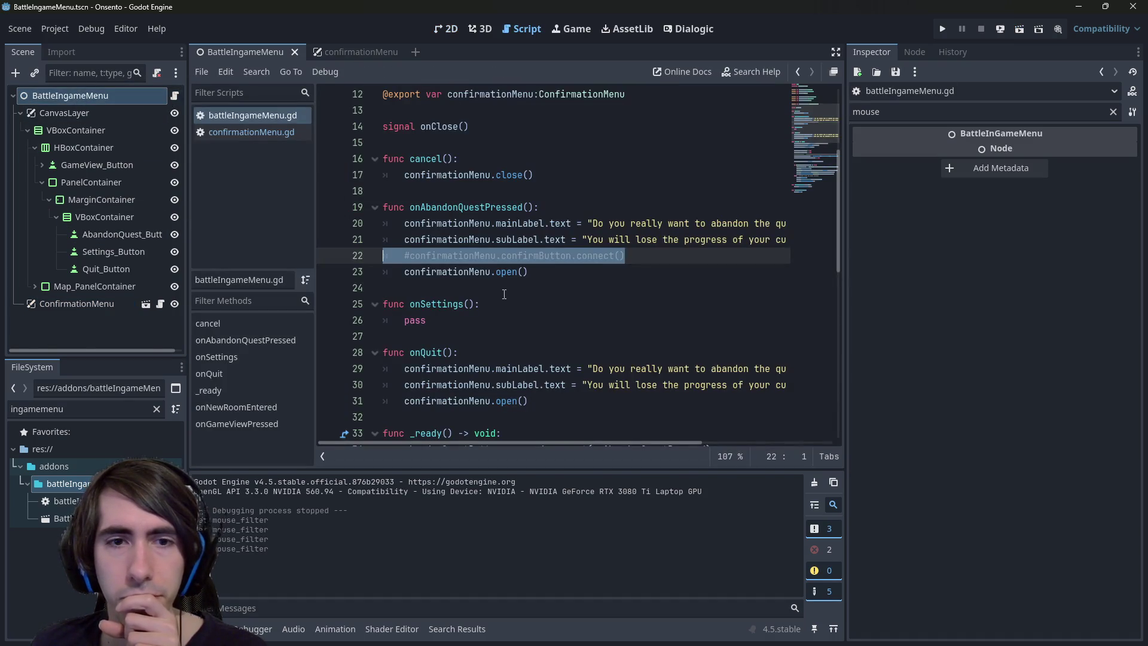
pyautogui.press('BackSpace')
pyautogui.hotkey('ctrl', 'z')
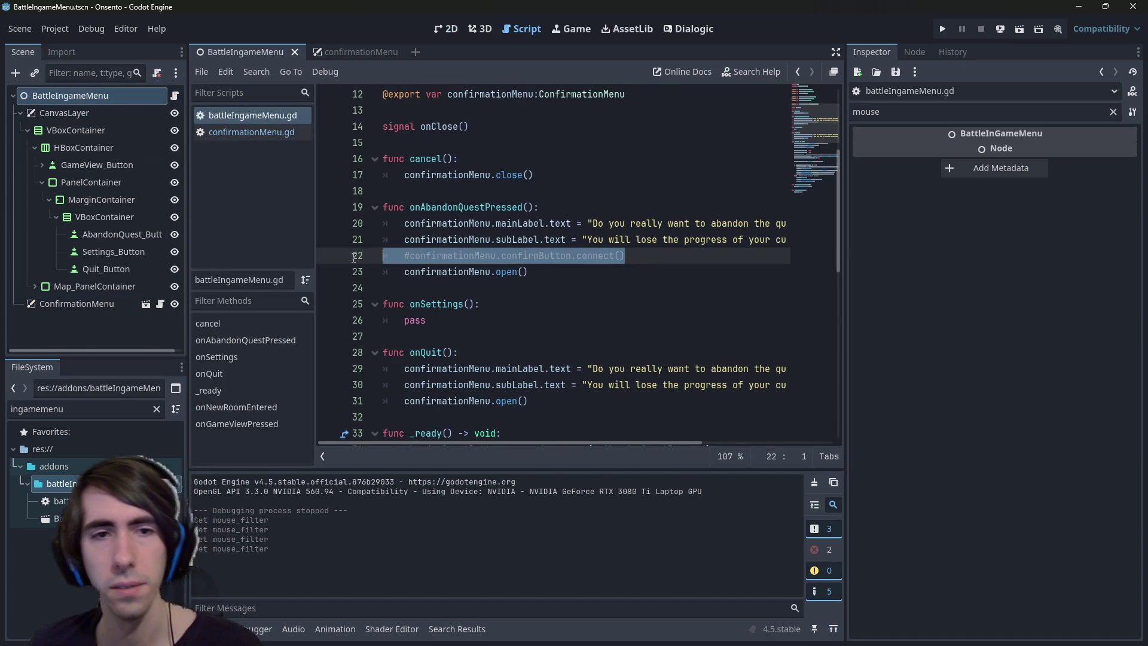
pyautogui.press('BackSpace')
pyautogui.press('BackSpace')
pyautogui.press('Down')
pyautogui.press('Down')
pyautogui.press('Down')
pyautogui.hotkey('shift', 'Home')
pyautogui.hotkey('shift', 'Home')
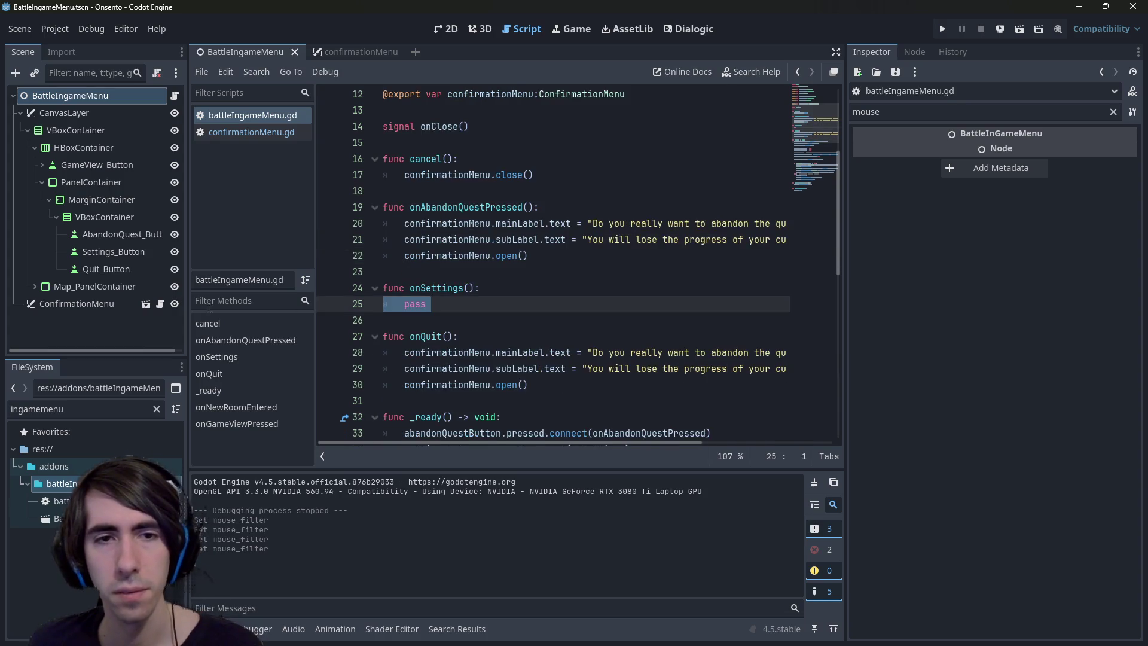
pyautogui.scroll(-3, 454, 315)
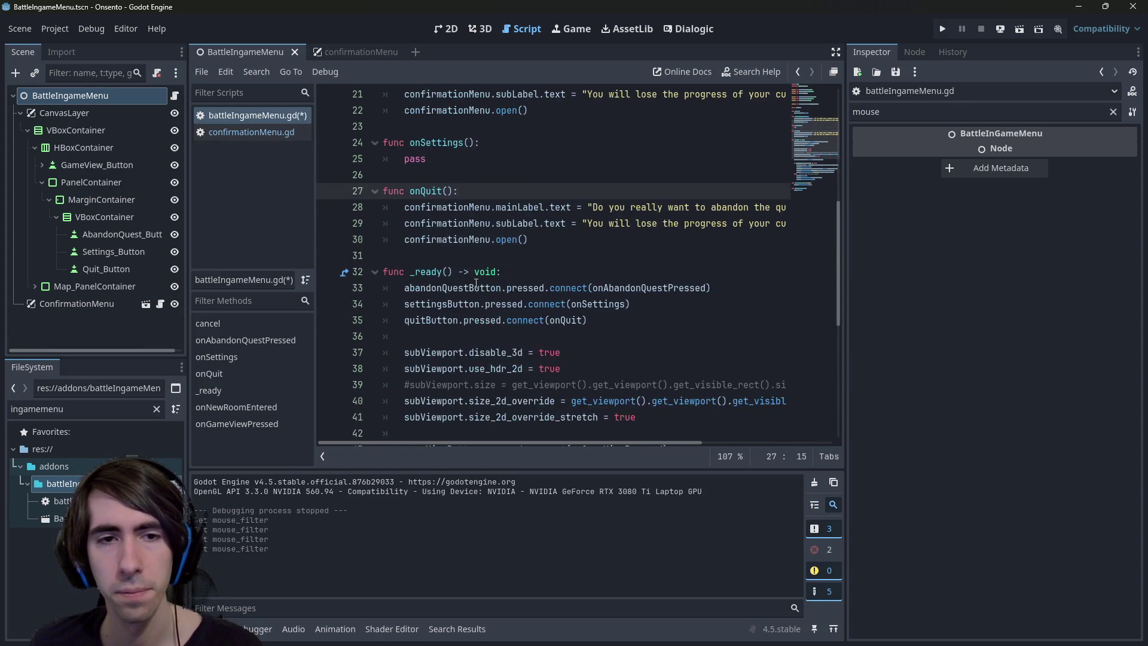
# Step: Paste the connect line at the top of _ready() and uncomment it
pyautogui.click(532, 276)
pyautogui.press('Return')
pyautogui.write('#confirmationMenu.confirmButton.connect()')
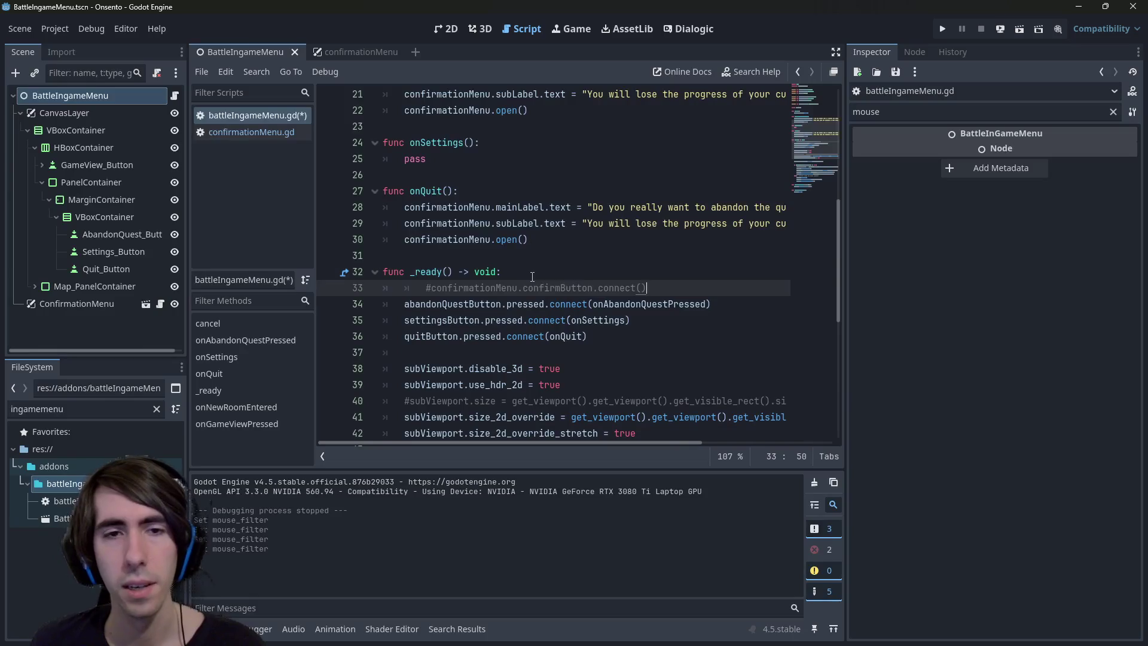
pyautogui.hotkey('ctrl', 'k')
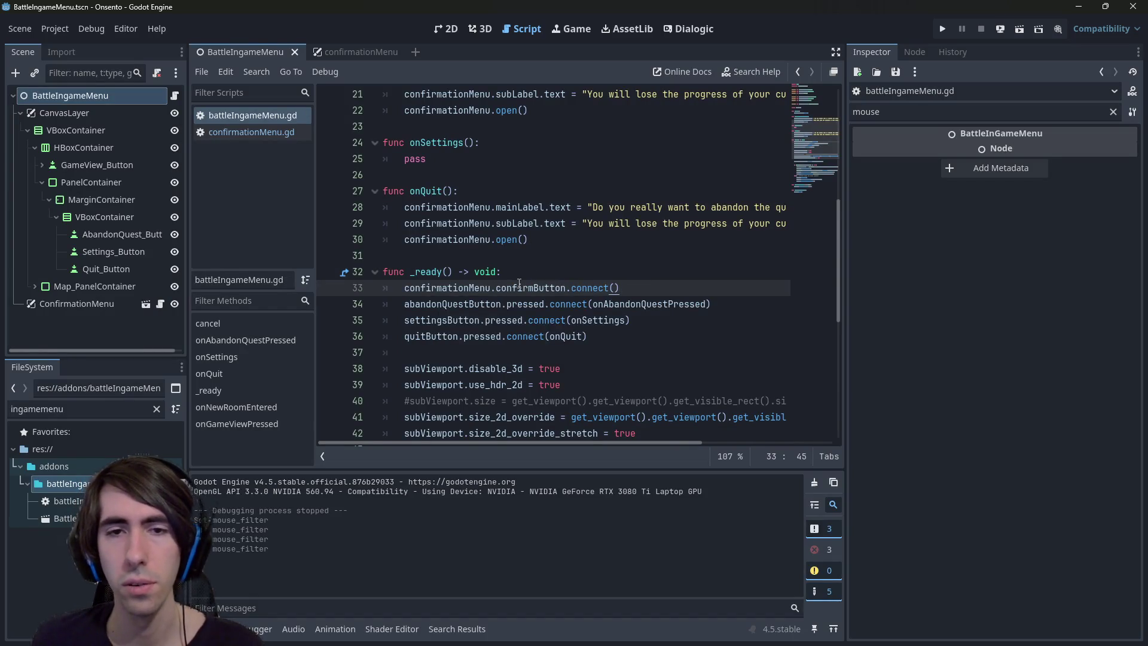
pyautogui.doubleClick(519, 288)
# Step: Change the connect target to the confirmation menu's cancelButton.pressed signal
pyautogui.write('cance')
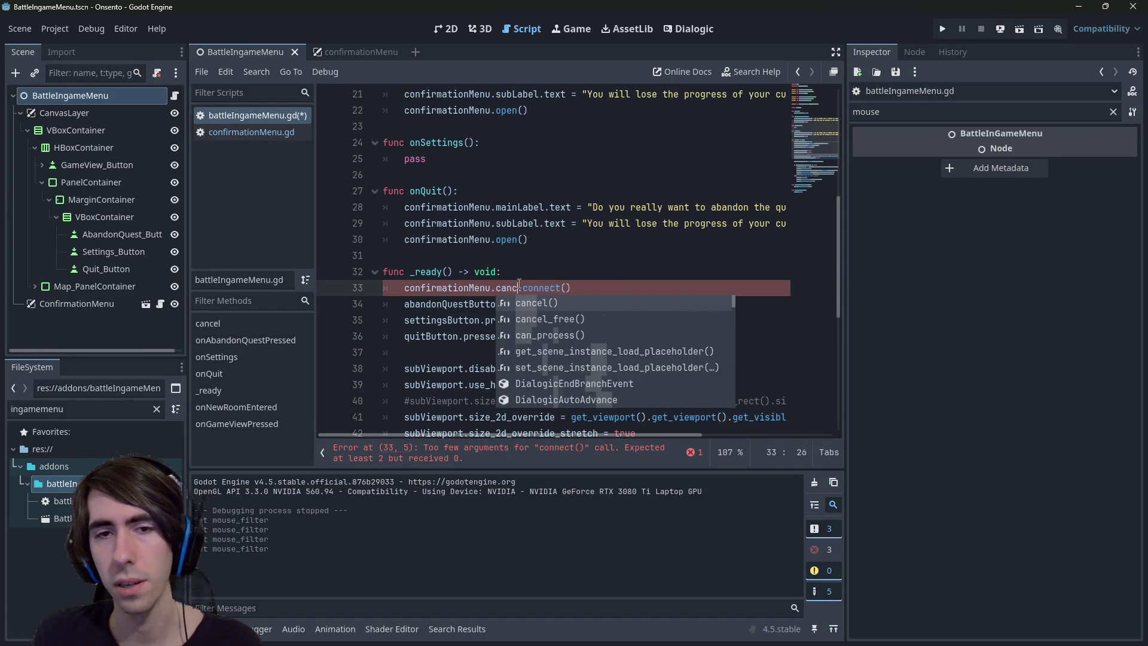
pyautogui.press('Down')
pyautogui.press('Down')
pyautogui.press('Up')
pyautogui.press('Up')
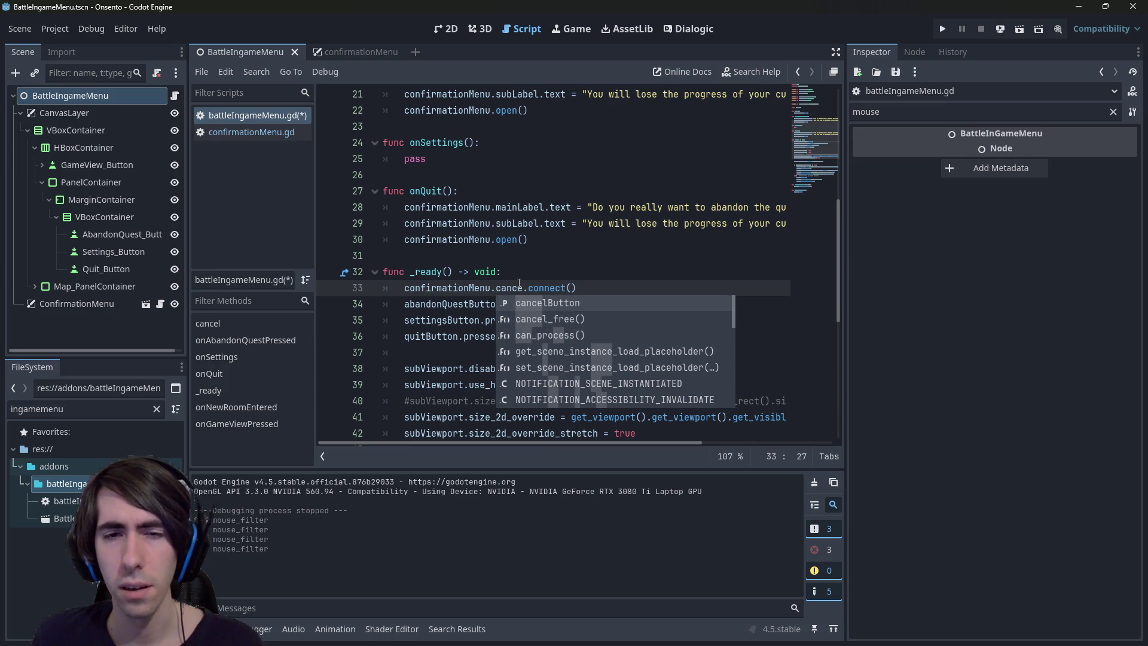
pyautogui.press('Return')
pyautogui.write('.pressed')
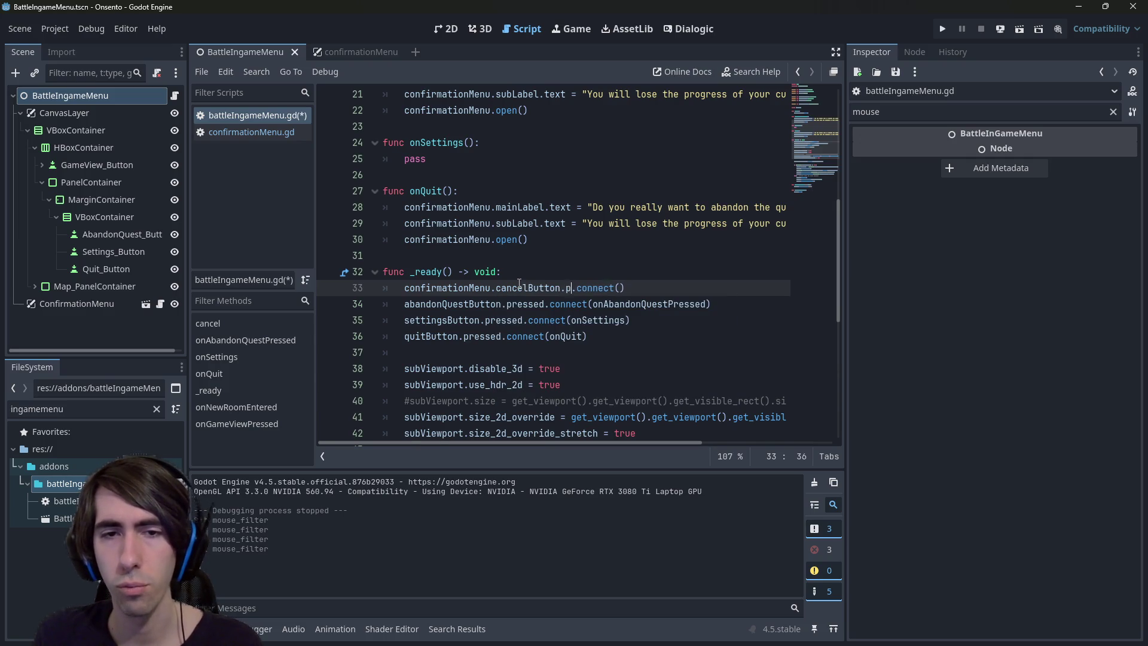
pyautogui.scroll(2, 518, 283)
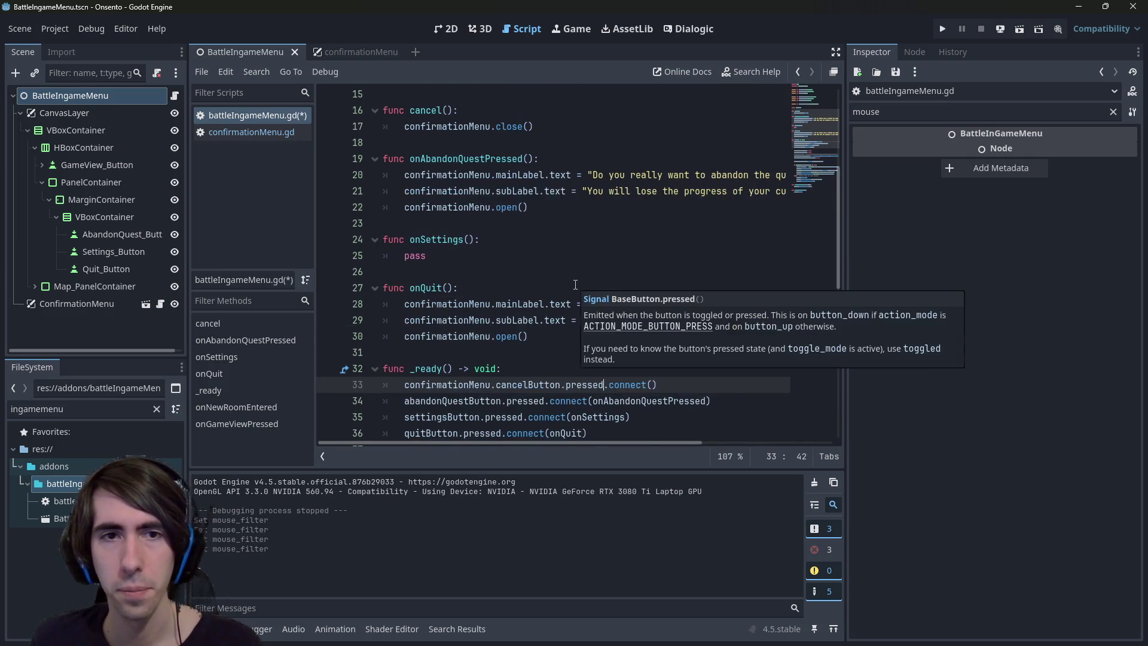
# Step: Rename func cancel to onConfirmationMenuCancel, pass it to connect(), and save
pyautogui.doubleClick(428, 111)
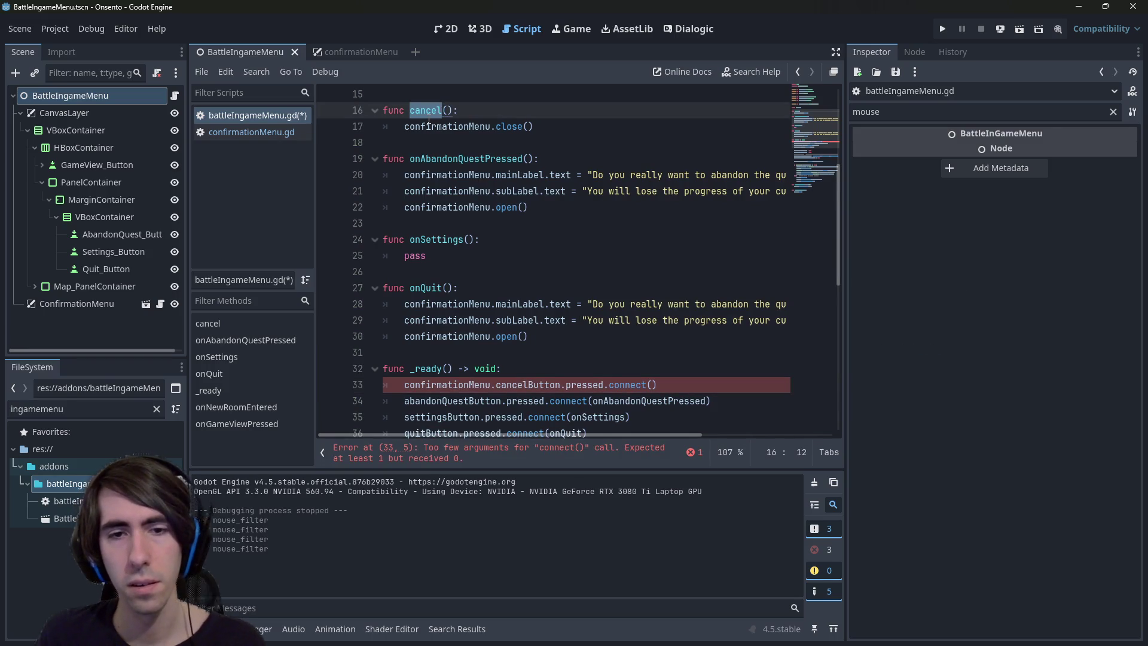
pyautogui.write('onConfi')
pyautogui.write('rmationMenuCancel')
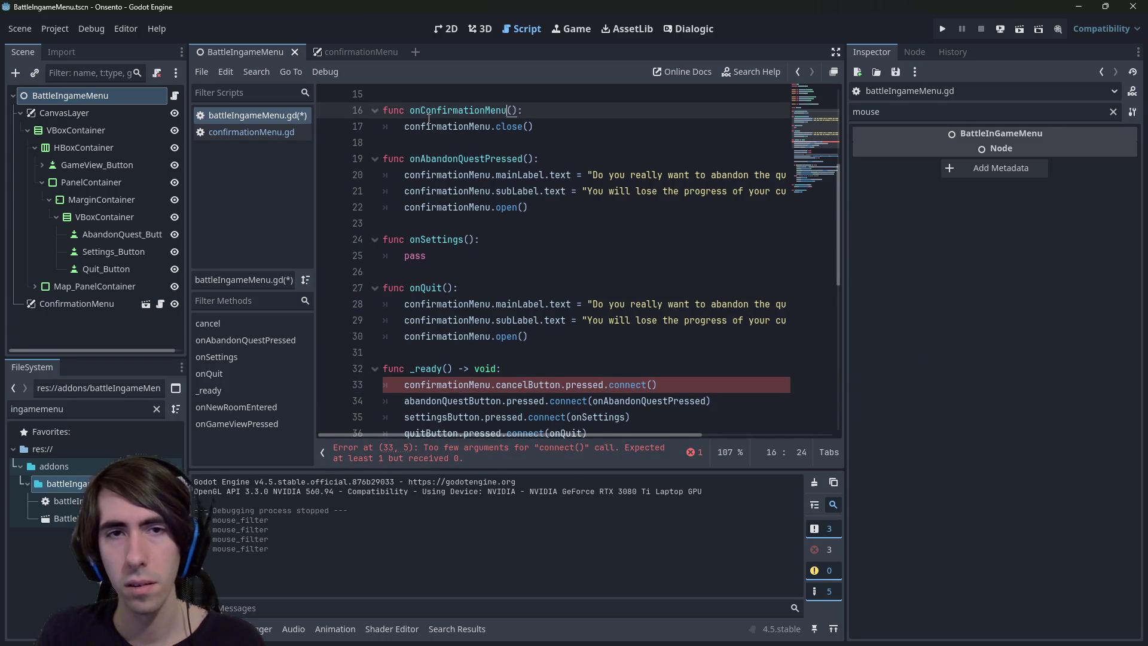
pyautogui.doubleClick(428, 114)
pyautogui.hotkey('ctrl', 'c')
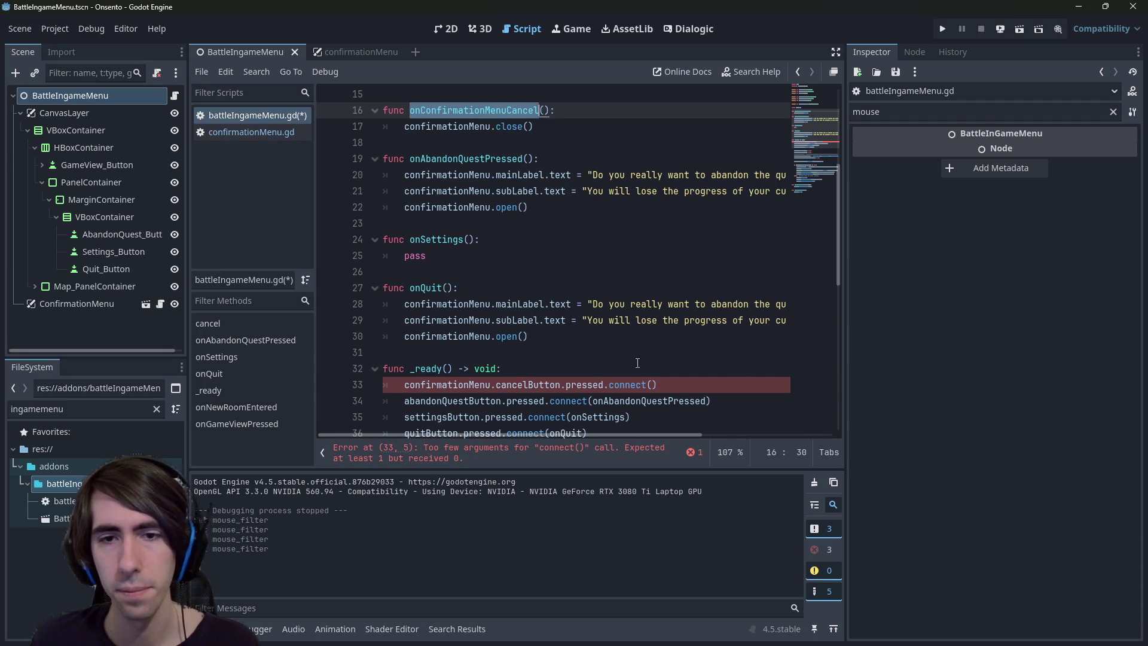
pyautogui.click(652, 385)
pyautogui.hotkey('ctrl', 'v')
pyautogui.hotkey('ctrl', 's')
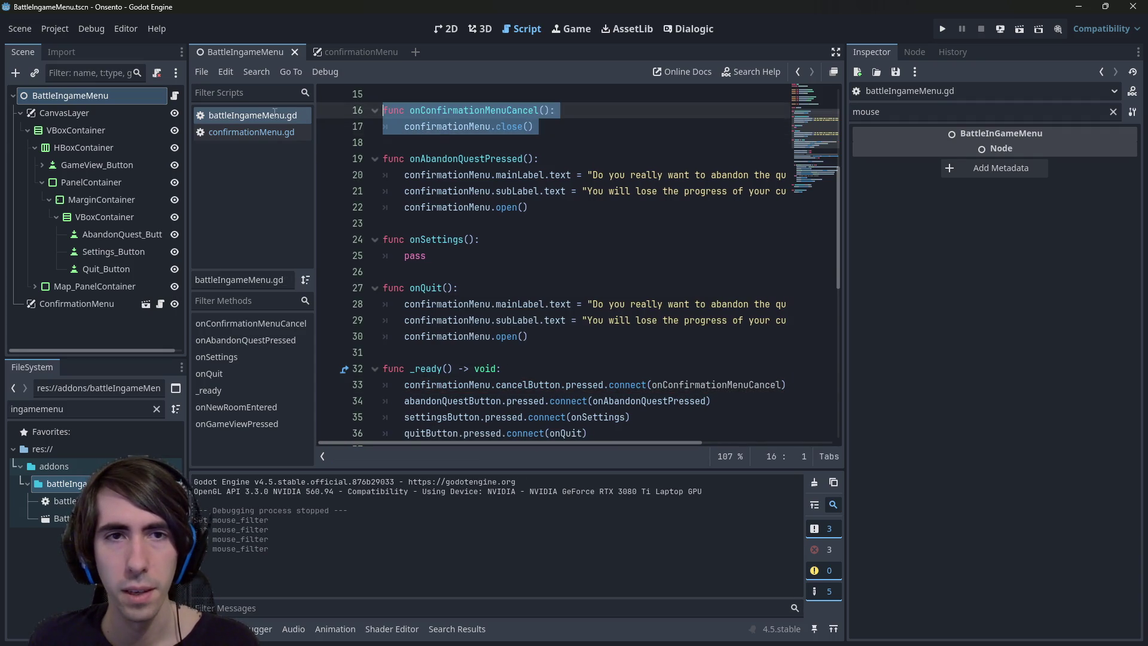
# Step: Select and review the onConfirmationMenuCancel handler lines
pyautogui.click(512, 139)
pyautogui.moveTo(327, 144)
pyautogui.mouseDown()
pyautogui.moveTo(327, 113)
pyautogui.moveTo(327, 132)
pyautogui.mouseUp()
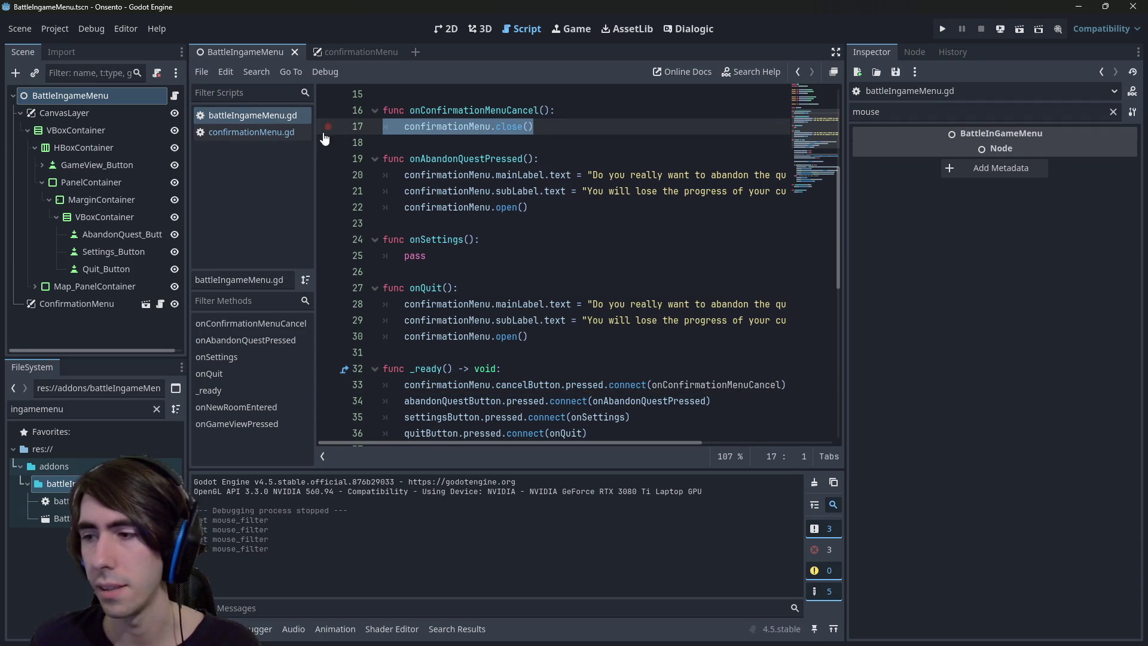
pyautogui.scroll(1, 642, 255)
pyautogui.press('Down')
pyautogui.scroll(-1, 567, 256)
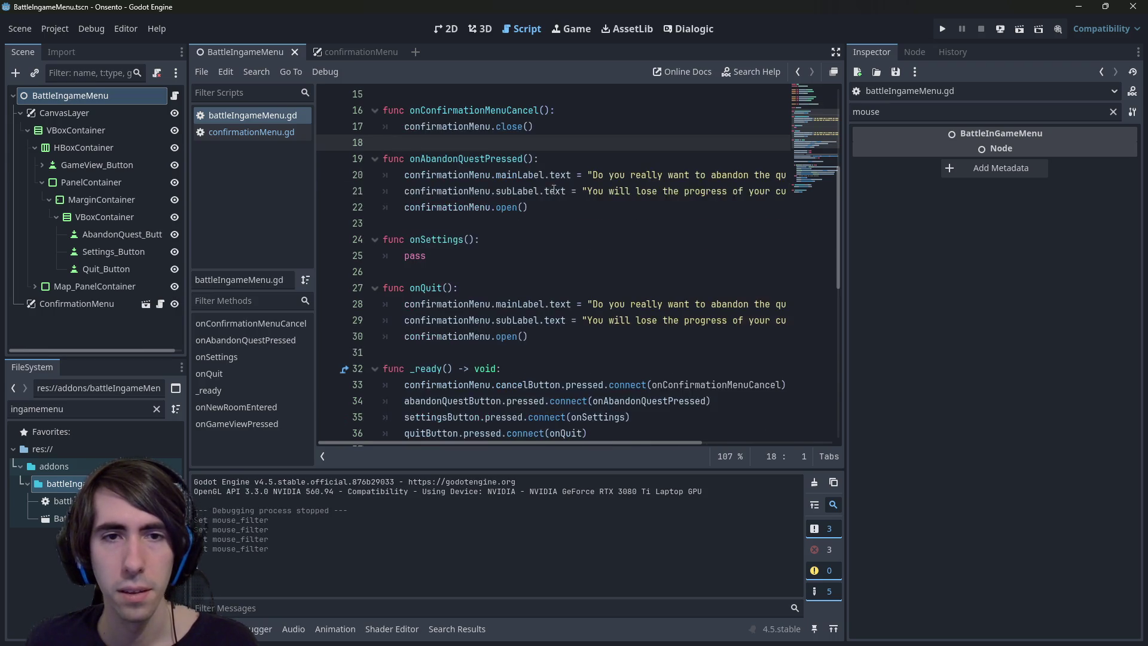
pyautogui.scroll(1, 515, 256)
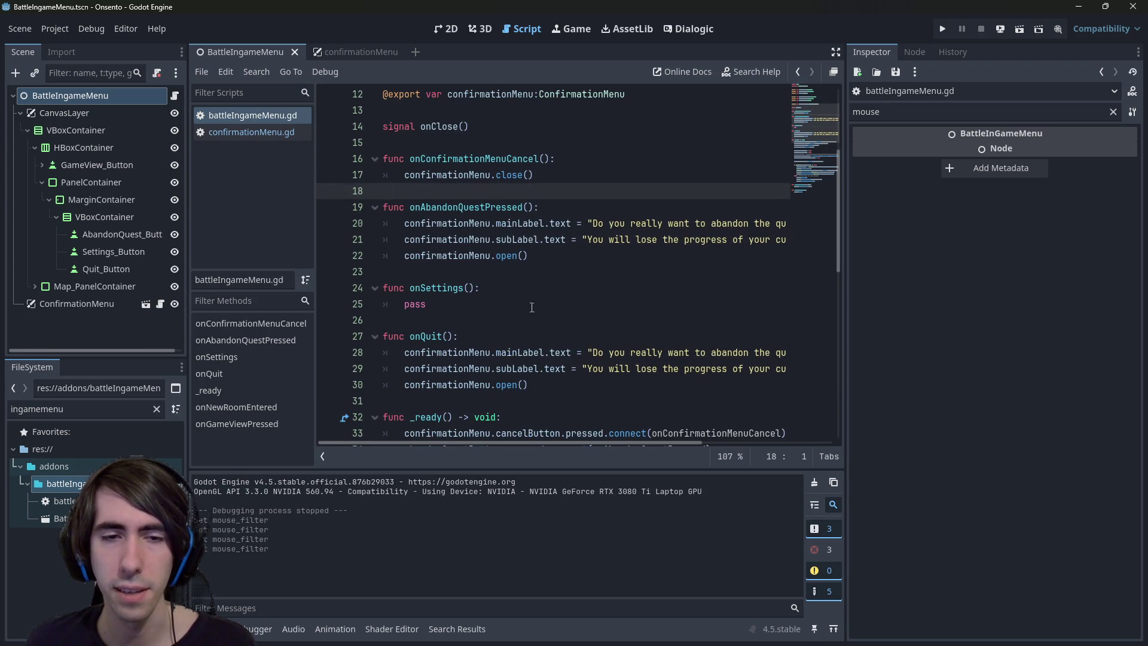
# Step: Move the onSettings() function to sit directly below onConfirmationMenuCancel()
pyautogui.moveTo(351, 320); pyautogui.dragTo(351, 288)
pyautogui.hotkey('ctrl', 'c')
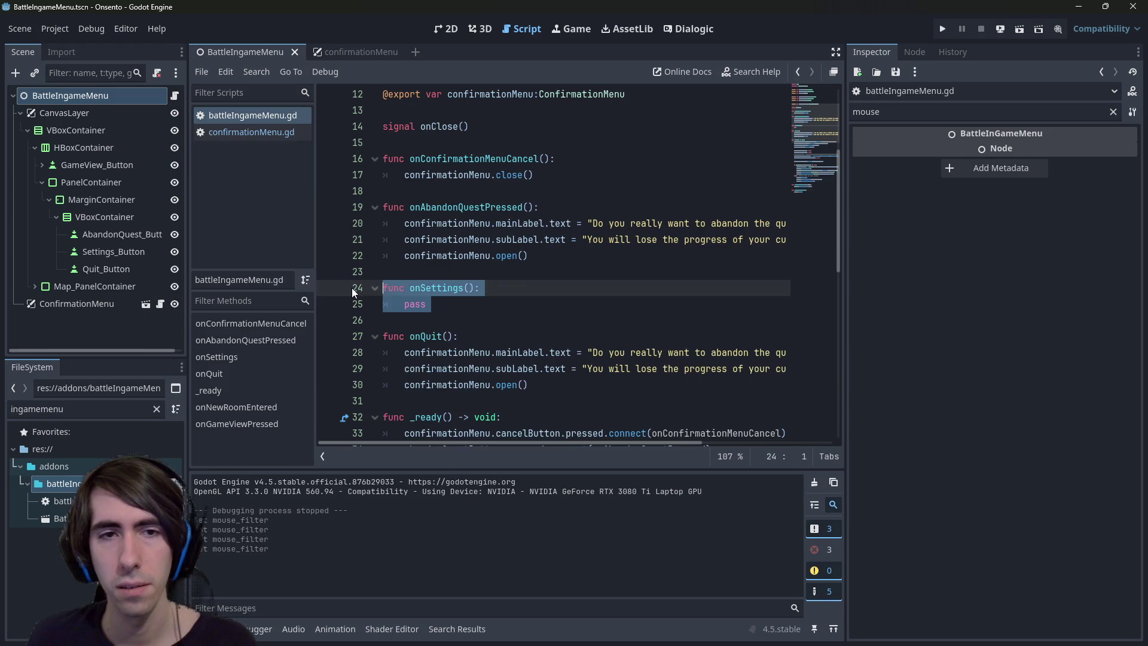
pyautogui.press('BackSpace')
pyautogui.press('Up')
pyautogui.press('Up')
pyautogui.press('Up')
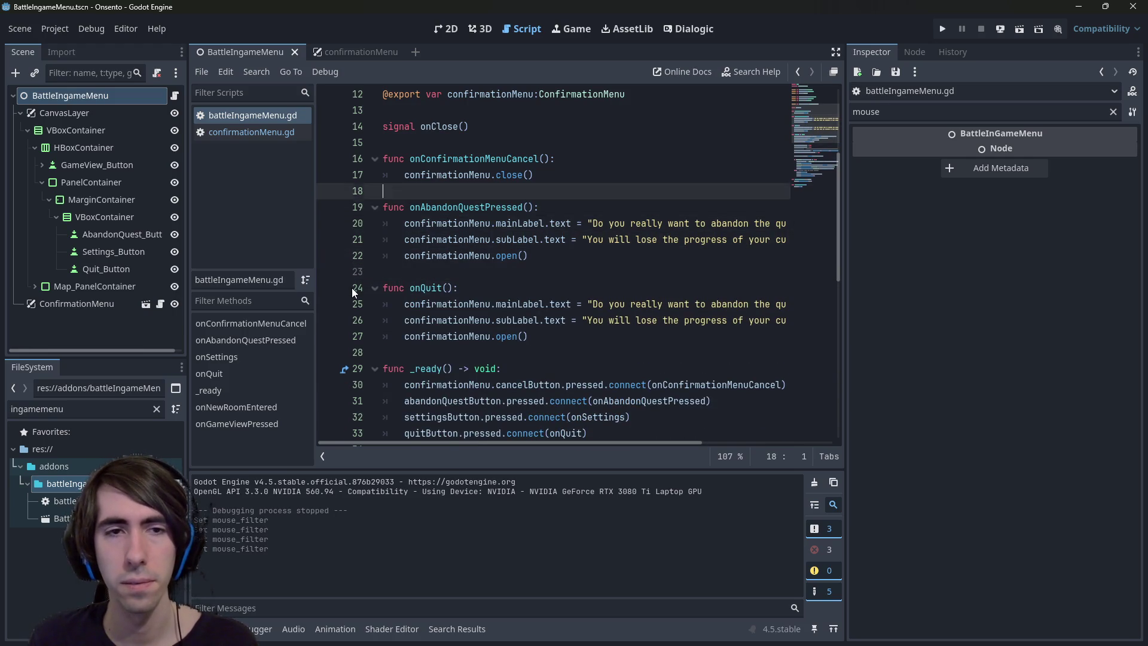
pyautogui.hotkey('ctrl', 'v')
pyautogui.press('BackSpace')
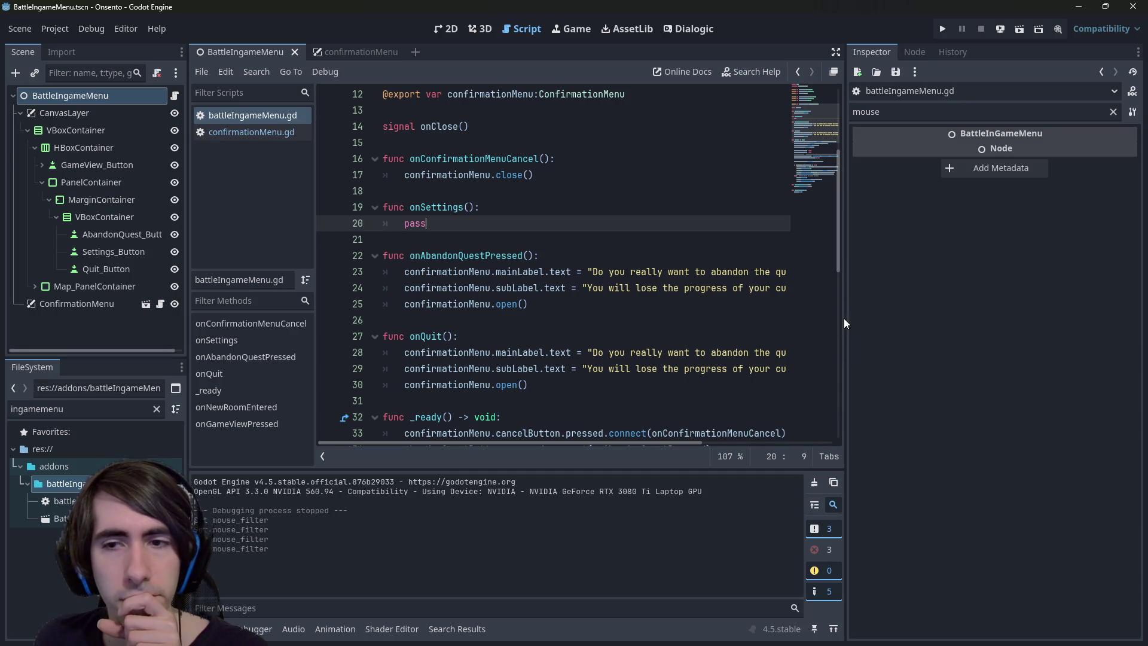
# Step: Widen the script editor and scroll to the abandonQuestButton connect line in onAbandonQuestPressed
pyautogui.moveTo(846, 318)
pyautogui.mouseDown()
pyautogui.moveTo(1000, 328)
pyautogui.moveTo(966, 327)
pyautogui.mouseUp()
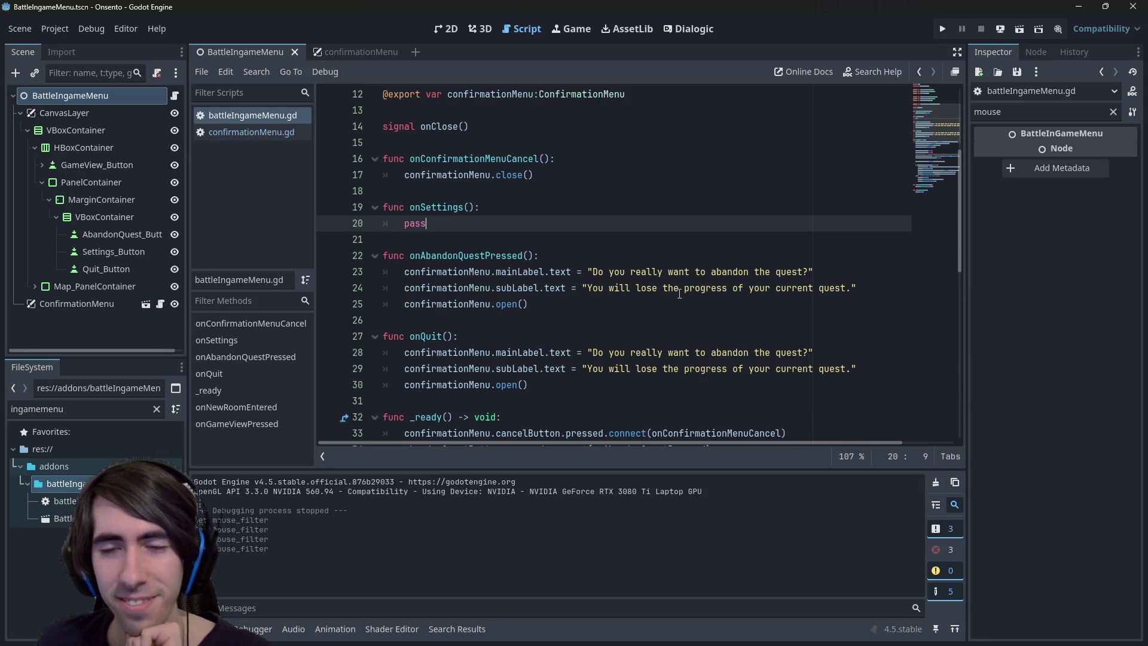
pyautogui.doubleClick(466, 255)
pyautogui.scroll(-1, 466, 255)
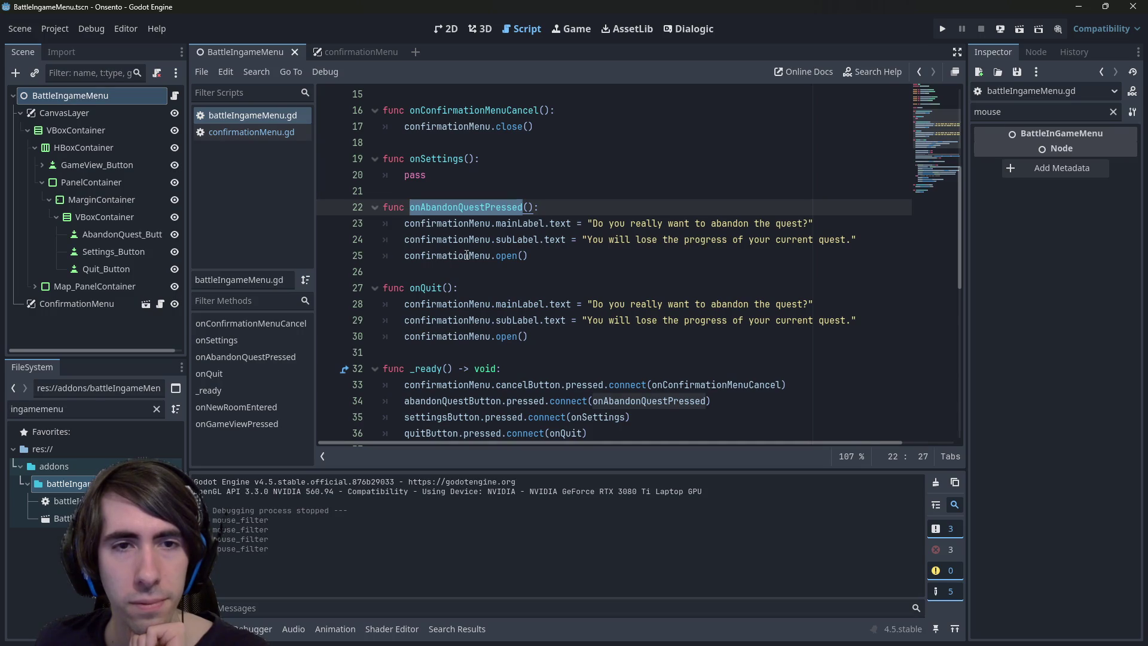
pyautogui.scroll(1, 466, 257)
pyautogui.scroll(-1, 465, 260)
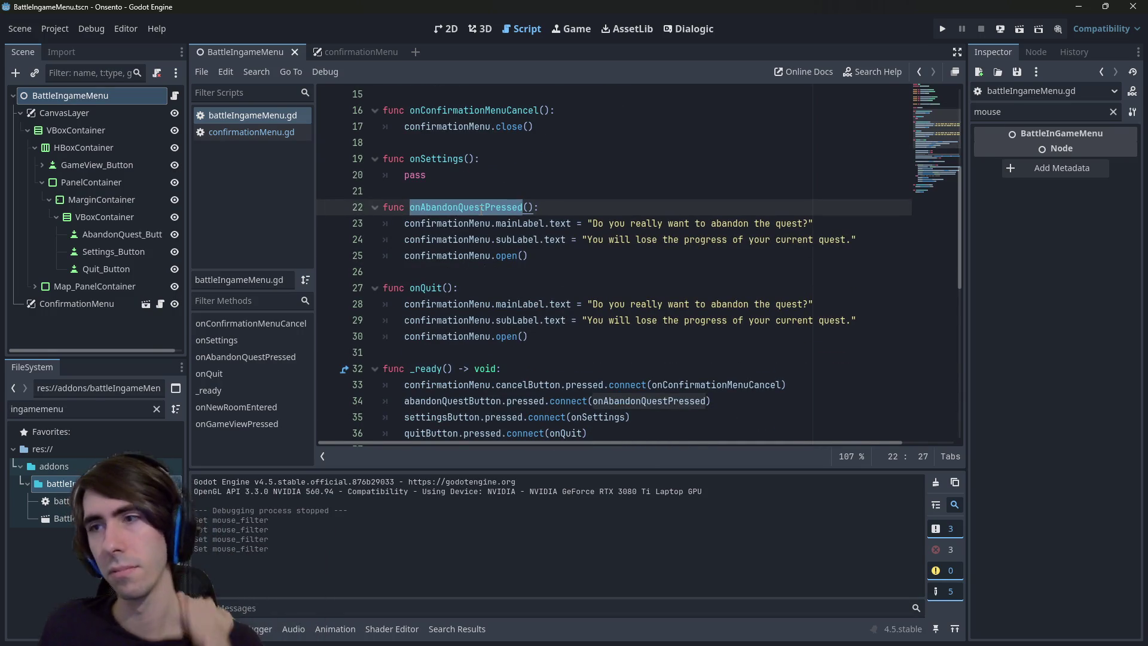
pyautogui.scroll(-1, 505, 271)
pyautogui.scroll(2, 568, 329)
pyautogui.scroll(-1, 623, 392)
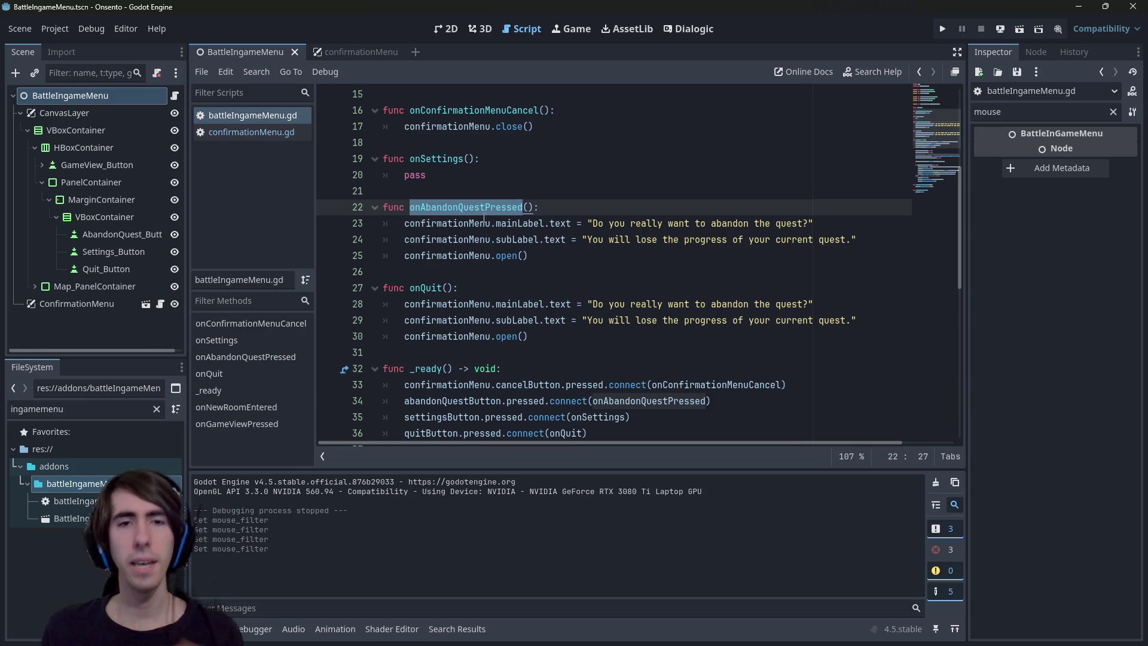
pyautogui.scroll(-1, 524, 372)
pyautogui.click(714, 352)
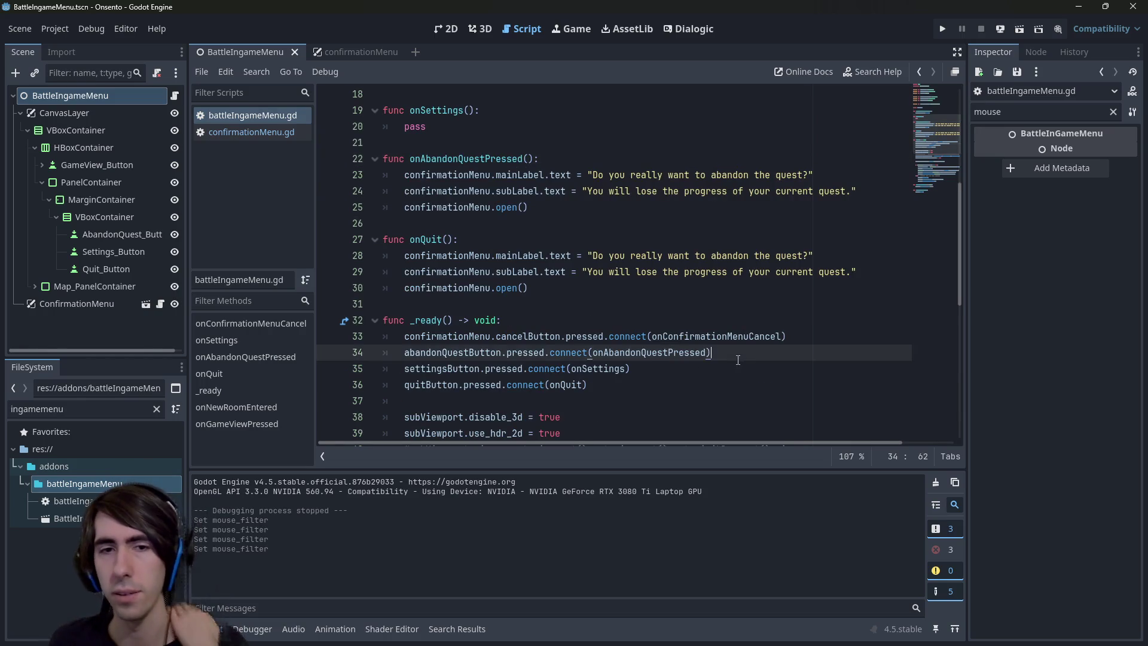
# Step: Paste the abandonQuestButton connect line at the top of onAbandonQuestPressed, then undo it
pyautogui.moveTo(714, 353); pyautogui.dragTo(395, 356)
pyautogui.hotkey('ctrl', 'c')
pyautogui.scroll(1, 483, 295)
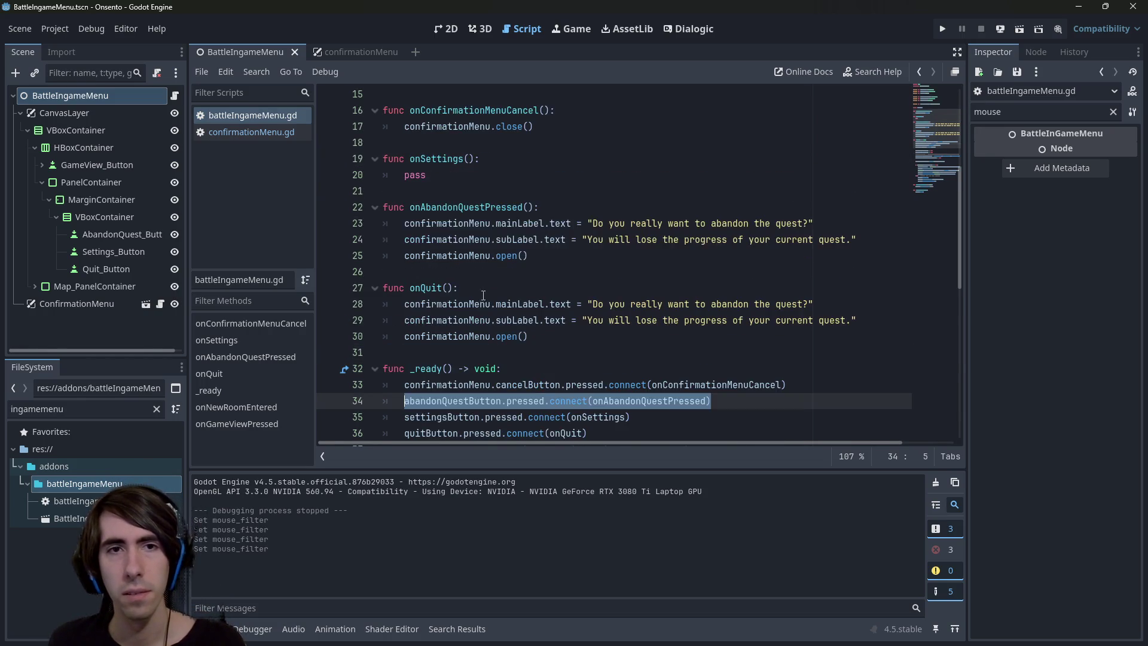
pyautogui.doubleClick(472, 172)
pyautogui.click(868, 235)
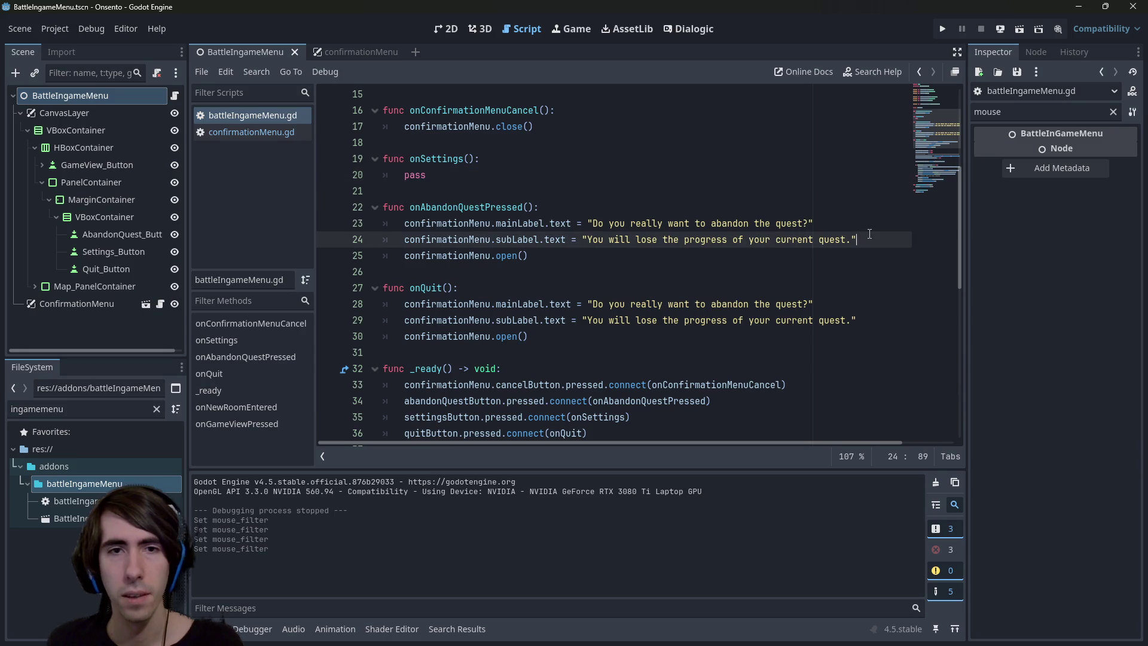
pyautogui.press('Up')
pyautogui.press('Up')
pyautogui.press('Return')
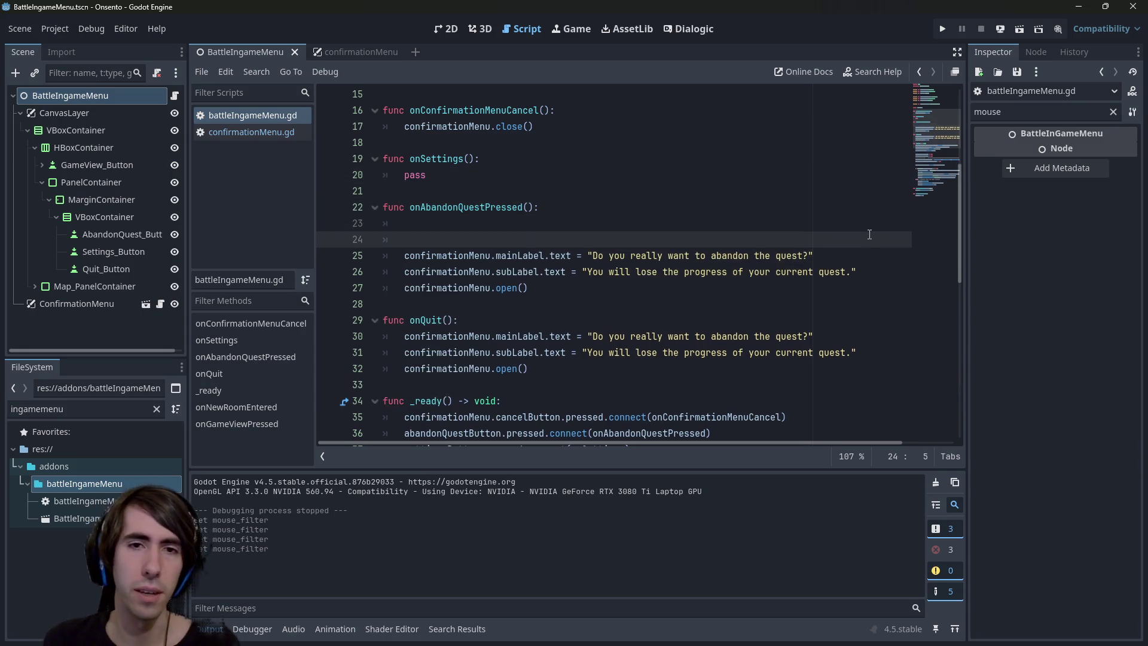
pyautogui.hotkey('ctrl', 'v')
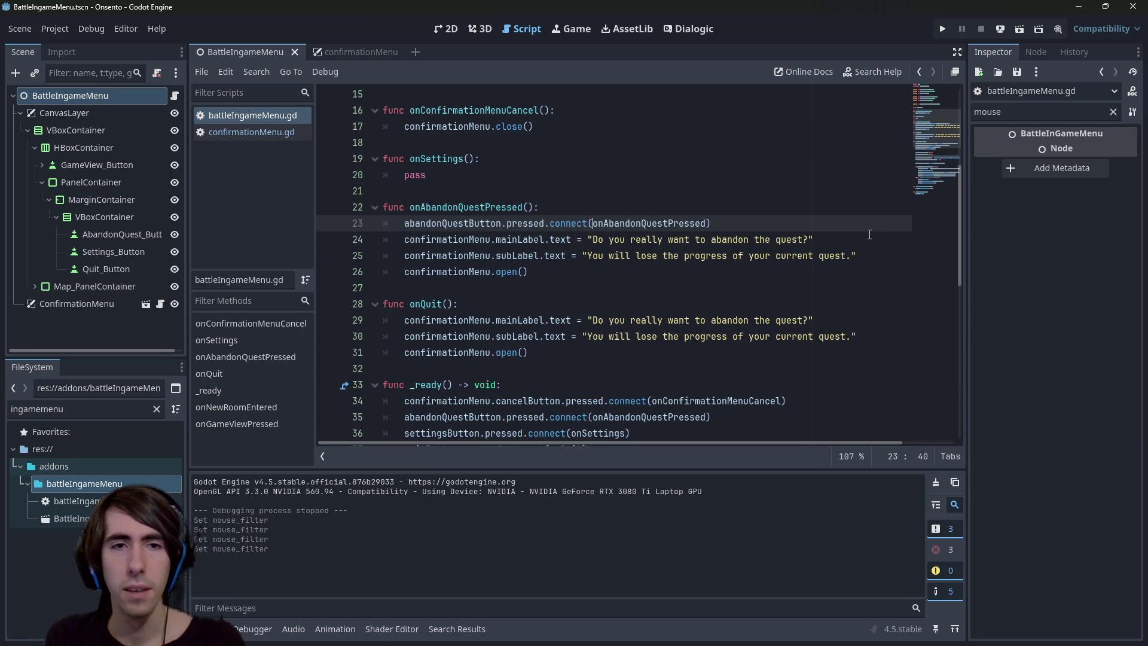
pyautogui.hotkey('ctrl', 'z')
# Step: Replace line 23's connect call with a copy of line 34's cancelButton connect line
pyautogui.doubleClick(465, 223)
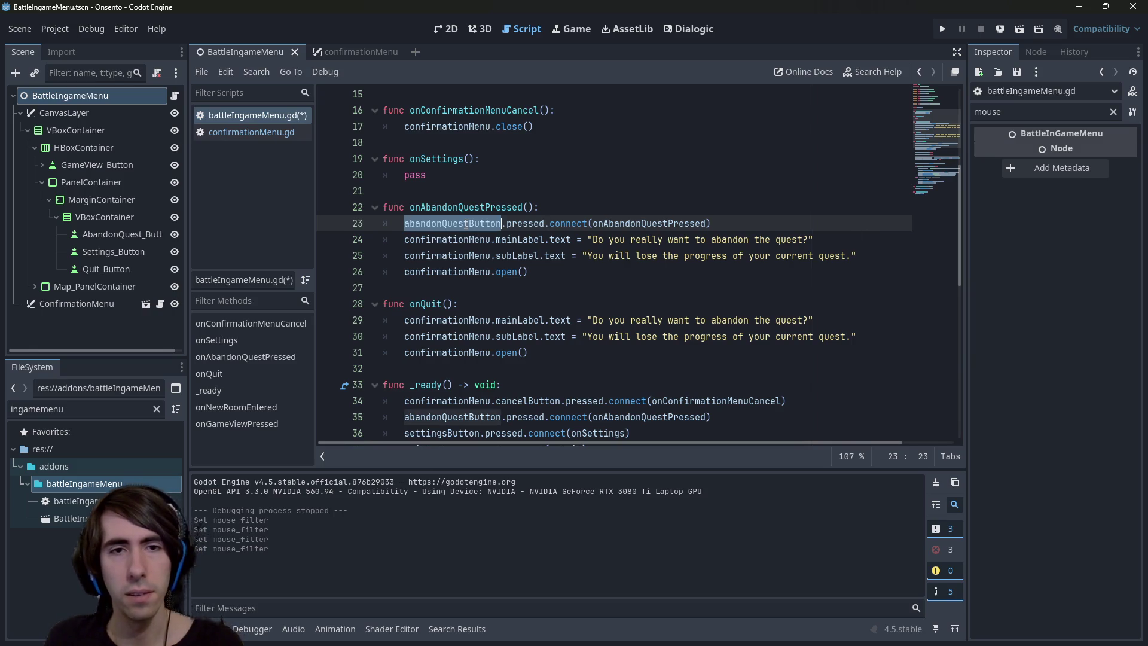
pyautogui.scroll(2, 466, 224)
pyautogui.scroll(-3, 465, 224)
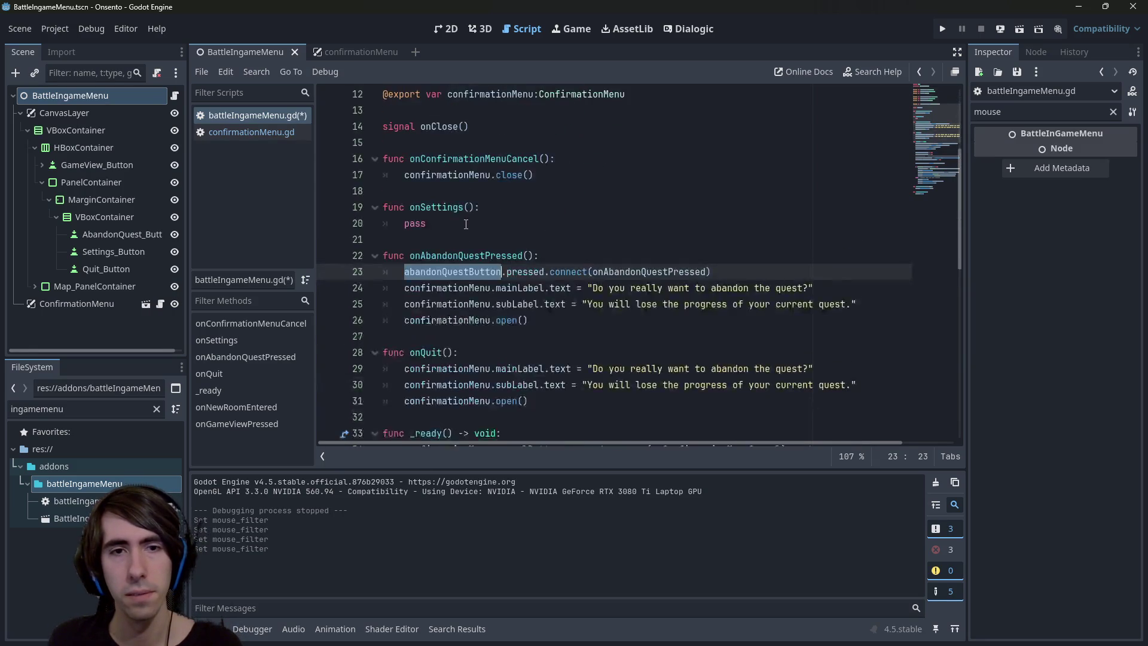
pyautogui.doubleClick(479, 191)
pyautogui.click(458, 174)
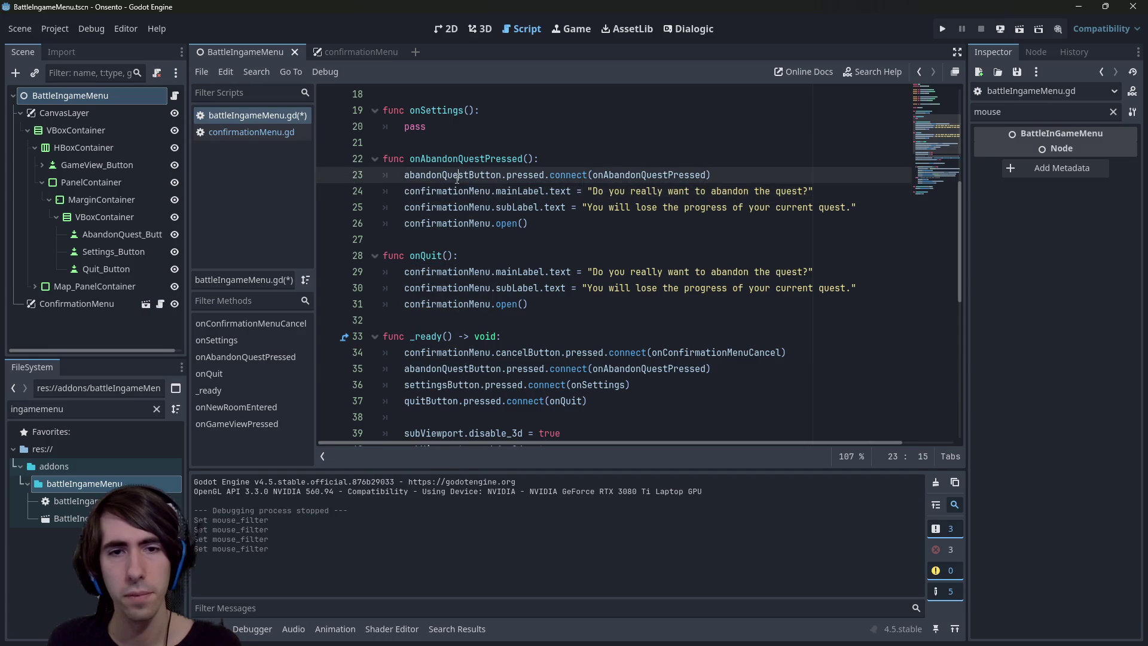
pyautogui.doubleClick(486, 354)
pyautogui.hotkey('shift', 'Home')
pyautogui.hotkey('shift', 'Home')
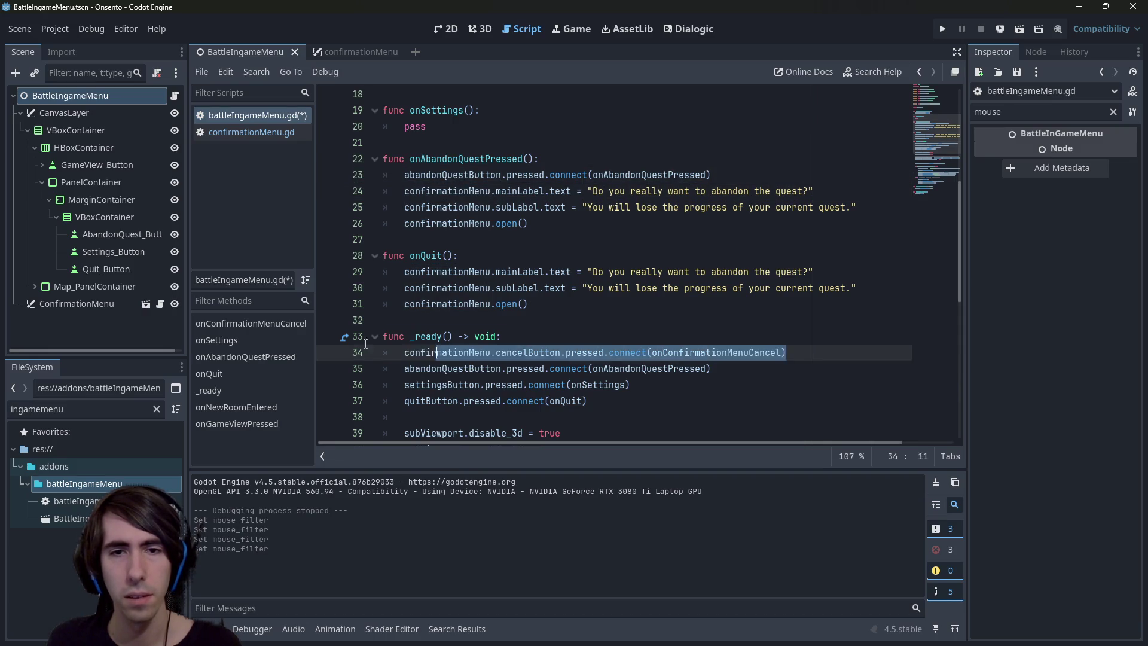
pyautogui.hotkey('ctrl', 'c')
pyautogui.click(748, 170)
pyautogui.hotkey('shift', 'Home')
pyautogui.hotkey('shift', 'Home')
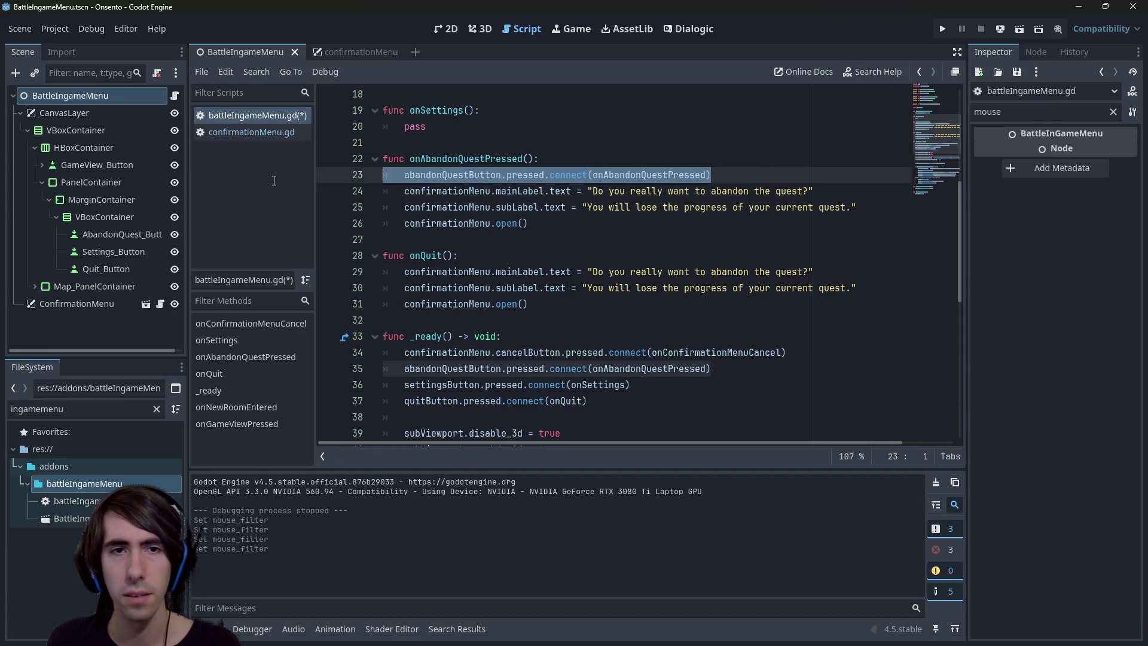
pyautogui.hotkey('ctrl', 'v')
# Step: Rename cancelButton to confirmButton on line 23 using autocomplete
pyautogui.click(443, 177)
pyautogui.doubleClick(537, 176)
pyautogui.write('confirm')
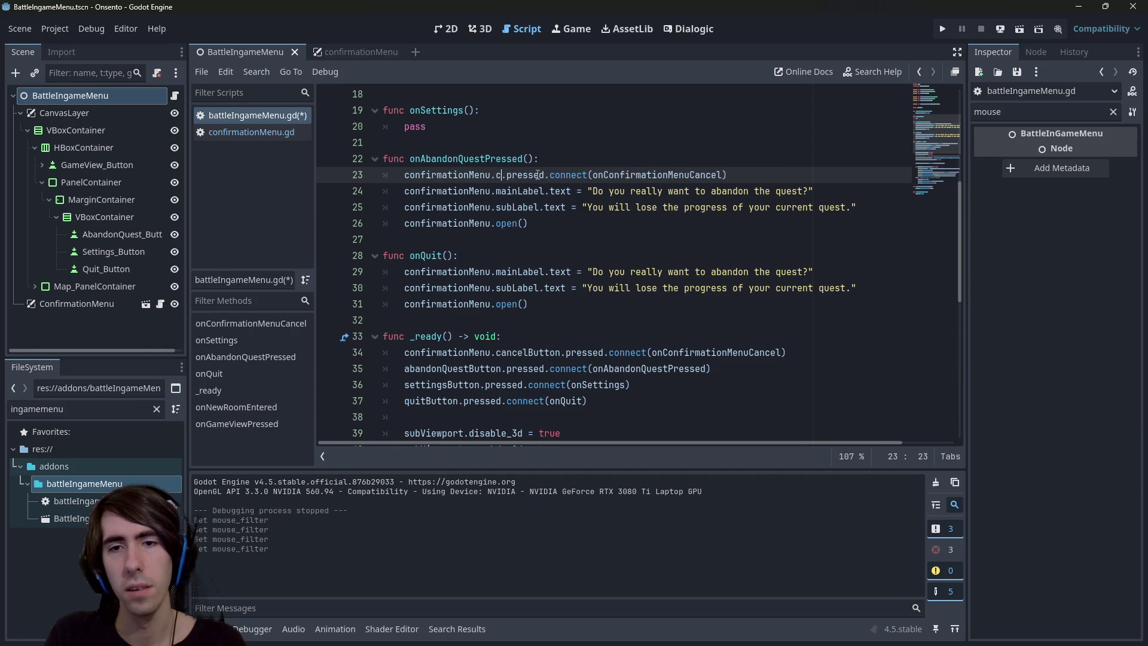
pyautogui.press('Return')
# Step: Start a new 'func onAbandonQuestPress' line above onAbandonQuestPressed
pyautogui.scroll(2, 536, 175)
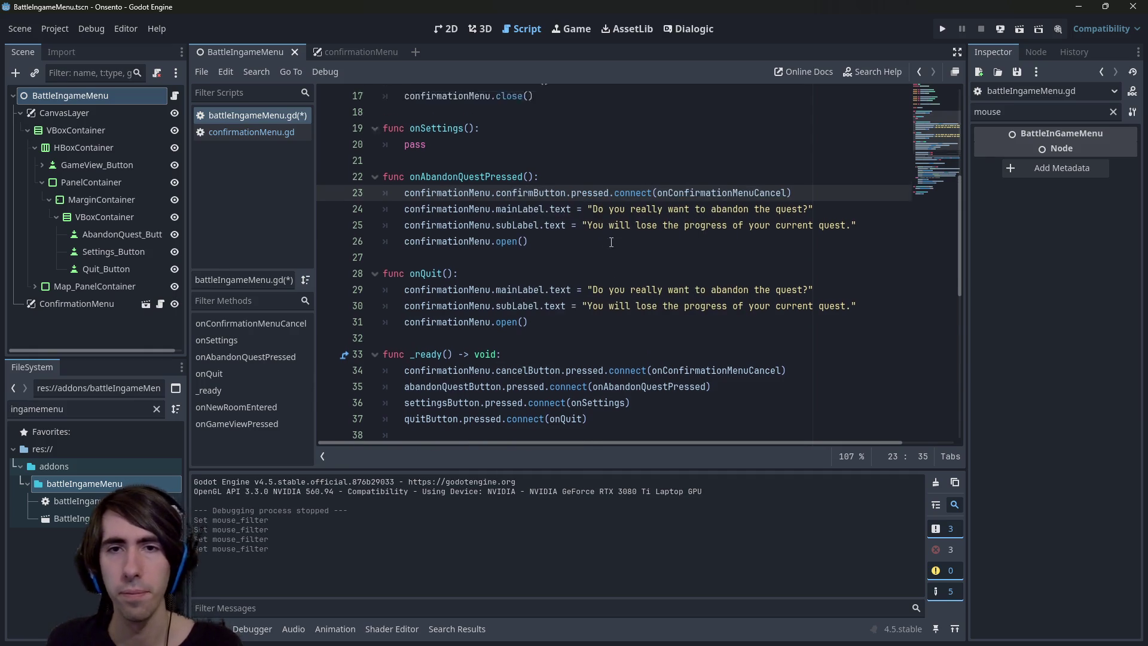
pyautogui.doubleClick(692, 222)
pyautogui.scroll(2, 692, 218)
pyautogui.click(589, 238)
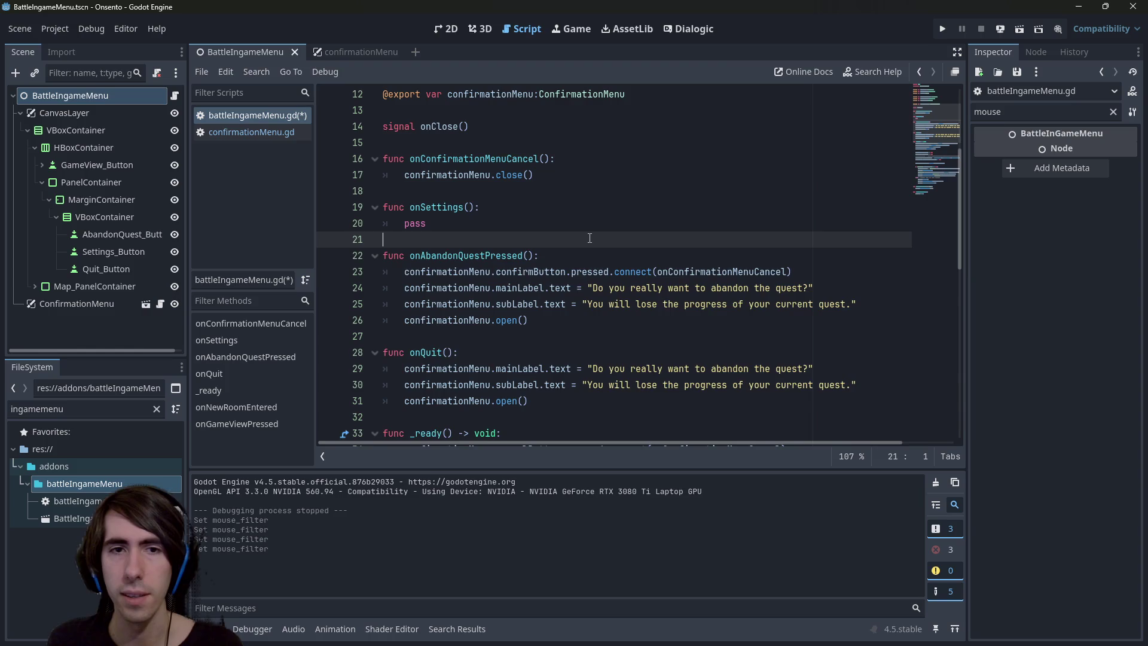
pyautogui.press('Return')
pyautogui.press('Return')
pyautogui.press('Up')
pyautogui.write('func onAbandonQuestPress')
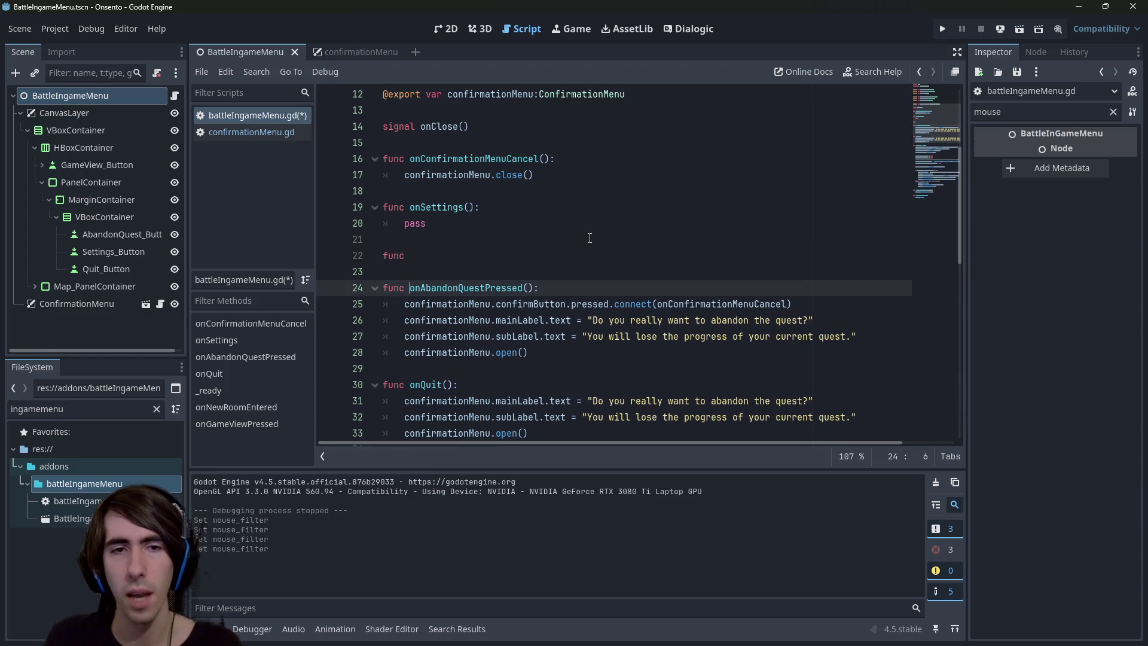
# Step: Finish the empty 'func onAbandonQuest():' declaration and save battleIngameMenu.gd
pyautogui.press('BackSpace')
pyautogui.press('BackSpace')
pyautogui.press('BackSpace')
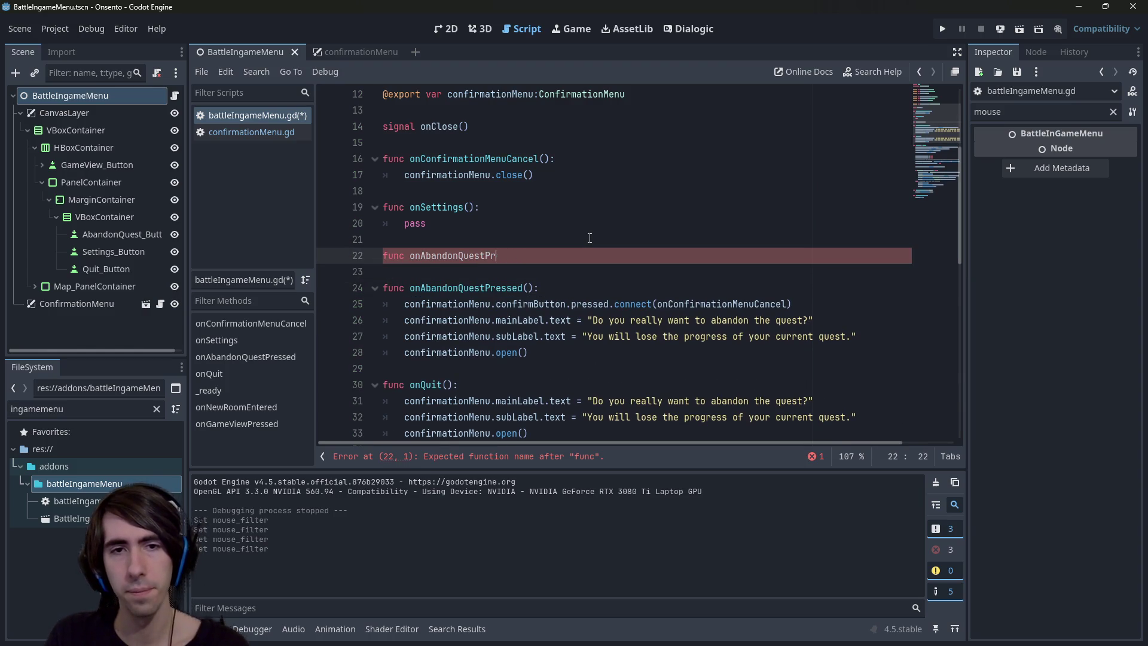
pyautogui.write('():')
pyautogui.press('Return')
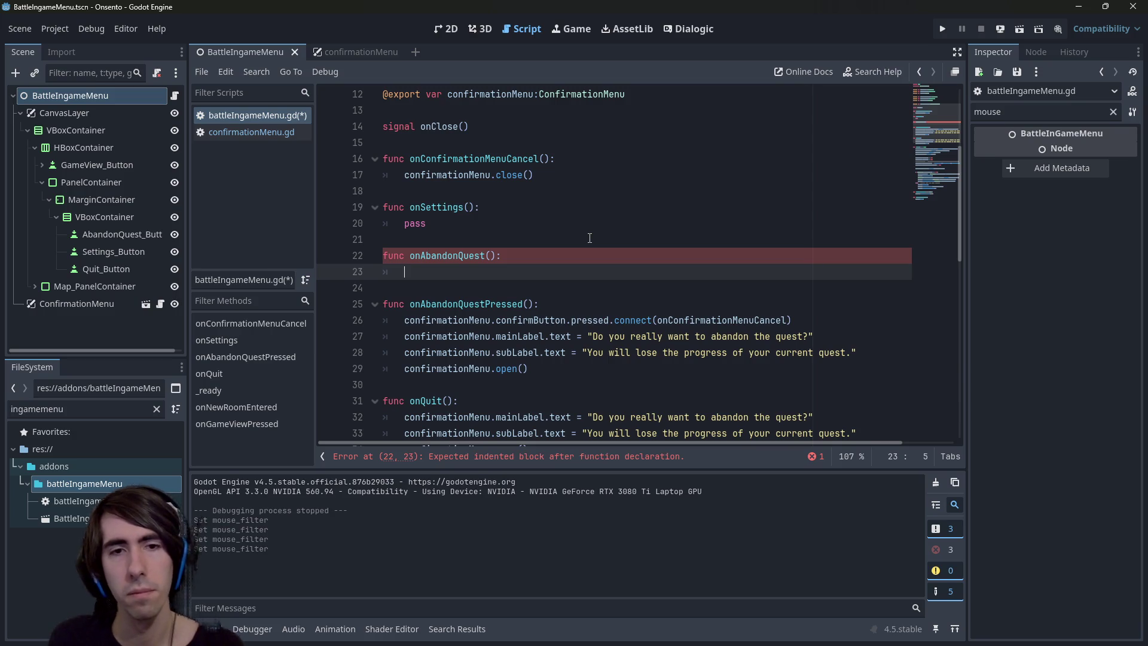
pyautogui.scroll(-1, 589, 238)
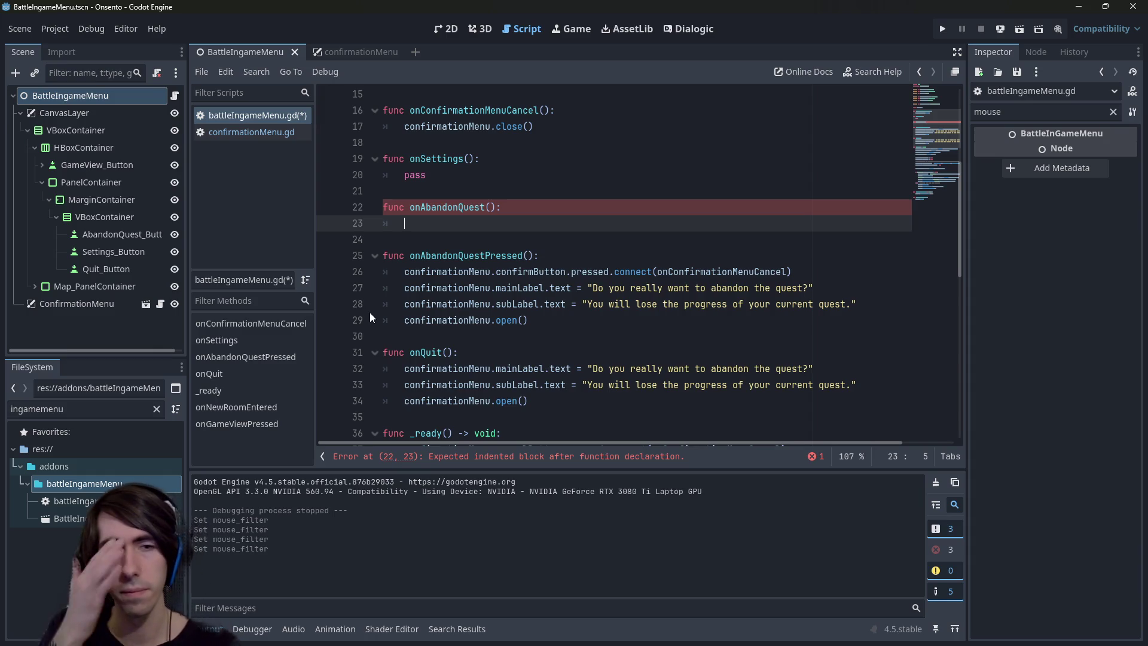
pyautogui.scroll(1, 602, 274)
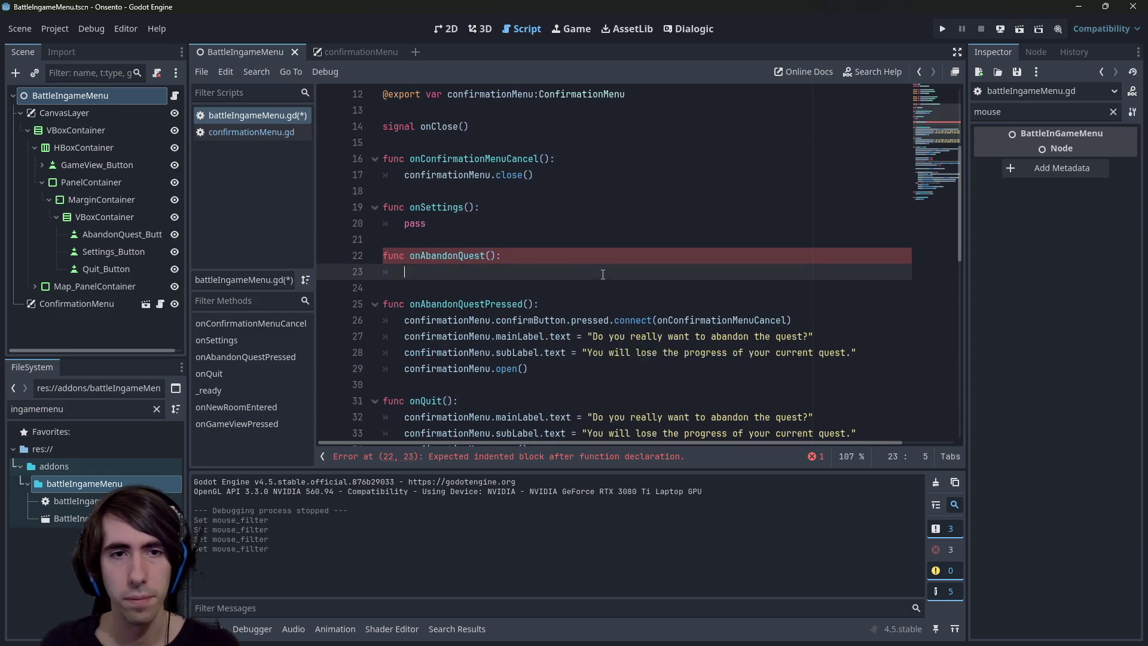
pyautogui.hotkey('ctrl', 's')
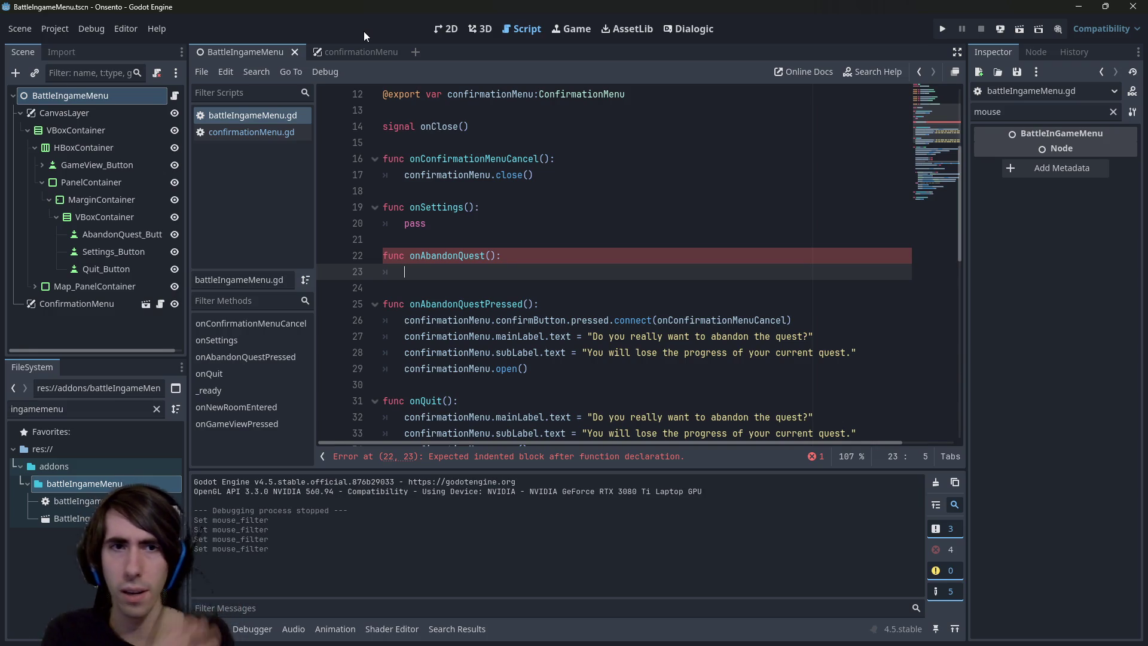
pyautogui.hotkey('shift', 'alt', 'o')
# Step: Quick-open the BattleIngameMenu and genBattle1 scenes, then open the DefaultGenBattleEndEvents sub-scene
pyautogui.write('ingamemenu')
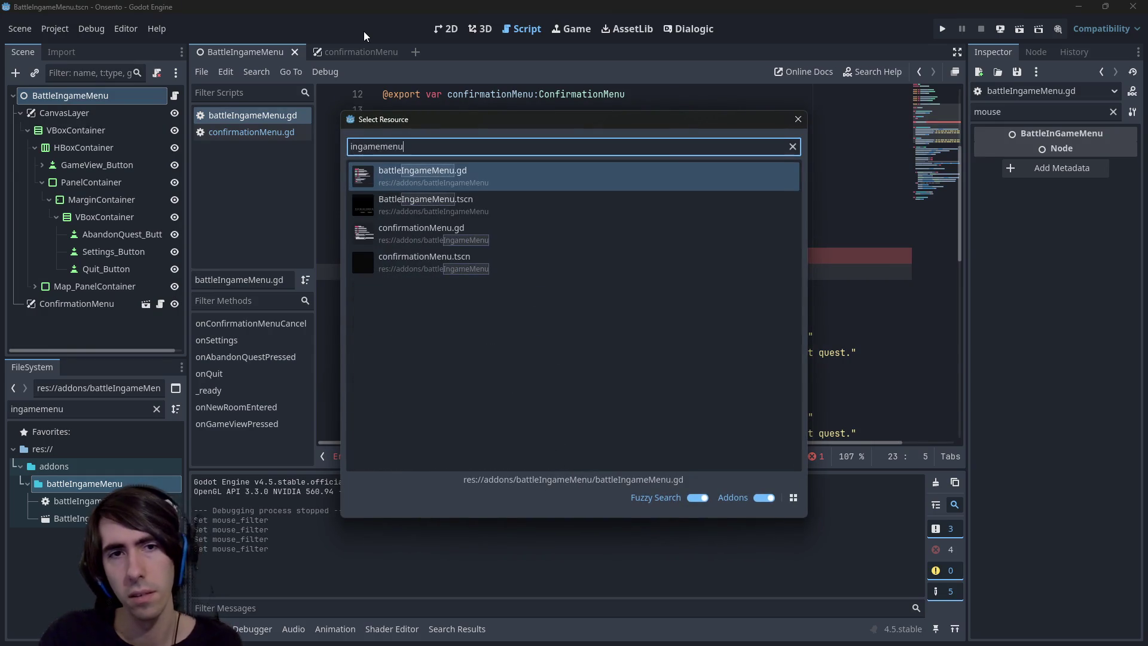
pyautogui.press('Down')
pyautogui.press('Return')
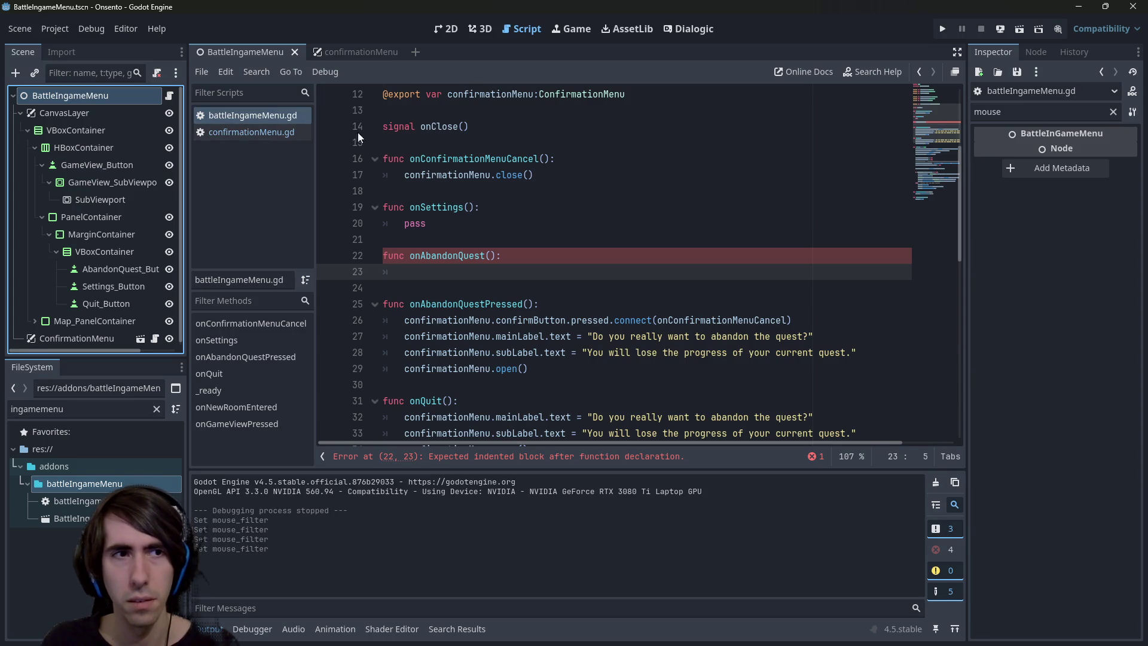
pyautogui.click(458, 159)
pyautogui.hotkey('shift', 'alt', 'o')
pyautogui.write('genbat')
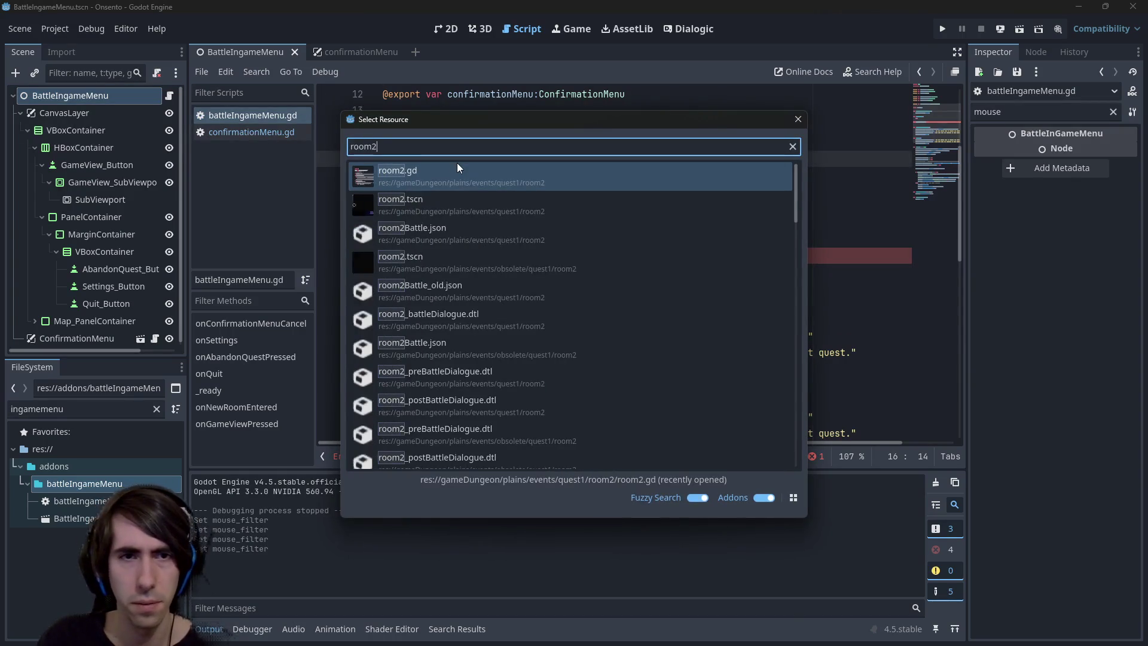
pyautogui.write('tle1')
pyautogui.press('Return')
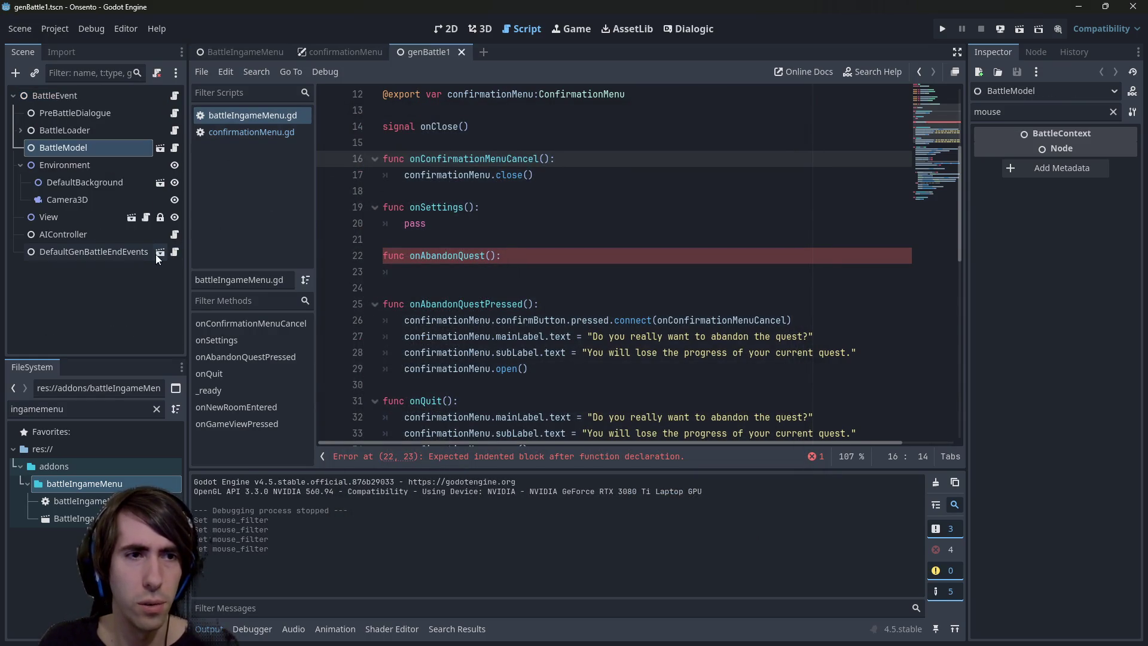
pyautogui.click(159, 254)
# Step: Inspect LoadGameOverRoom and the PlayerCharactersUpdater nodes under OnLose and OnRetreat
pyautogui.click(97, 144)
pyautogui.click(96, 130)
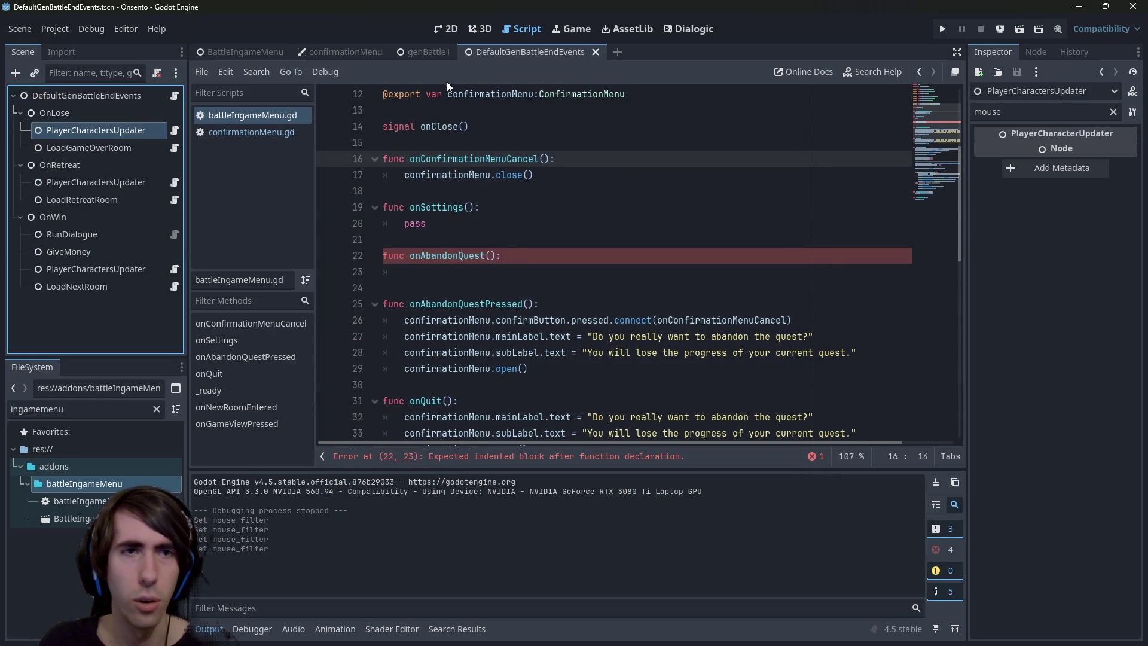
pyautogui.click(448, 29)
pyautogui.hotkey('shift', 'alt', 'o')
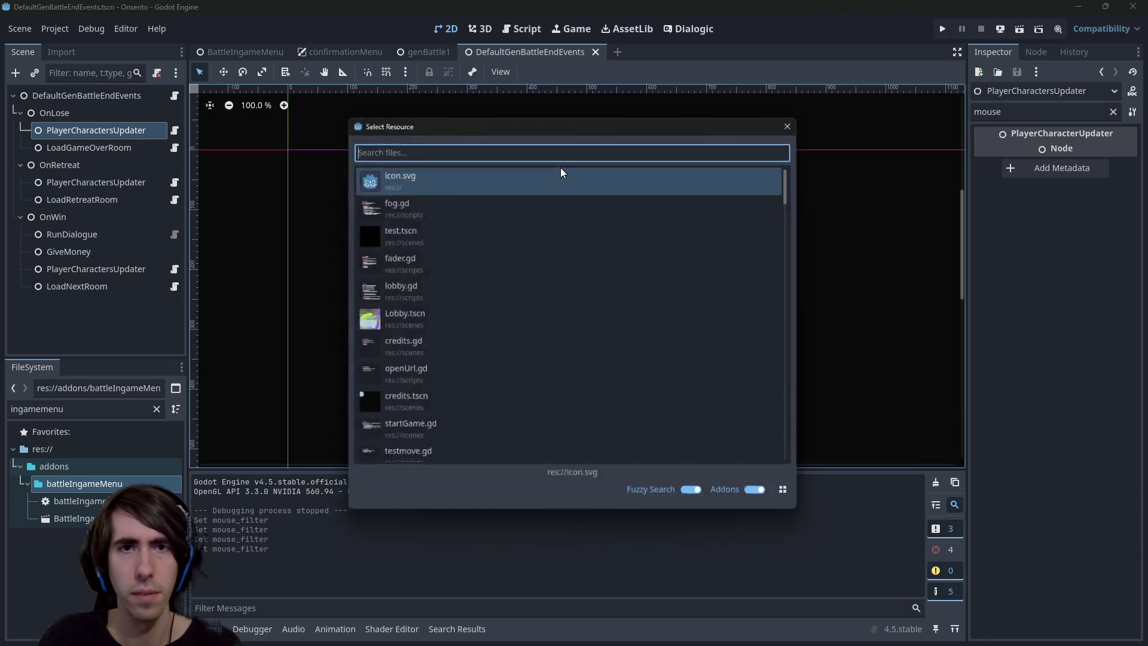
pyautogui.write('default')
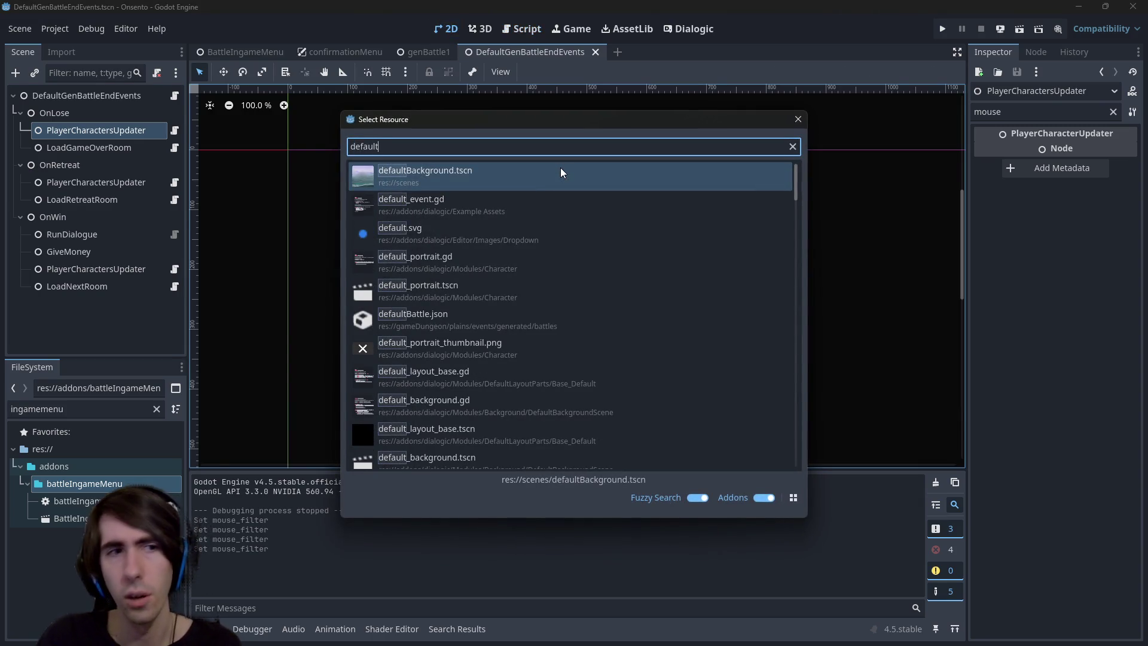
pyautogui.press('Escape')
pyautogui.click(112, 183)
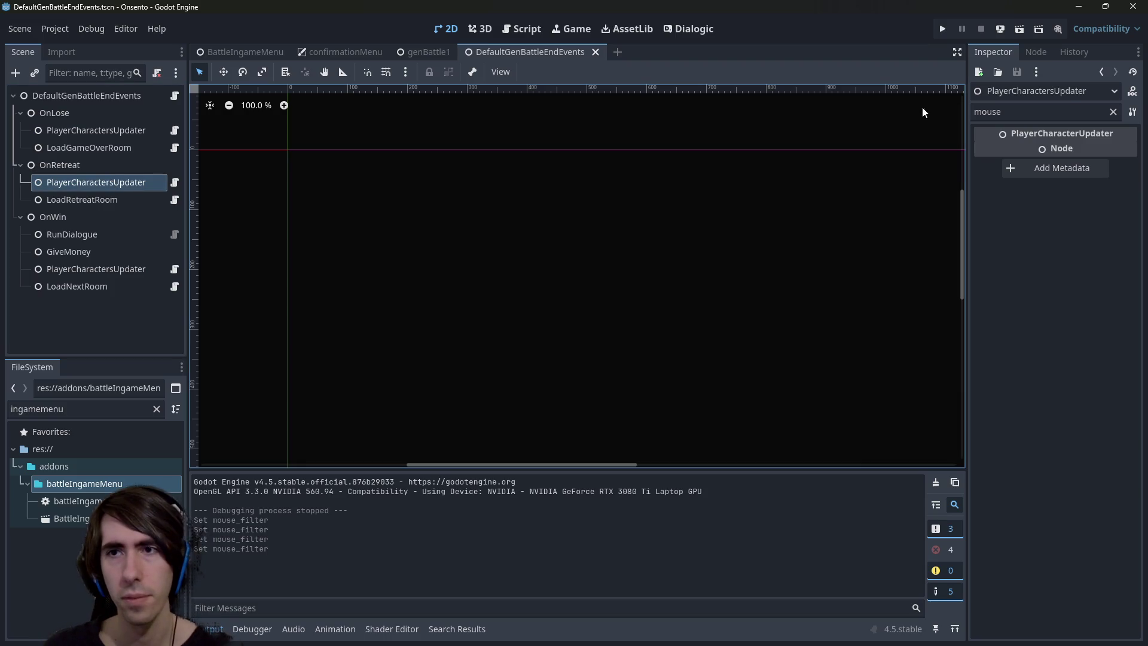
pyautogui.click(1113, 112)
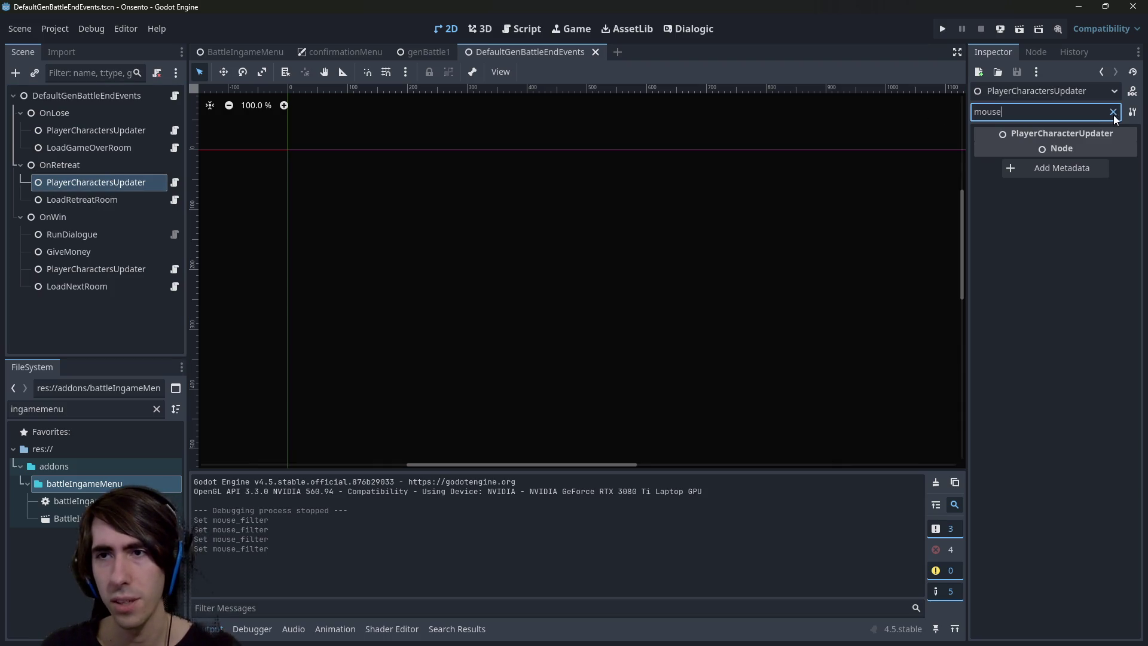
pyautogui.click(95, 136)
pyautogui.click(102, 182)
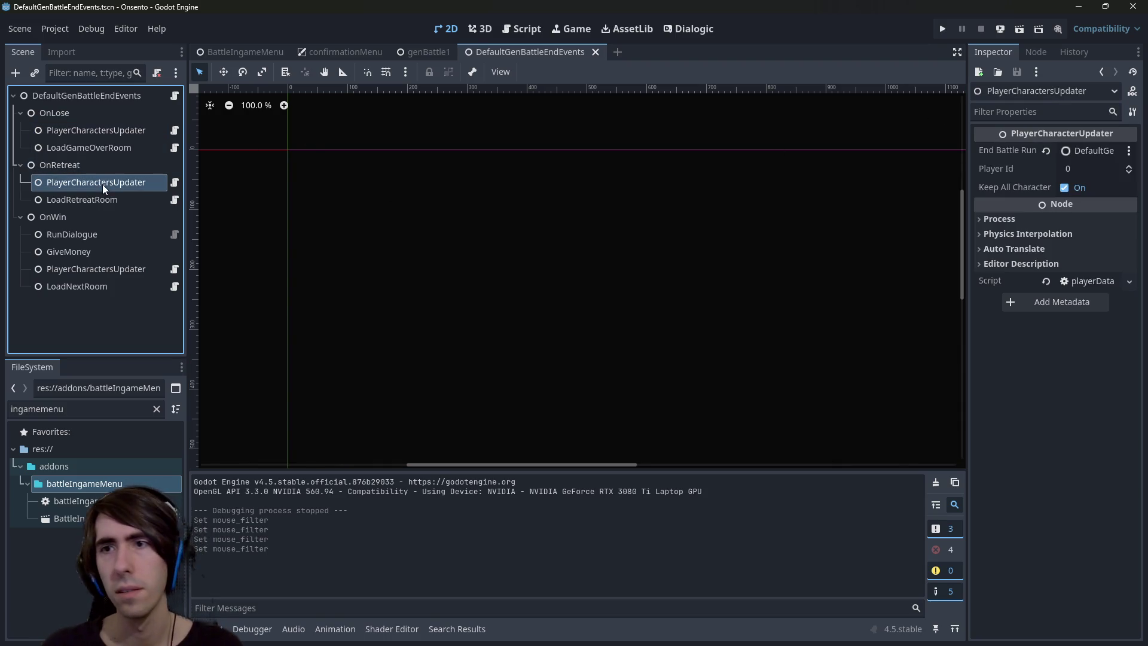
pyautogui.click(105, 148)
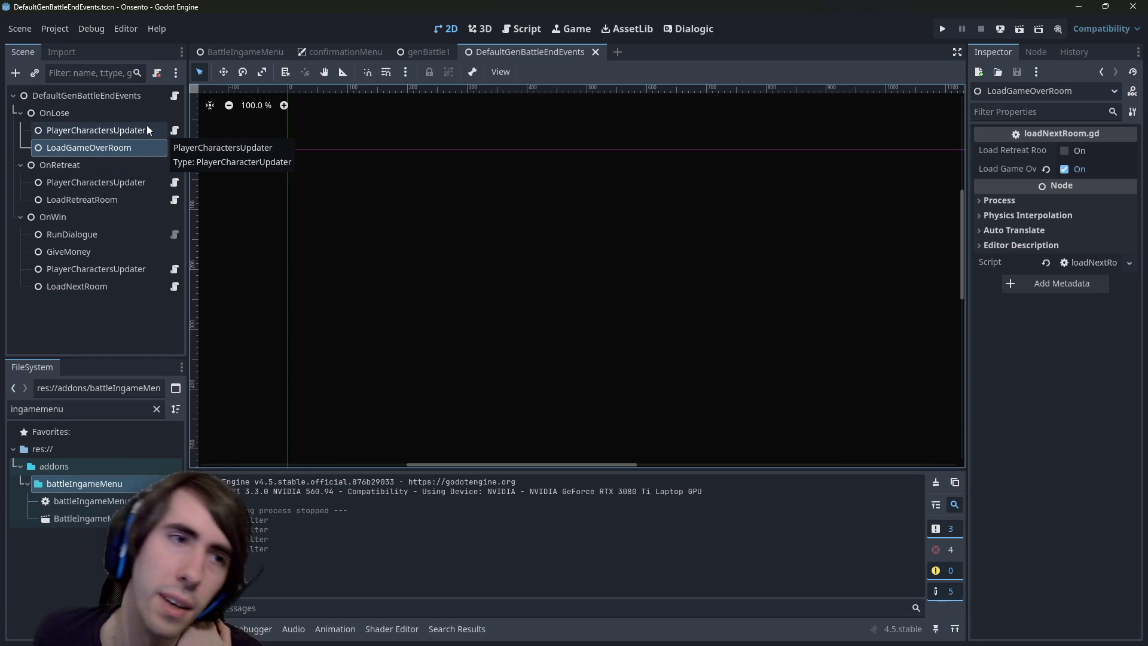
# Step: Return to the battle menu script and search project files for 'playerview'
pyautogui.click(522, 33)
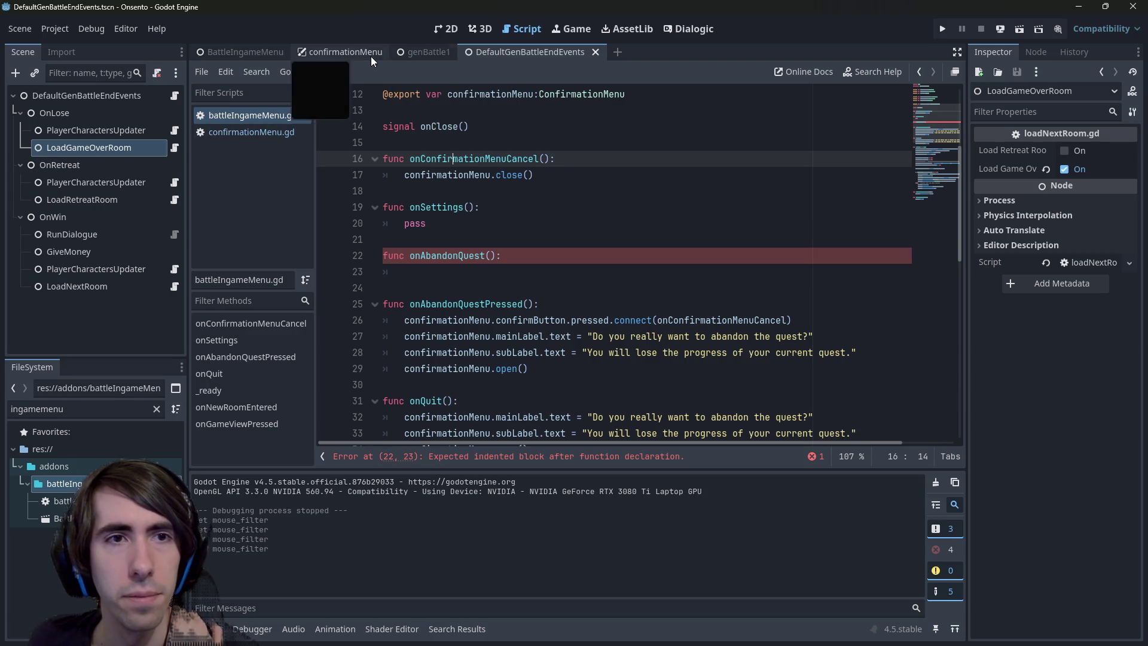
pyautogui.click(510, 255)
pyautogui.hotkey('shift', 'alt', 'o')
pyautogui.write('pl')
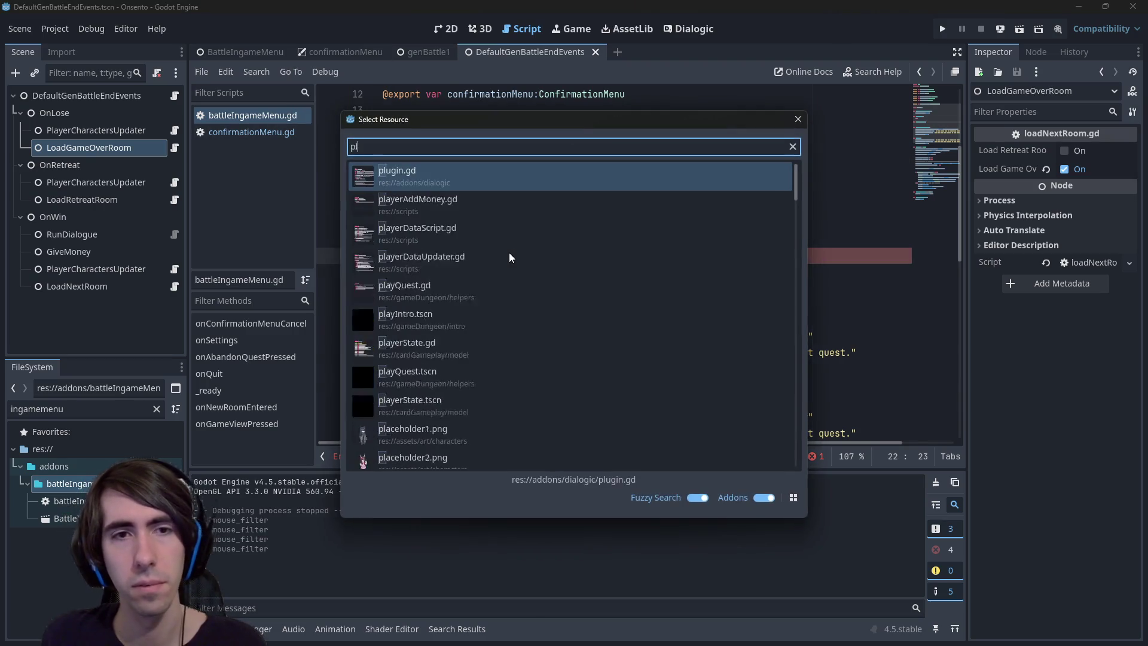
pyautogui.write('ayerview')
pyautogui.press('Down')
pyautogui.press('Down')
pyautogui.press('Return')
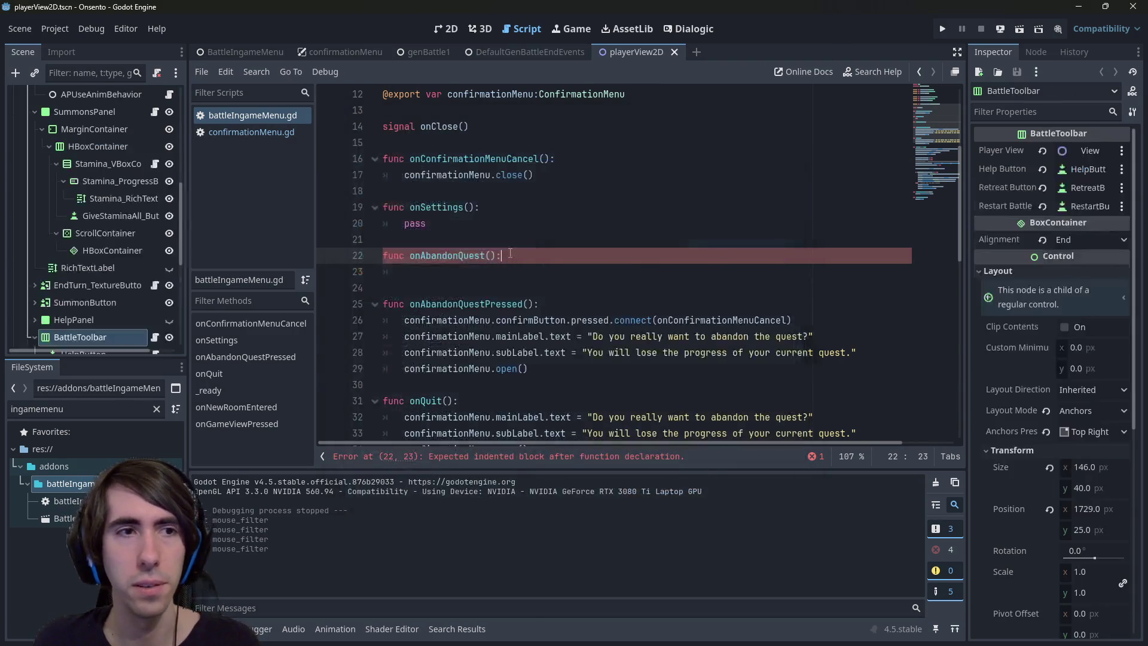
pyautogui.scroll(10, 131, 246)
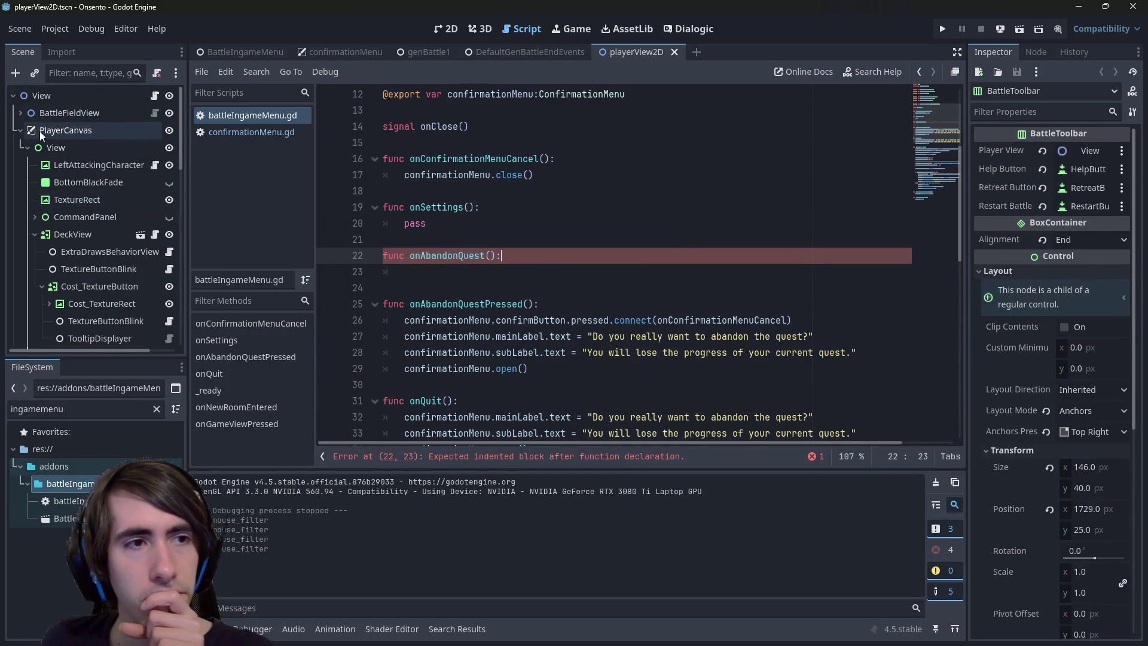
pyautogui.click(22, 128)
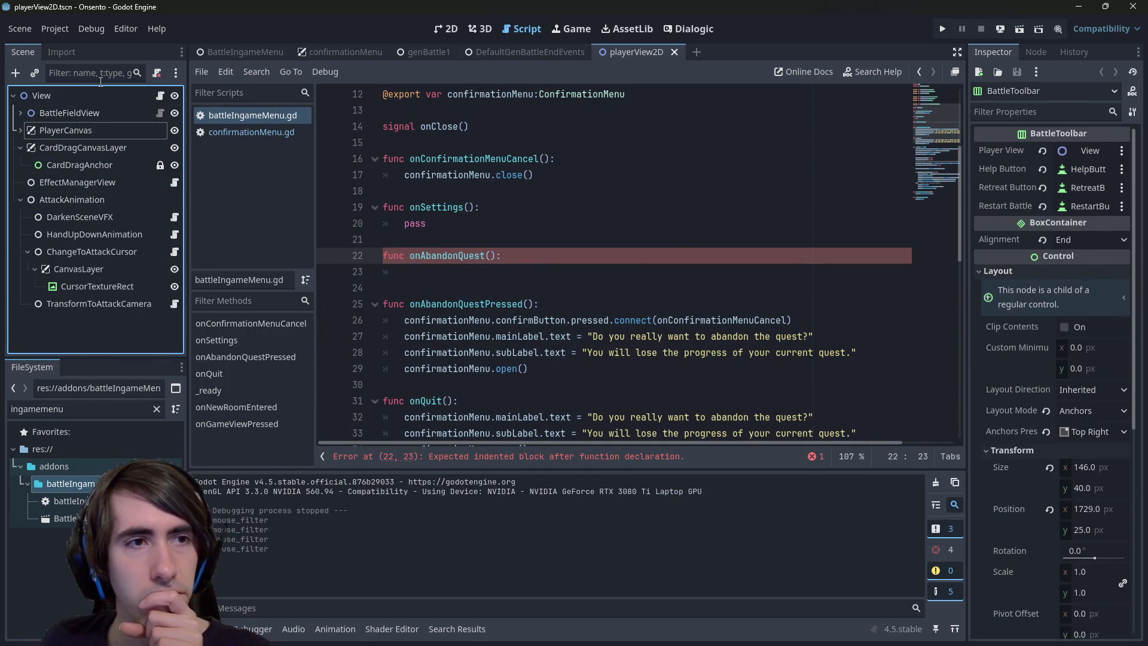
pyautogui.click(660, 239)
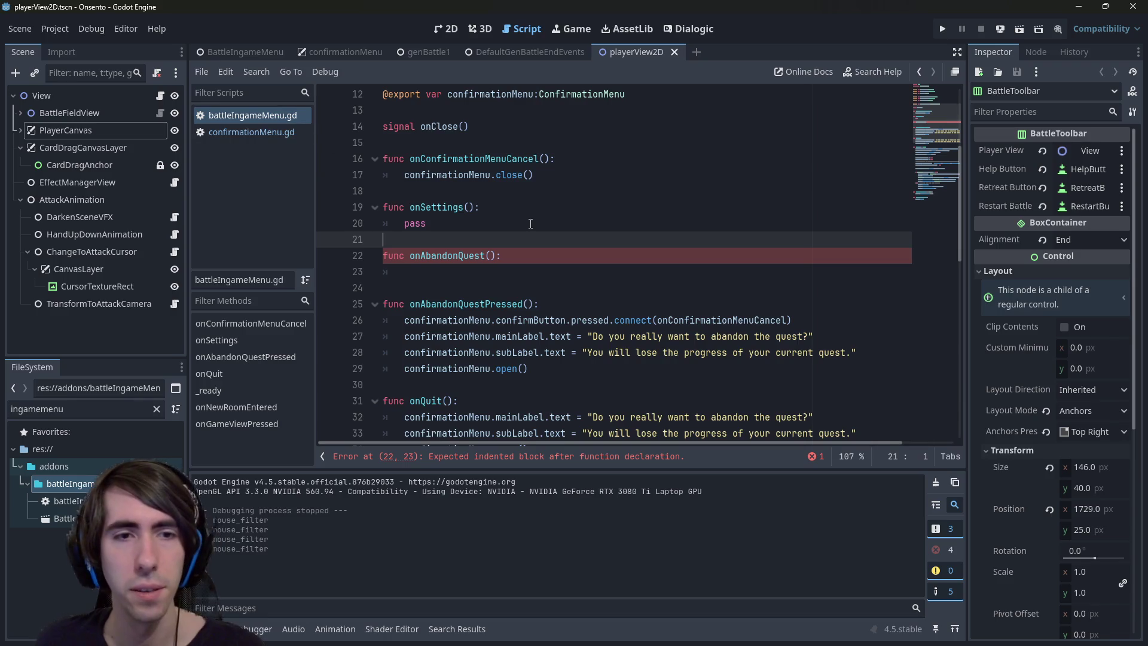
pyautogui.hotkey('ctrl', 'shift', 'f')
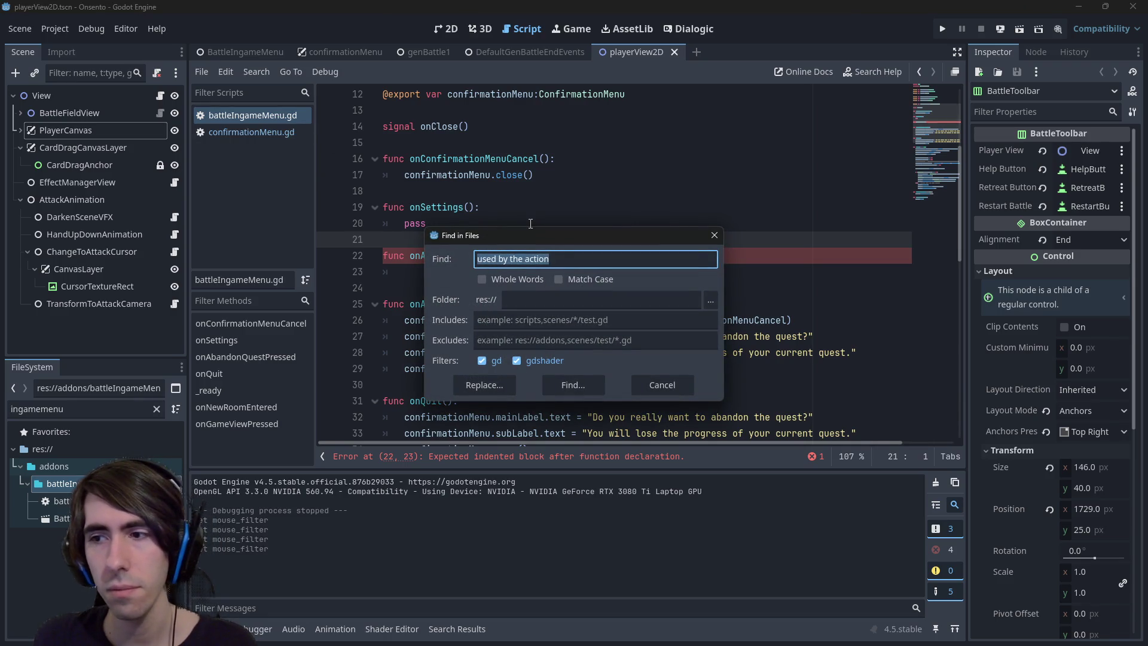
pyautogui.write('restart')
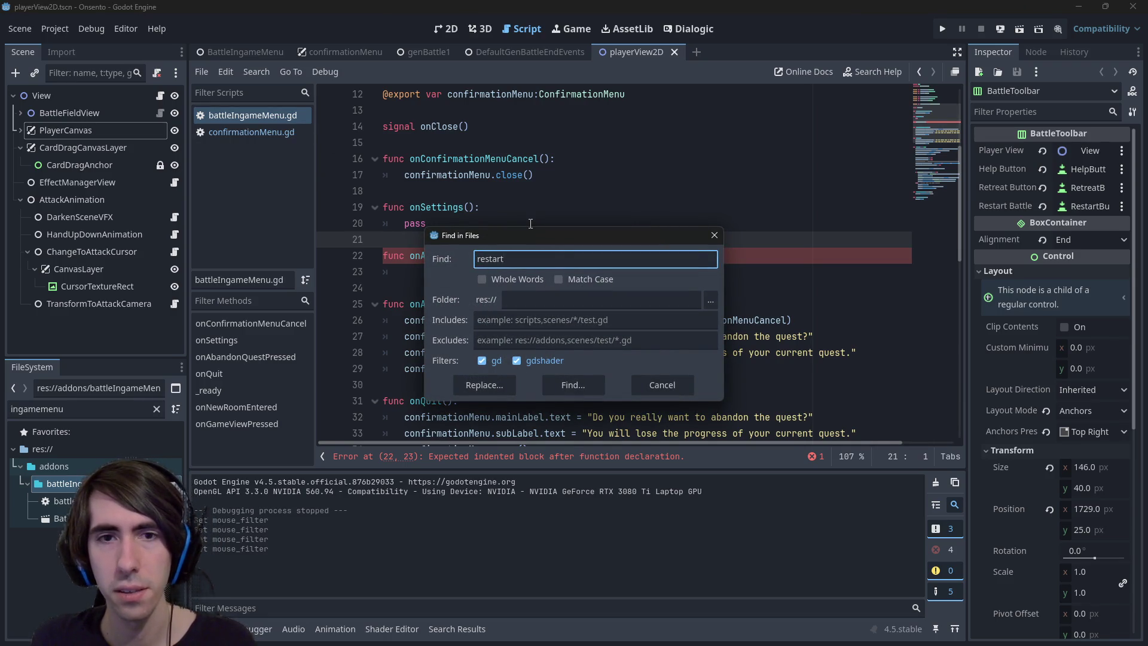
pyautogui.press('Return')
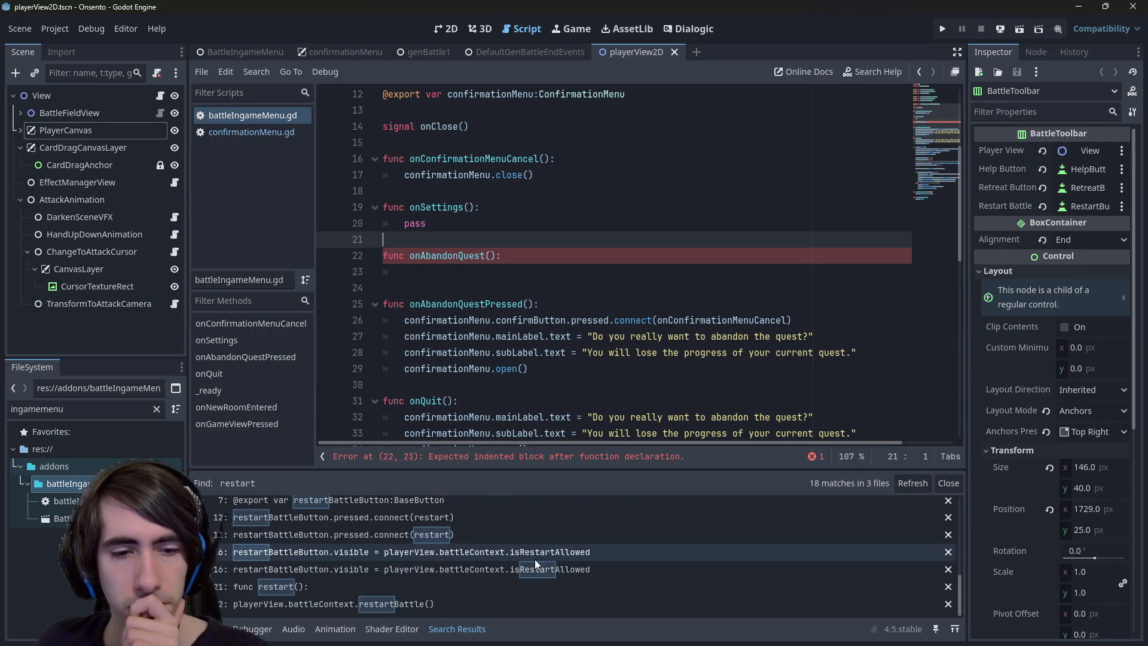
pyautogui.click(422, 606)
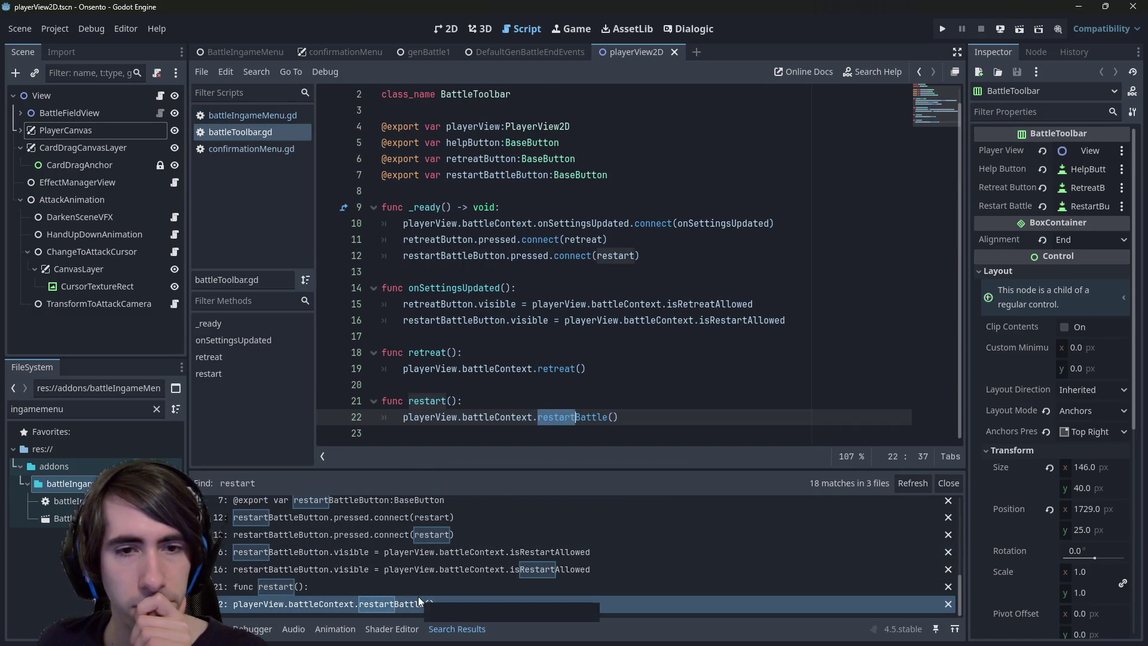
pyautogui.click(551, 354)
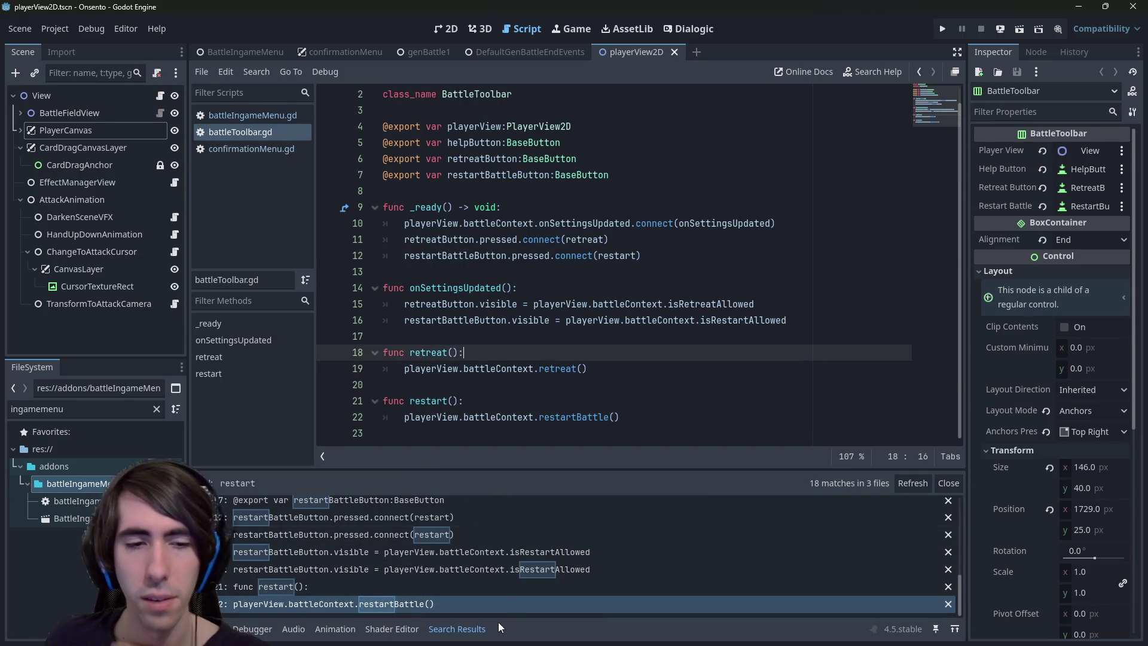
pyautogui.scroll(3, 489, 564)
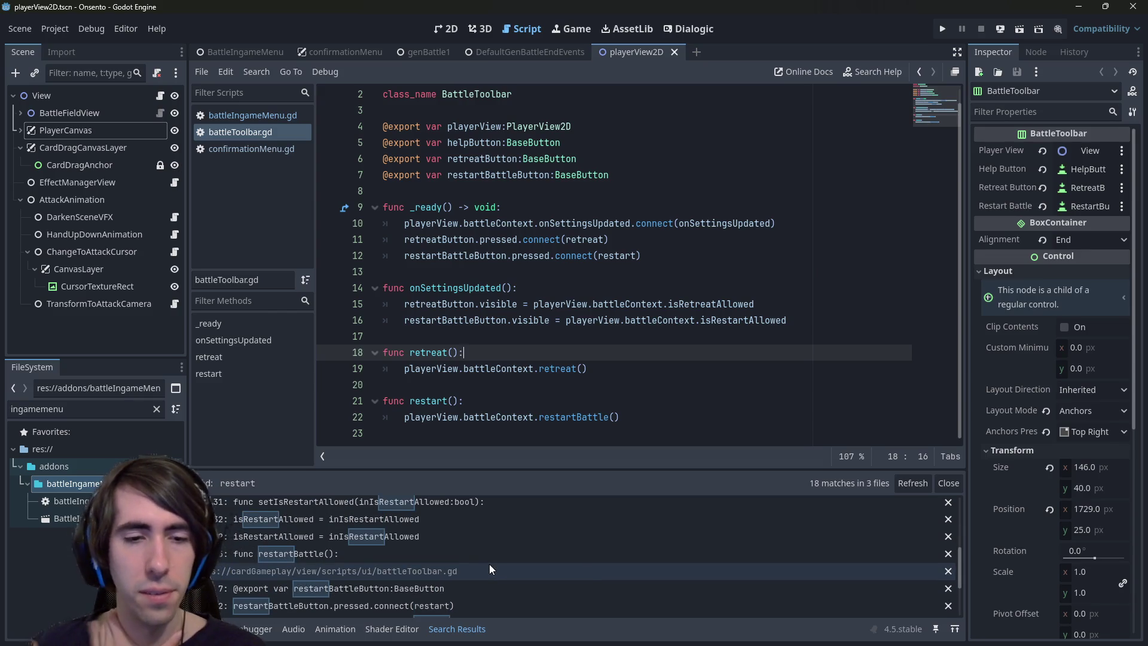
pyautogui.scroll(2, 489, 564)
pyautogui.scroll(-3, 415, 594)
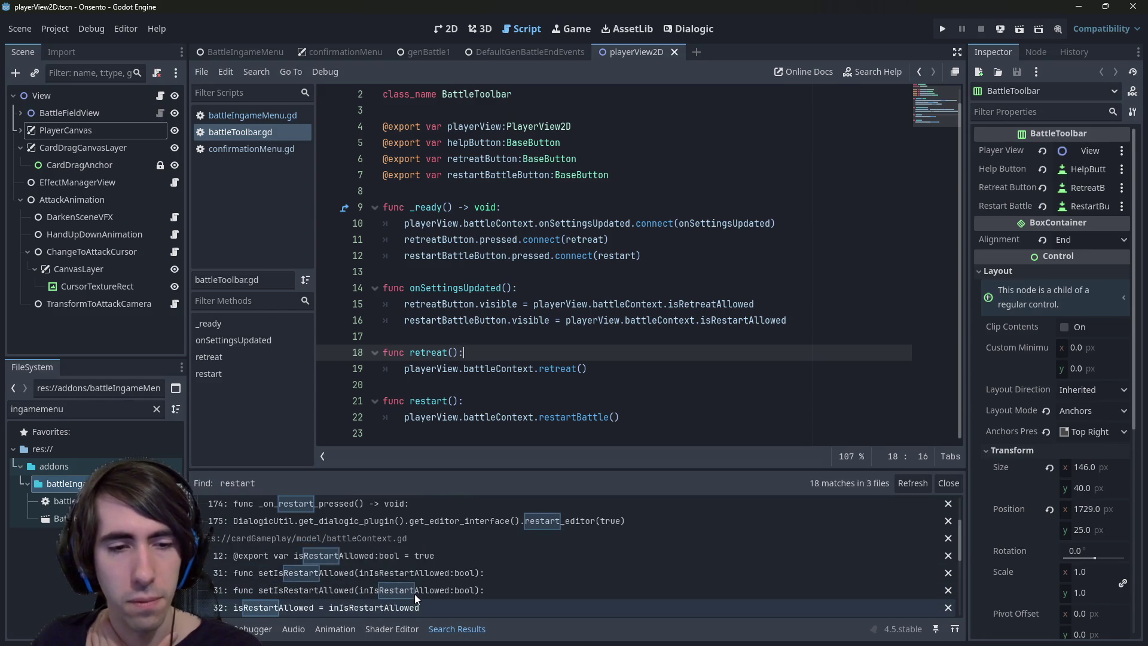
pyautogui.scroll(3, 415, 594)
pyautogui.doubleClick(496, 159)
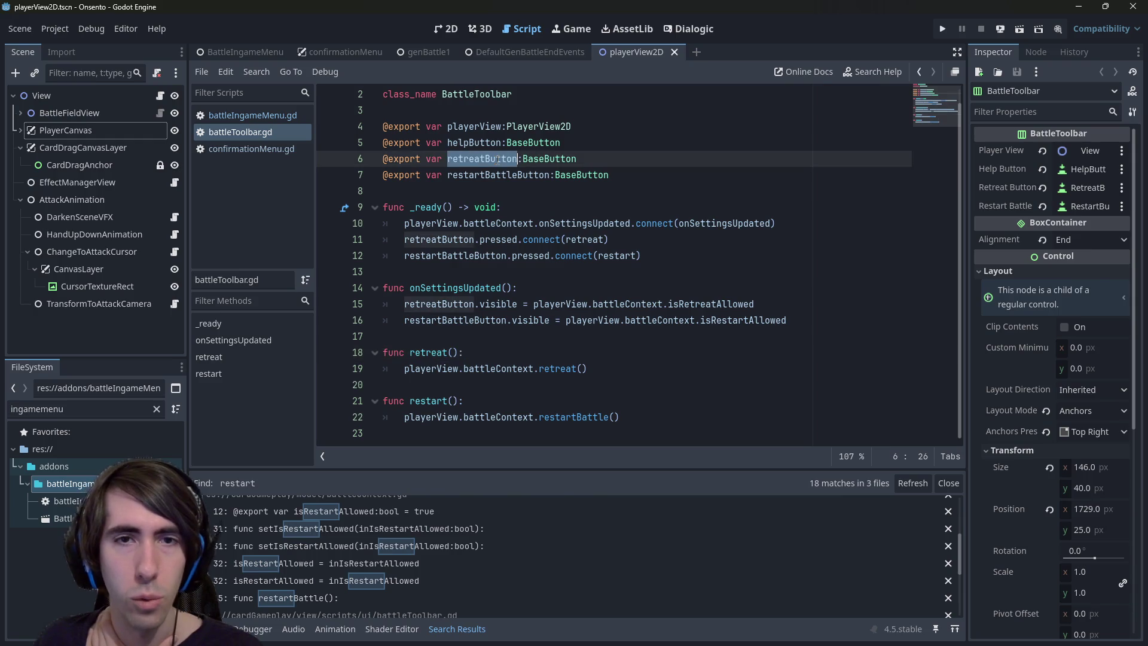
pyautogui.click(777, 304)
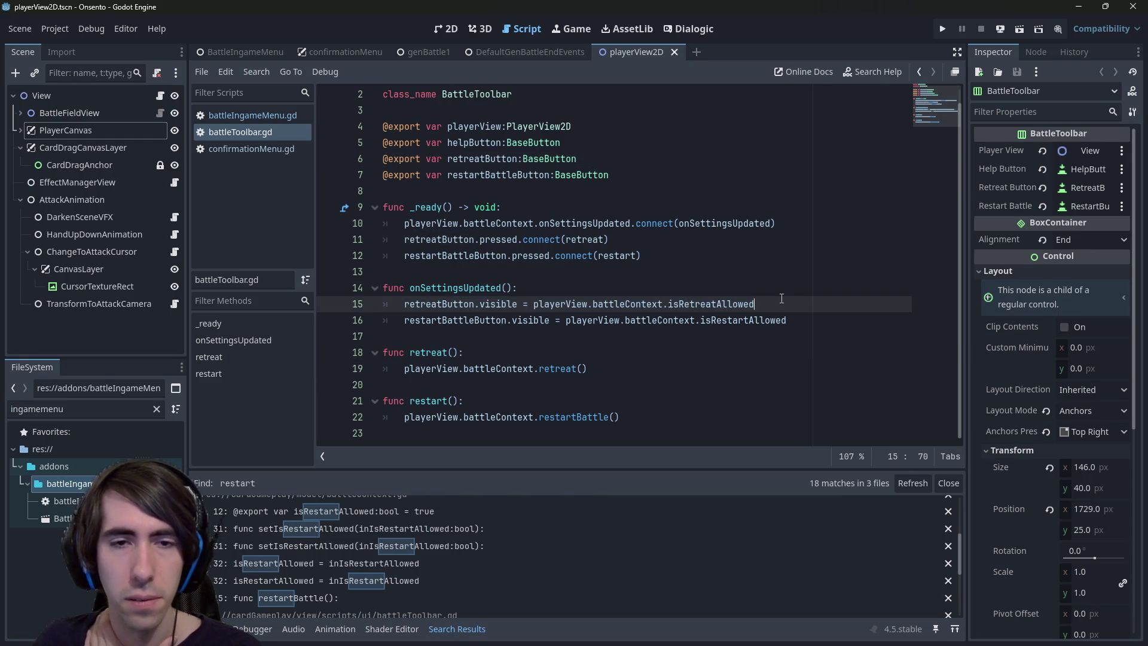
pyautogui.doubleClick(444, 304)
pyautogui.click(577, 304)
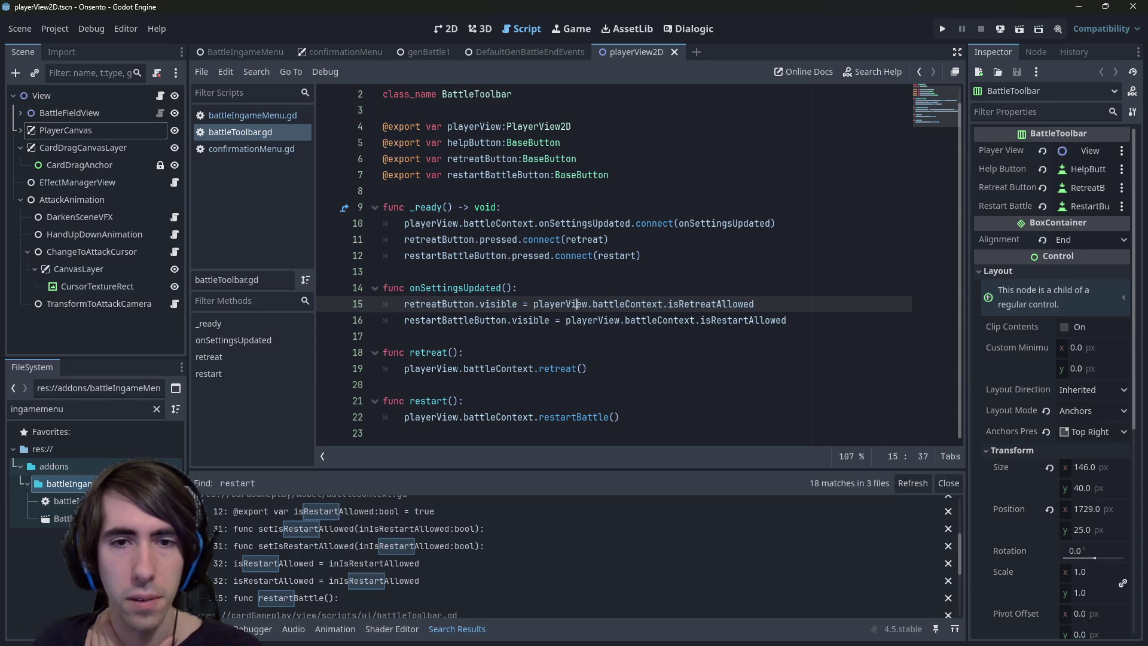
pyautogui.doubleClick(577, 304)
pyautogui.doubleClick(633, 302)
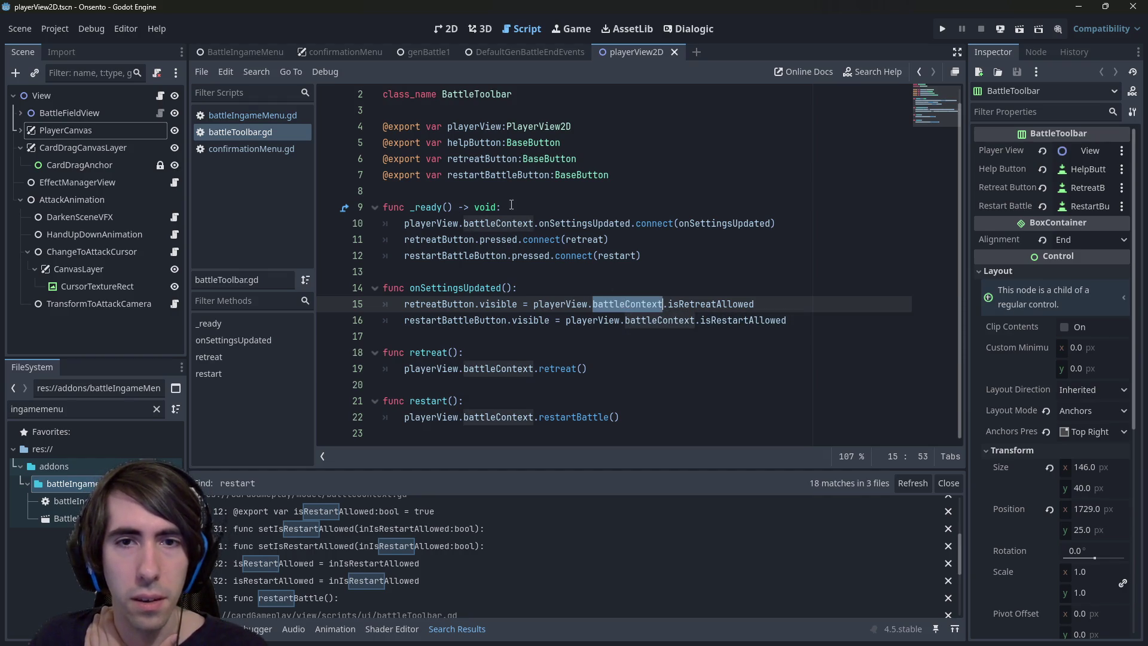
pyautogui.click(266, 118)
pyautogui.click(520, 262)
pyautogui.scroll(4, 538, 239)
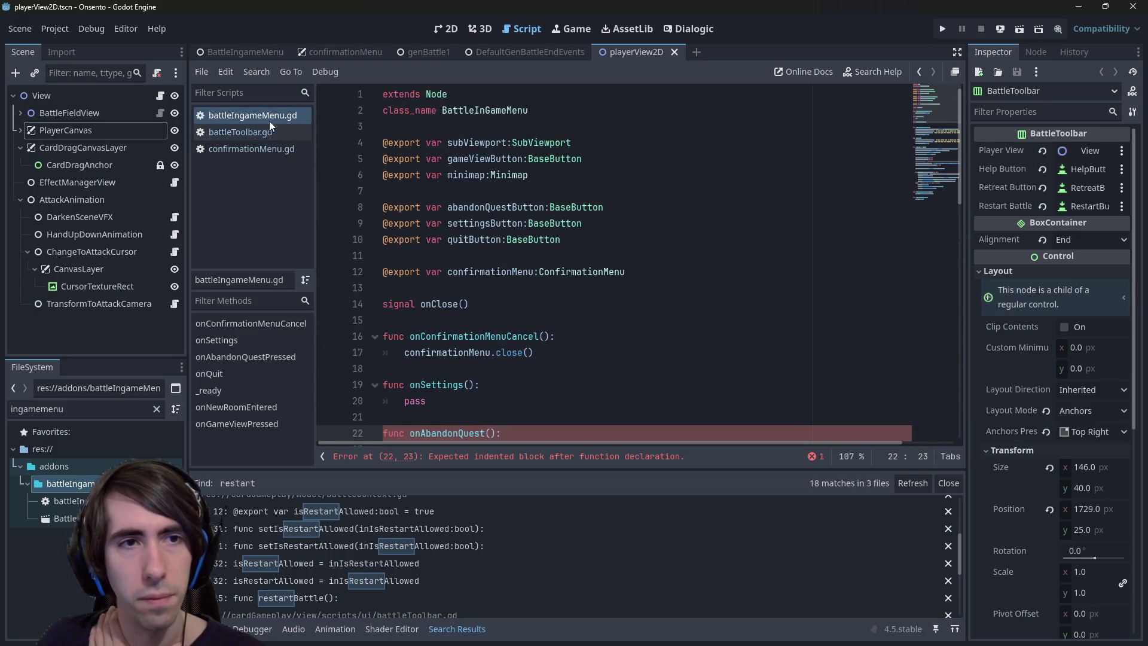
# Step: Begin onAbandonQuest's body with 'PlayerData.questPlayerData.currentRoom.' via autocomplete
pyautogui.click(472, 126)
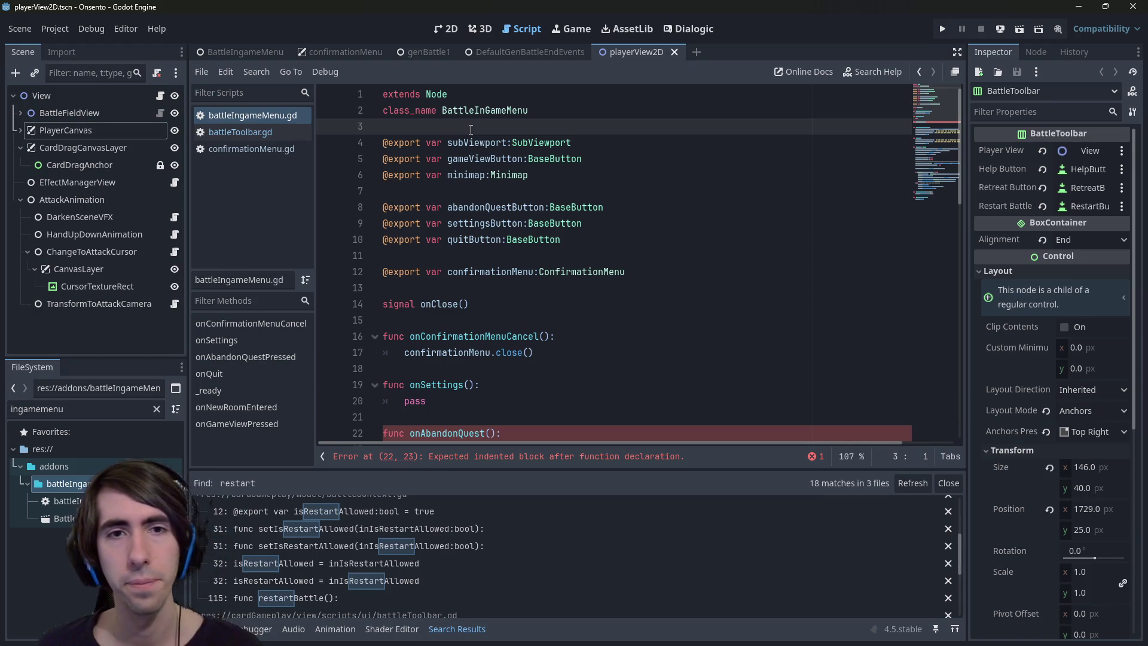
pyautogui.scroll(-3, 513, 151)
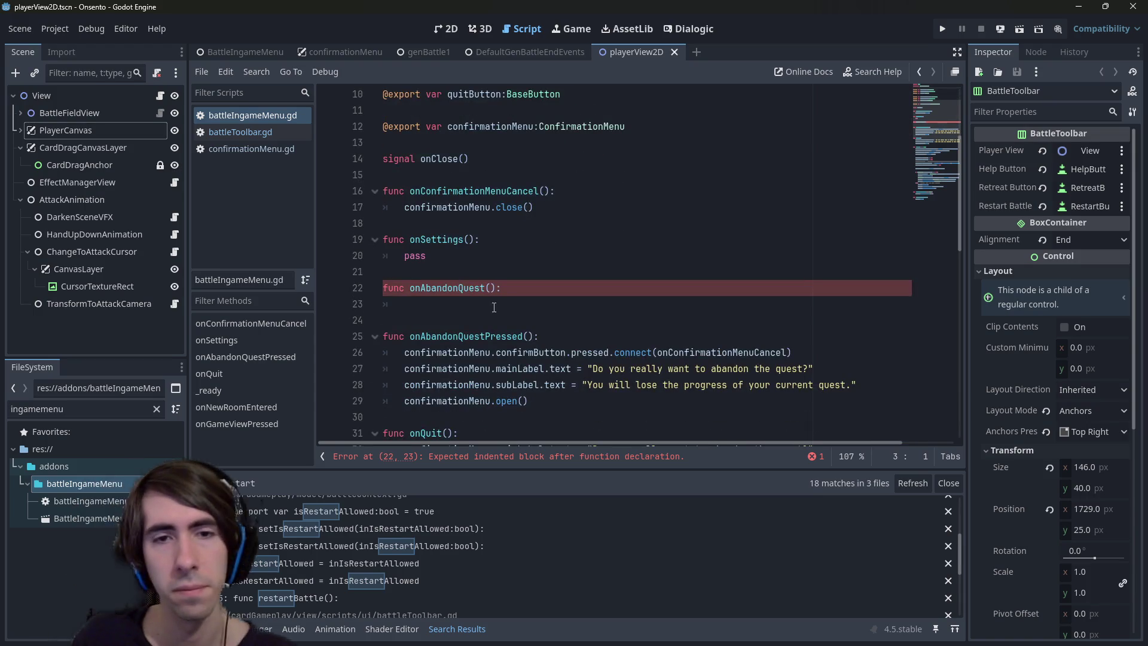
pyautogui.click(501, 332)
pyautogui.press('Return')
pyautogui.scroll(2, 501, 276)
pyautogui.scroll(-1, 501, 276)
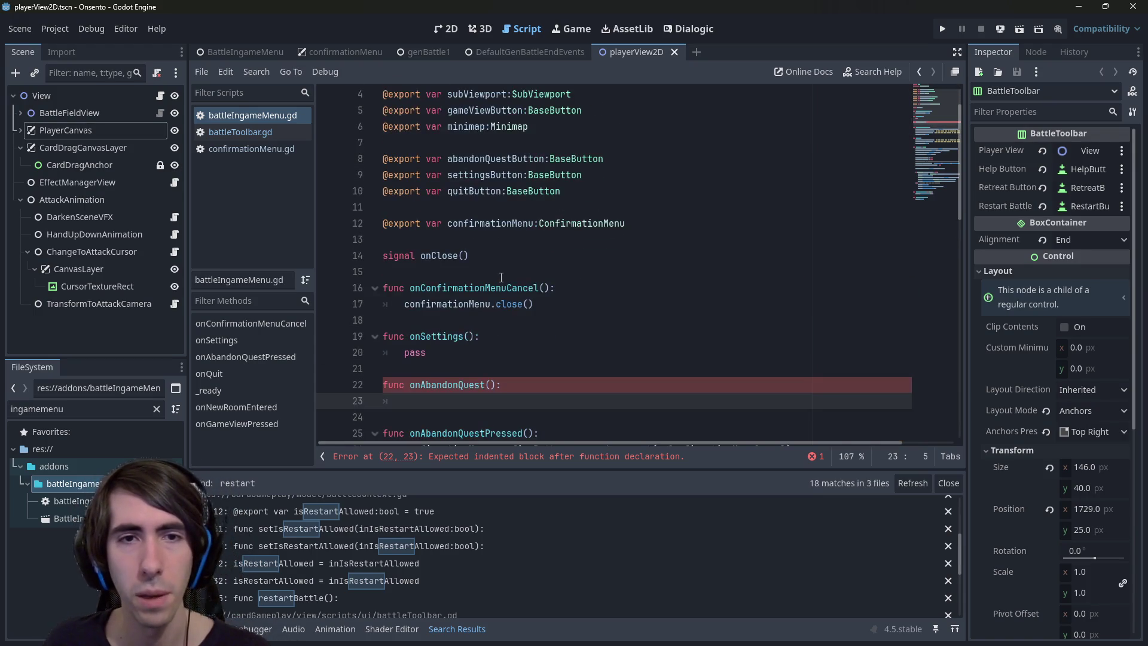
pyautogui.write('PlayerData.')
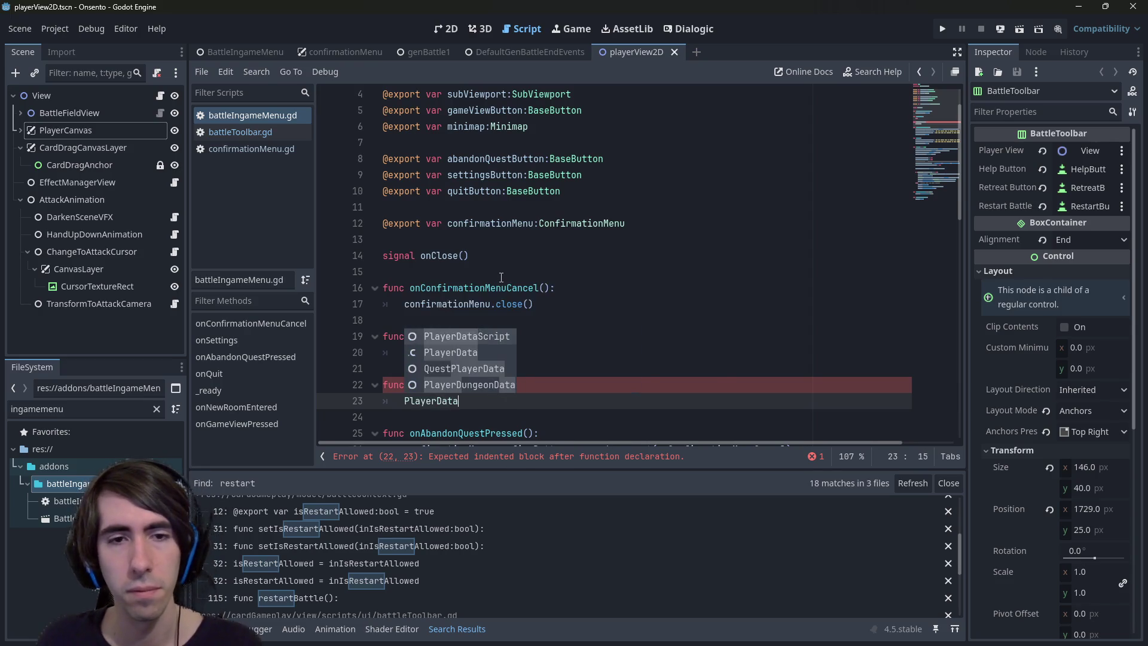
pyautogui.write('quest')
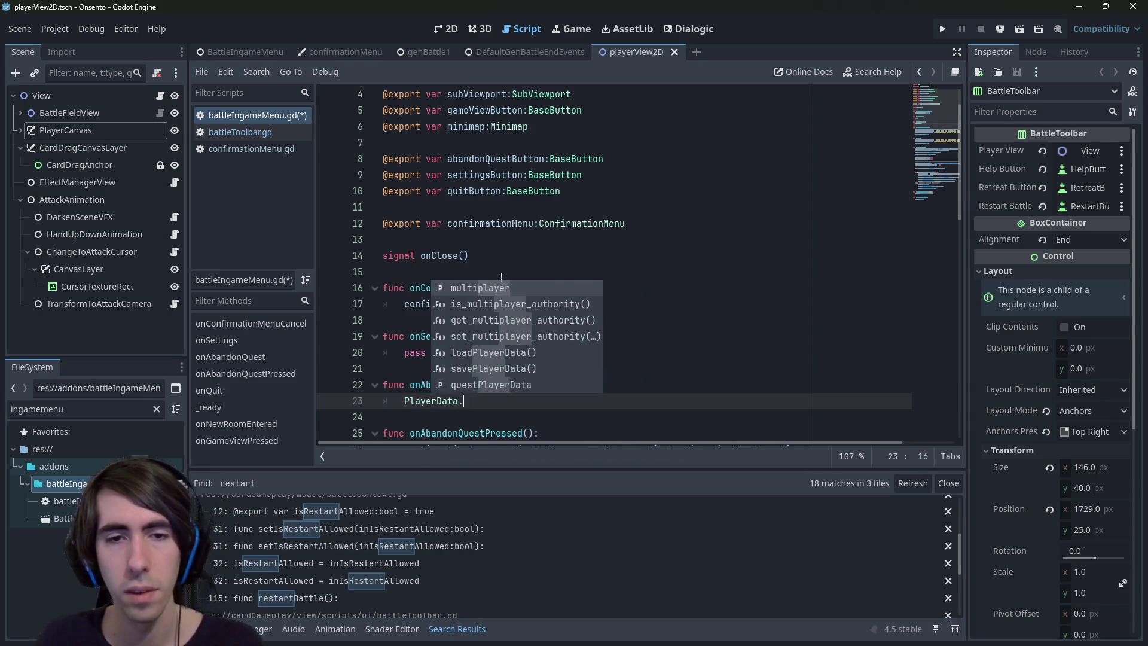
pyautogui.press('Return')
pyautogui.write('.')
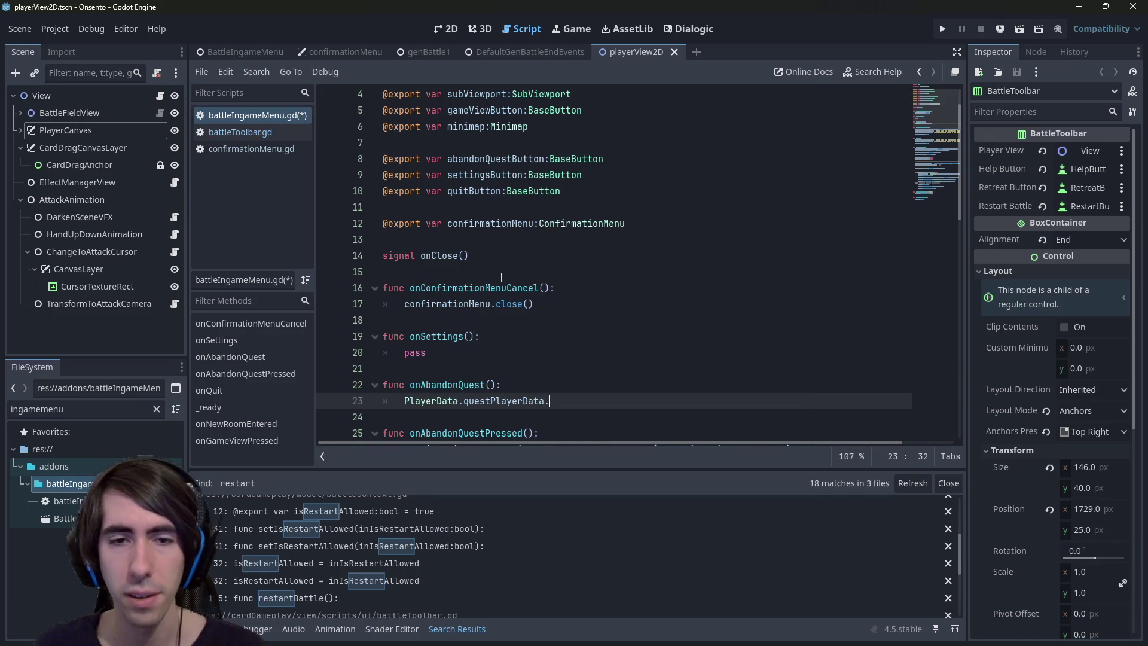
pyautogui.write('curren')
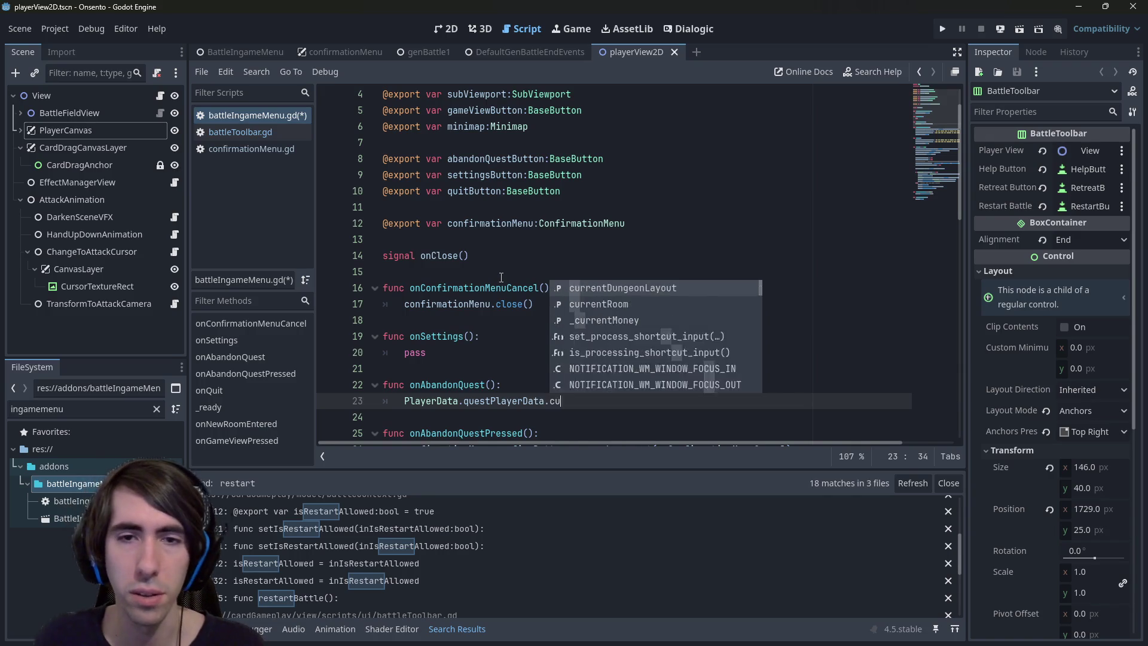
pyautogui.press('Down')
pyautogui.press('Return')
pyautogui.write('.')
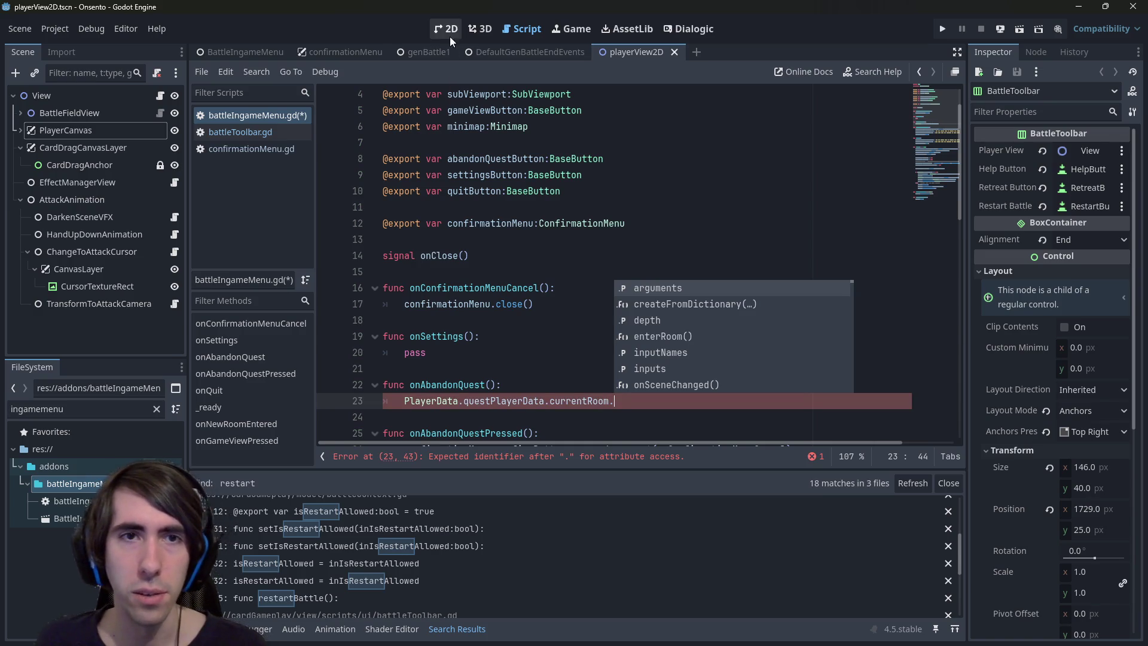
pyautogui.click(429, 52)
# Step: In genBattle1, open the BattleEvent node's script and look at its playerLoader declaration
pyautogui.click(149, 97)
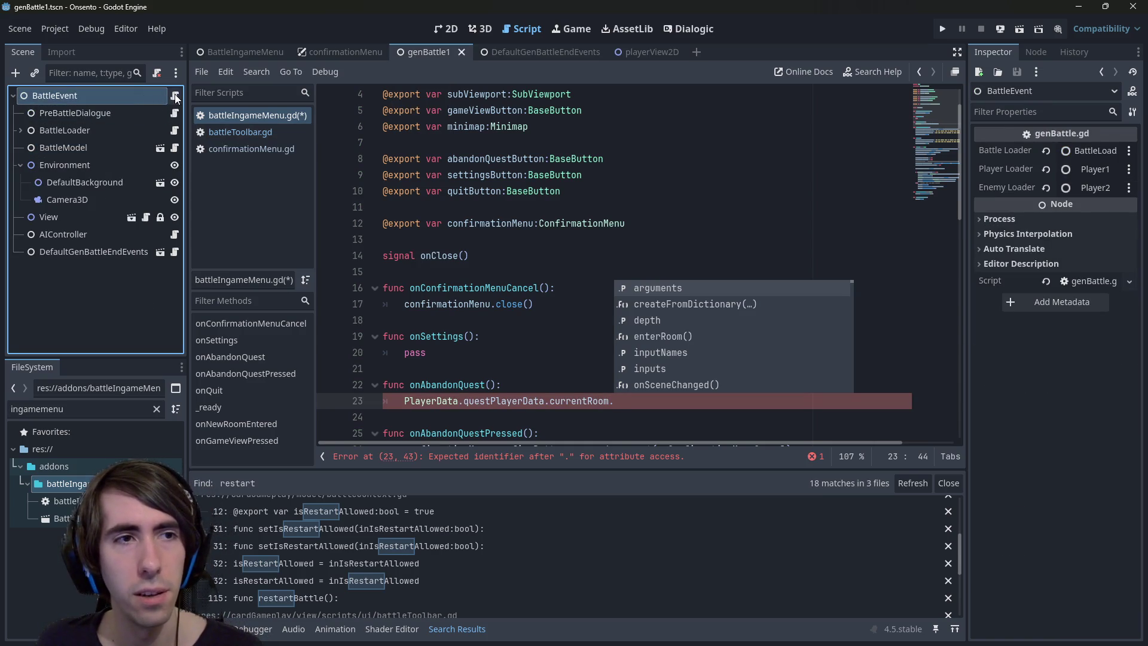
pyautogui.click(175, 95)
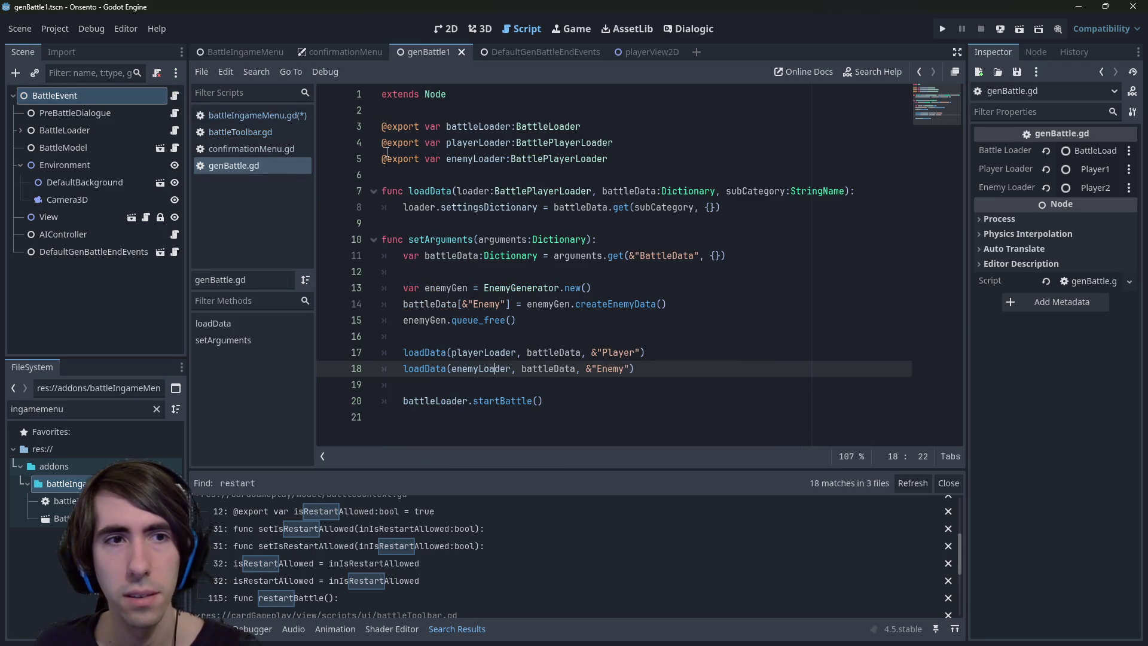
pyautogui.click(485, 132)
pyautogui.doubleClick(481, 142)
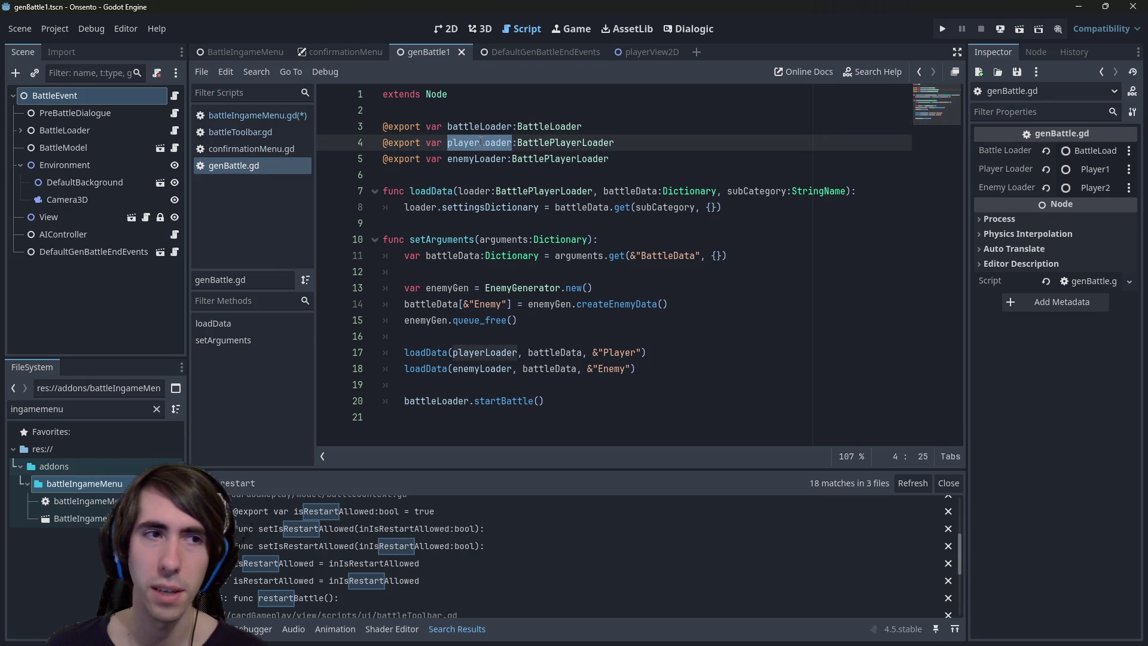
# Step: Open BattleModel's battleContext.gd and read through its retreat and restartBattle functions
pyautogui.click(132, 147)
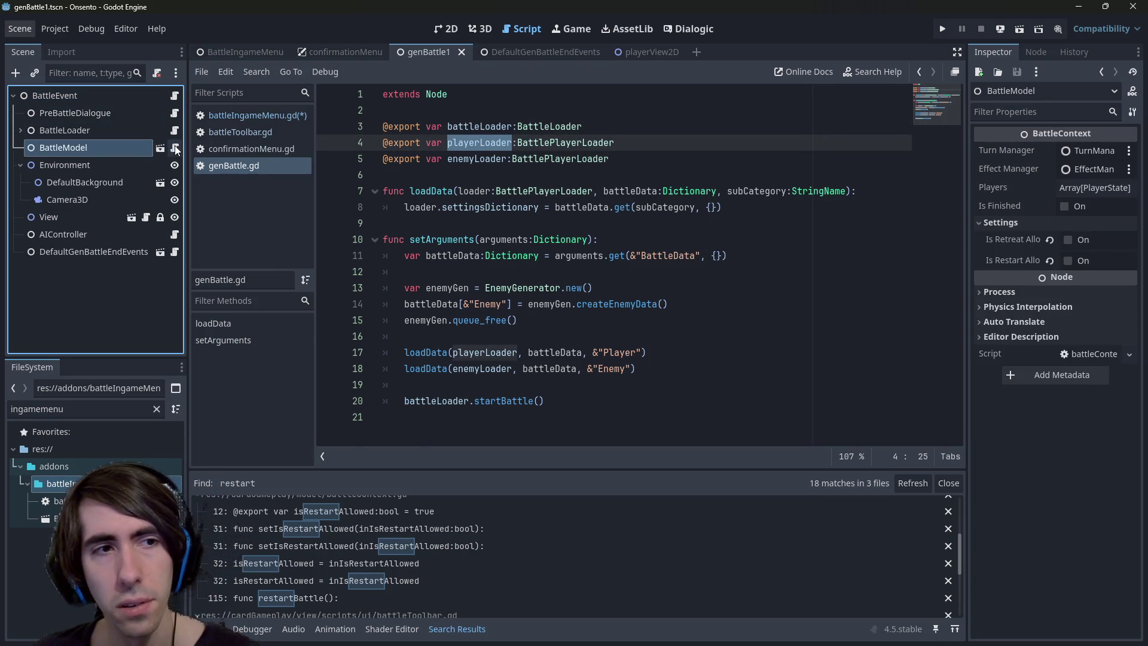
pyautogui.click(176, 148)
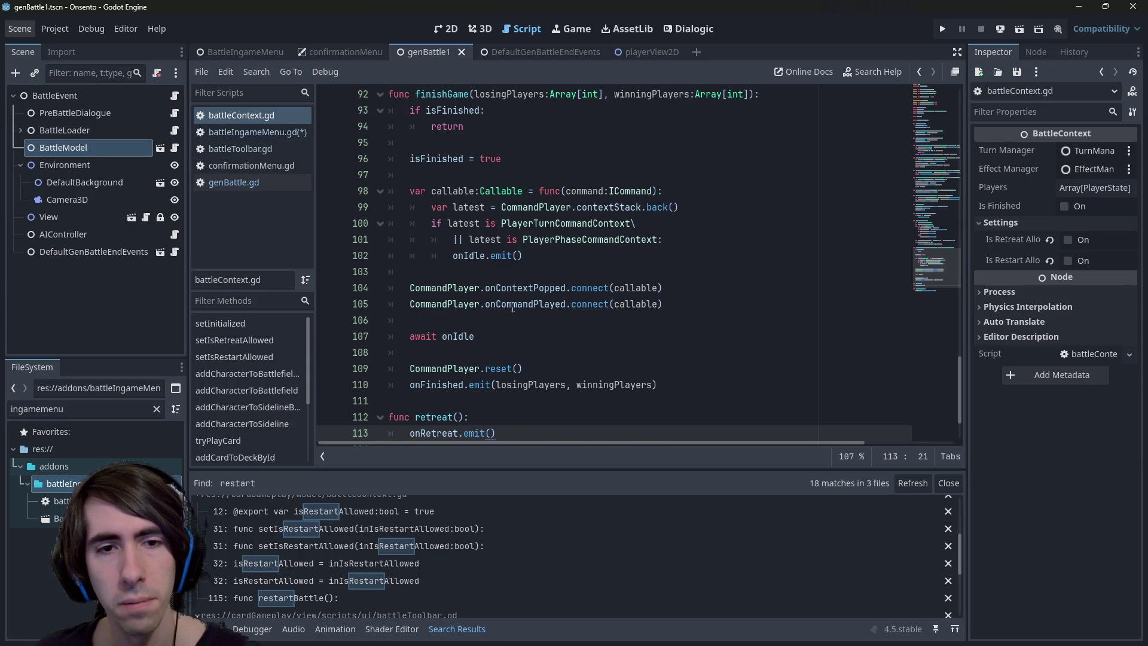
pyautogui.scroll(20, 512, 308)
pyautogui.scroll(8, 512, 308)
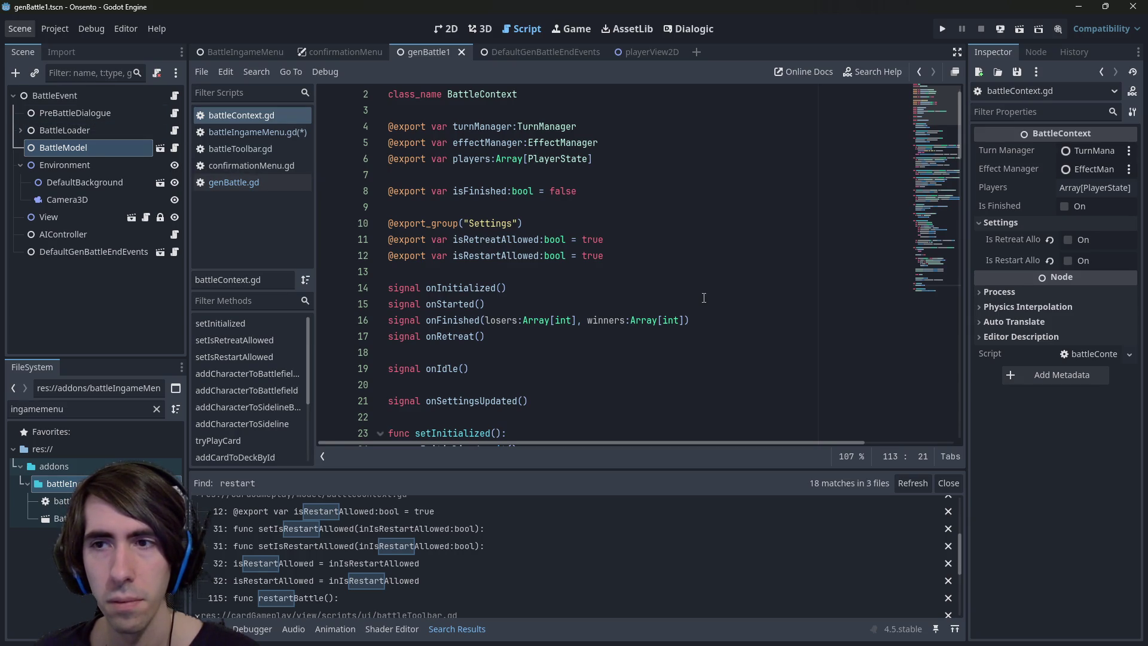
pyautogui.scroll(-14, 703, 298)
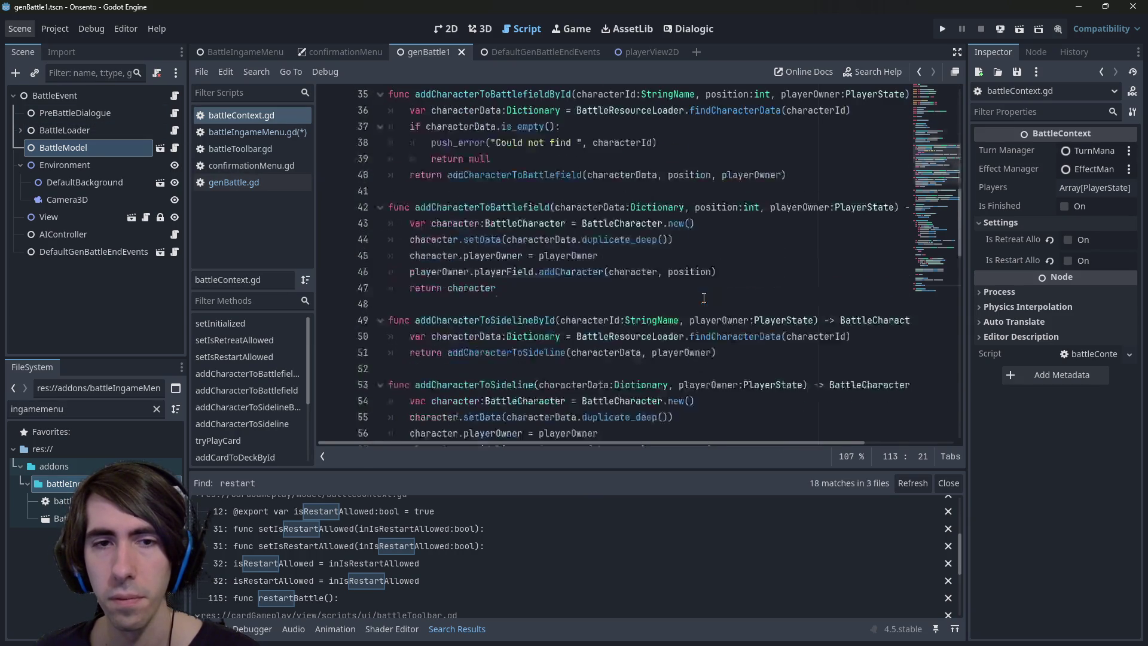
pyautogui.scroll(-18, 704, 298)
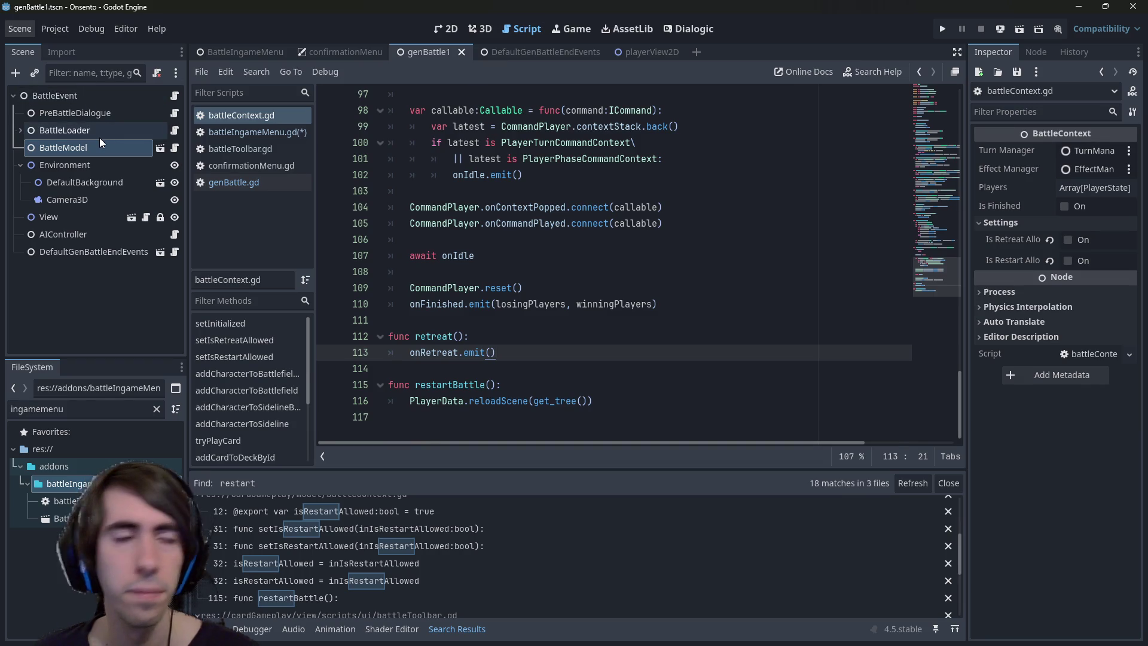
pyautogui.click(81, 101)
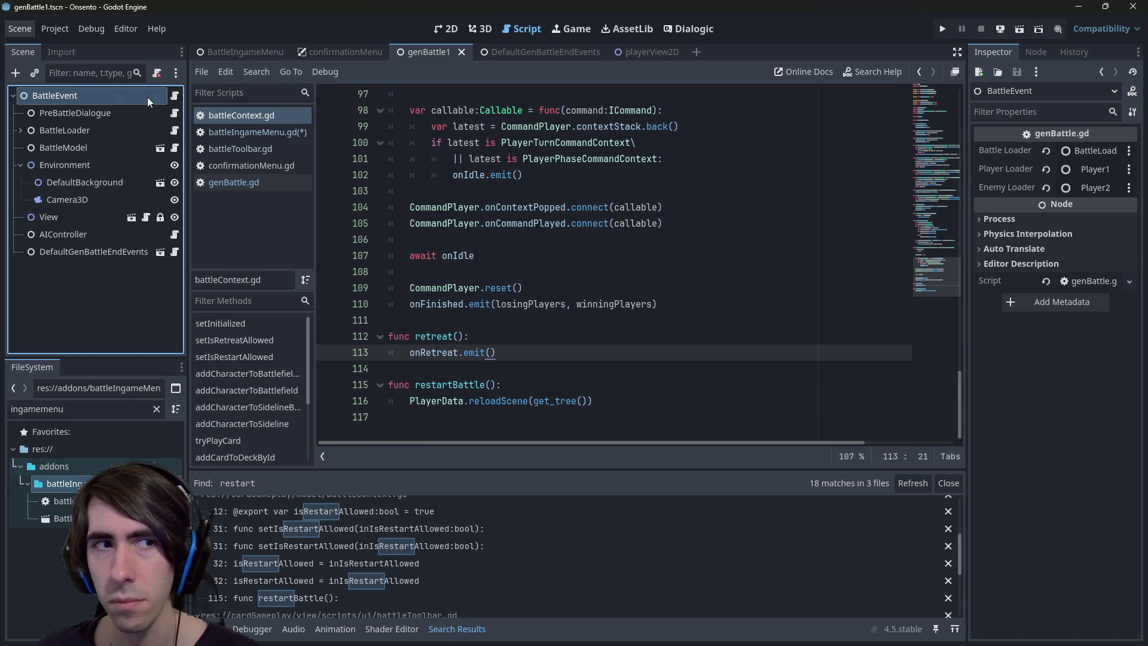
# Step: Cycle through the open scene tabs to DefaultGenBattleEndEvents and open battleIngameMenu.gd
pyautogui.click(501, 59)
pyautogui.click(436, 53)
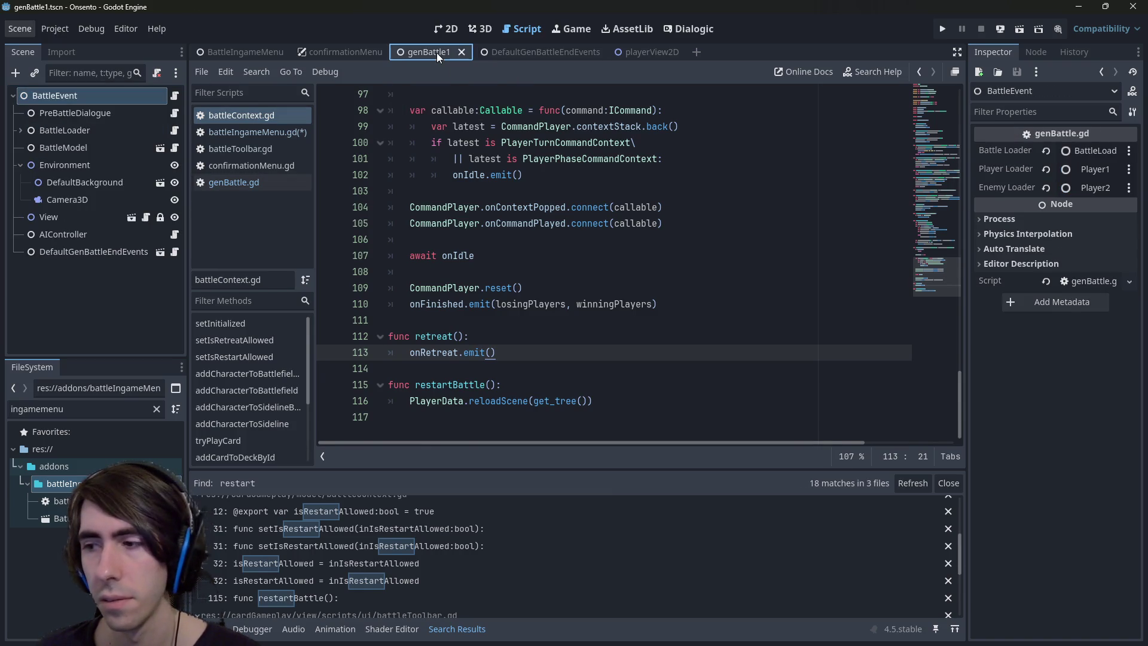
pyautogui.click(509, 52)
pyautogui.click(617, 55)
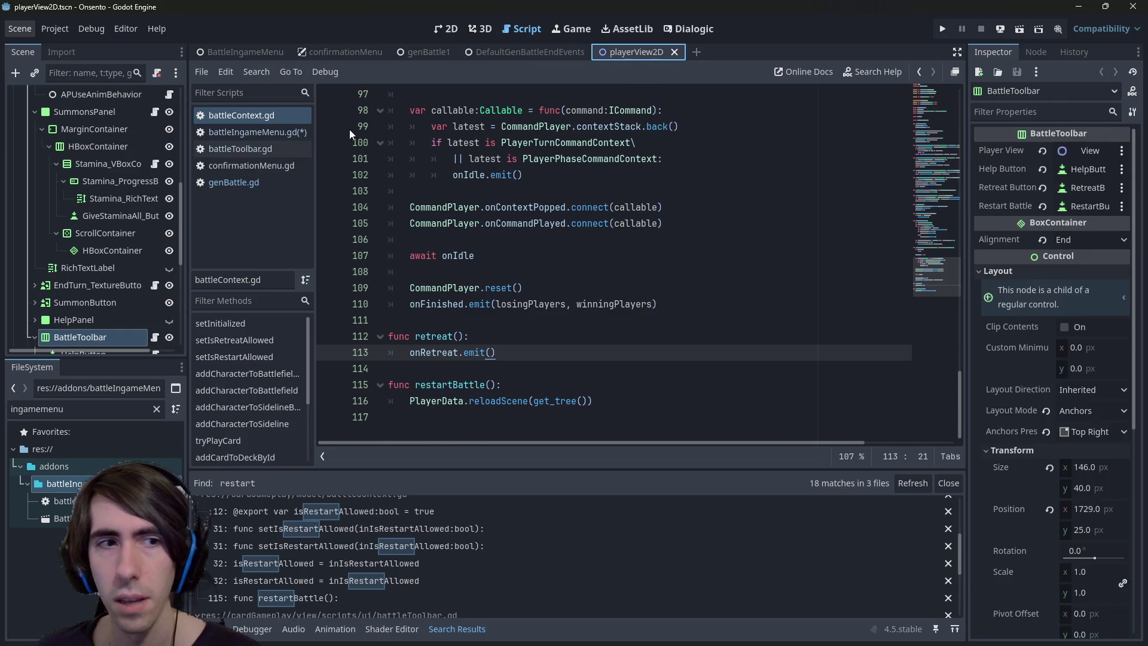
pyautogui.click(540, 53)
pyautogui.click(250, 138)
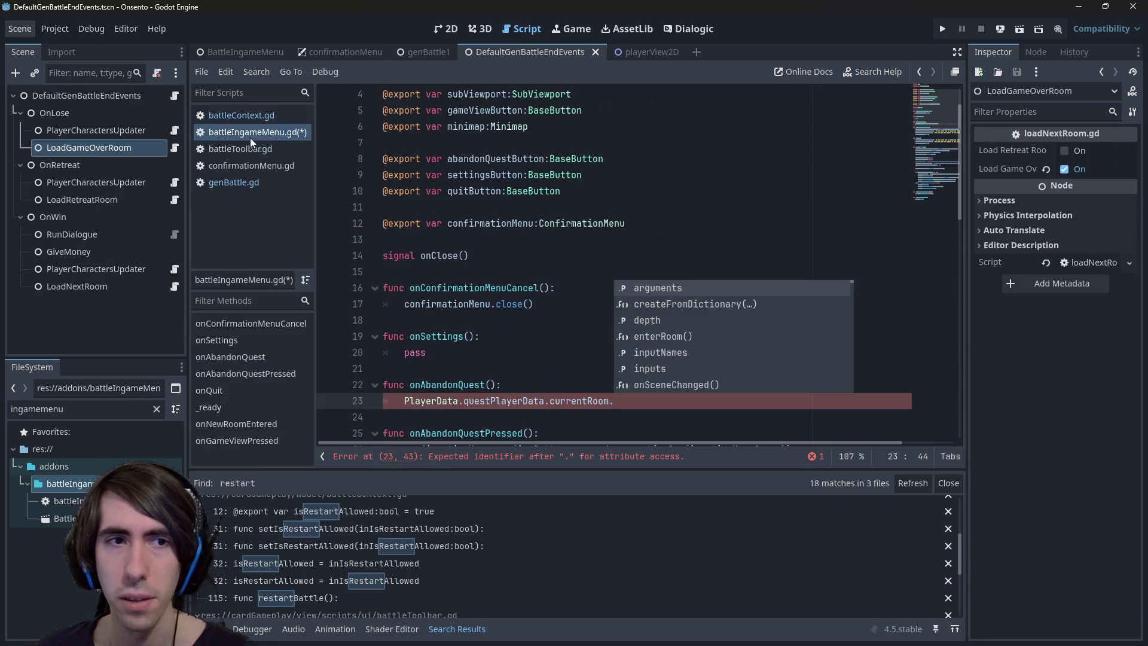
# Step: Try a find_child completion, remove it, and bring up the Select Resource file picker
pyautogui.write('fin')
pyautogui.press('Return')
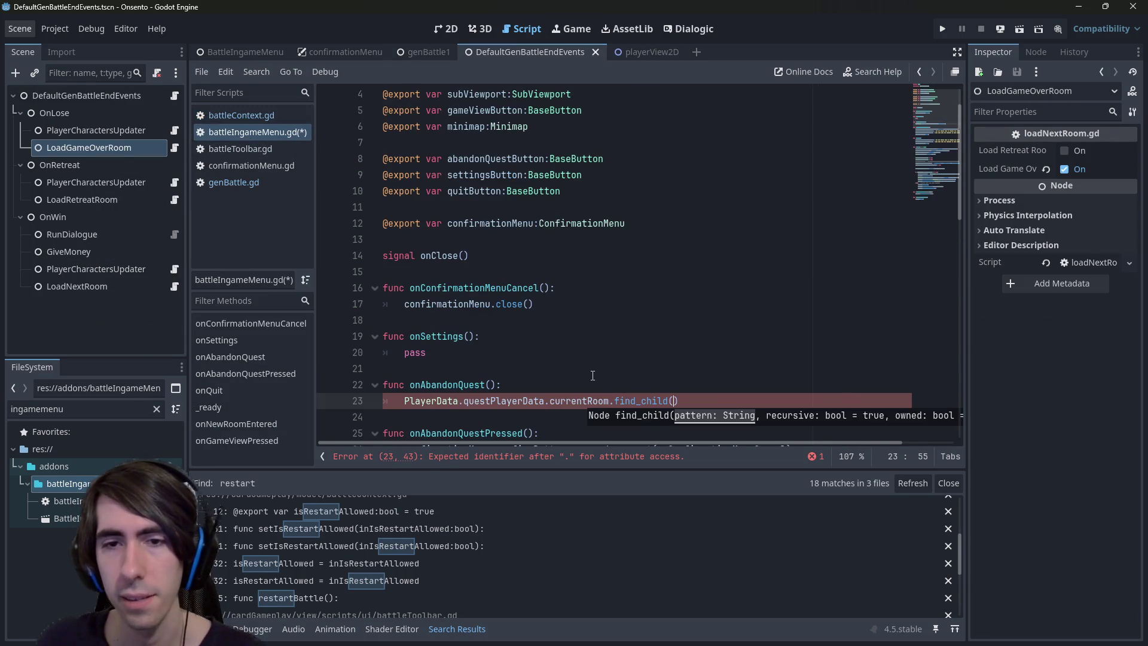
pyautogui.press('BackSpace')
pyautogui.press('BackSpace')
pyautogui.press('BackSpace')
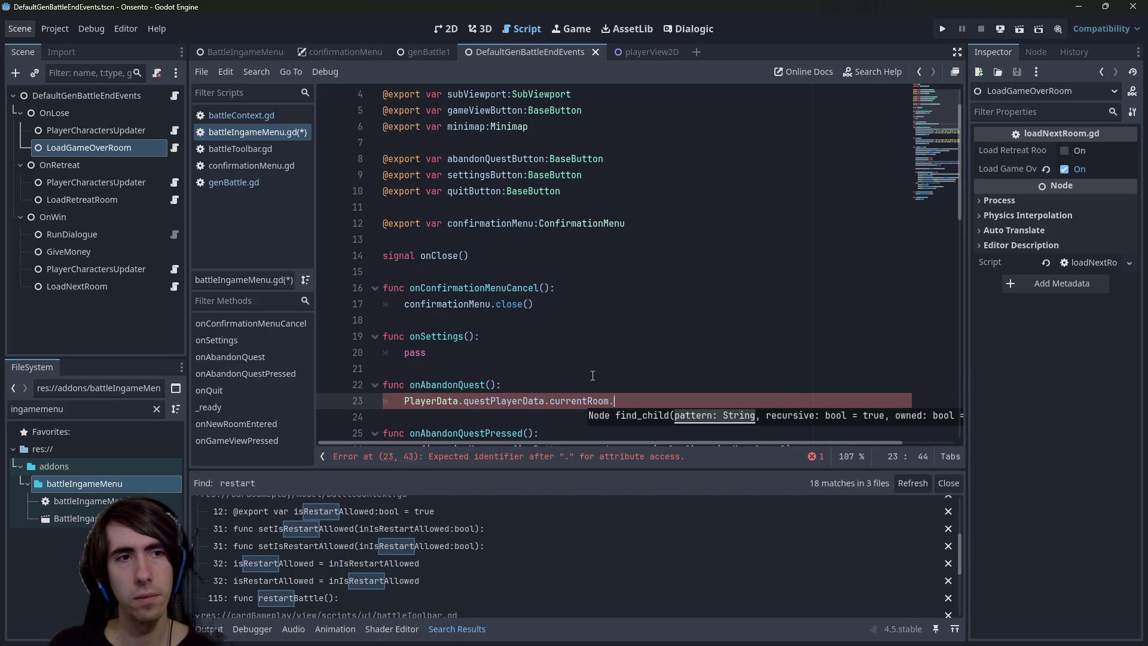
pyautogui.hotkey('alt', 'shift', 'o')
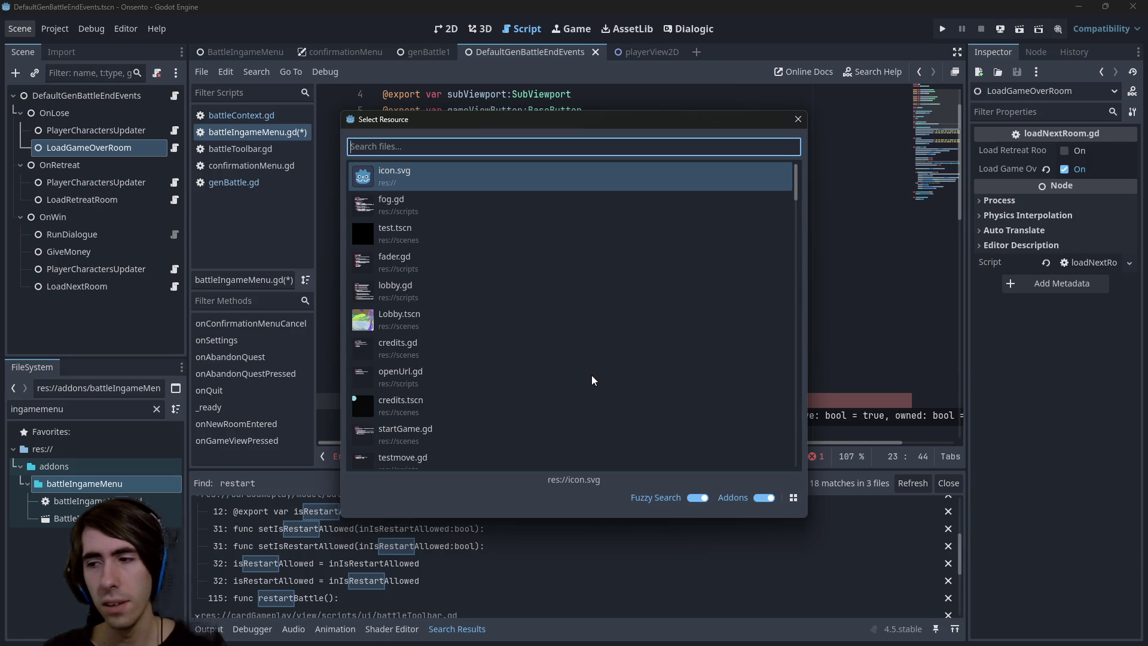
# Step: Try find_children and find_child completions after currentRoom, removing each again
pyautogui.click(798, 119)
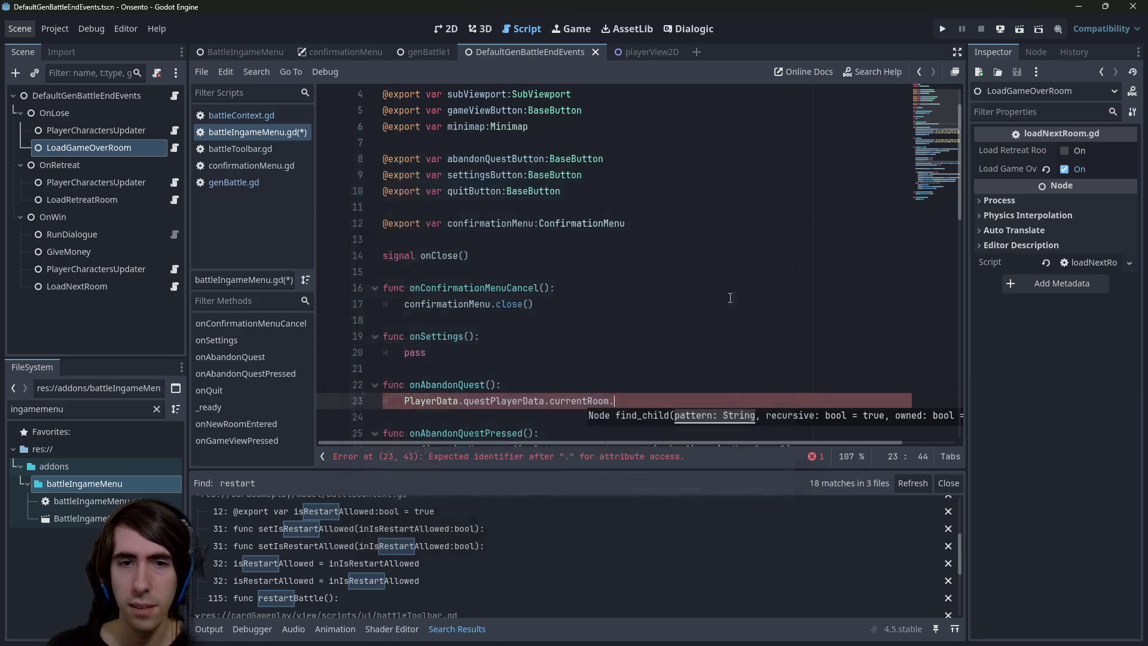
pyautogui.scroll(-1, 598, 318)
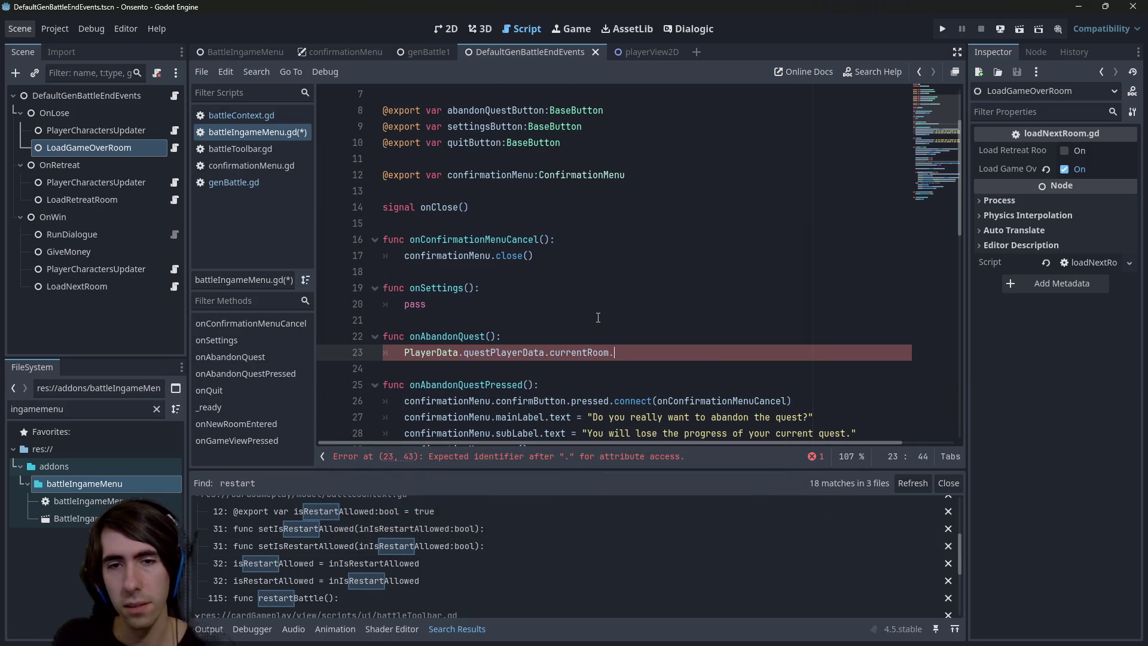
pyautogui.hotkey('ctrl', 'space')
pyautogui.write('find')
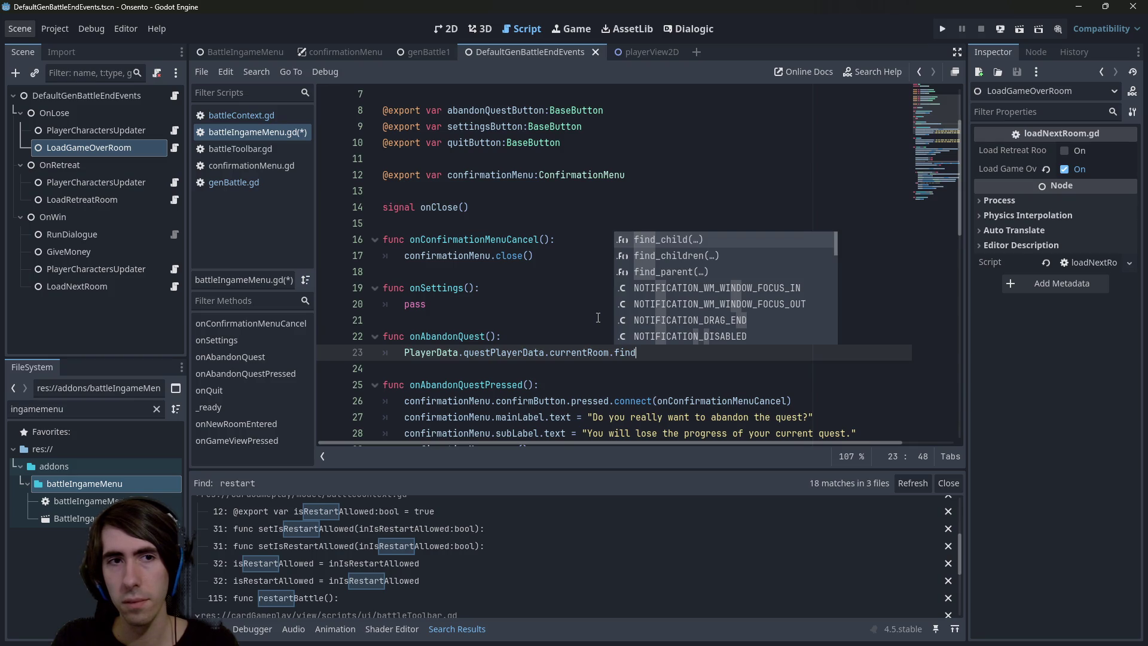
pyautogui.press('Down')
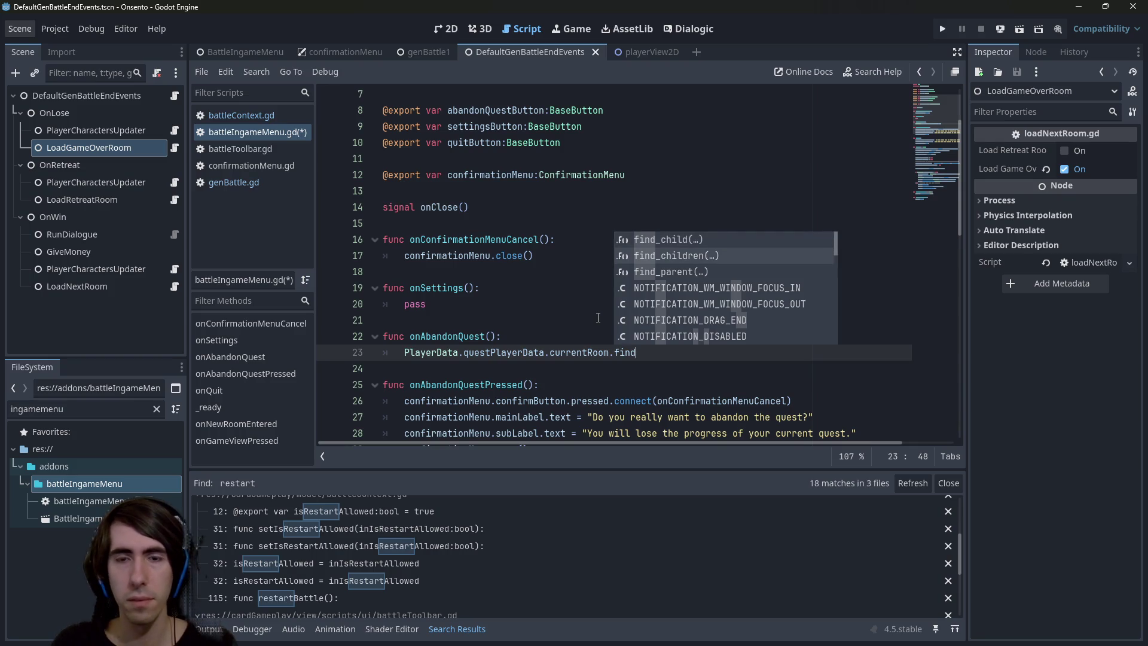
pyautogui.press('Return')
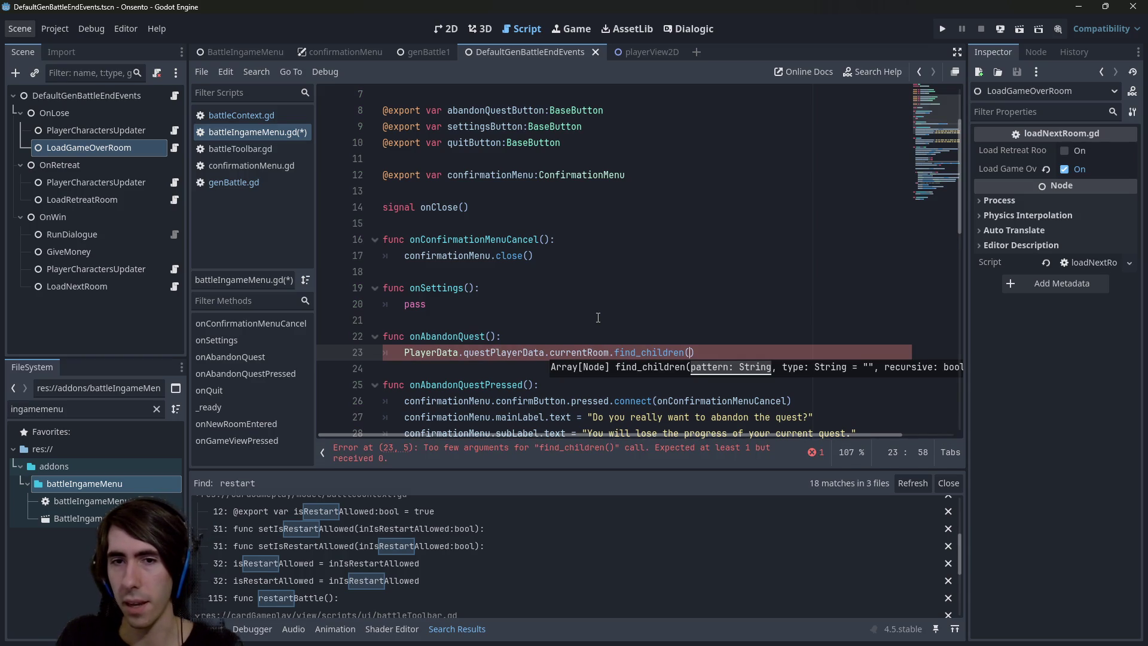
pyautogui.press('BackSpace')
pyautogui.press('BackSpace')
pyautogui.press('BackSpace')
pyautogui.write('find')
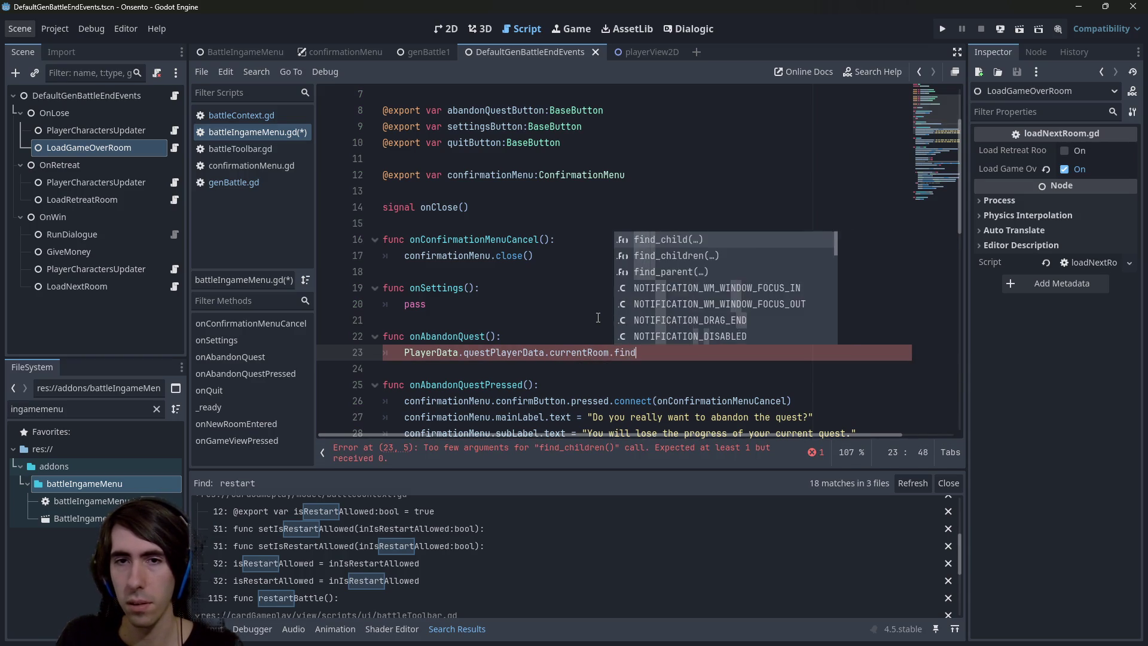
pyautogui.press('Return')
pyautogui.press('BackSpace')
pyautogui.press('BackSpace')
pyautogui.press('BackSpace')
pyautogui.press('BackSpace')
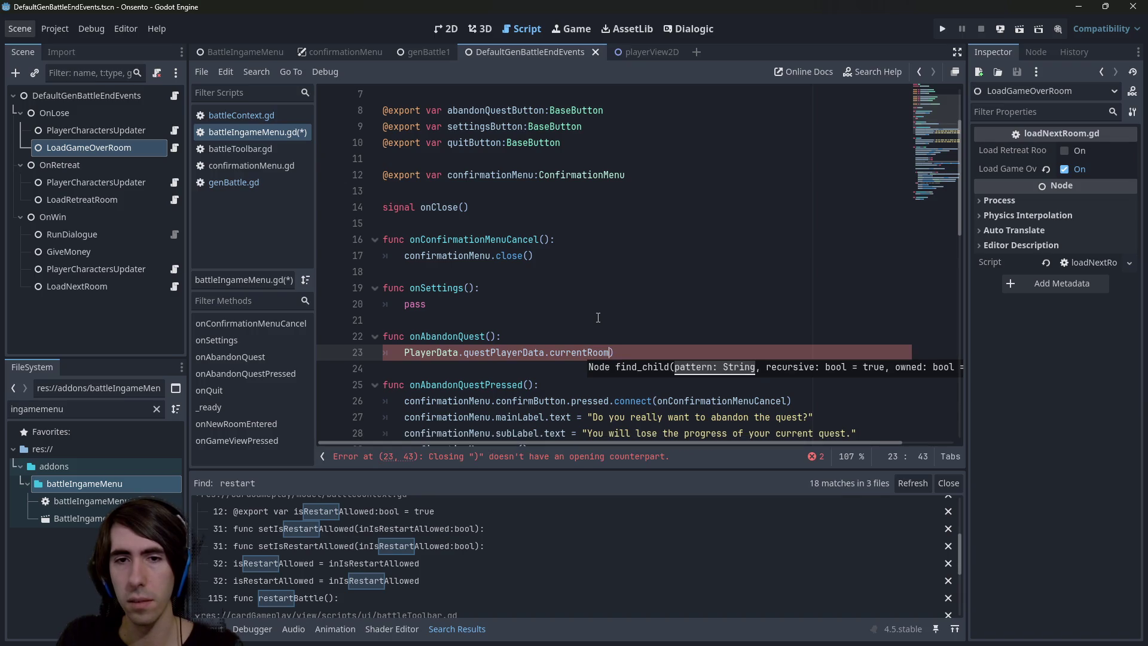
# Step: Finish the line as currentRoom.find_children("*", "") and search project files for 'battle'
pyautogui.write('.find_children')
pyautogui.press('Return')
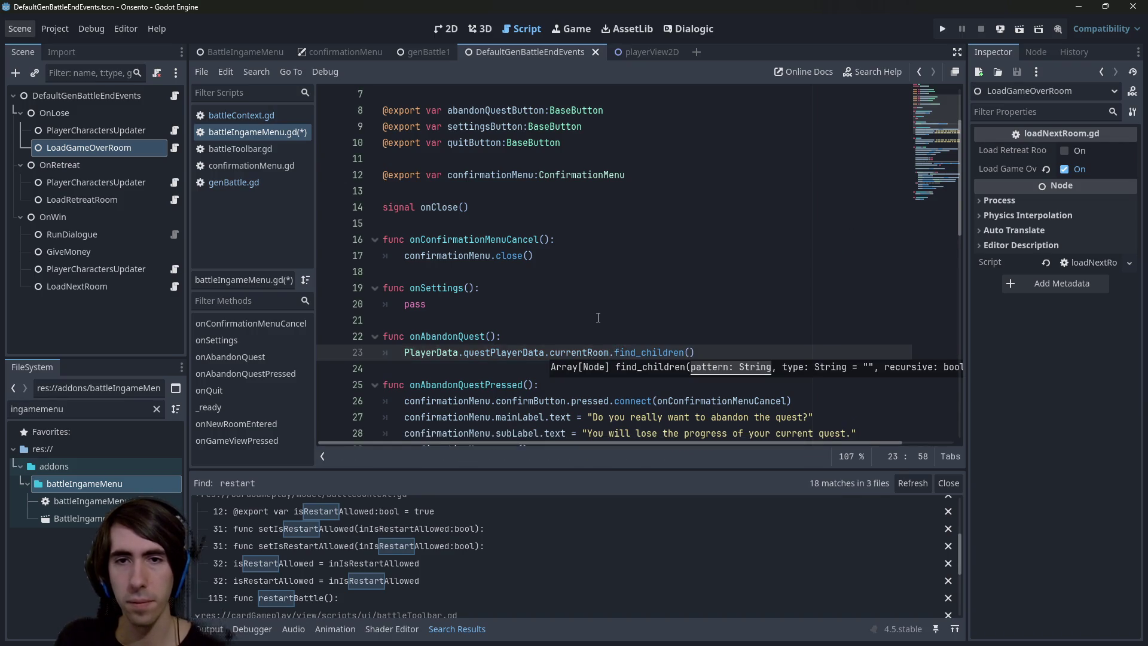
pyautogui.write('"*')
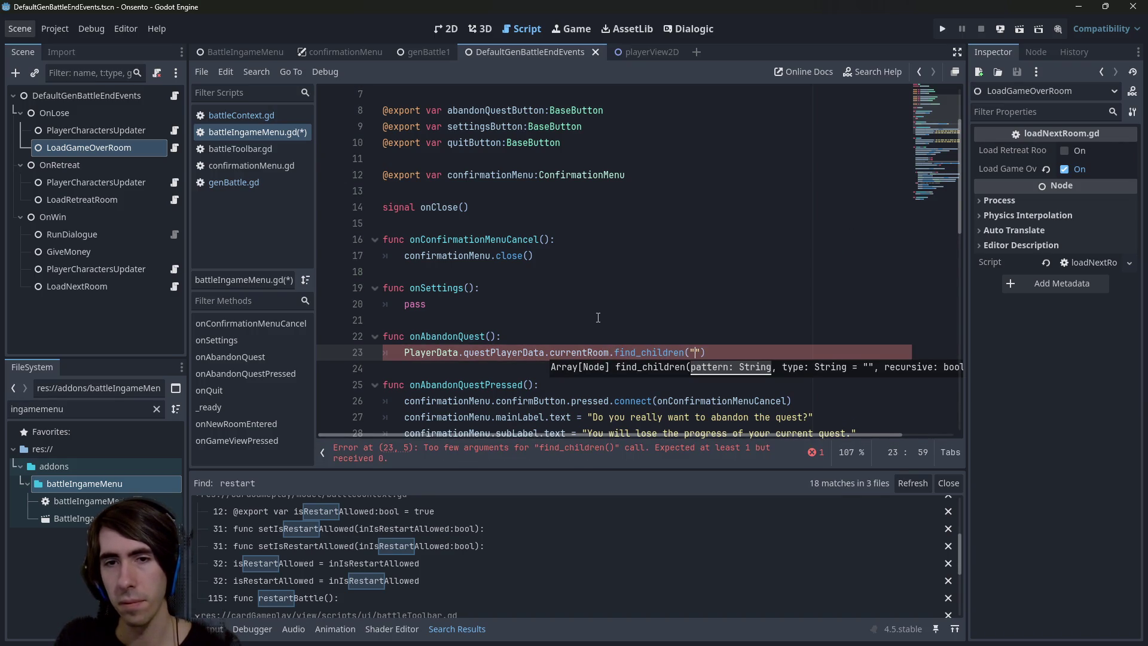
pyautogui.write('", "')
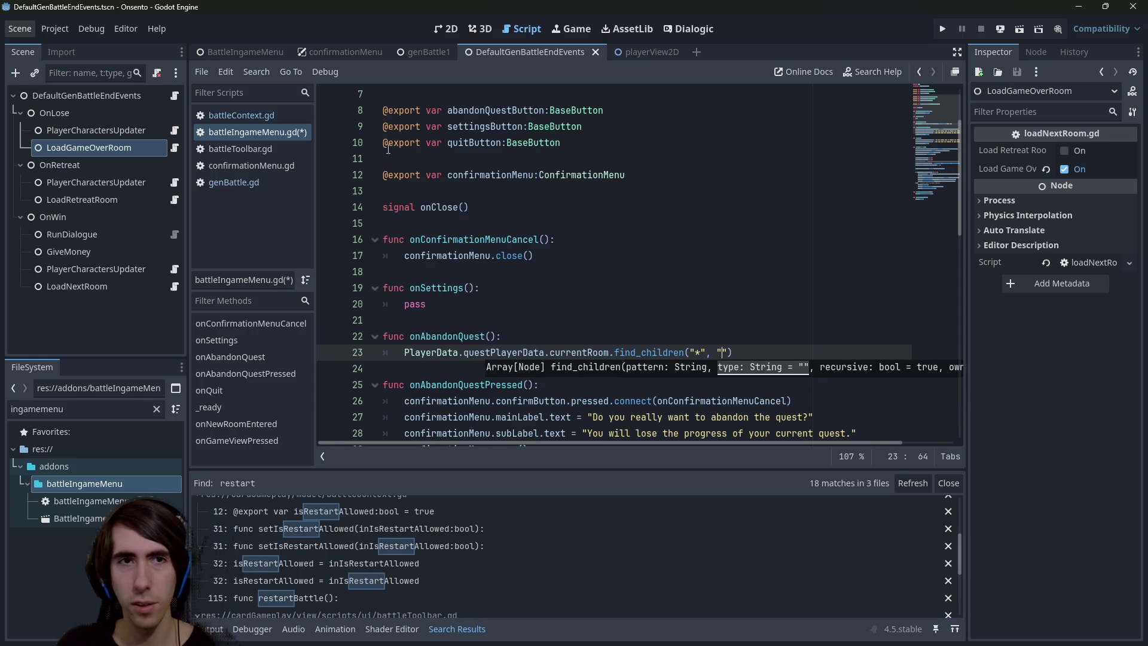
pyautogui.hotkey('shift', 'alt', 'o')
pyautogui.write('battle')
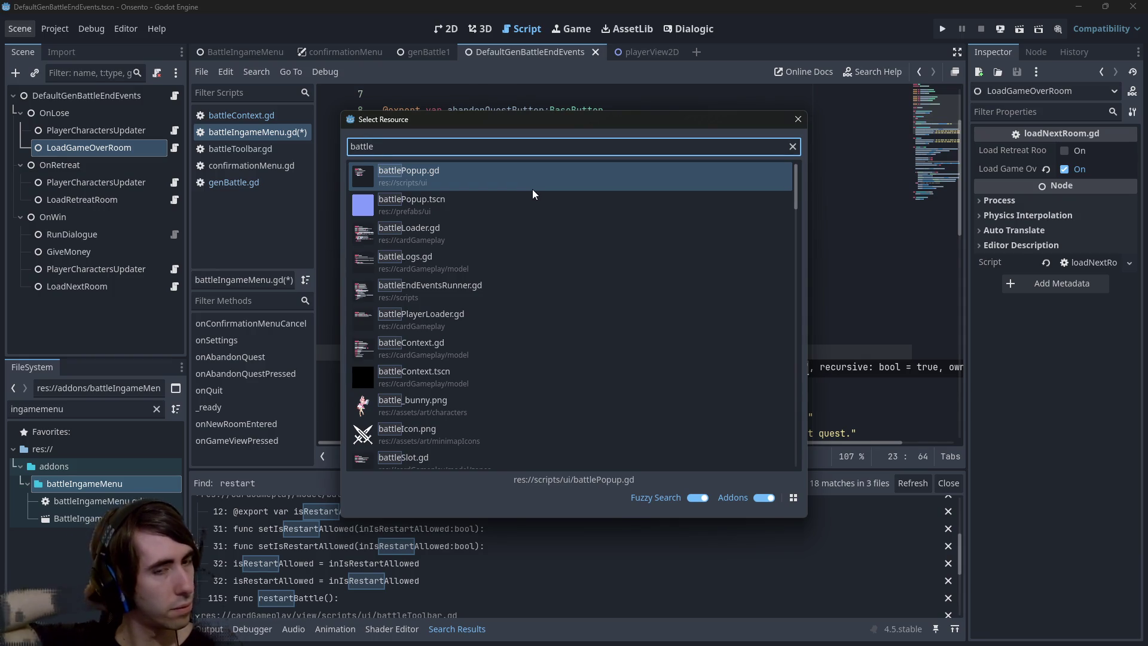
# Step: Dismiss the file search, then find questPlayerData.gd by searching 'quest data' and open it
pyautogui.press('Escape')
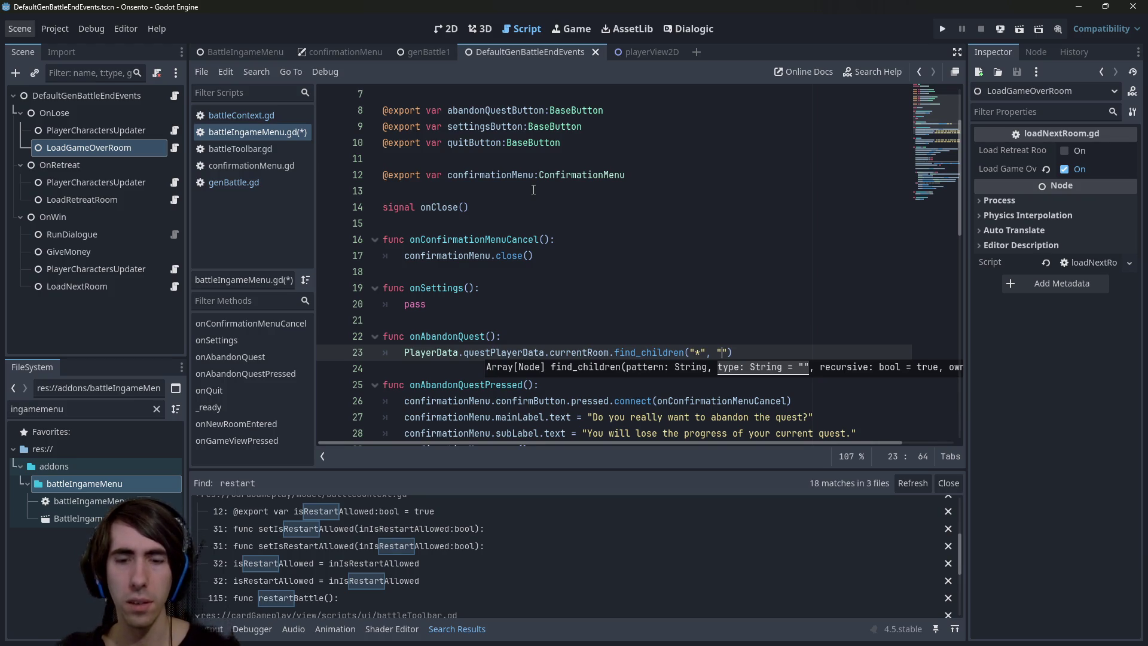
pyautogui.hotkey('shift', 'alt', 'o')
pyautogui.write('playerquest')
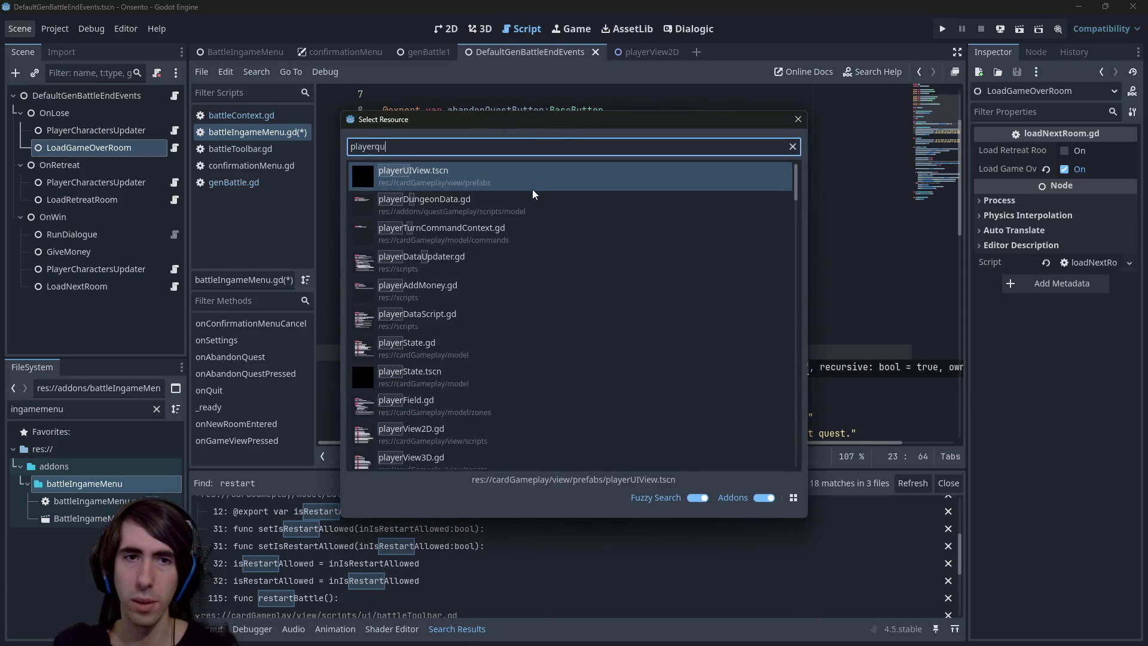
pyautogui.hotkey('ctrl', 'a')
pyautogui.write('quest data')
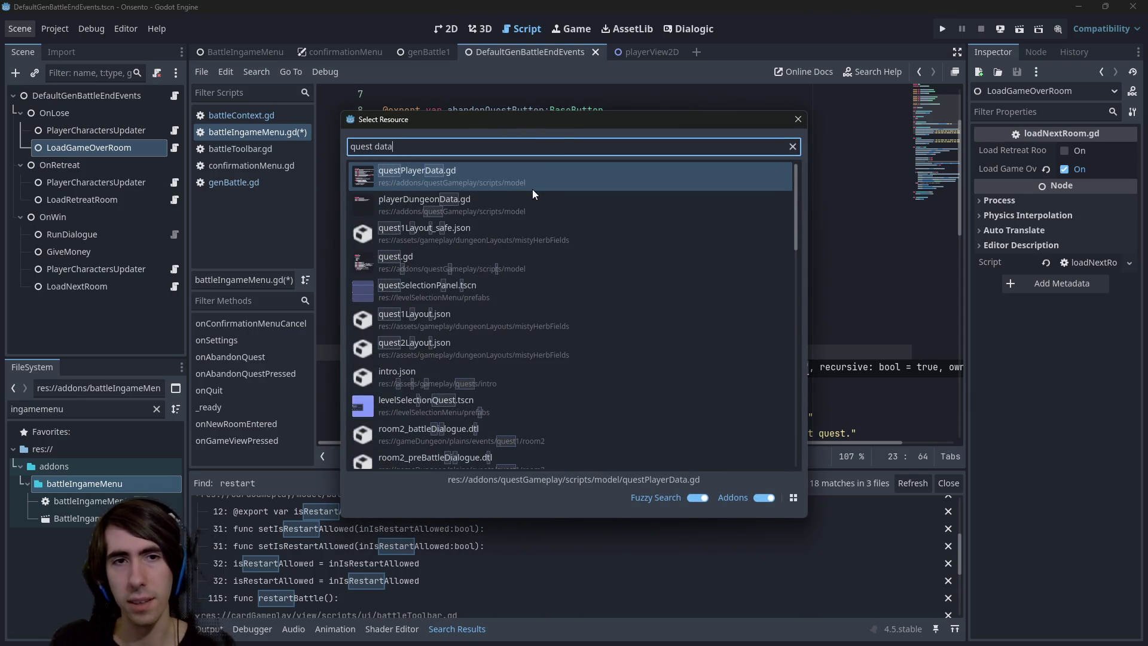
pyautogui.press('Return')
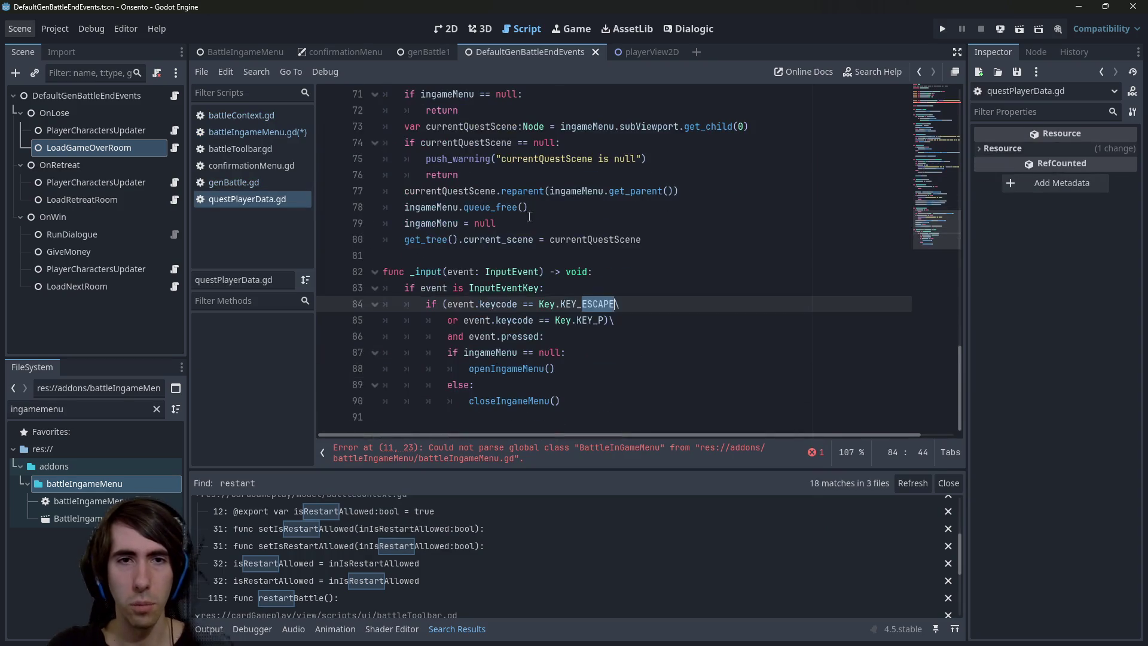
# Step: Inspect the closeIngameMenu and openIngameMenu functions in questPlayerData.gd
pyautogui.click(541, 324)
pyautogui.scroll(4, 620, 315)
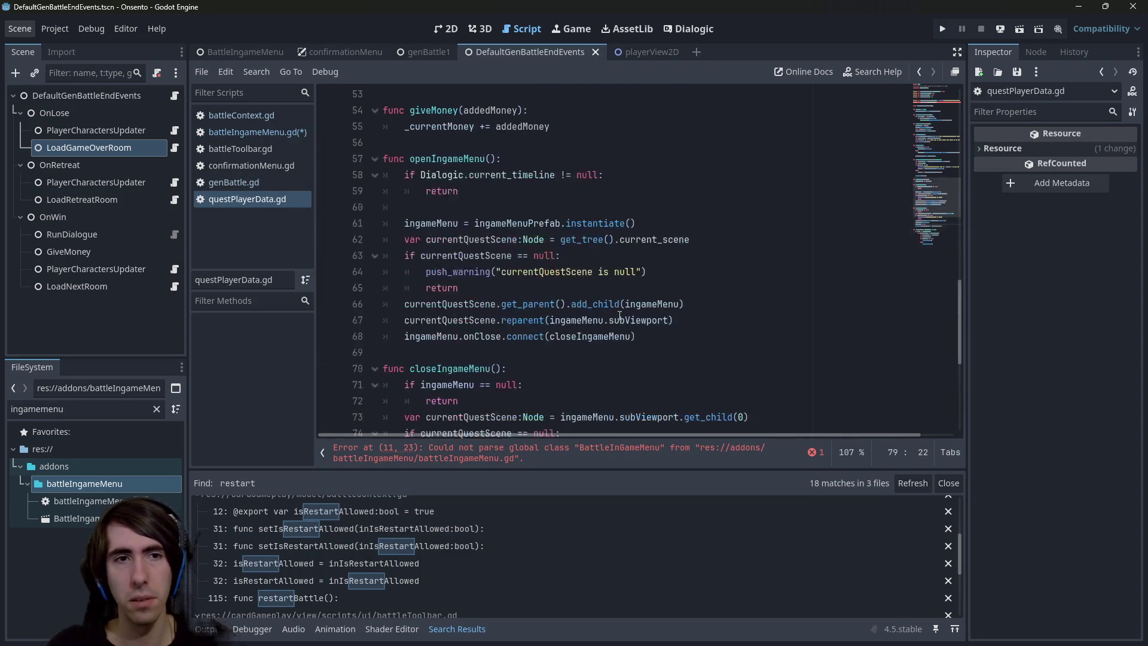
pyautogui.doubleClick(479, 371)
pyautogui.scroll(1, 496, 323)
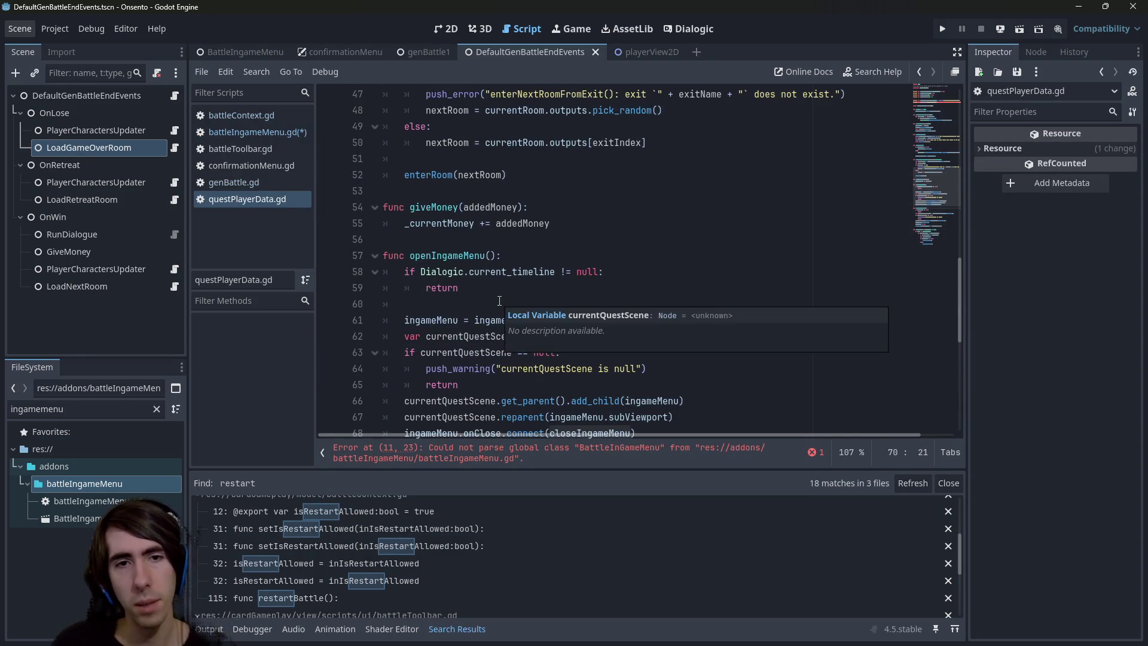
pyautogui.scroll(-1, 503, 282)
pyautogui.scroll(1, 545, 246)
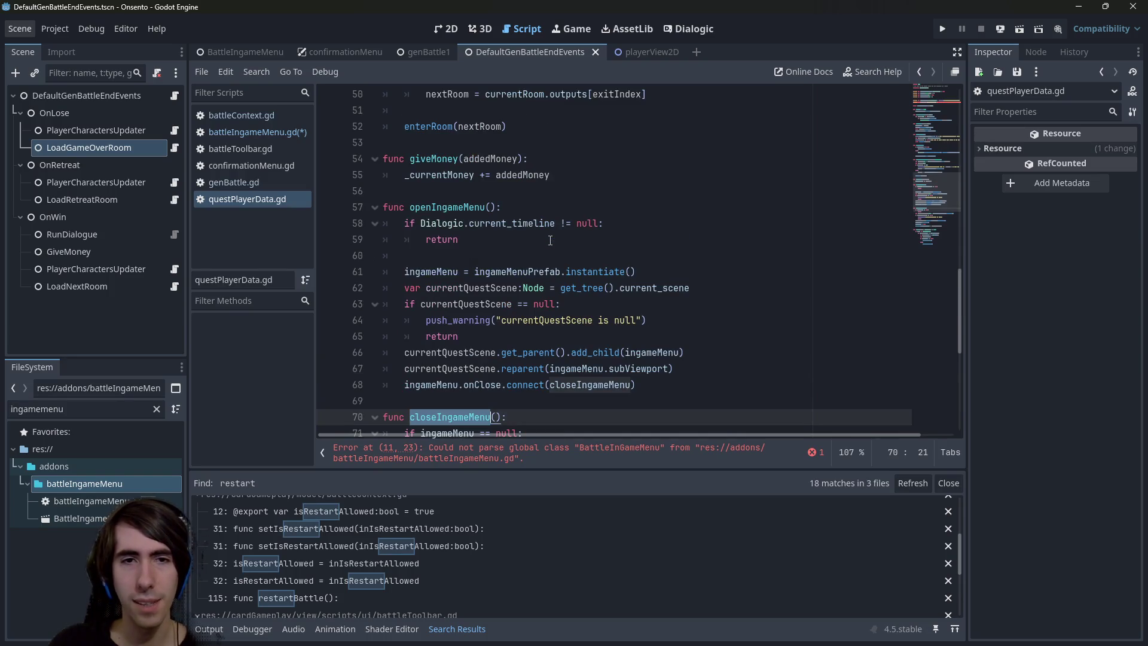
pyautogui.scroll(1, 550, 240)
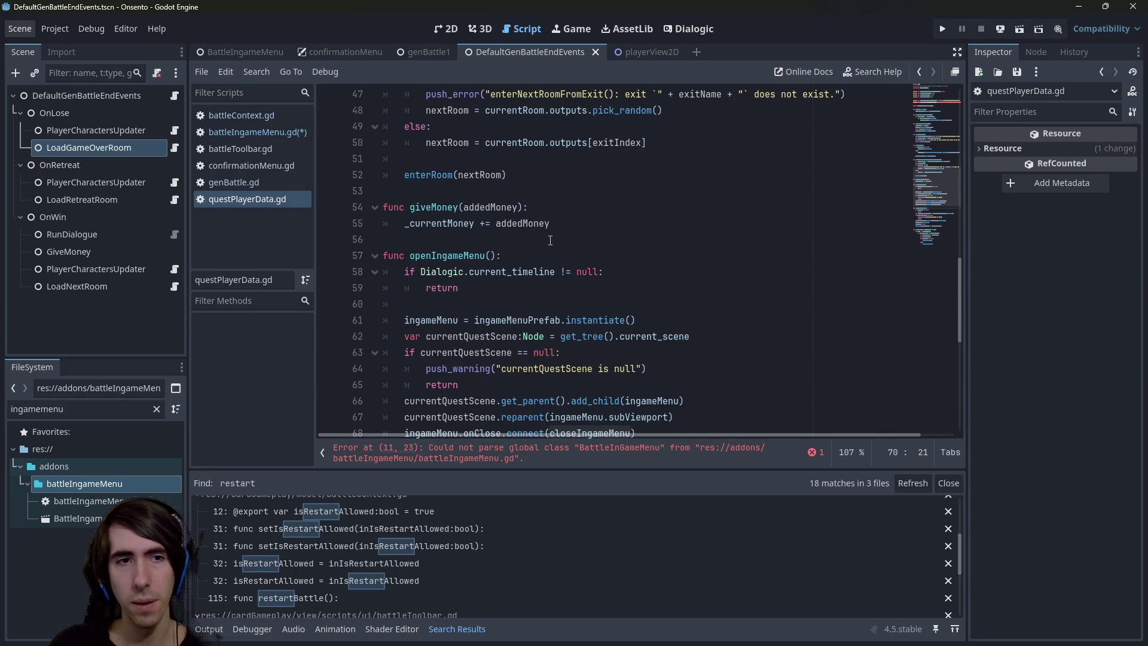
pyautogui.scroll(3, 550, 240)
pyautogui.doubleClick(454, 397)
pyautogui.scroll(1, 485, 340)
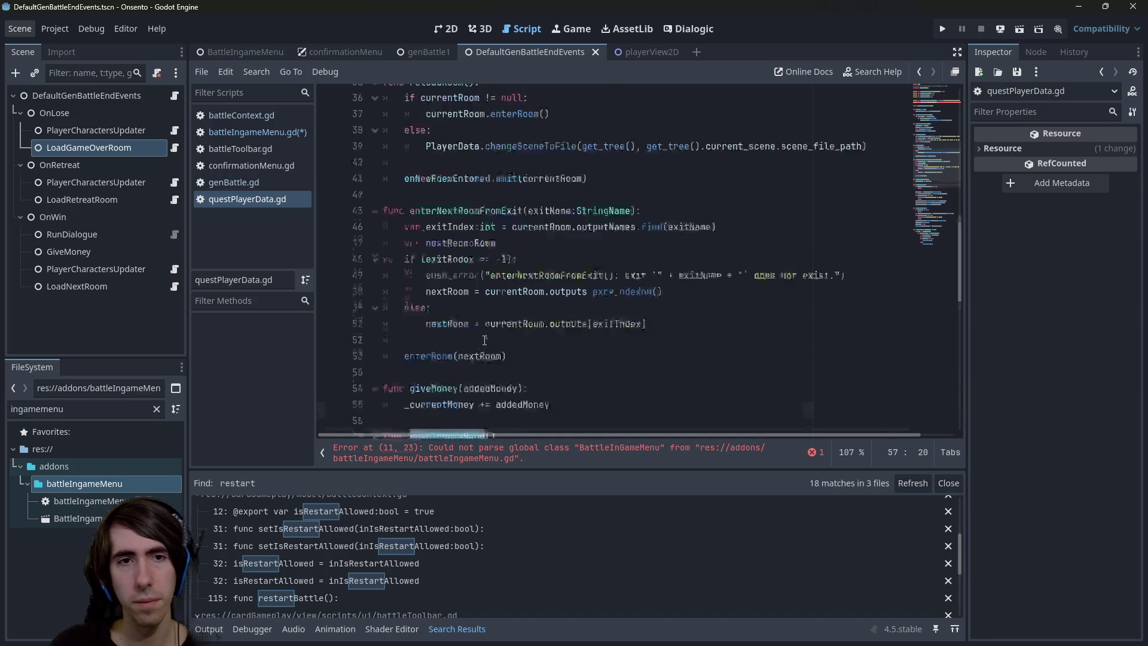
pyautogui.scroll(10, 485, 339)
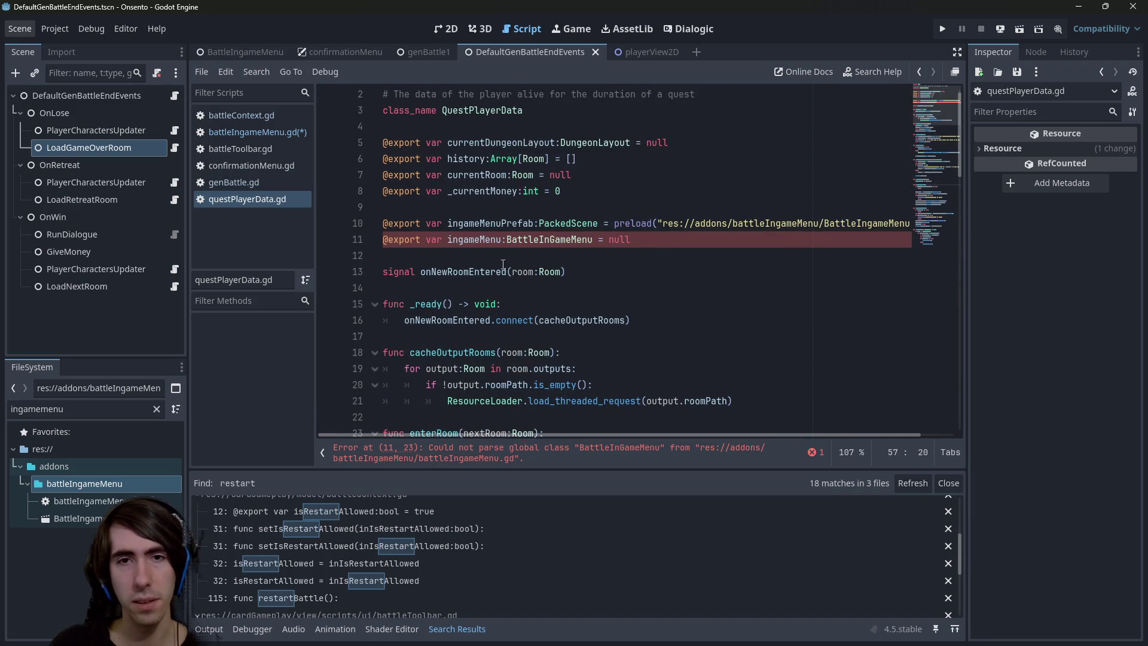
# Step: Review the top-of-file declarations: ingameMenu, currentRoom and ingameMenuPrefab
pyautogui.click(487, 251)
pyautogui.doubleClick(487, 240)
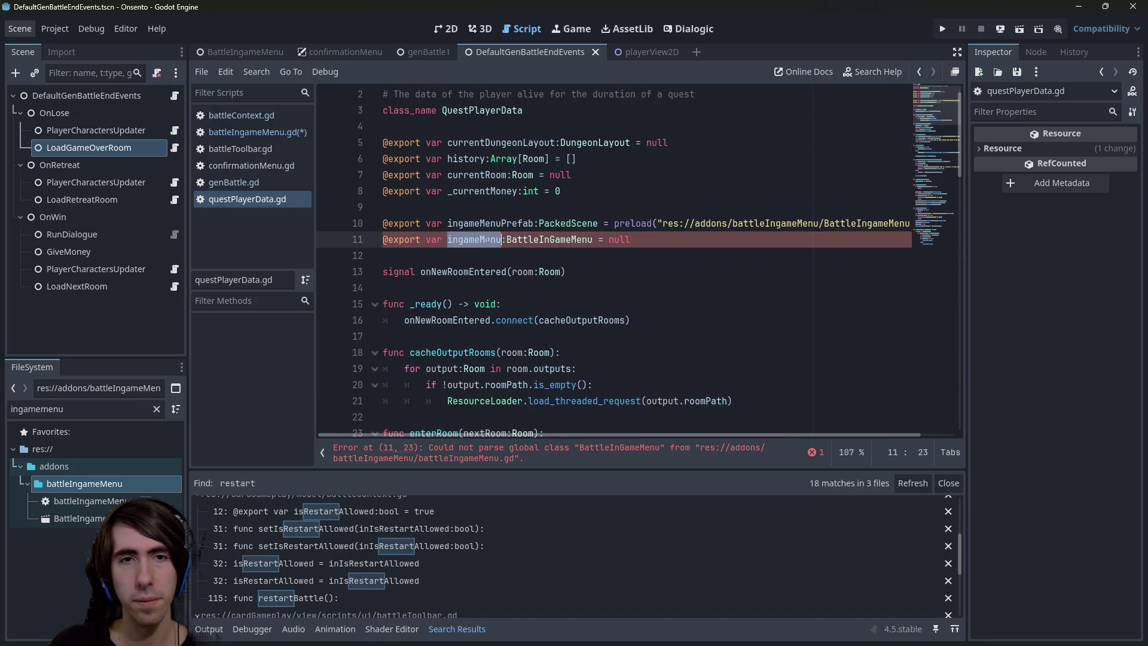
pyautogui.doubleClick(477, 175)
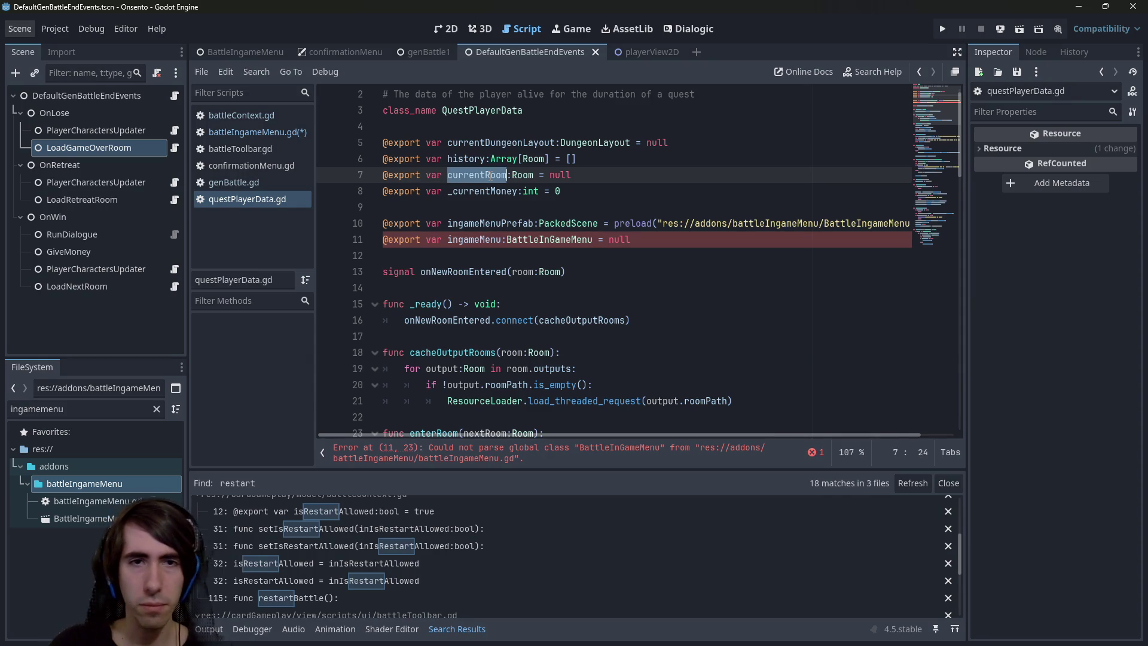
pyautogui.scroll(-8, 490, 176)
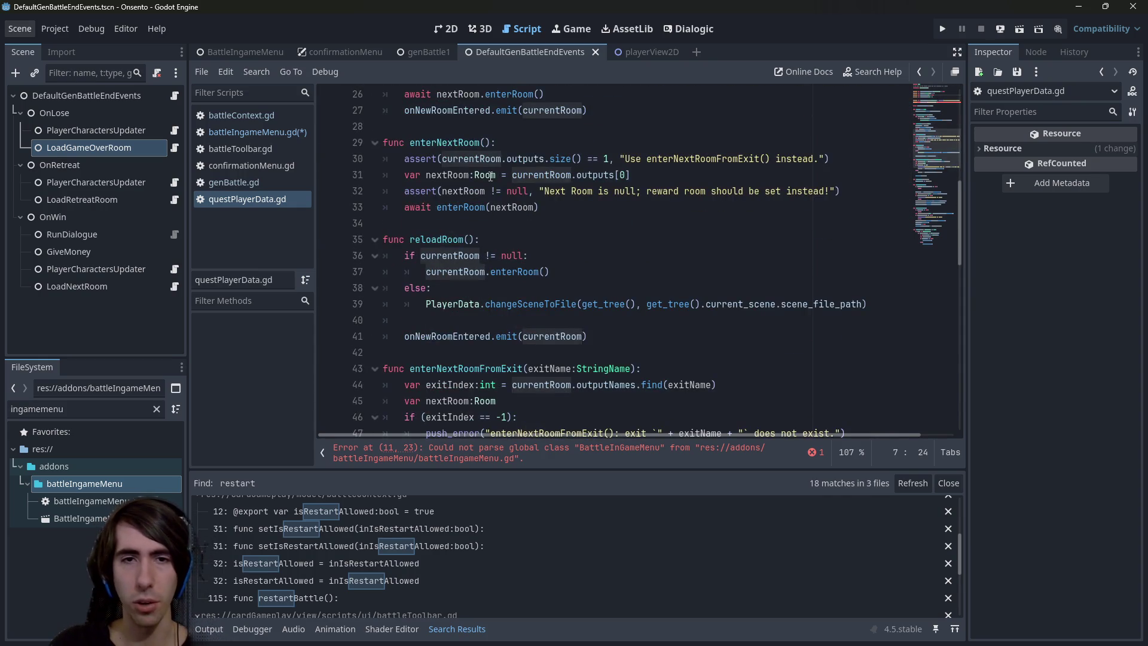
pyautogui.scroll(8, 490, 176)
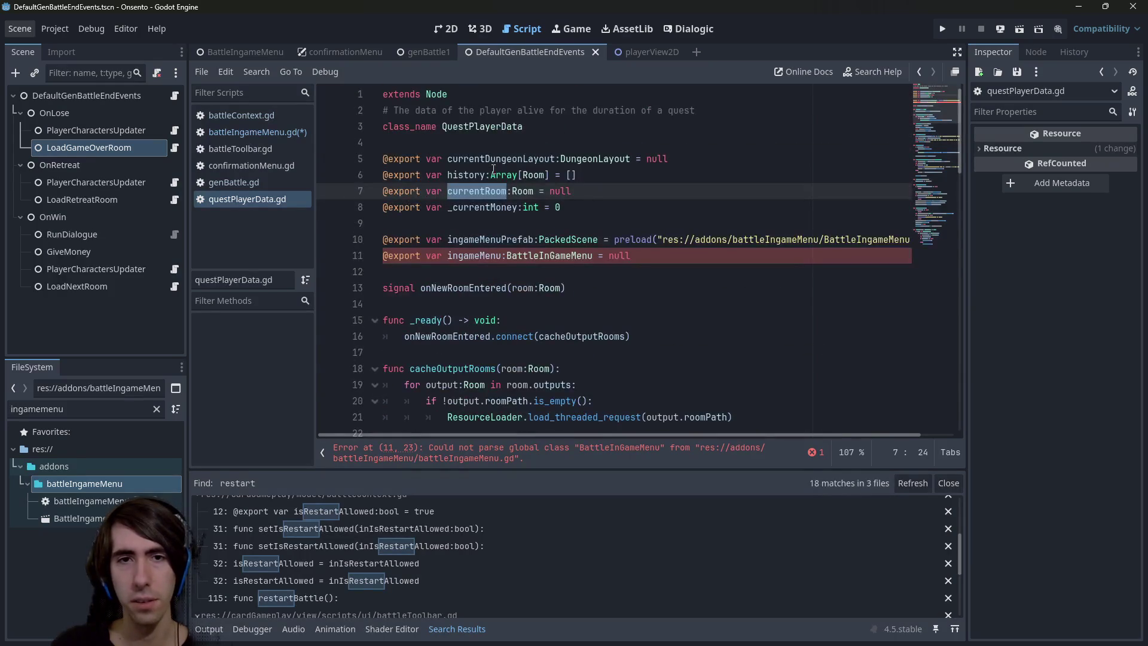
pyautogui.click(524, 190)
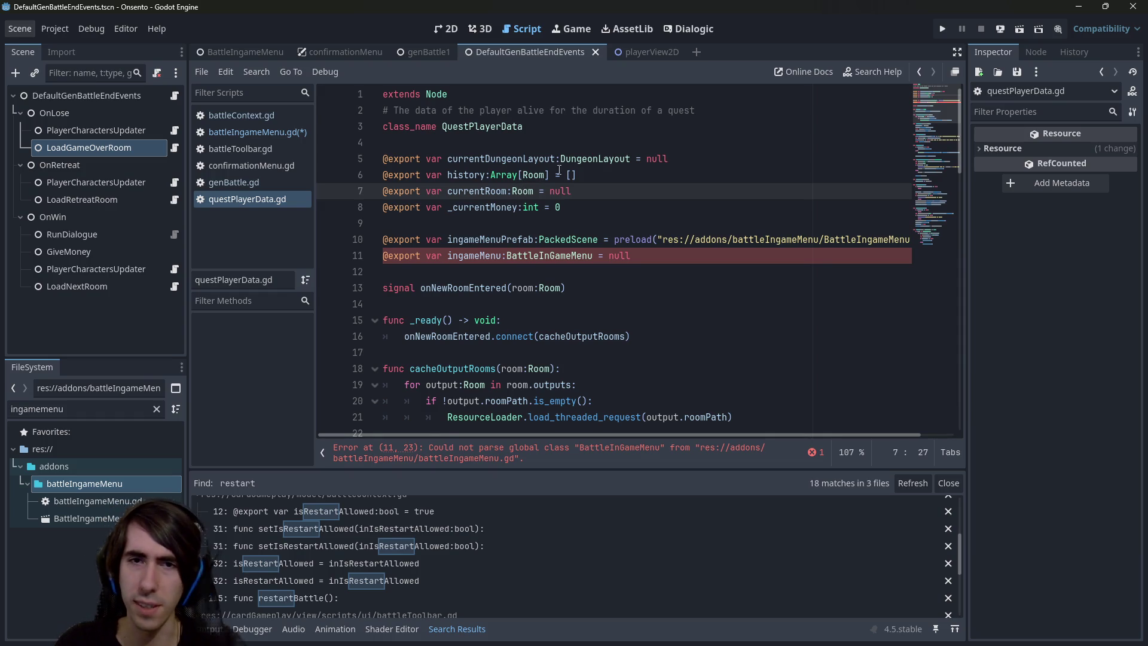
pyautogui.doubleClick(484, 245)
pyautogui.scroll(-1, 468, 268)
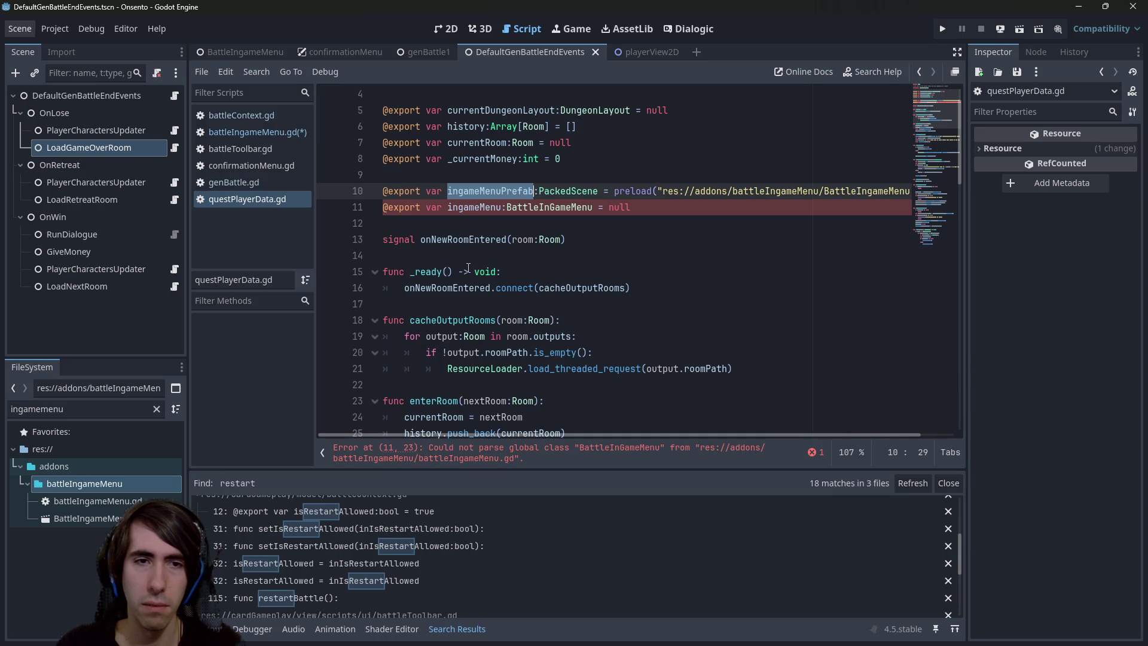
# Step: Search 'data' to open playerDataScript.gd and scroll to its exported variables at the top
pyautogui.hotkey('shift', 'alt', 'o')
pyautogui.write('playeraa')
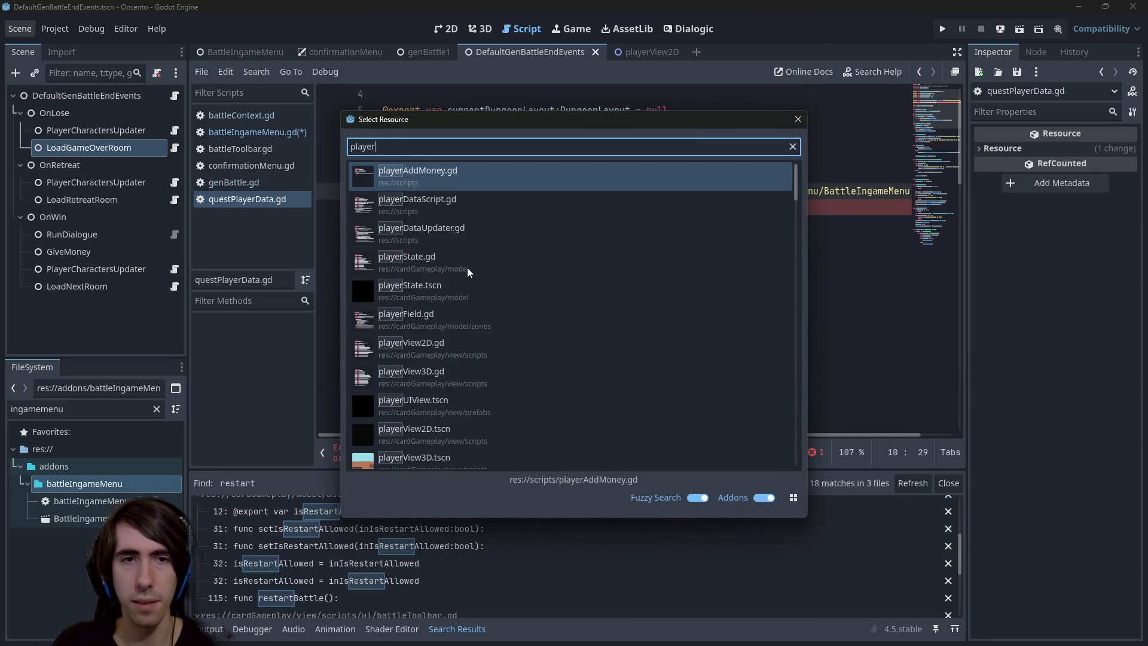
pyautogui.press('BackSpace')
pyautogui.press('BackSpace')
pyautogui.write('data')
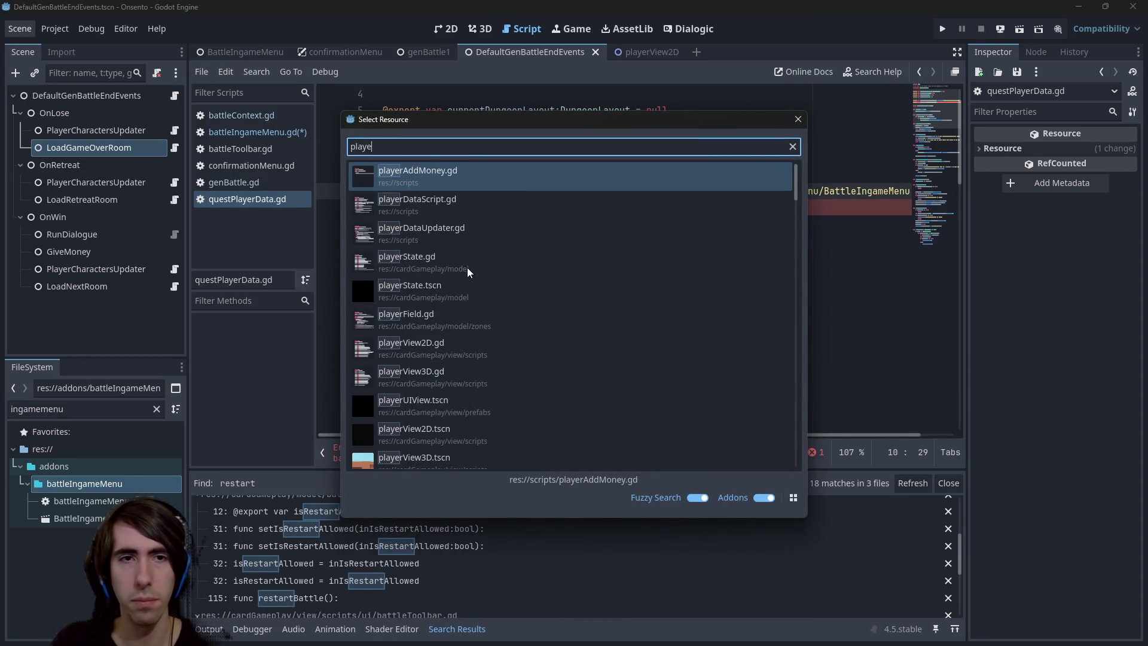
pyautogui.press('Down')
pyautogui.press('Return')
pyautogui.scroll(15, 932, 177)
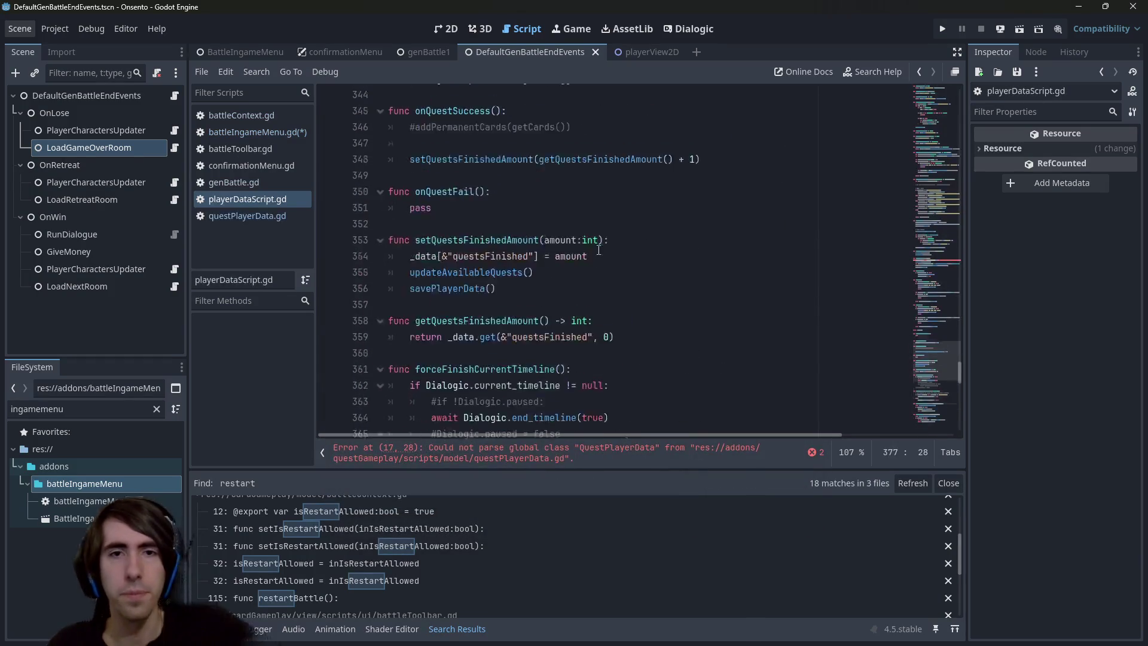
pyautogui.moveTo(931, 176); pyautogui.dragTo(939, 95)
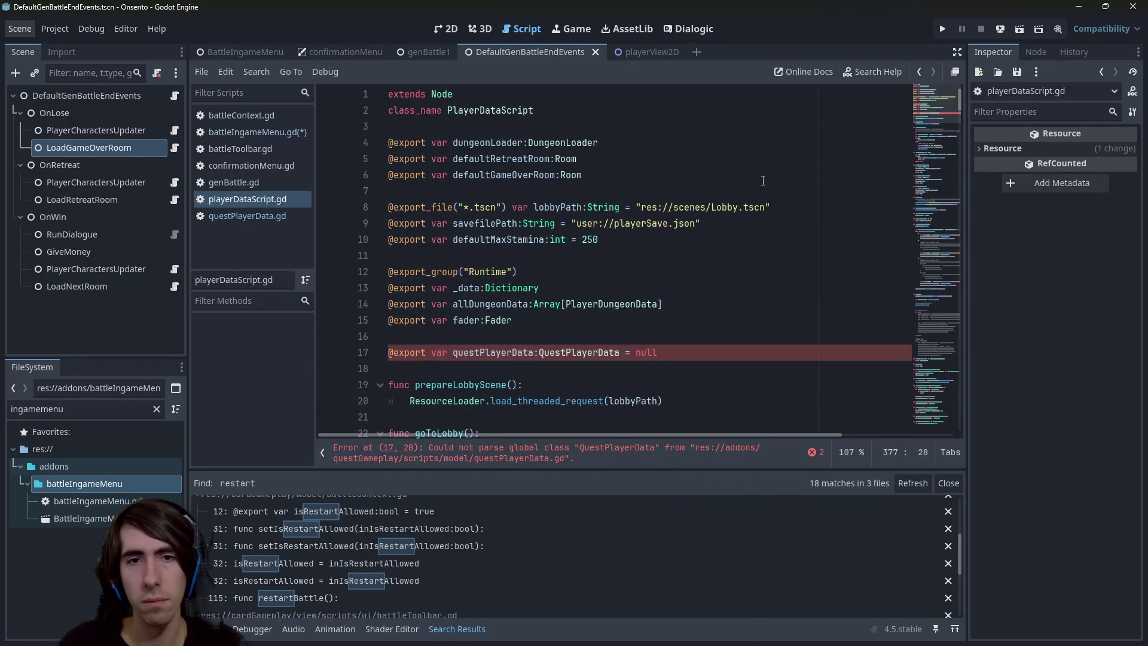
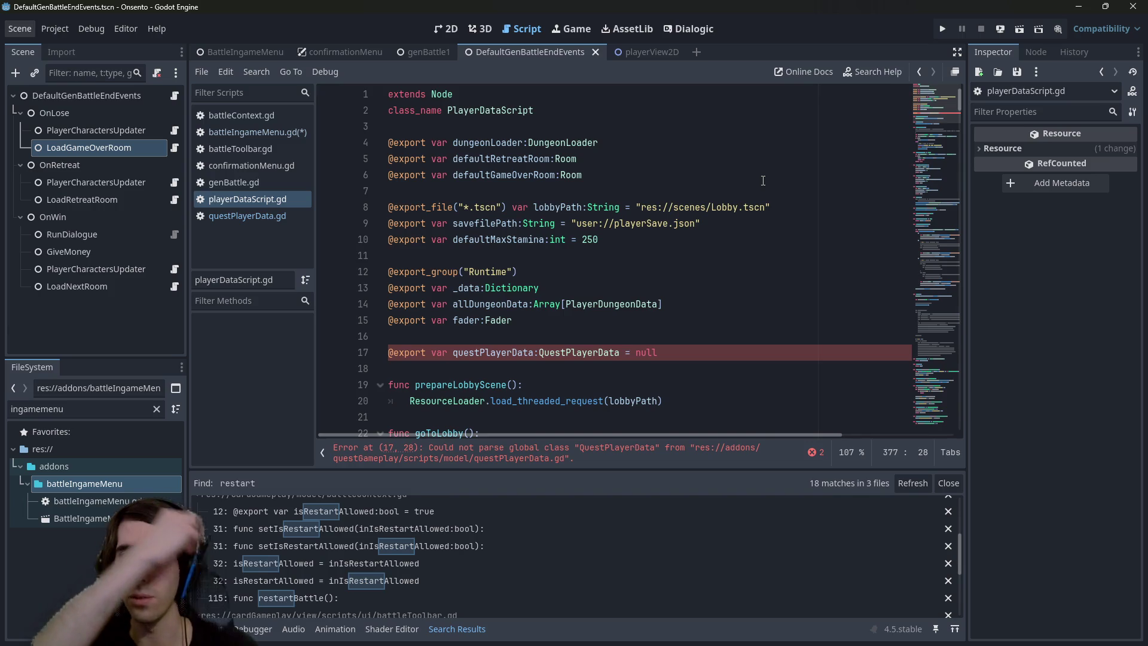
# Step: Open room2.tscn by quick search, then jump to the QuestPlayerData class definition
pyautogui.hotkey('shift', 'alt', 'o')
pyautogui.write('room2')
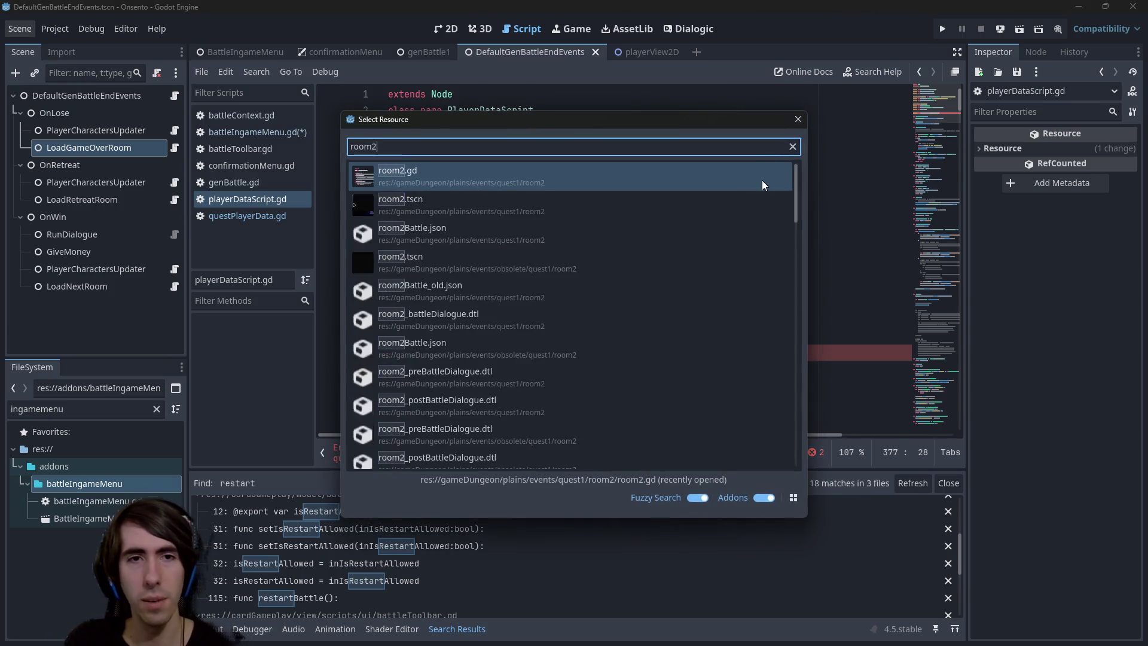
pyautogui.press('Down')
pyautogui.press('Return')
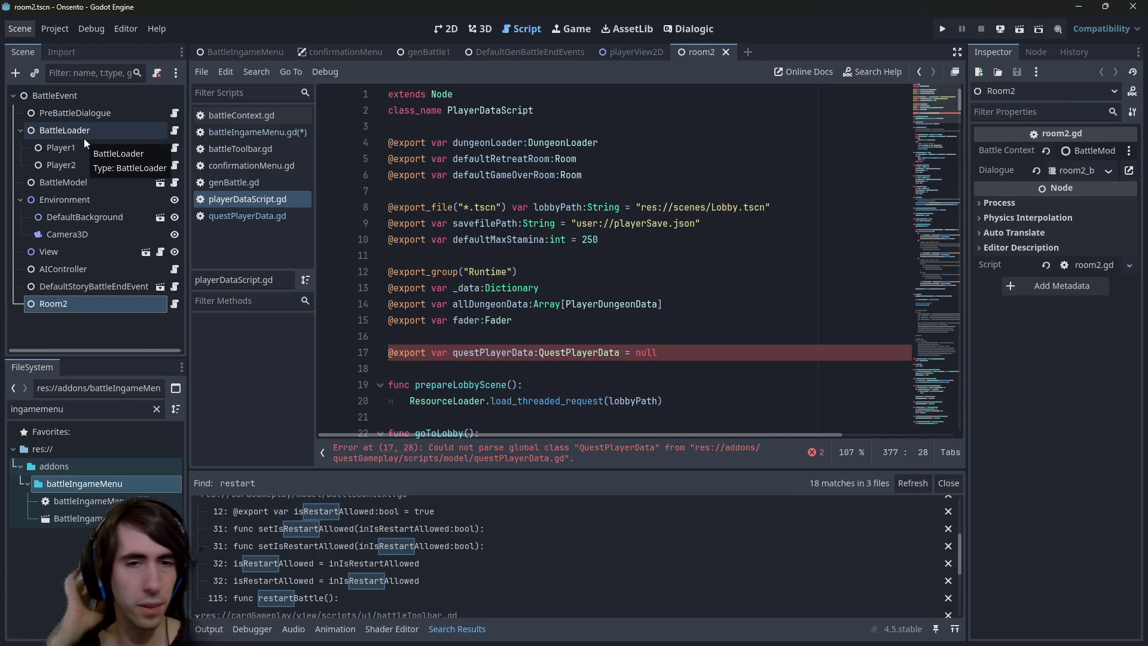
pyautogui.click(634, 323)
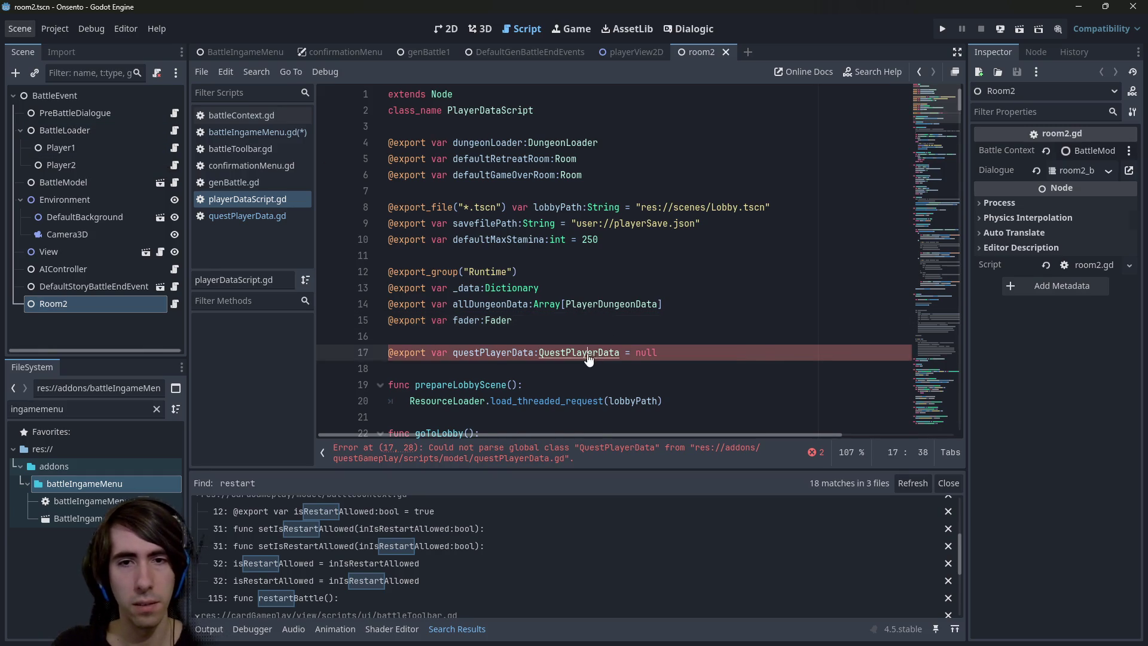
pyautogui.keyDown('ctrl'); pyautogui.click(578, 353); pyautogui.keyUp('ctrl')
# Step: Type BattleContext in the find_children quotes and copy the class_name from battleContext.gd
pyautogui.hotkey('alt', 'Left')
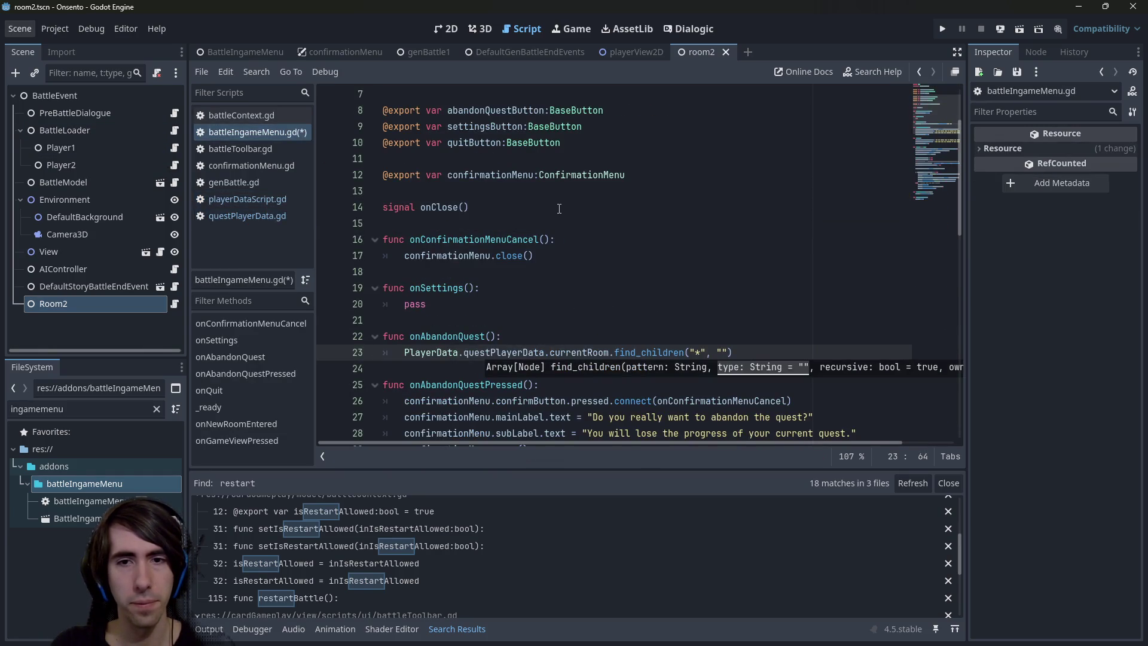
pyautogui.write('BattleContext')
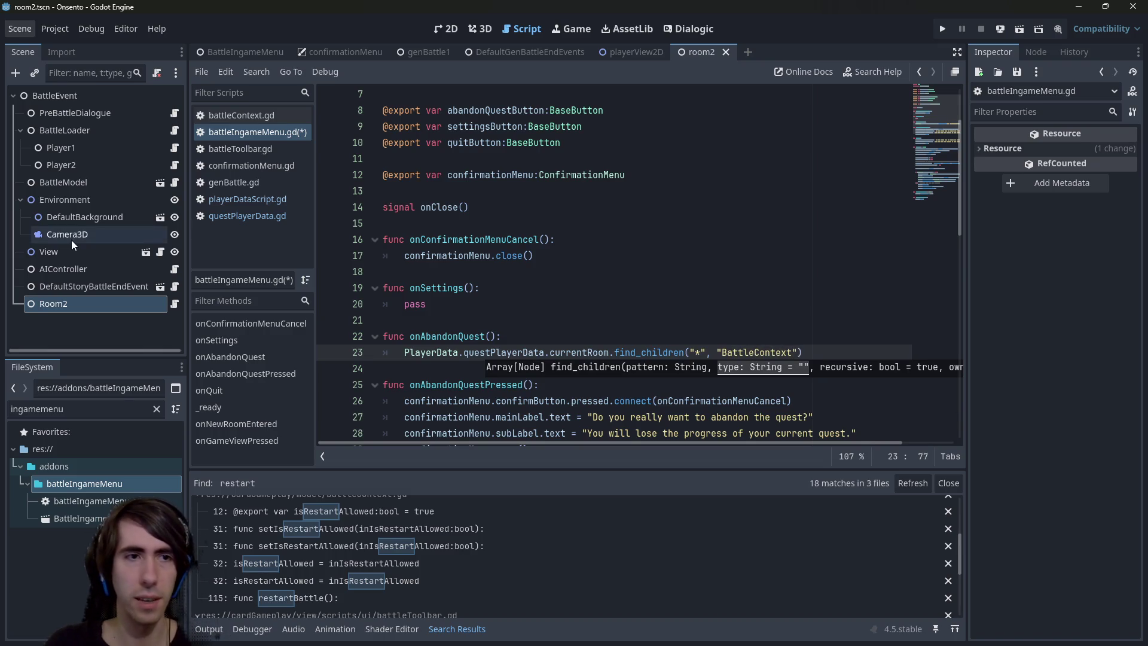
pyautogui.click(176, 181)
pyautogui.click(927, 107)
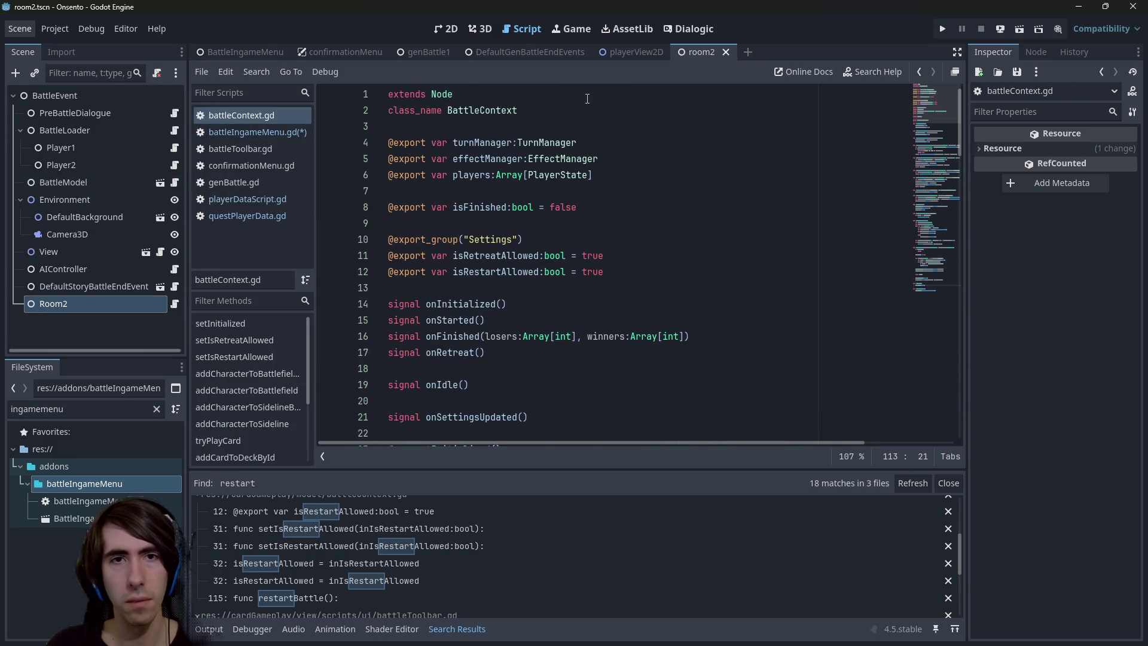
pyautogui.doubleClick(482, 110)
pyautogui.hotkey('ctrl', 'c')
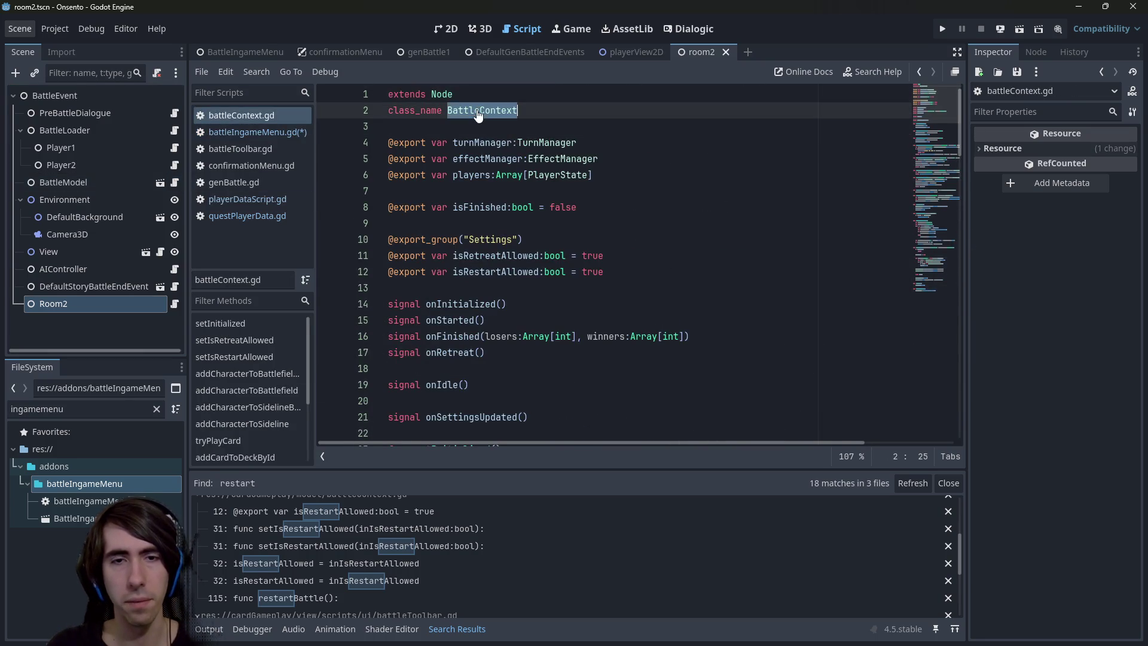
# Step: Paste BattleContext into line 23's find_children call, save battleIngameMenu.gd, and select BattleModel
pyautogui.hotkey('alt', 'Left')
pyautogui.hotkey('ctrl', 'v')
pyautogui.hotkey('ctrl', 's')
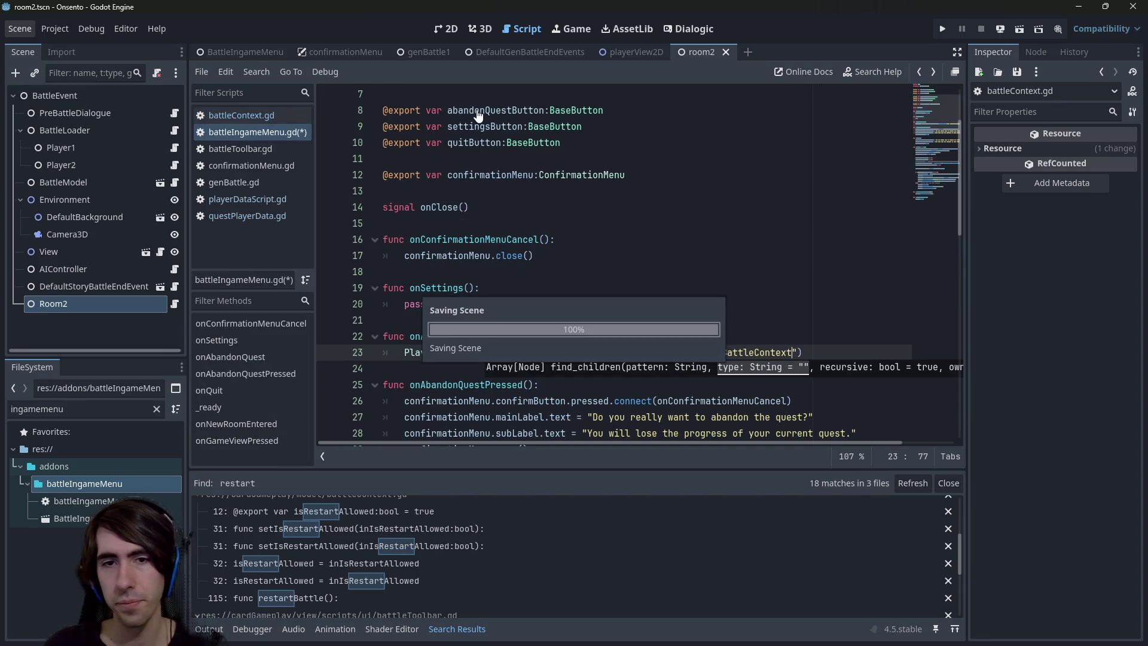
pyautogui.scroll(-1, 665, 281)
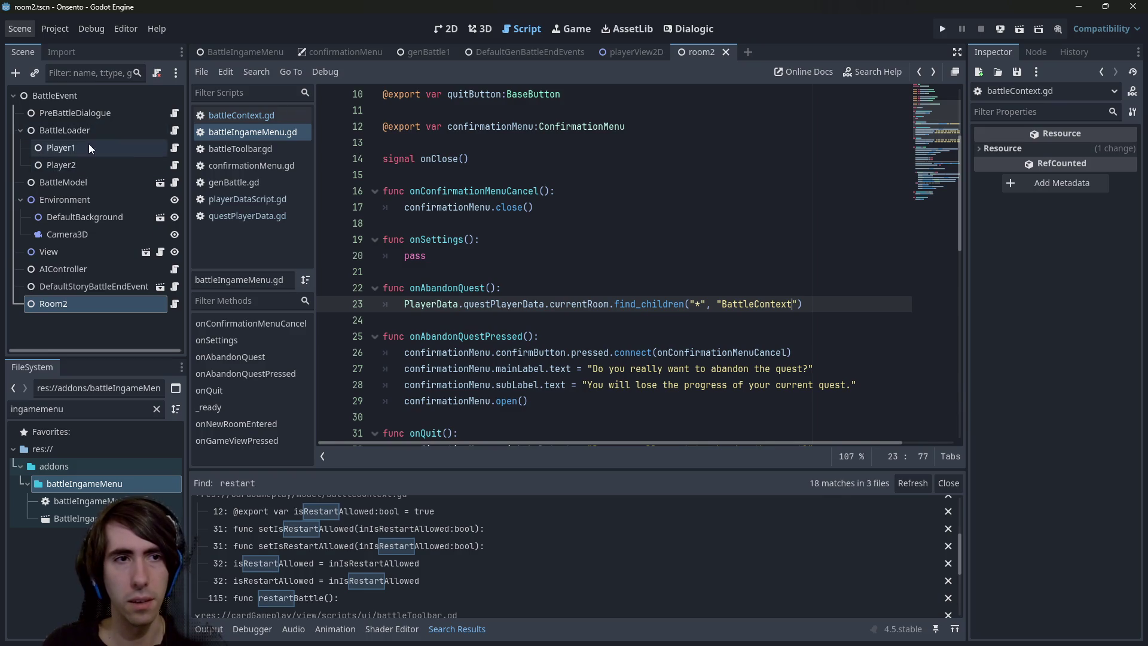
pyautogui.click(87, 183)
# Step: Filter BattleModel's Inspector properties by 'res', then clear the filter
pyautogui.click(1008, 111)
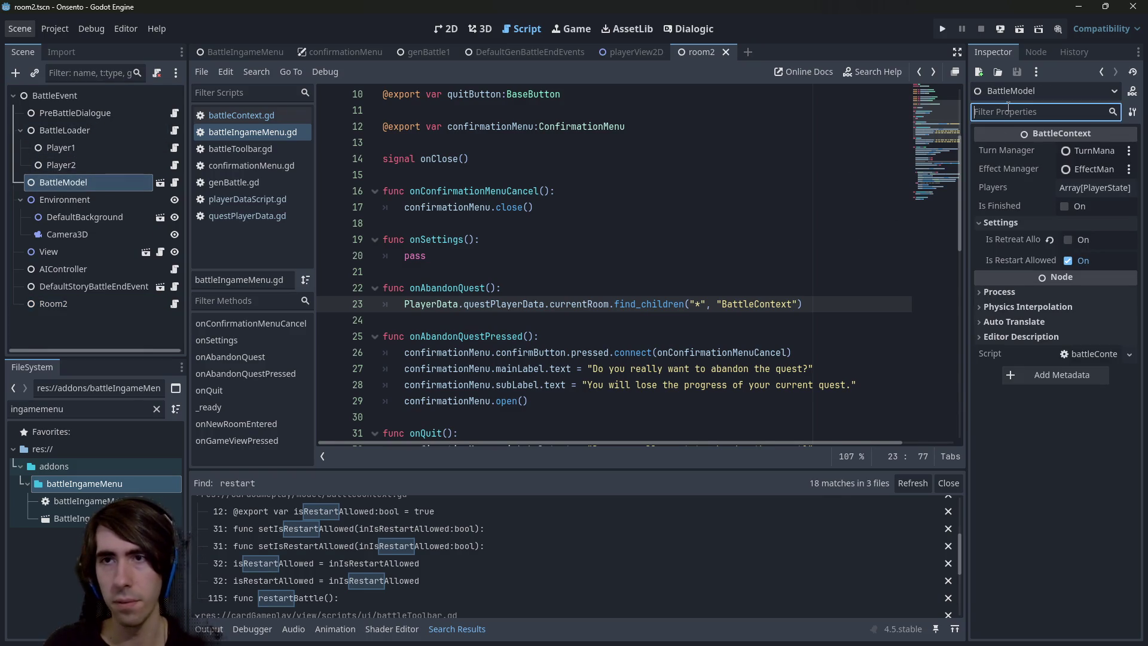
pyautogui.write('res')
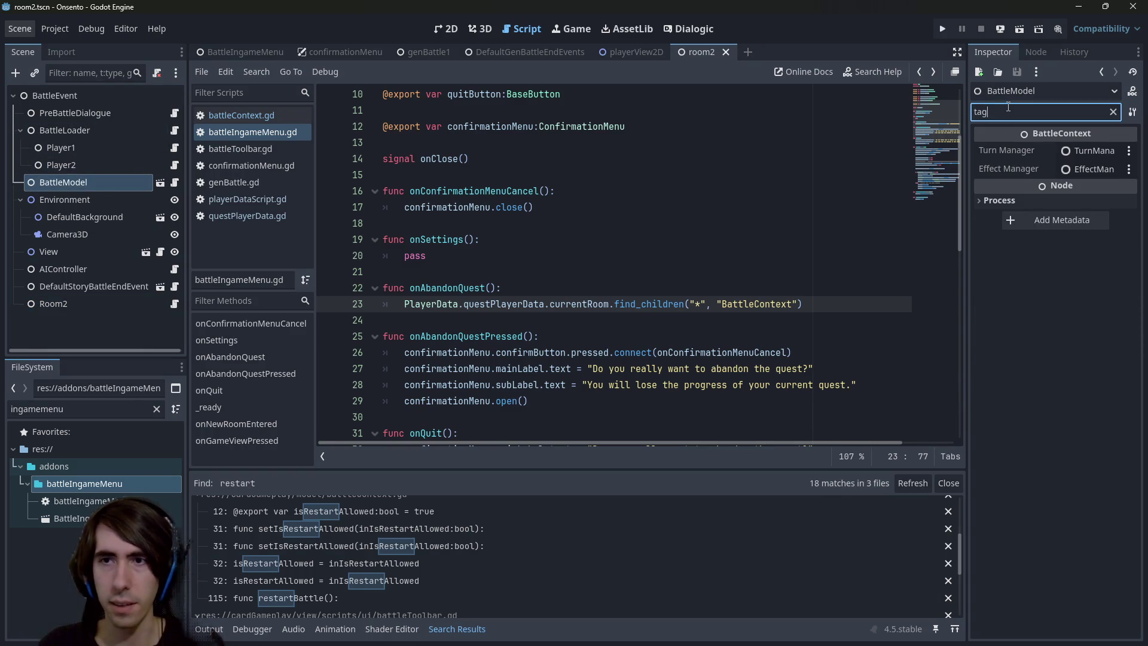
pyautogui.press('BackSpace')
pyautogui.press('BackSpace')
pyautogui.press('BackSpace')
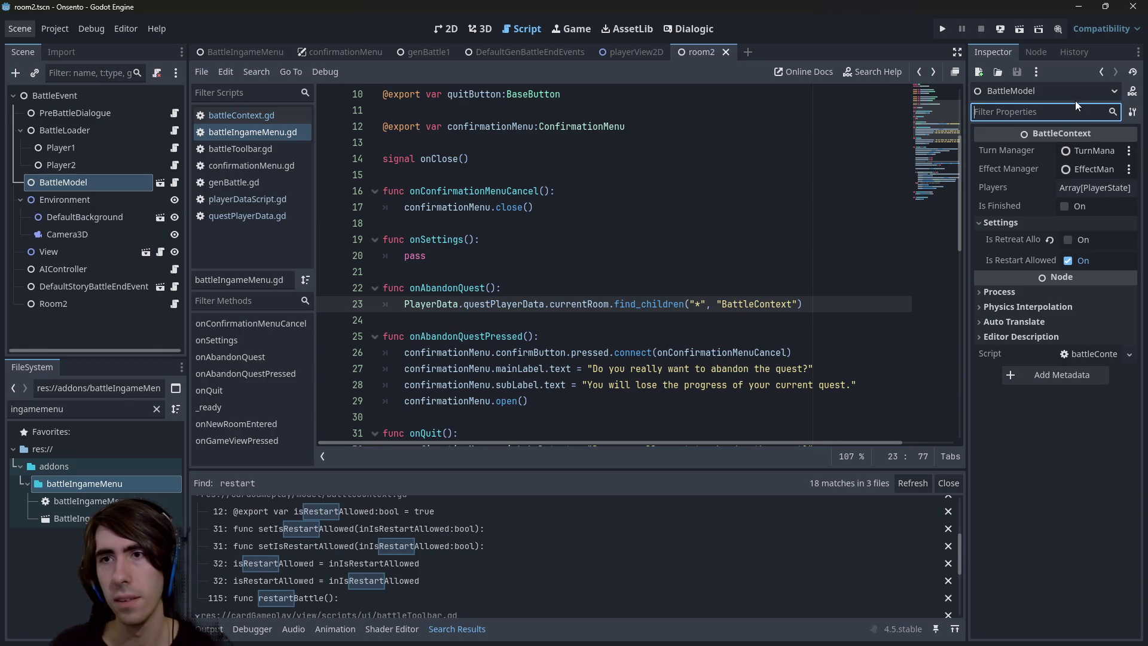
# Step: View BattleModel's groups, start a new group, toggle Global on and off, then cancel
pyautogui.click(1034, 53)
pyautogui.click(1073, 76)
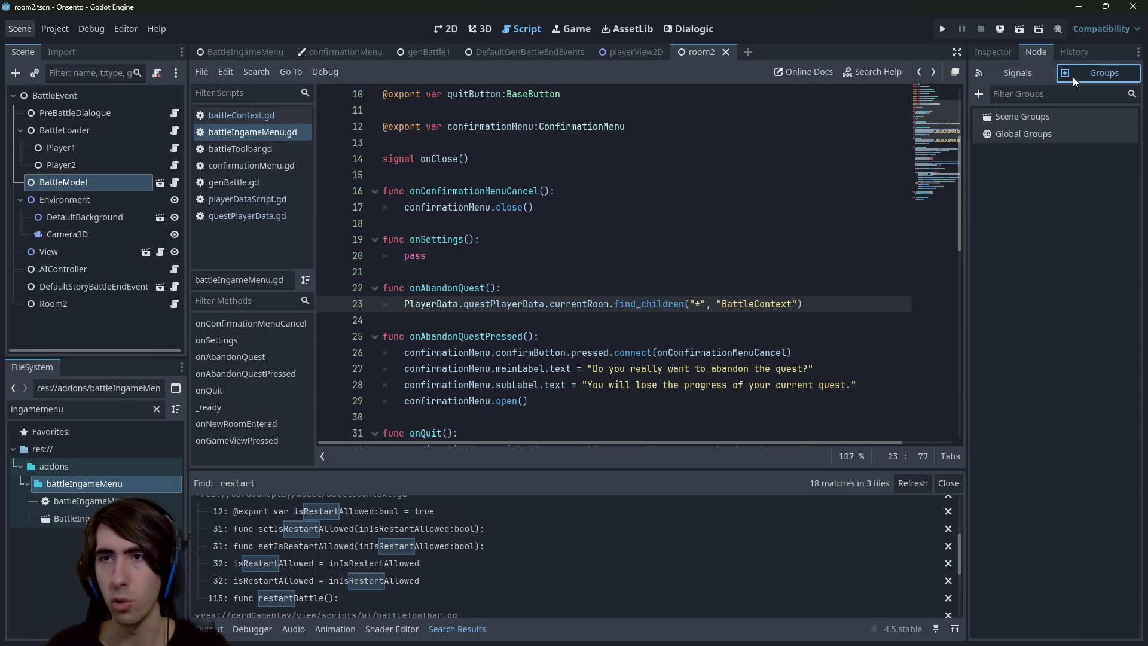
pyautogui.click(979, 95)
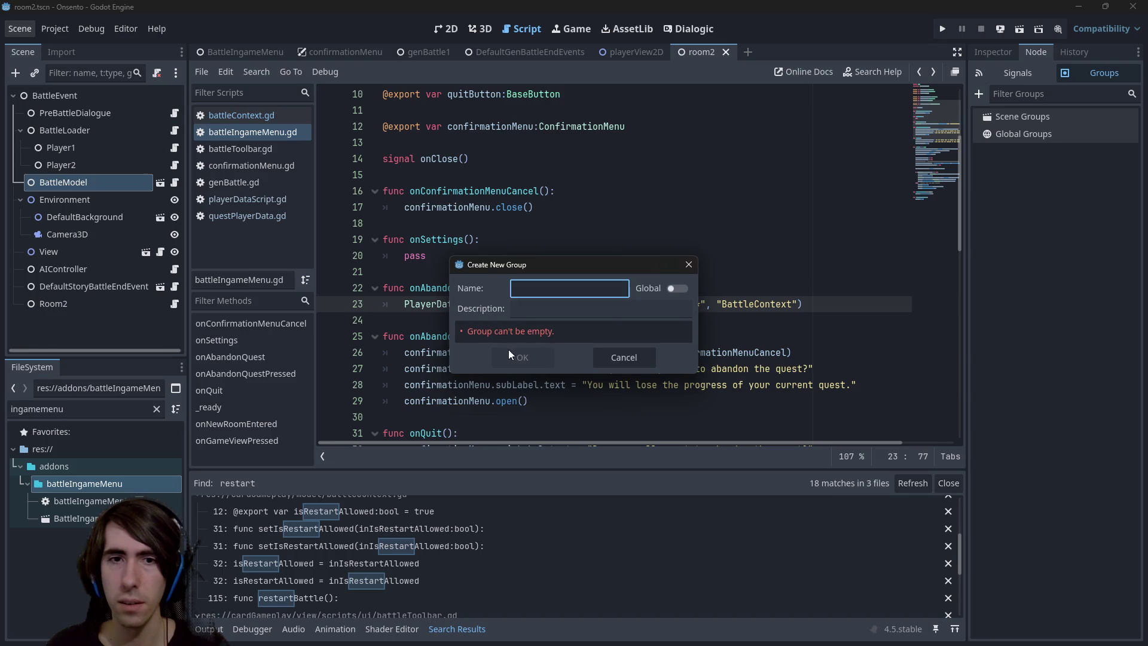
pyautogui.click(543, 309)
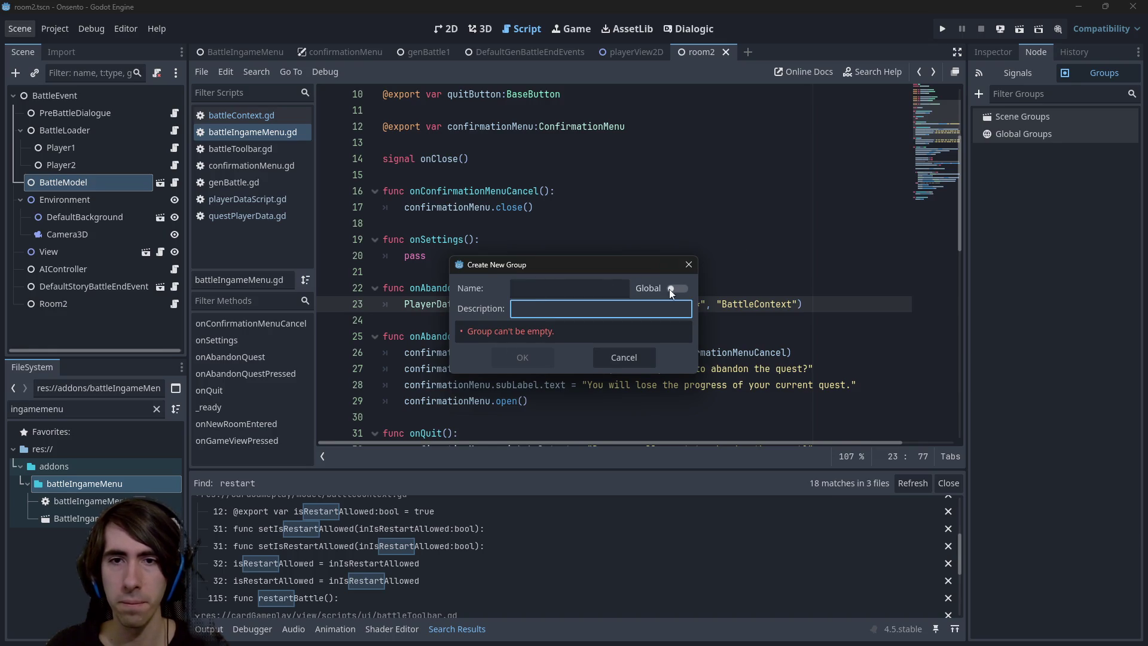
pyautogui.click(670, 288)
pyautogui.click(676, 287)
pyautogui.click(567, 283)
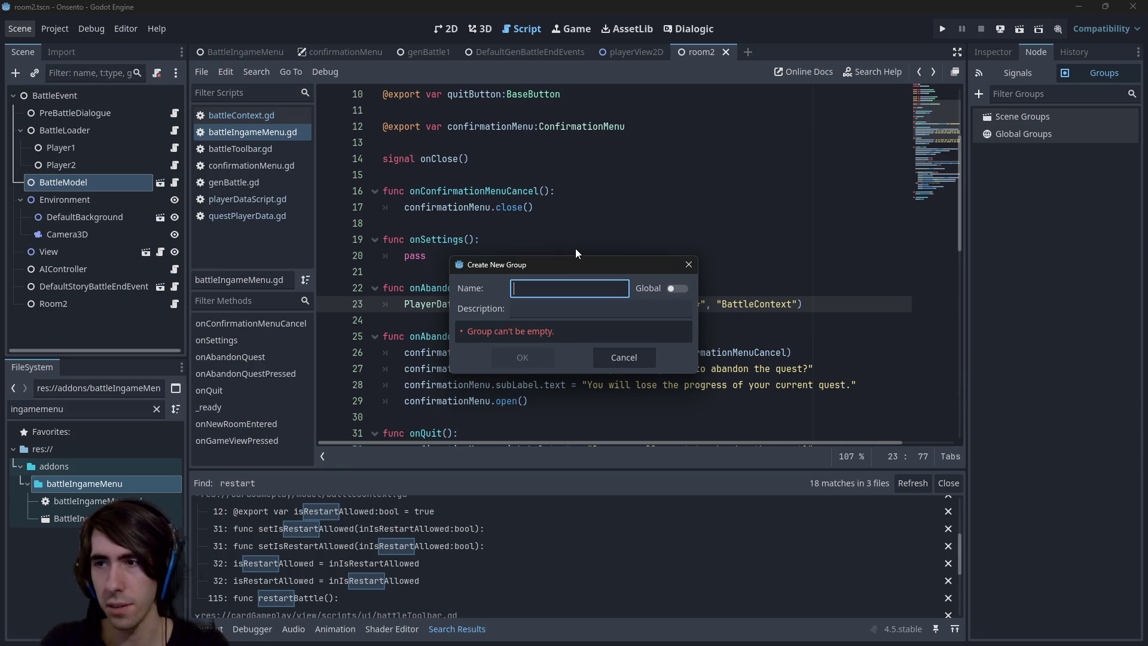
pyautogui.click(688, 264)
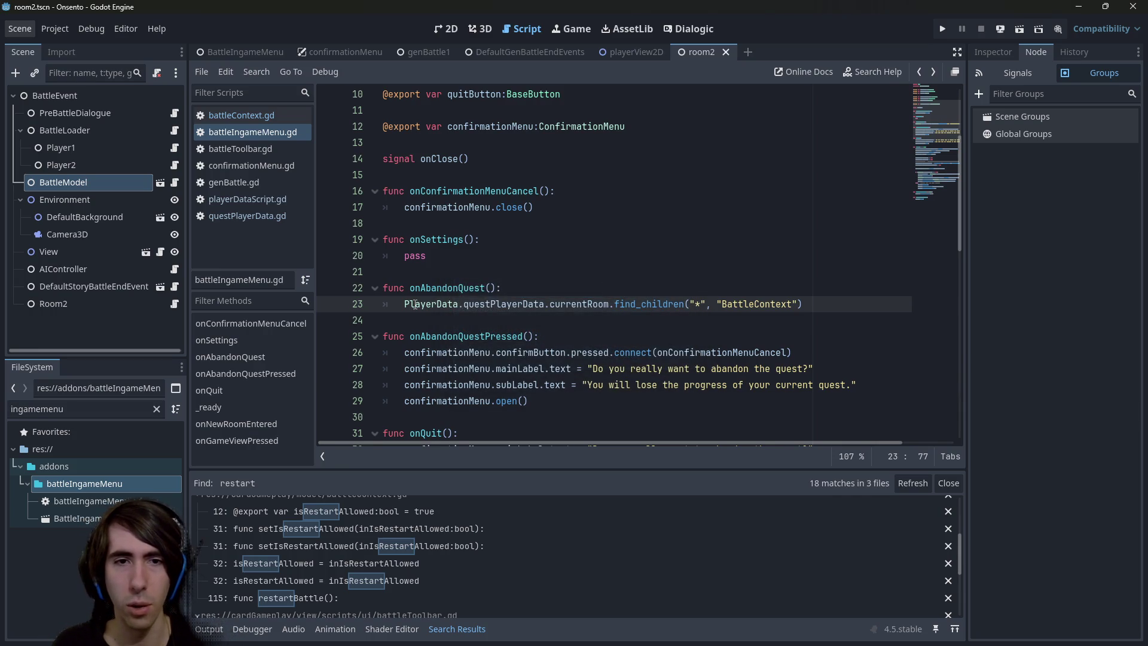
pyautogui.moveTo(406, 305); pyautogui.dragTo(547, 305)
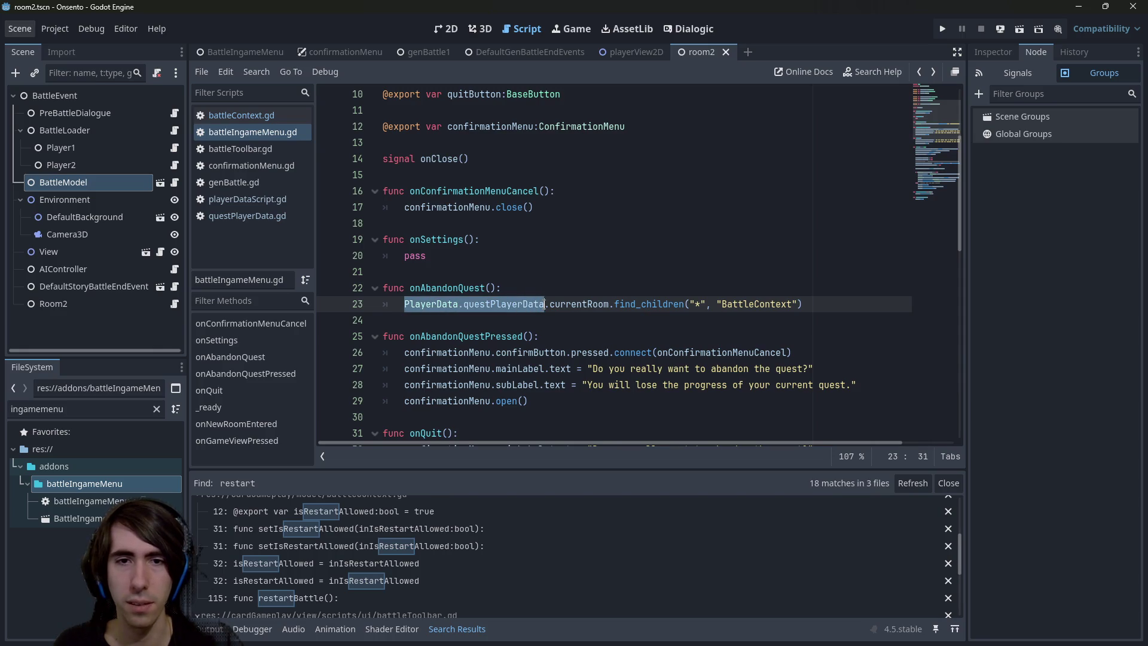
# Step: Quick-open playerDataScript.gd from a 'playerdata' search
pyautogui.press('Up')
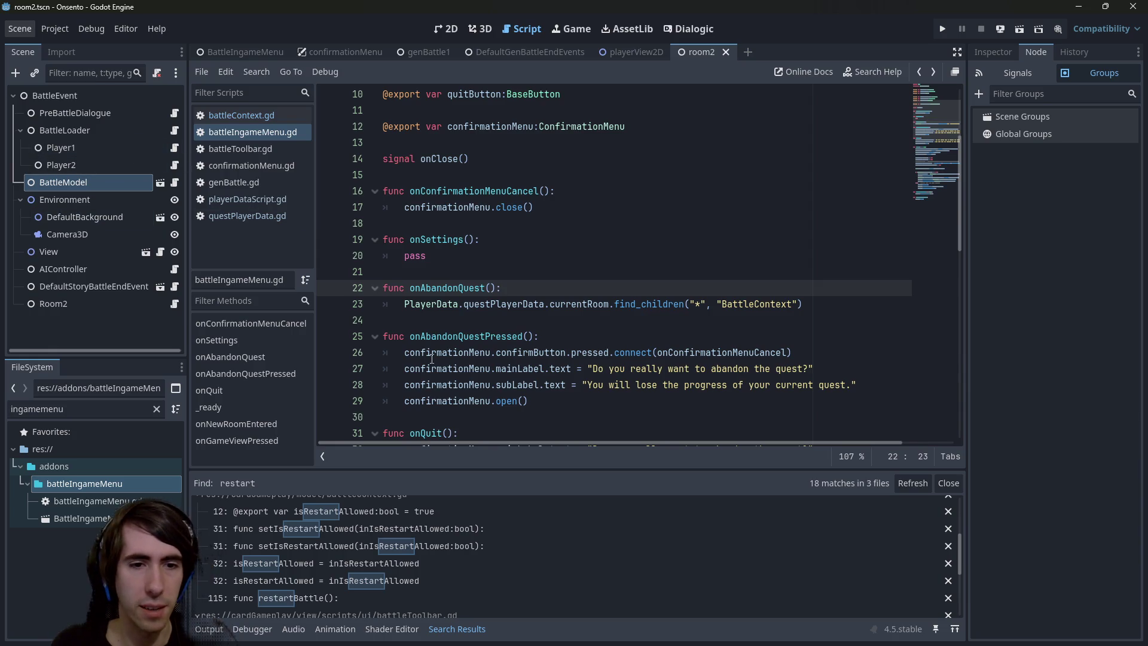
pyautogui.hotkey('shift', 'alt', 'o')
pyautogui.write('playerdata')
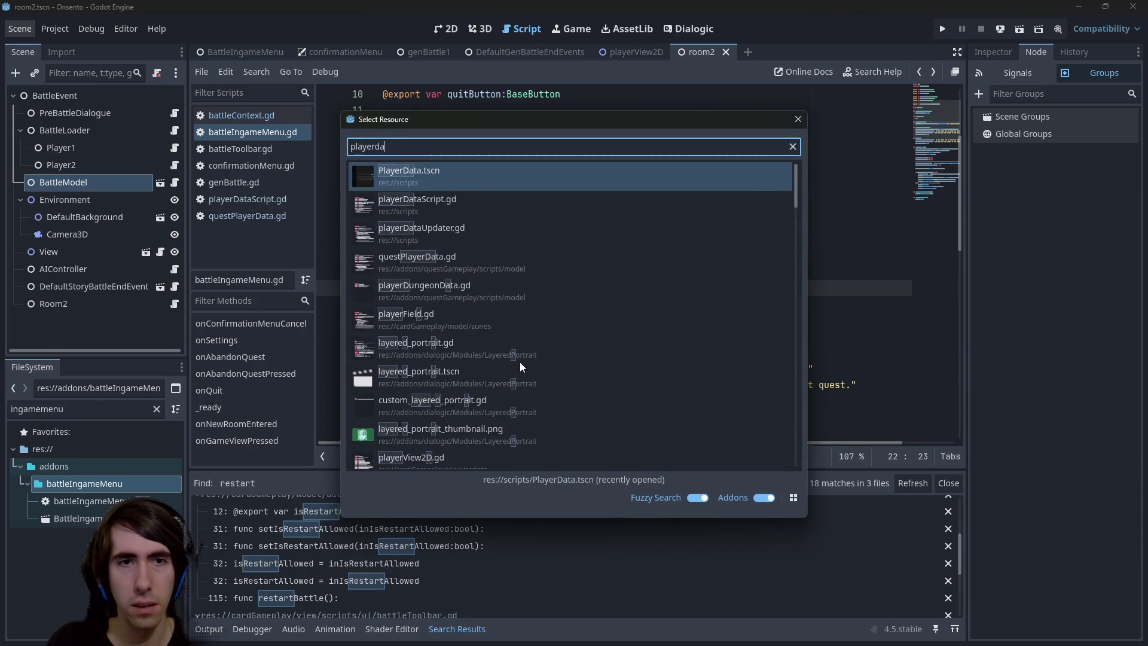
pyautogui.press('Down')
pyautogui.press('Return')
# Step: Check playerDataScript.gd's uses of defaultDungeonPlayerData, then switch to questPlayerData.gd
pyautogui.scroll(-10, 638, 358)
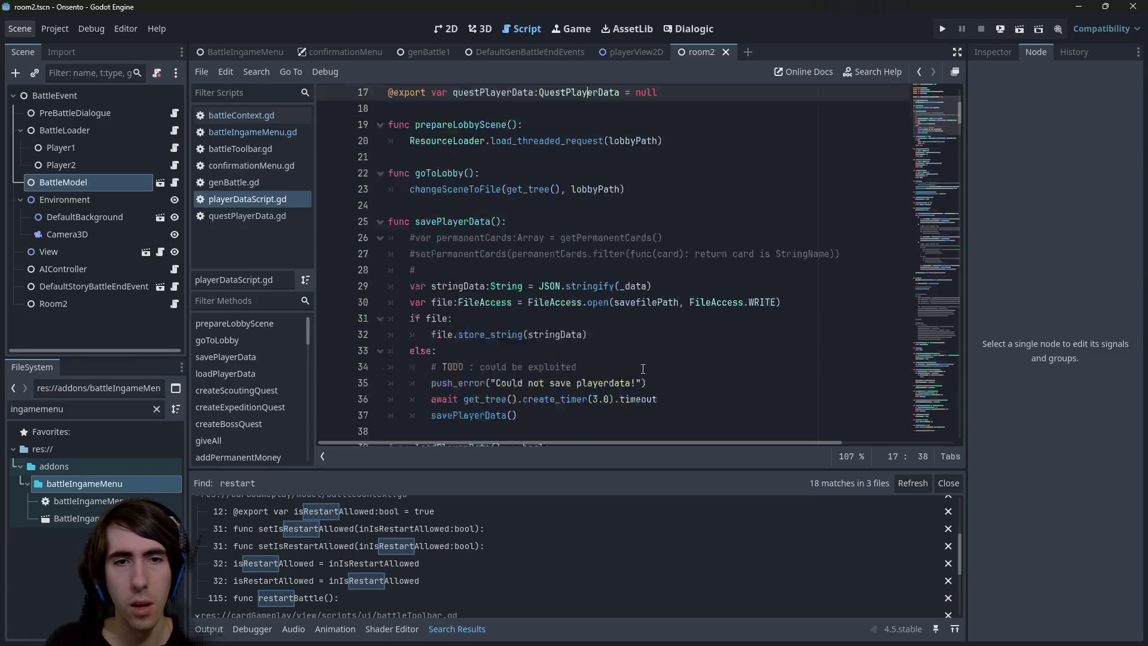
pyautogui.scroll(-6, 638, 358)
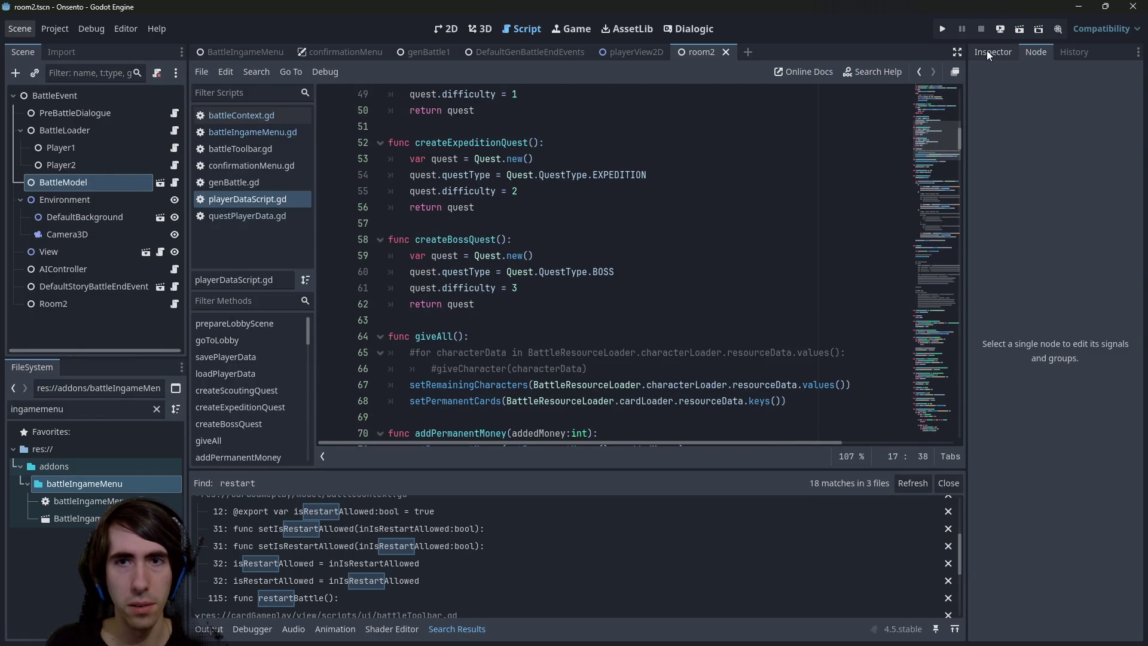
pyautogui.click(987, 51)
pyautogui.scroll(-9, 525, 262)
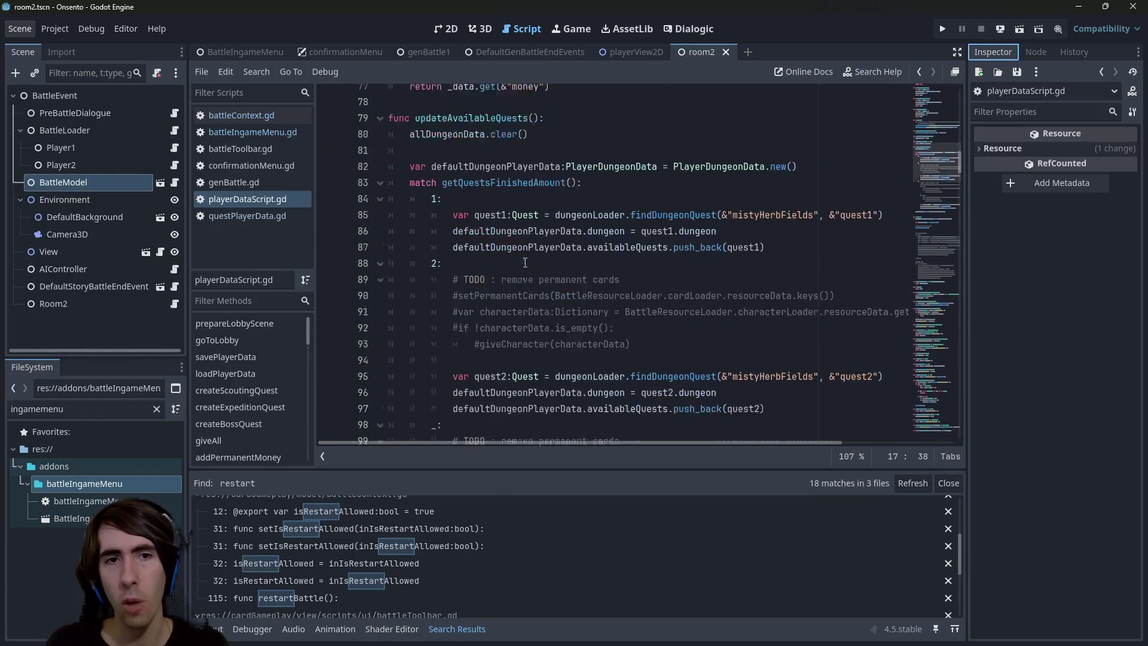
pyautogui.scroll(1, 525, 263)
pyautogui.doubleClick(513, 207)
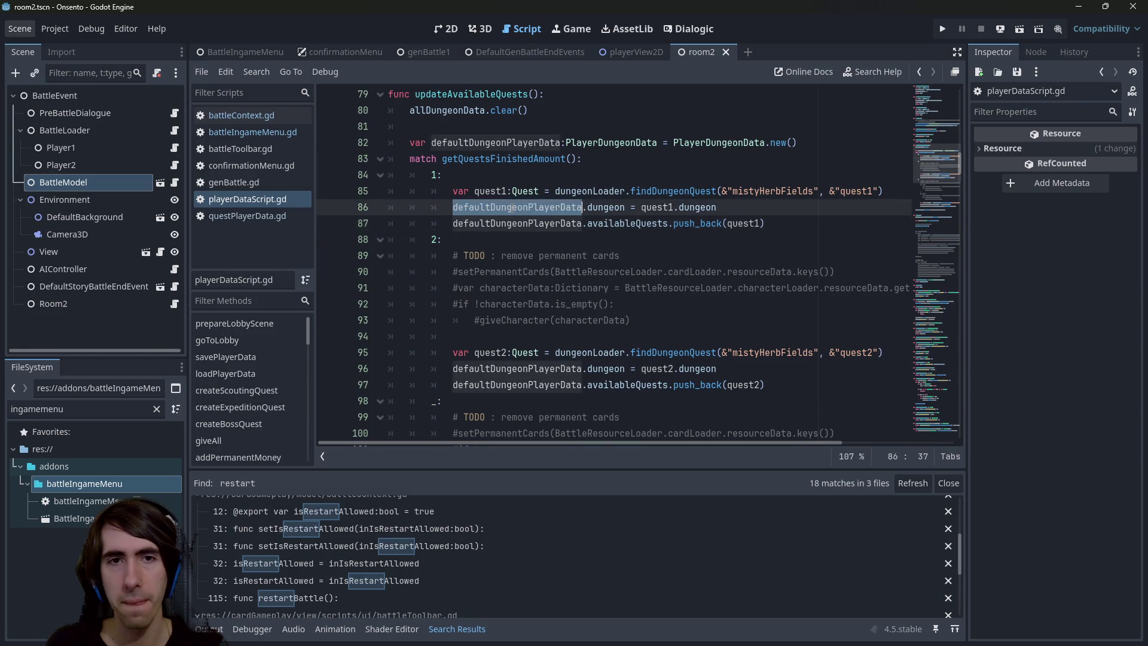
pyautogui.scroll(-7, 520, 239)
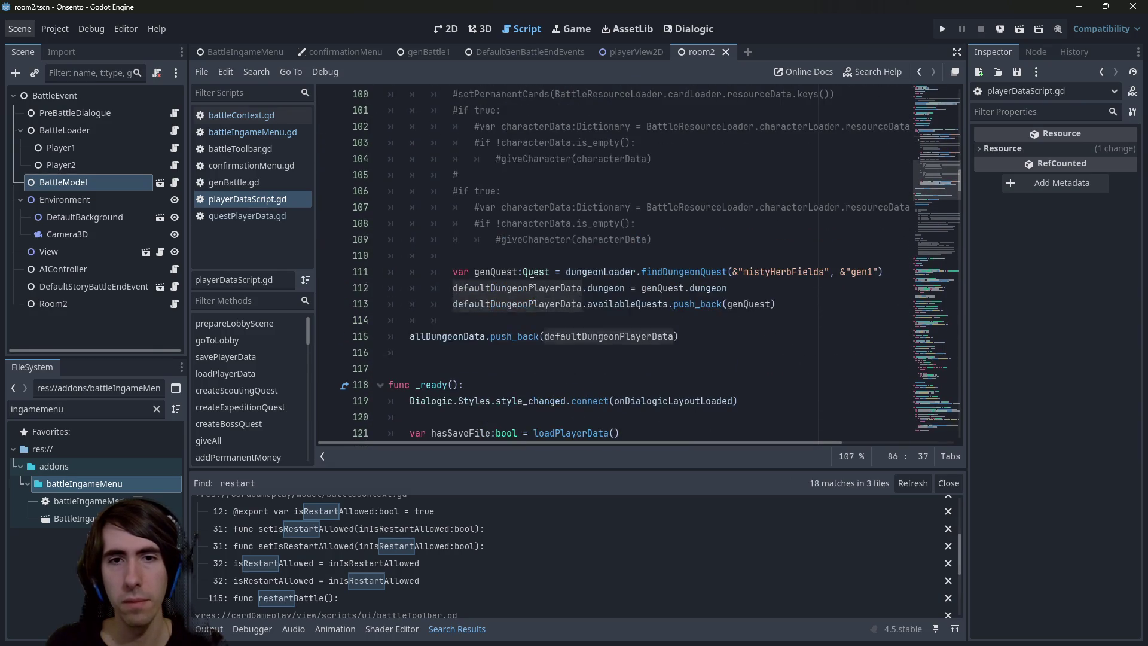
pyautogui.doubleClick(531, 281)
pyautogui.scroll(-10, 532, 281)
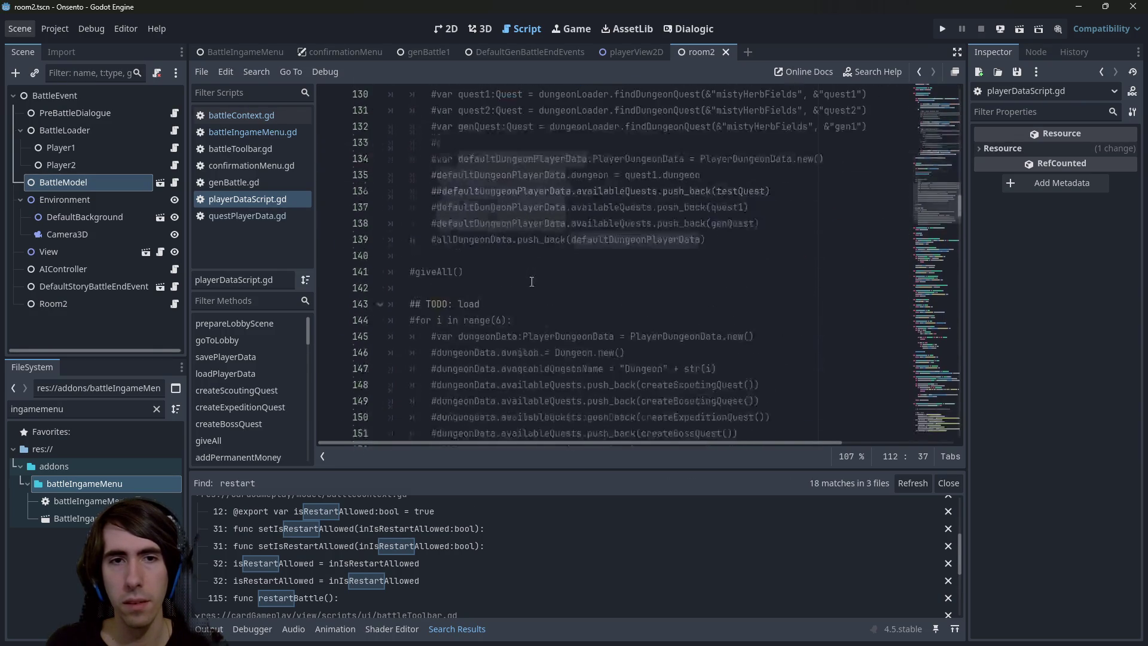
pyautogui.scroll(-8, 532, 280)
pyautogui.click(252, 215)
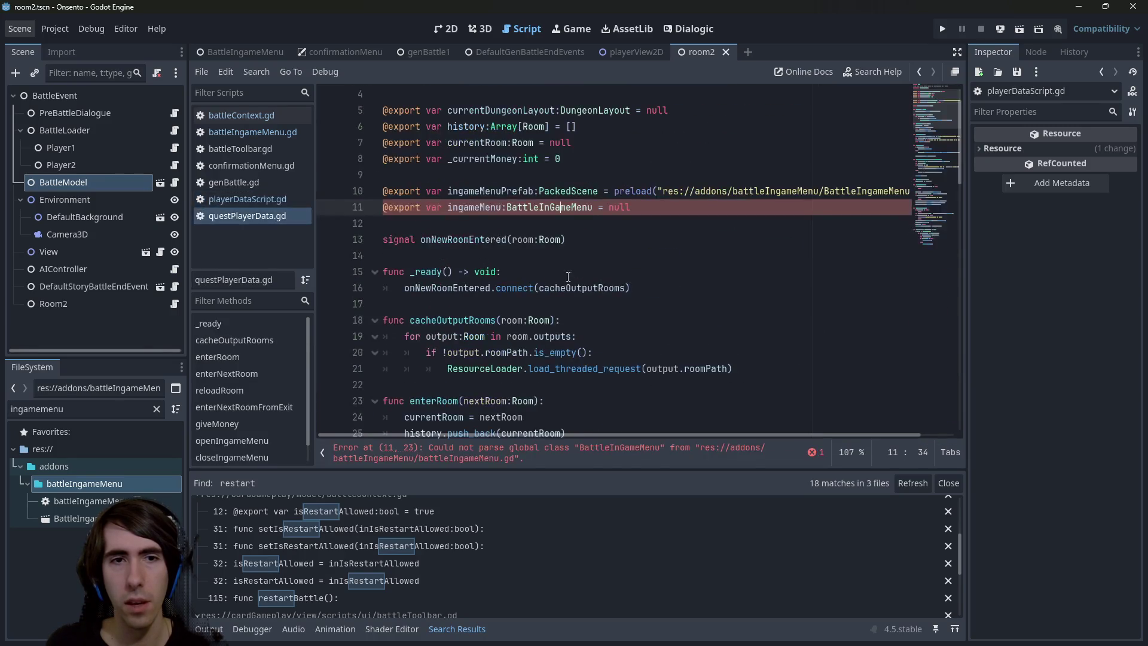
# Step: Inspect currentQuestScene, ingameMenu and ingameMenuPrefab in openIngameMenu
pyautogui.scroll(-6, 562, 281)
pyautogui.scroll(5, 550, 287)
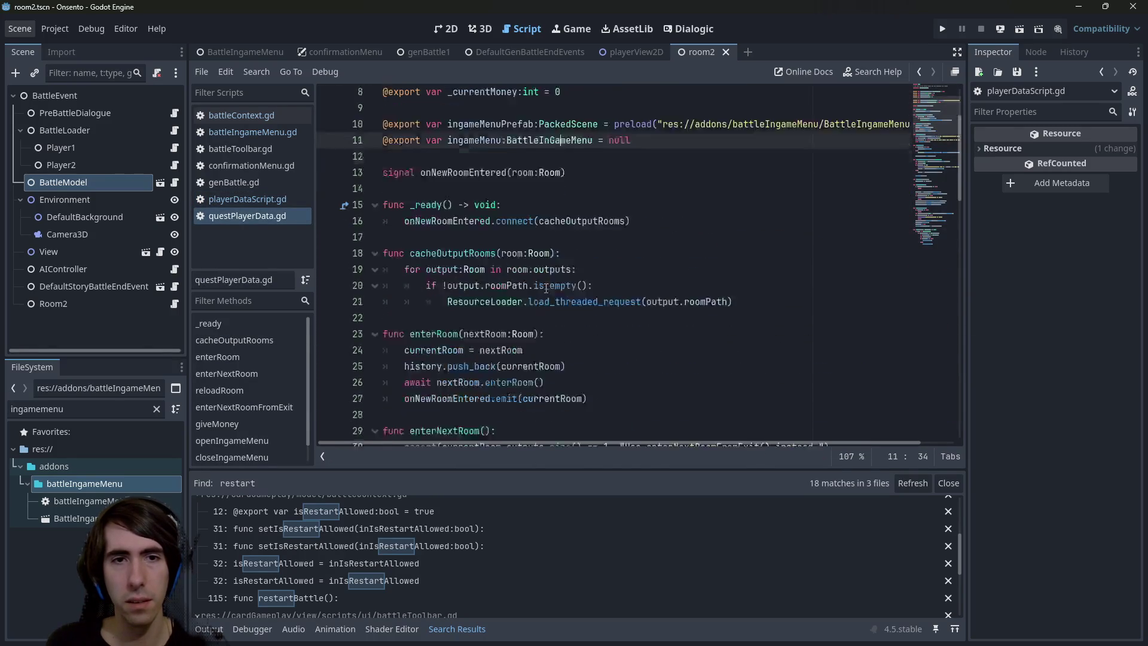
pyautogui.scroll(-15, 546, 288)
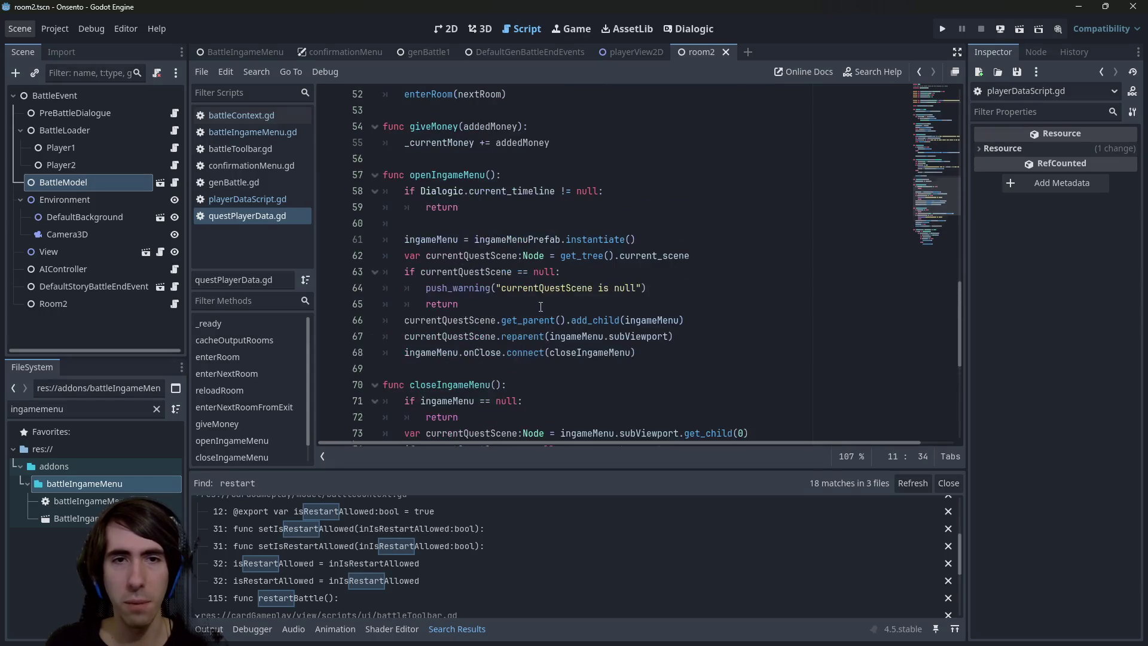
pyautogui.doubleClick(478, 333)
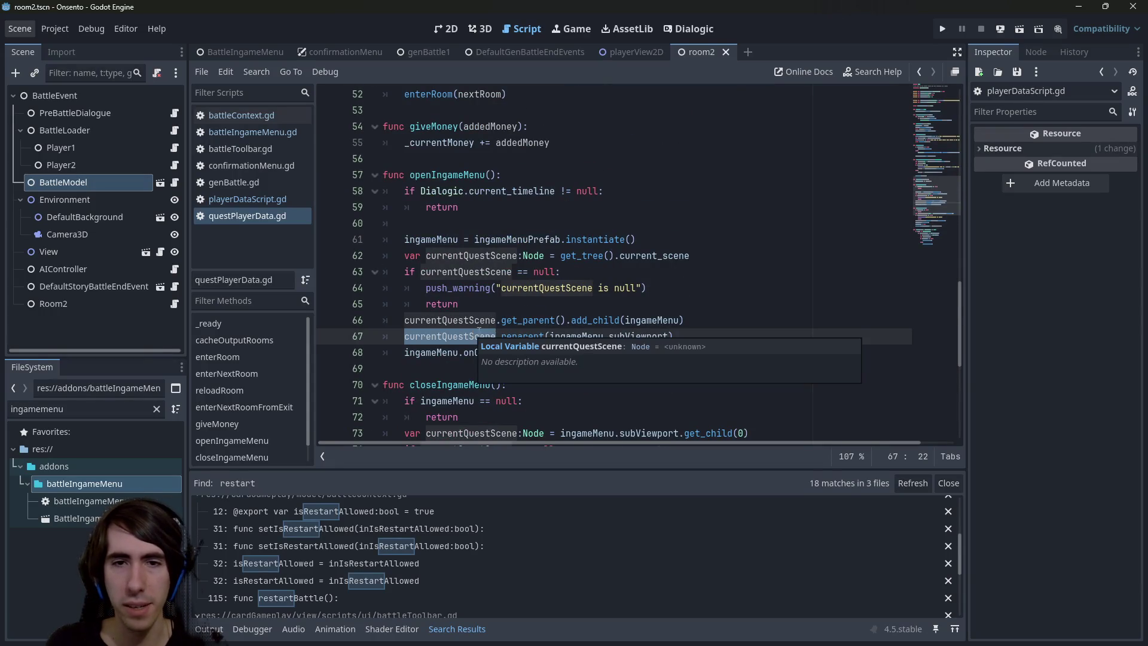
pyautogui.doubleClick(576, 336)
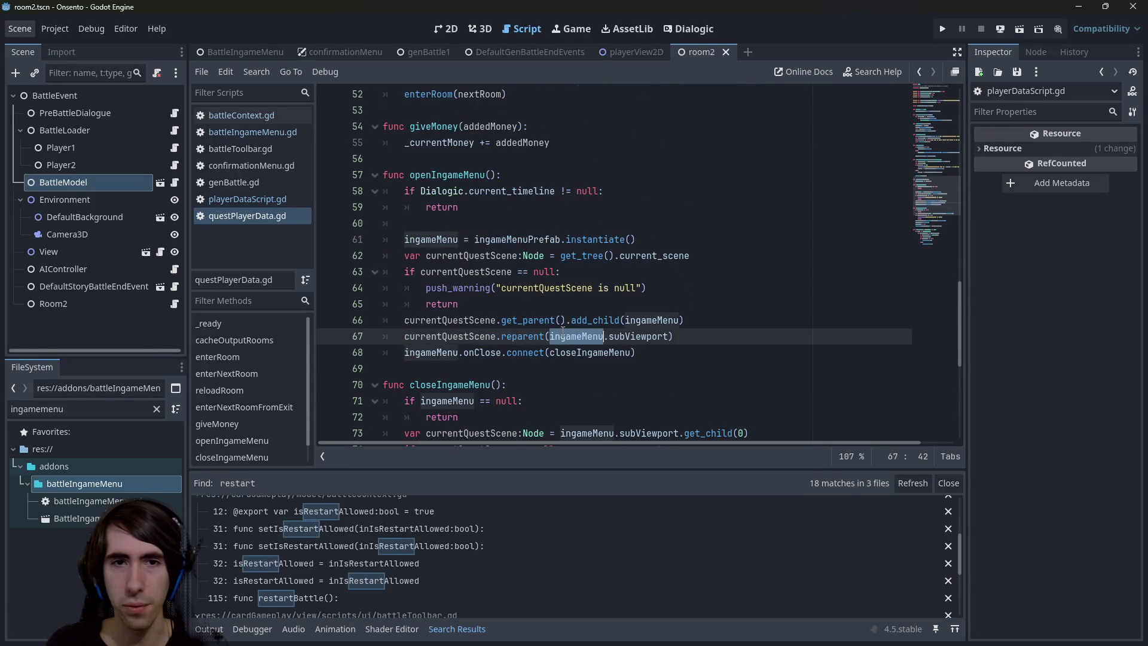
pyautogui.scroll(2, 542, 299)
pyautogui.scroll(-1, 541, 299)
pyautogui.doubleClick(534, 289)
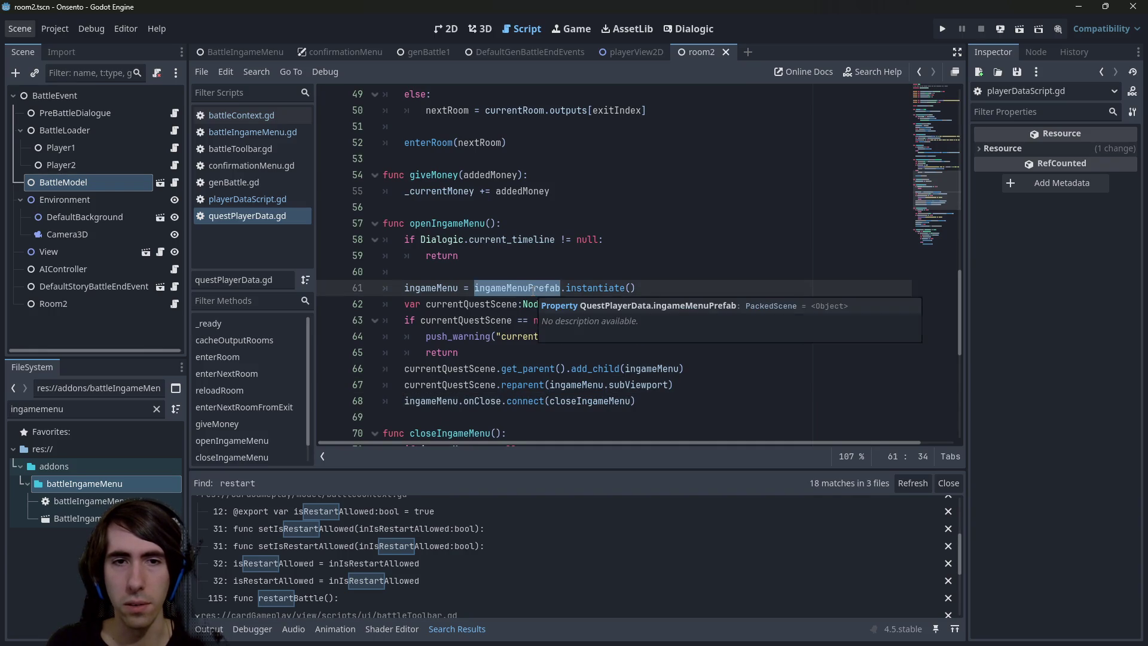
pyautogui.doubleClick(433, 286)
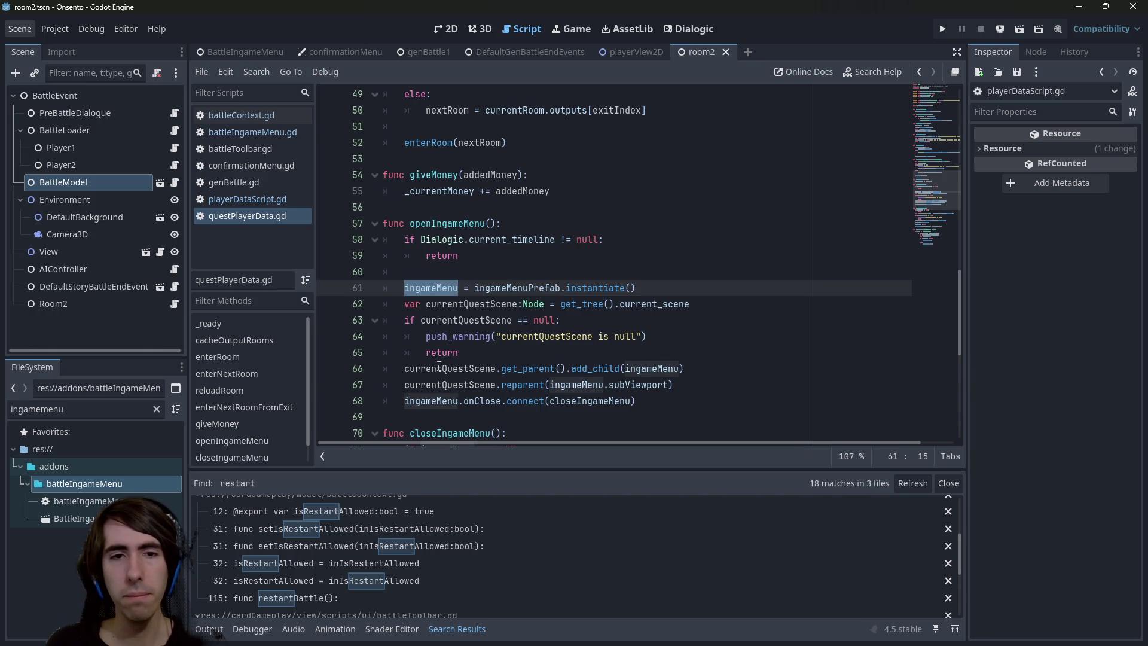
# Step: Examine the add_child line and the get_tree().current_scene documentation
pyautogui.moveTo(404, 369); pyautogui.dragTo(713, 366)
pyautogui.click(436, 382)
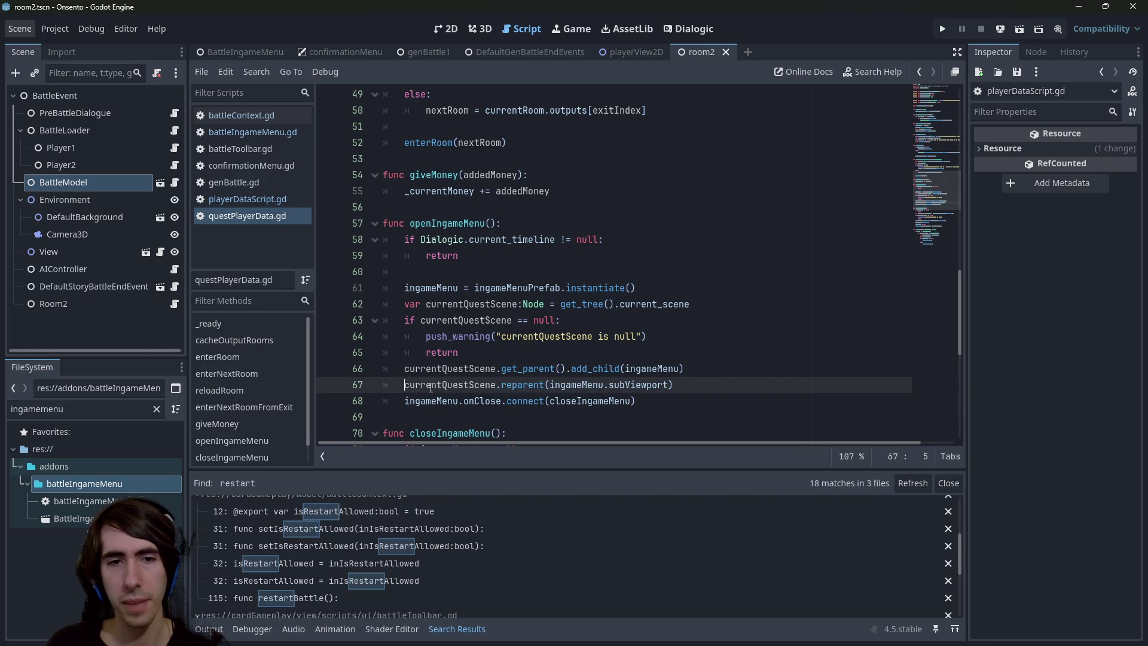
pyautogui.doubleClick(436, 383)
pyautogui.click(709, 306)
pyautogui.moveTo(709, 308); pyautogui.dragTo(562, 307)
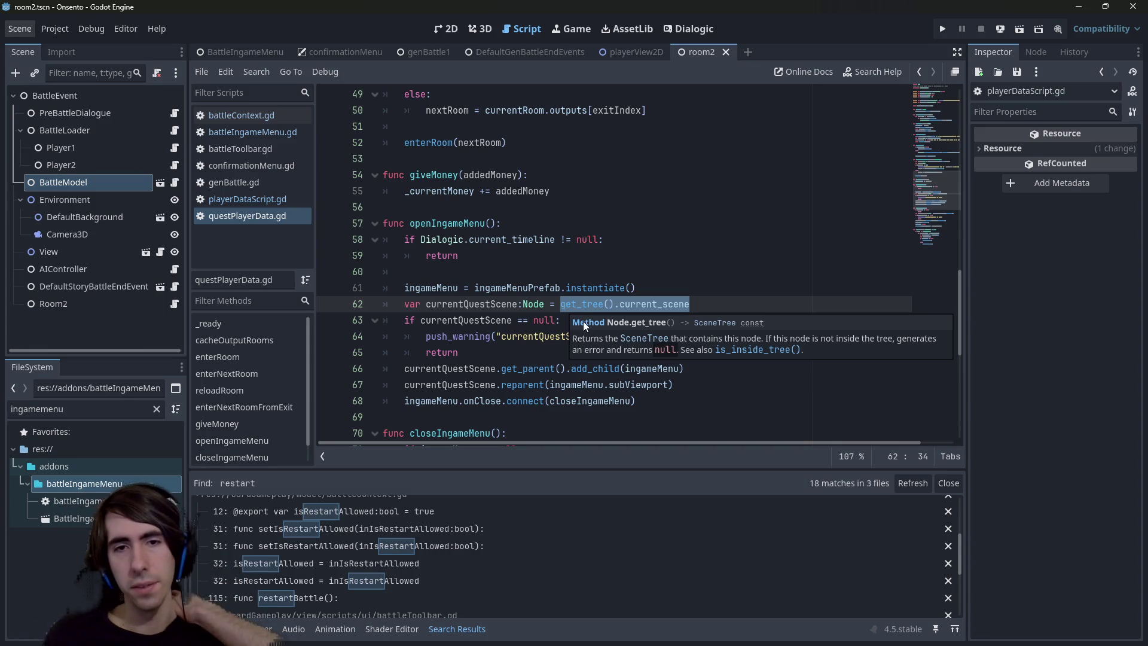
pyautogui.doubleClick(424, 287)
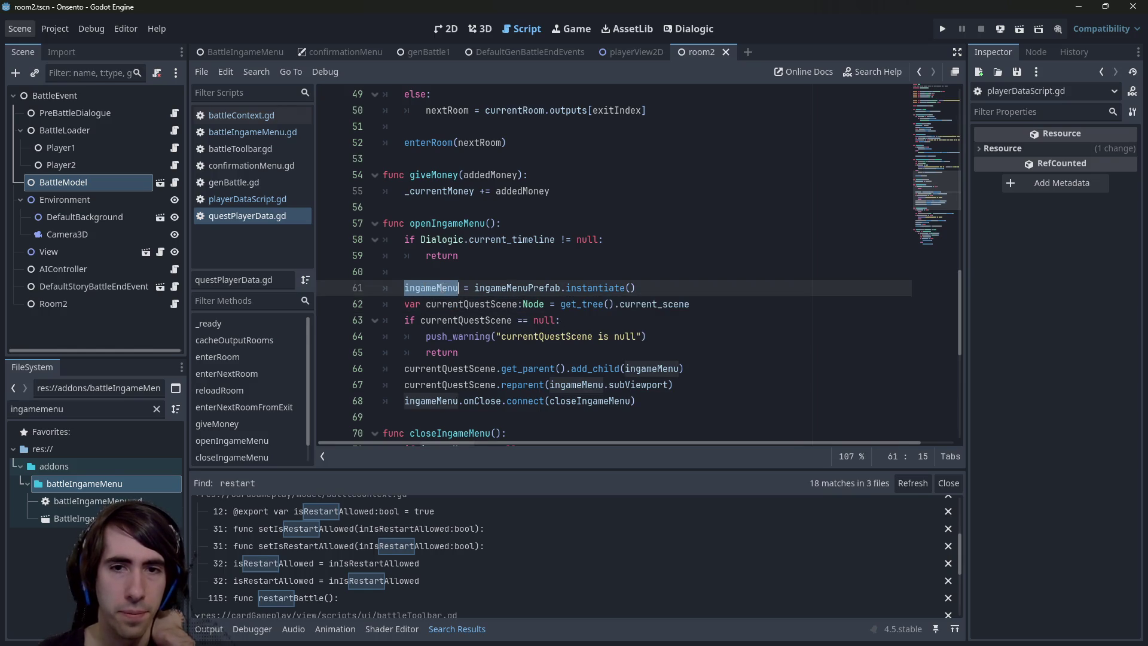
pyautogui.moveTo(442, 289)
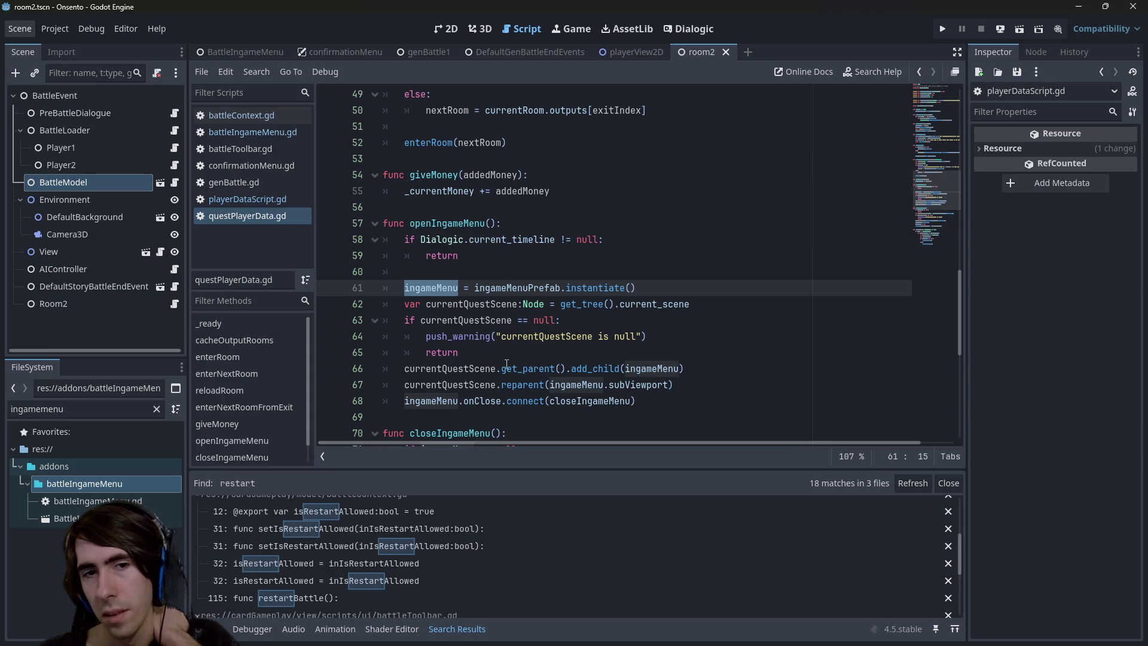
pyautogui.doubleClick(459, 368)
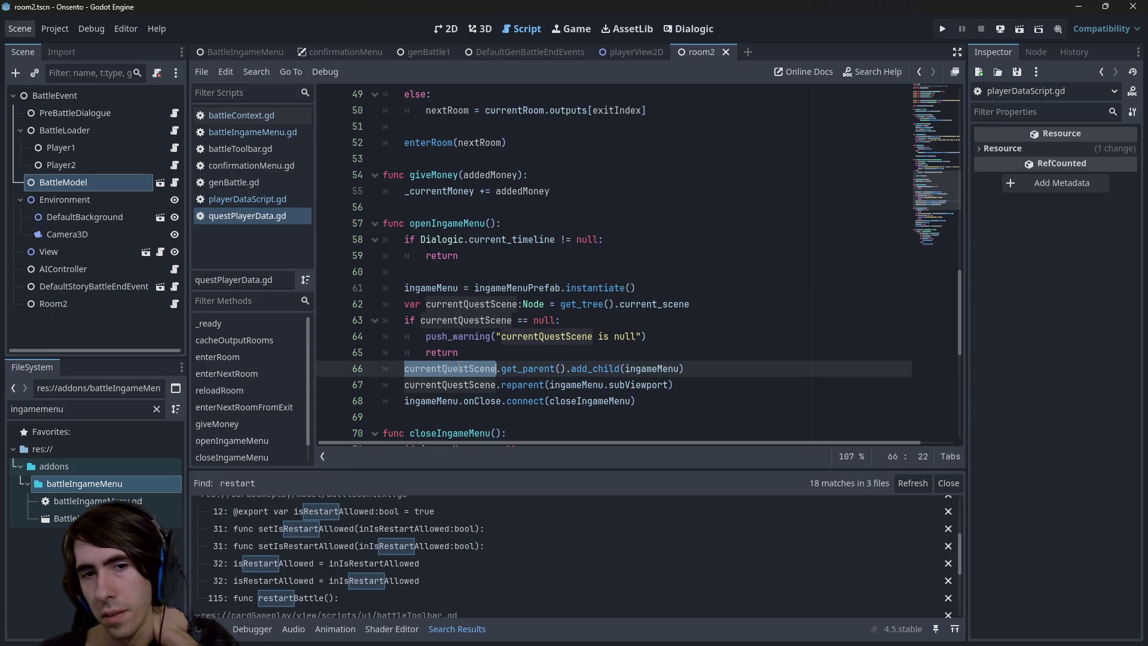
pyautogui.doubleClick(458, 288)
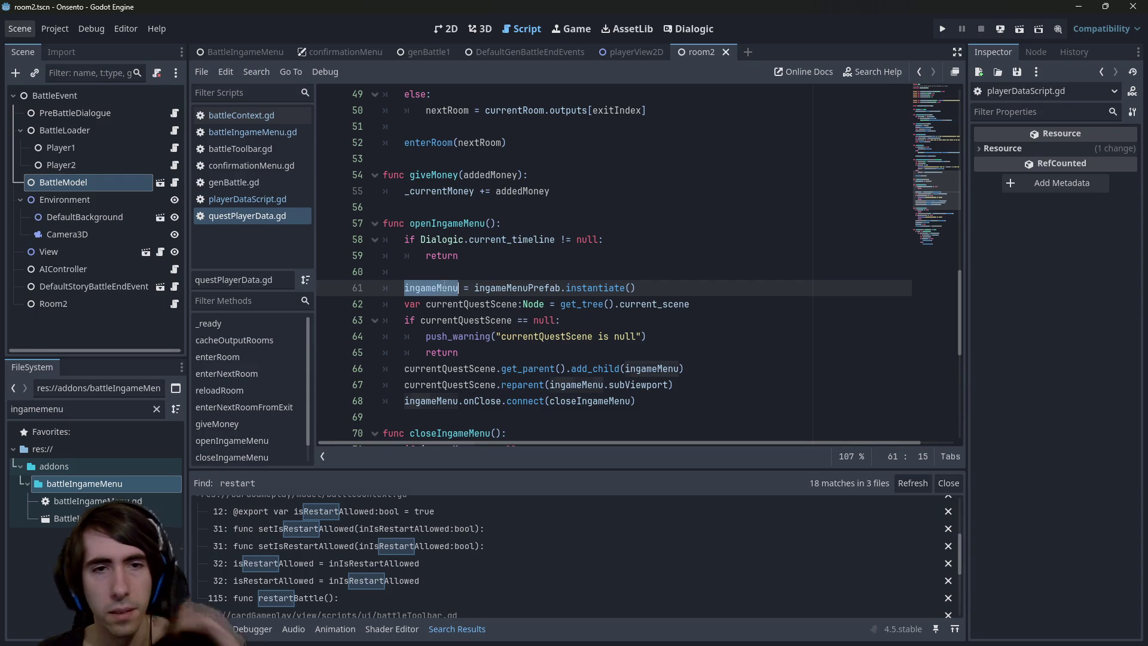
# Step: Add ingameMenu.open() on a new line after the add_child call and save questPlayerData.gd
pyautogui.click(715, 369)
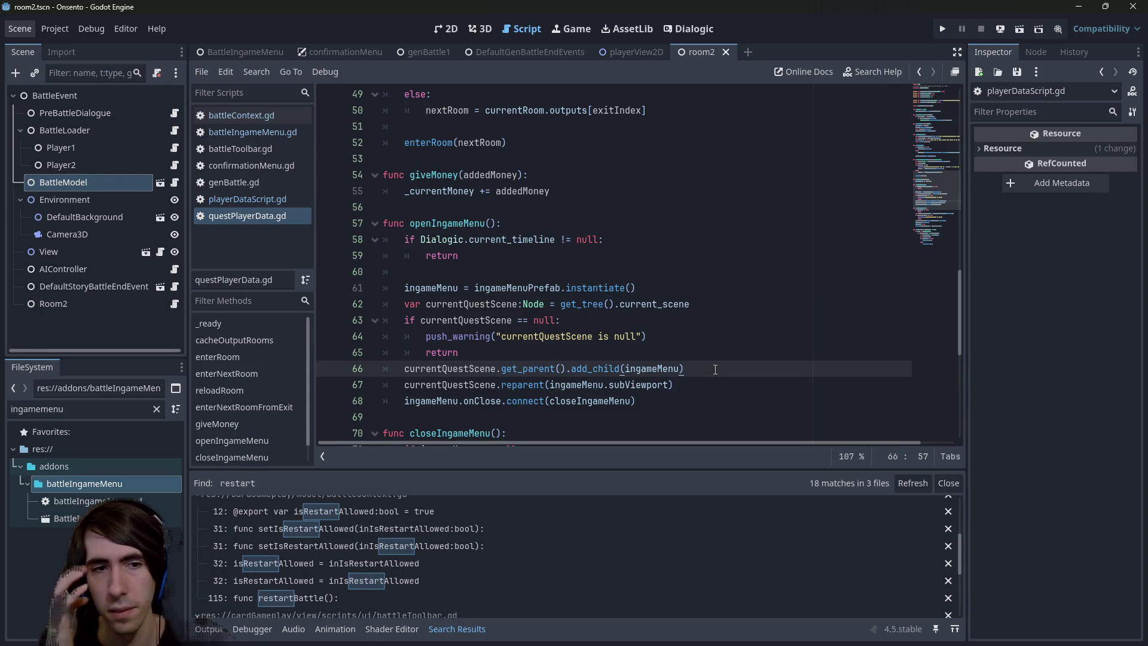
pyautogui.write('\\')
pyautogui.press('Return')
pyautogui.write('ingameMenu.')
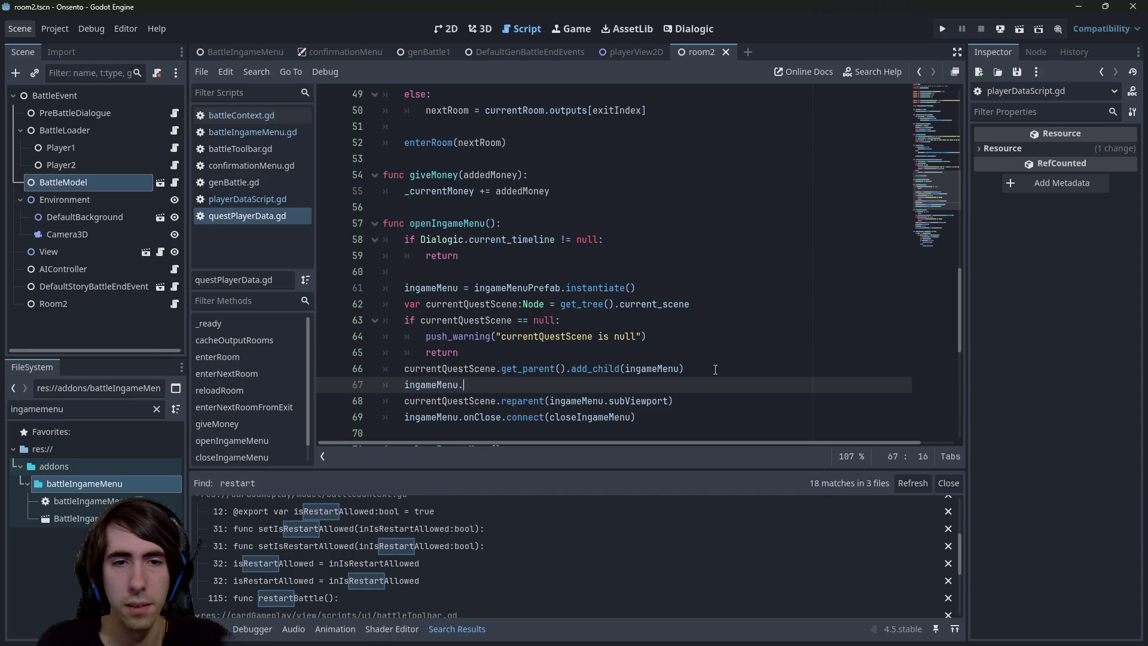
pyautogui.press('Escape')
pyautogui.scroll(-3, 608, 364)
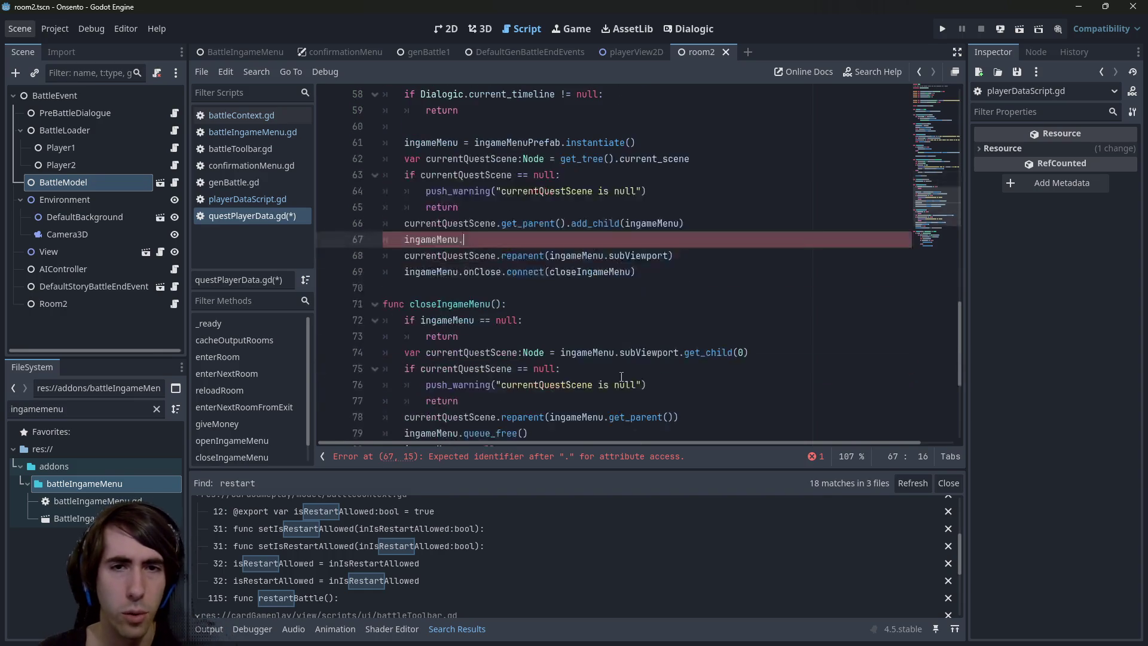
pyautogui.scroll(1, 608, 364)
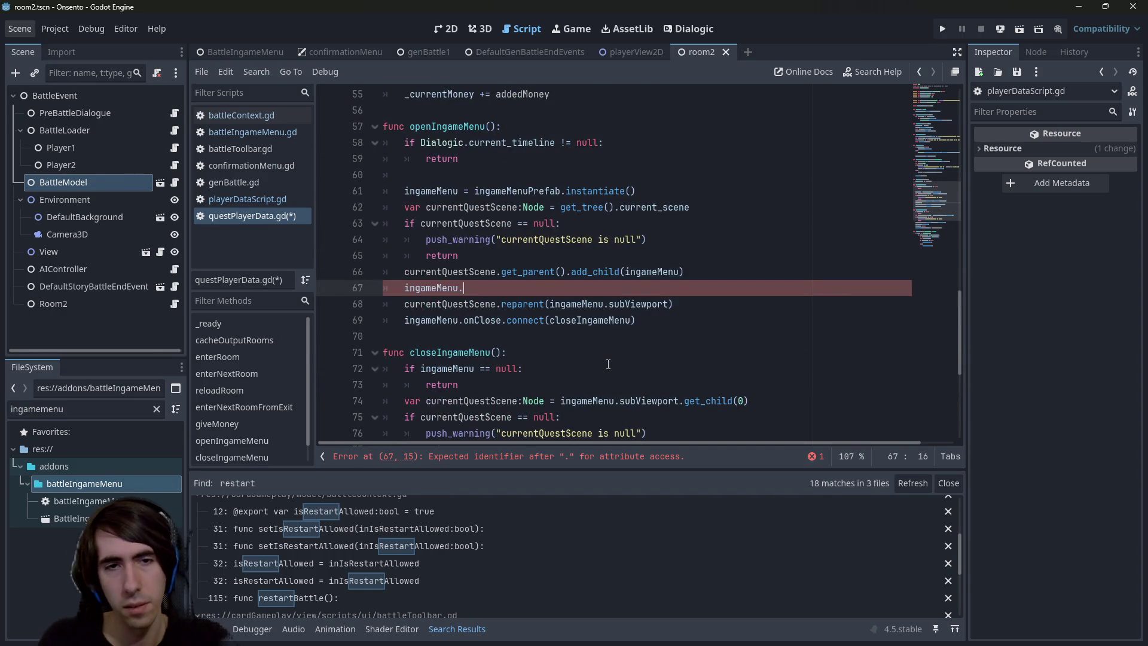
pyautogui.write('open')
pyautogui.press('Return')
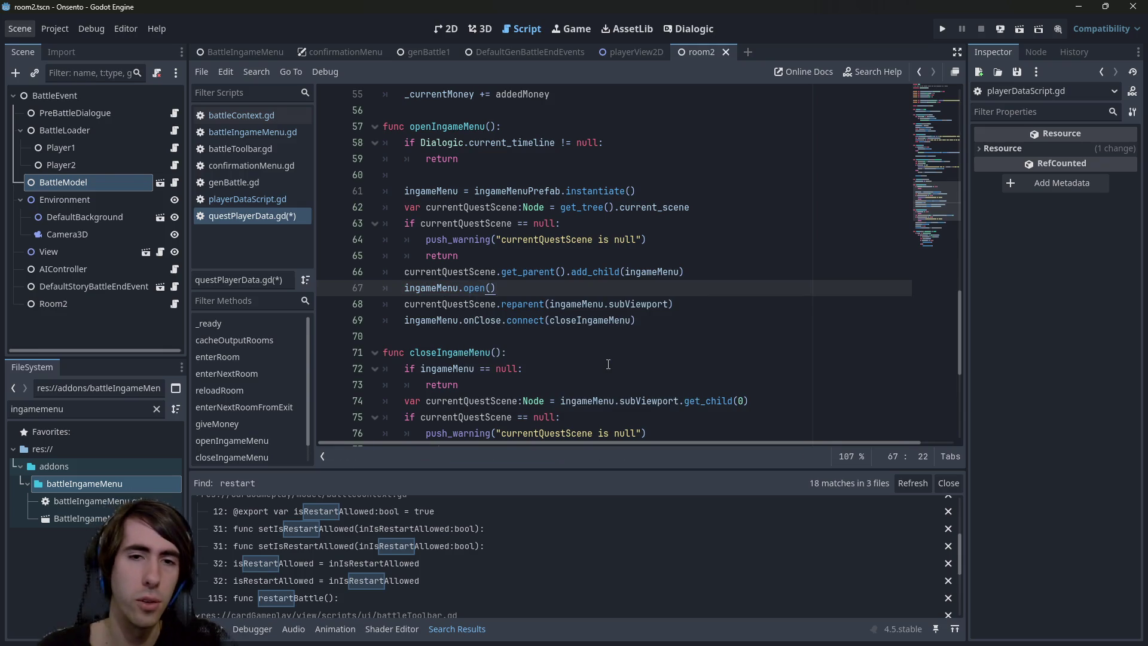
pyautogui.scroll(2, 608, 364)
pyautogui.hotkey('ctrl', 's')
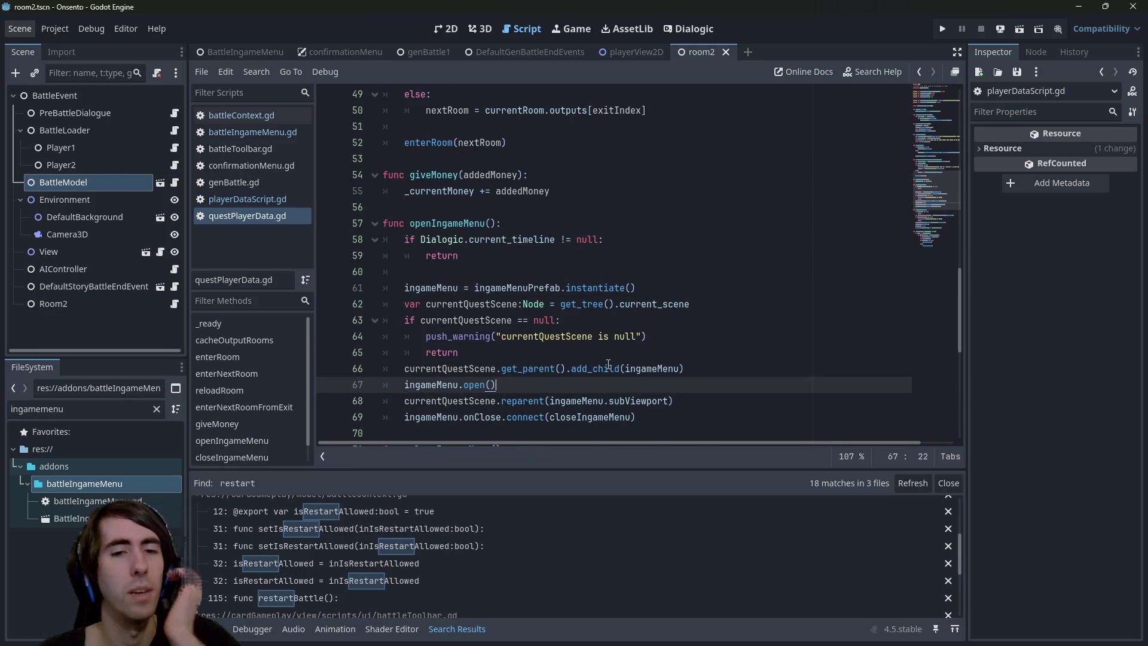
pyautogui.doubleClick(467, 384)
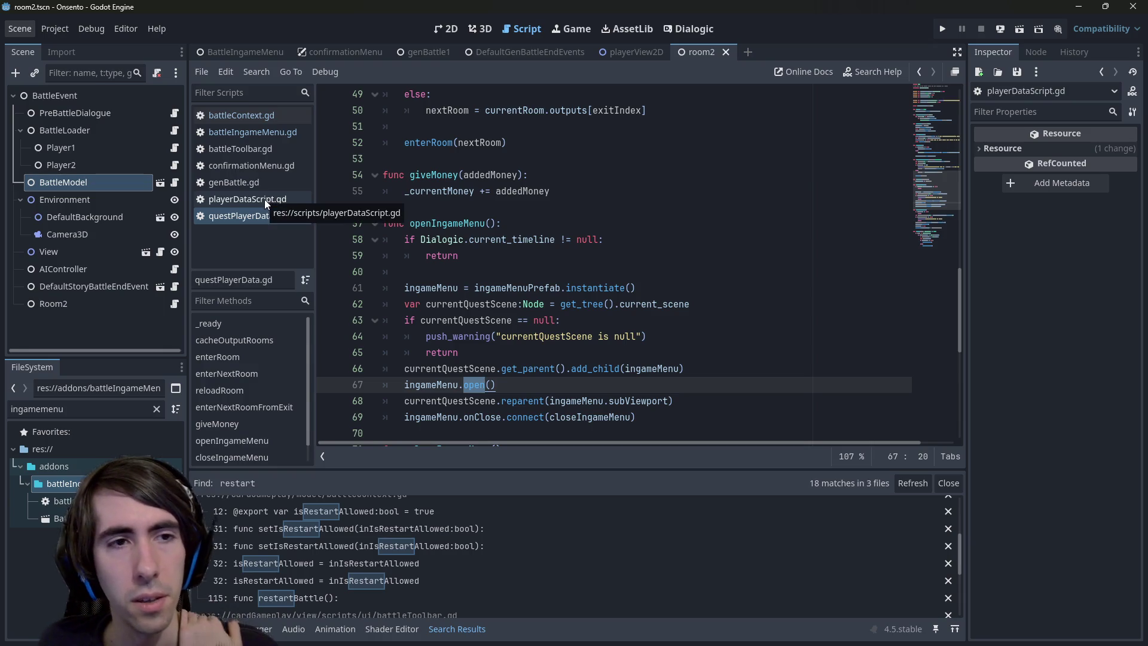
# Step: In battleIngameMenu.gd, add a func open(): method with a pass body above onConfirmationMenuCancel
pyautogui.click(266, 132)
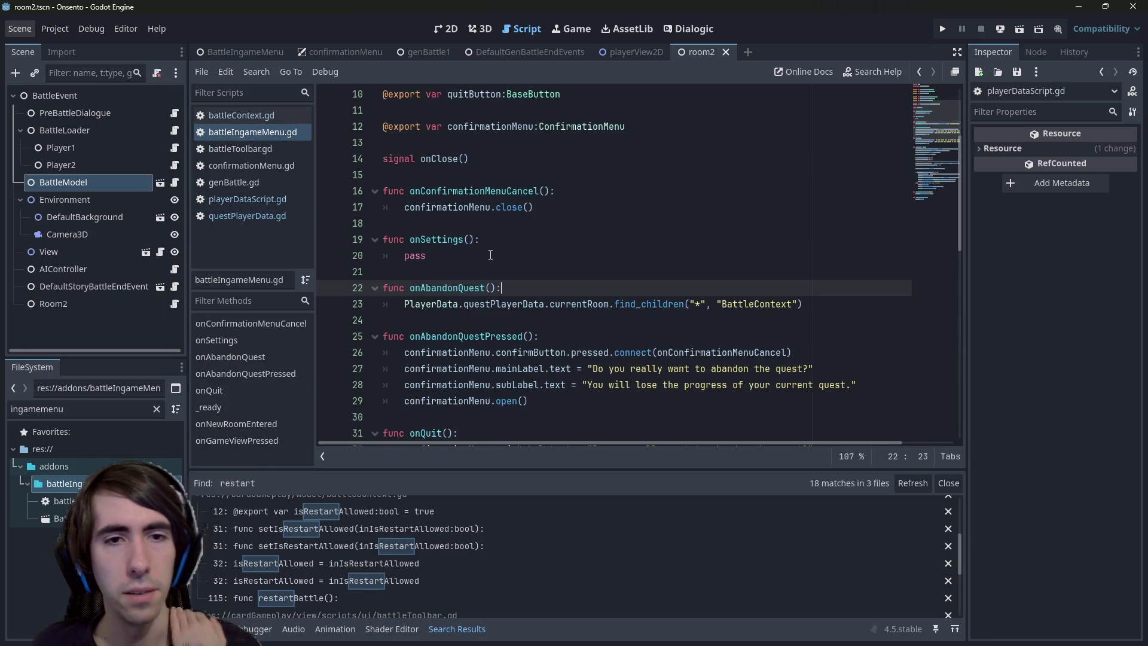
pyautogui.press('Up')
pyautogui.press('Up')
pyautogui.press('Up')
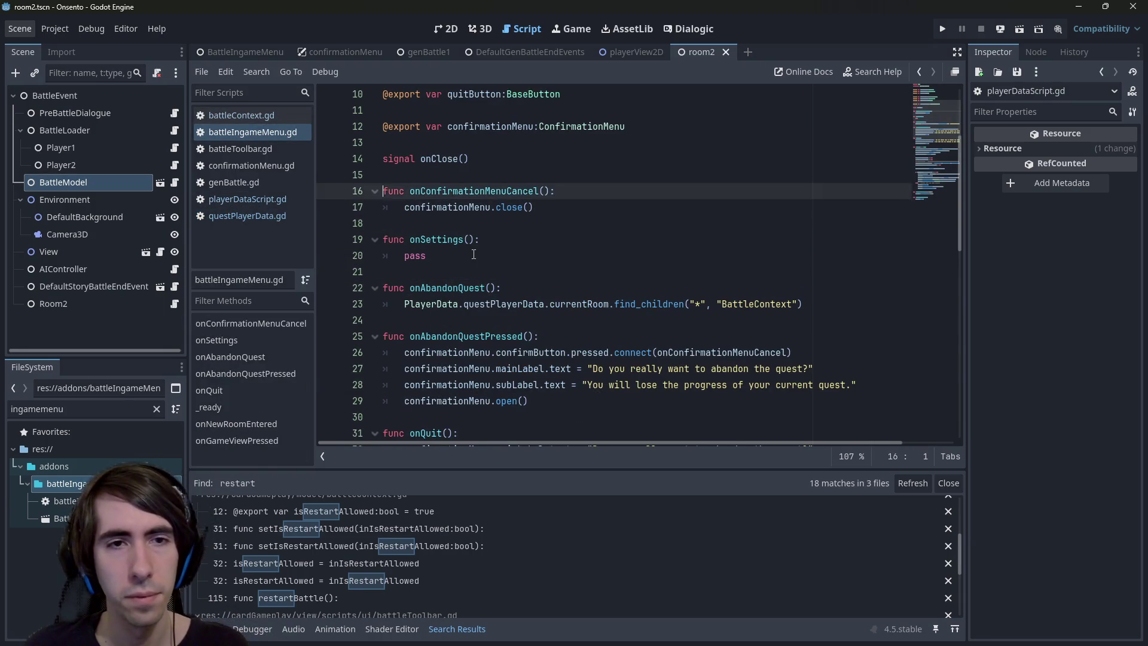
pyautogui.press('Return')
pyautogui.press('Return')
pyautogui.press('Up')
pyautogui.write('func open():')
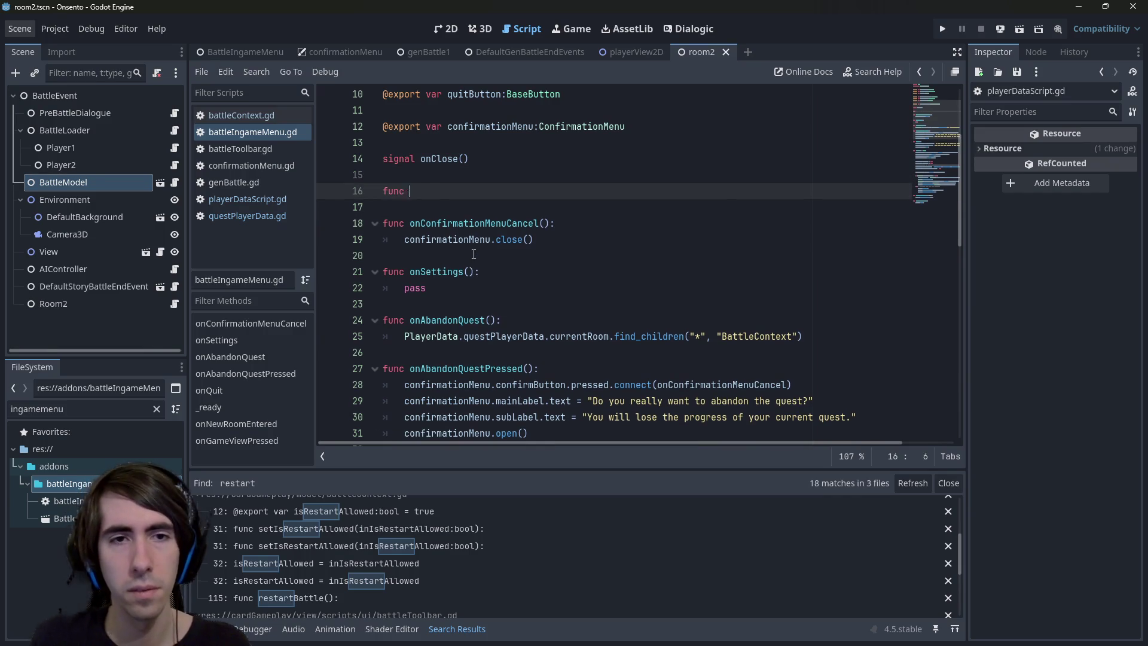
pyautogui.press('Return')
pyautogui.write('pass')
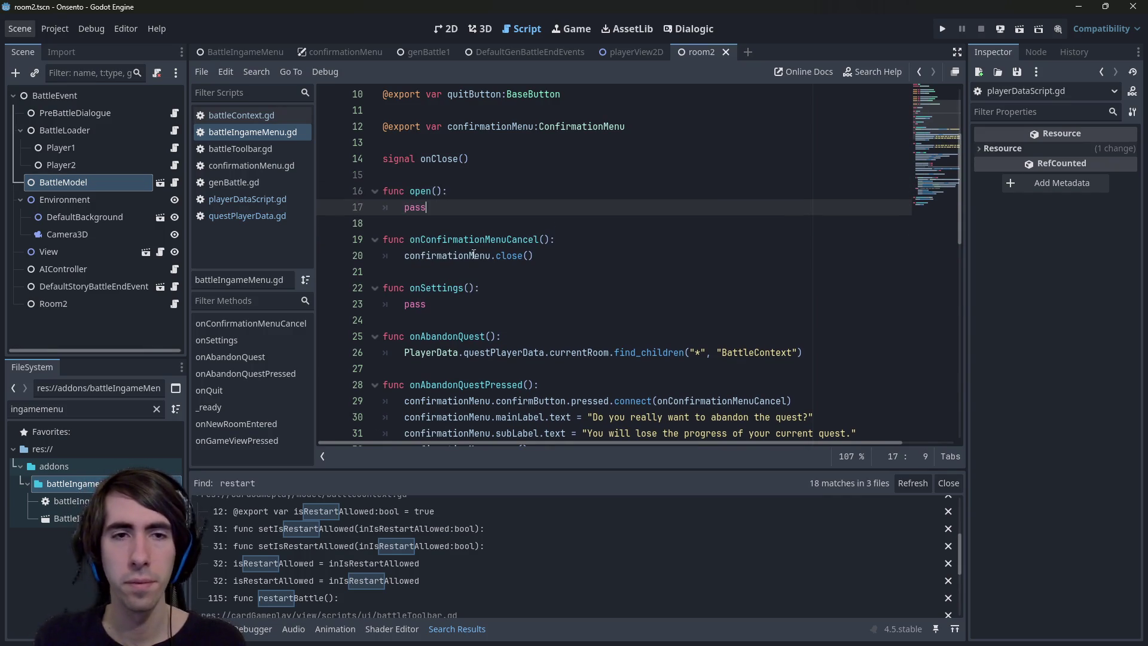
# Step: Give open() a game:Node parameter and return to questPlayerData.gd
pyautogui.scroll(1, 473, 255)
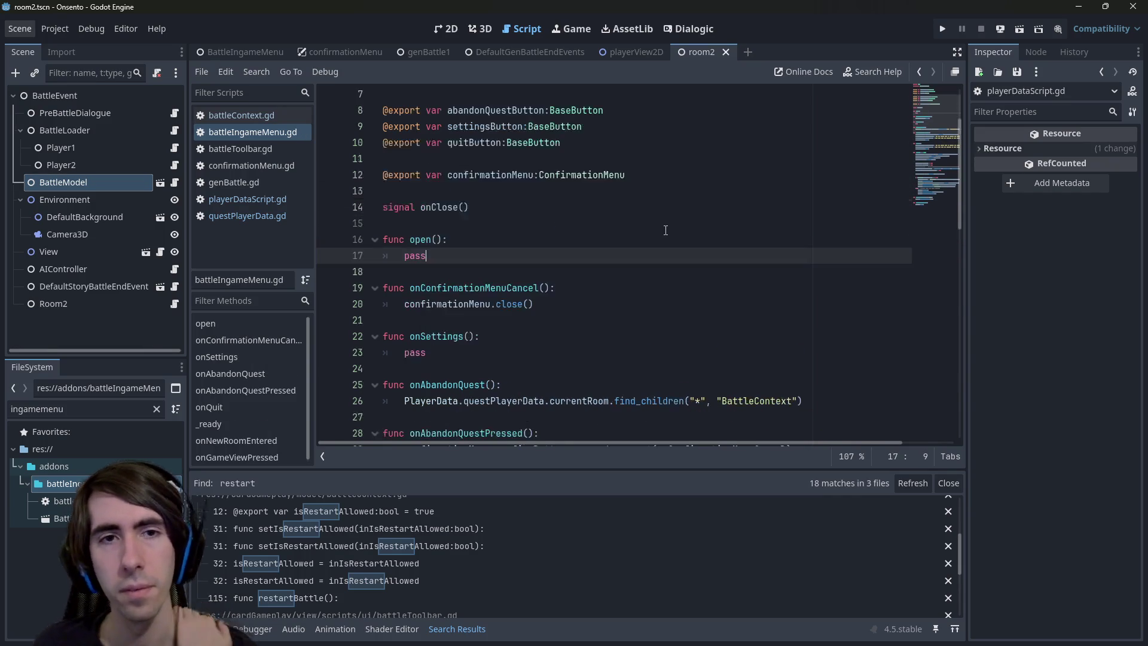
pyautogui.click(437, 239)
pyautogui.scroll(1, 554, 301)
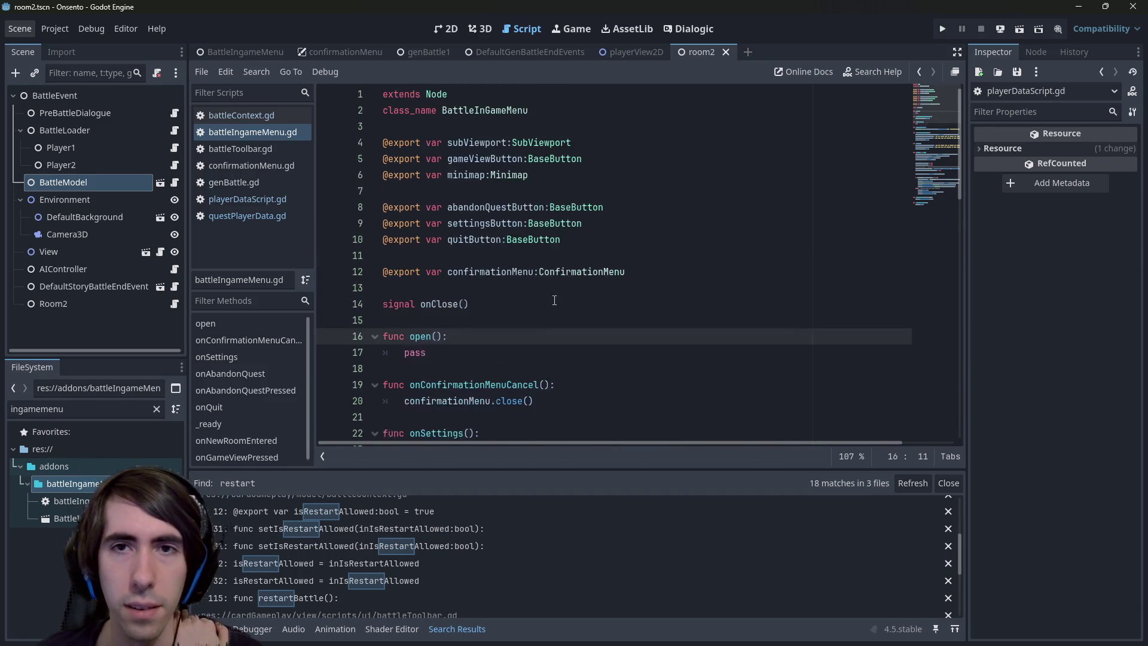
pyautogui.write('game:')
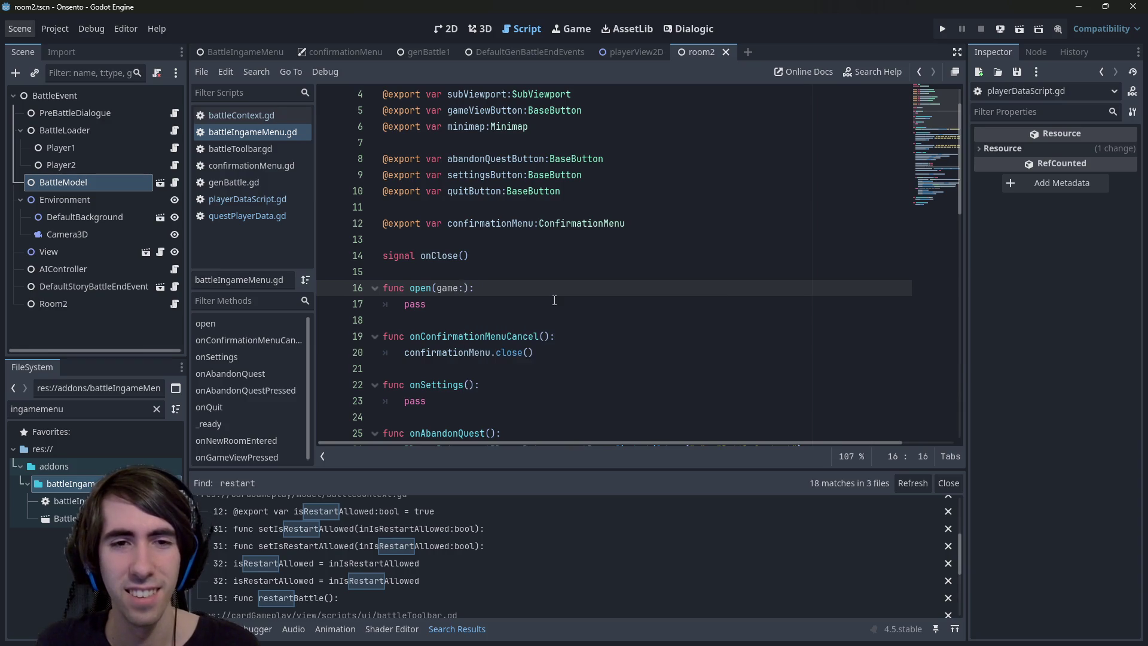
pyautogui.write('Node')
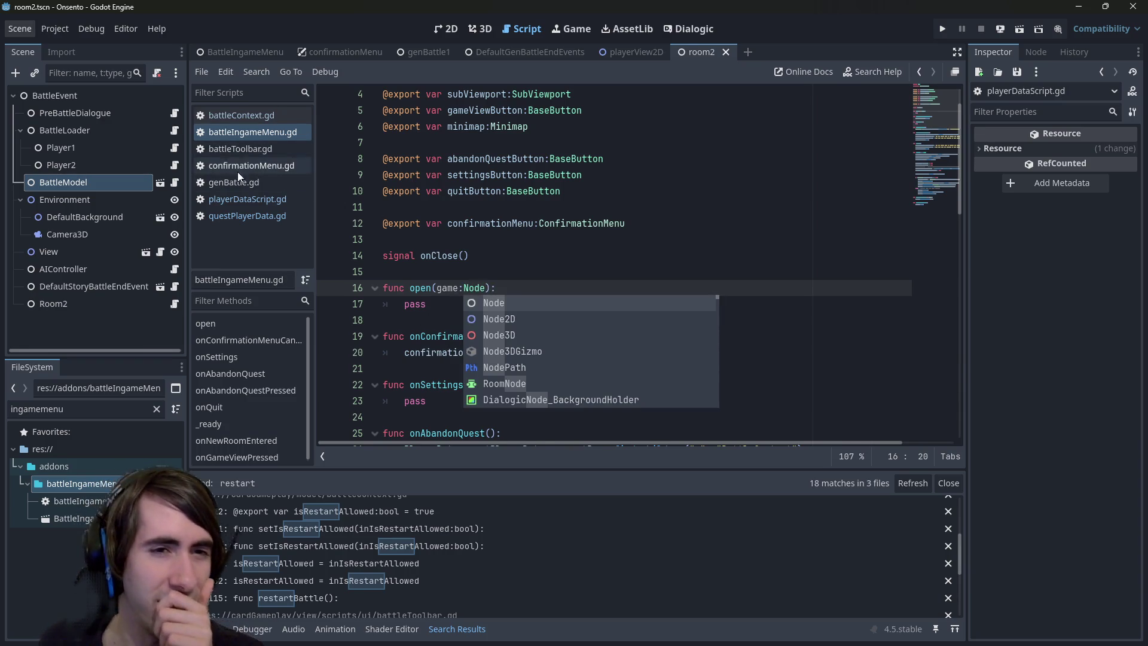
pyautogui.click(245, 216)
pyautogui.scroll(-2, 497, 333)
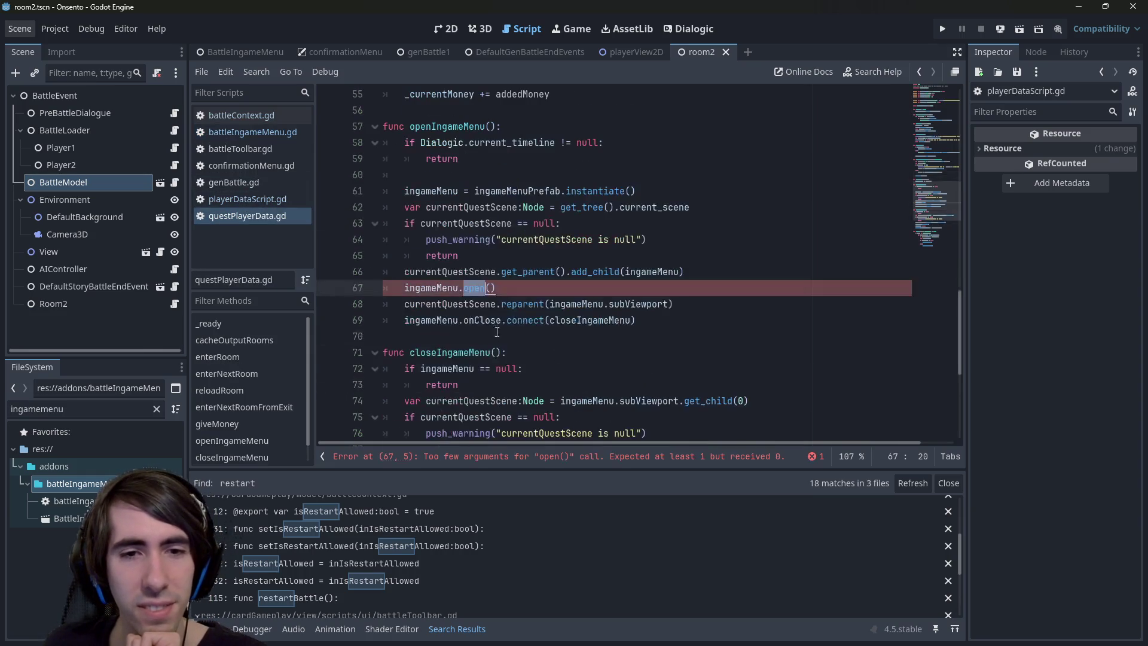
# Step: Pass currentQuestScene as the argument to ingameMenu.open() on line 67
pyautogui.scroll(2, 489, 287)
pyautogui.doubleClick(644, 369)
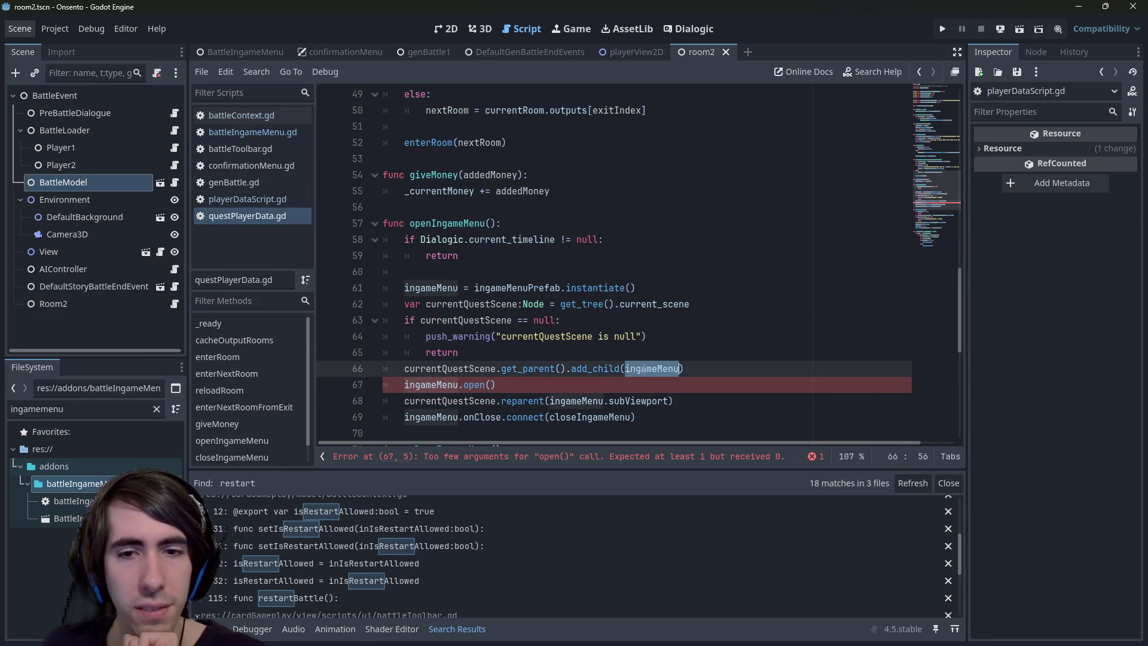
pyautogui.click(492, 385)
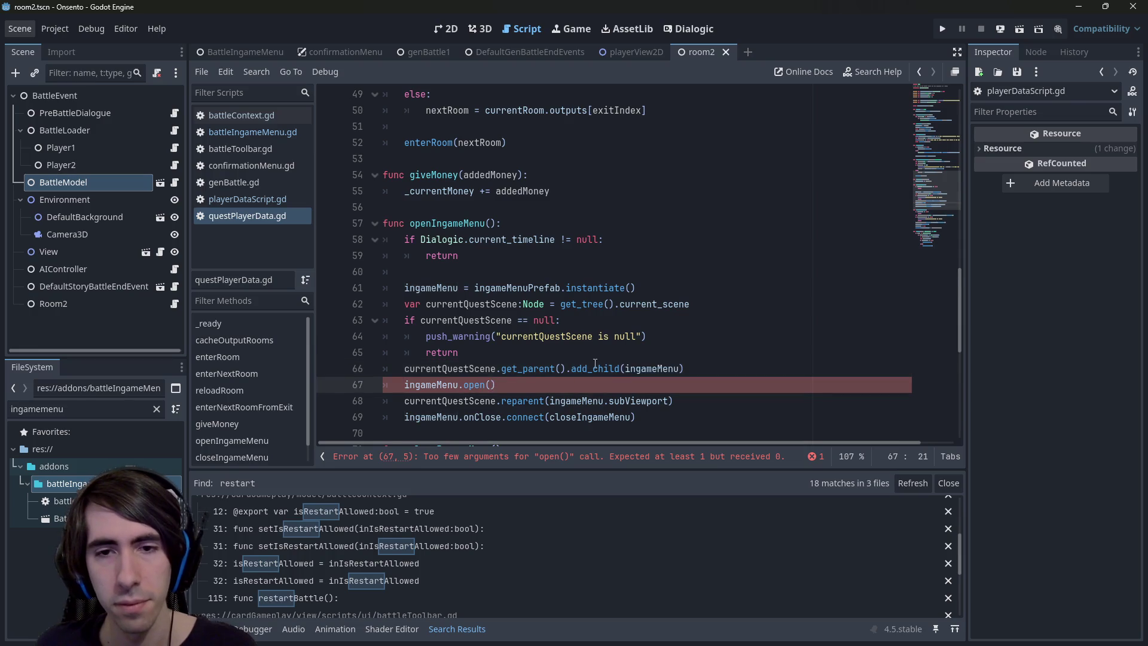
pyautogui.scroll(-1, 595, 363)
pyautogui.doubleClick(642, 319)
pyautogui.doubleClick(454, 320)
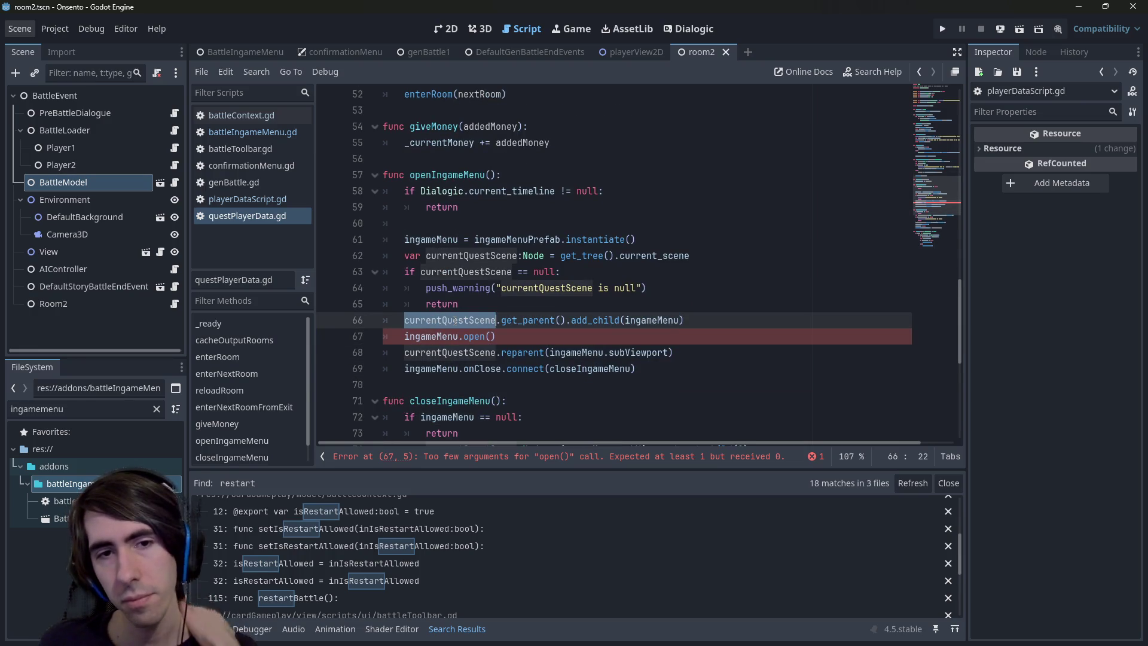
pyautogui.hotkey('ctrl', 'c')
pyautogui.click(492, 335)
pyautogui.hotkey('ctrl', 'v')
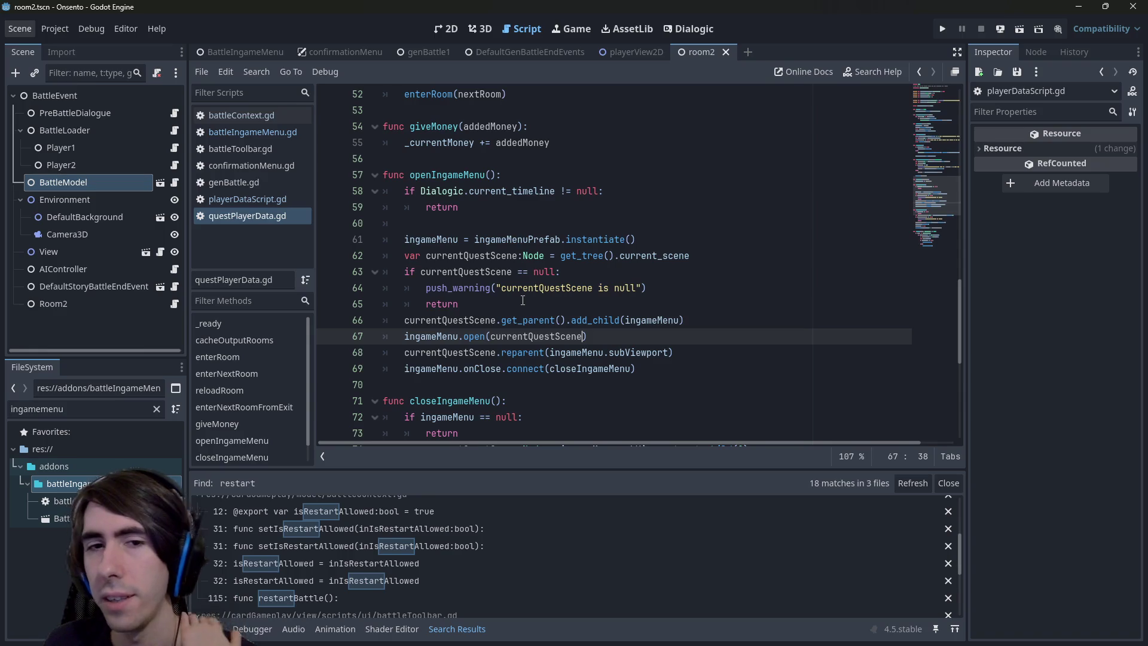
# Step: Review openIngameMenu's code, including the reparent line and the onClose link to closeIngameMenu
pyautogui.moveTo(662, 365)
pyautogui.mouseDown()
pyautogui.moveTo(658, 206)
pyautogui.moveTo(657, 257)
pyautogui.mouseUp()
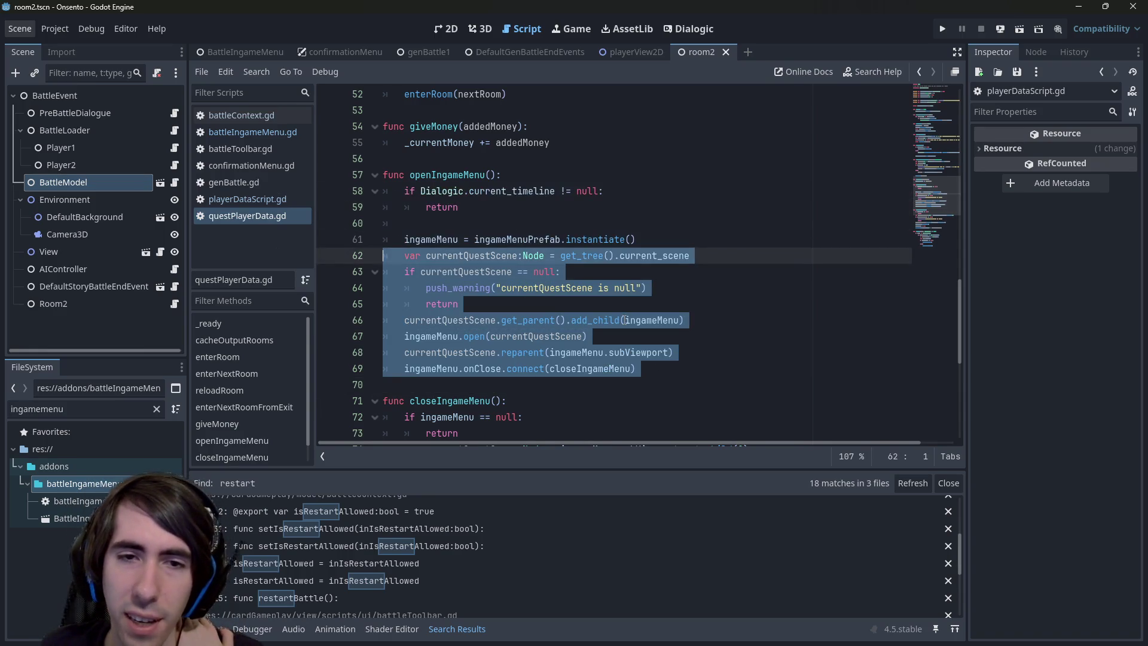
pyautogui.click(687, 319)
pyautogui.click(588, 336)
pyautogui.click(583, 337)
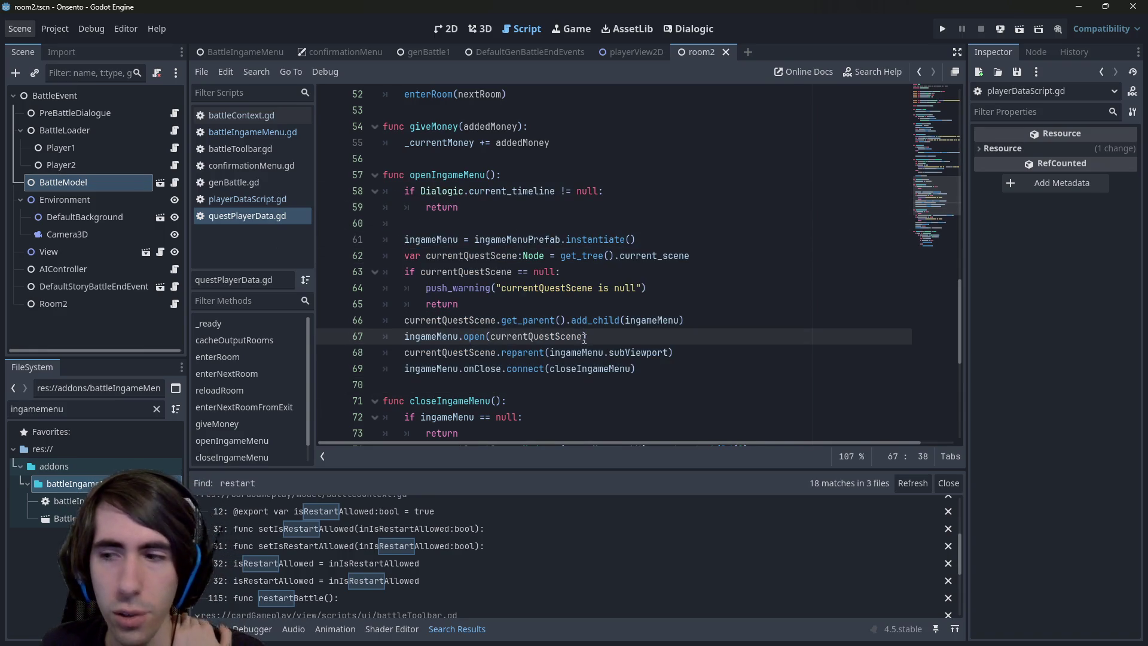
pyautogui.moveTo(584, 339); pyautogui.dragTo(394, 239)
pyautogui.click(567, 337)
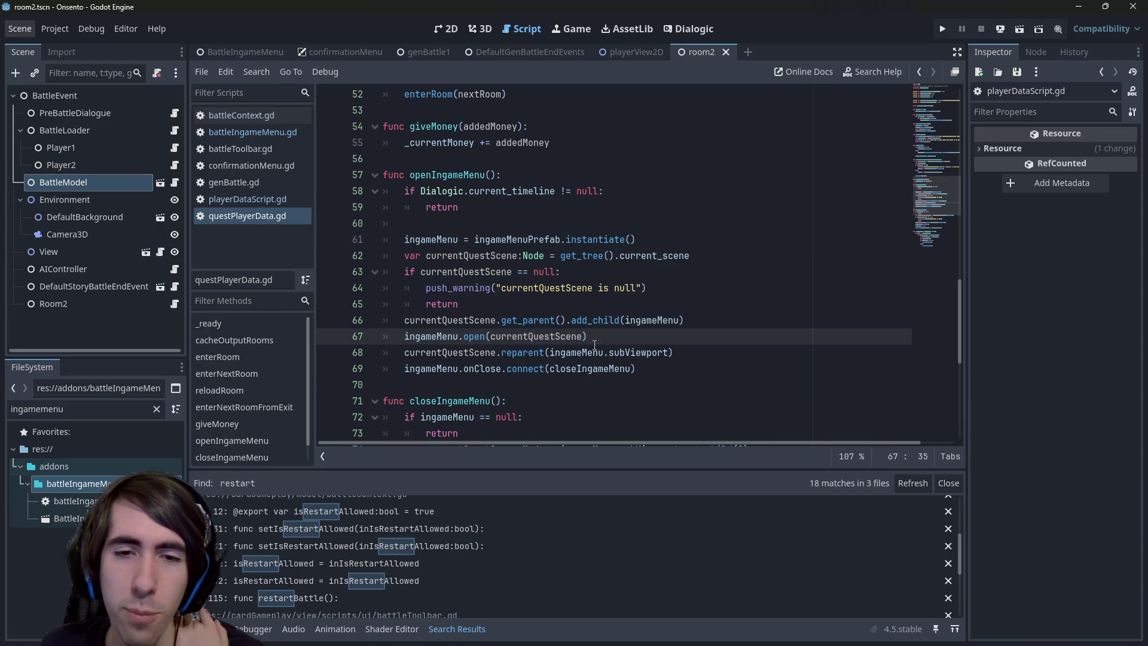
pyautogui.moveTo(632, 343); pyautogui.dragTo(598, 323)
pyautogui.click(584, 339)
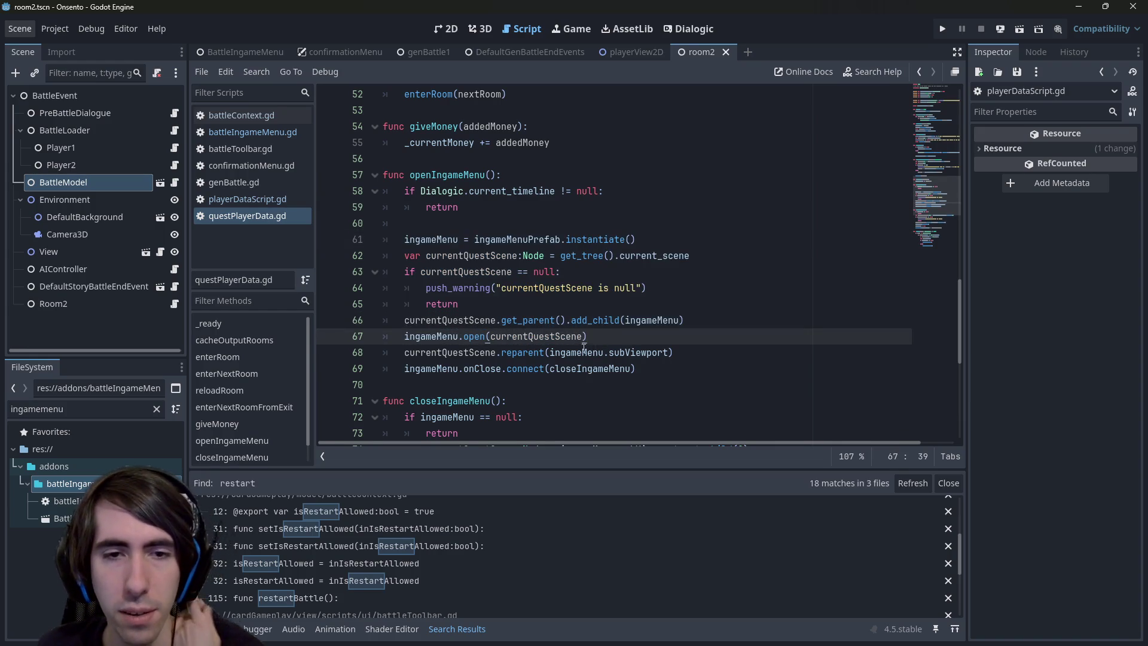
pyautogui.moveTo(687, 354)
pyautogui.mouseDown()
pyautogui.moveTo(335, 338)
pyautogui.moveTo(295, 350)
pyautogui.mouseUp()
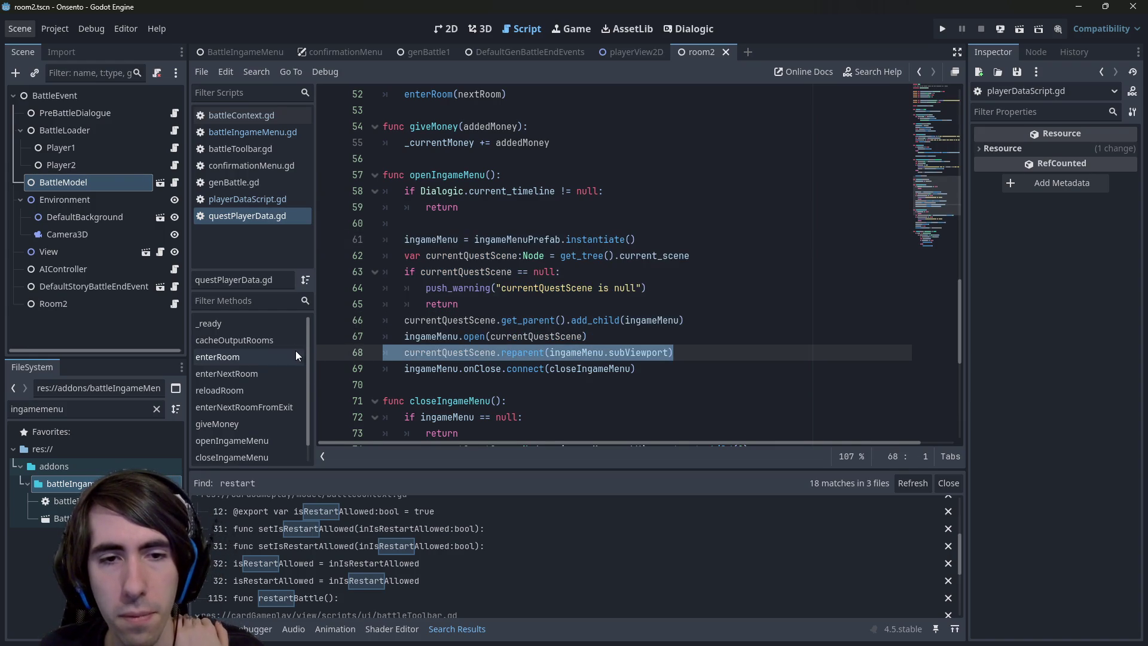
pyautogui.click(415, 369)
pyautogui.doubleClick(482, 368)
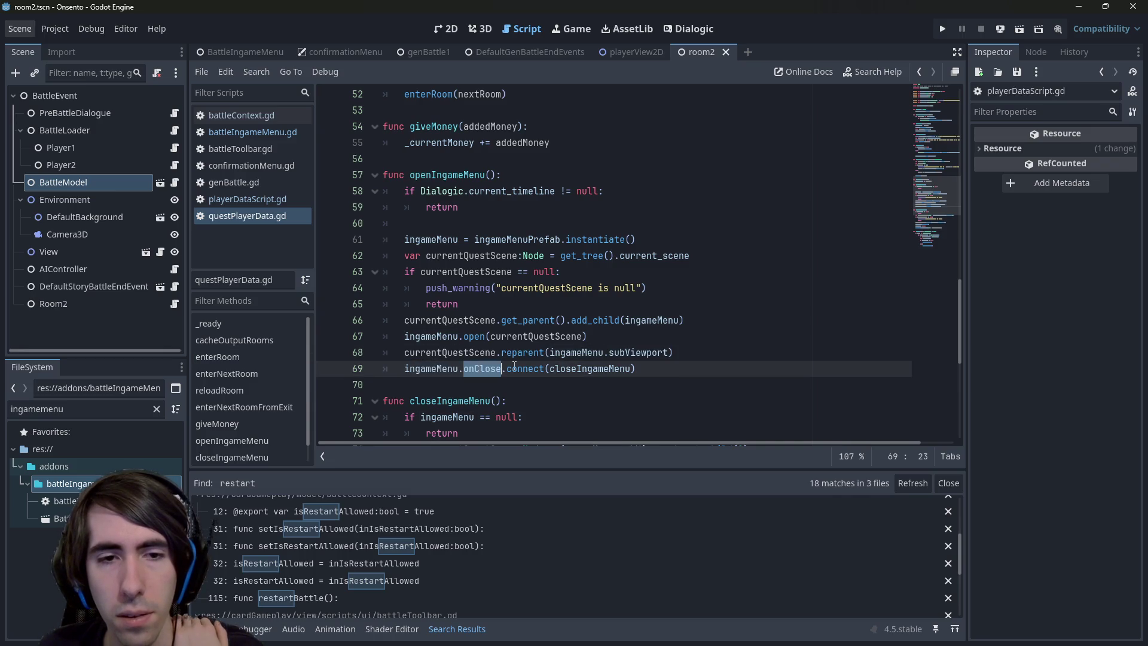
pyautogui.doubleClick(614, 368)
# Step: Move the reparent-into-subViewport line above the ingameMenu.open call with Alt+Up
pyautogui.scroll(-5, 683, 350)
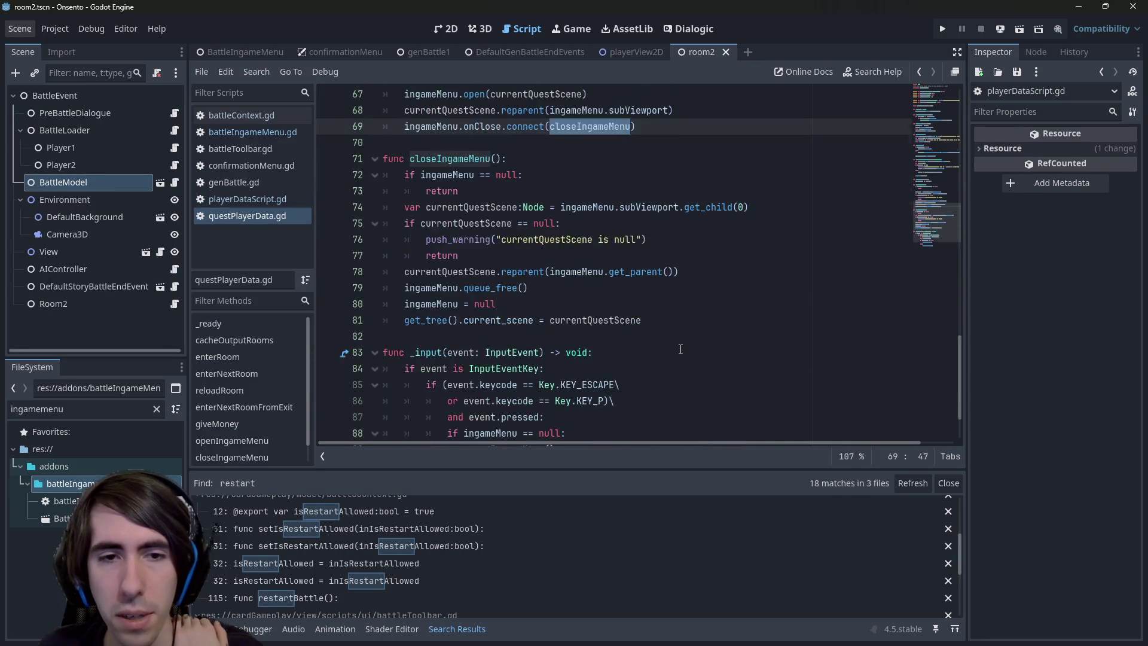
pyautogui.scroll(2, 680, 349)
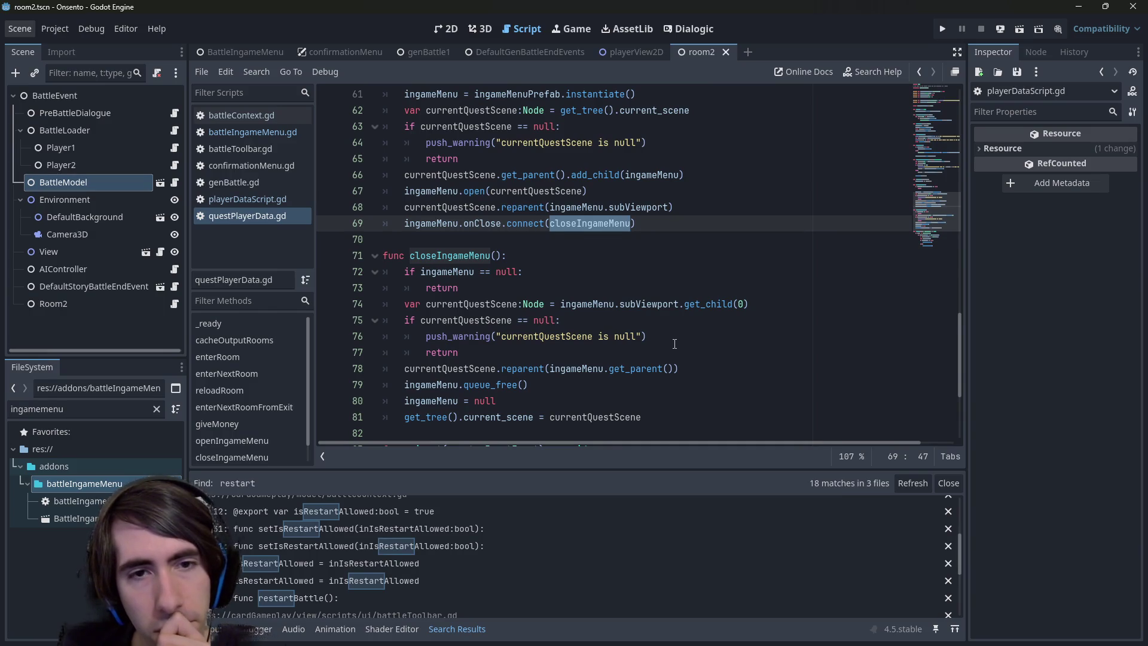
pyautogui.scroll(2, 673, 341)
pyautogui.scroll(1, 619, 298)
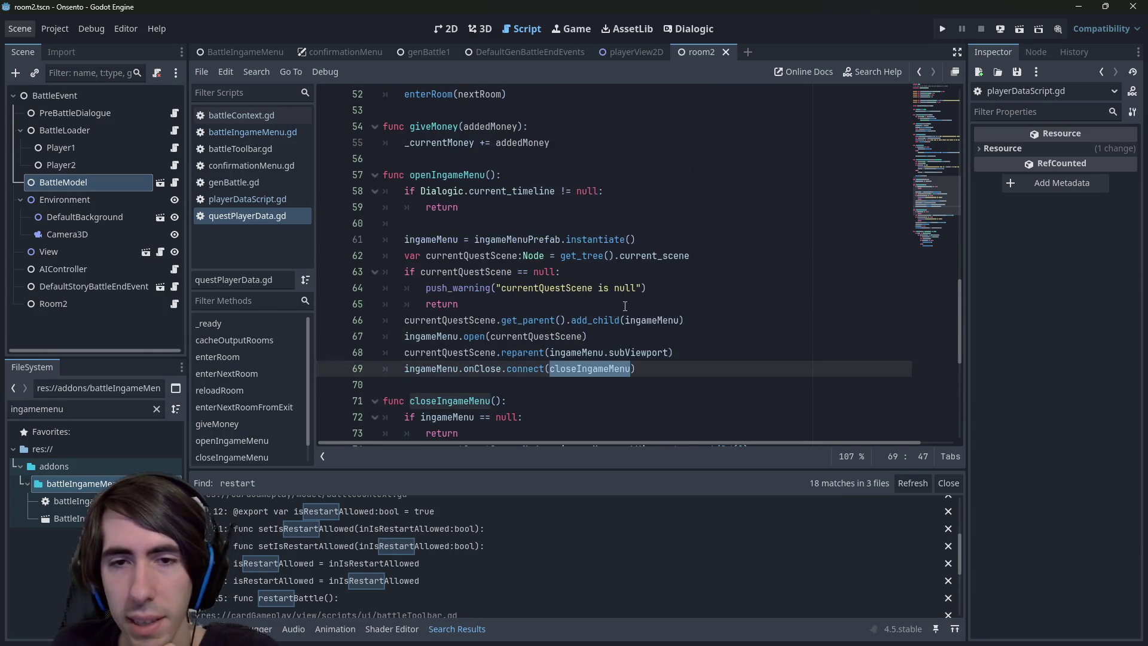
pyautogui.scroll(-1, 612, 313)
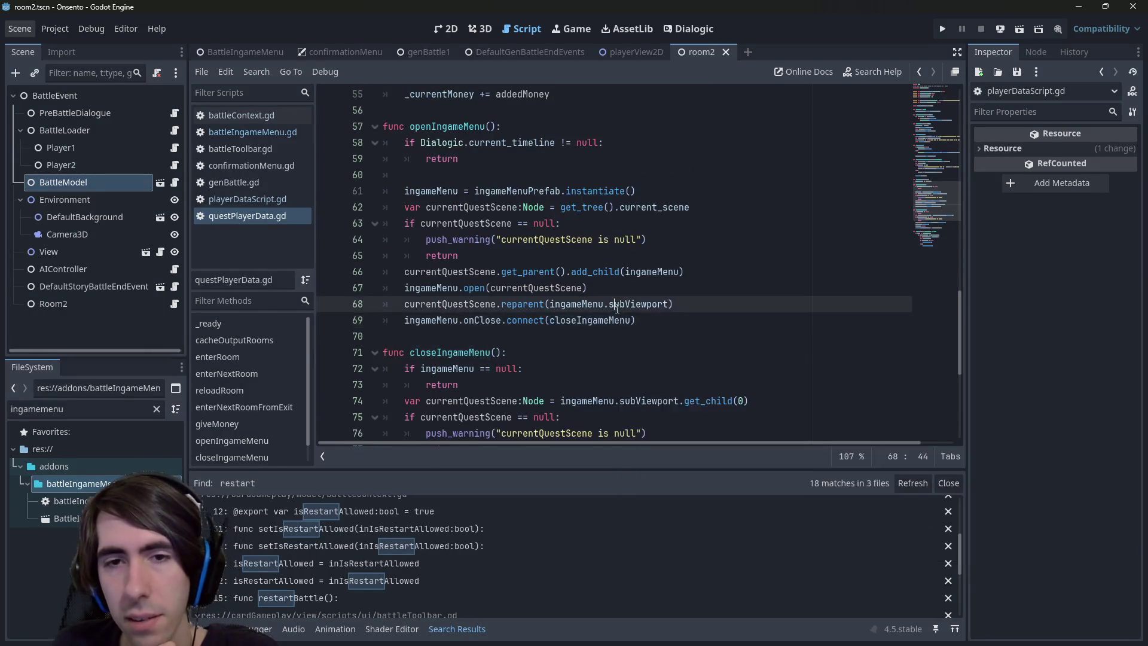
pyautogui.doubleClick(624, 304)
pyautogui.scroll(1, 628, 354)
pyautogui.hotkey('alt', 'Up')
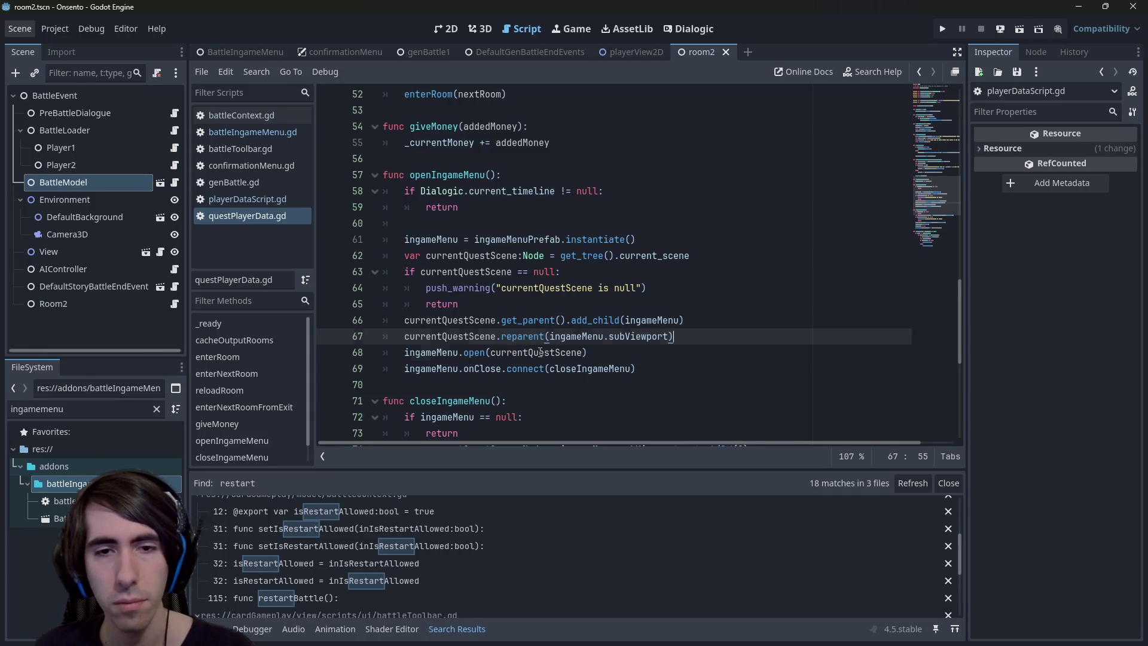
# Step: Add a currentQuestScene.find_children("*", "BattleContext") line after line 67 and save
pyautogui.doubleClick(539, 353)
pyautogui.hotkey('ctrl', 'c')
pyautogui.click(713, 336)
pyautogui.press('Return')
pyautogui.hotkey('ctrl', 'v')
pyautogui.write('.fi')
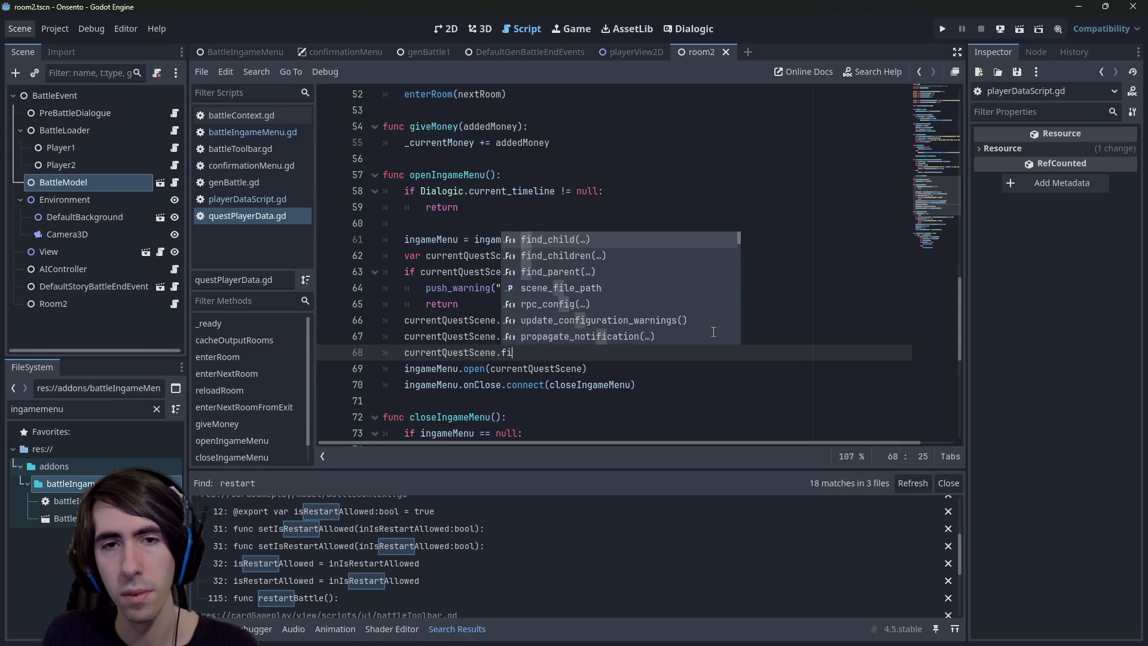
pyautogui.write('nd')
pyautogui.press('Return')
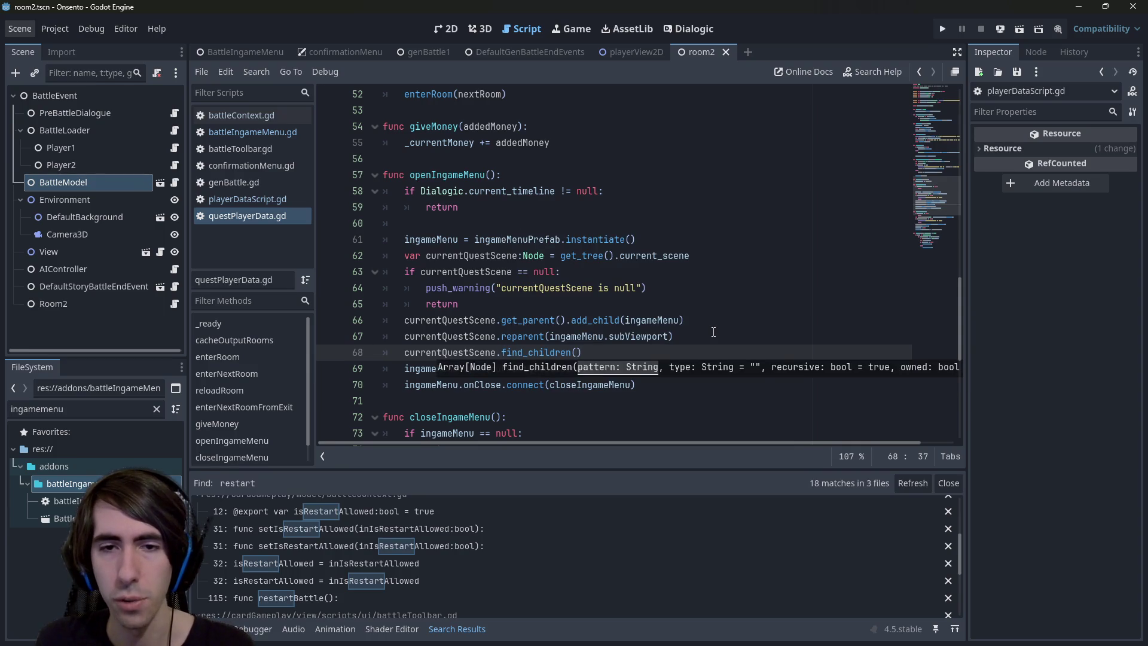
pyautogui.write('"*"')
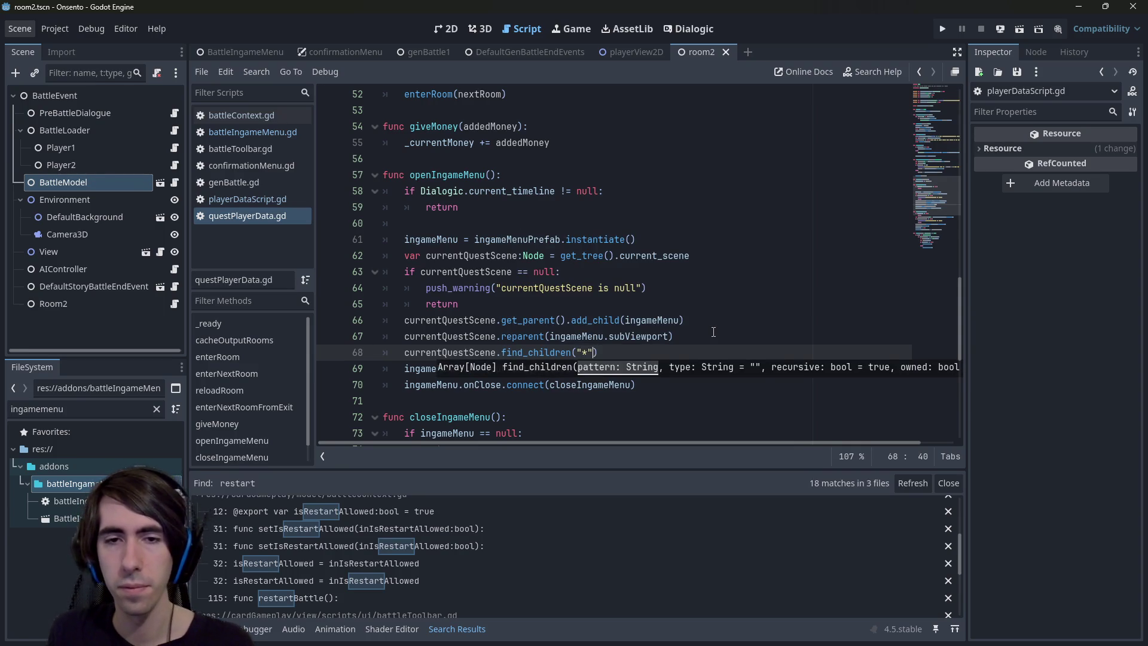
pyautogui.write(', "BattleConte')
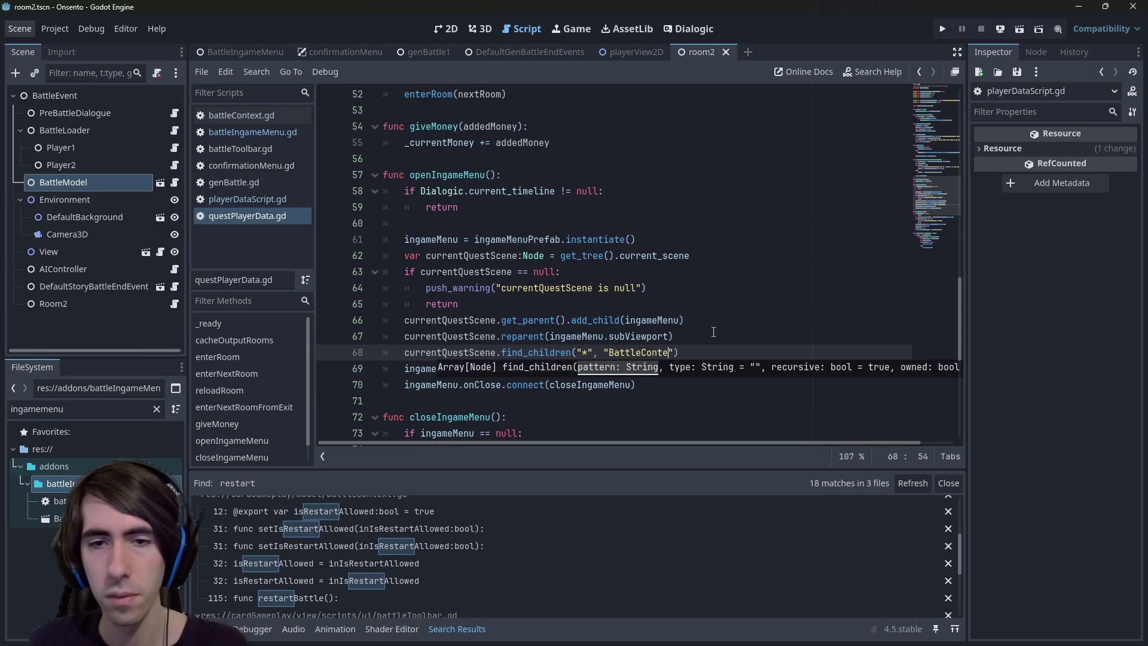
pyautogui.write('xt')
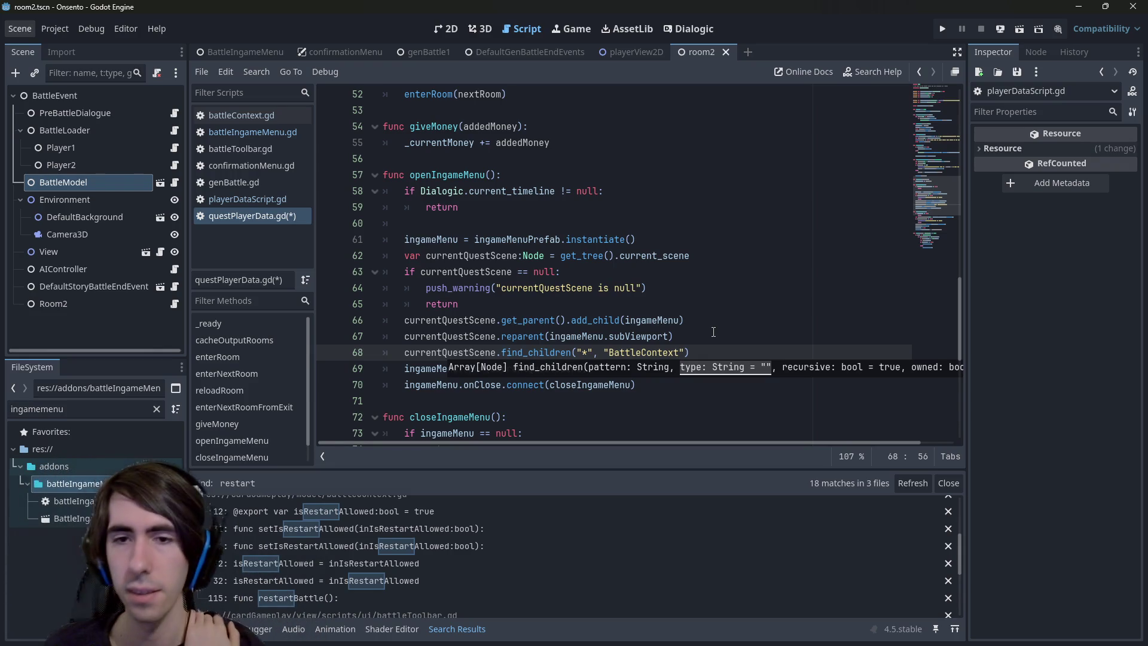
pyautogui.hotkey('ctrl', 's')
# Step: Store that result in var battleContext:Array[Node]
pyautogui.press('Home')
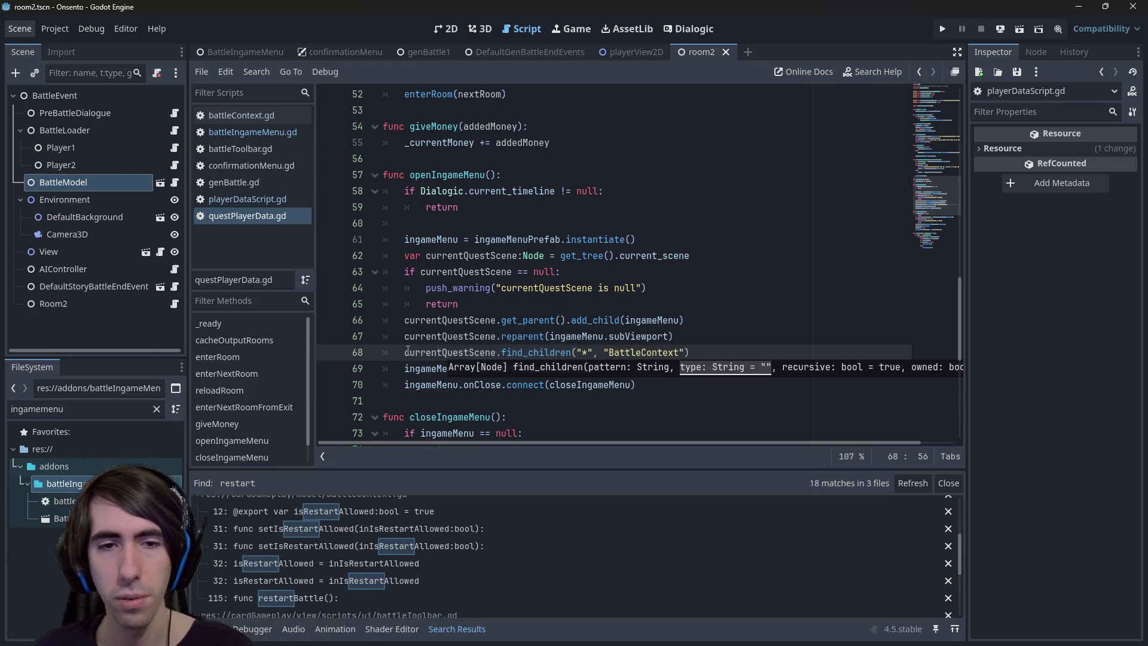
pyautogui.write('var ')
pyautogui.write('battleContext:A')
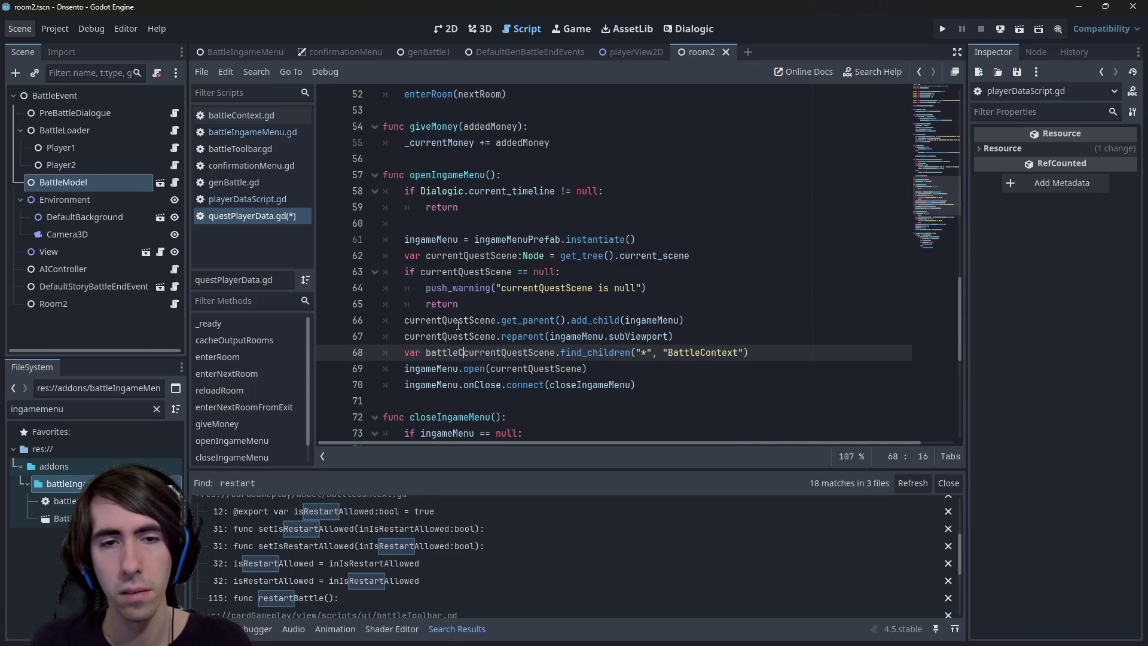
pyautogui.write(' =')
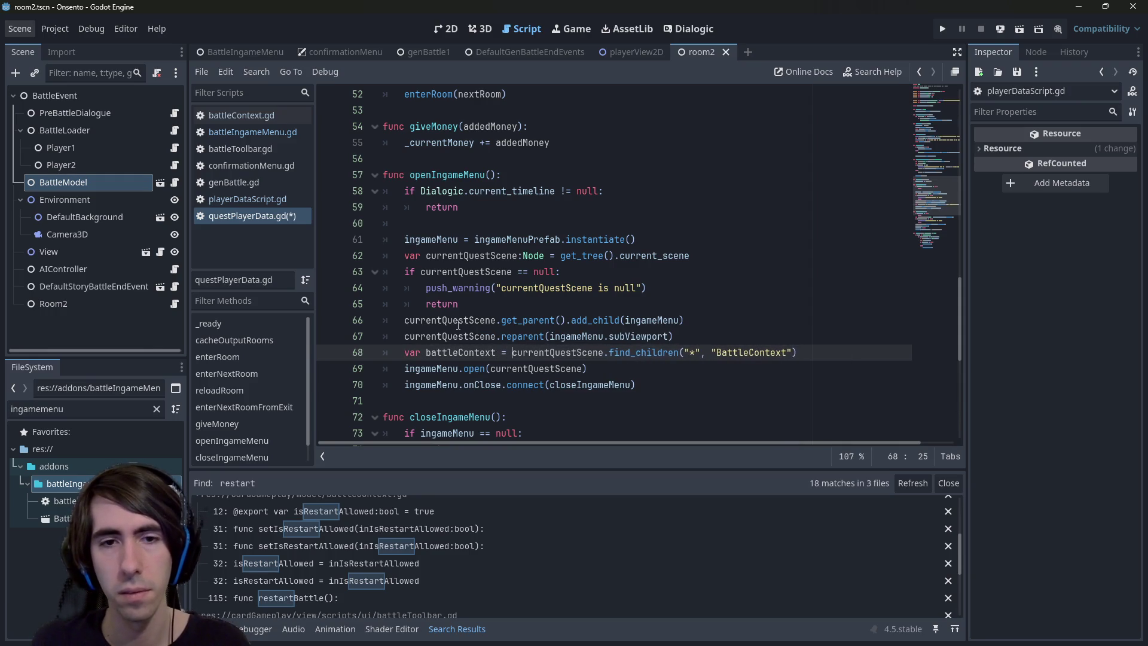
pyautogui.press('Left')
pyautogui.press('Left')
pyautogui.press('Left')
pyautogui.write(':A')
pyautogui.write('rray[]')
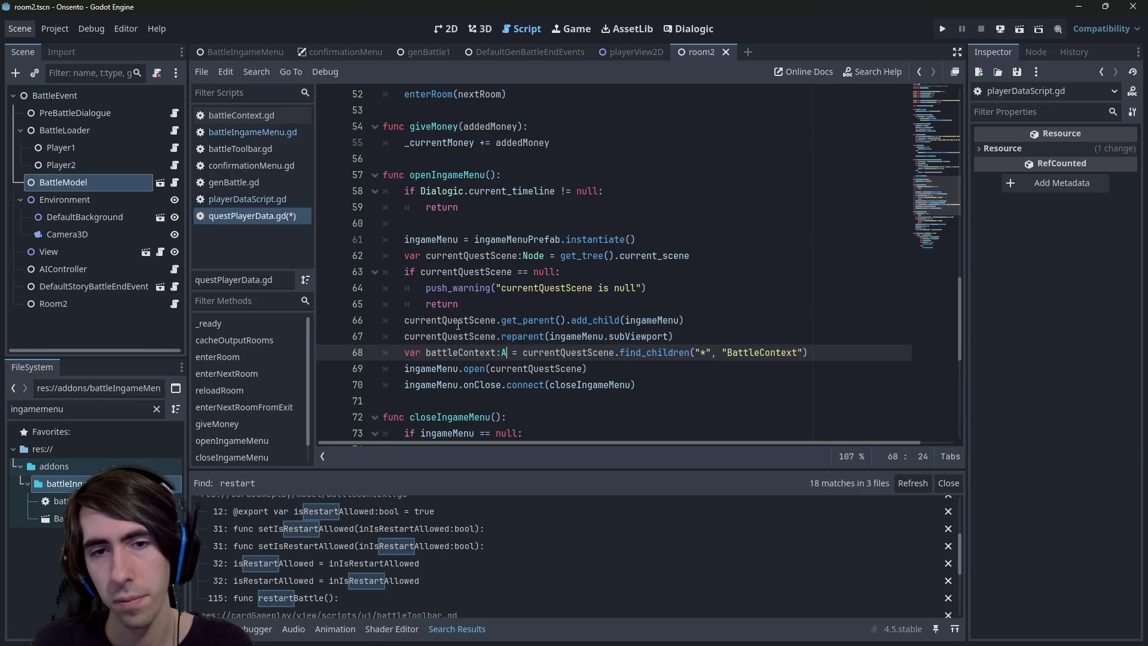
pyautogui.keyDown('ctrl'); pyautogui.click(676, 353); pyautogui.keyUp('ctrl')
pyautogui.hotkey('alt', 'Left')
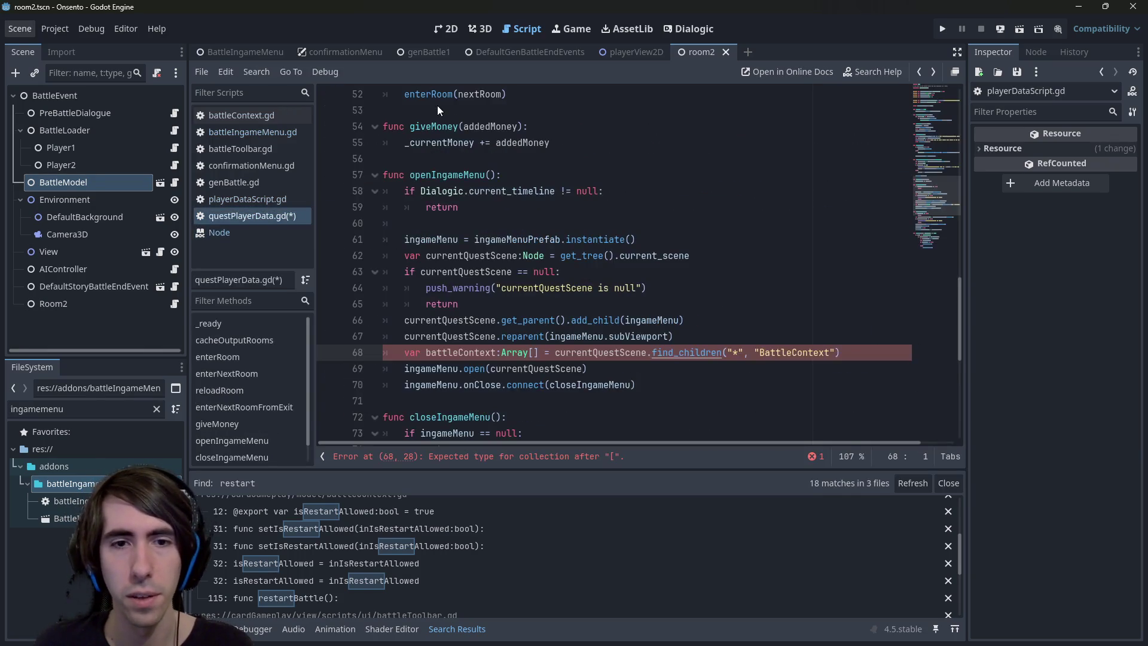
pyautogui.click(539, 350)
pyautogui.write('Node')
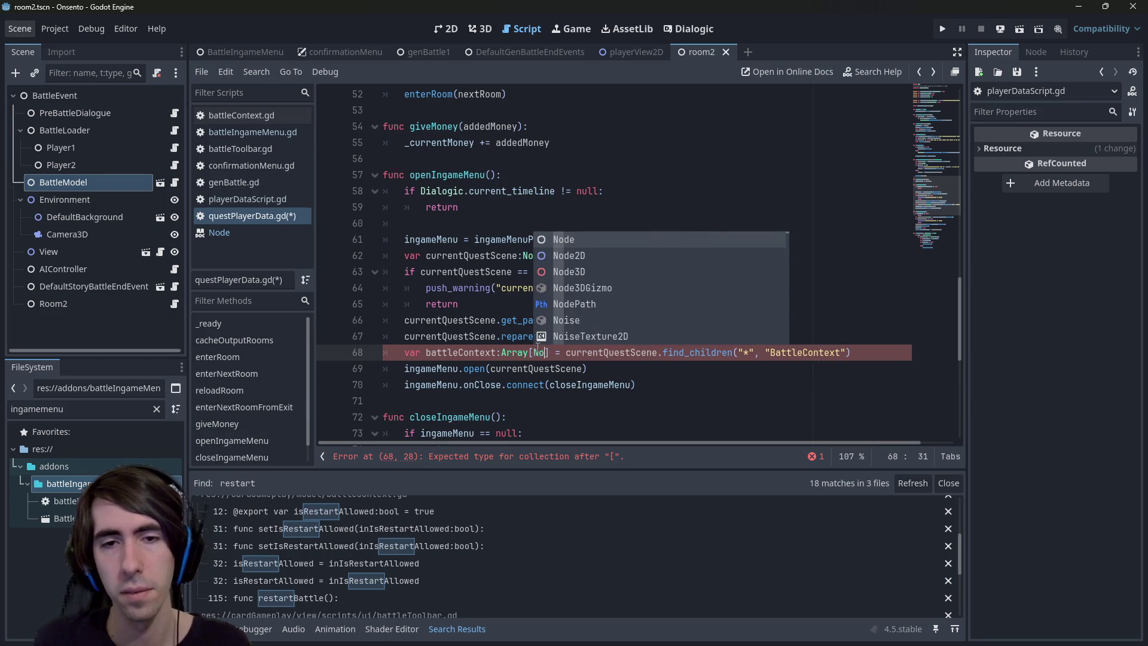
pyautogui.hotkey('ctrl', 's')
# Step: Begin an assert(battleContext.size() == 1) line below it
pyautogui.click(468, 353)
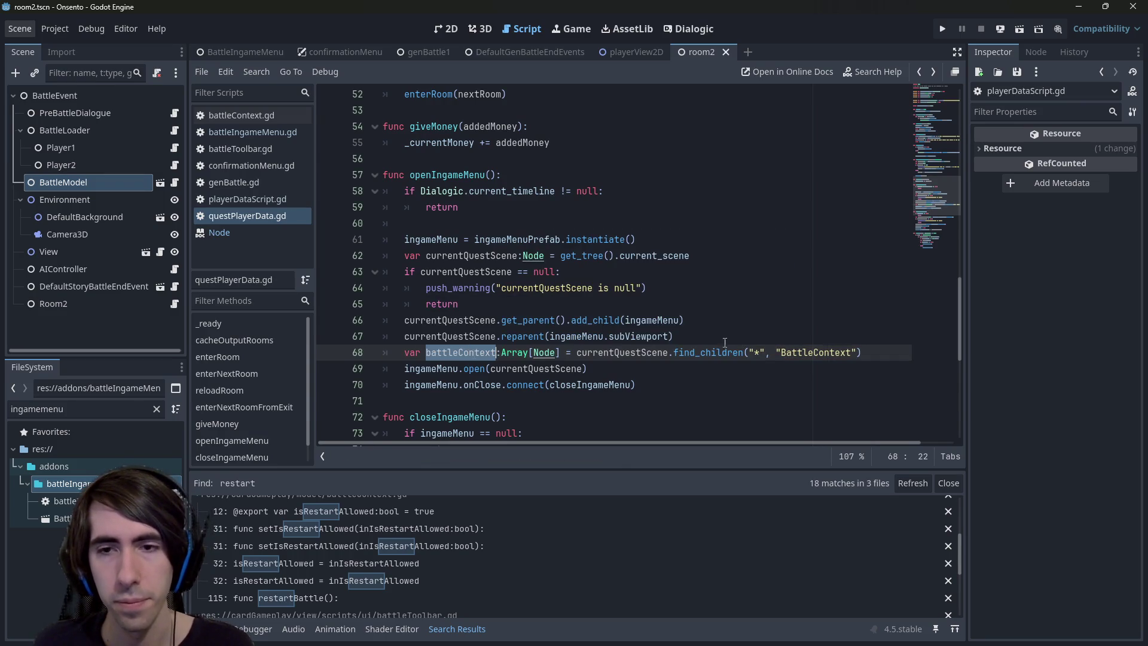
pyautogui.click(905, 347)
pyautogui.press('Return')
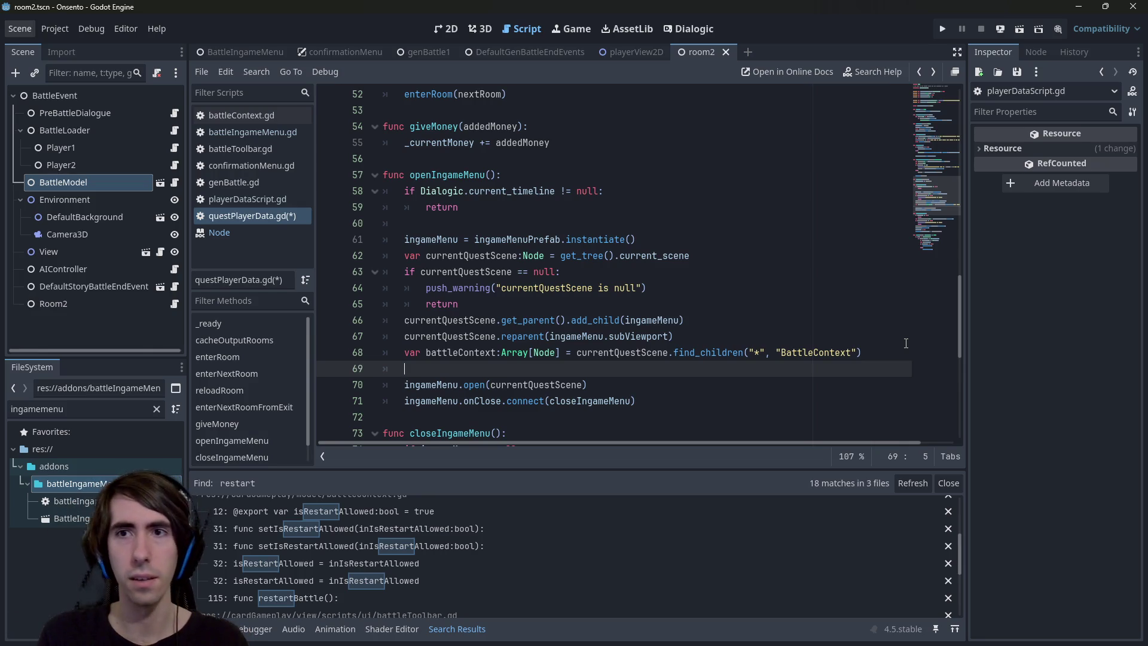
pyautogui.write('sert(battleContext.size() == 1')
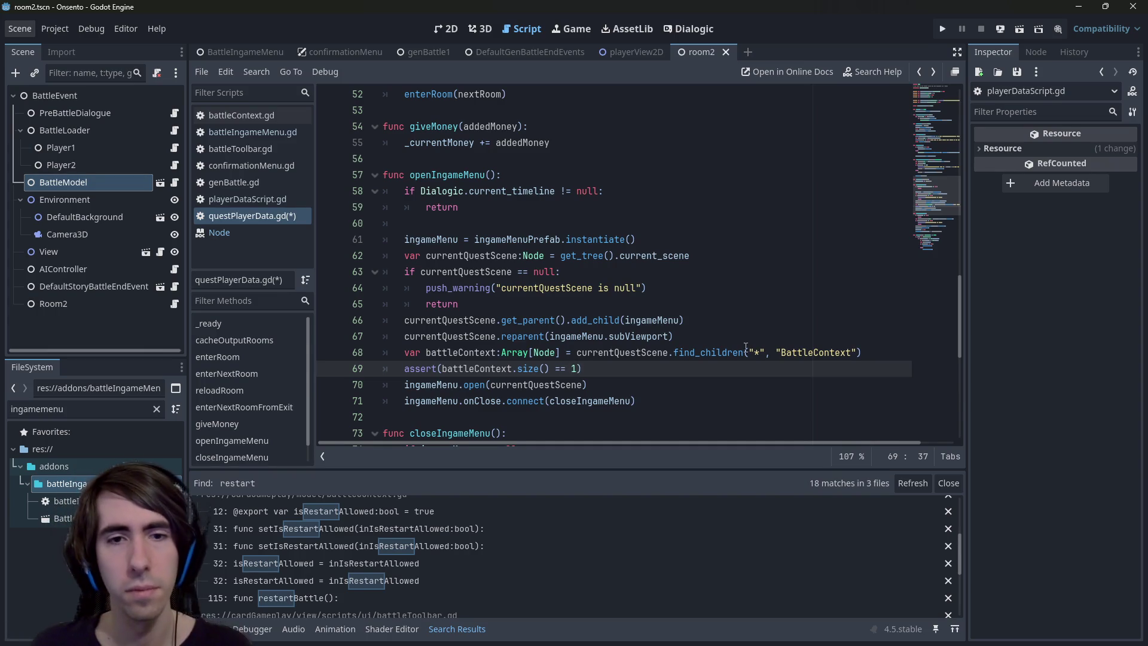
# Step: Pass battleContext.front() as an extra argument to the open() call on line 70 and save
pyautogui.doubleClick(484, 357)
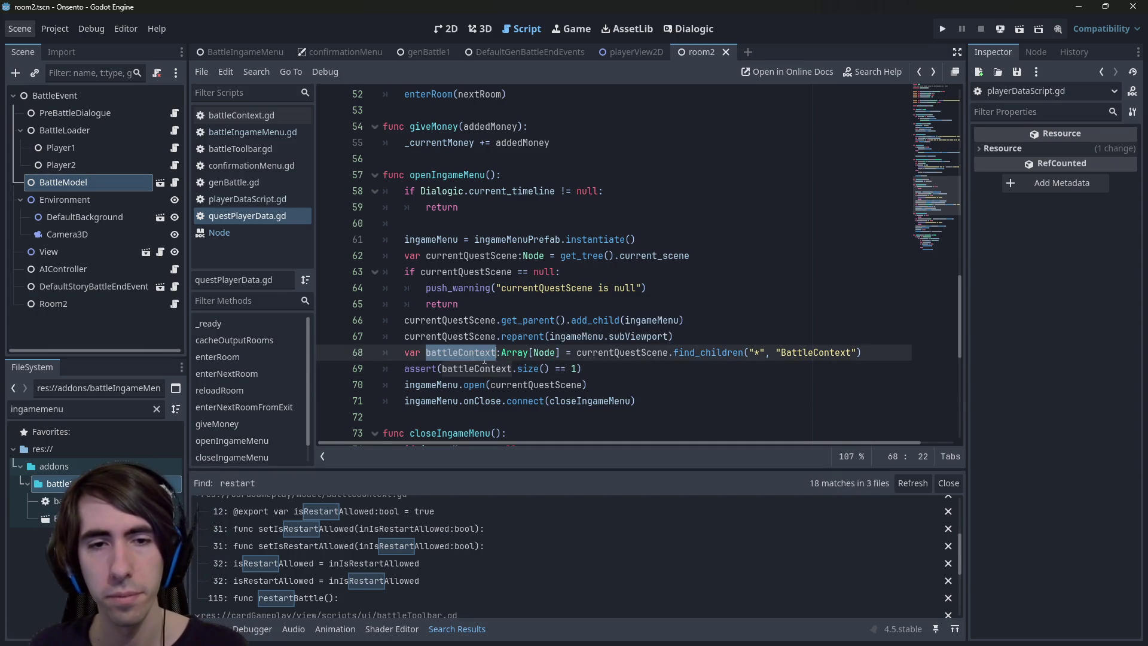
pyautogui.click(588, 383)
pyautogui.write(', battleContext.front()')
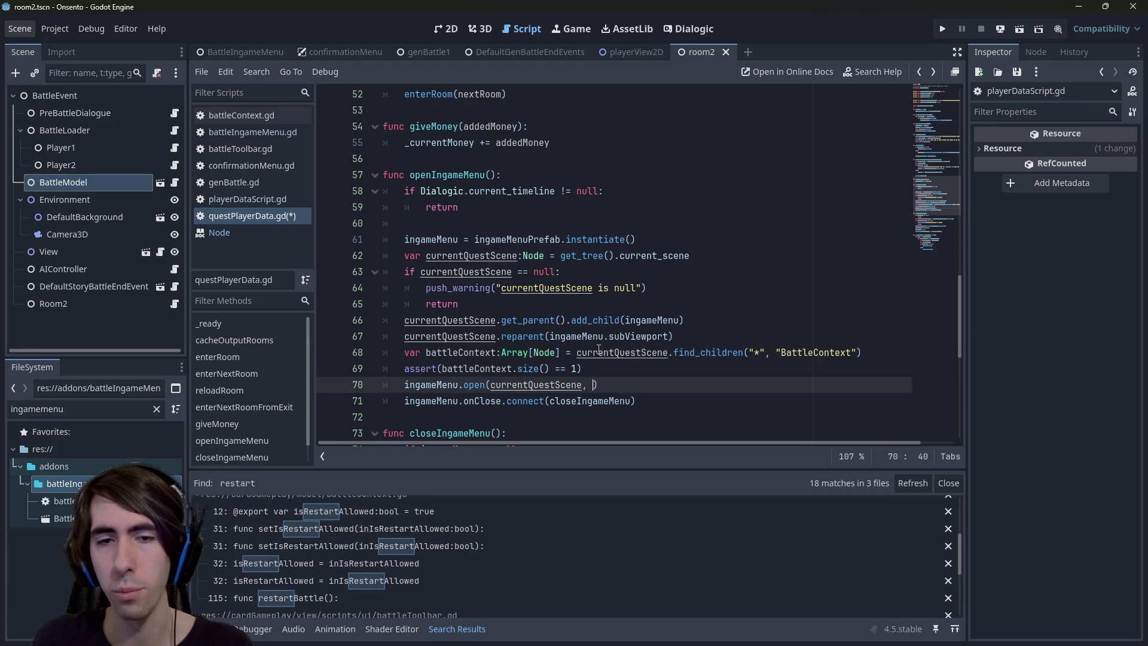
pyautogui.hotkey('ctrl', 's')
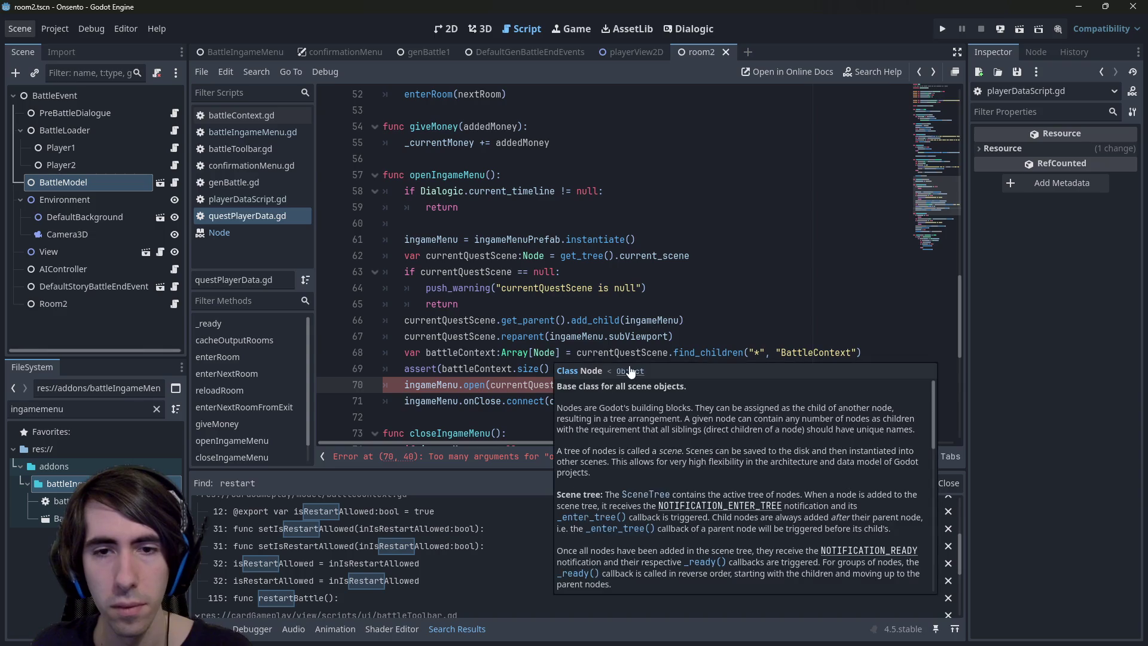
# Step: Cast that argument 'as BattleContext' and jump to open()'s definition in battleIngameMenu.gd
pyautogui.click(593, 384)
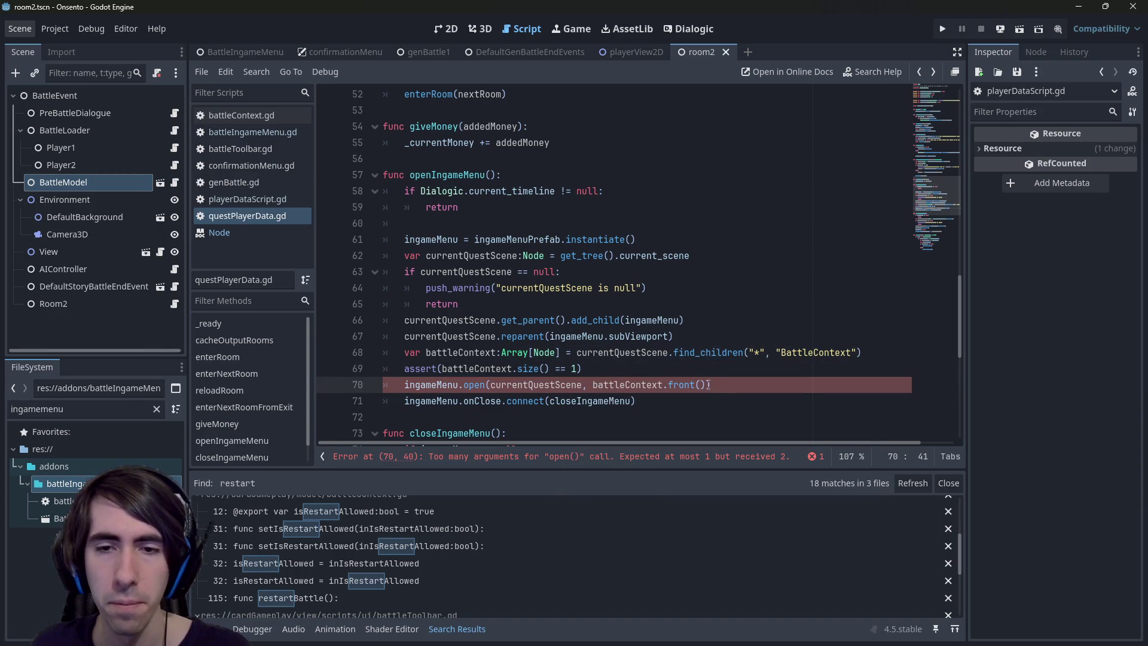
pyautogui.click(812, 375)
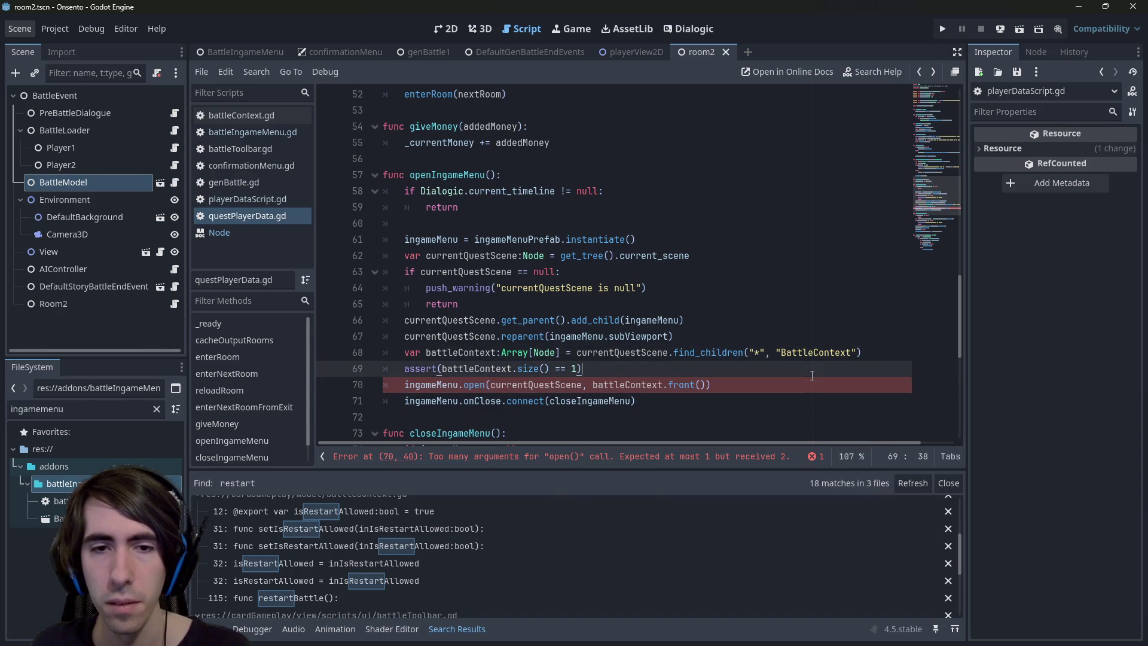
pyautogui.click(710, 384)
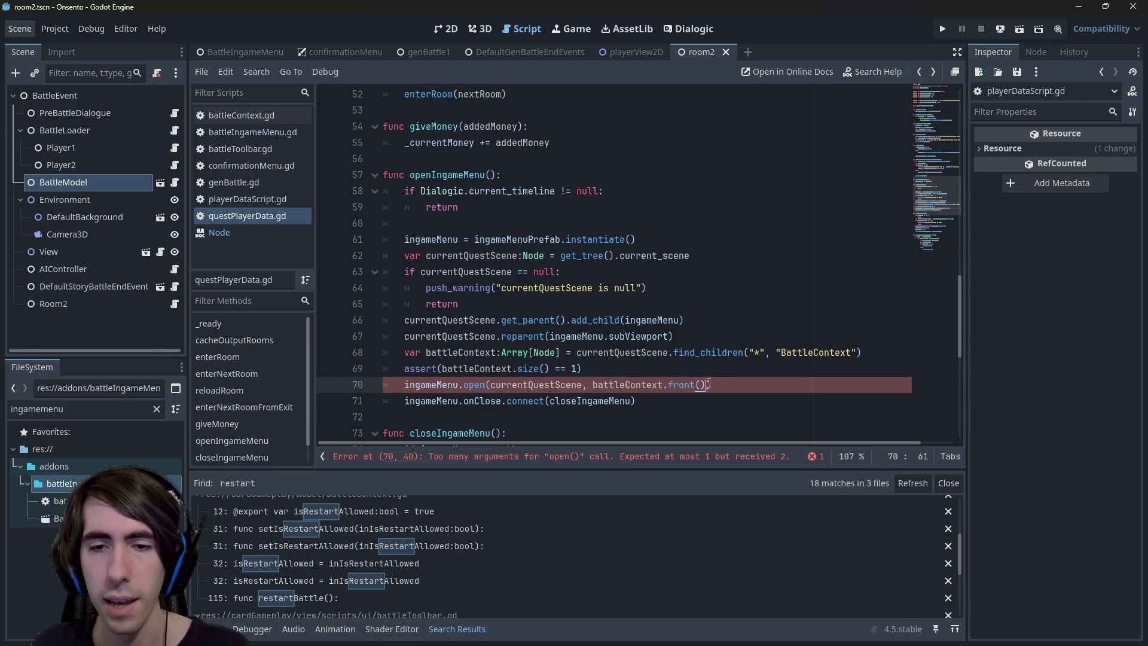
pyautogui.write('as ')
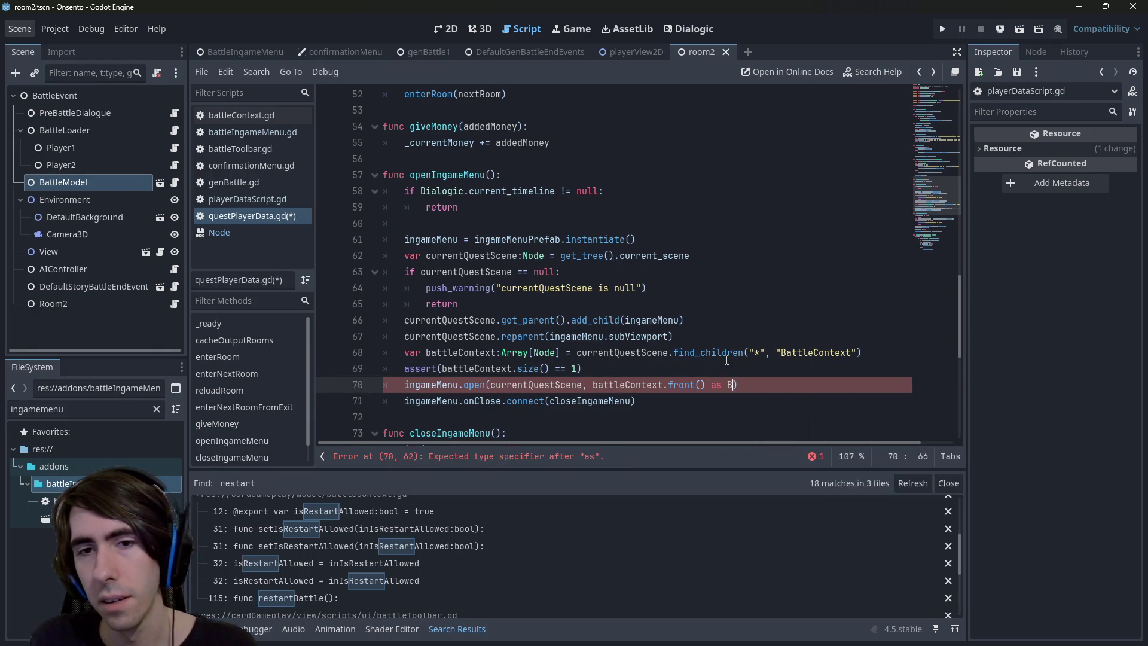
pyautogui.write('BattleContext')
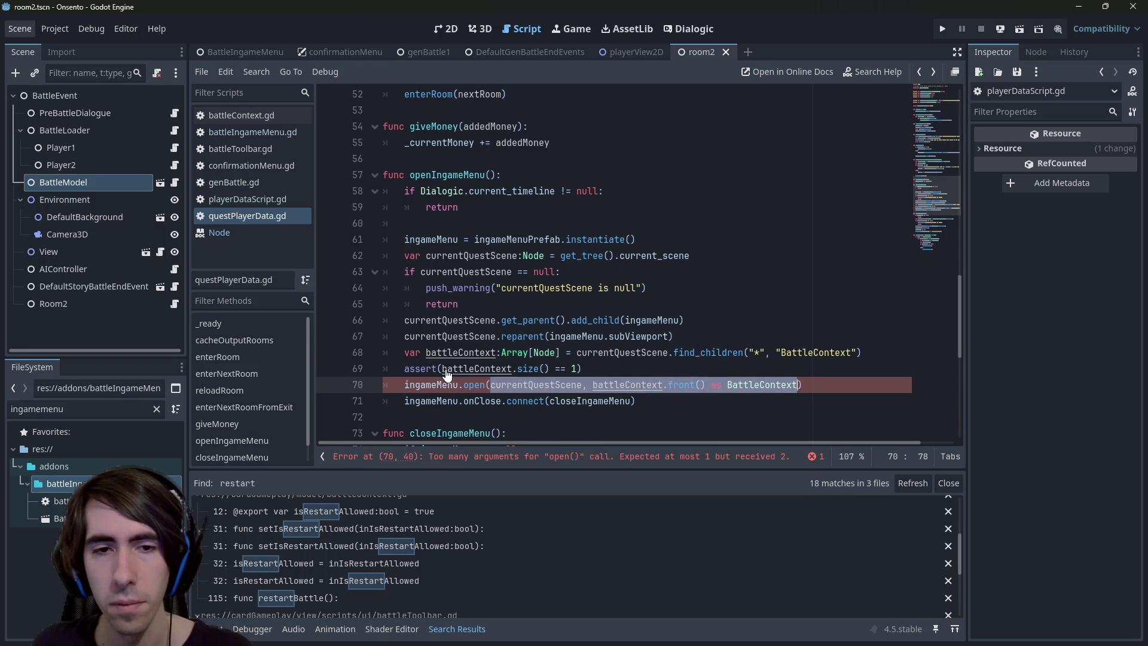
pyautogui.press('Left')
pyautogui.keyDown('ctrl'); pyautogui.click(472, 392); pyautogui.keyUp('ctrl')
pyautogui.click(486, 256)
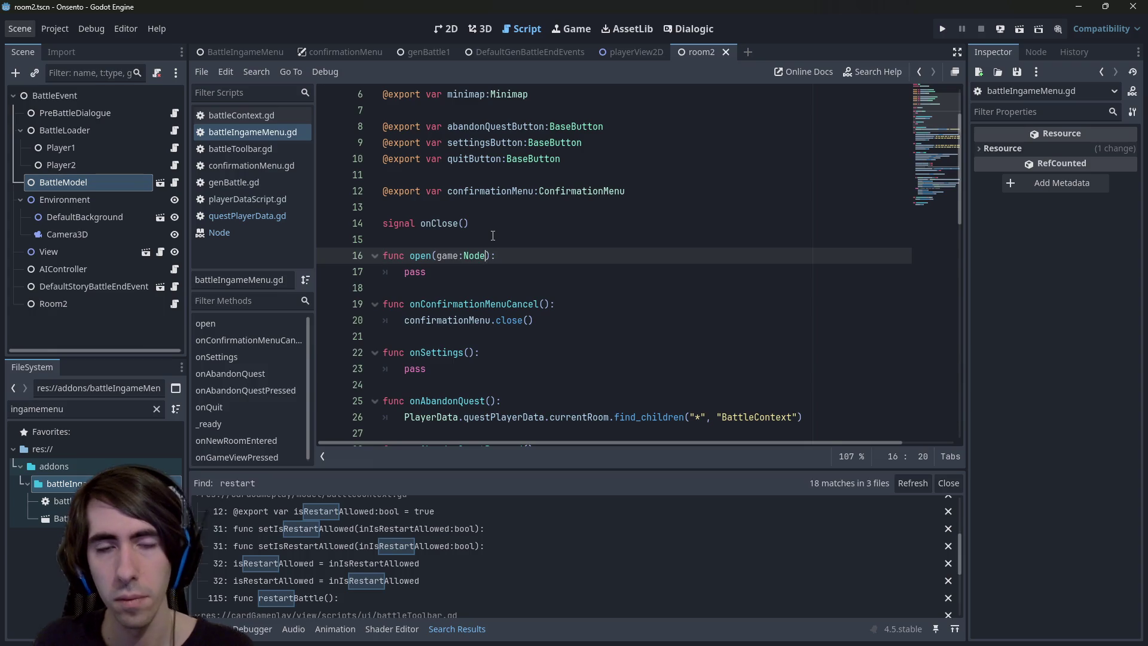
# Step: Add a battleContext:BattleContext parameter to open() and rename its game parameter to scene
pyautogui.write(', battleCo')
pyautogui.write('ntext:B')
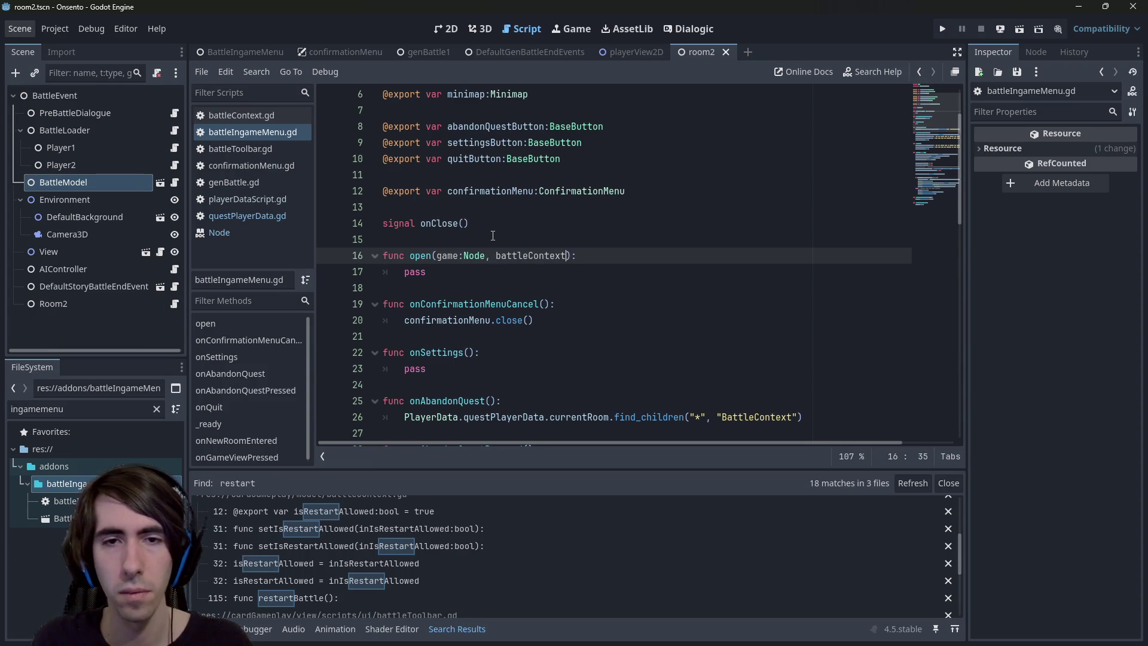
pyautogui.write('attleC')
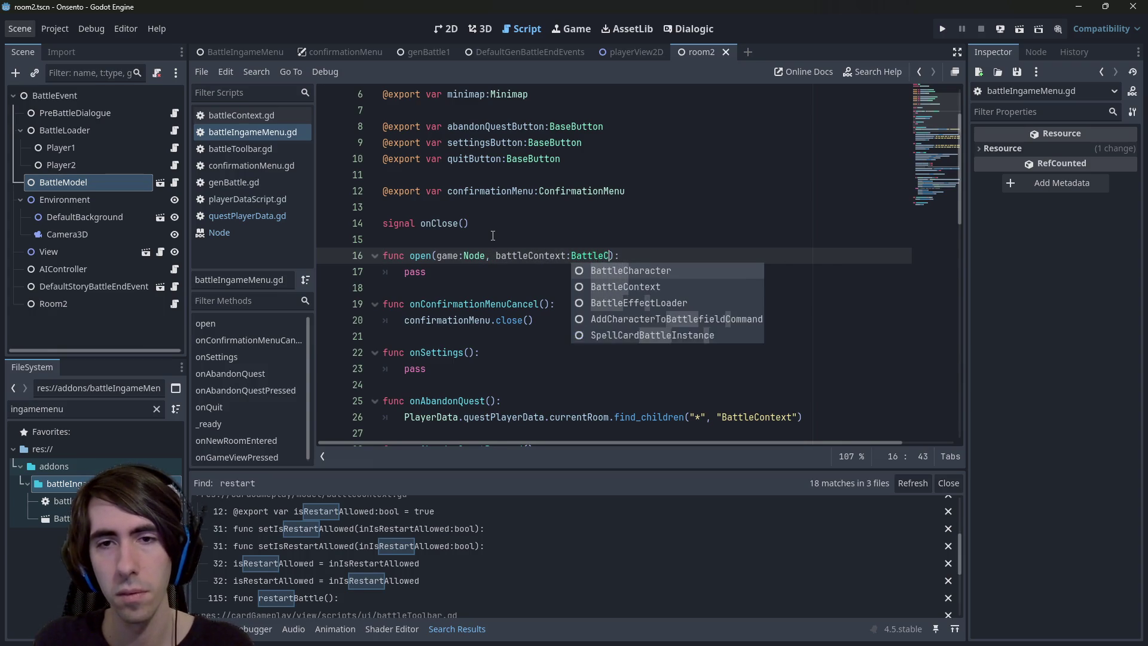
pyautogui.press('Return')
pyautogui.hotkey('ctrl', 's')
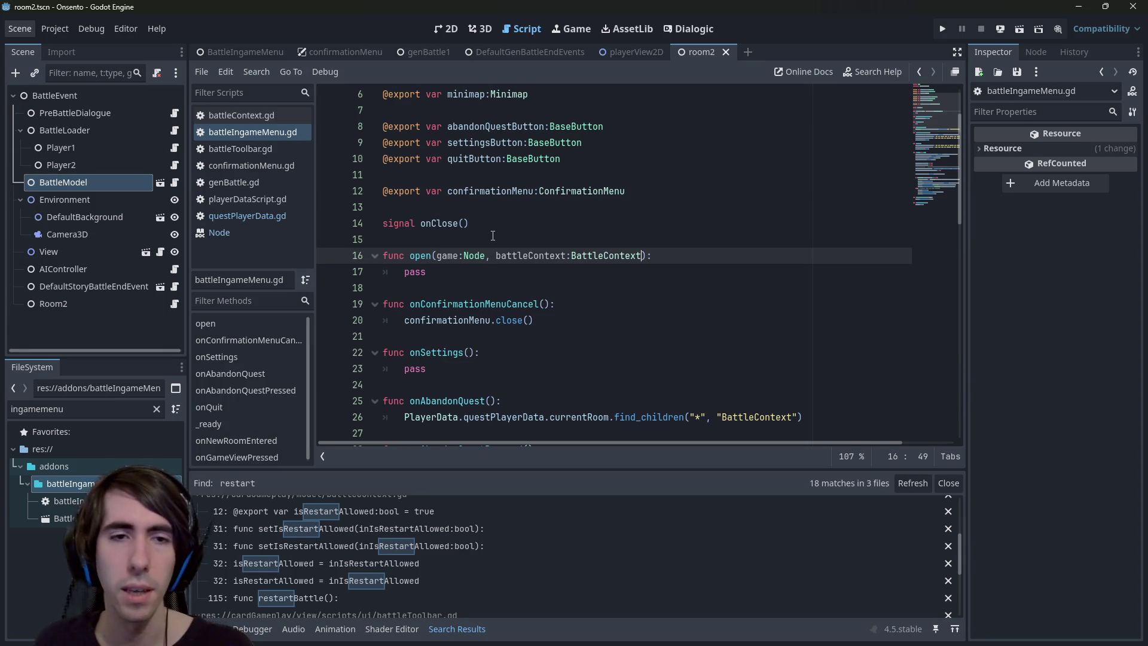
pyautogui.moveTo(437, 256); pyautogui.dragTo(460, 256)
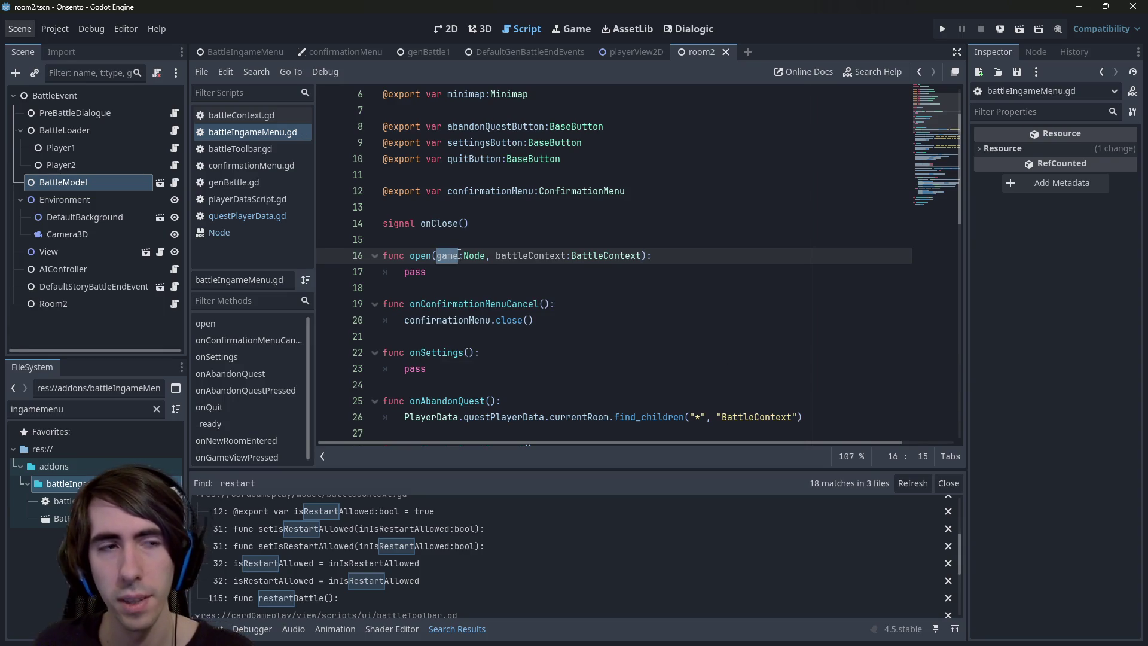
pyautogui.write('scene')
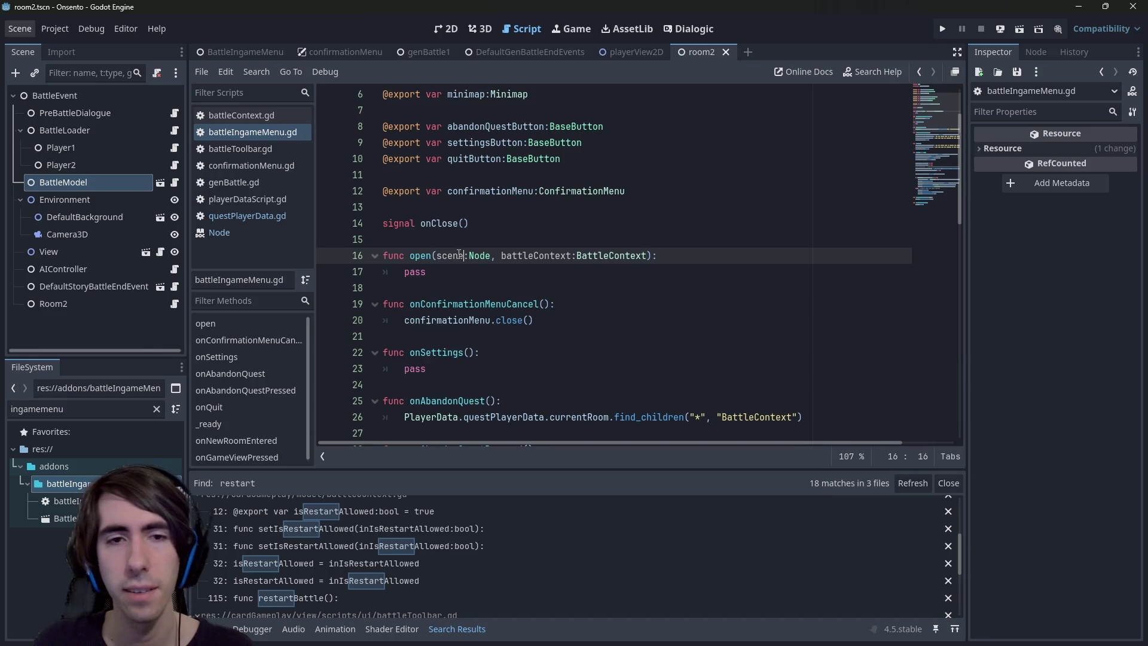
# Step: Replace pass in open() with an unfinished battleContext.canretra line, briefly checking the 2D scene
pyautogui.doubleClick(414, 273)
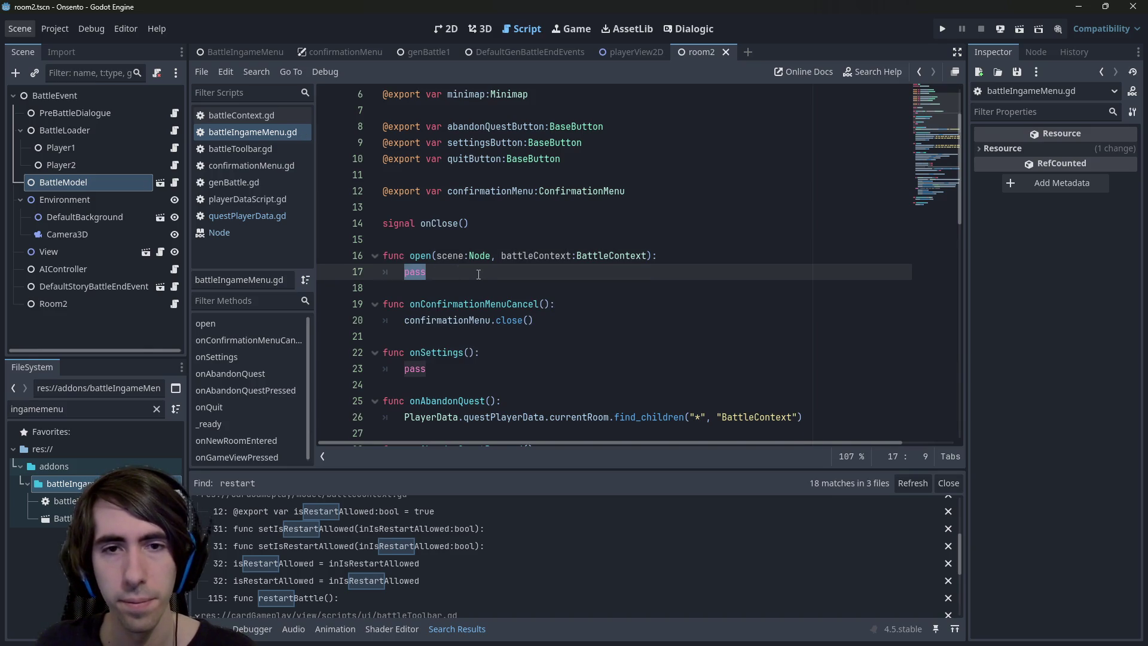
pyautogui.scroll(-1, 478, 274)
pyautogui.scroll(1, 478, 275)
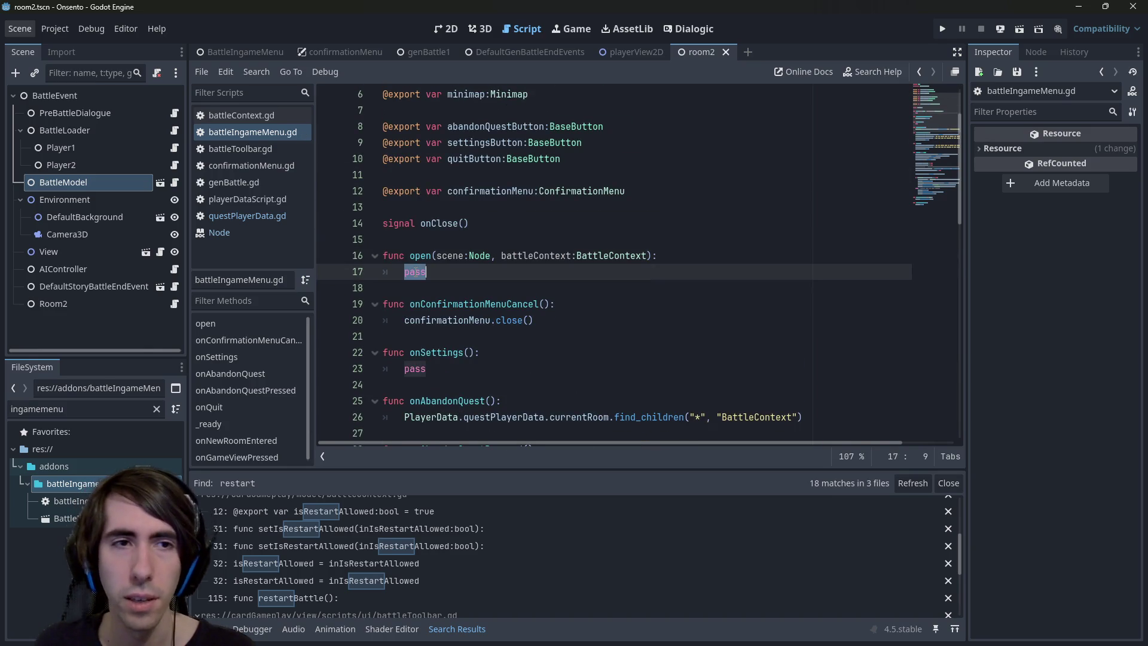
pyautogui.write('battleContext.')
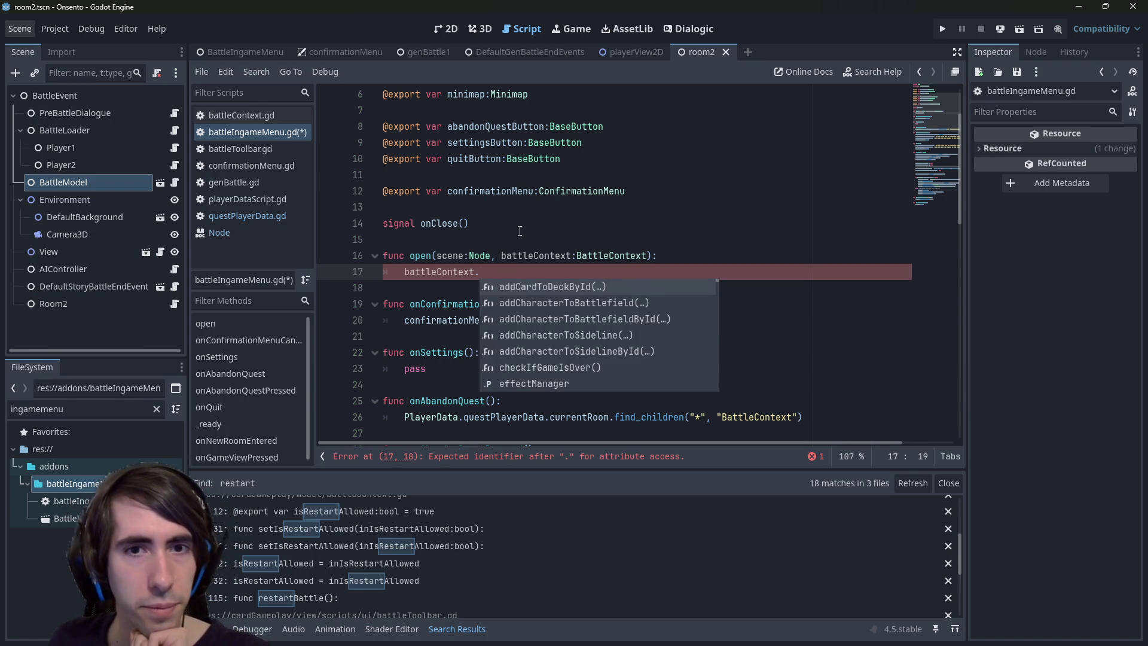
pyautogui.write('canret')
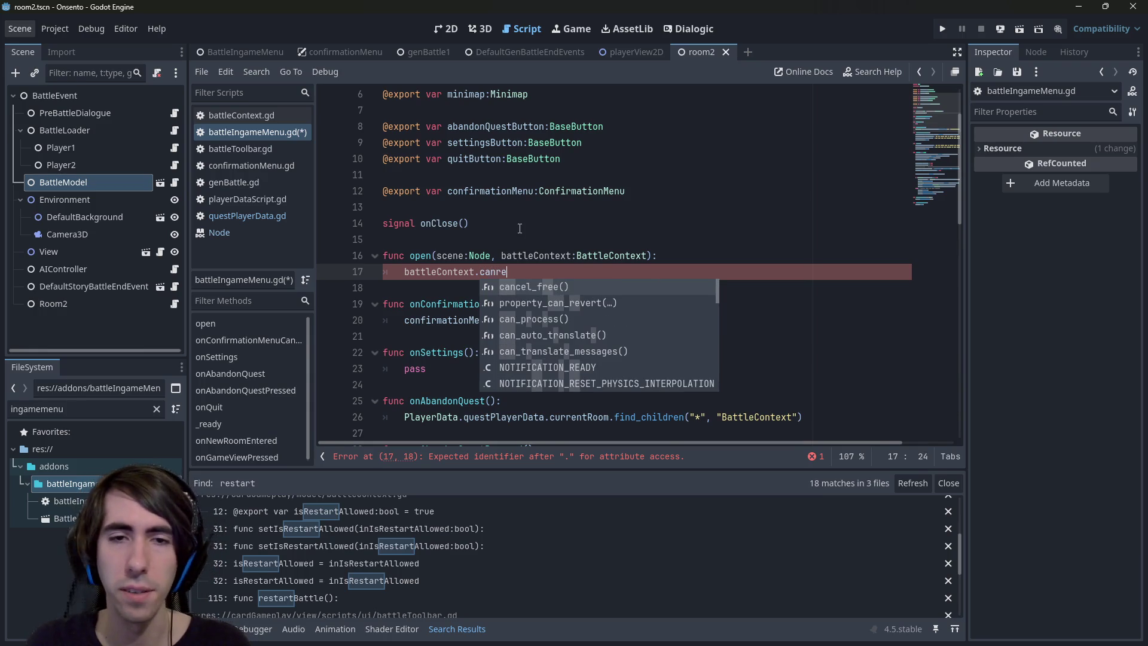
pyautogui.write('ra')
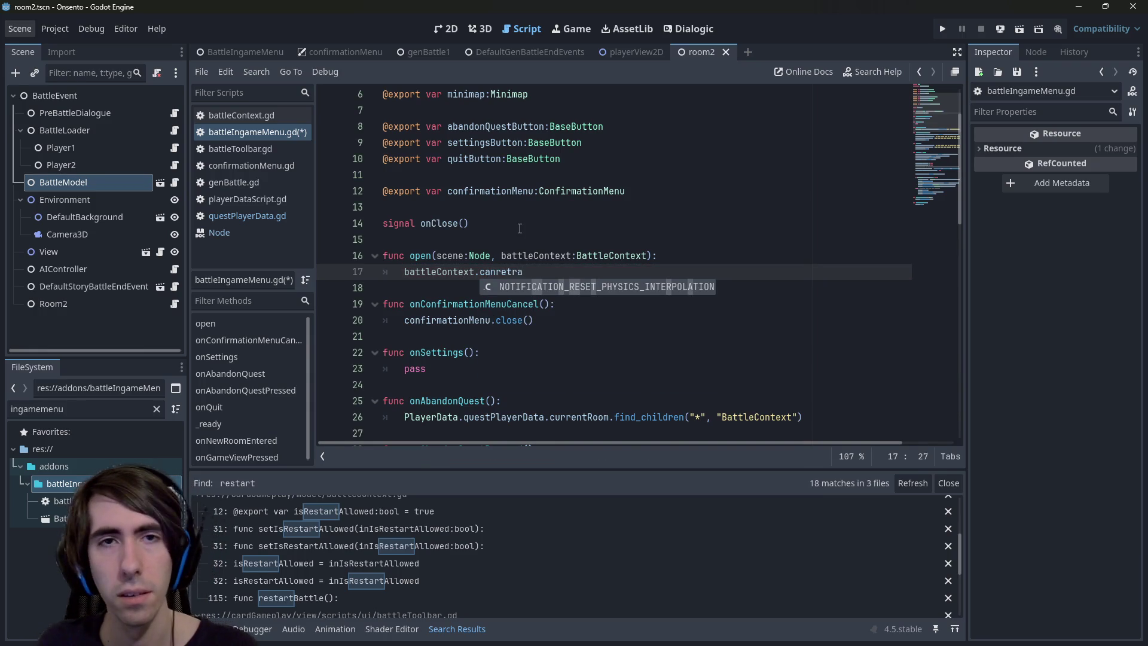
pyautogui.click(445, 28)
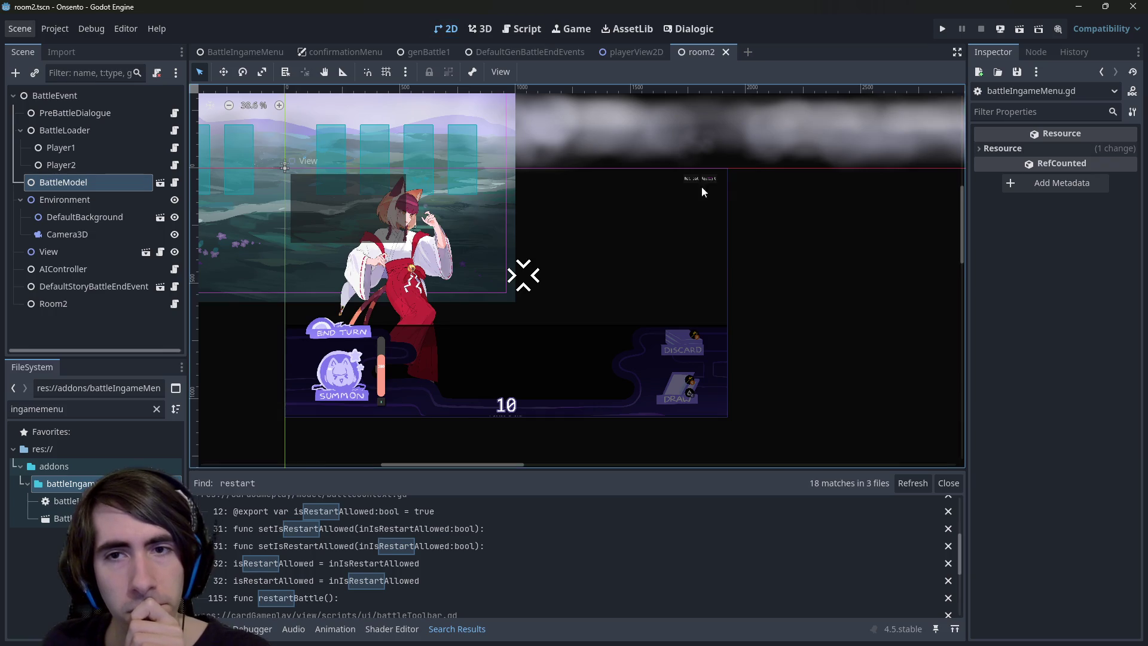
pyautogui.click(519, 29)
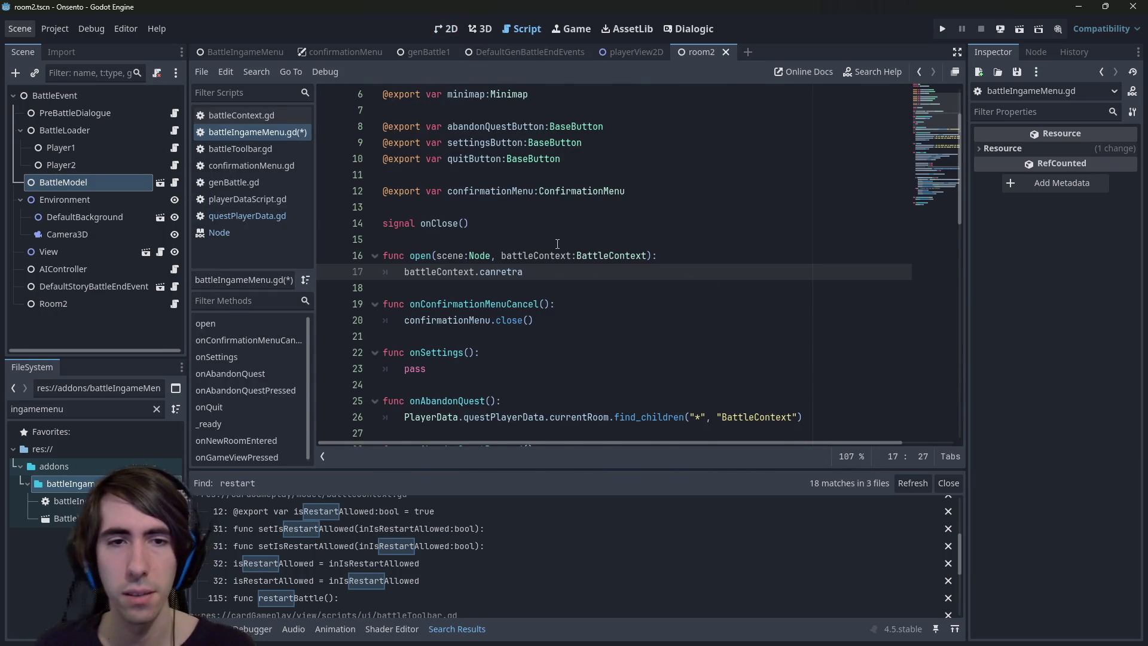
pyautogui.scroll(-3, 553, 251)
pyautogui.scroll(1, 547, 262)
pyautogui.scroll(3, 526, 209)
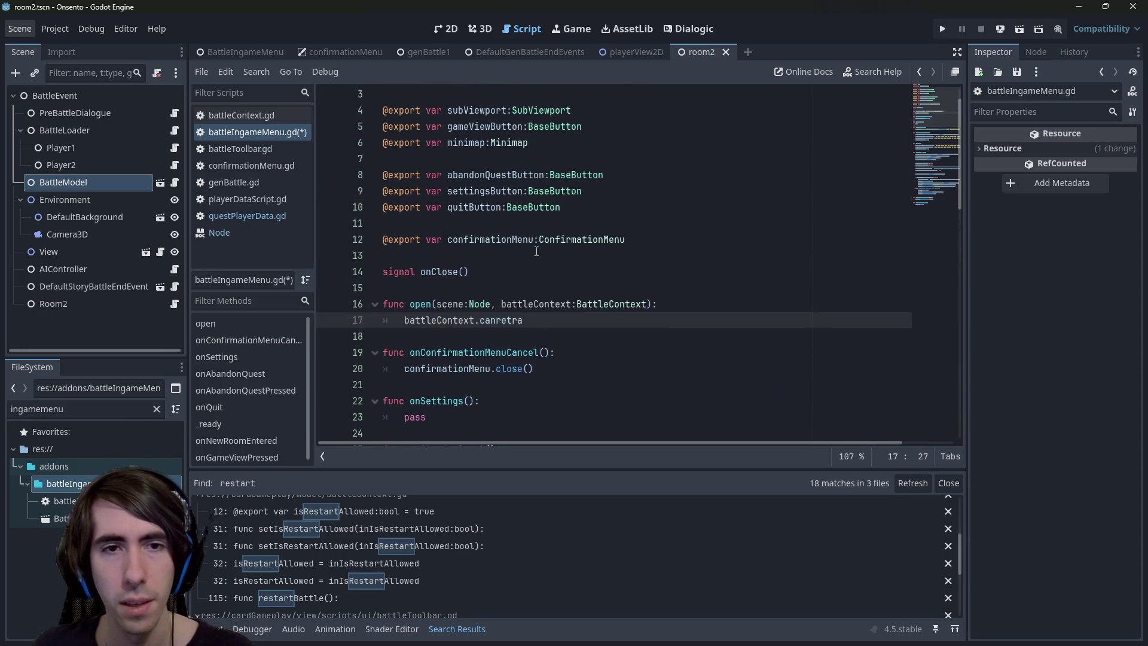
pyautogui.click(556, 258)
pyautogui.press('Return')
pyautogui.press('Return')
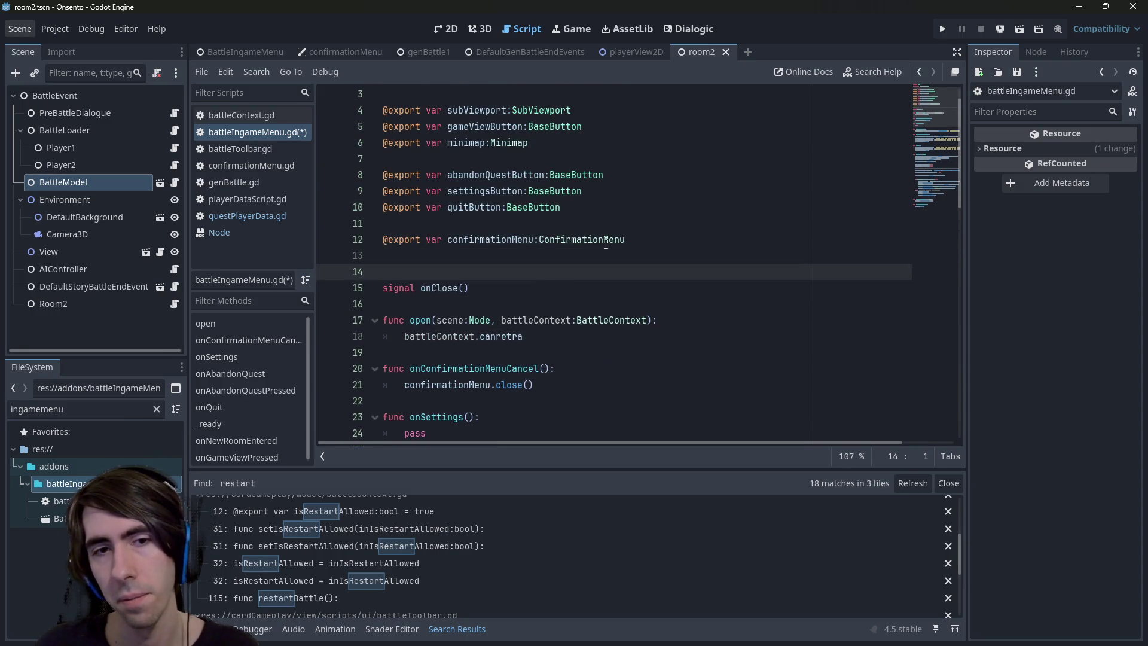
pyautogui.press('Up')
pyautogui.write('var battleContext:Bat')
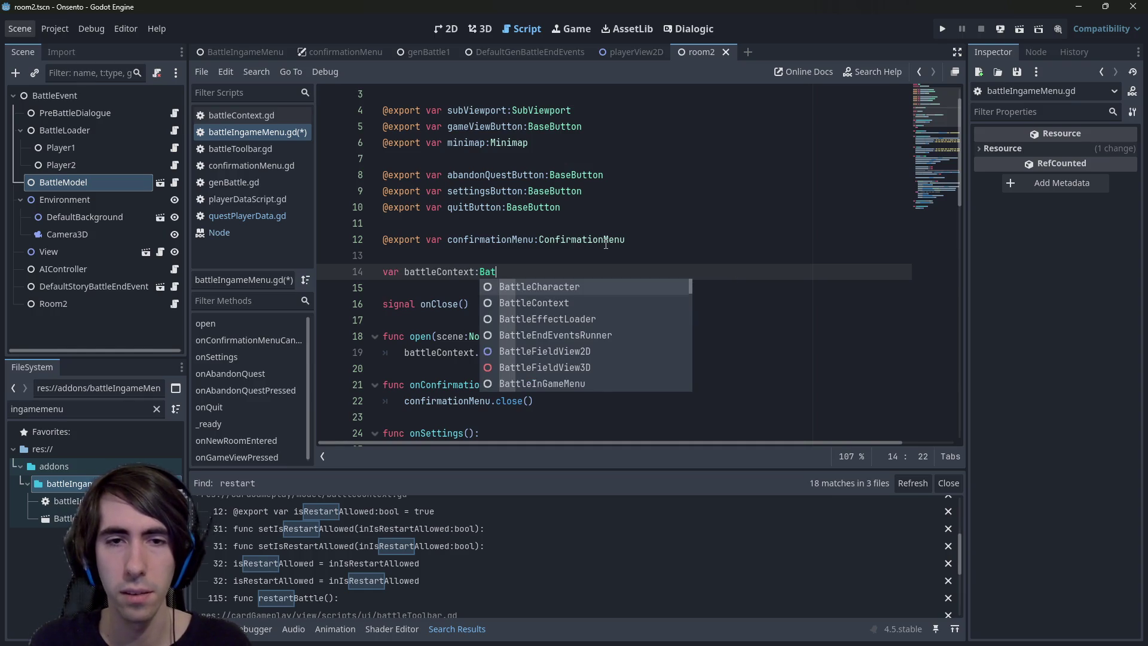
pyautogui.press('Down')
pyautogui.press('Return')
pyautogui.hotkey('ctrl', 'Left')
pyautogui.hotkey('ctrl', 'Left')
pyautogui.hotkey('ctrl', 'Left')
pyautogui.write('_')
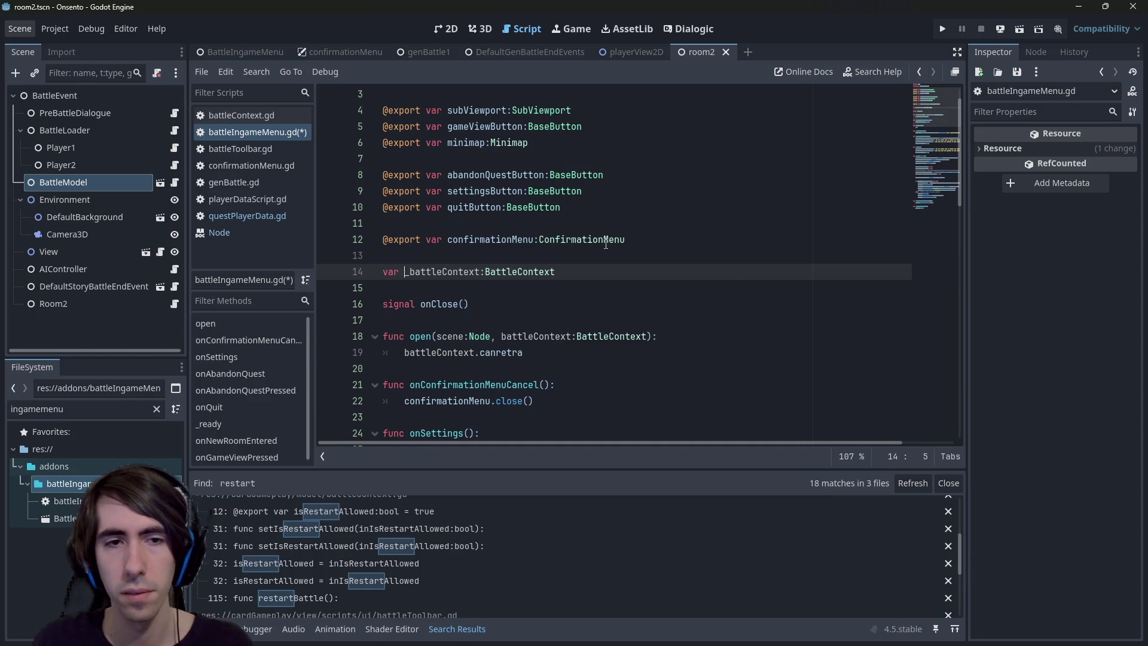
pyautogui.press('Home')
pyautogui.write('@export')
pyautogui.hotkey('ctrl', 's')
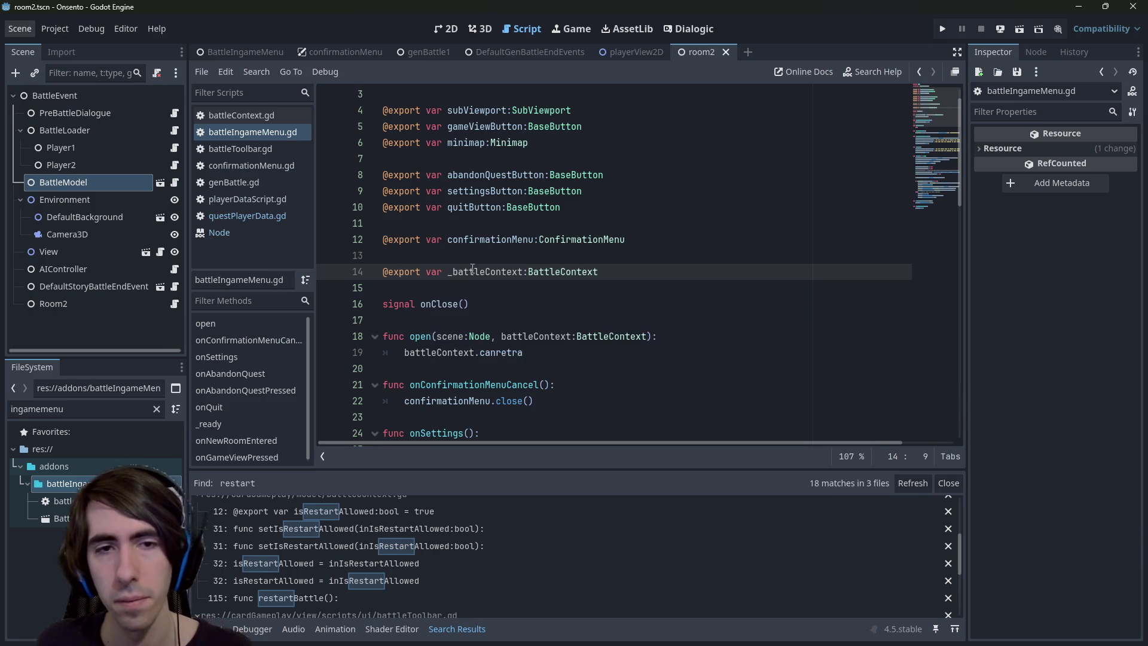
# Step: Insert a _battleContext.retreat() call as the first line of open()
pyautogui.doubleClick(454, 272)
pyautogui.scroll(1, 452, 266)
pyautogui.scroll(-1, 451, 261)
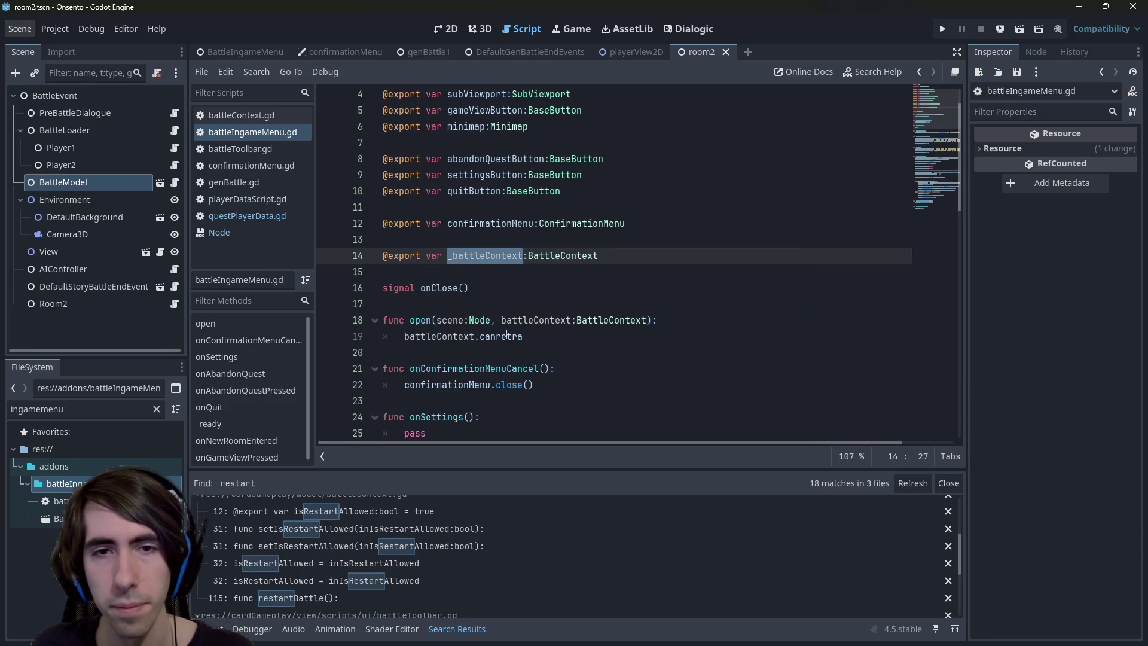
pyautogui.click(538, 338)
pyautogui.click(664, 320)
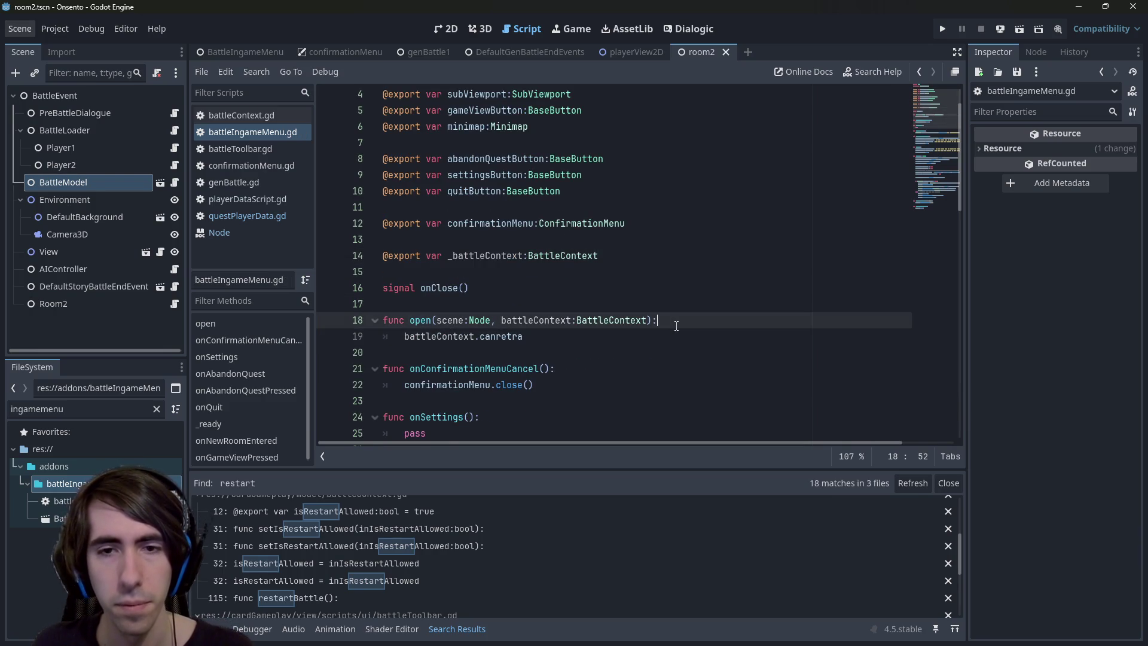
pyautogui.press('Return')
pyautogui.write('_battleContext.')
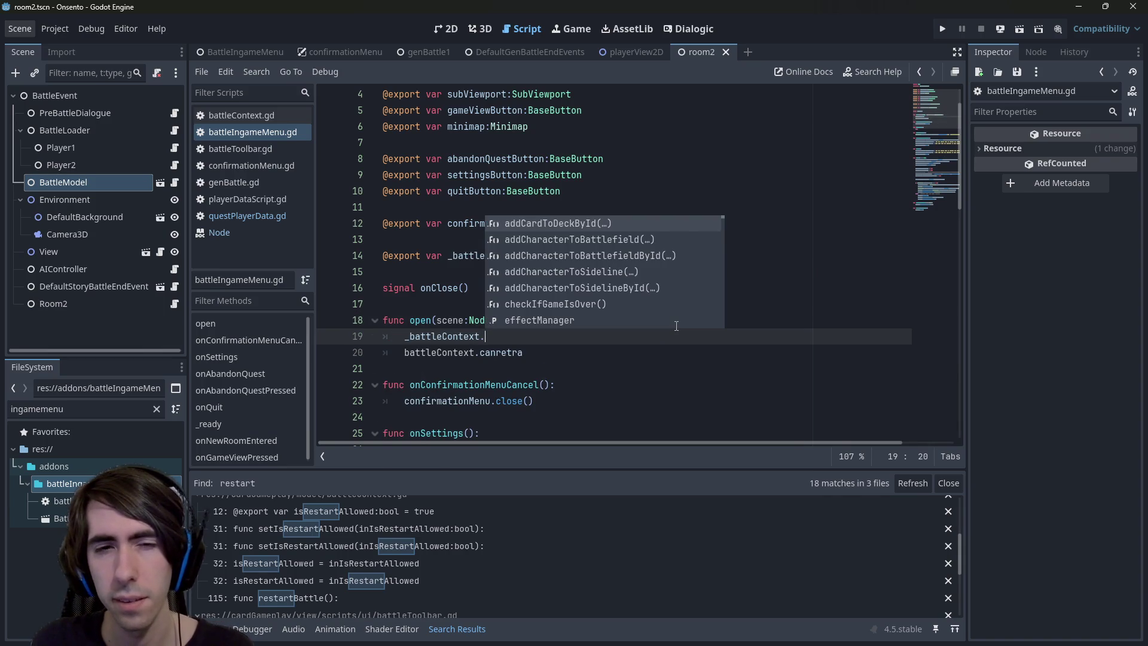
pyautogui.write('retreat')
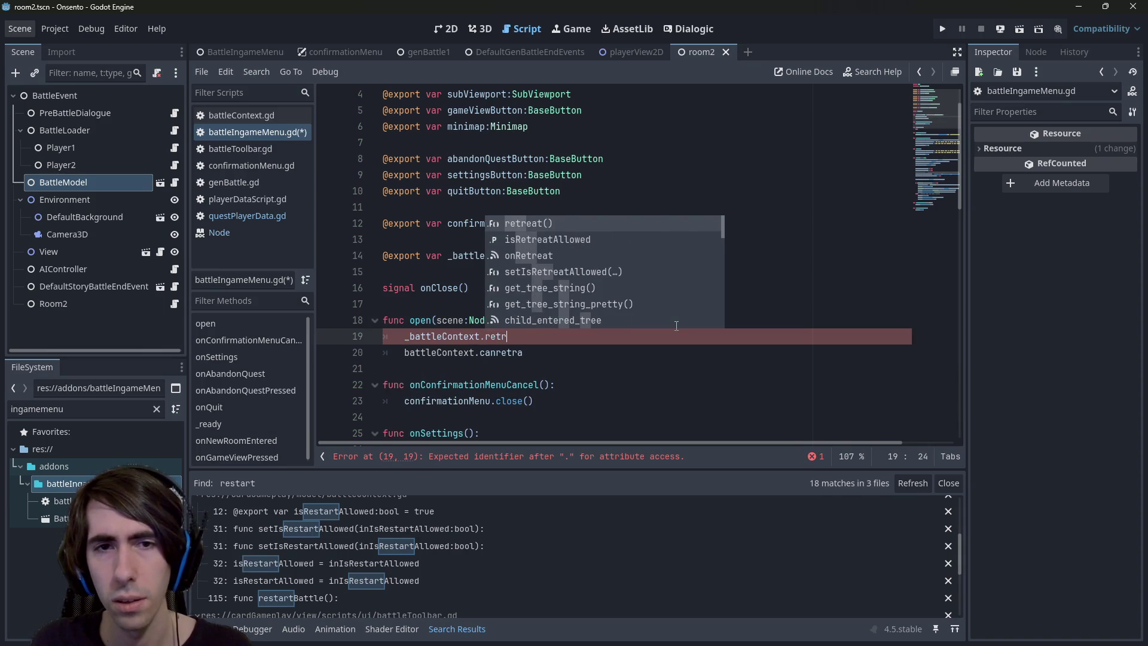
pyautogui.press('Down')
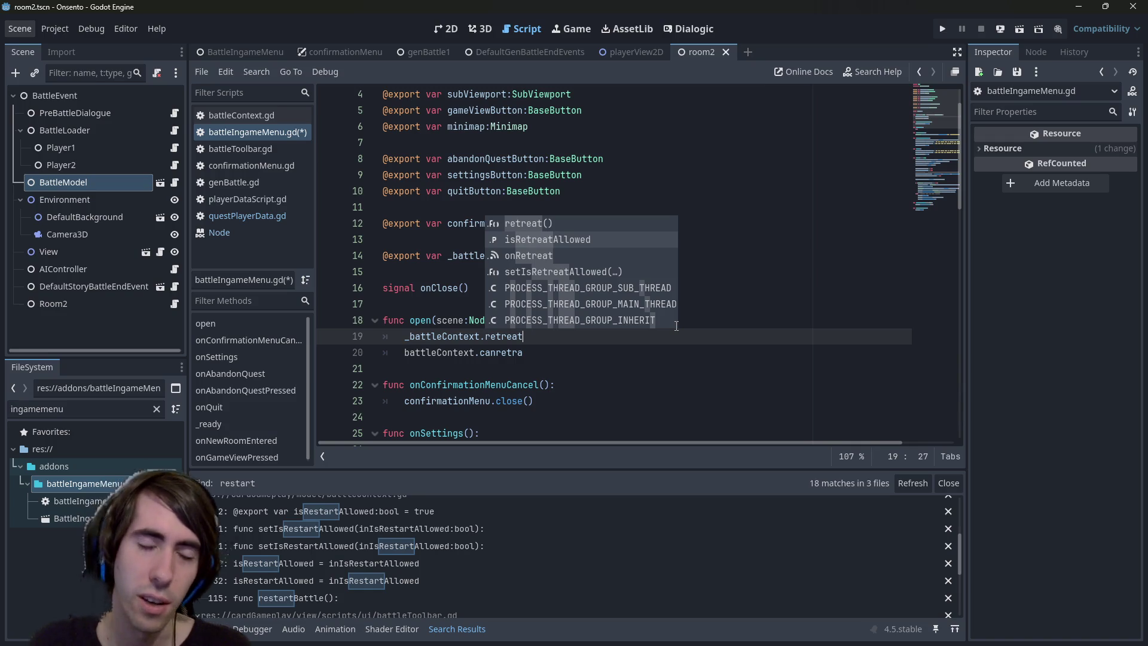
pyautogui.press('Up')
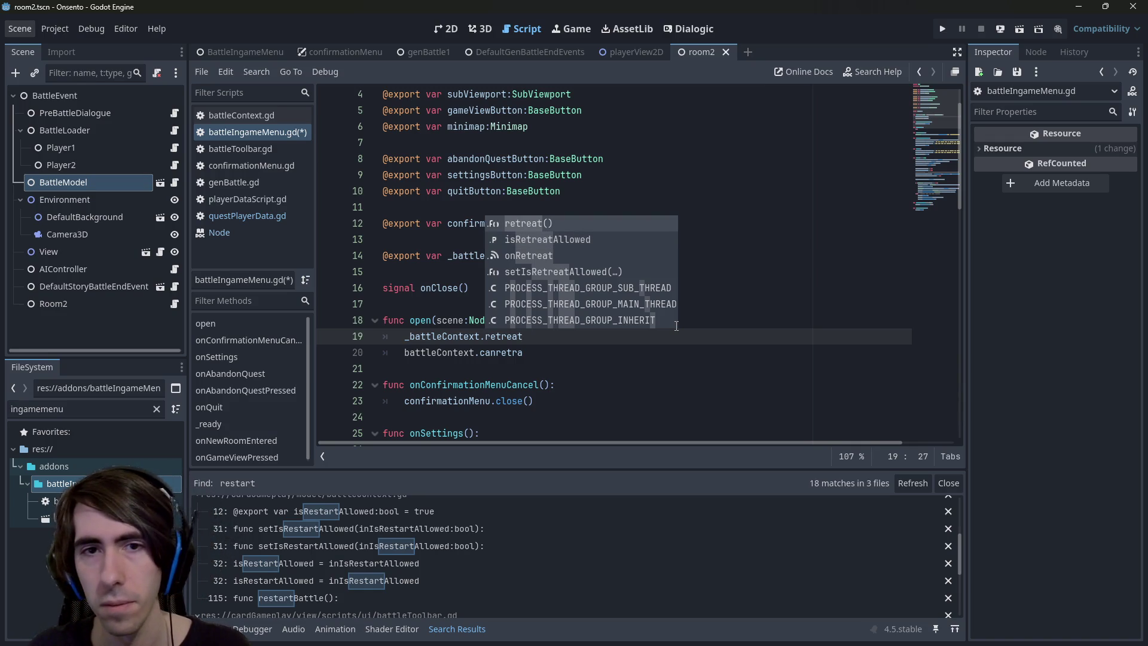
pyautogui.press('Down')
pyautogui.press('Up')
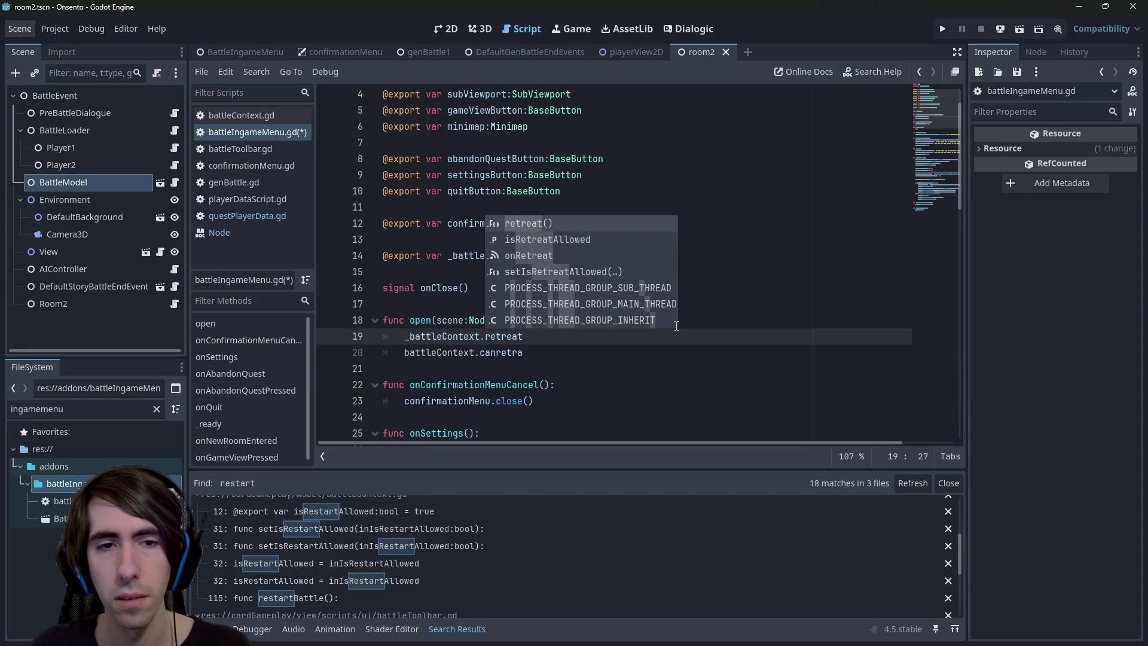
pyautogui.press('Return')
pyautogui.scroll(-2, 520, 273)
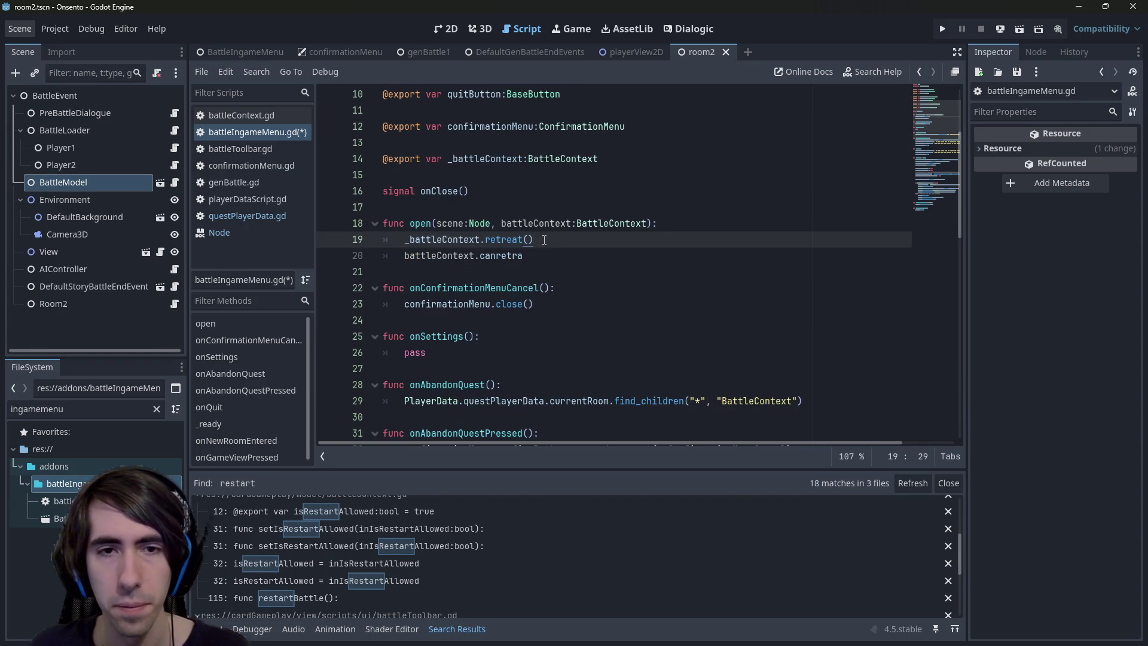
# Step: Move the _battleContext.retreat() call into onAbandonQuest in place of find_children, and save
pyautogui.moveTo(544, 239); pyautogui.dragTo(346, 245)
pyautogui.hotkey('ctrl', 'c')
pyautogui.press('BackSpace')
pyautogui.press('BackSpace')
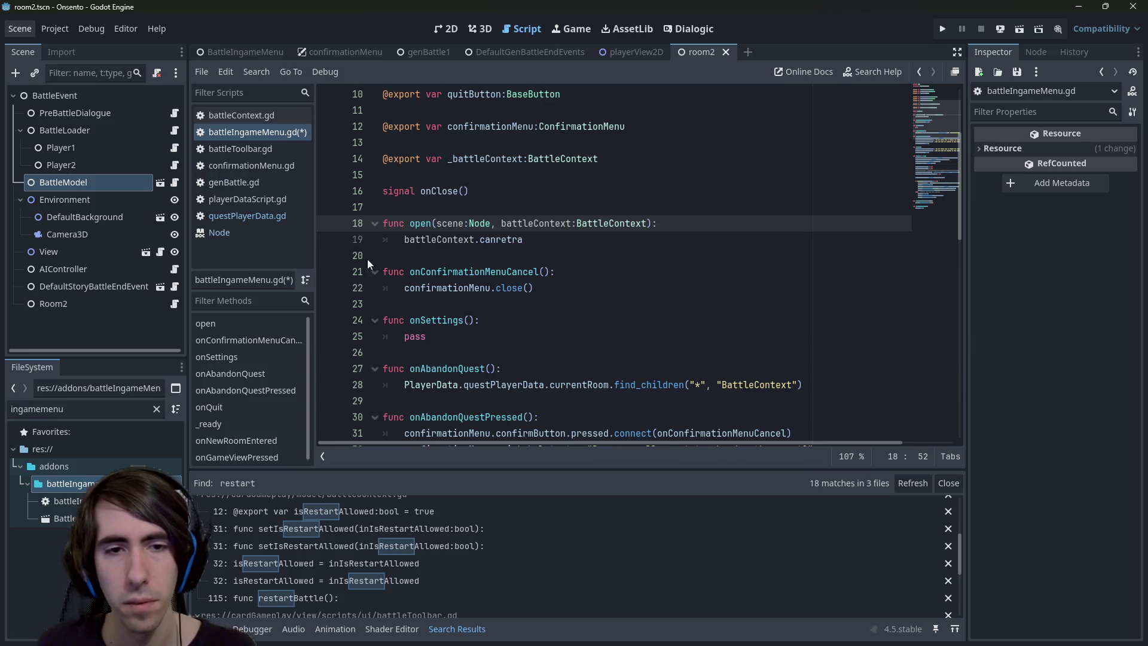
pyautogui.scroll(-2, 479, 309)
pyautogui.scroll(1, 598, 311)
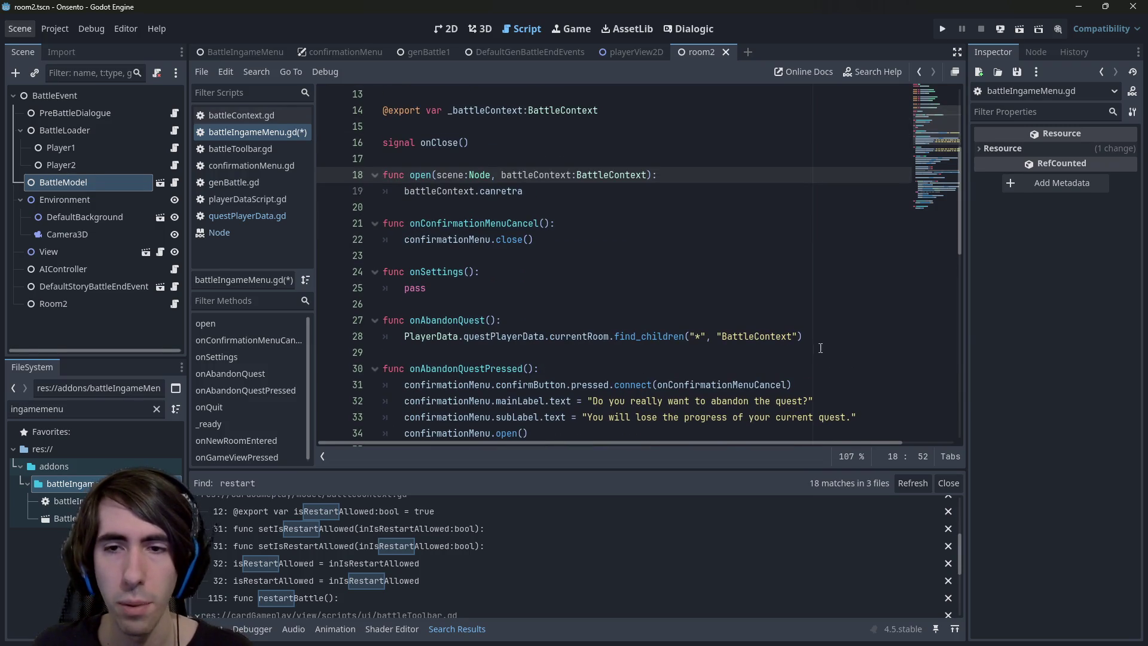
pyautogui.moveTo(820, 348); pyautogui.dragTo(317, 335)
pyautogui.hotkey('ctrl', 'v')
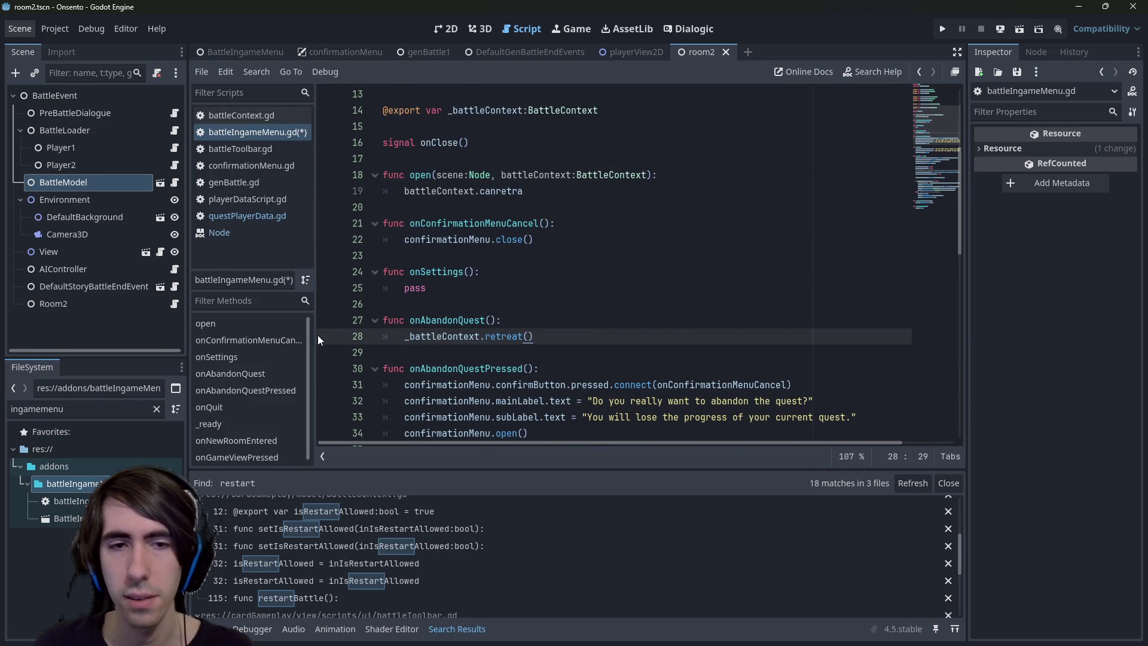
pyautogui.hotkey('ctrl', 's')
# Step: Add a _battleContext.isRetreatAllowed line above the retreat() call in onAbandonQuest
pyautogui.doubleClick(454, 336)
pyautogui.hotkey('ctrl', 'c')
pyautogui.click(539, 325)
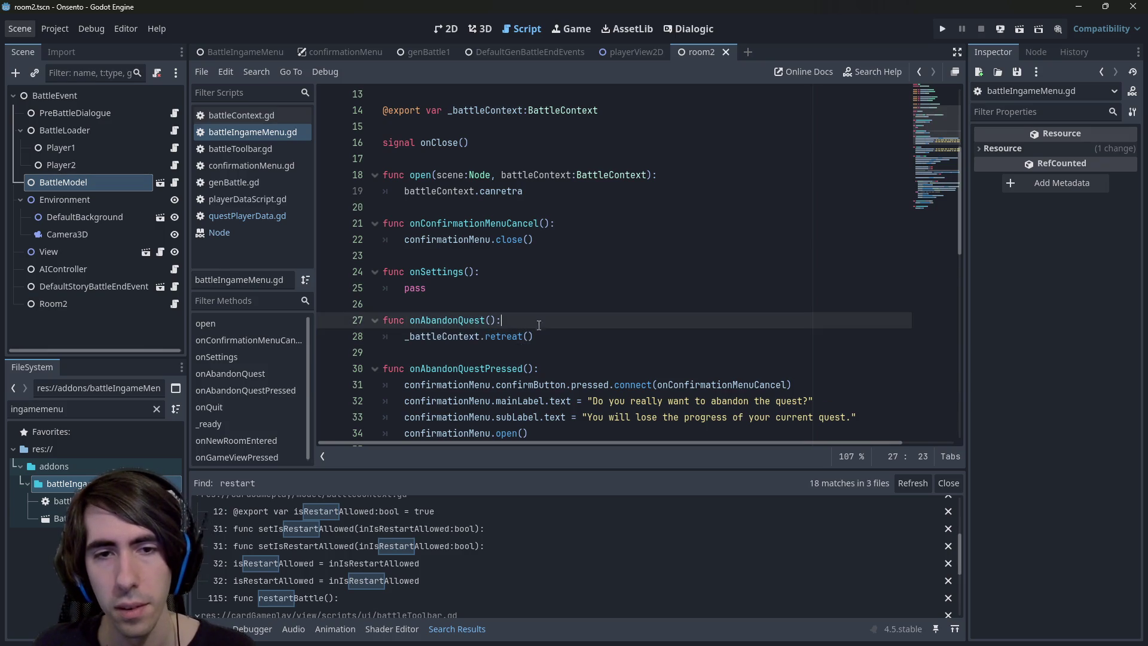
pyautogui.press('Return')
pyautogui.hotkey('ctrl', 'v')
pyautogui.write('.isre')
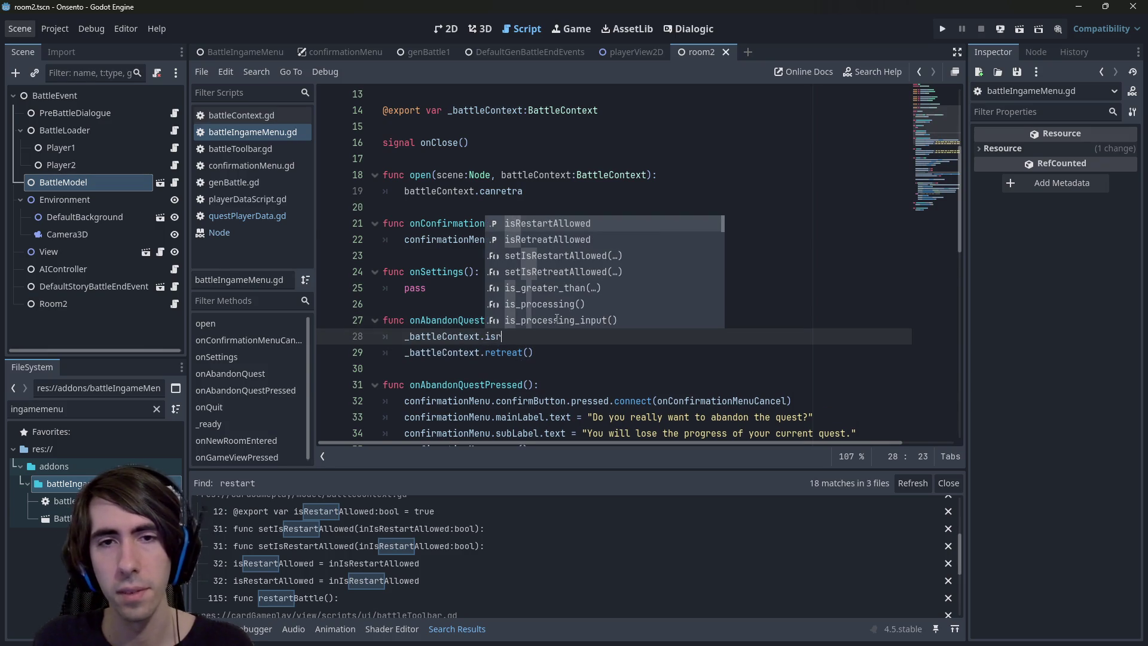
pyautogui.press('Down')
pyautogui.press('Return')
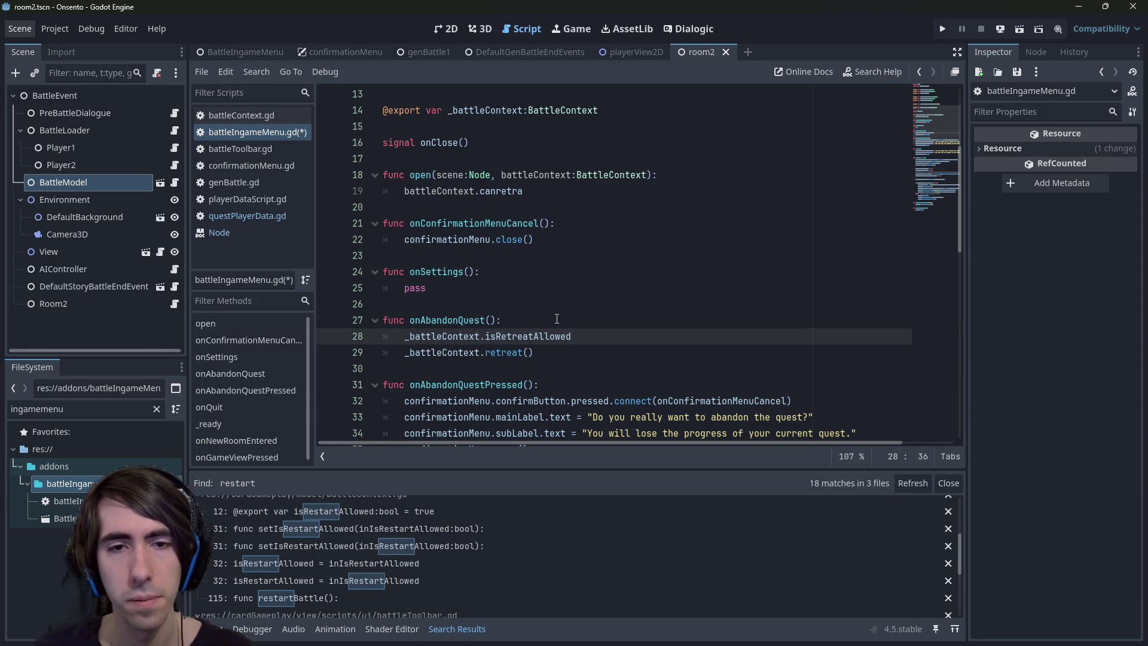
pyautogui.press('Home')
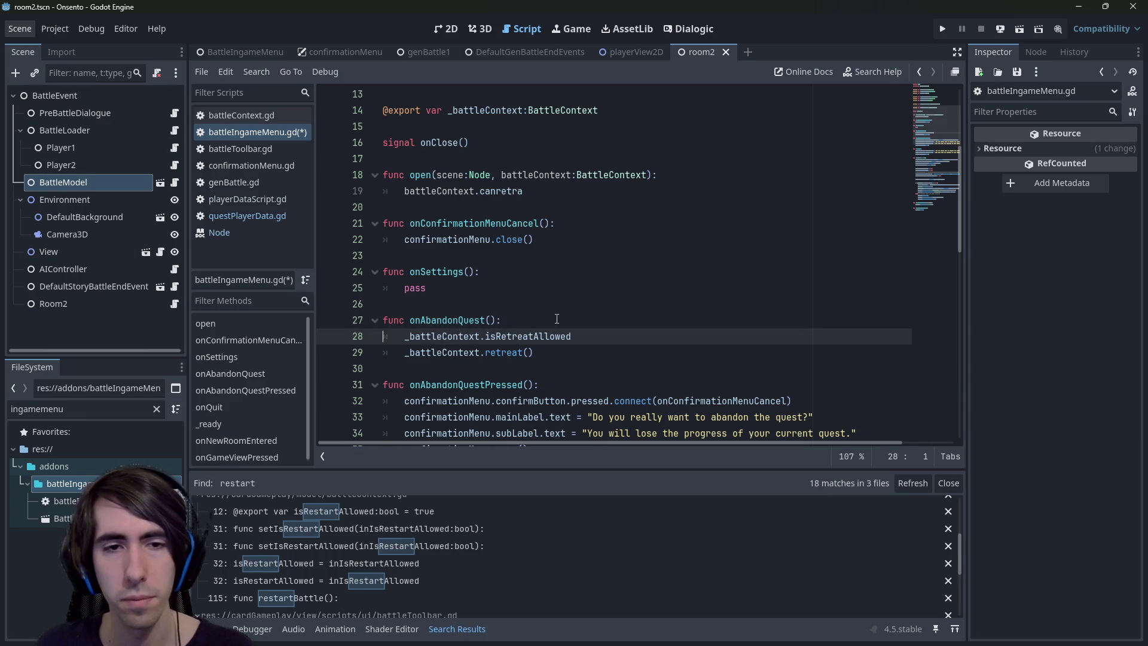
pyautogui.scroll(-1, 557, 319)
pyautogui.moveTo(572, 288); pyautogui.dragTo(336, 290)
# Step: Delete the isRetreatAllowed line from onAbandonQuest and save
pyautogui.press('BackSpace')
pyautogui.press('BackSpace')
pyautogui.hotkey('ctrl', 's')
pyautogui.scroll(-5, 468, 299)
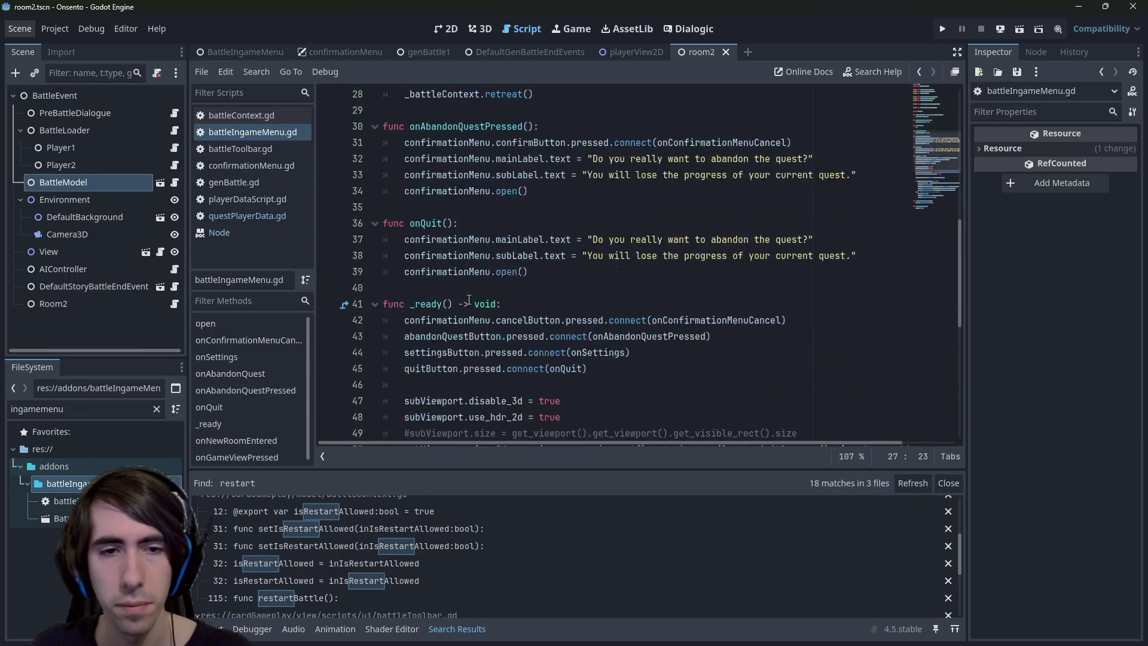
pyautogui.scroll(9, 459, 226)
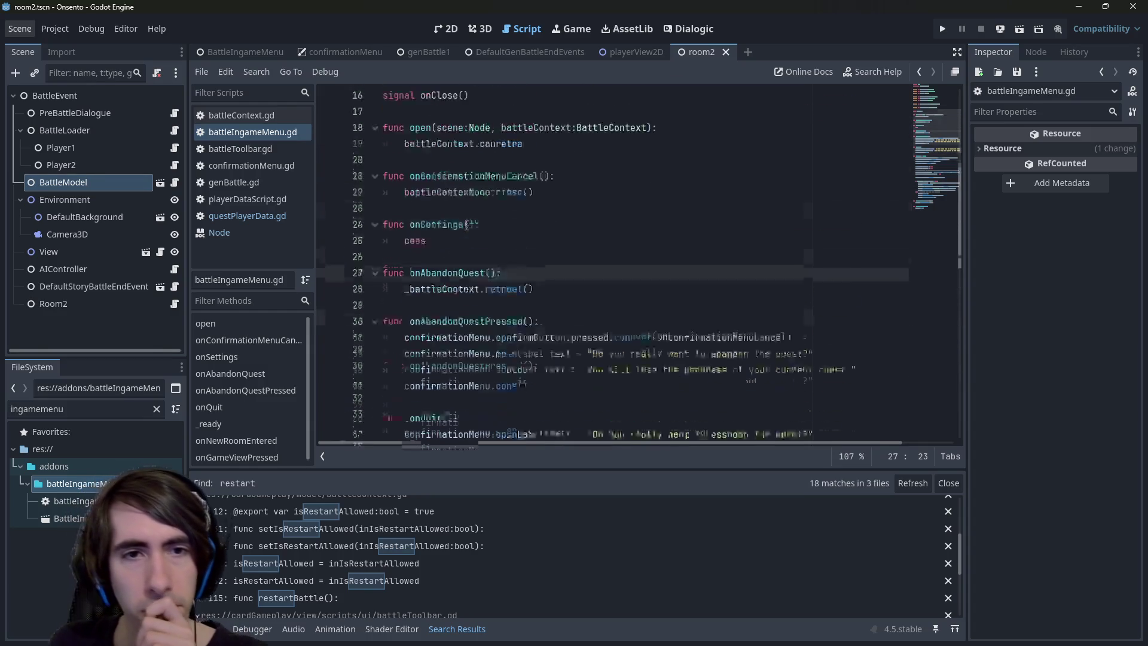
pyautogui.scroll(-9, 466, 226)
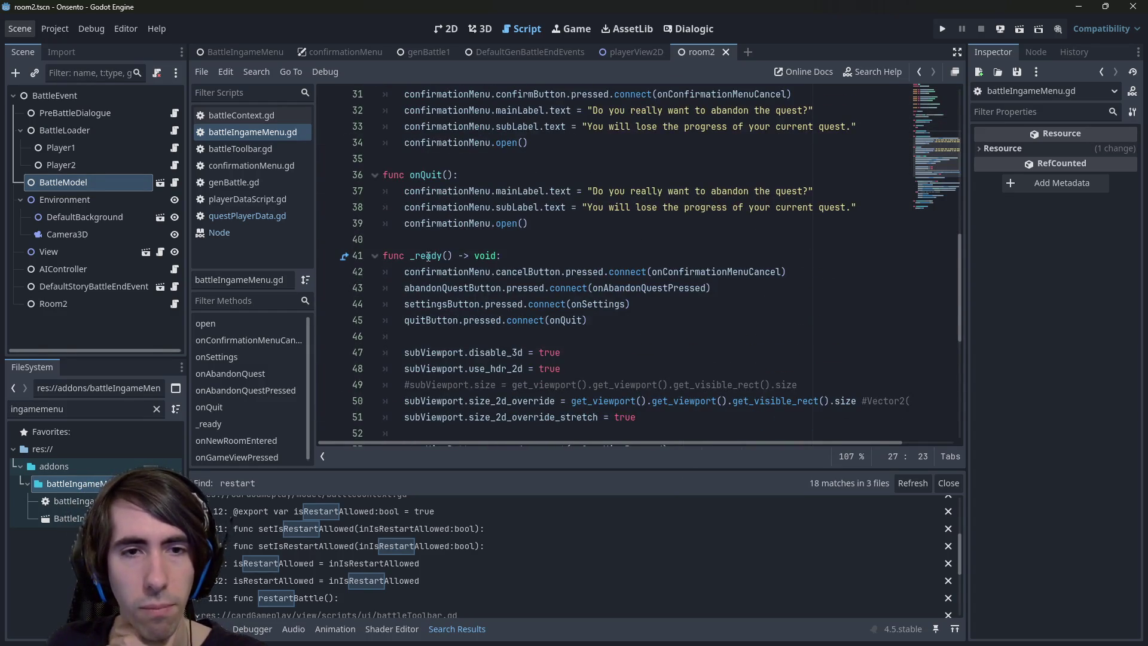
# Step: Cut the open() function and paste it above _ready, then save
pyautogui.doubleClick(428, 256)
pyautogui.scroll(6, 455, 257)
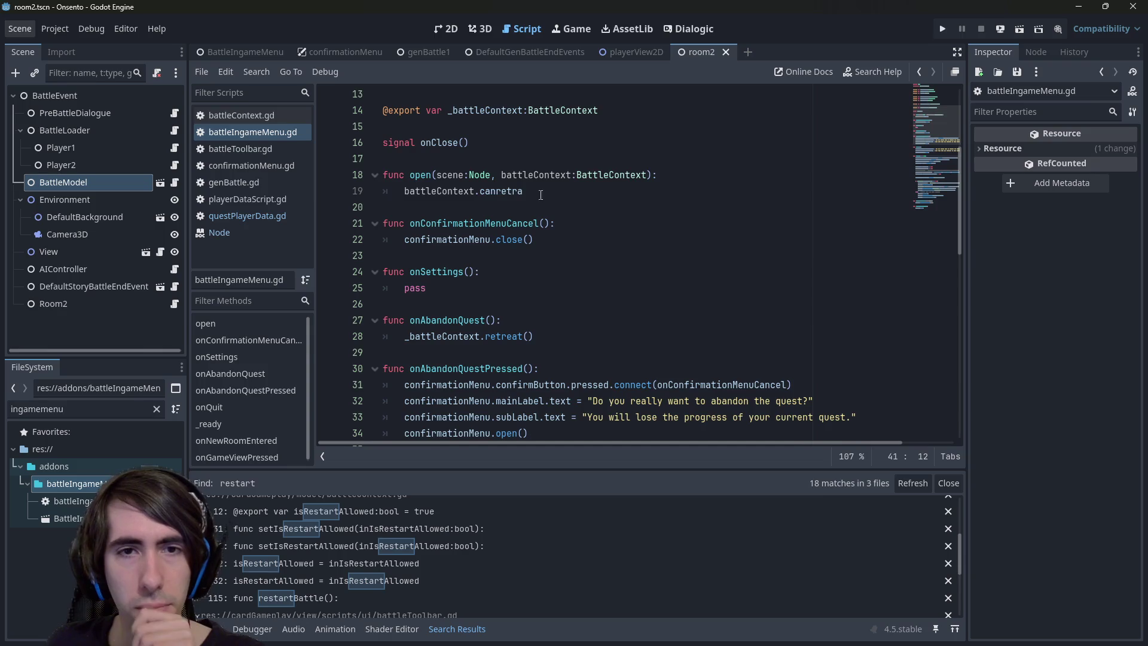
pyautogui.moveTo(540, 195); pyautogui.dragTo(371, 158)
pyautogui.press('BackSpace')
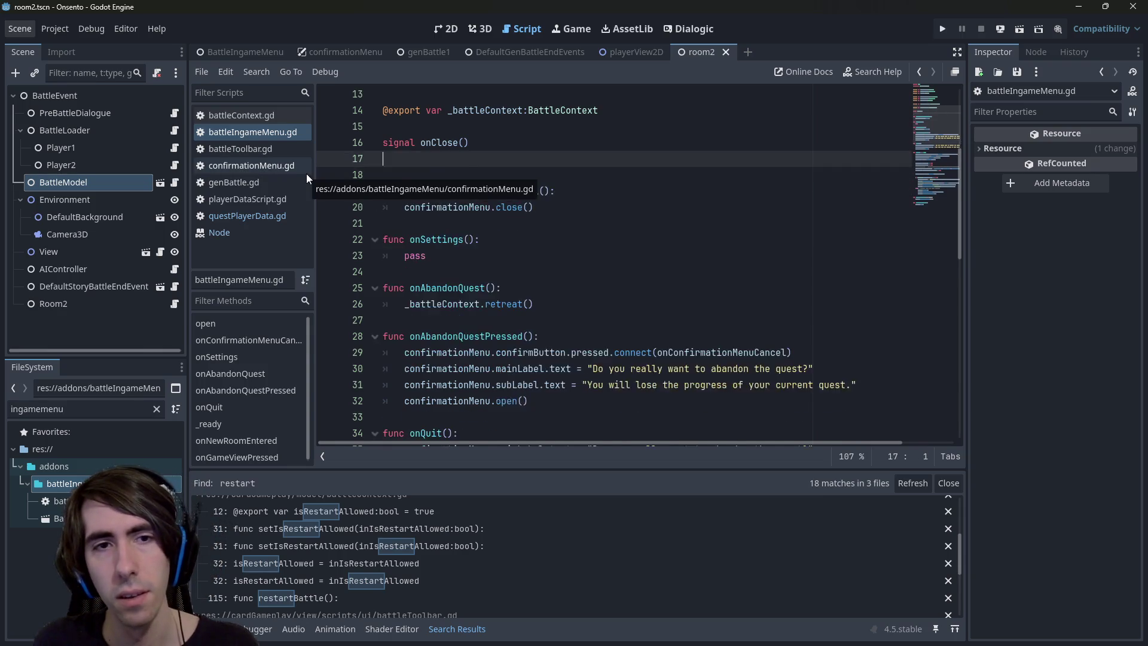
pyautogui.press('BackSpace')
pyautogui.scroll(-5, 494, 239)
pyautogui.click(494, 239)
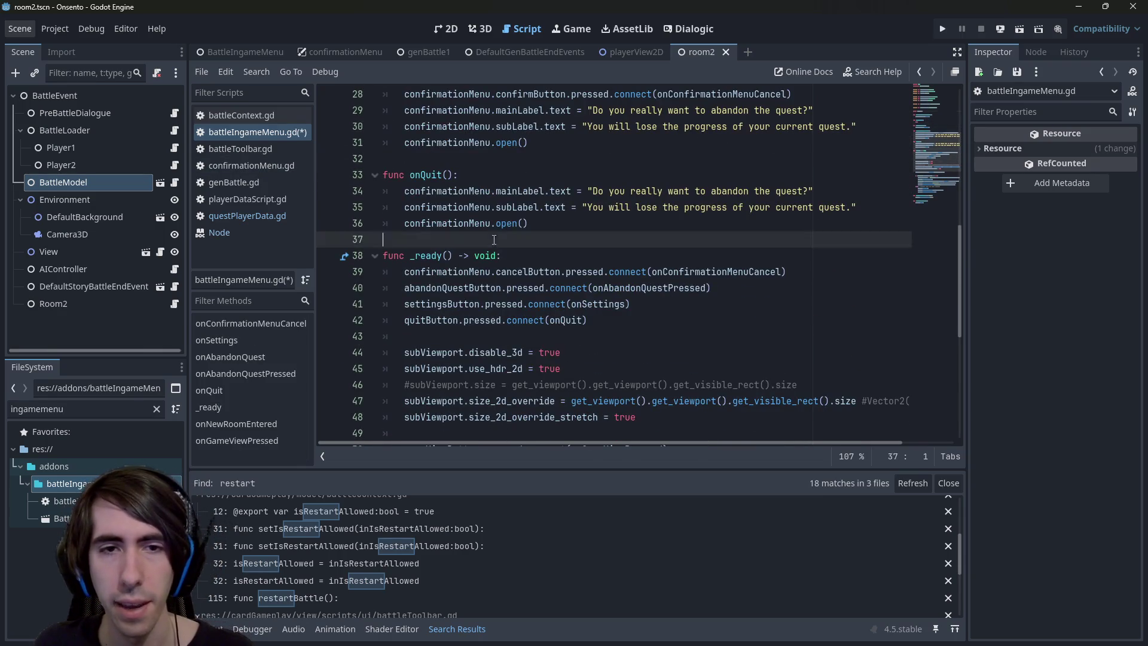
pyautogui.press('Return')
pyautogui.hotkey('ctrl', 'v')
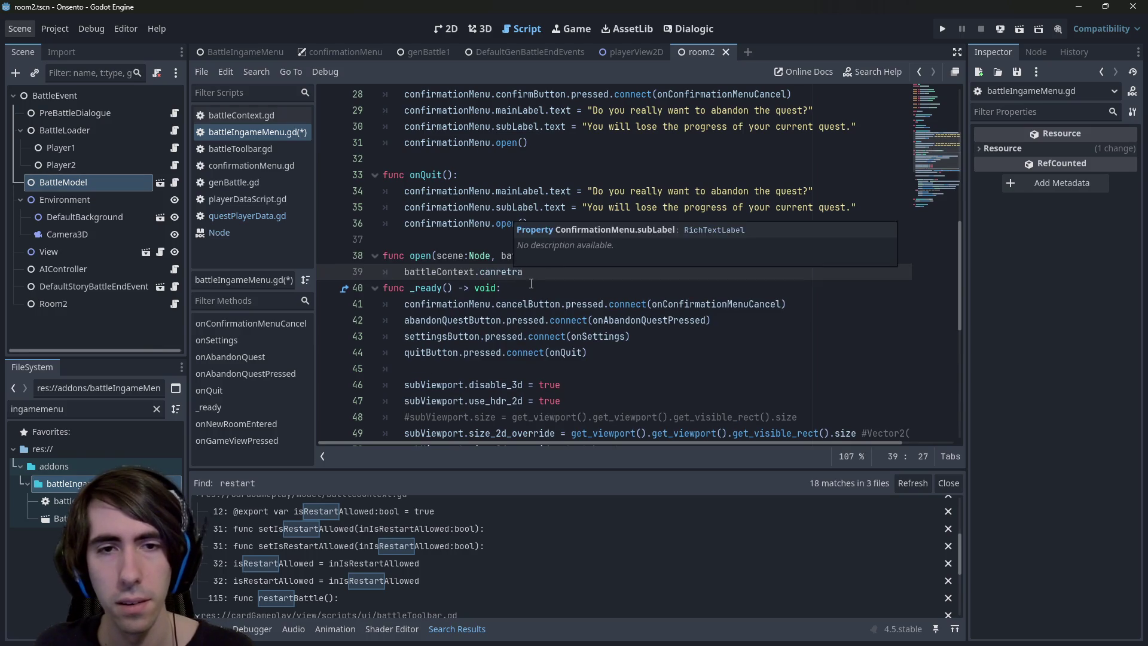
pyautogui.press('Down')
pyautogui.hotkey('shift', 'End')
pyautogui.press('BackSpace')
pyautogui.hotkey('ctrl', 's')
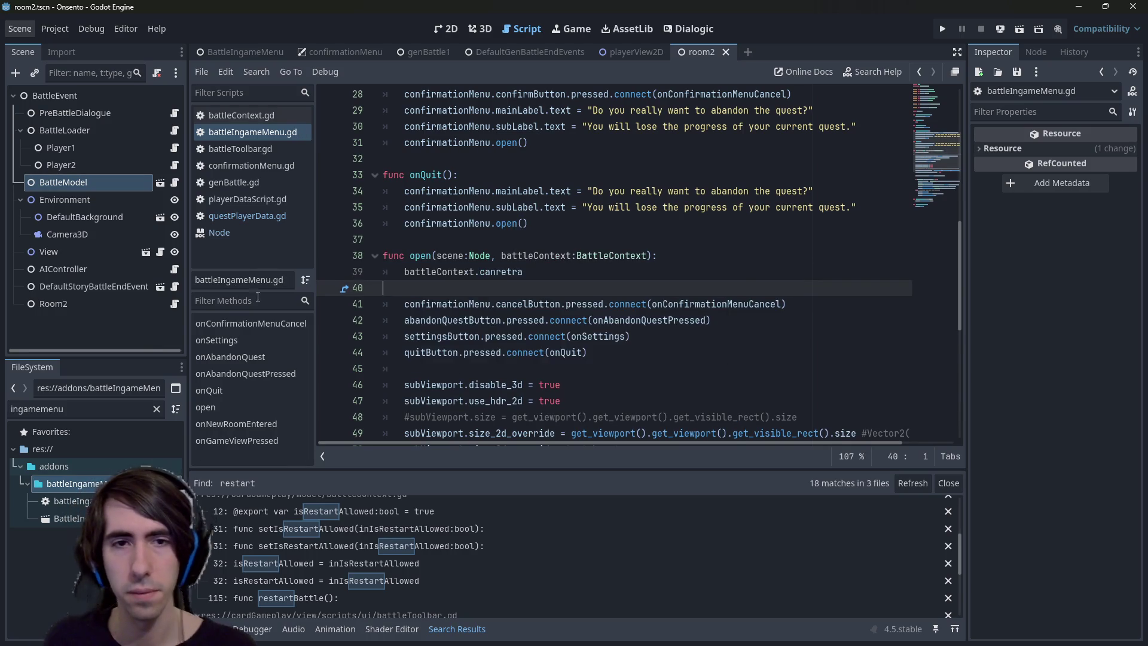
# Step: Undo the move to restore open() to its original position
pyautogui.scroll(-2, 478, 251)
pyautogui.moveTo(526, 175)
pyautogui.mouseDown()
pyautogui.moveTo(381, 166)
pyautogui.moveTo(405, 174)
pyautogui.mouseUp()
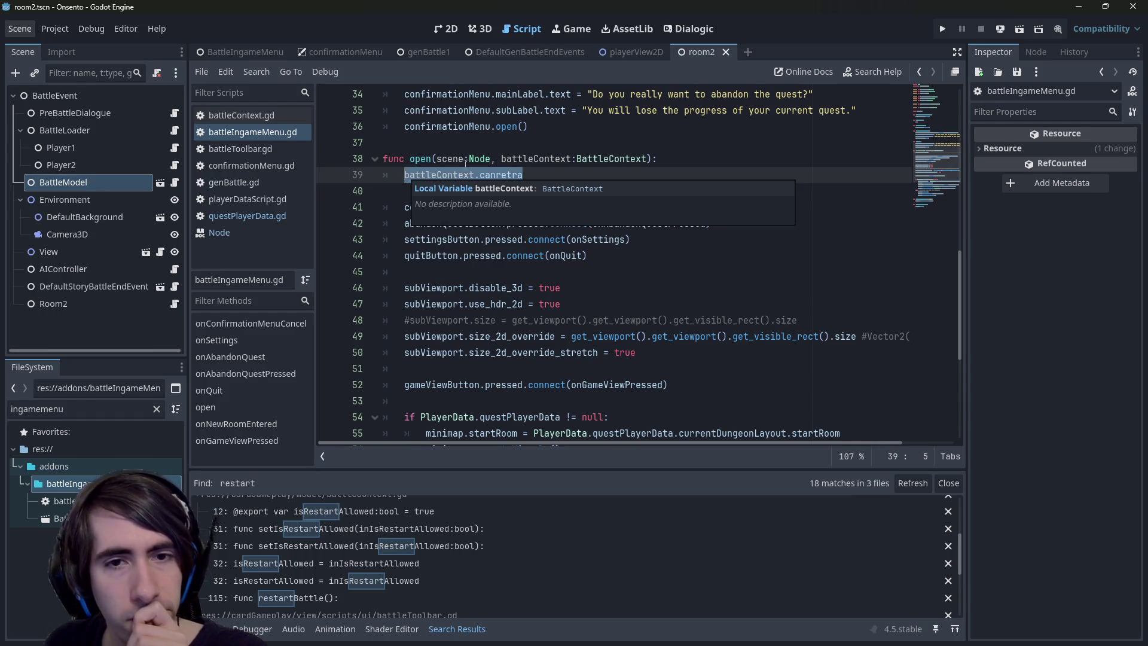
pyautogui.scroll(-2, 434, 261)
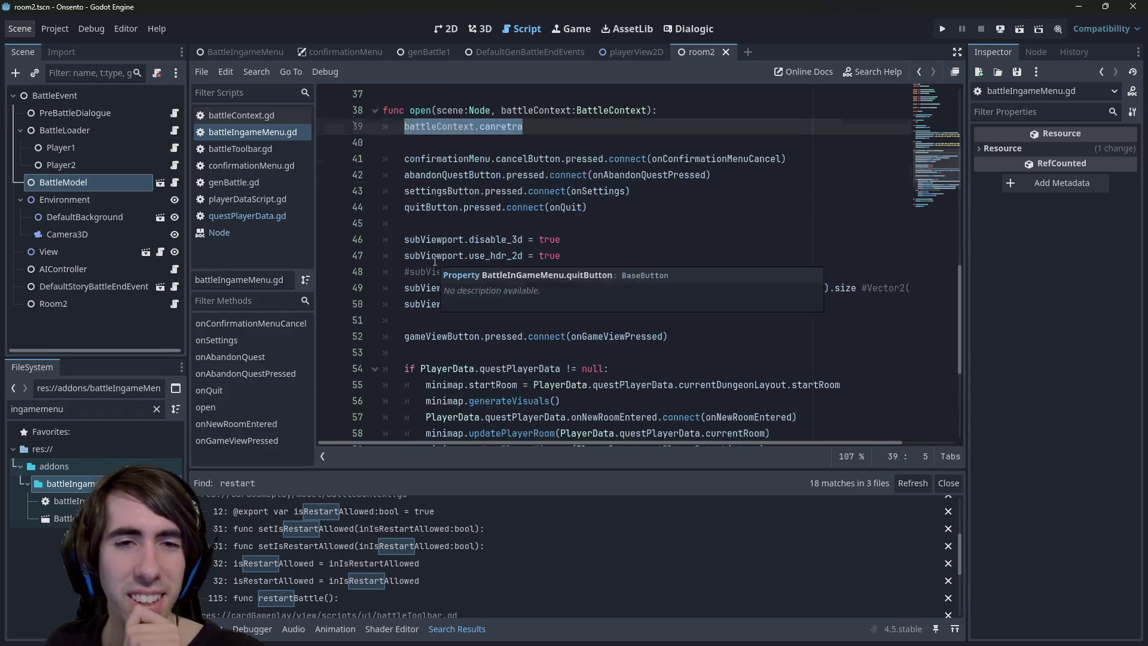
pyautogui.scroll(3, 434, 261)
pyautogui.scroll(-5, 436, 260)
pyautogui.hotkey('ctrl', 'z')
pyautogui.hotkey('ctrl', 'z')
pyautogui.hotkey('ctrl', 'z')
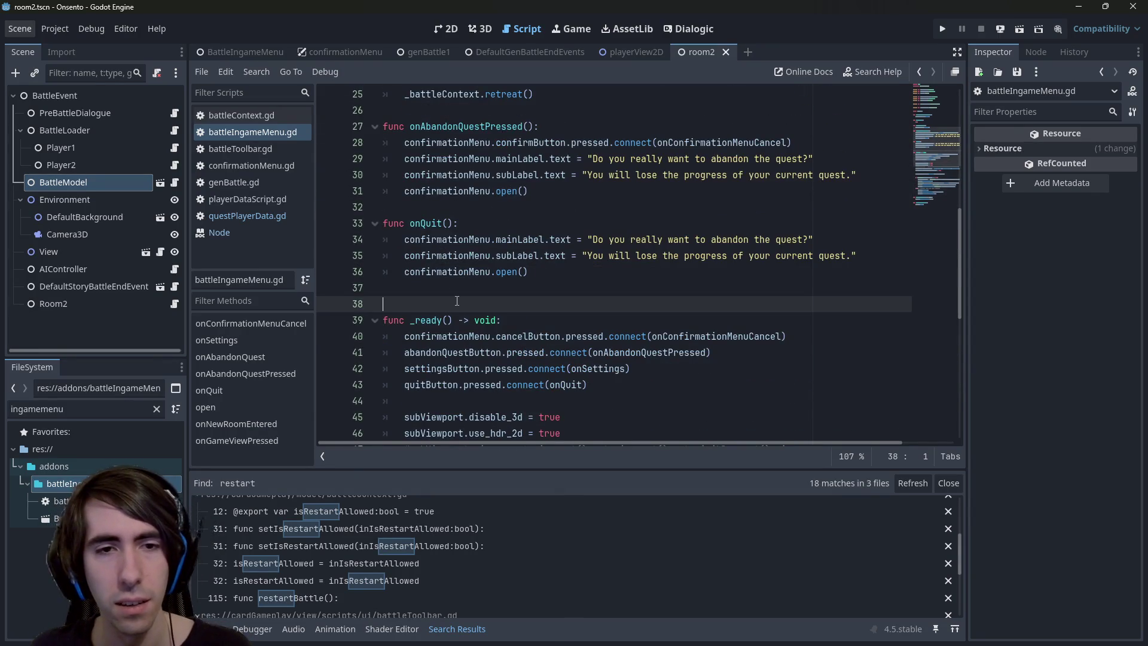
pyautogui.hotkey('ctrl', 'z')
pyautogui.hotkey('ctrl', 'z')
pyautogui.hotkey('ctrl', 'z')
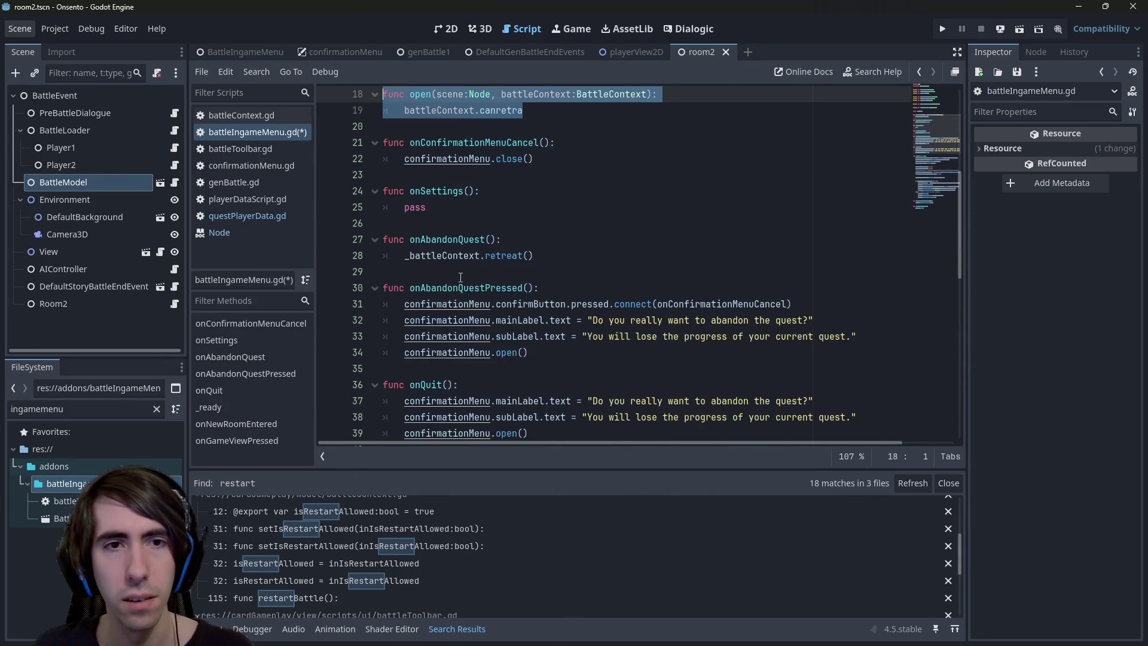
pyautogui.scroll(2, 460, 277)
pyautogui.click(528, 212)
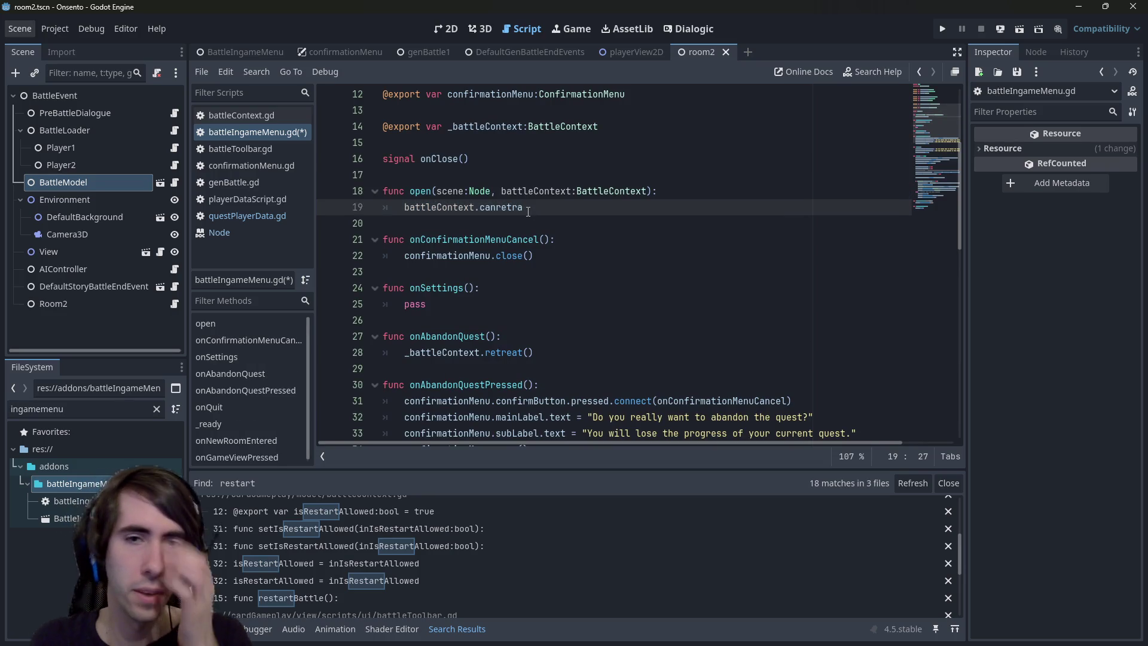
# Step: Complete line 19 as abandonQuestButton.visible = battleContext.isRetreatAllowed, replacing the canretra fragment
pyautogui.press('BackSpace')
pyautogui.press('BackSpace')
pyautogui.press('BackSpace')
pyautogui.write('is')
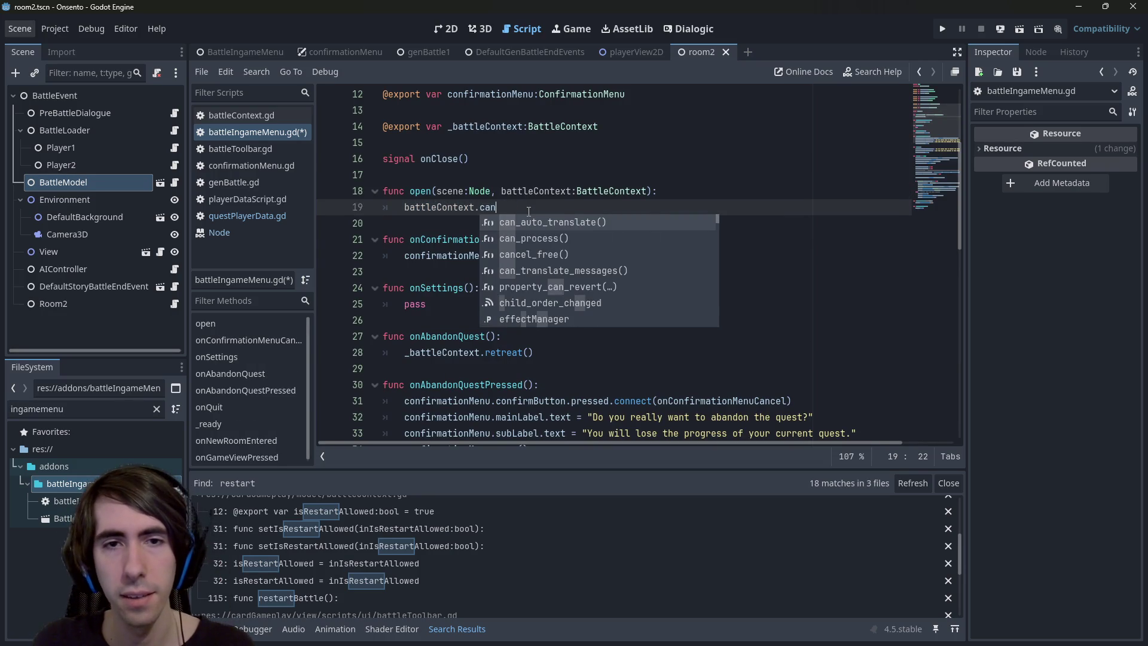
pyautogui.write('Ret')
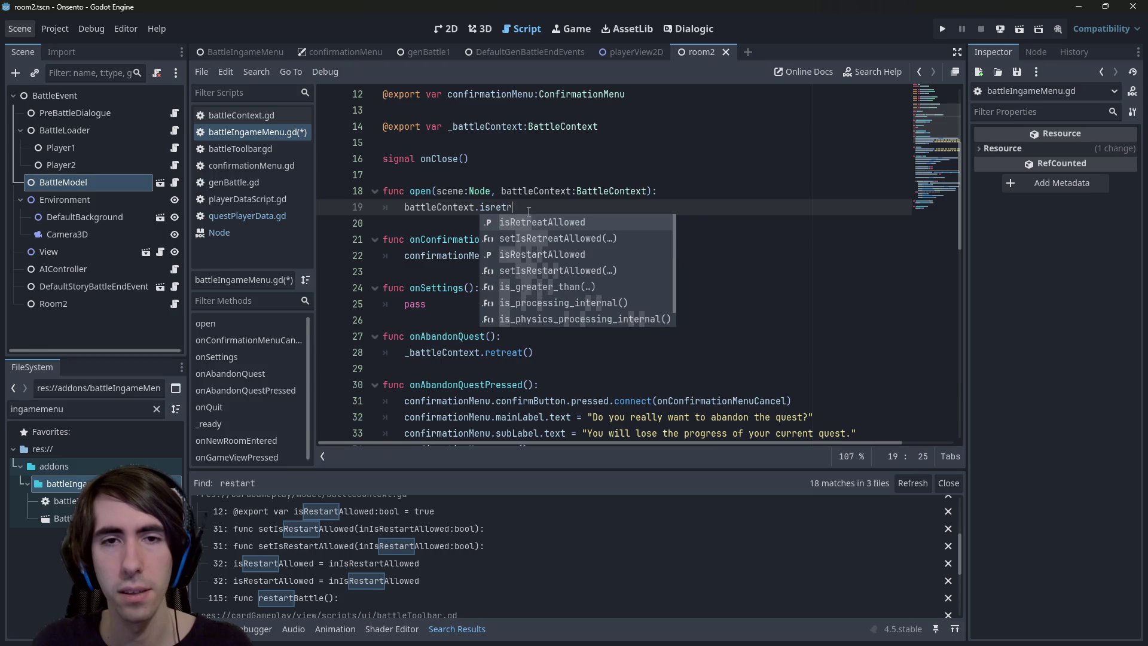
pyautogui.press('Return')
pyautogui.scroll(4, 461, 239)
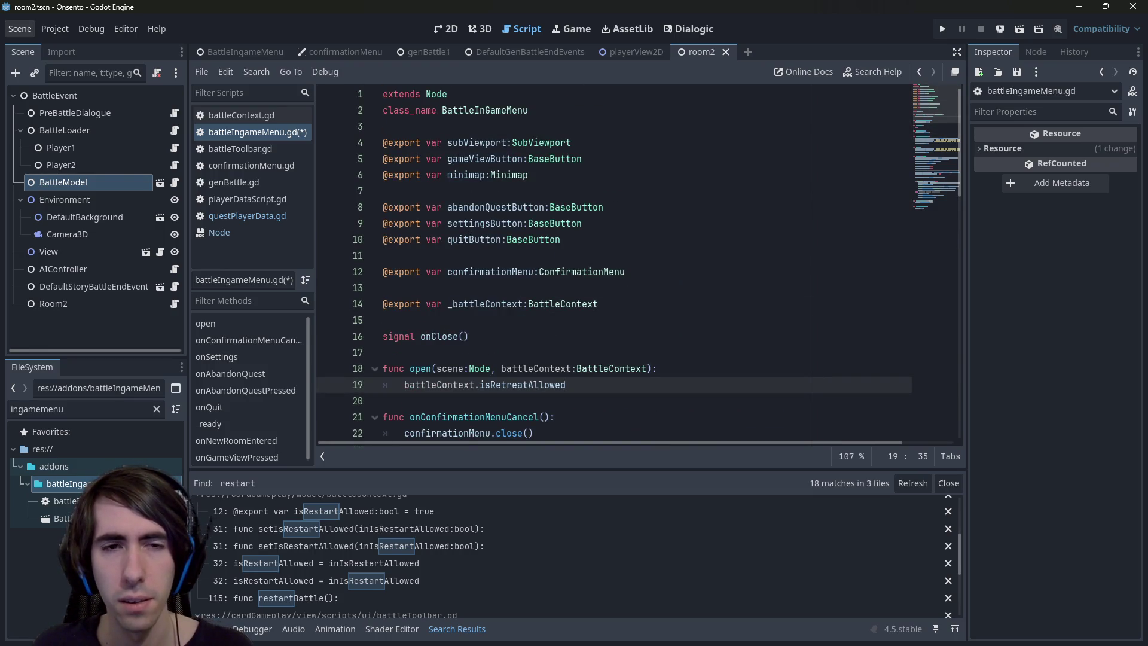
pyautogui.doubleClick(489, 209)
pyautogui.hotkey('ctrl', 'c')
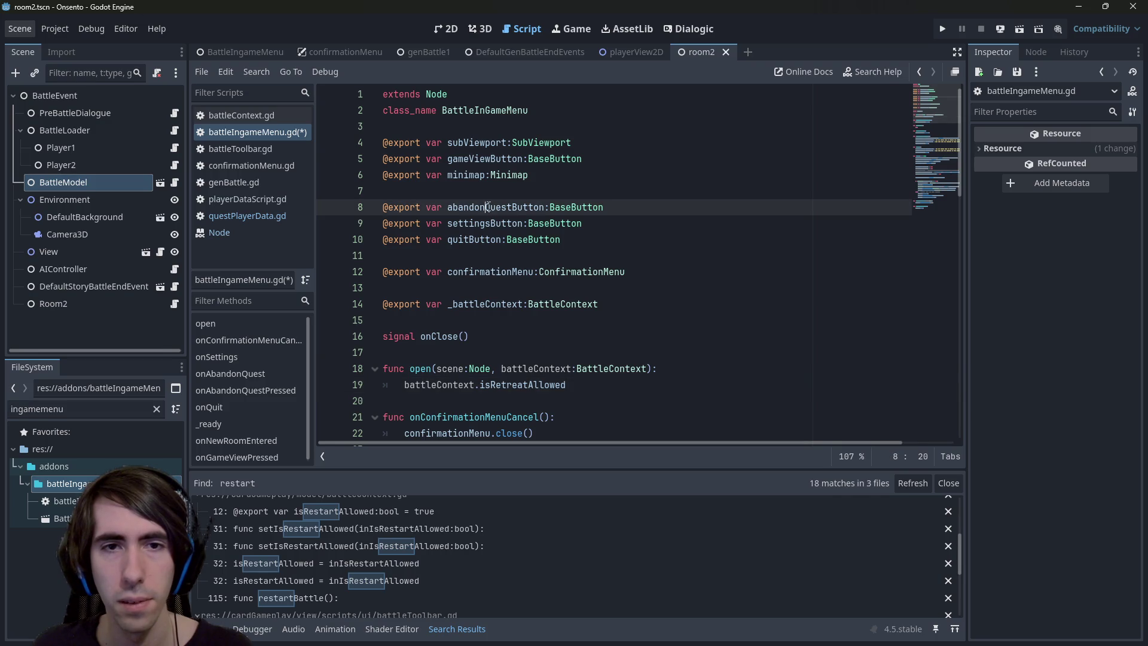
pyautogui.click(405, 384)
pyautogui.hotkey('ctrl', 'v')
pyautogui.write('.vis')
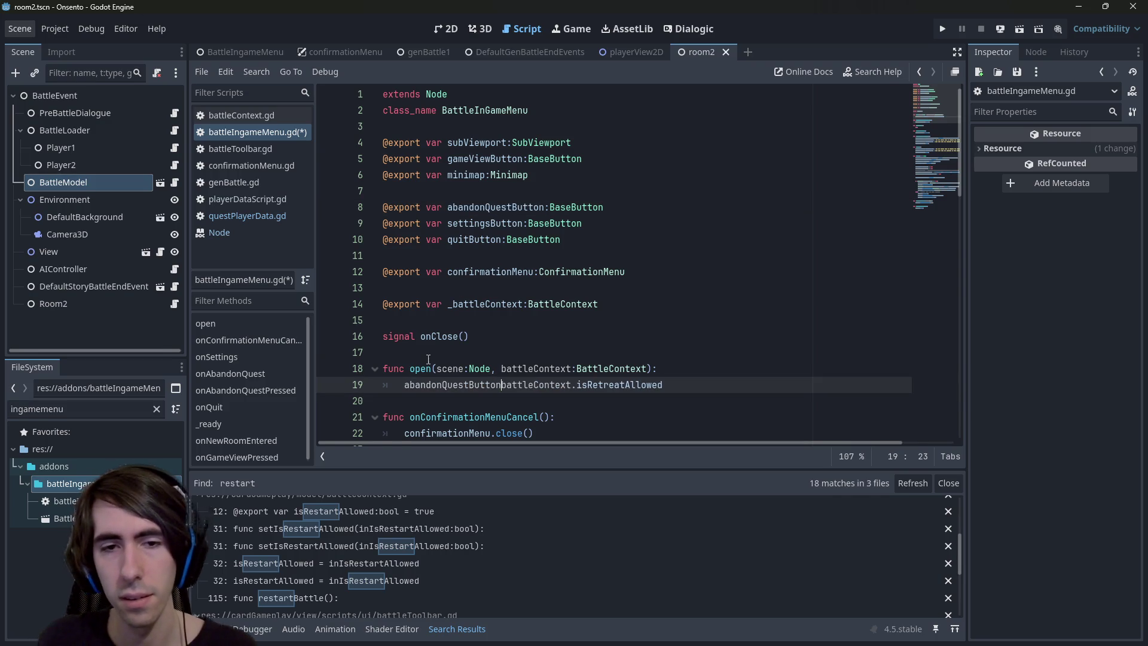
pyautogui.write('ibl ')
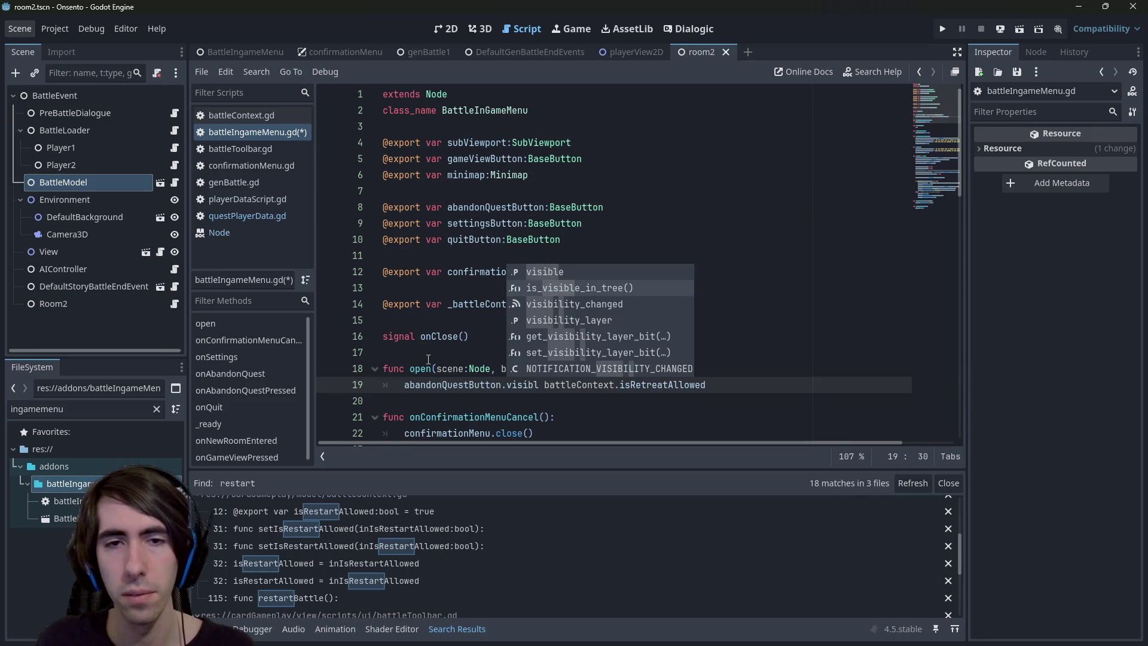
pyautogui.write('e =')
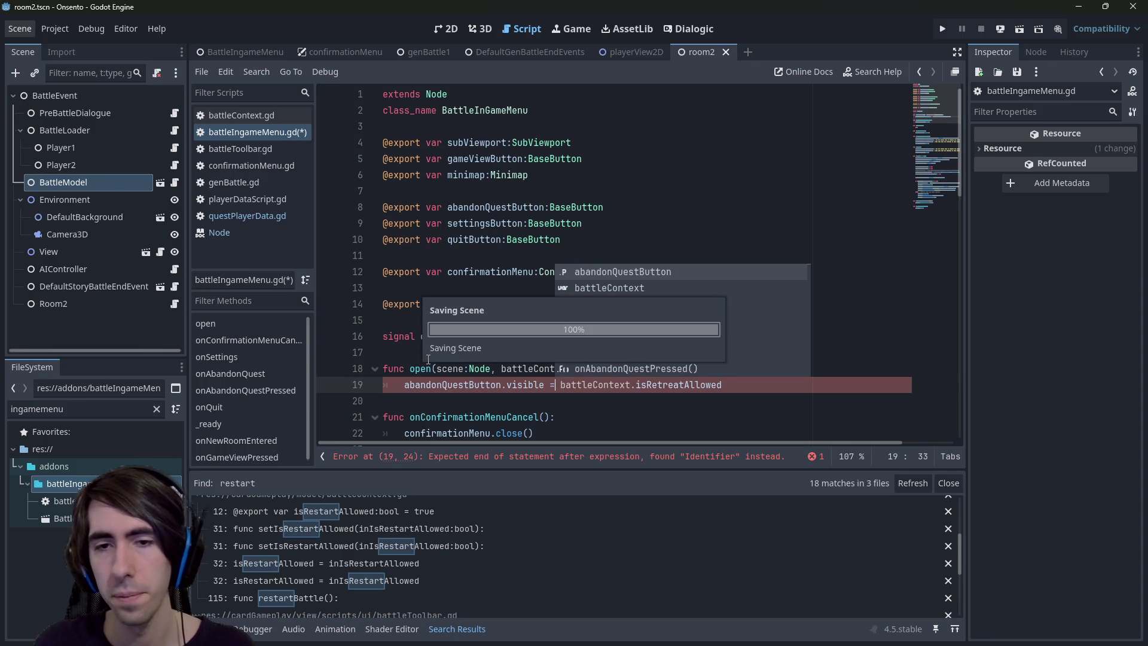
pyautogui.scroll(-1, 581, 408)
pyautogui.moveTo(722, 336); pyautogui.dragTo(330, 336)
pyautogui.hotkey('ctrl', 'c')
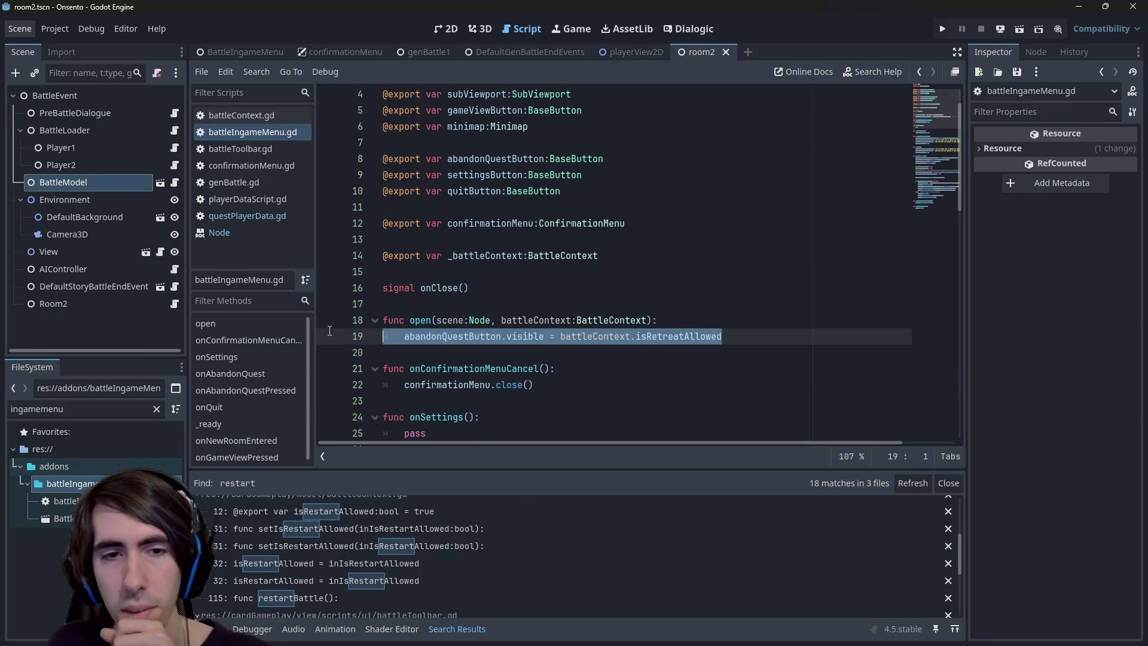
# Step: Copy line 19 below it using battleContext.isRestartAllowed, save, and view room2 in 2D
pyautogui.press('End')
pyautogui.press('Return')
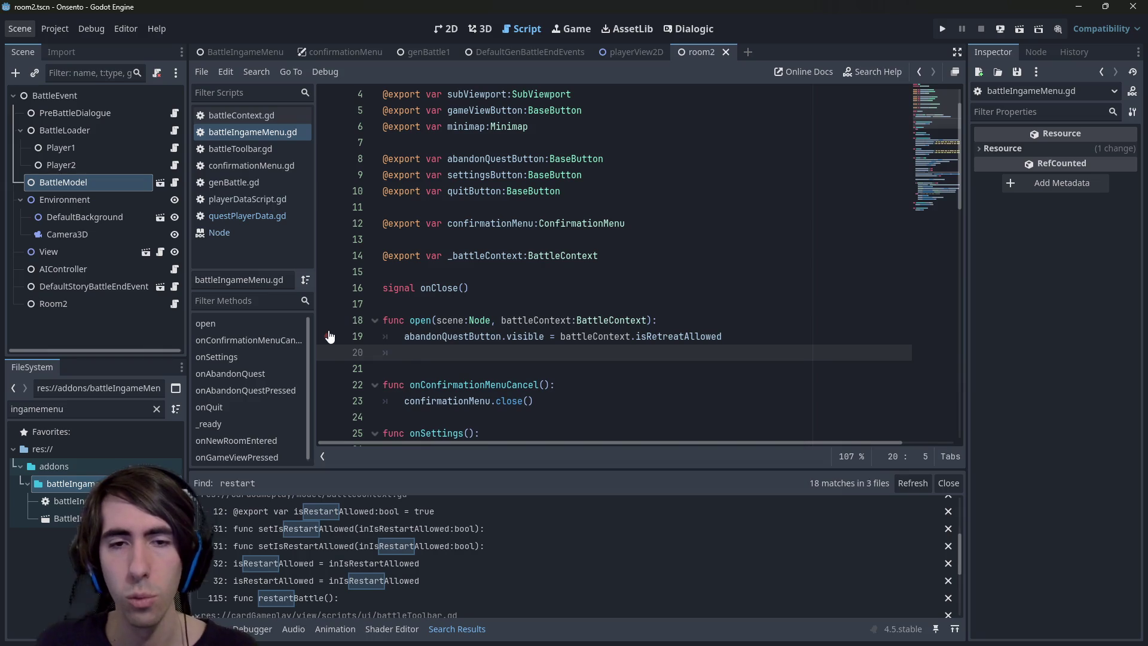
pyautogui.hotkey('ctrl', 'v')
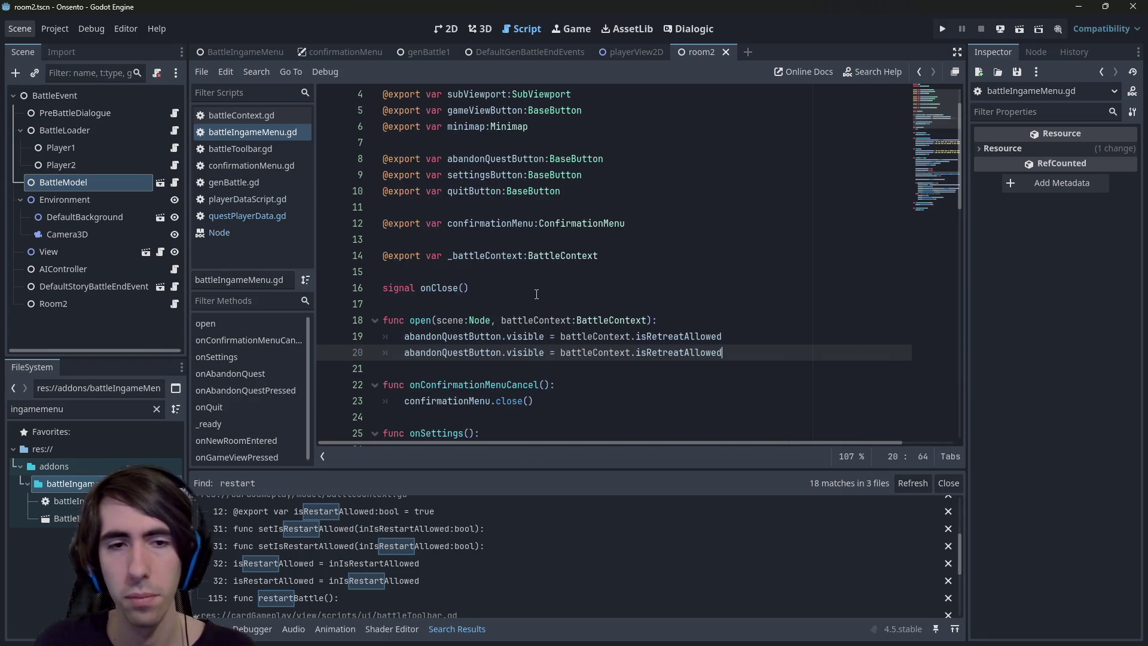
pyautogui.doubleClick(679, 354)
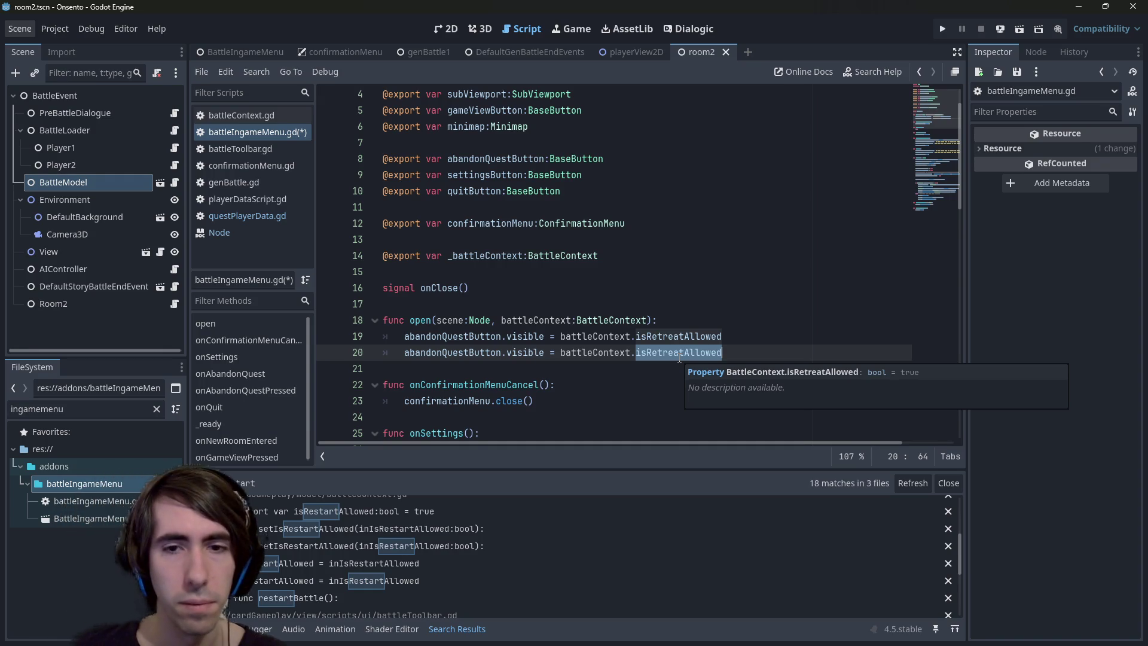
pyautogui.write('isre')
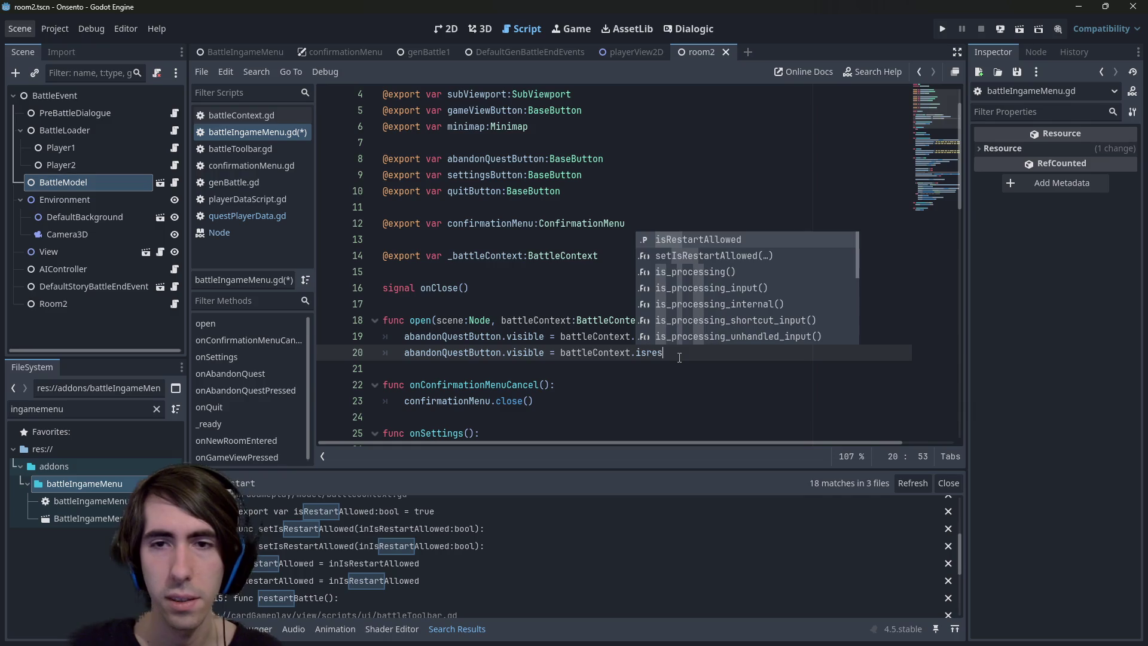
pyautogui.press('Return')
pyautogui.hotkey('ctrl', 's')
pyautogui.click(445, 30)
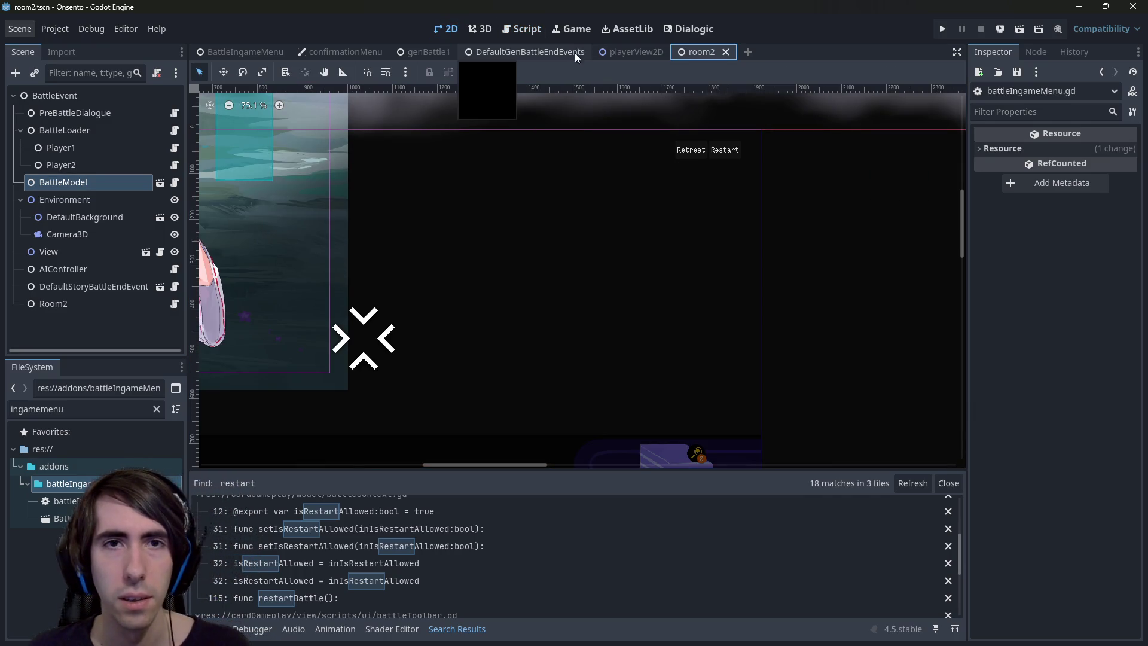
# Step: Hide the ConfirmationMenu node in the BattleIngameMenu scene and save
pyautogui.click(344, 52)
pyautogui.click(245, 52)
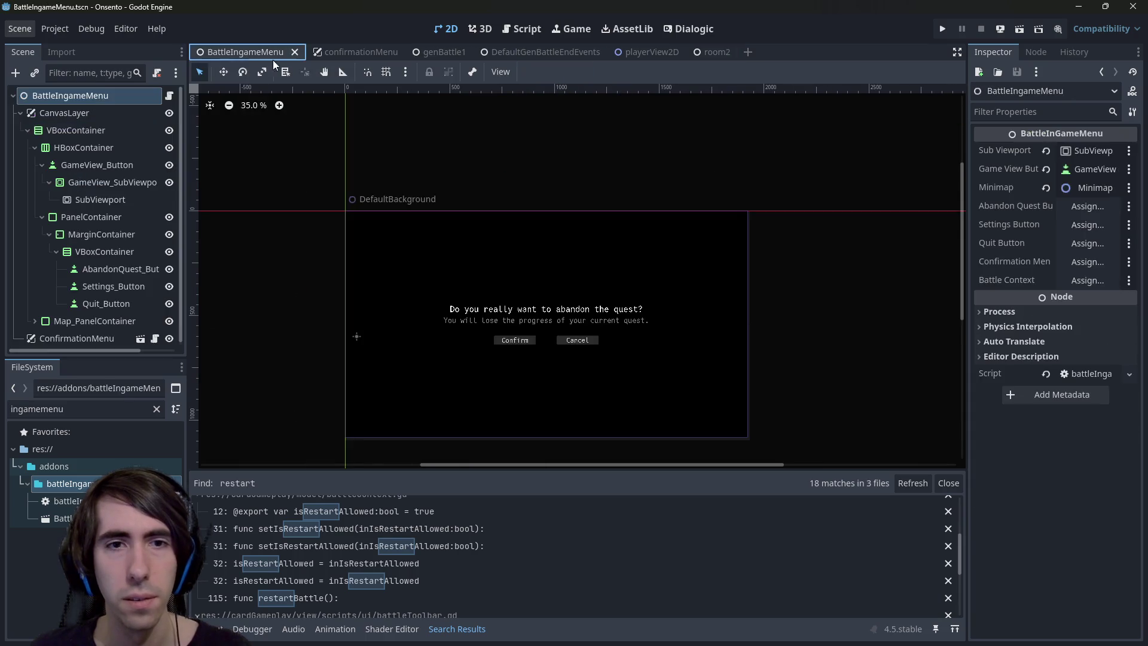
pyautogui.scroll(-2, 395, 257)
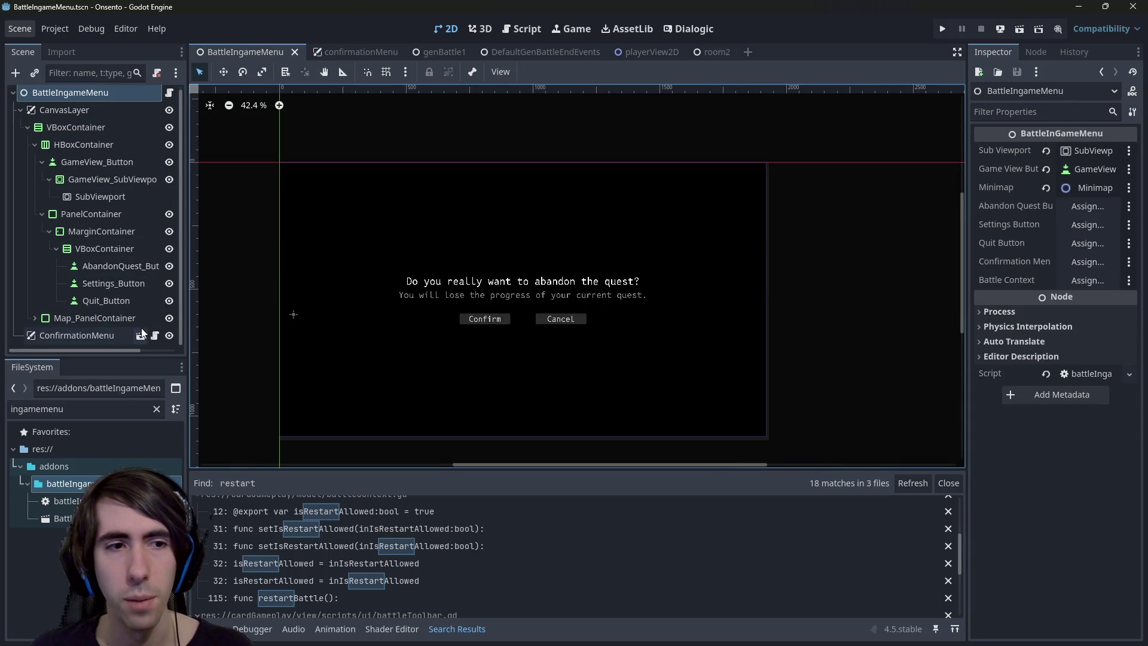
pyautogui.click(170, 336)
pyautogui.click(169, 335)
pyautogui.hotkey('ctrl', 's')
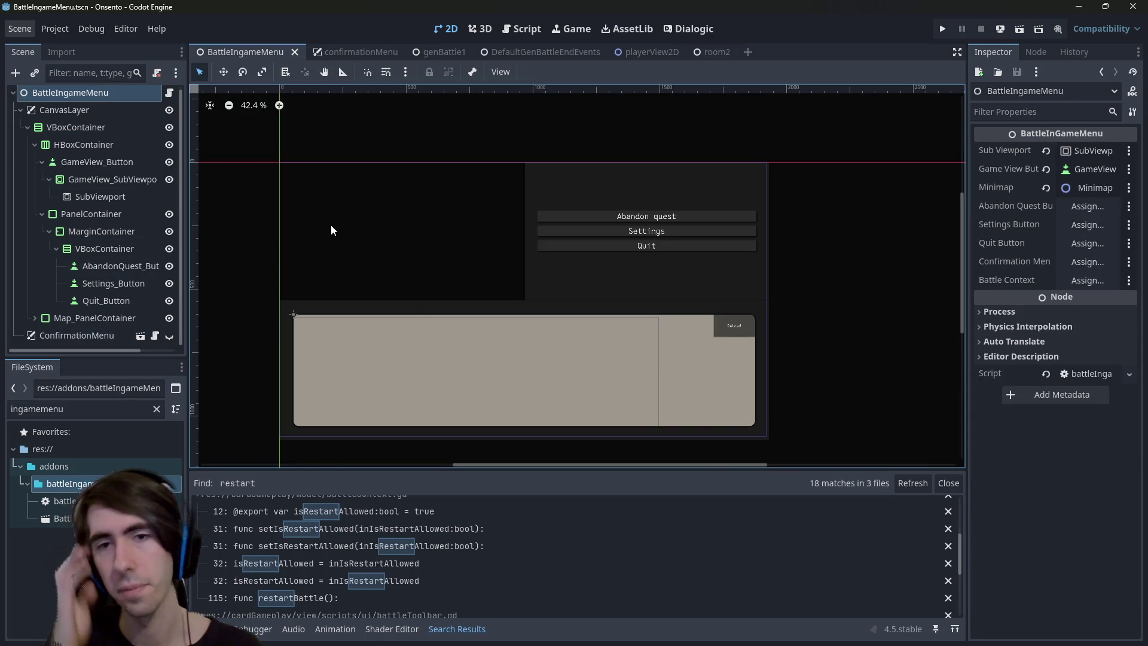
# Step: Duplicate the Abandon quest button and label the copy 'Restart current battle'
pyautogui.scroll(2, 333, 229)
pyautogui.click(687, 217)
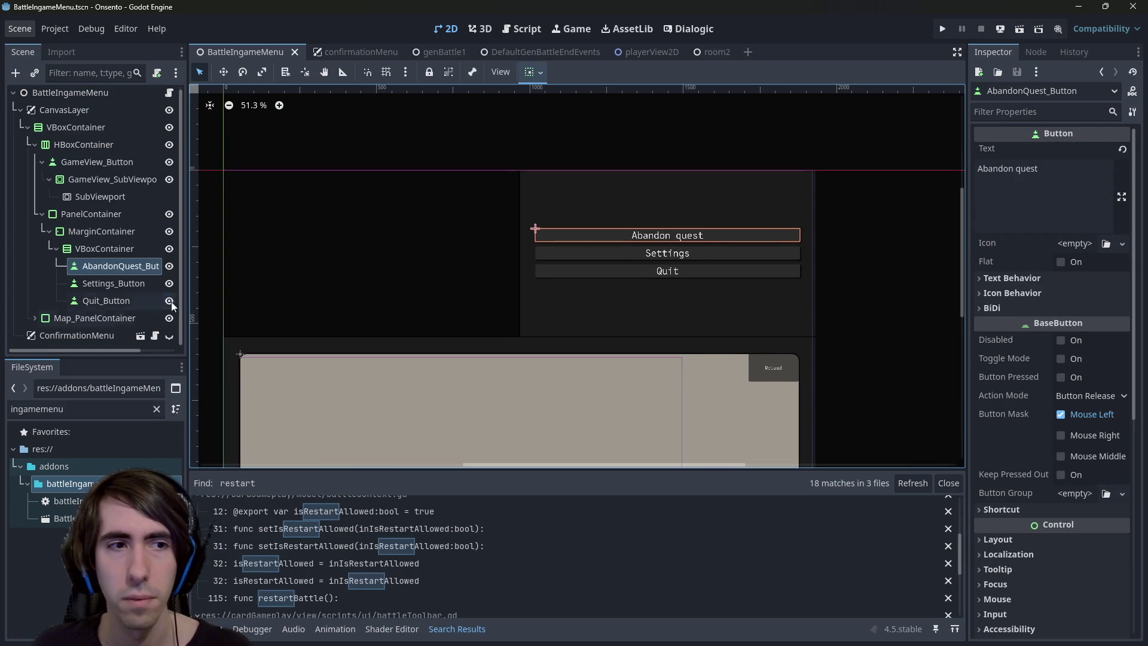
pyautogui.hotkey('ctrl', 'd')
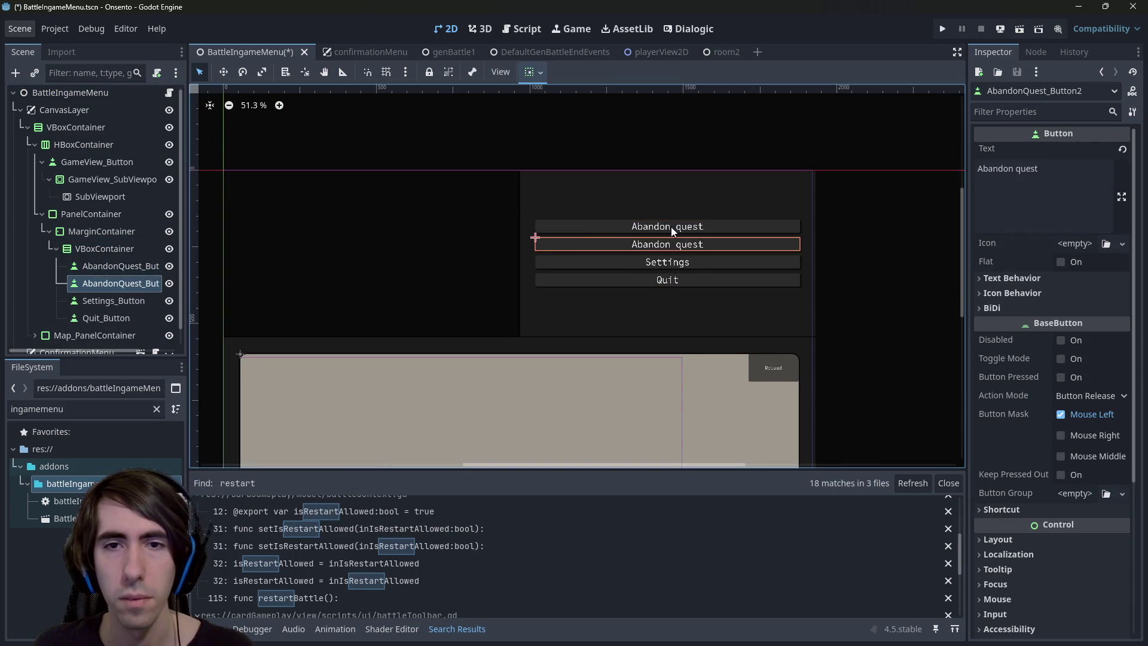
pyautogui.click(671, 227)
pyautogui.tripleClick(1016, 193)
pyautogui.write('Restart')
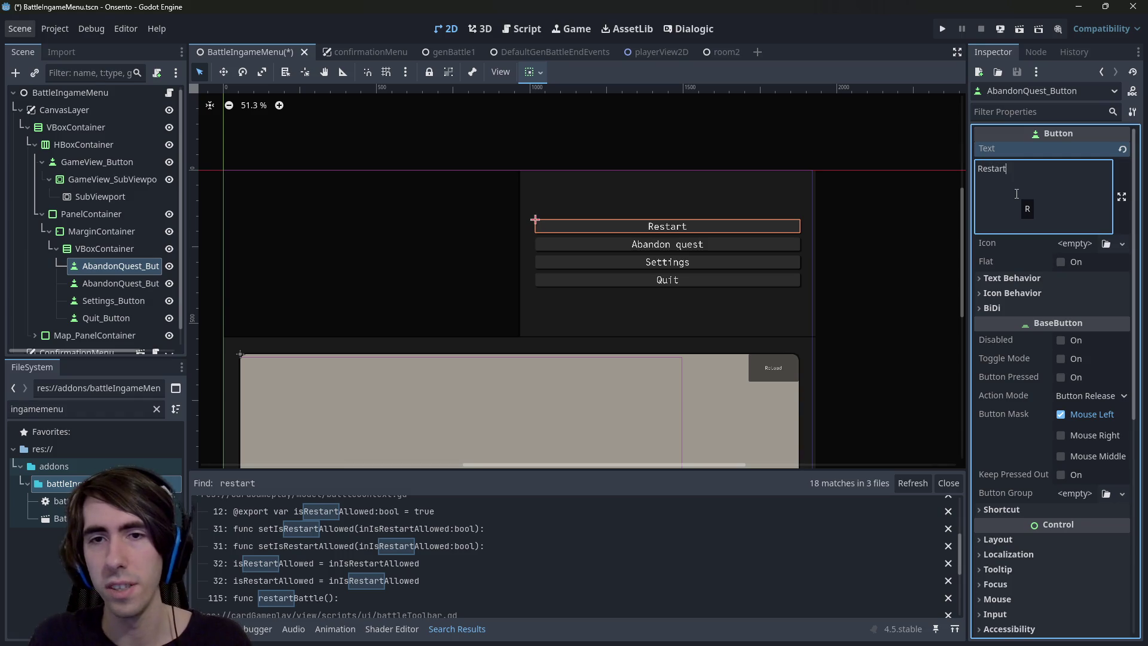
pyautogui.write(' current battle')
pyautogui.hotkey('ctrl', 's')
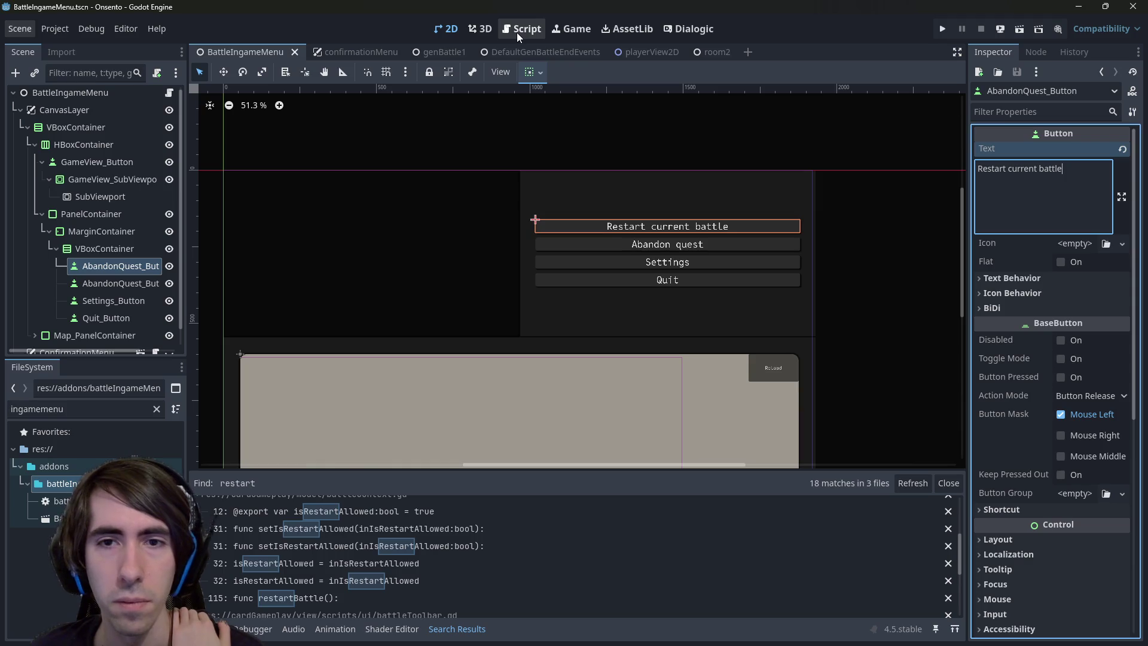
pyautogui.click(764, 268)
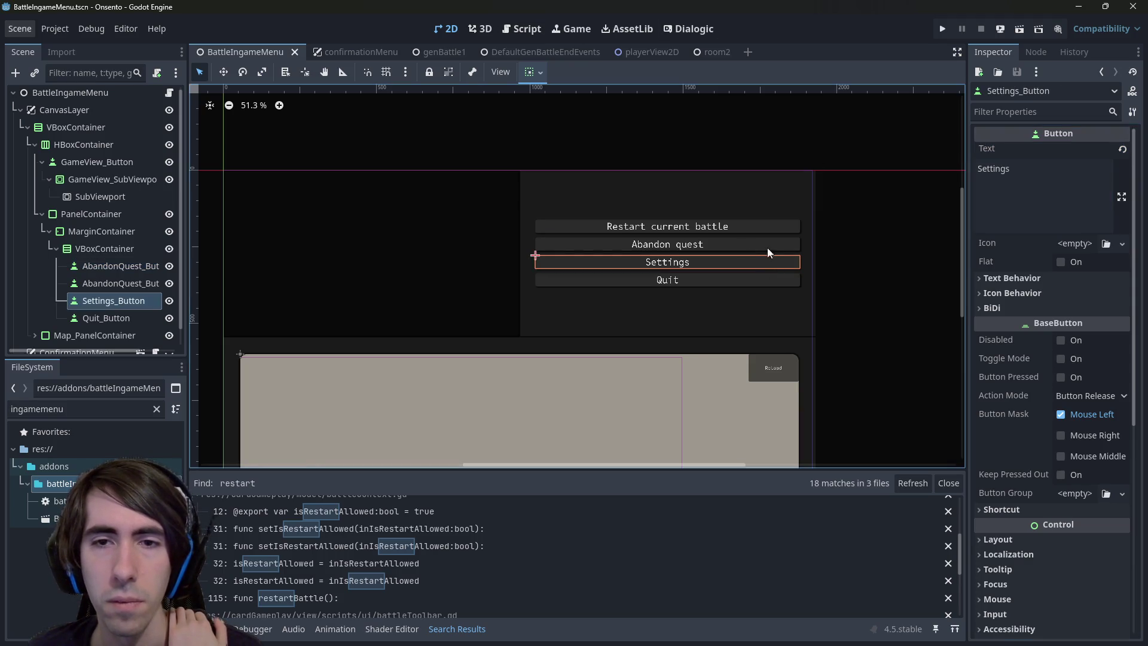
pyautogui.moveTo(138, 304); pyautogui.dragTo(122, 271)
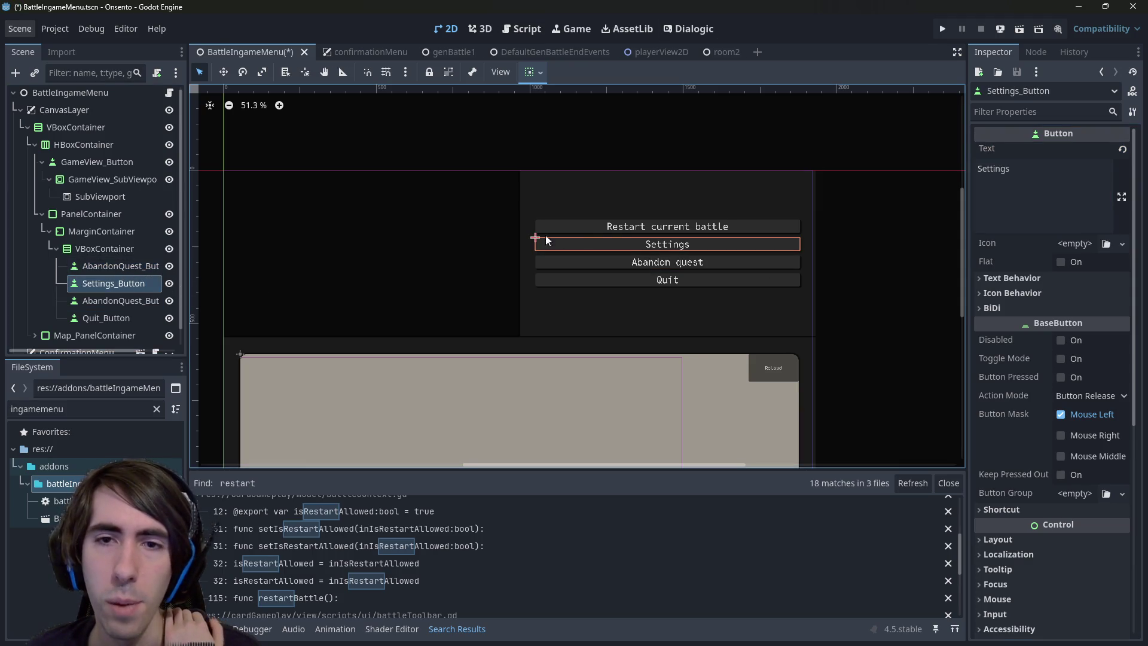
pyautogui.click(820, 264)
pyautogui.click(720, 245)
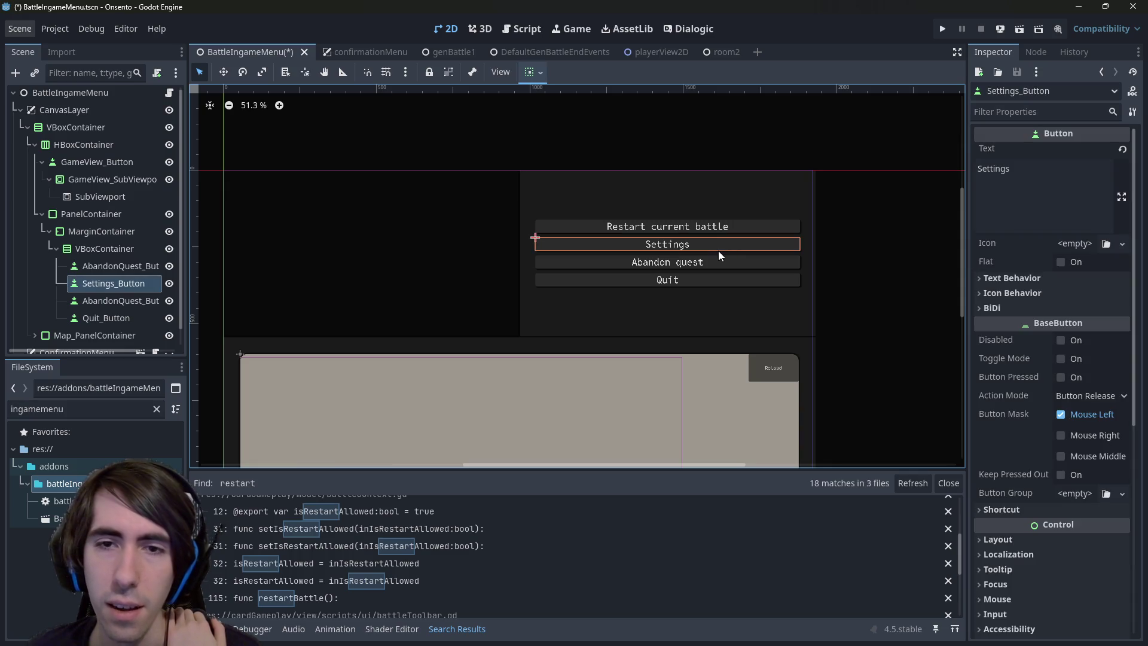
pyautogui.click(714, 259)
pyautogui.click(709, 228)
pyautogui.click(698, 235)
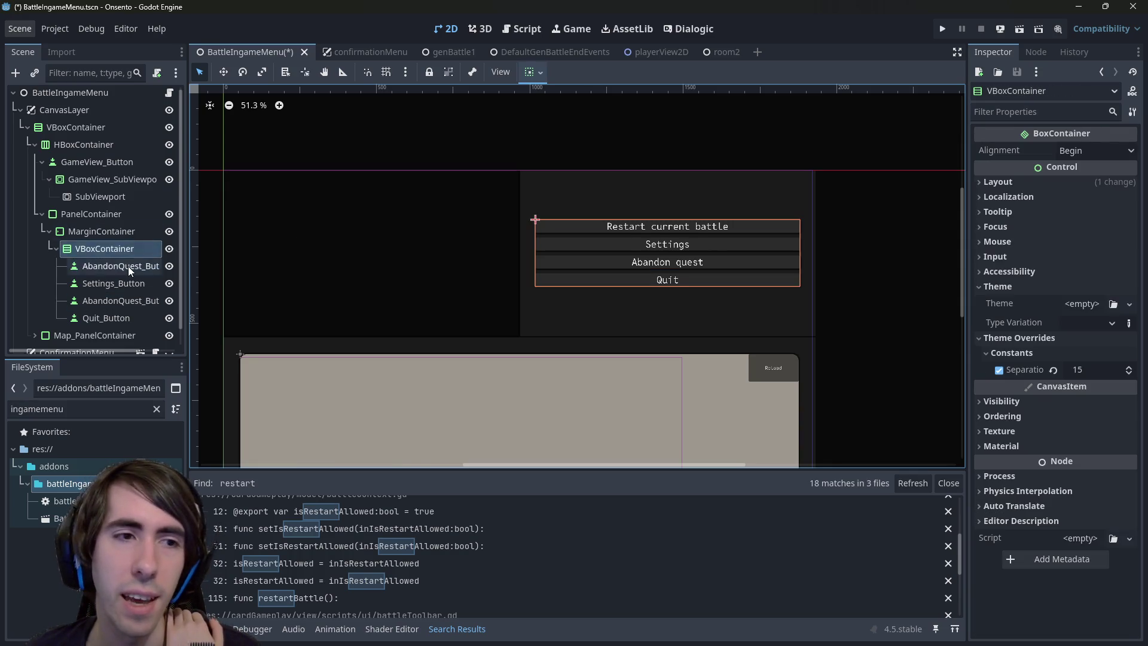
pyautogui.click(121, 282)
pyautogui.moveTo(121, 283)
pyautogui.mouseDown()
pyautogui.moveTo(122, 308)
pyautogui.moveTo(117, 289)
pyautogui.moveTo(112, 306)
pyautogui.mouseUp()
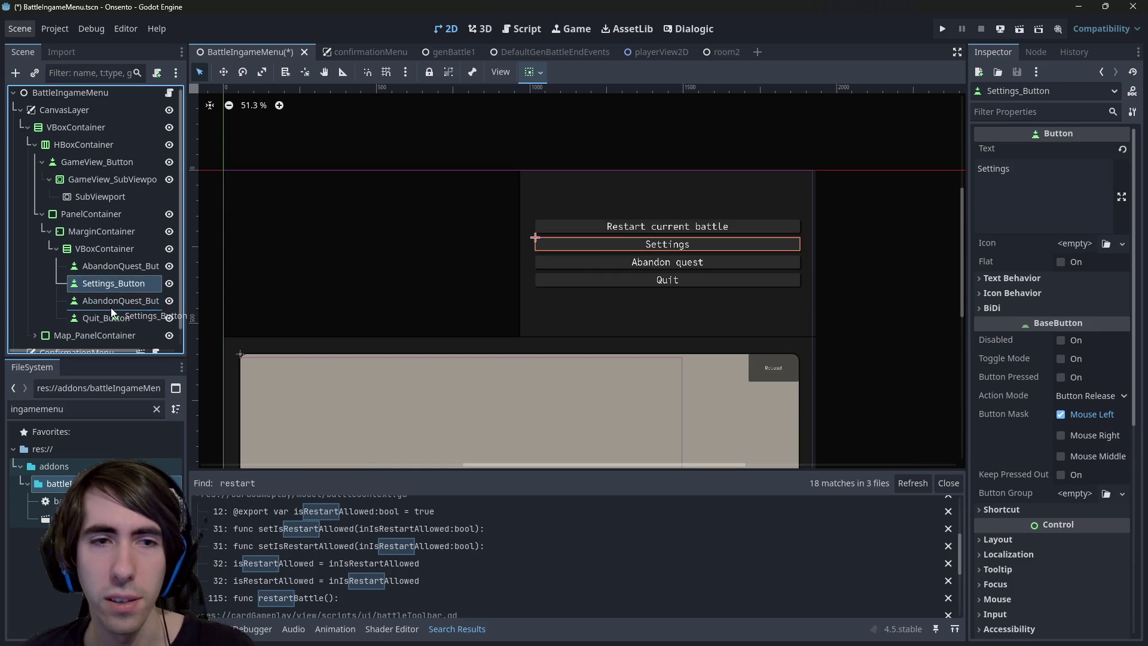
pyautogui.hotkey('ctrl', 's')
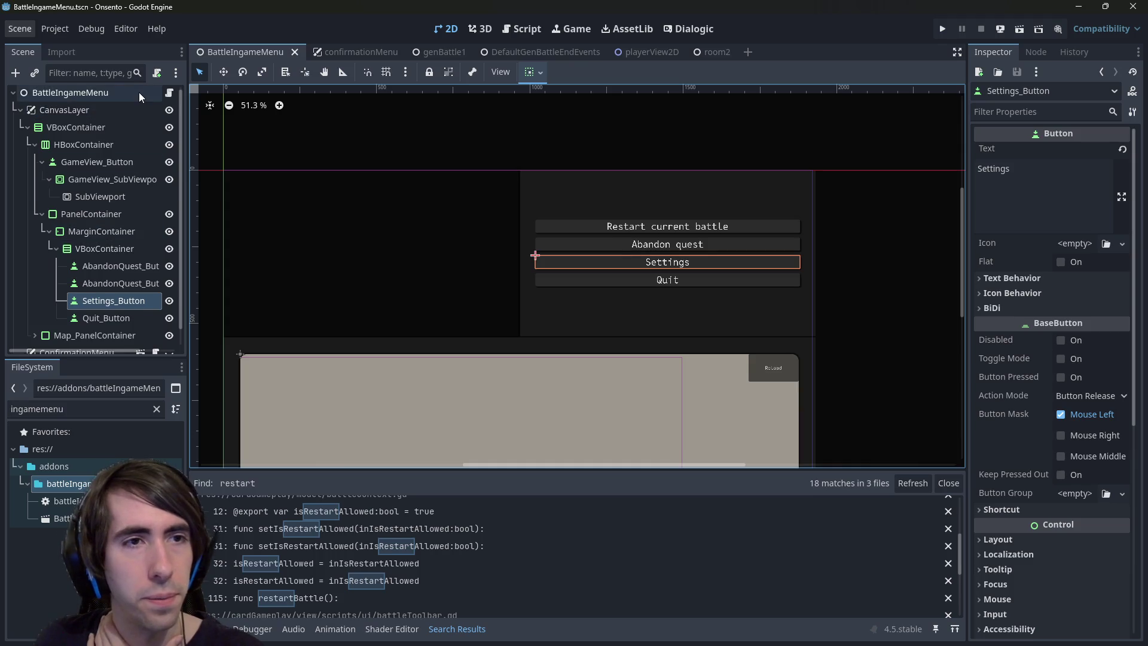
pyautogui.click(169, 99)
pyautogui.click(170, 96)
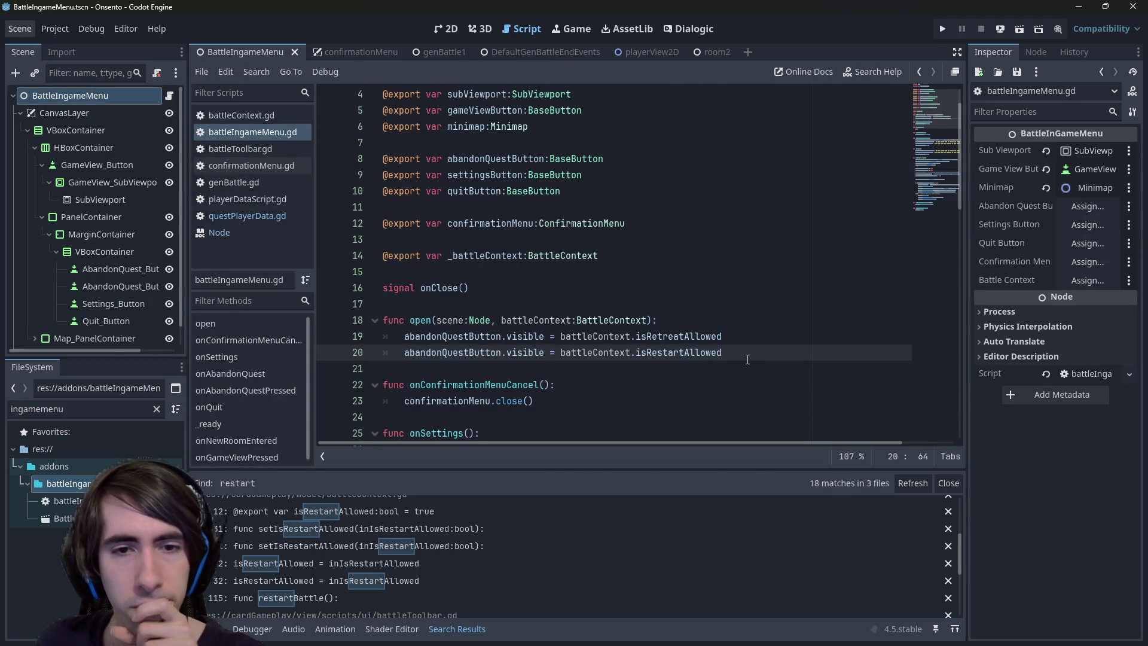
# Step: Review the two abandonQuestButton.visible lines in open(), then go to the abandonQuestButton export line
pyautogui.moveTo(747, 358)
pyautogui.mouseDown()
pyautogui.moveTo(394, 338)
pyautogui.moveTo(389, 352)
pyautogui.moveTo(409, 332)
pyautogui.mouseUp()
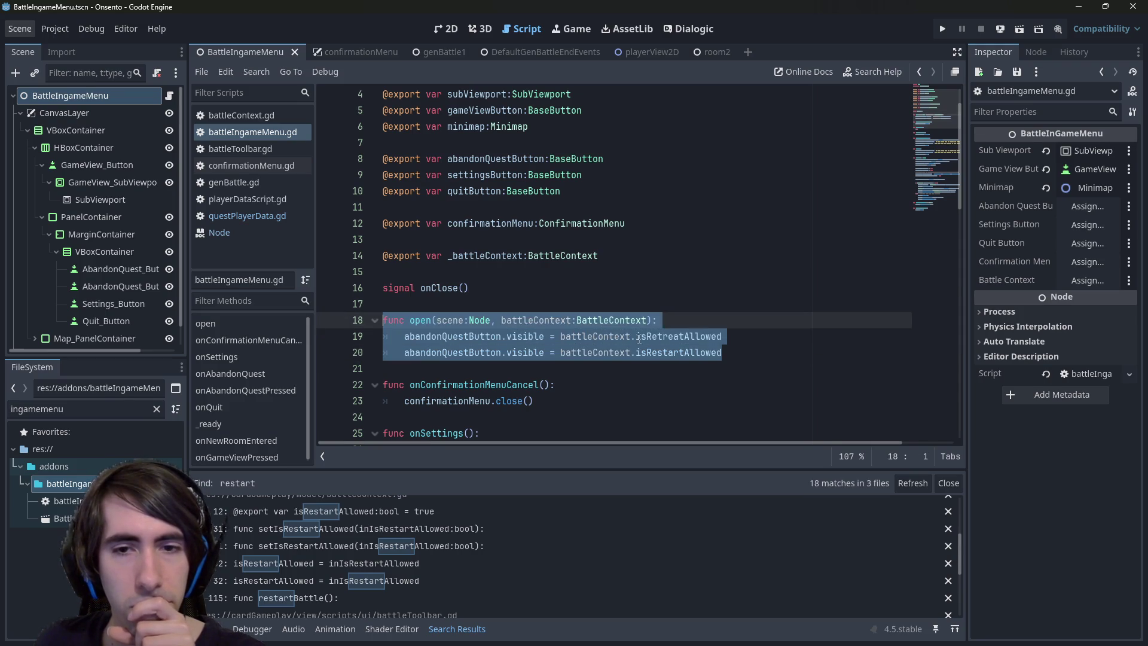
pyautogui.click(526, 352)
pyautogui.doubleClick(534, 352)
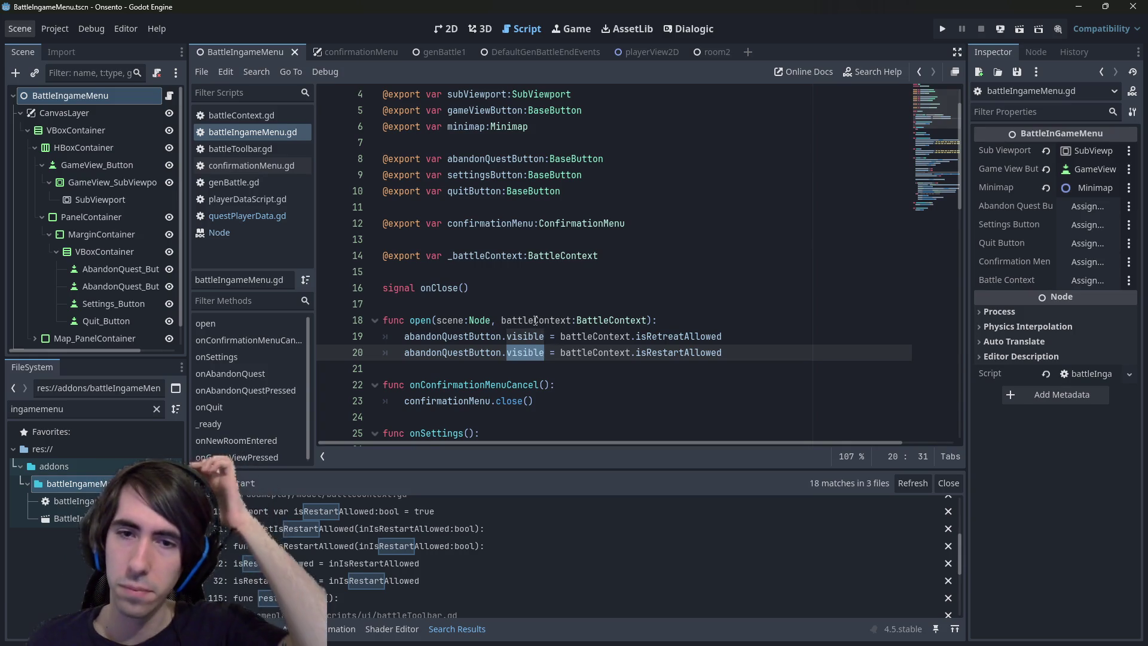
pyautogui.click(675, 160)
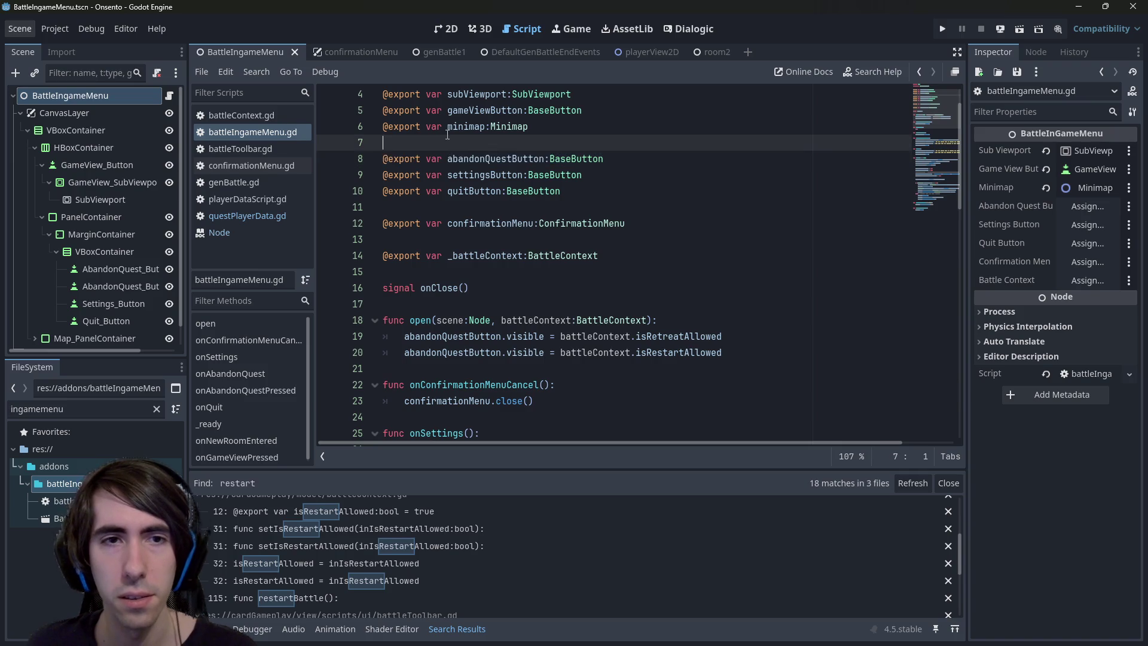
# Step: Duplicate the abandonQuestButton export as restartBattleButton:BaseButton, save, and return to the BattleIngameMenu scene
pyautogui.hotkey('ctrl', 'shift', 'd')
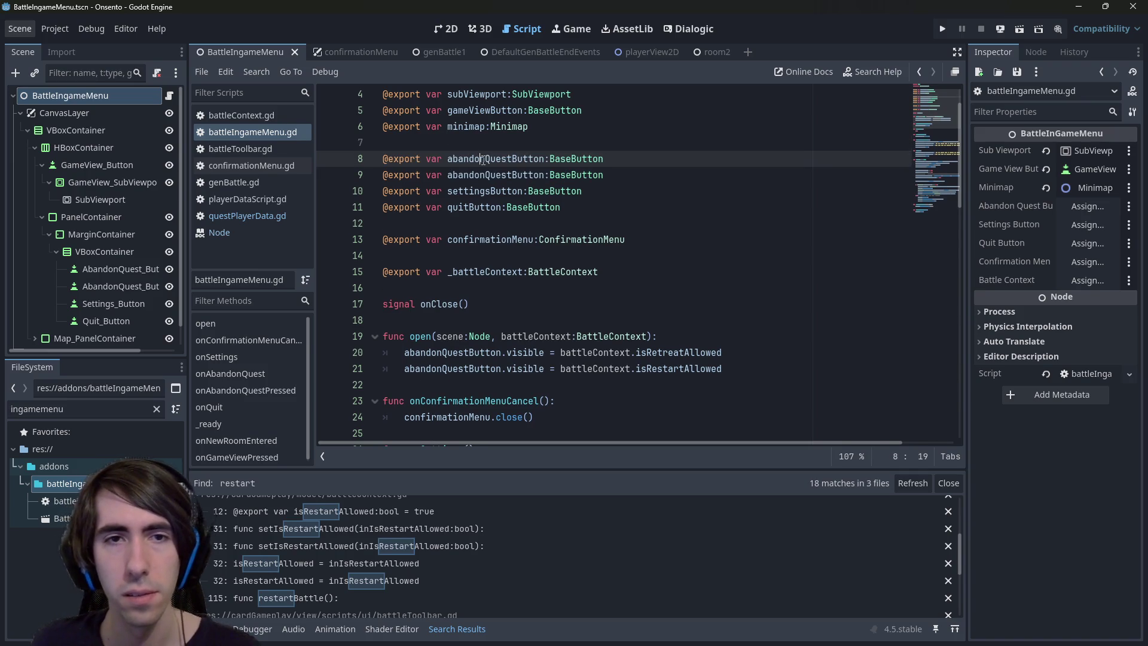
pyautogui.moveTo(512, 159); pyautogui.dragTo(447, 159)
pyautogui.write('restartBattle')
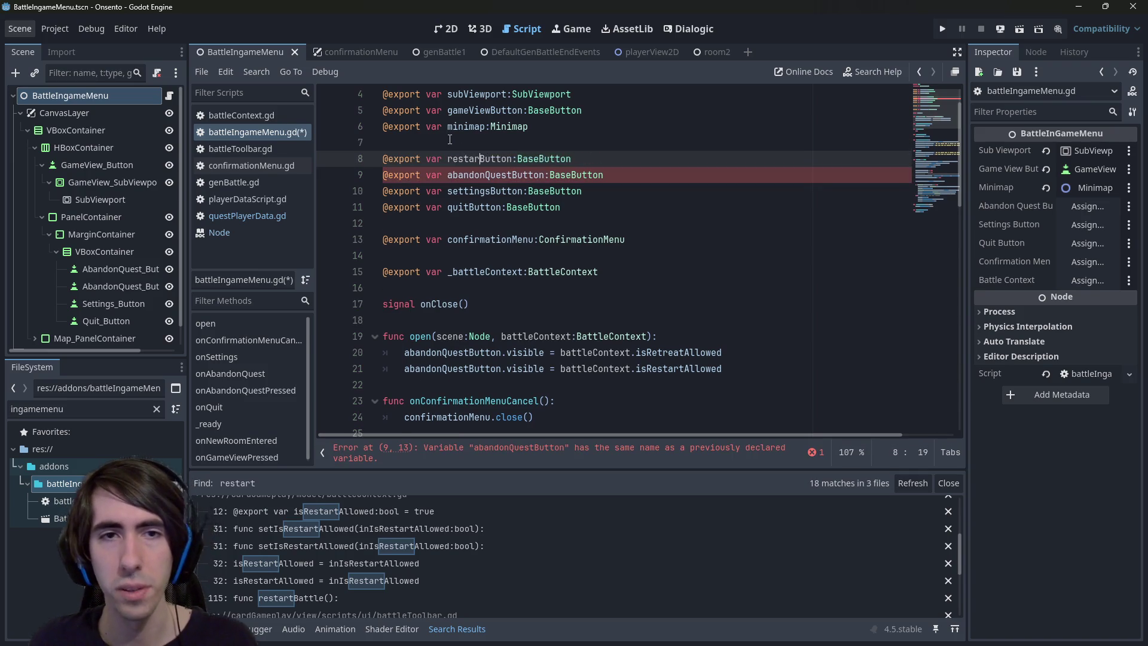
pyautogui.hotkey('ctrl', 's')
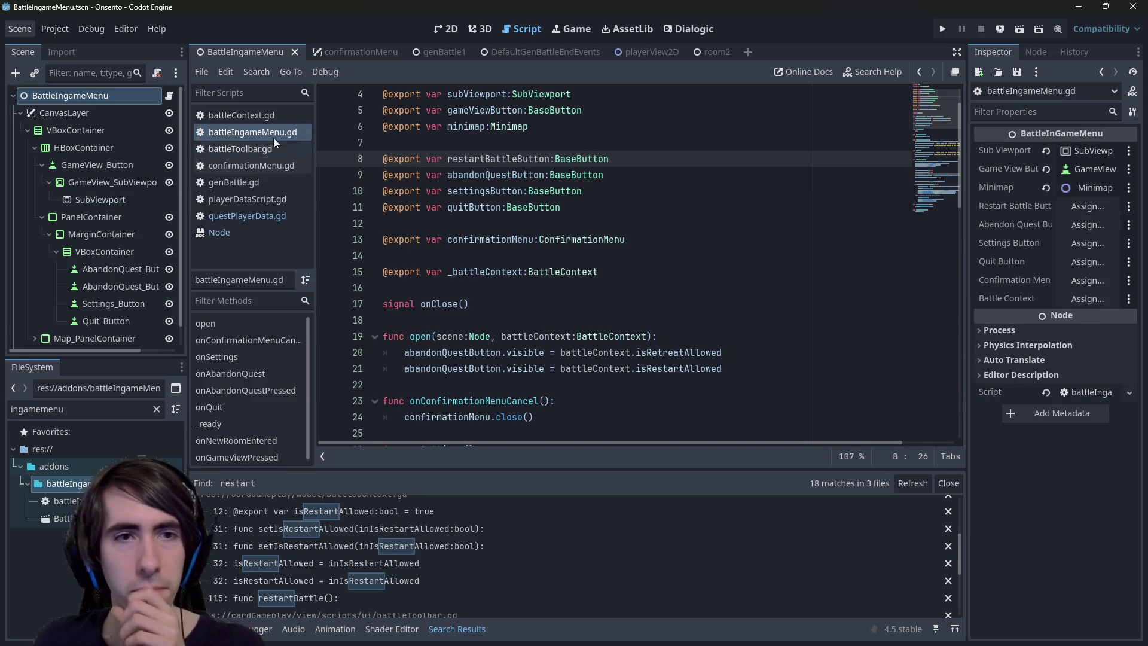
pyautogui.click(90, 111)
pyautogui.click(90, 96)
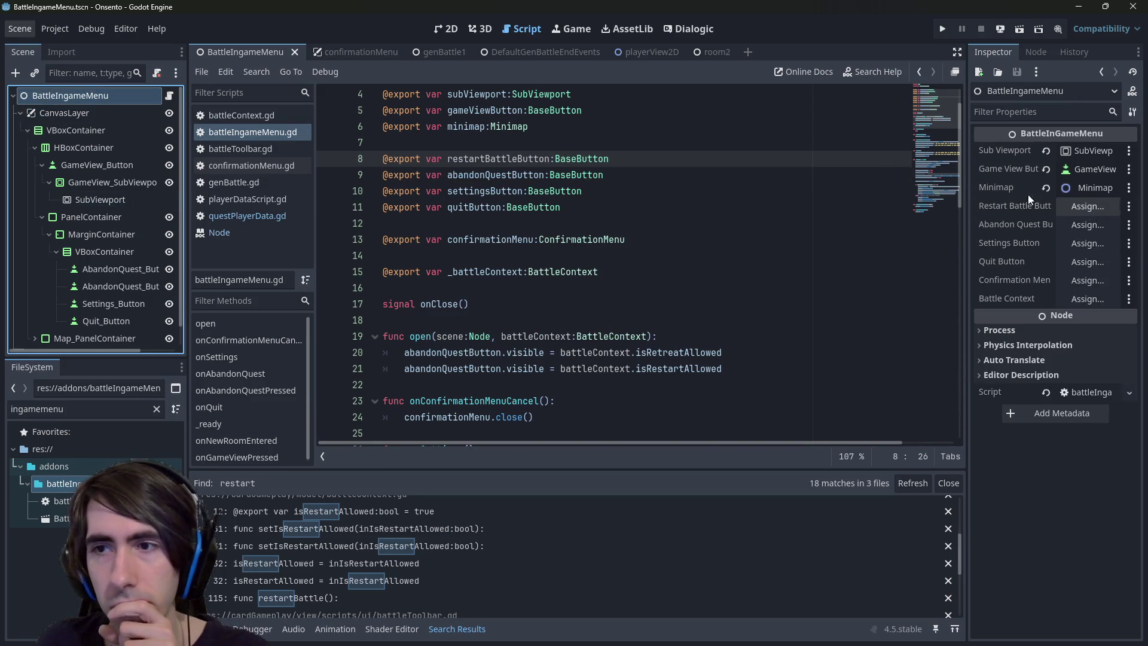
pyautogui.click(444, 28)
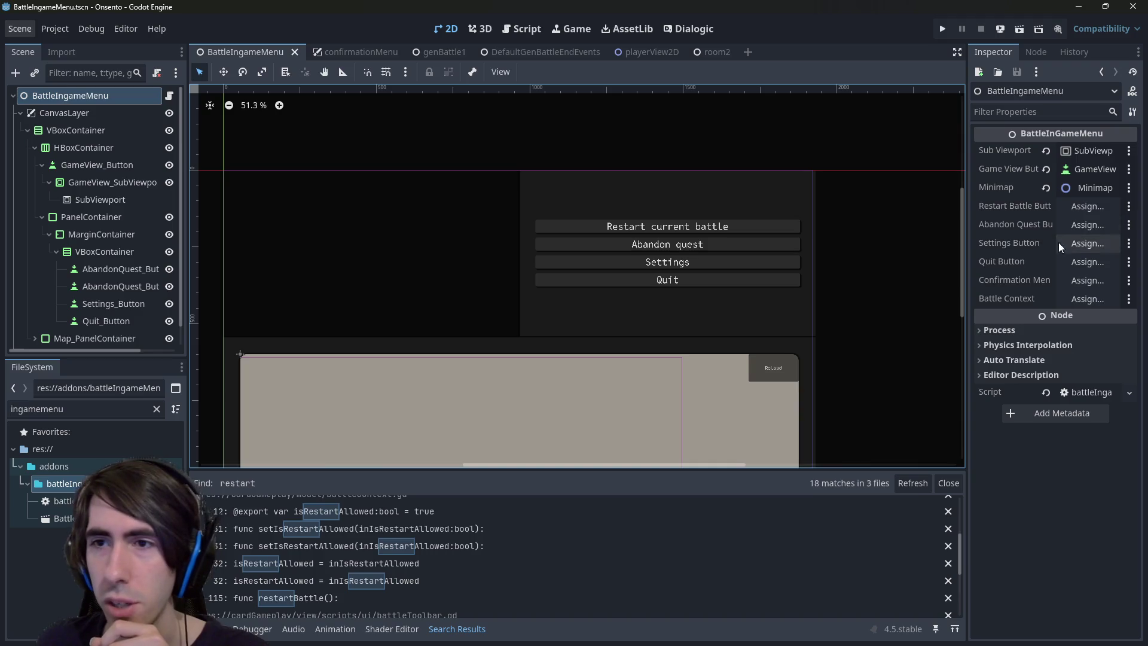
# Step: Rename the top button to RestartBattle_Button and its duplicate to AbandonQuest_Button, then save
pyautogui.click(124, 275)
pyautogui.press('F2')
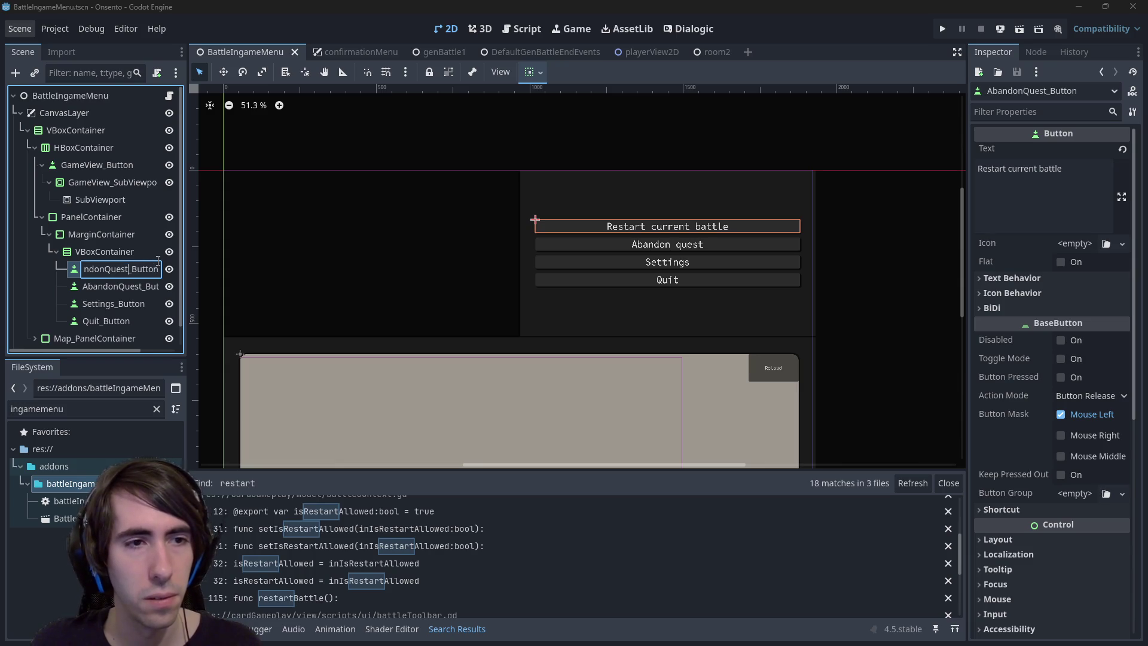
pyautogui.hotkey('shift', 'Home')
pyautogui.write('Restart')
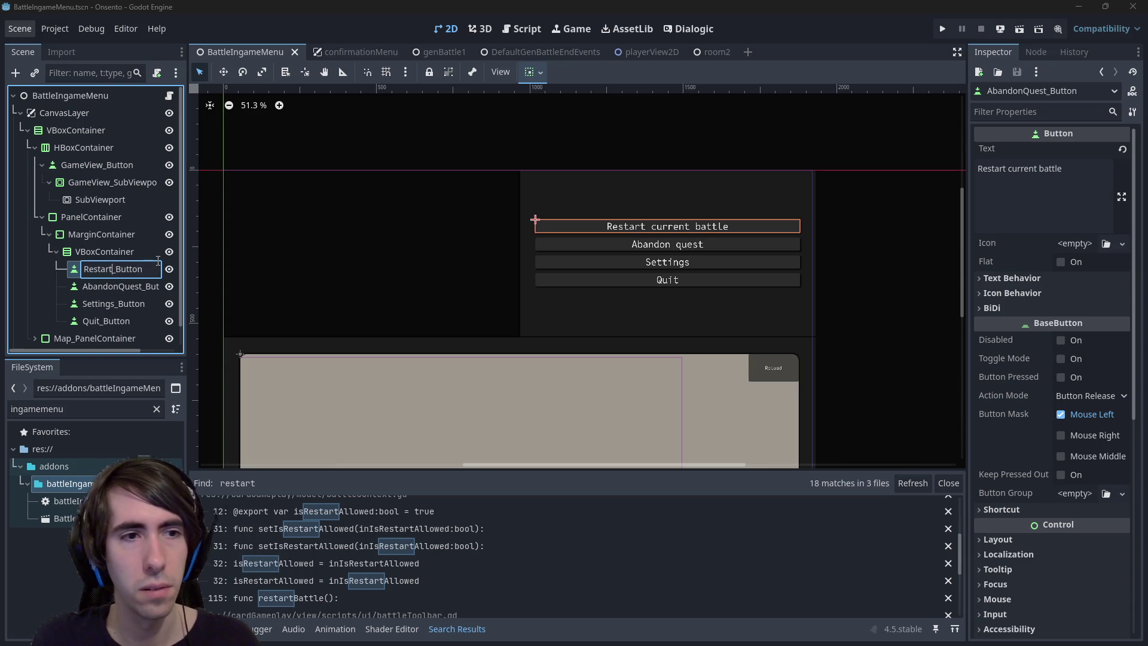
pyautogui.write('Battle')
pyautogui.press('Return')
pyautogui.press('Down')
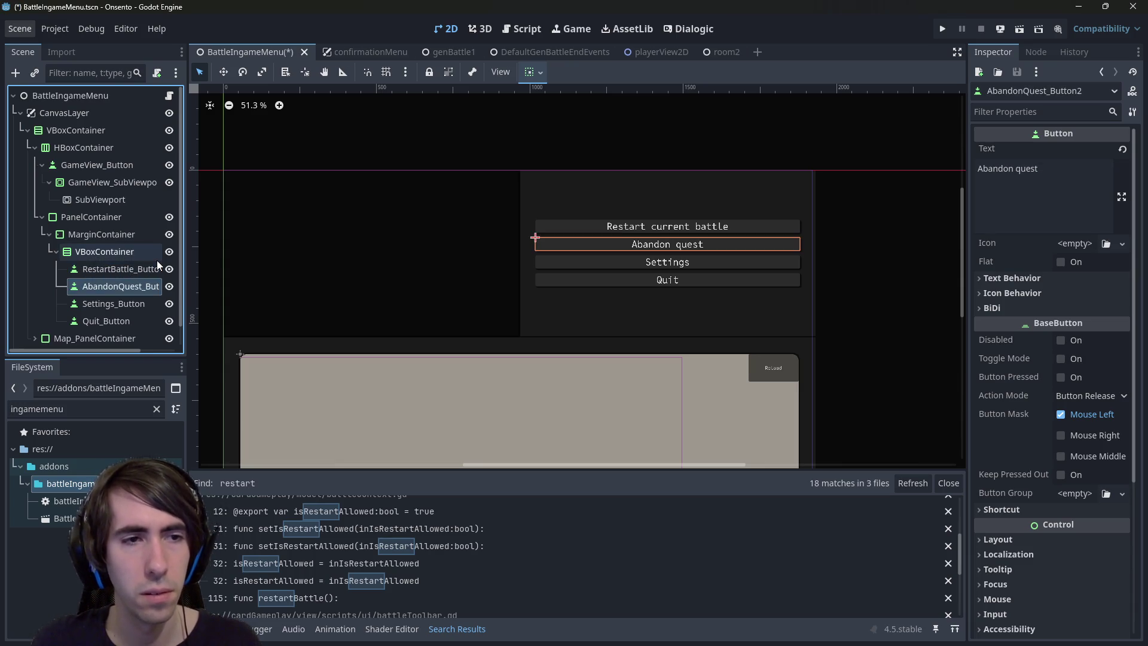
pyautogui.press('F2')
pyautogui.press('BackSpace')
pyautogui.press('Return')
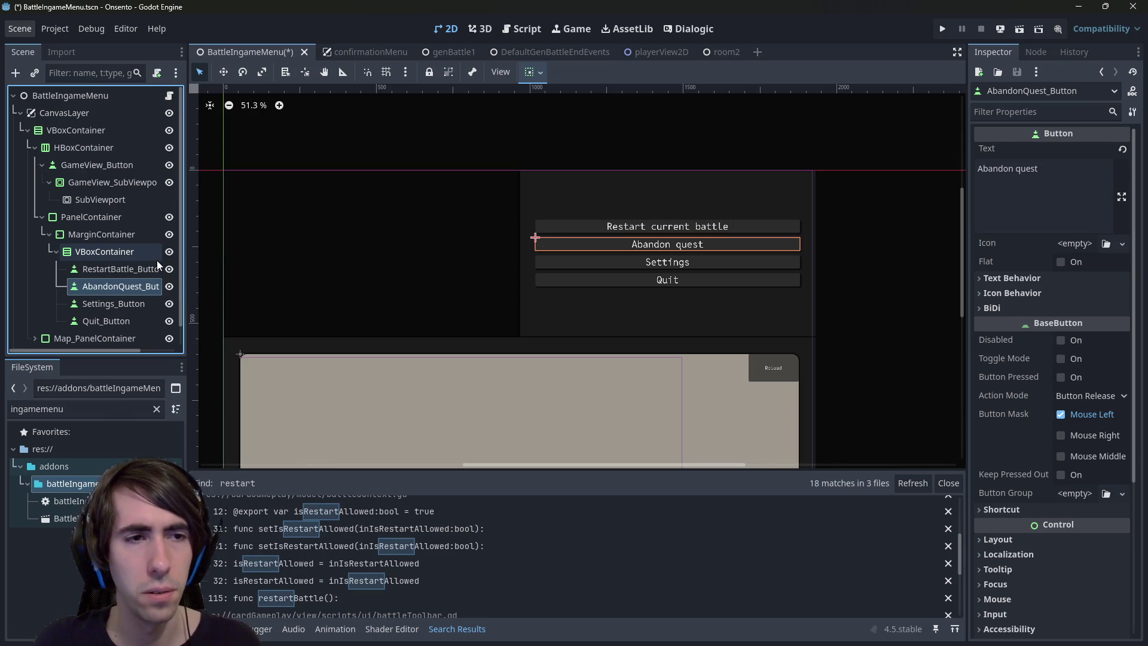
pyautogui.hotkey('ctrl', 's')
# Step: Link the Restart Battle, Abandon Quest, Settings and Quit button fields to their nodes and save
pyautogui.click(119, 97)
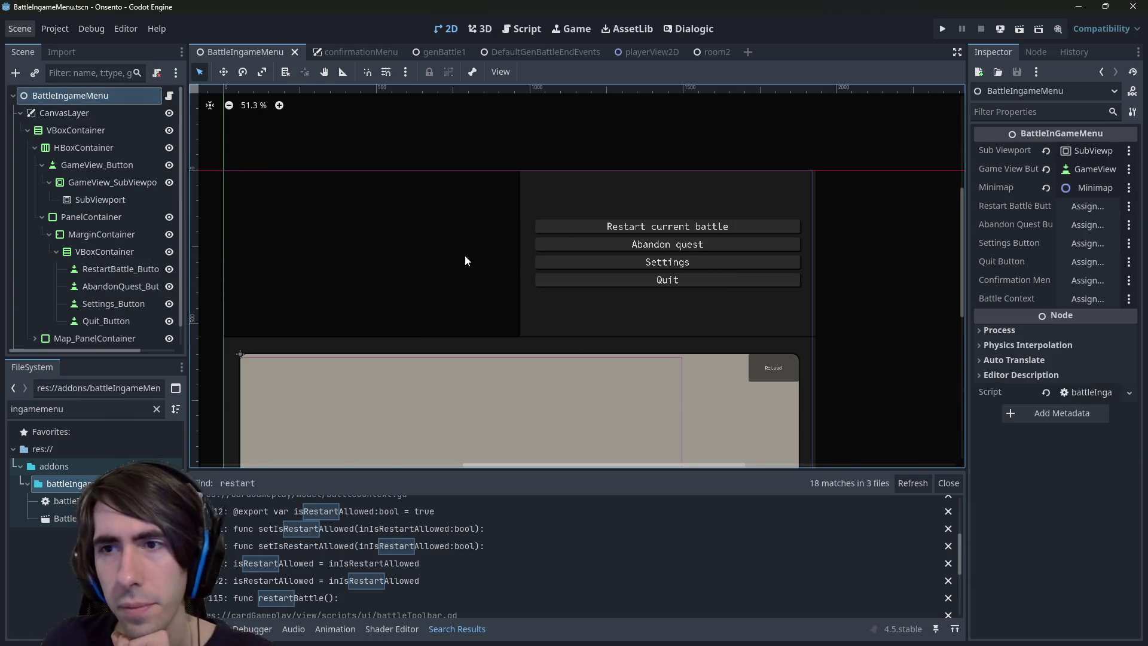
pyautogui.moveTo(108, 269); pyautogui.dragTo(1089, 205)
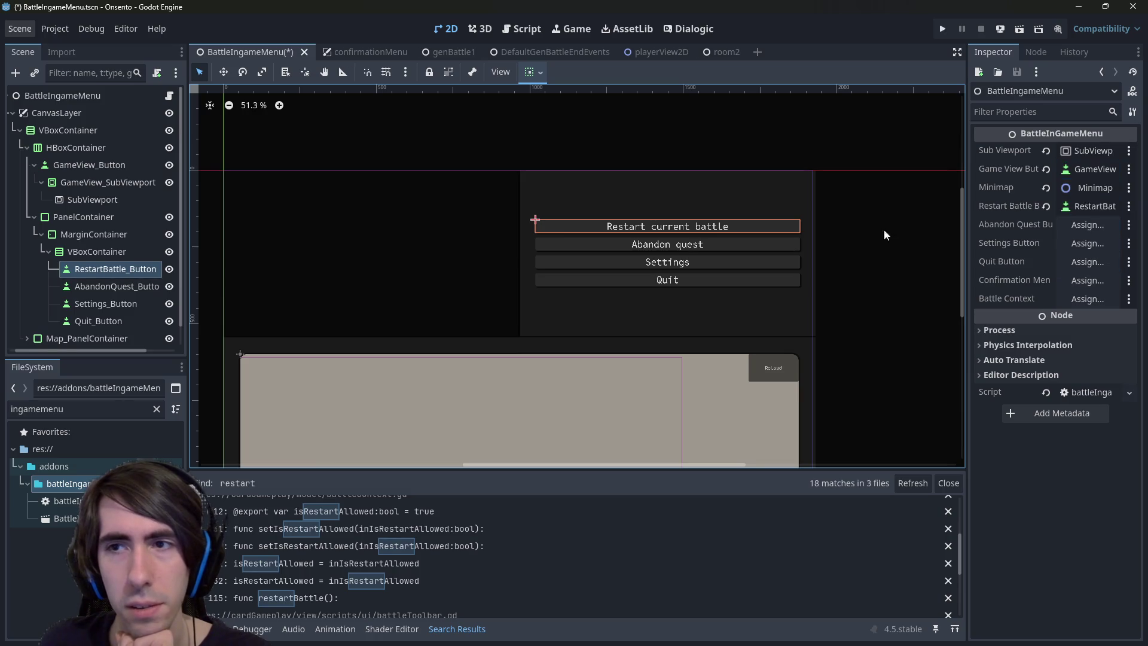
pyautogui.moveTo(114, 286); pyautogui.dragTo(1065, 235)
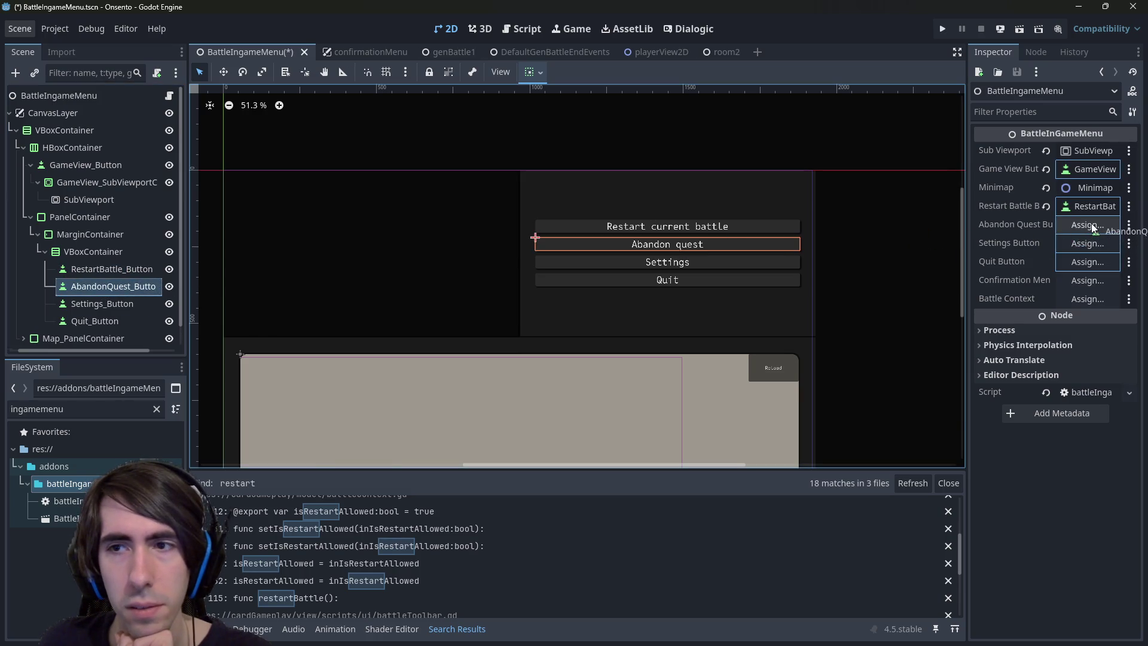
pyautogui.moveTo(99, 304)
pyautogui.mouseDown()
pyautogui.moveTo(1083, 275)
pyautogui.moveTo(1088, 243)
pyautogui.mouseUp()
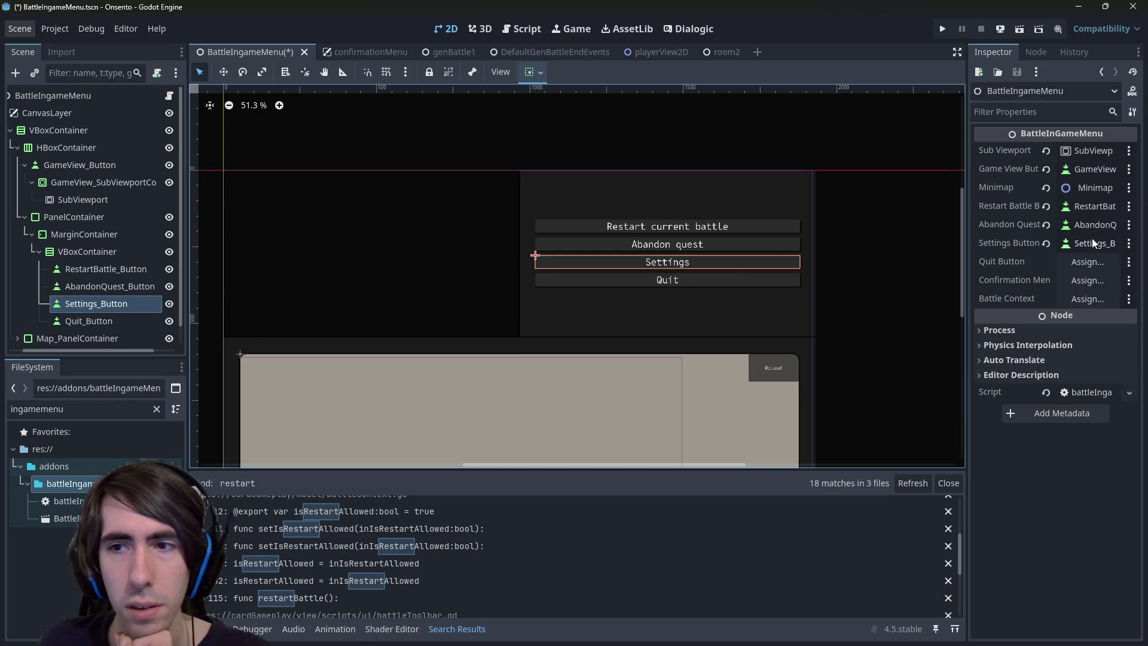
pyautogui.moveTo(90, 321)
pyautogui.mouseDown()
pyautogui.moveTo(968, 299)
pyautogui.moveTo(1085, 281)
pyautogui.moveTo(1088, 263)
pyautogui.mouseUp()
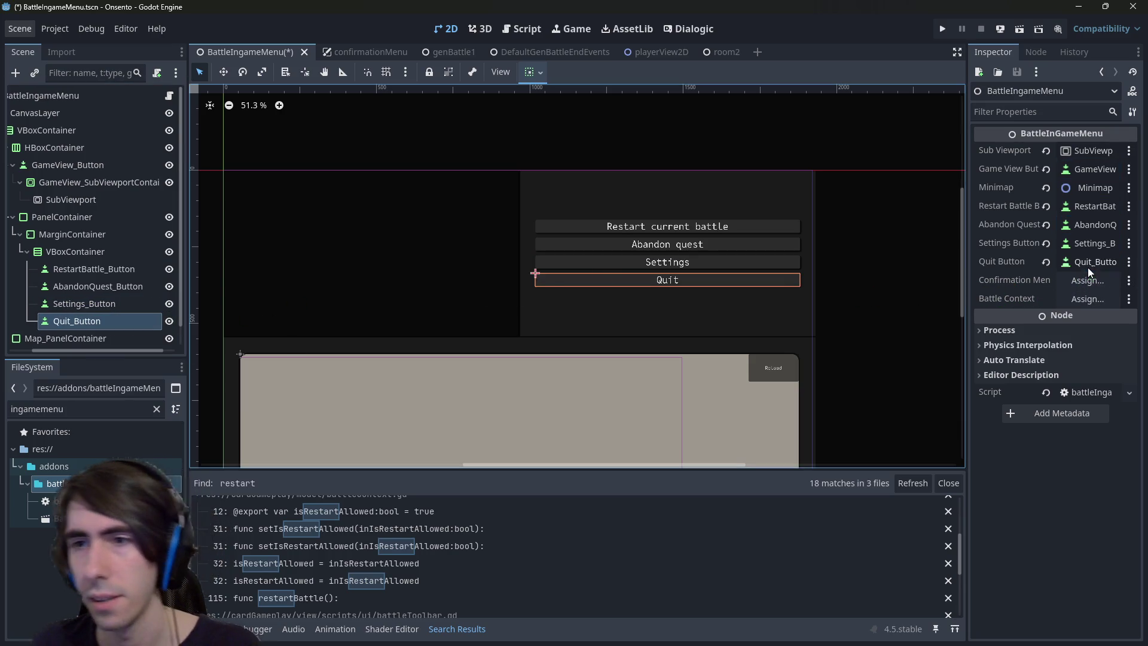
pyautogui.hotkey('ctrl', 's')
# Step: Assign ConfirmationMenu to the Confirmation Menu field, leave Battle Context unassigned, and save
pyautogui.moveTo(967, 281); pyautogui.dragTo(934, 281)
pyautogui.scroll(-1, 89, 299)
pyautogui.moveTo(78, 344); pyautogui.dragTo(1085, 284)
pyautogui.click(1075, 299)
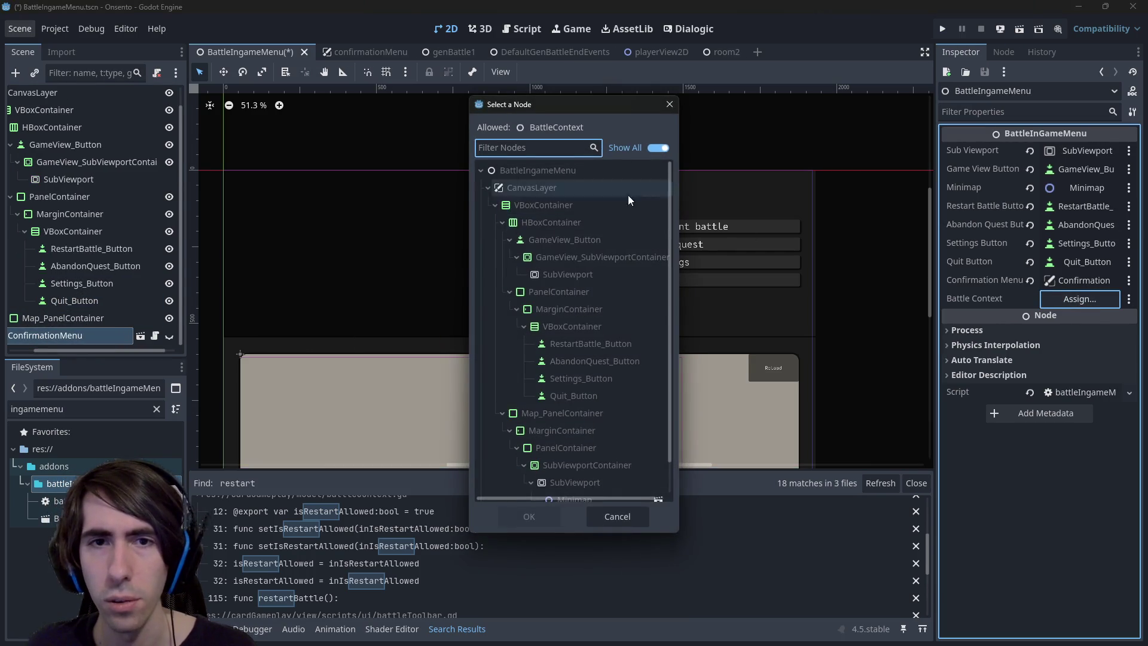
pyautogui.scroll(-2, 627, 195)
pyautogui.press('Escape')
pyautogui.hotkey('ctrl', 's')
pyautogui.scroll(1, 119, 149)
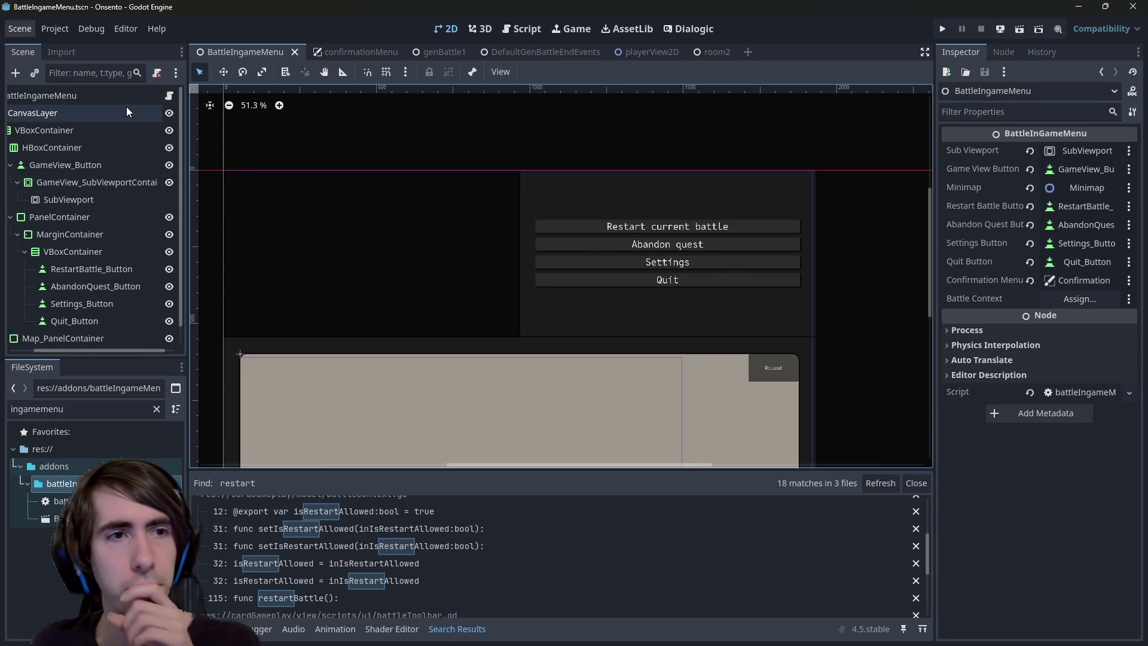
pyautogui.click(169, 96)
# Step: On line 21 of open(), replace abandonQuestButton with restartBattleButton and add a new line below
pyautogui.moveTo(70, 348); pyautogui.dragTo(23, 347)
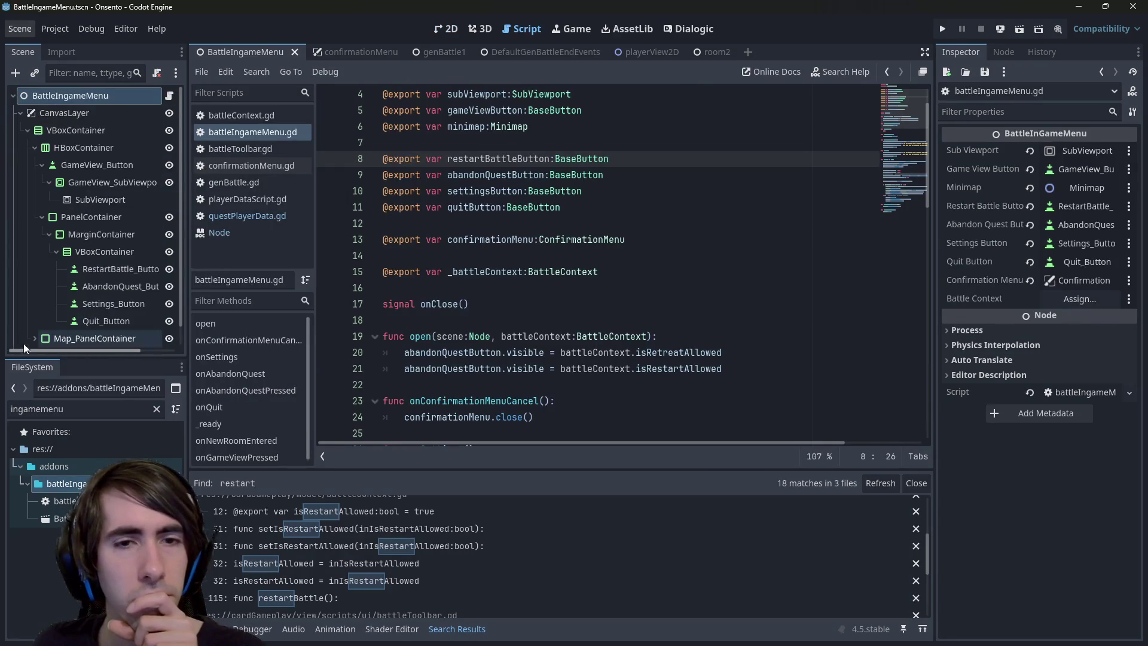
pyautogui.scroll(-2, 520, 267)
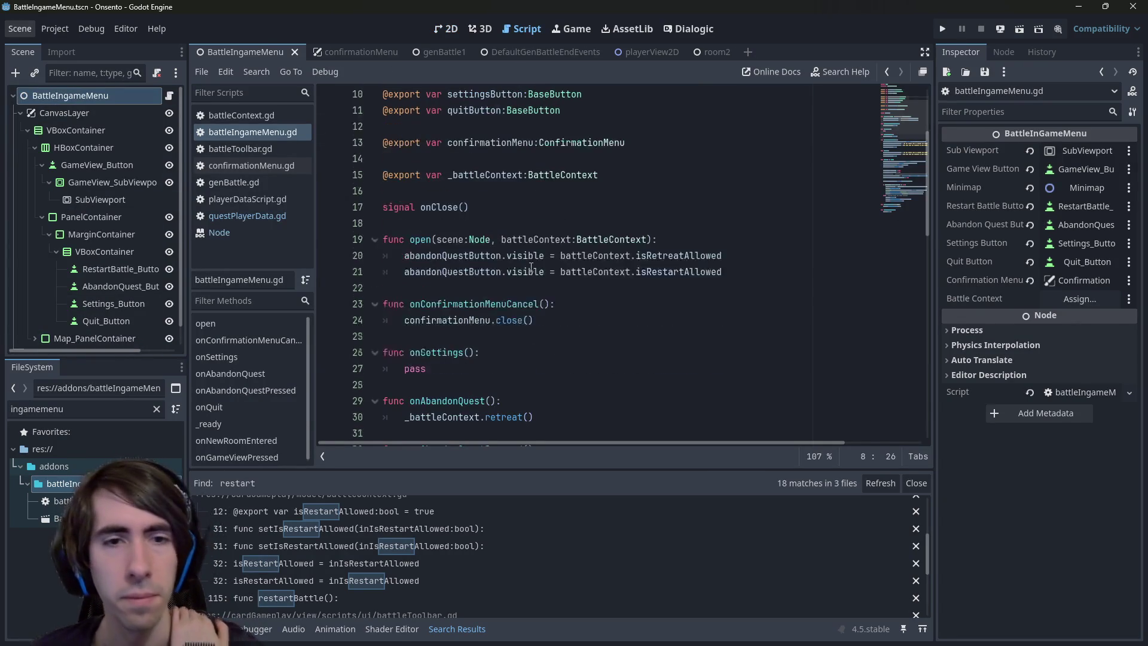
pyautogui.scroll(-2, 488, 306)
pyautogui.scroll(1, 454, 317)
pyautogui.doubleClick(440, 322)
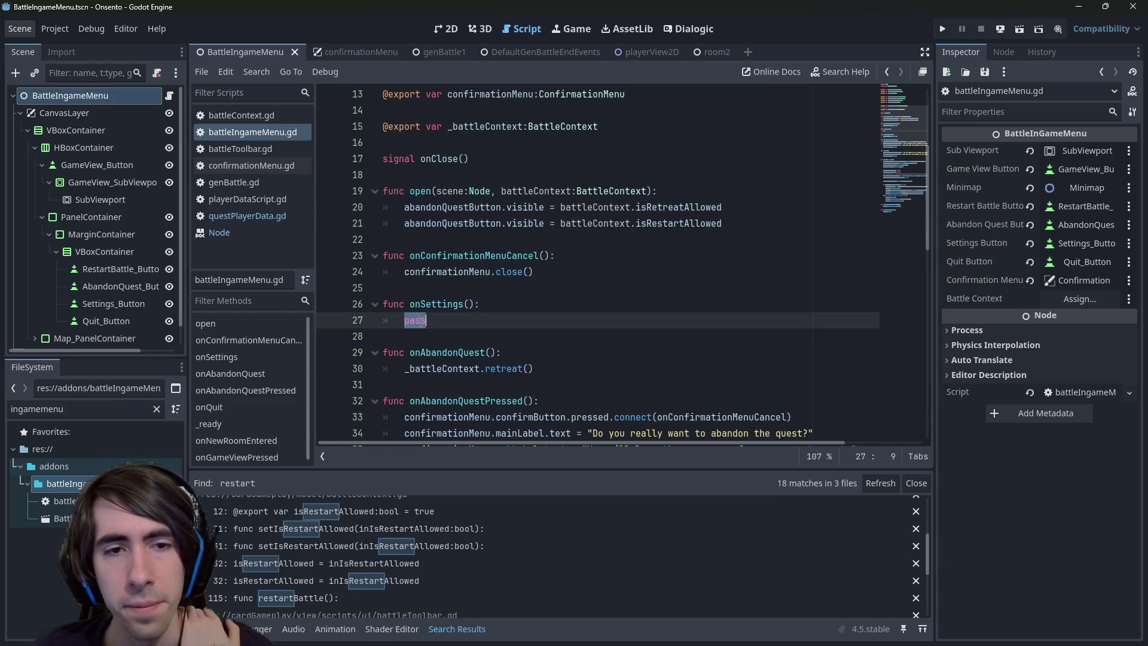
pyautogui.scroll(2, 441, 323)
pyautogui.scroll(-1, 441, 323)
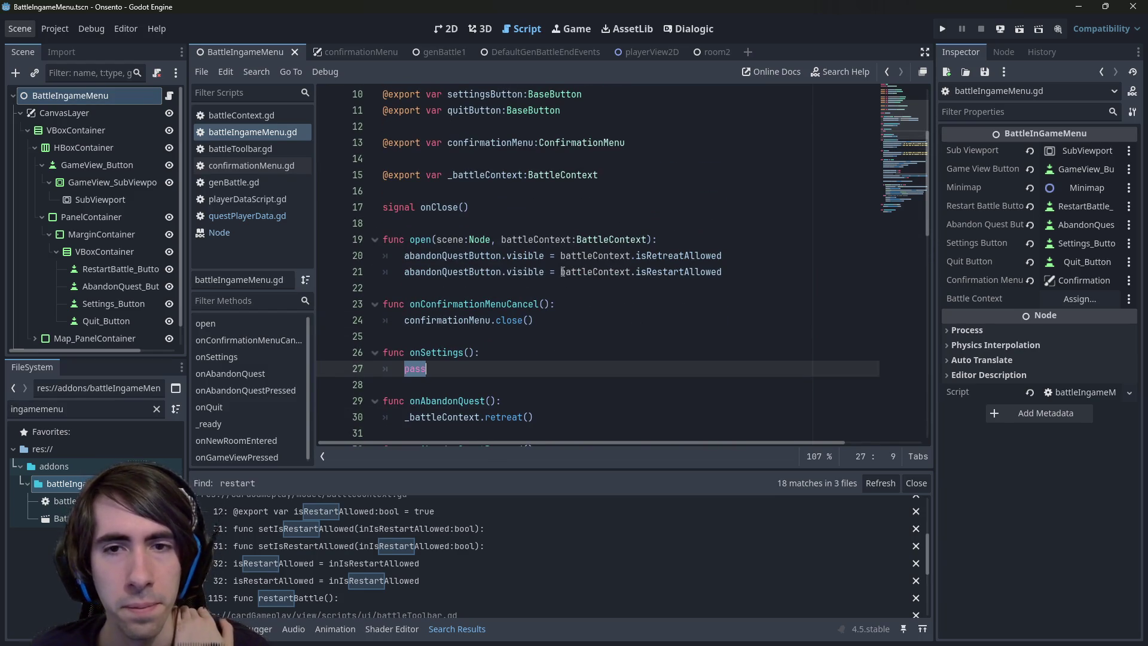
pyautogui.doubleClick(456, 266)
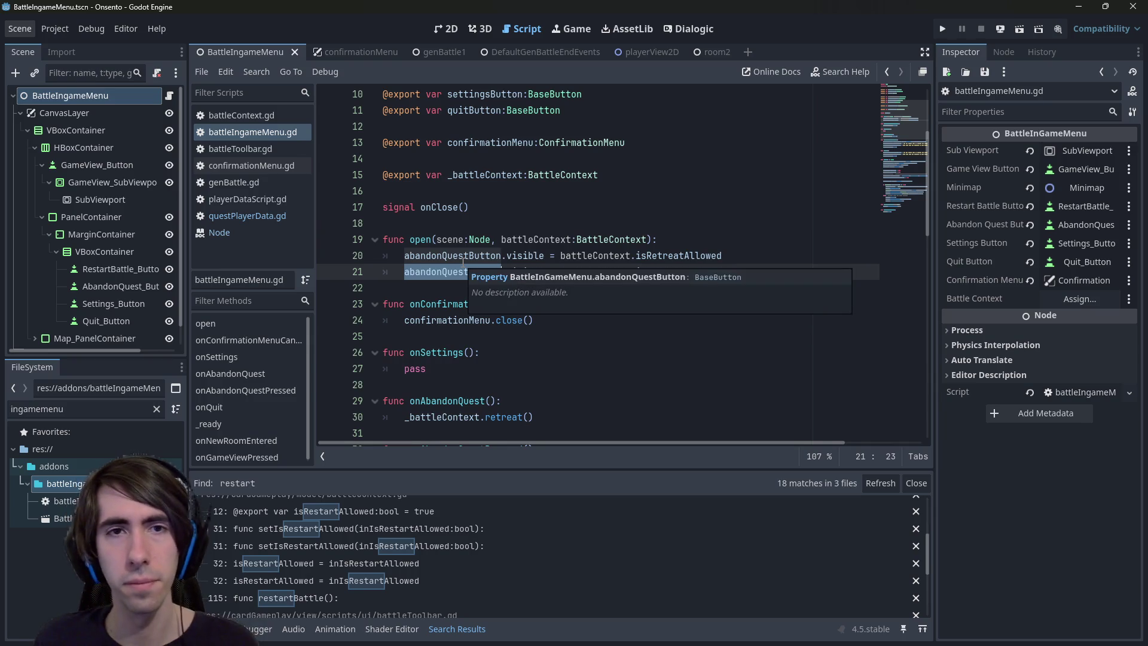
pyautogui.scroll(3, 463, 262)
pyautogui.doubleClick(493, 159)
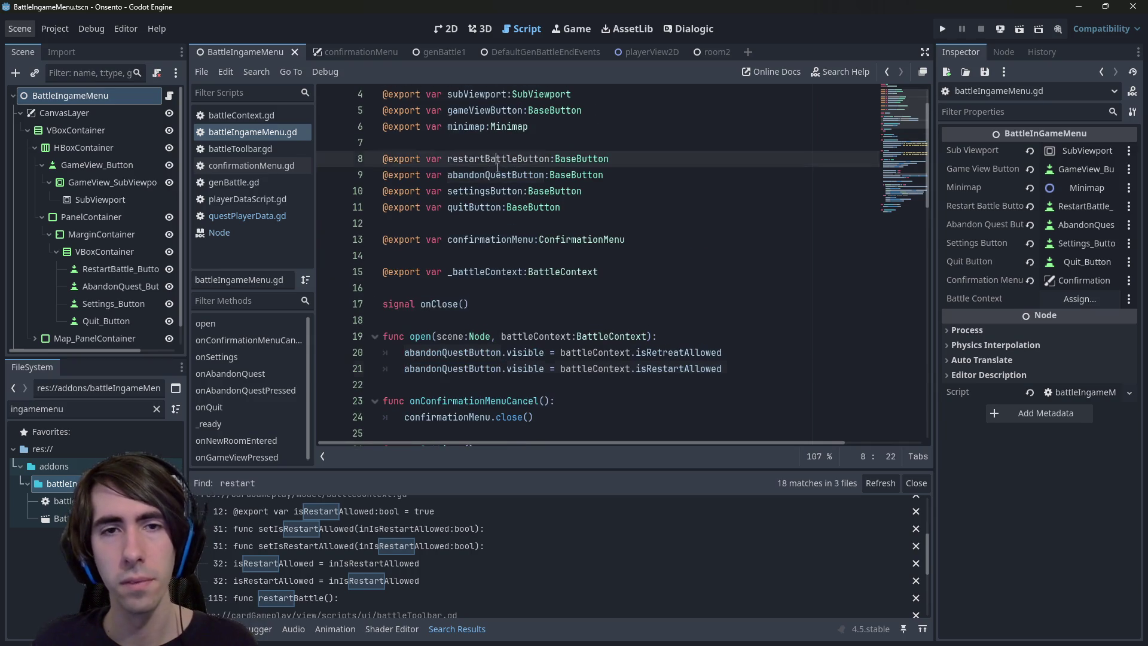
pyautogui.hotkey('ctrl', 'c')
pyautogui.doubleClick(481, 369)
pyautogui.hotkey('ctrl', 'v')
pyautogui.doubleClick(712, 367)
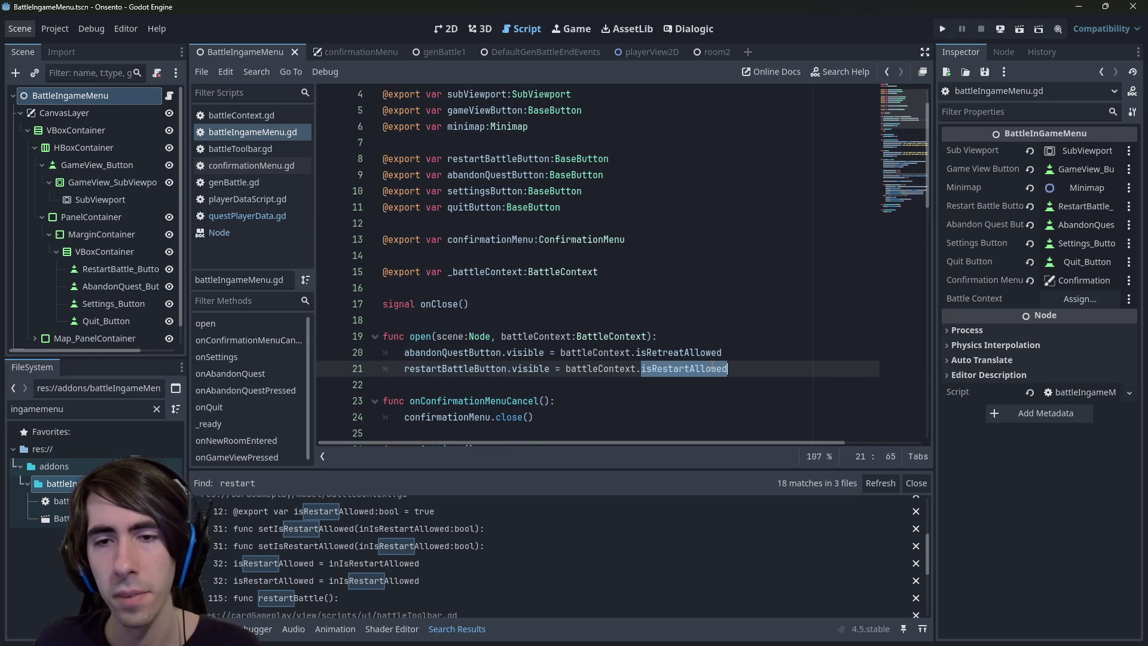
pyautogui.click(739, 368)
pyautogui.press('Return')
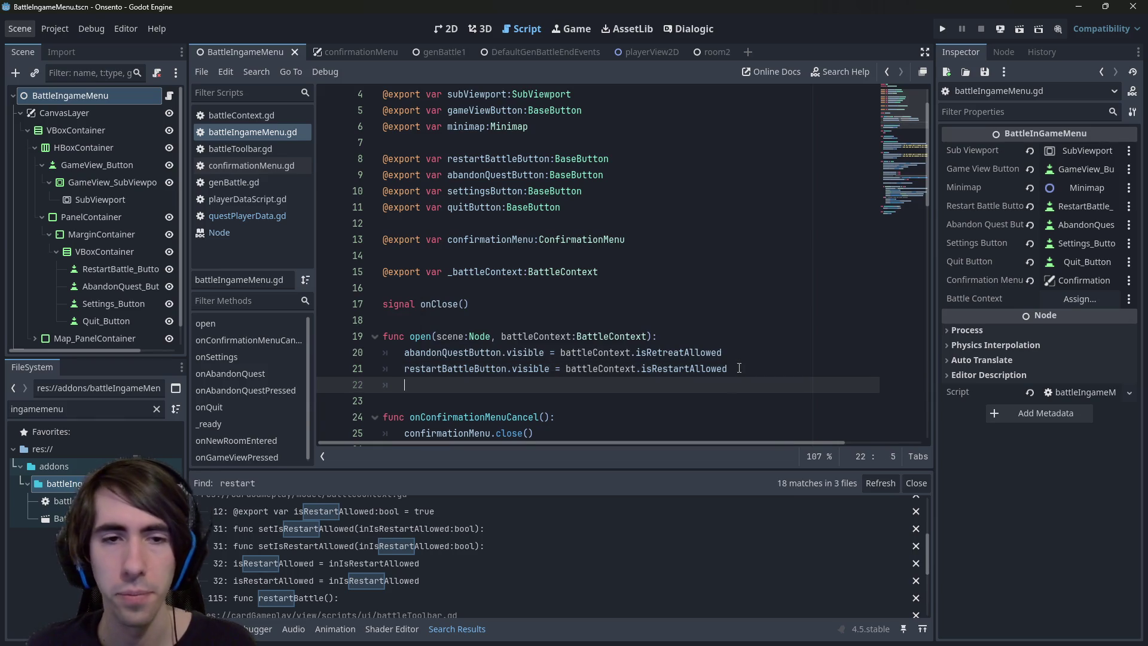
pyautogui.click(590, 338)
# Step: Start open() with 'if battleContext == null:' followed by 'restartBattleButton.visible = false'
pyautogui.click(680, 337)
pyautogui.press('Return')
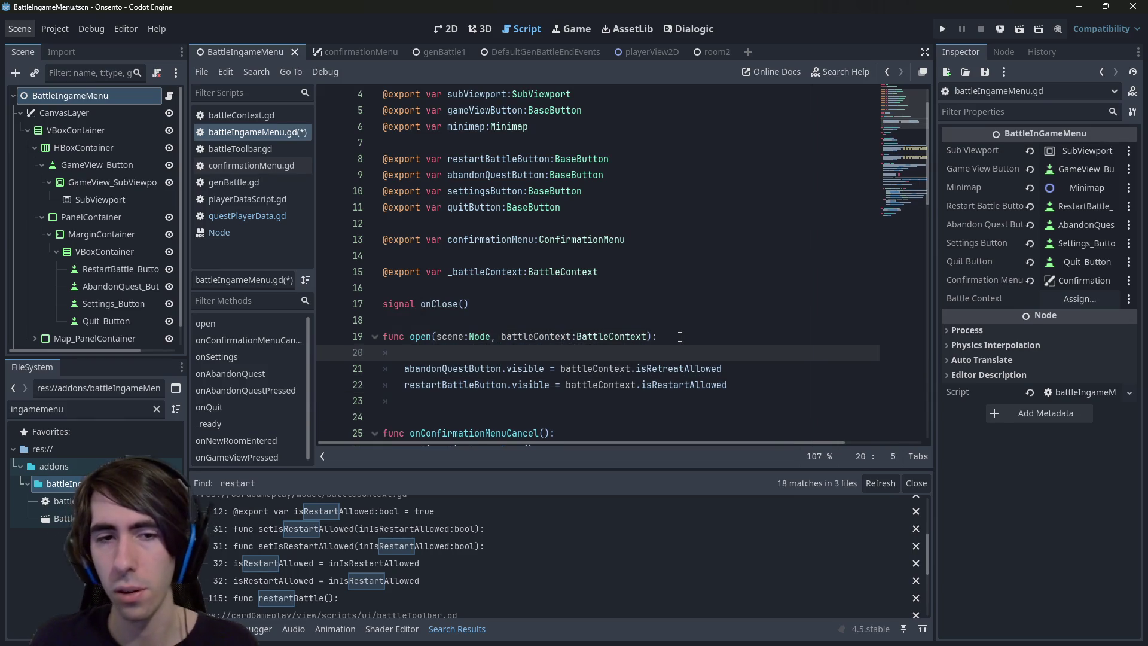
pyautogui.write('if battleContext == null:')
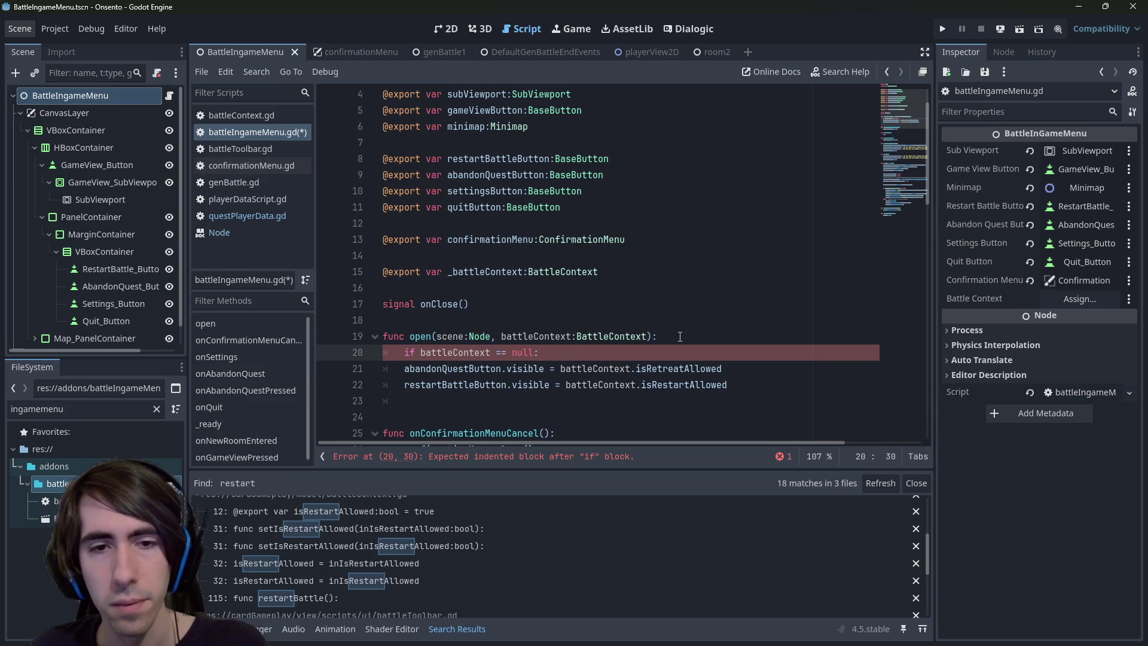
pyautogui.click(405, 368)
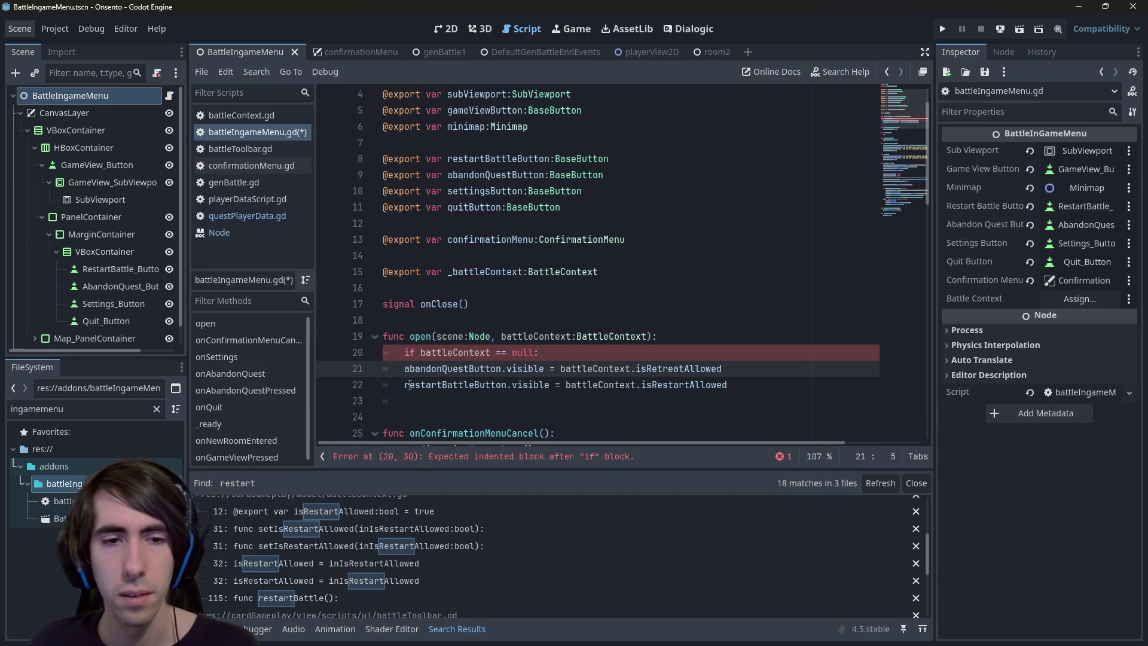
pyautogui.moveTo(404, 385); pyautogui.dragTo(549, 385)
pyautogui.hotkey('ctrl', 'c')
pyautogui.click(555, 352)
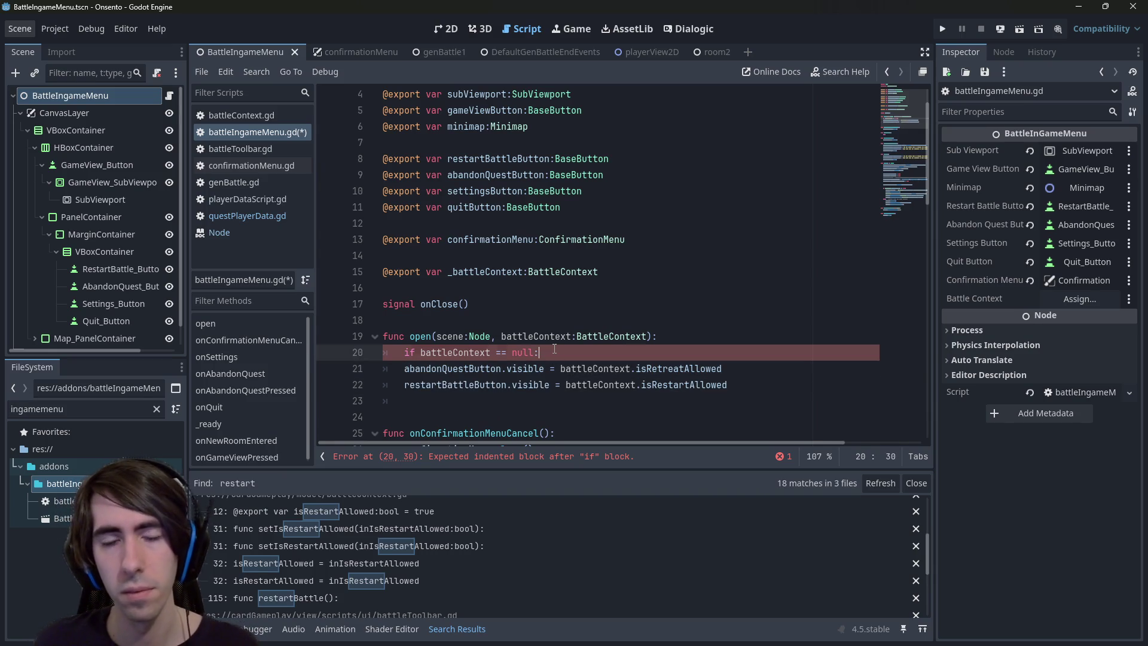
pyautogui.press('Return')
pyautogui.press('Return')
pyautogui.press('Up')
pyautogui.hotkey('ctrl', 'v')
pyautogui.write('= false')
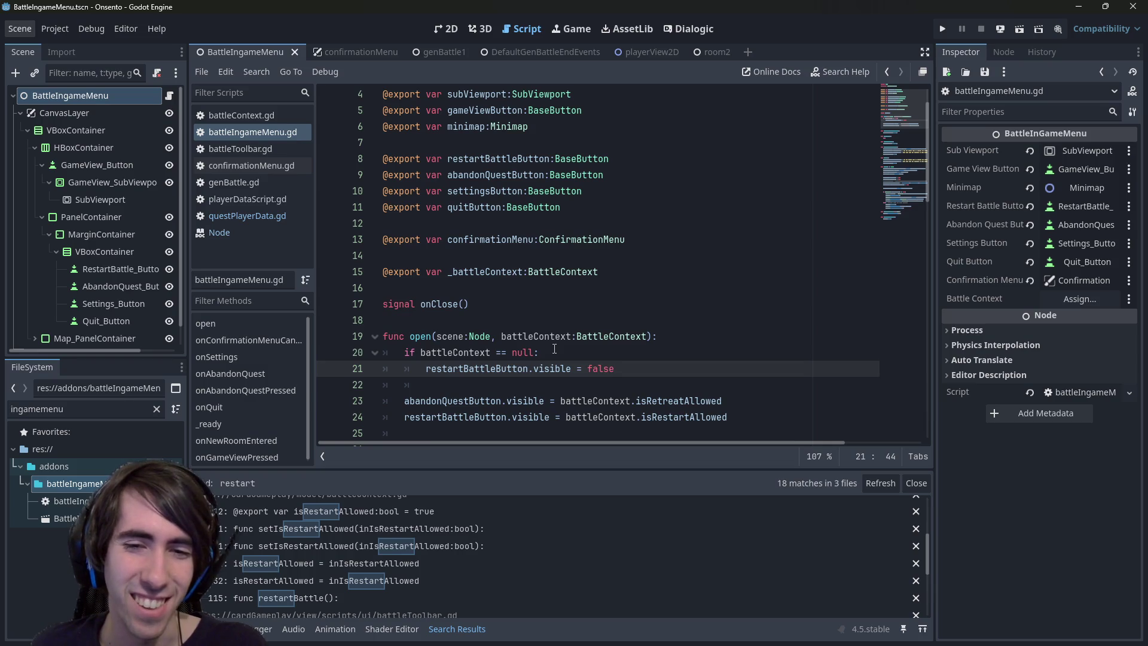
# Step: Add a return line after the restartBattleButton.visible = false assignment
pyautogui.doubleClick(669, 400)
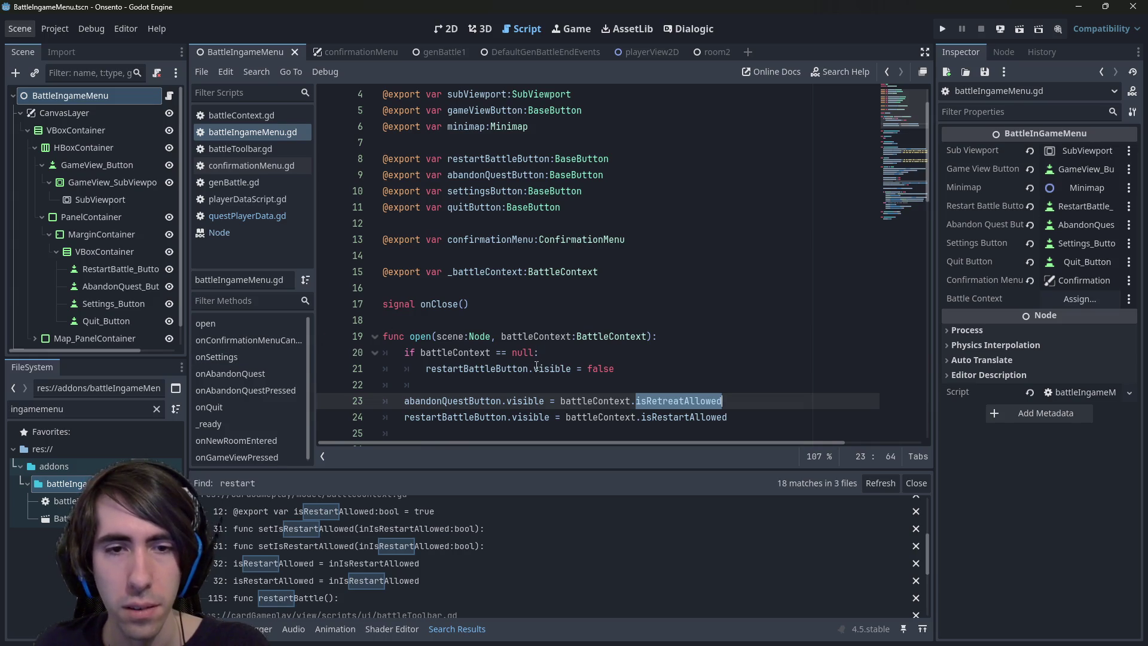
pyautogui.click(536, 368)
pyautogui.click(647, 373)
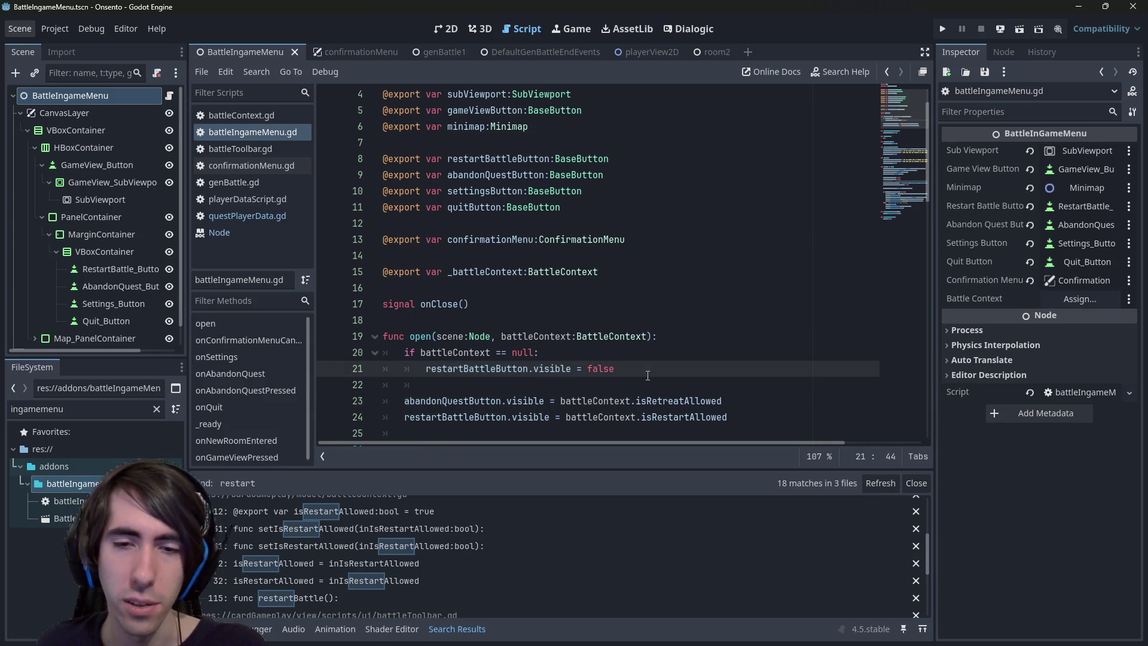
pyautogui.press('Return')
pyautogui.write('return')
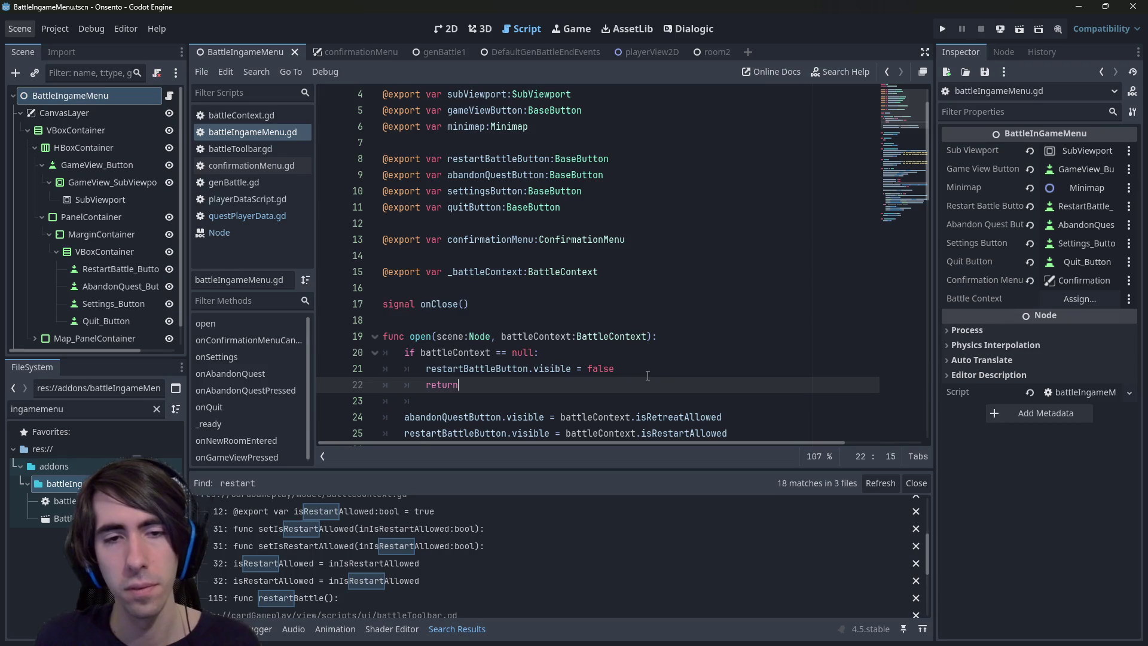
pyautogui.scroll(-2, 573, 341)
# Step: Add 'else:', indent both visibility lines under it, delete the return line, and save
pyautogui.click(537, 302)
pyautogui.write('else:')
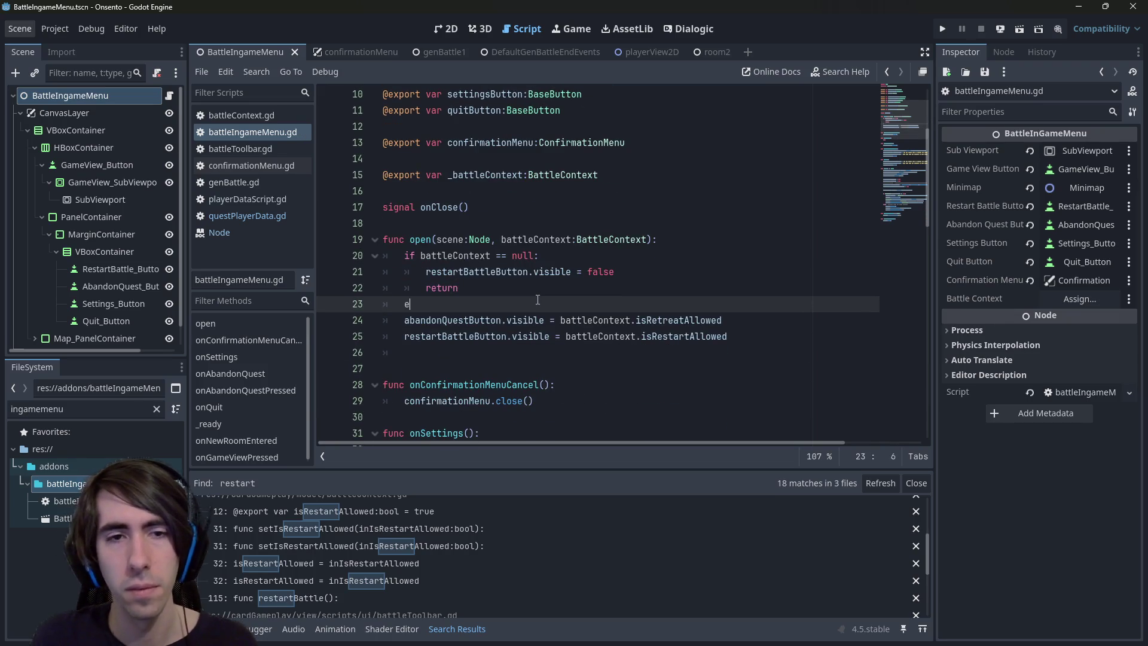
pyautogui.moveTo(752, 338)
pyautogui.mouseDown()
pyautogui.moveTo(367, 306)
pyautogui.moveTo(366, 322)
pyautogui.mouseUp()
pyautogui.press('Tab')
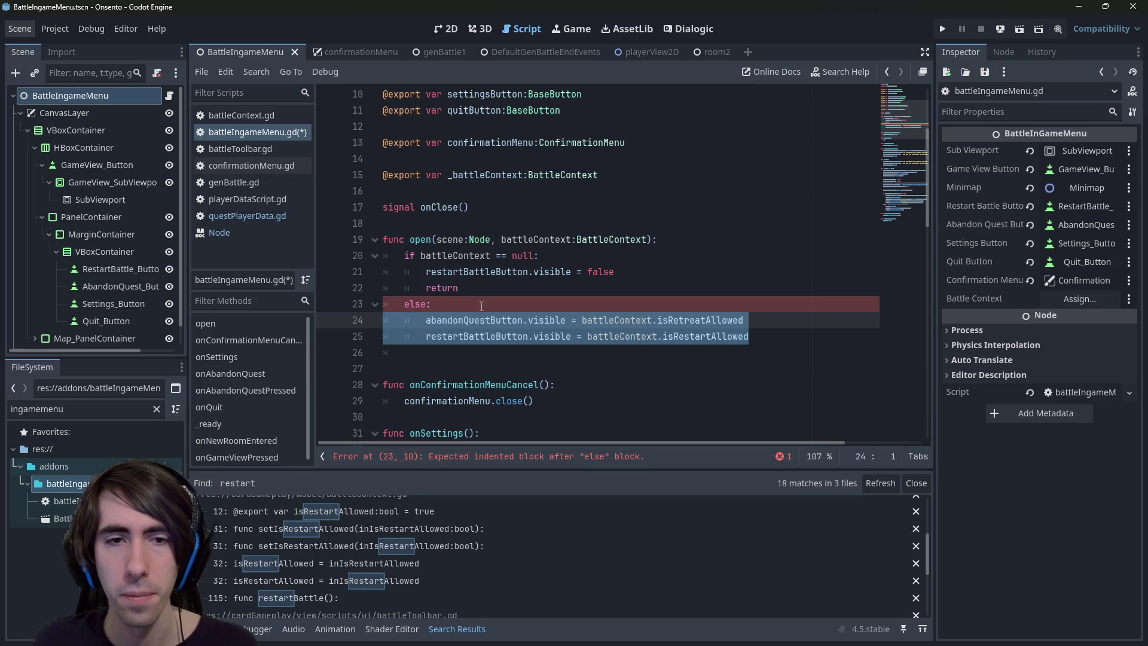
pyautogui.moveTo(461, 288); pyautogui.dragTo(326, 291)
pyautogui.press('BackSpace')
pyautogui.press('BackSpace')
pyautogui.hotkey('ctrl', 's')
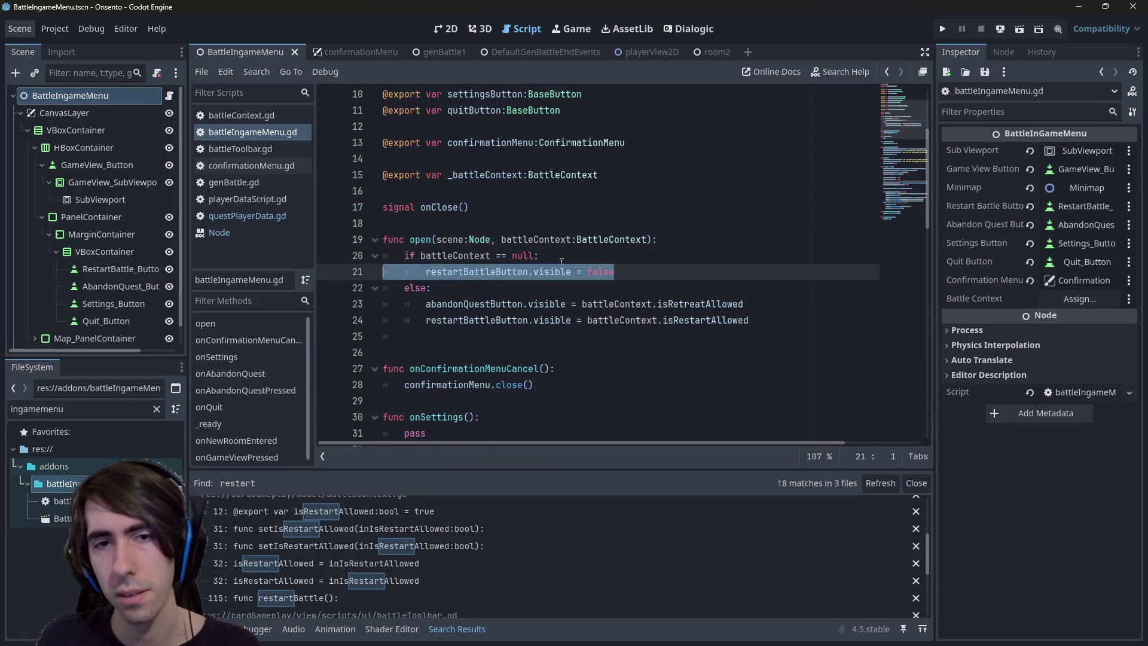
pyautogui.click(608, 256)
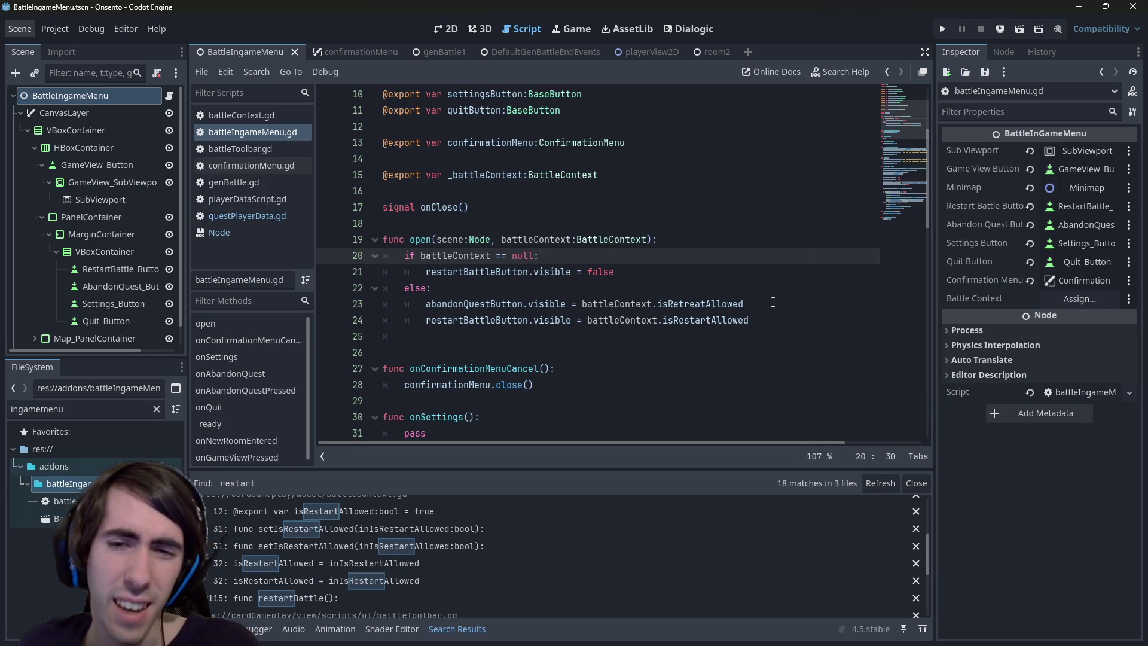
pyautogui.moveTo(773, 302); pyautogui.dragTo(304, 311)
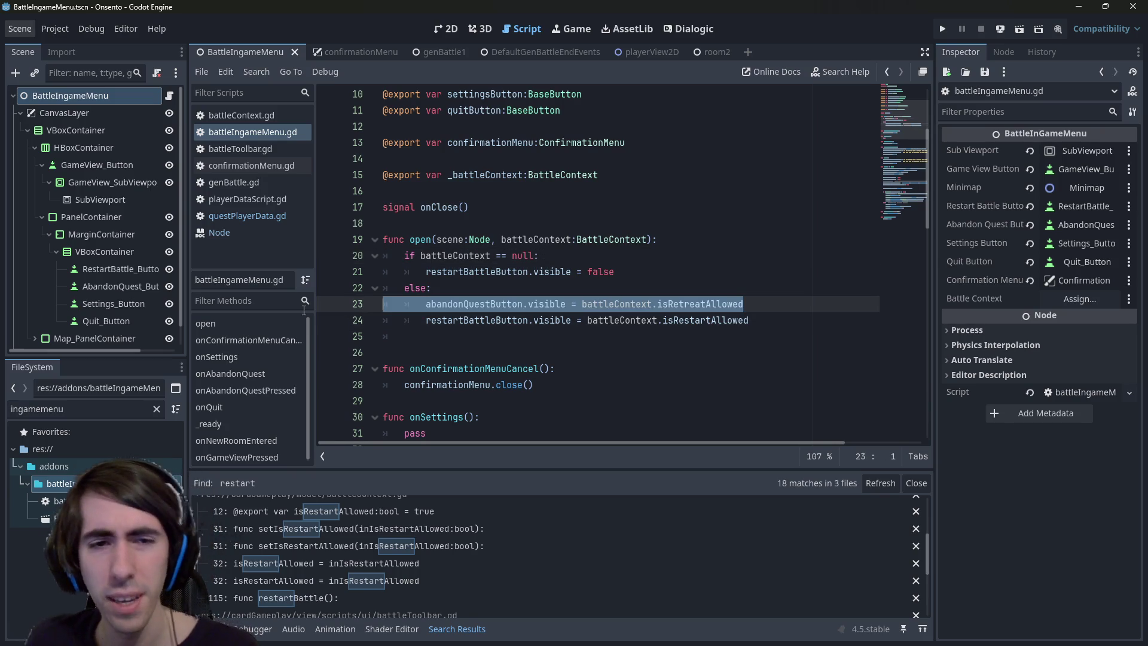
pyautogui.click(583, 255)
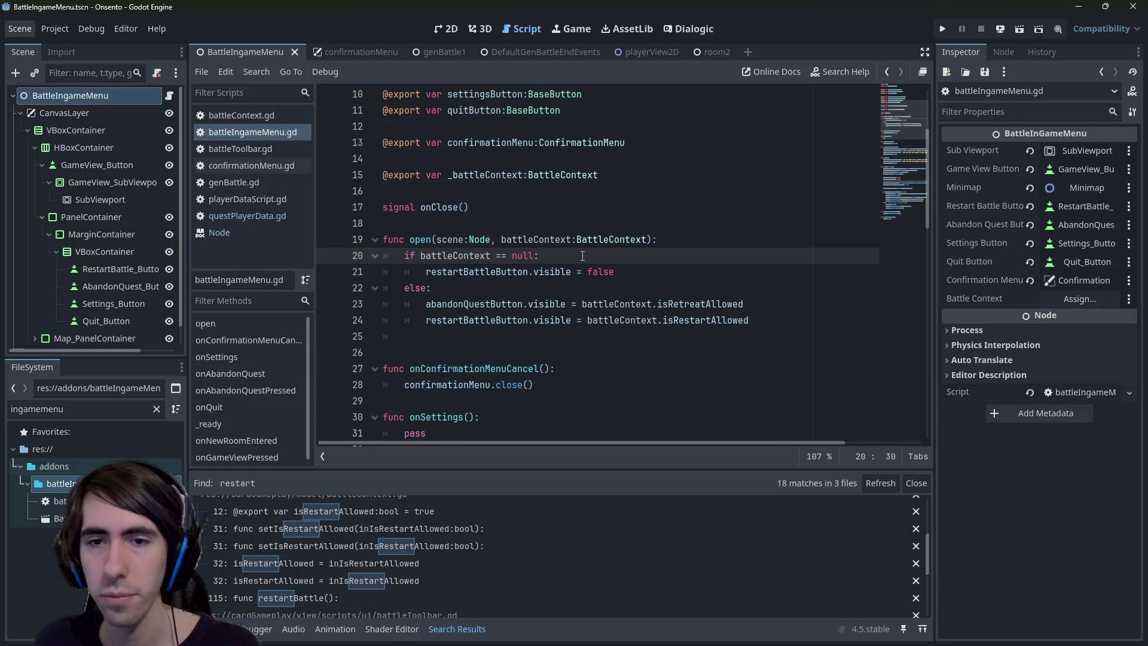
pyautogui.press('Down')
pyautogui.hotkey('ctrl', 'v')
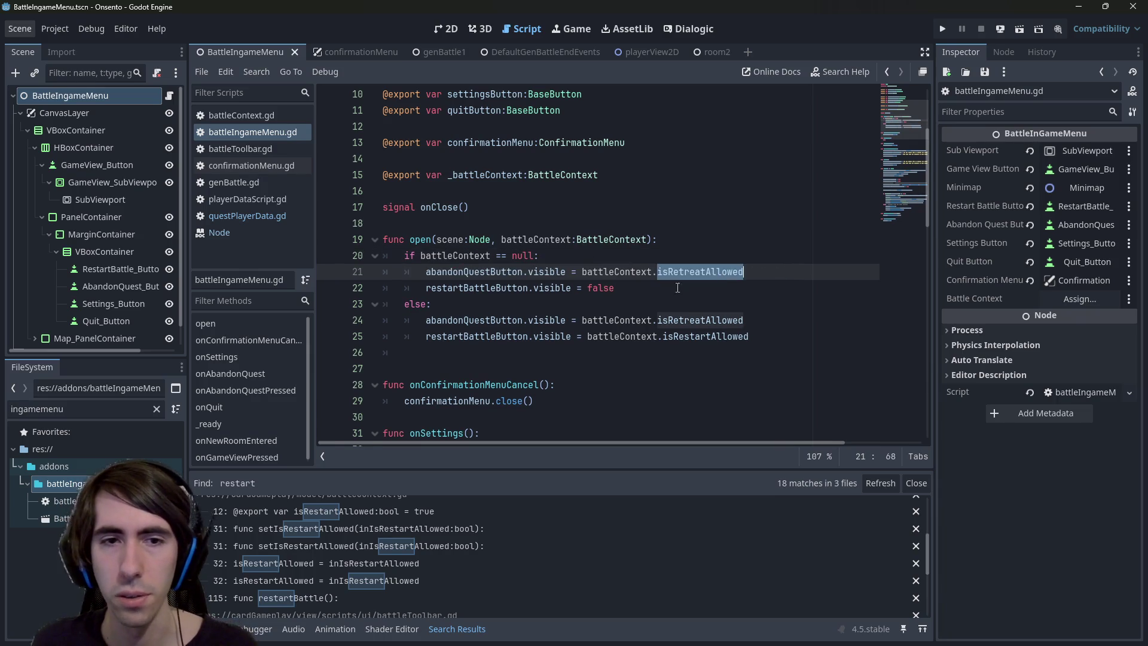
pyautogui.doubleClick(473, 320)
pyautogui.doubleClick(700, 271)
pyautogui.press('BackSpace')
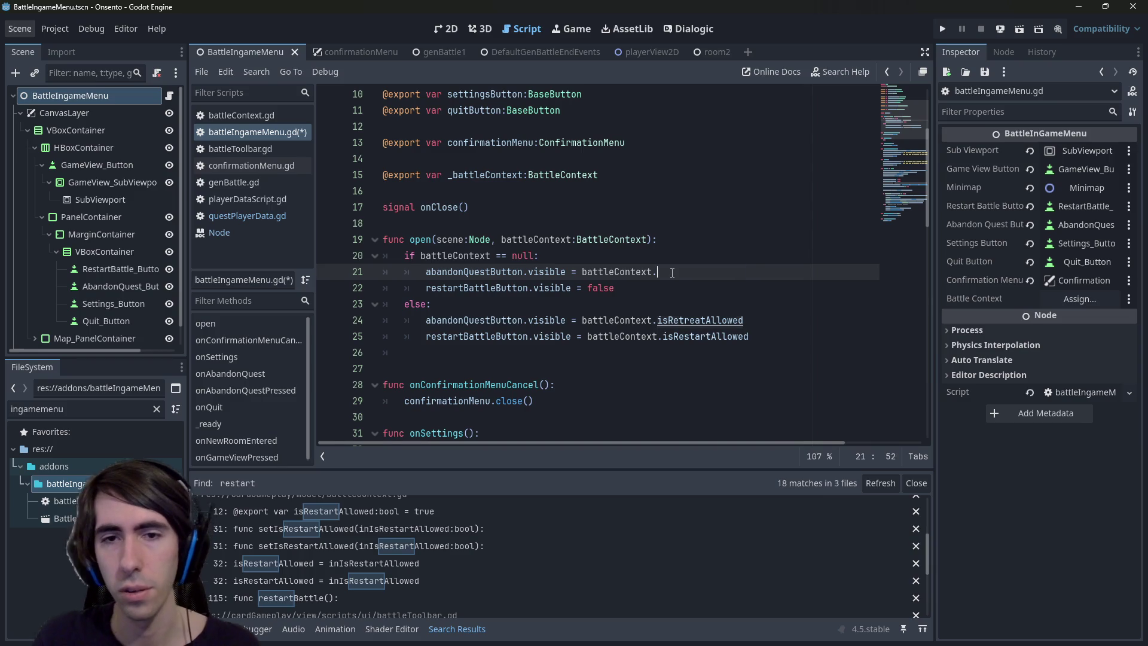
pyautogui.hotkey('ctrl', 'BackSpace')
pyautogui.hotkey('ctrl', 'BackSpace')
pyautogui.write('true')
pyautogui.hotkey('ctrl', 's')
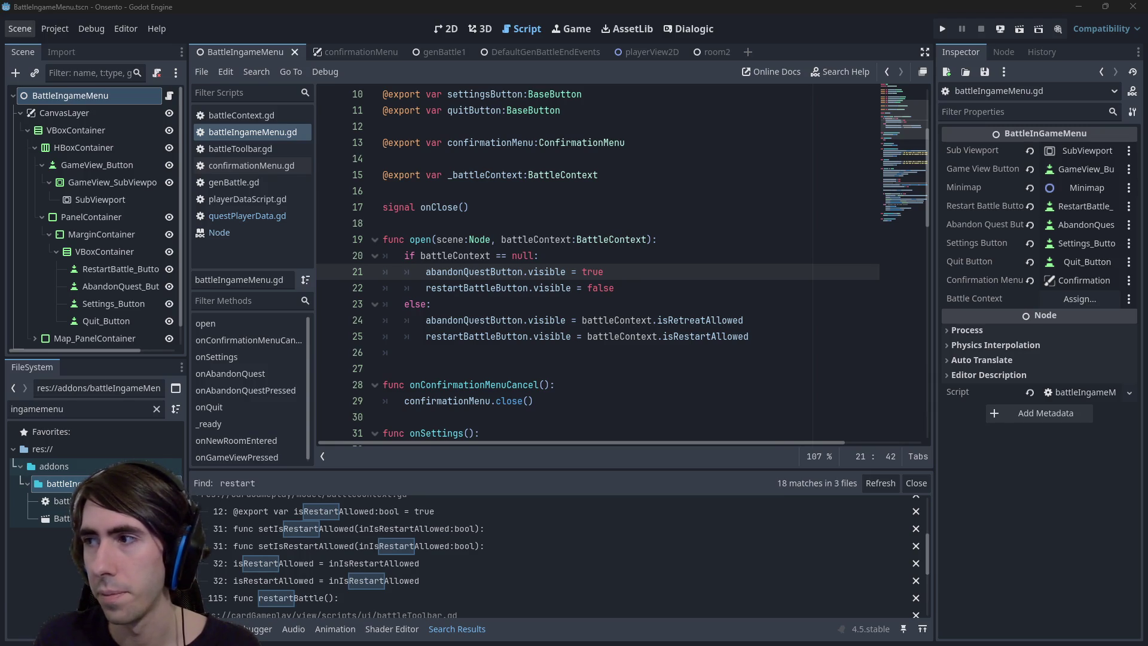
pyautogui.hotkey('alt', 'Tab')
pyautogui.rightClick(635, 271)
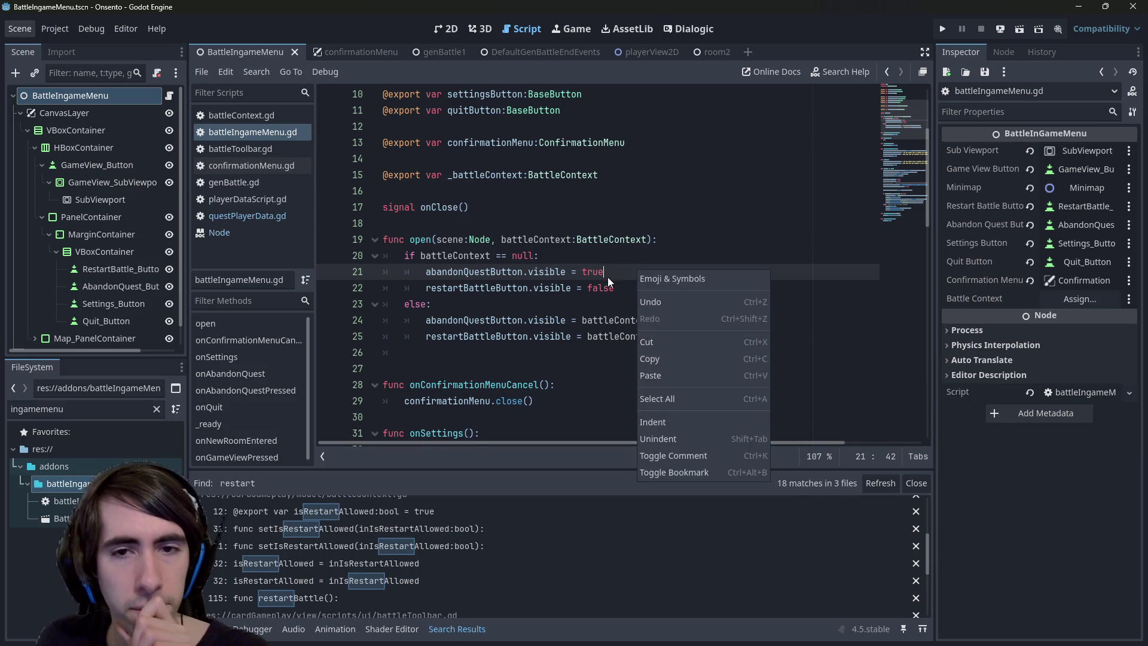
pyautogui.press('Escape')
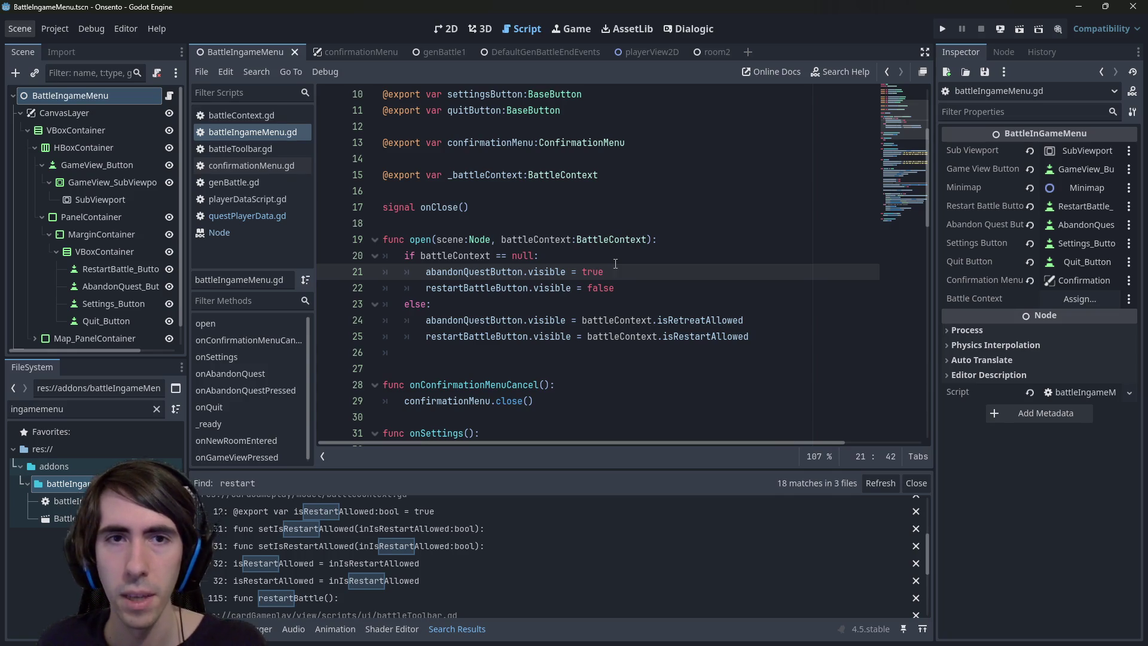
pyautogui.scroll(3, 418, 147)
pyautogui.doubleClick(482, 175)
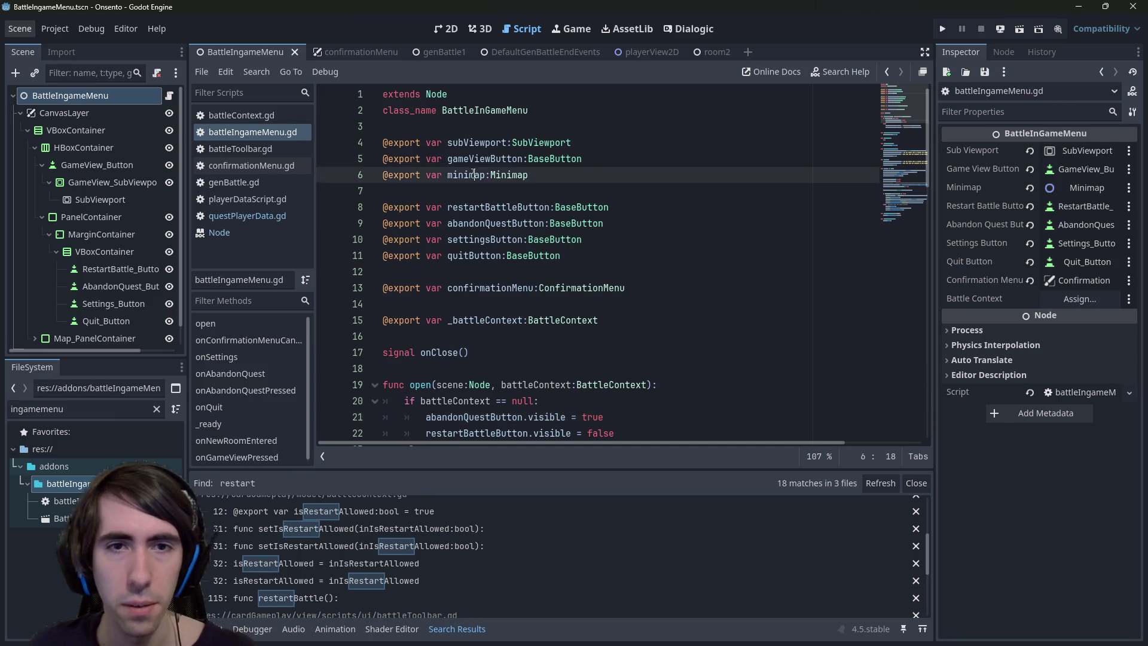
pyautogui.scroll(-1, 490, 203)
pyautogui.doubleClick(477, 241)
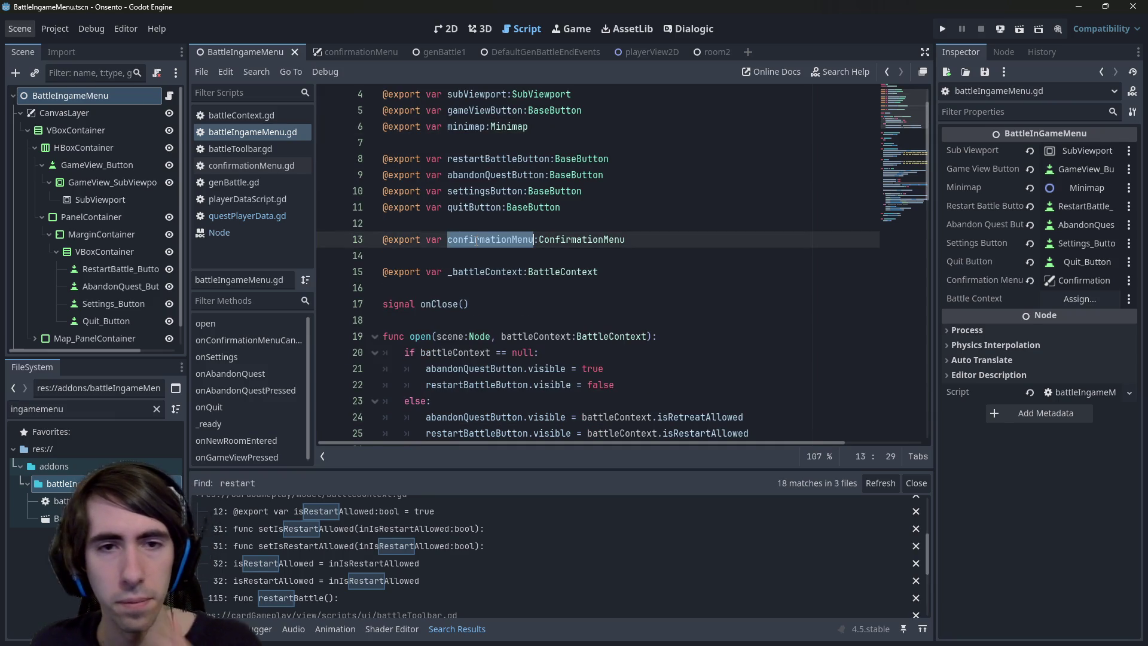
pyautogui.doubleClick(480, 272)
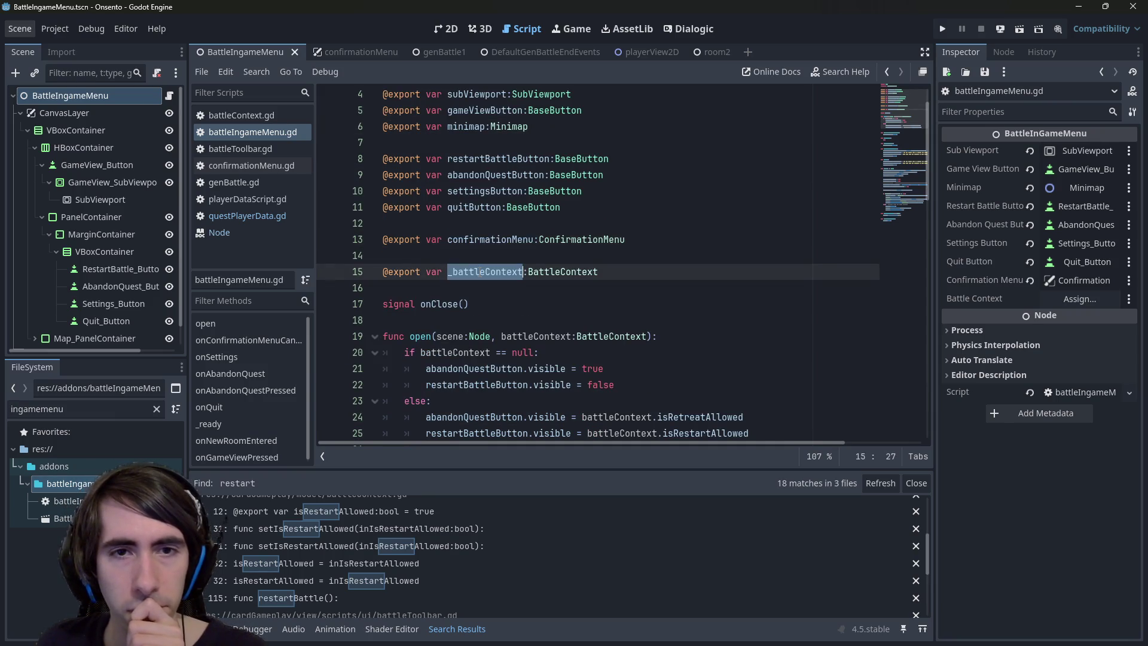
pyautogui.scroll(1, 480, 272)
pyautogui.scroll(-2, 480, 272)
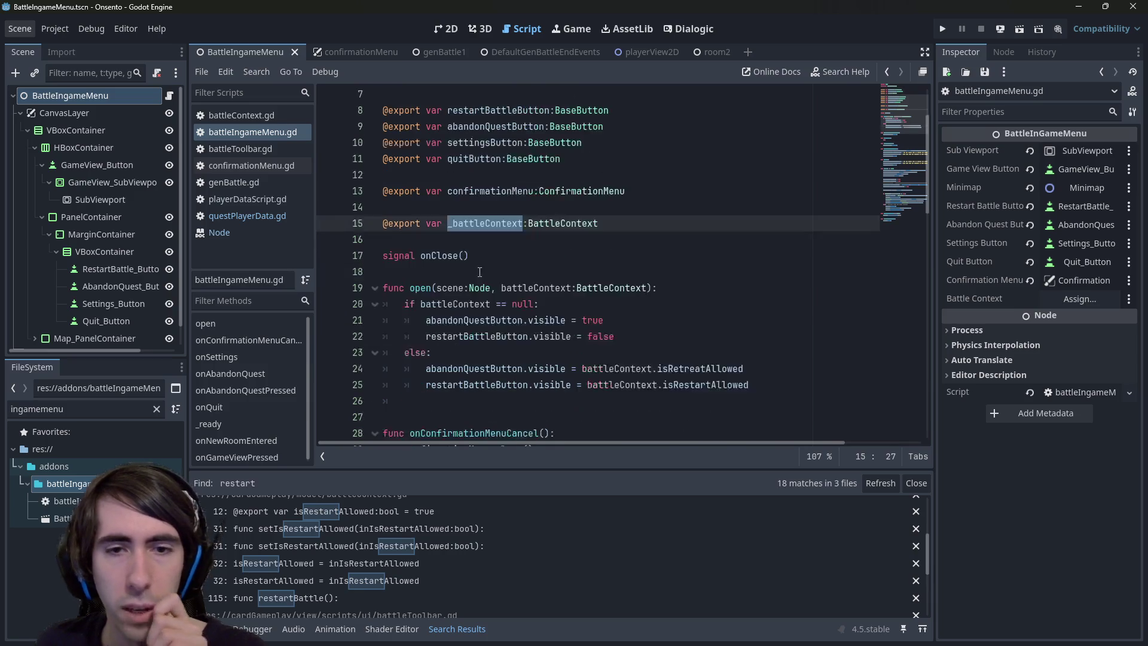
pyautogui.click(682, 292)
pyautogui.click(680, 306)
# Step: Discard an unfinished Player line and search the script for 'playerdata'
pyautogui.press('Return')
pyautogui.write('Pla')
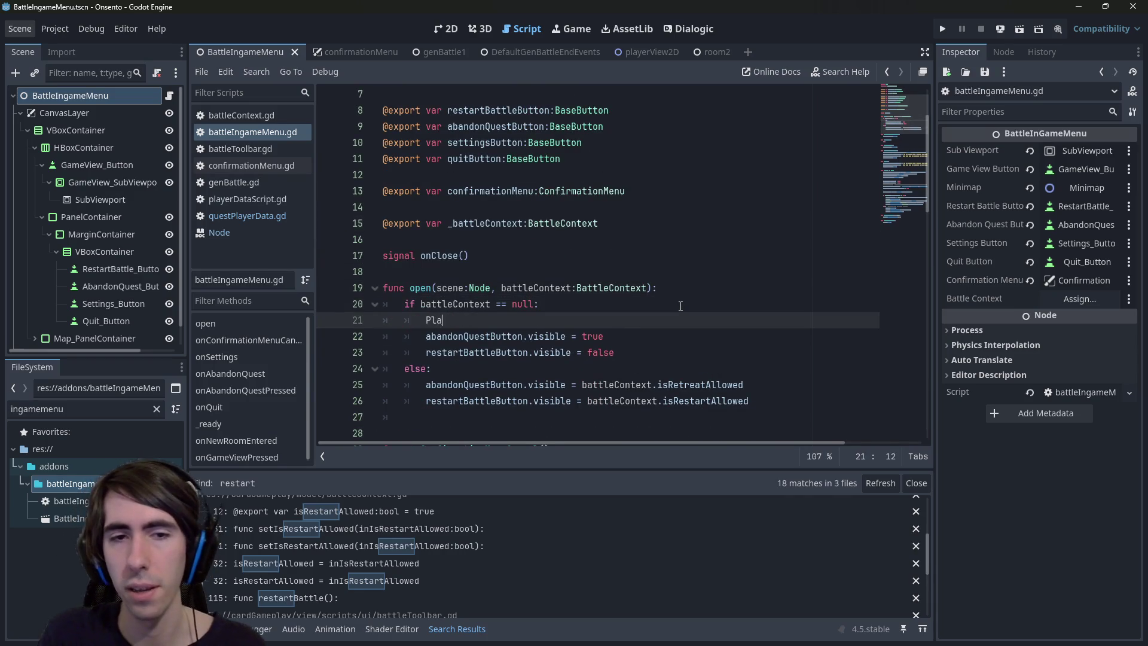
pyautogui.write('yer')
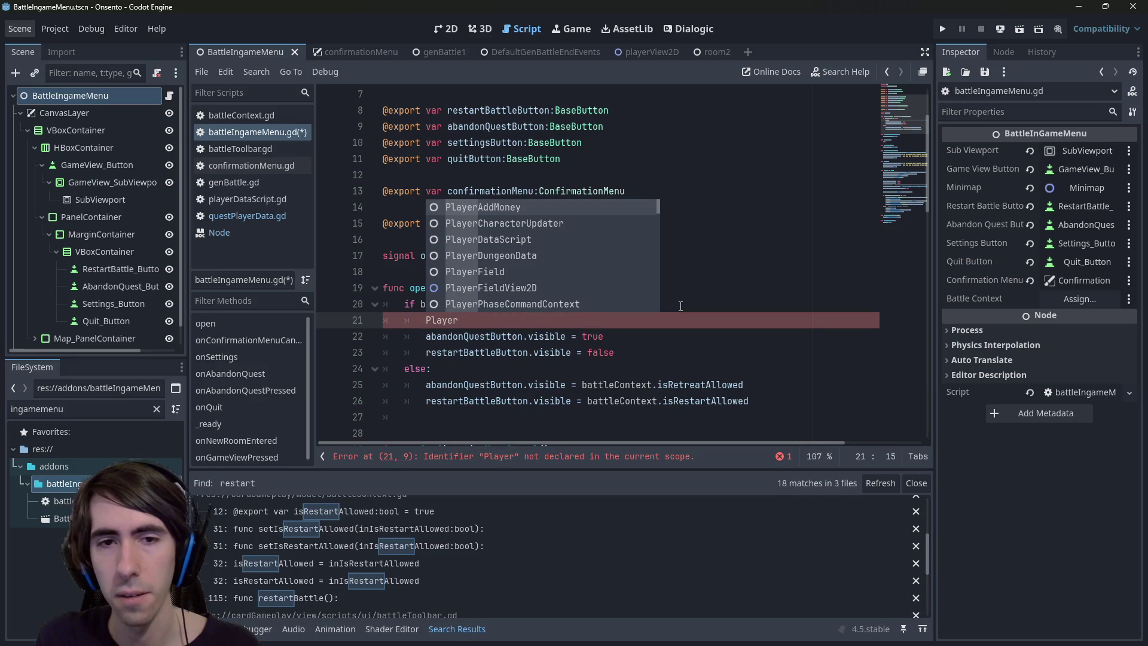
pyautogui.press('Escape')
pyautogui.hotkey('ctrl', 'BackSpace')
pyautogui.press('BackSpace')
pyautogui.scroll(-10, 680, 306)
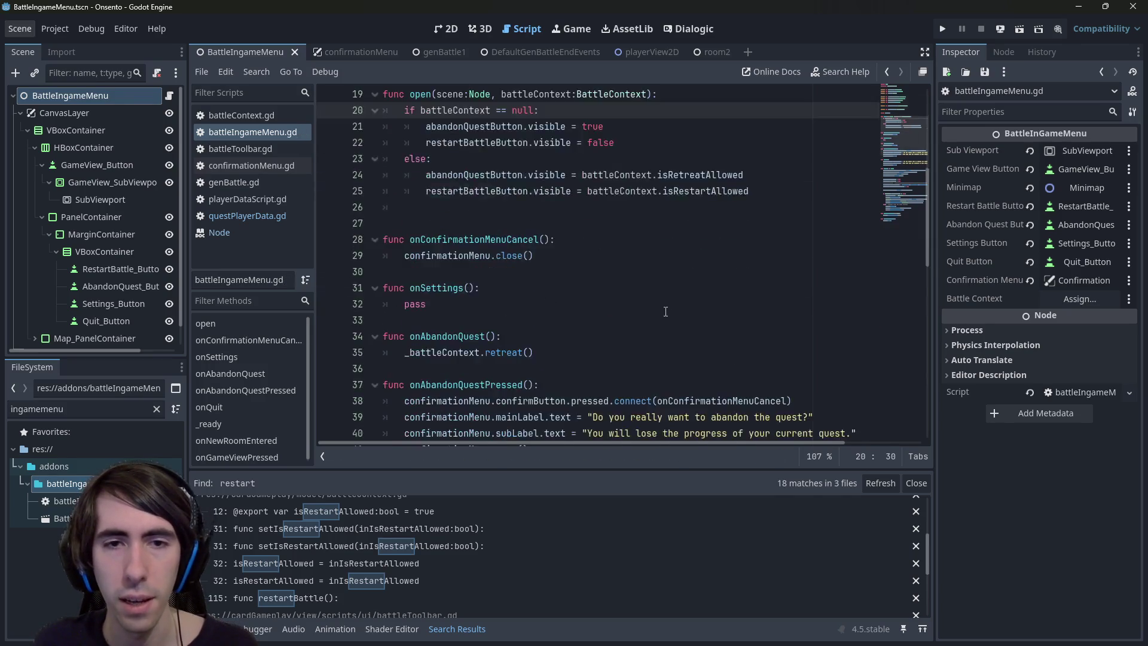
pyautogui.hotkey('ctrl', 'f')
pyautogui.write('playerdata')
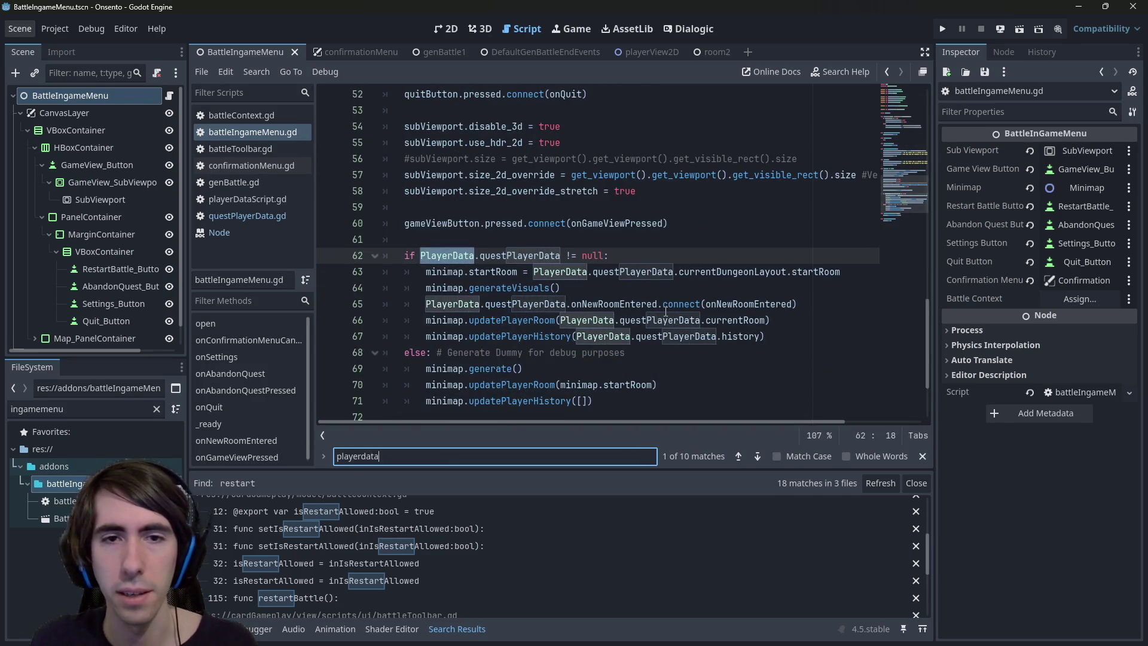
pyautogui.press('Escape')
# Step: Review the _ready code around questPlayerData on line 62 and jump to its declaration
pyautogui.doubleClick(503, 251)
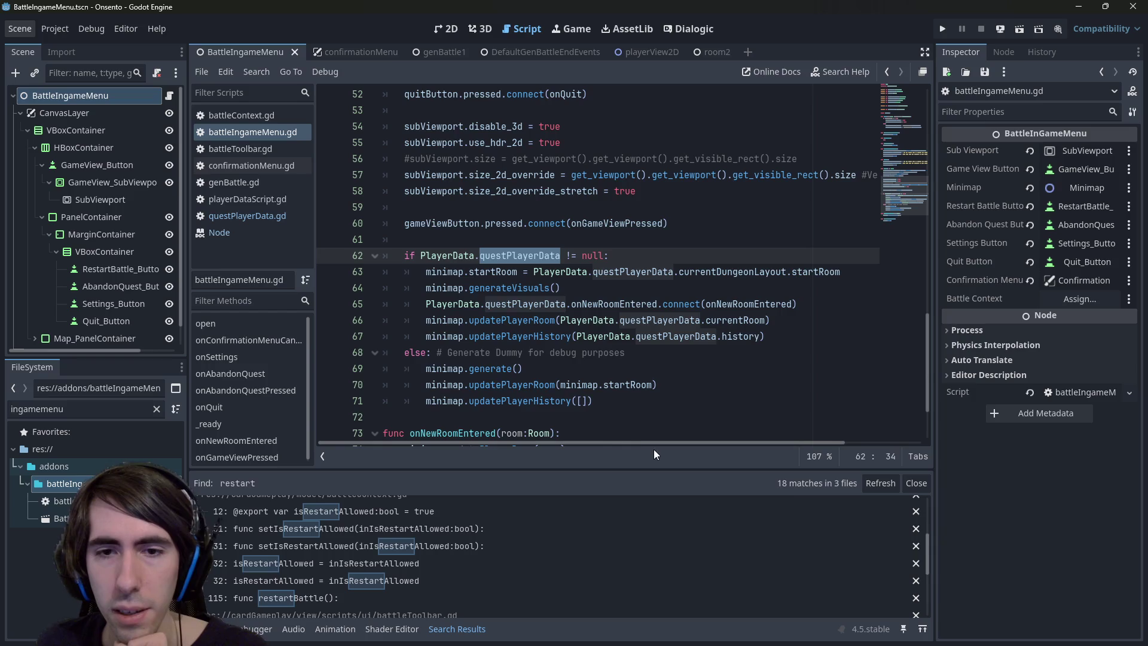
pyautogui.click(628, 385)
pyautogui.click(610, 319)
pyautogui.moveTo(615, 255); pyautogui.dragTo(237, 226)
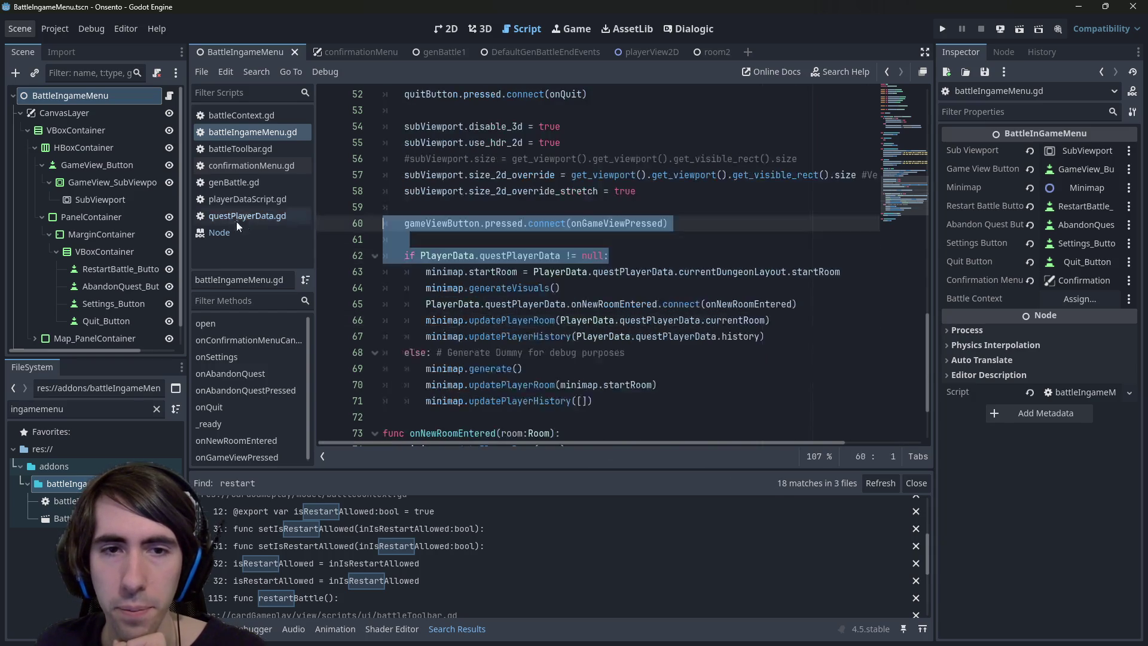
pyautogui.scroll(4, 443, 225)
pyautogui.scroll(-1, 442, 225)
pyautogui.click(448, 176)
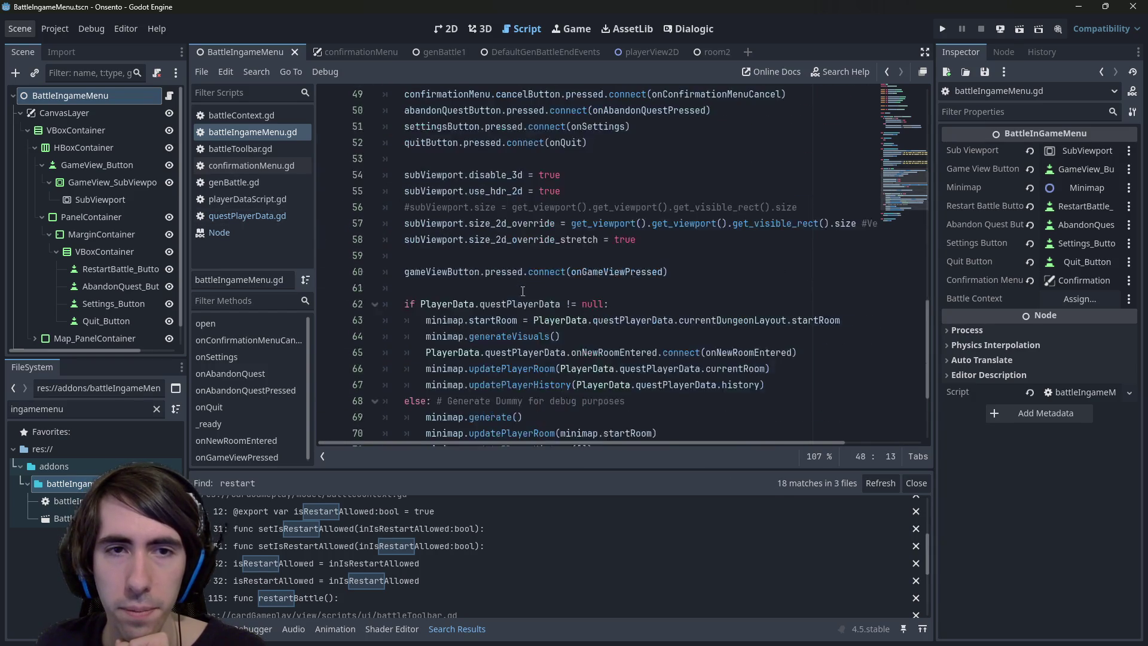
pyautogui.scroll(-1, 514, 281)
pyautogui.moveTo(670, 319); pyautogui.dragTo(317, 256)
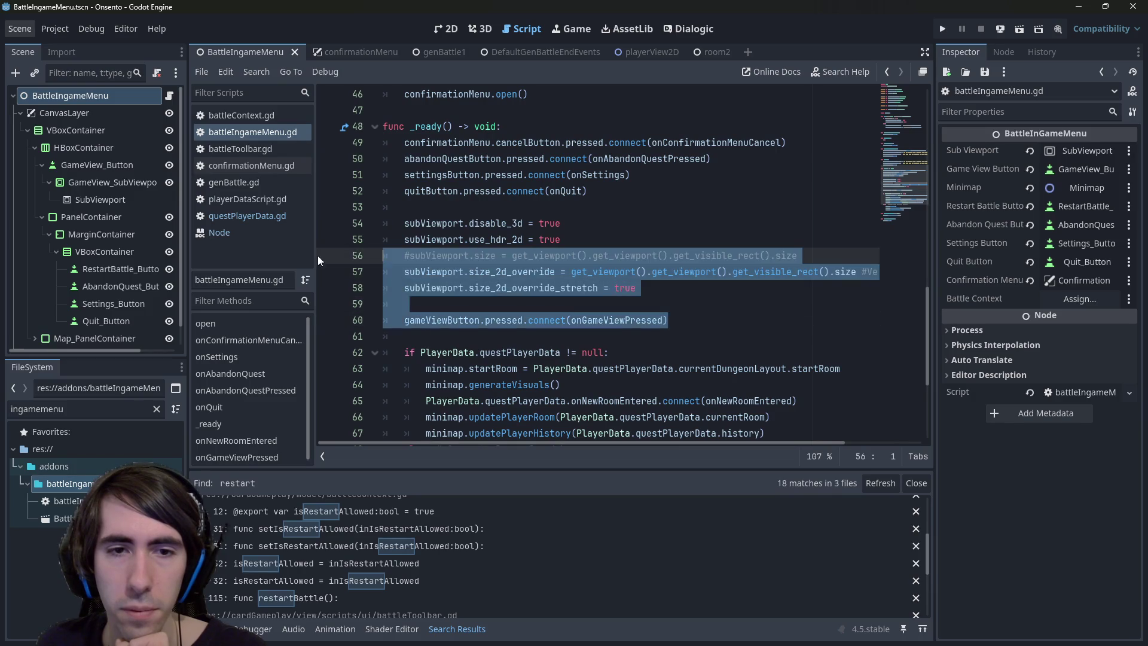
pyautogui.click(493, 304)
pyautogui.scroll(-2, 493, 323)
pyautogui.click(455, 256)
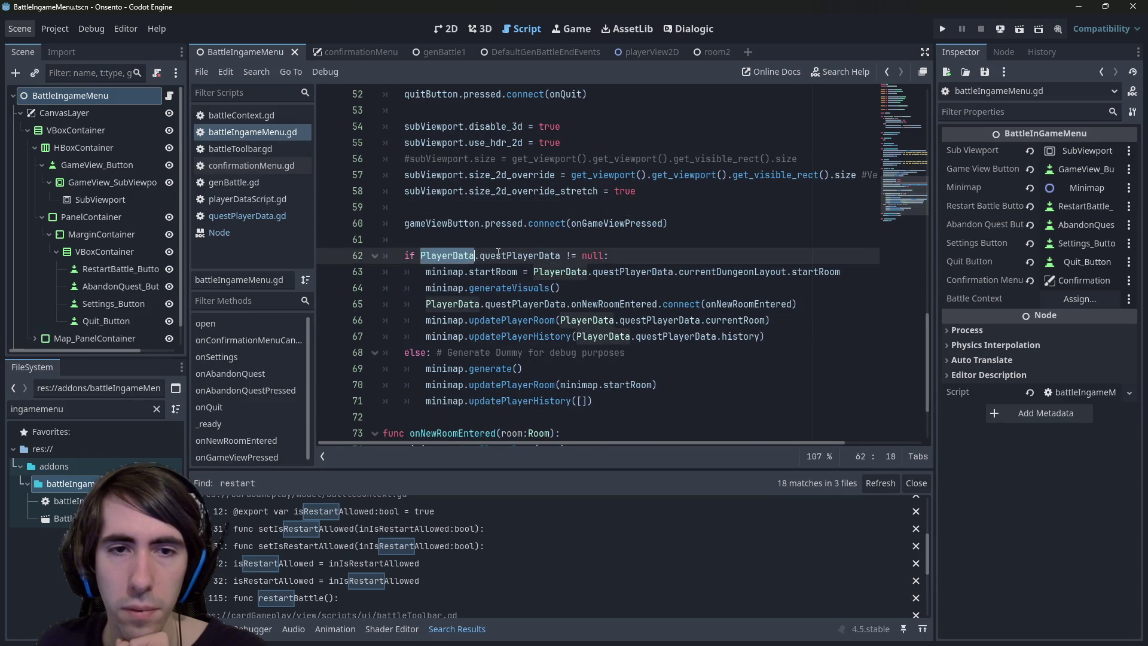
pyautogui.doubleClick(499, 255)
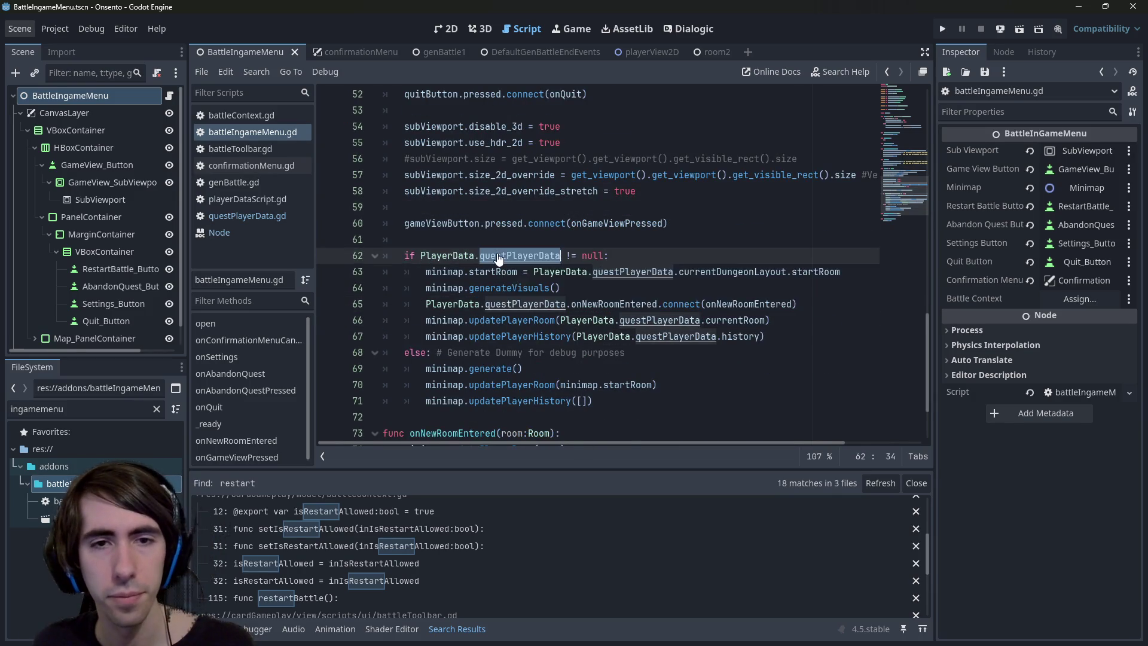
pyautogui.keyDown('ctrl'); pyautogui.click(498, 255); pyautogui.keyUp('ctrl')
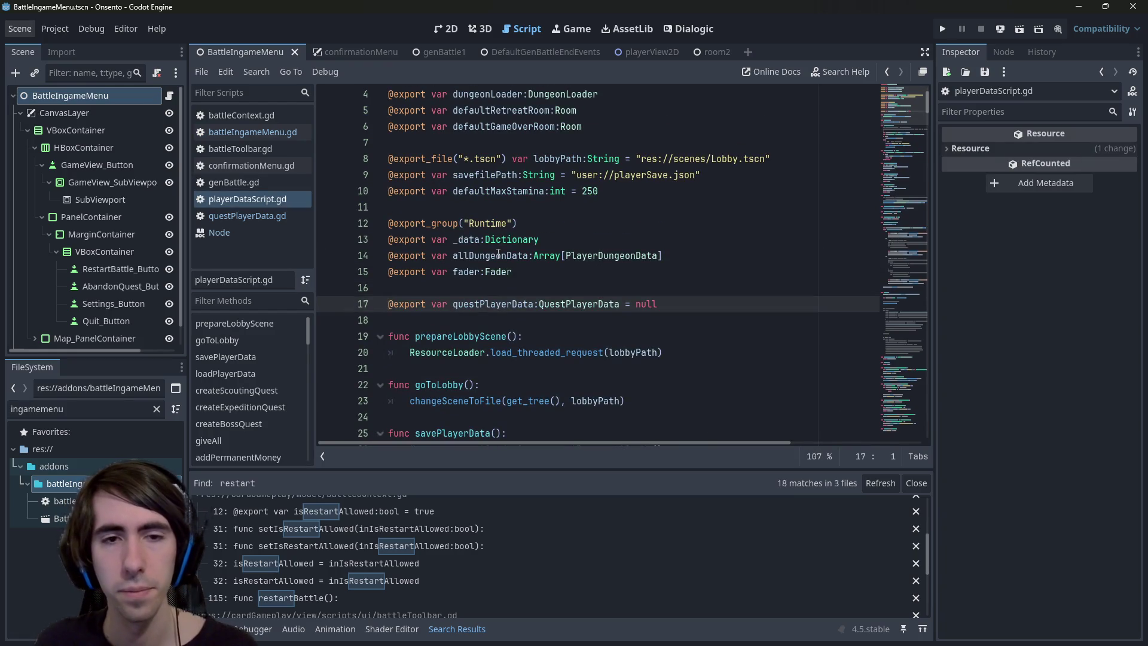
# Step: In questPlayerData.gd, pass self as the first argument of ingameMenu.open() and save
pyautogui.hotkey('ctrl', 'Right')
pyautogui.hotkey('ctrl', 'Right')
pyautogui.hotkey('ctrl', 'shift', 'Right')
pyautogui.hotkey('ctrl', 'shift', 'Right')
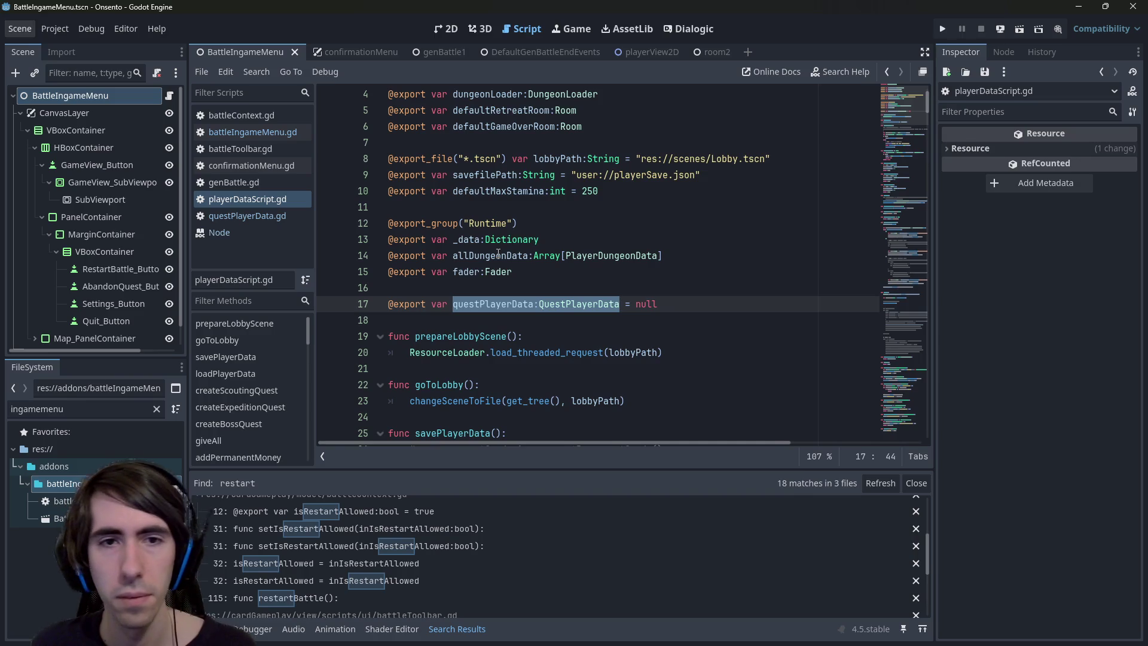
pyautogui.keyDown('ctrl'); pyautogui.click(559, 305); pyautogui.keyUp('ctrl')
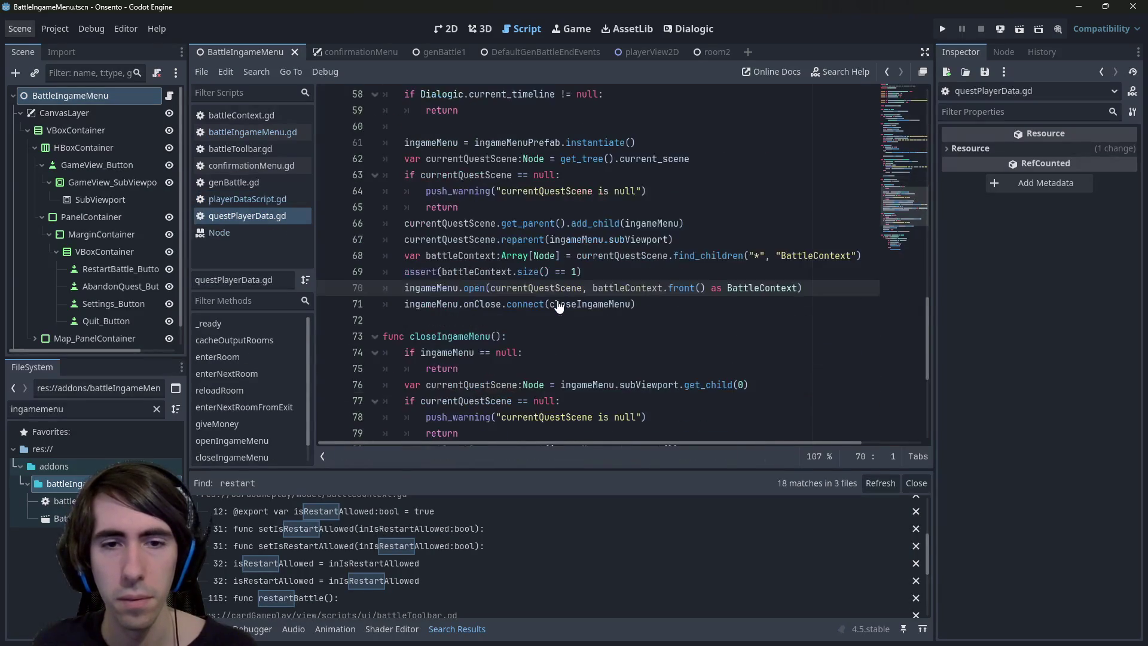
pyautogui.scroll(1, 749, 340)
pyautogui.click(491, 336)
pyautogui.write('this,')
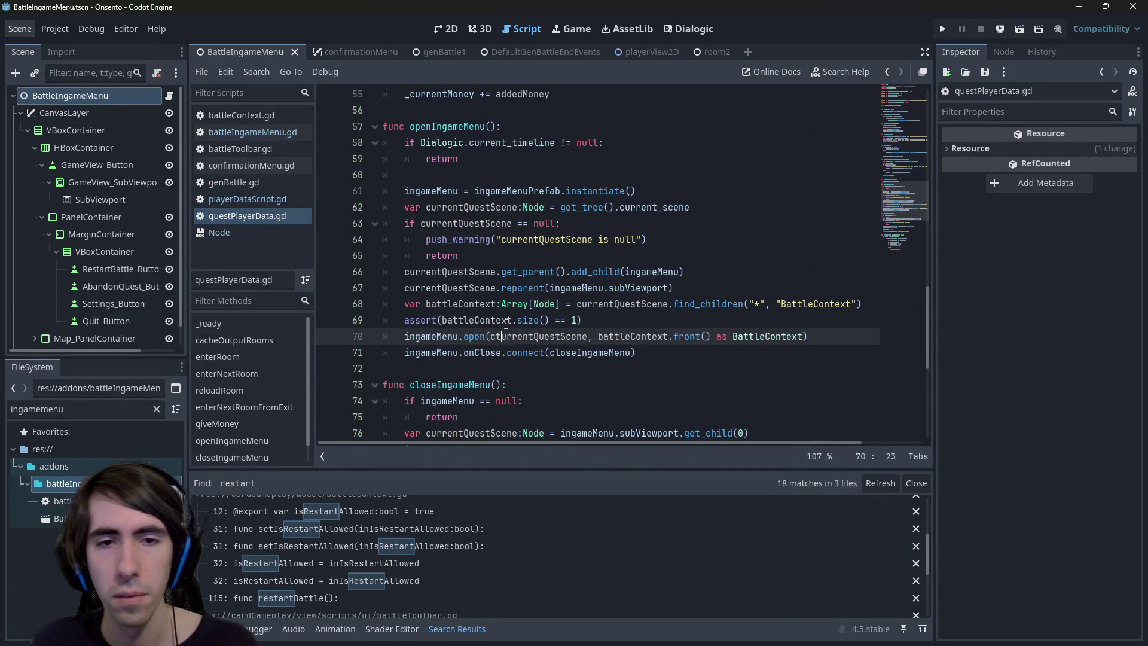
pyautogui.press('BackSpace')
pyautogui.press('BackSpace')
pyautogui.press('BackSpace')
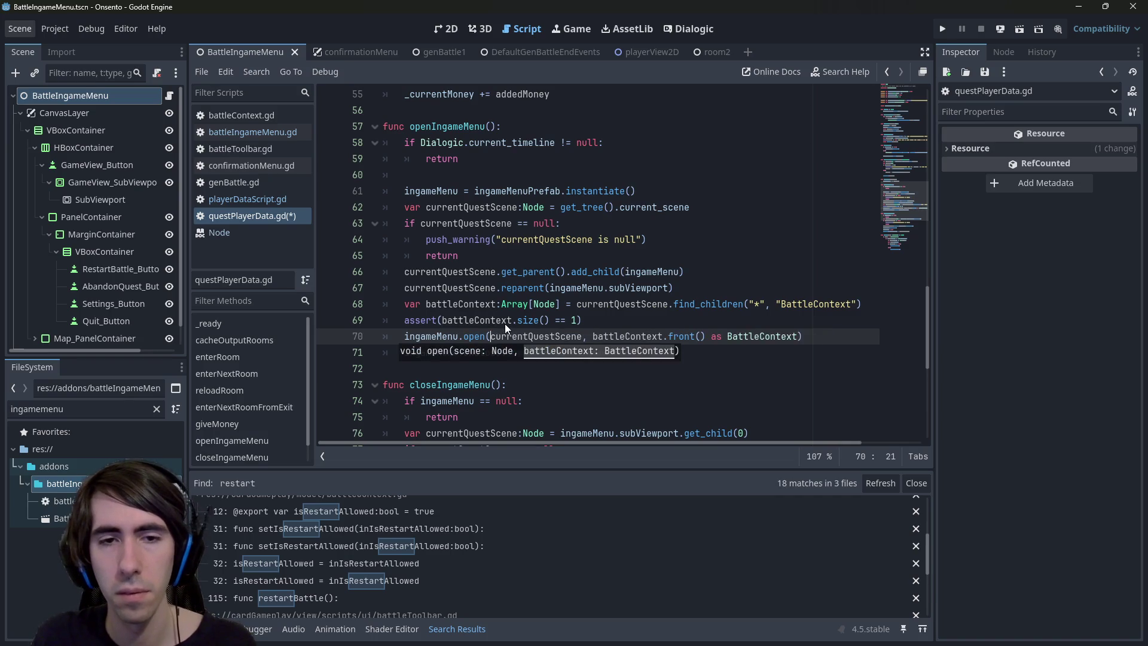
pyautogui.write('self,')
pyautogui.hotkey('ctrl', 's')
pyautogui.click(238, 133)
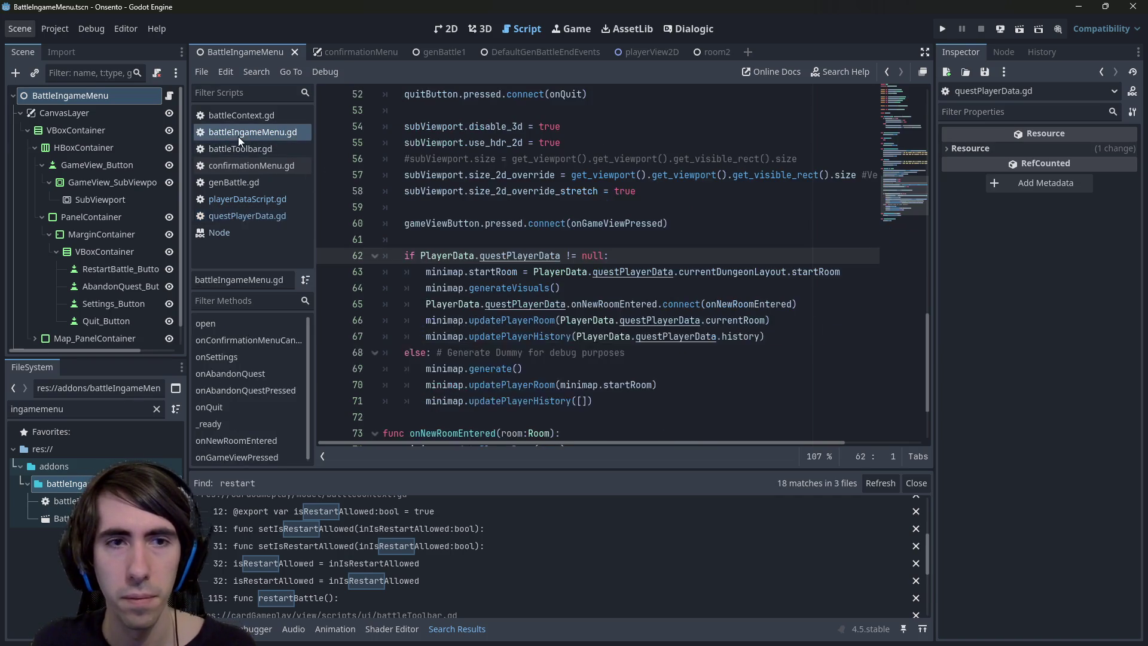
# Step: Add a questPlayerData:QuestPlayerData first parameter to open()
pyautogui.scroll(7, 498, 287)
pyautogui.scroll(-4, 498, 287)
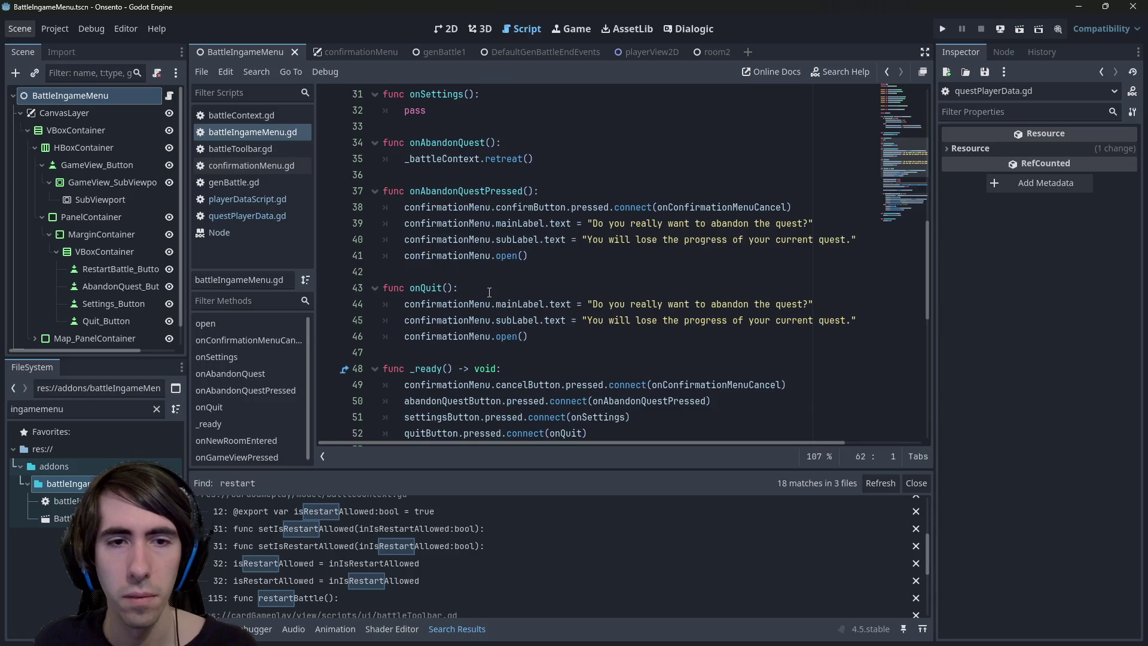
pyautogui.scroll(6, 470, 293)
pyautogui.scroll(4, 470, 293)
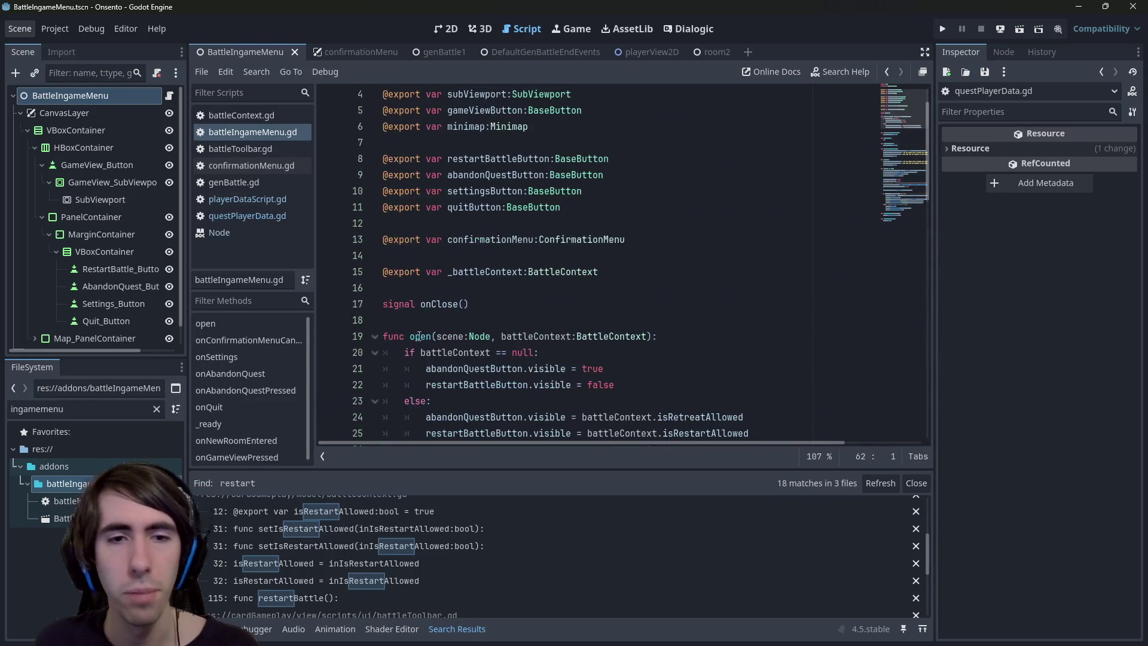
pyautogui.click(437, 336)
pyautogui.write('questPlayerData:QuestPlayerData,')
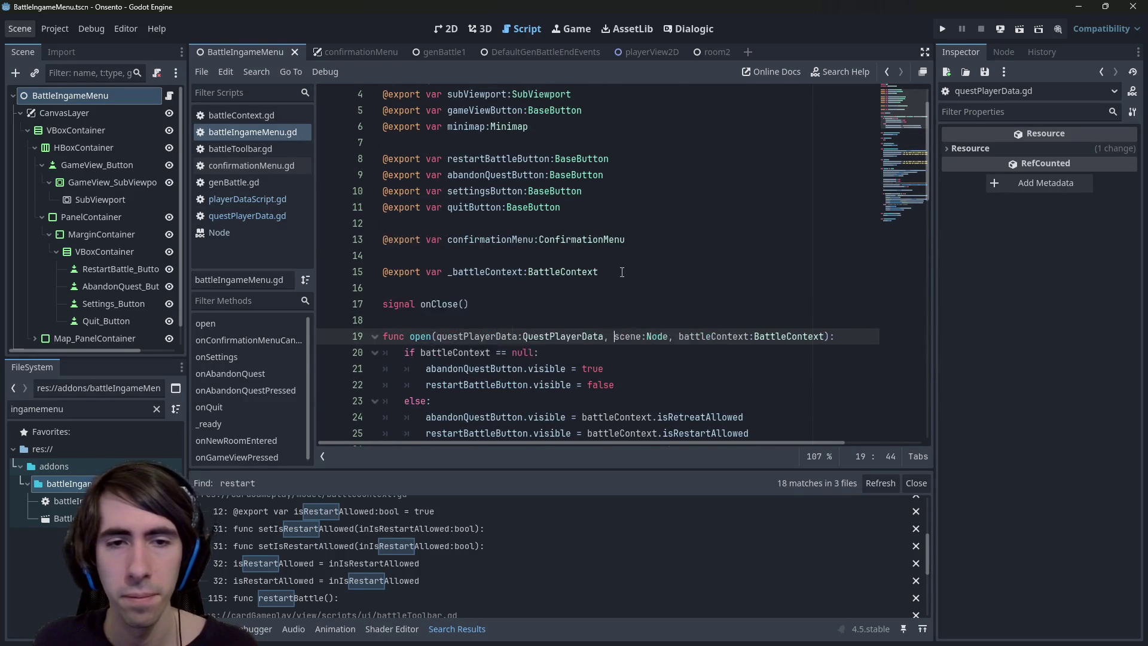
# Step: Move the quest minimap setup block out of _ready into the end of open()
pyautogui.scroll(-18, 586, 278)
pyautogui.moveTo(598, 304); pyautogui.dragTo(363, 248)
pyautogui.hotkey('ctrl', 'x')
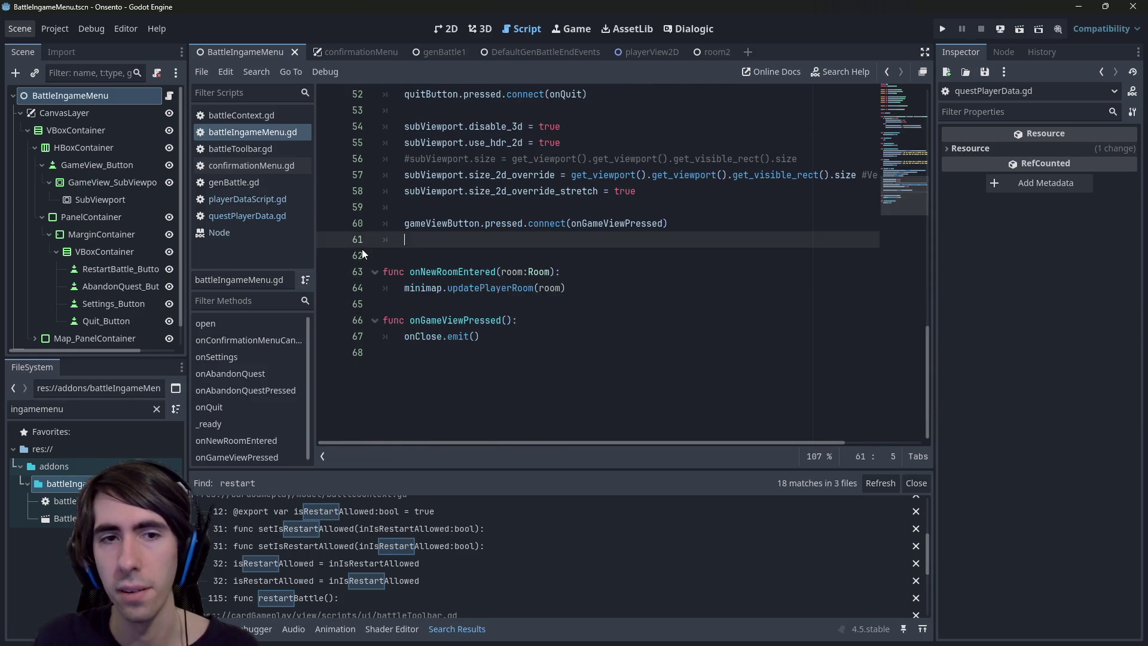
pyautogui.press('BackSpace')
pyautogui.press('BackSpace')
pyautogui.scroll(12, 578, 360)
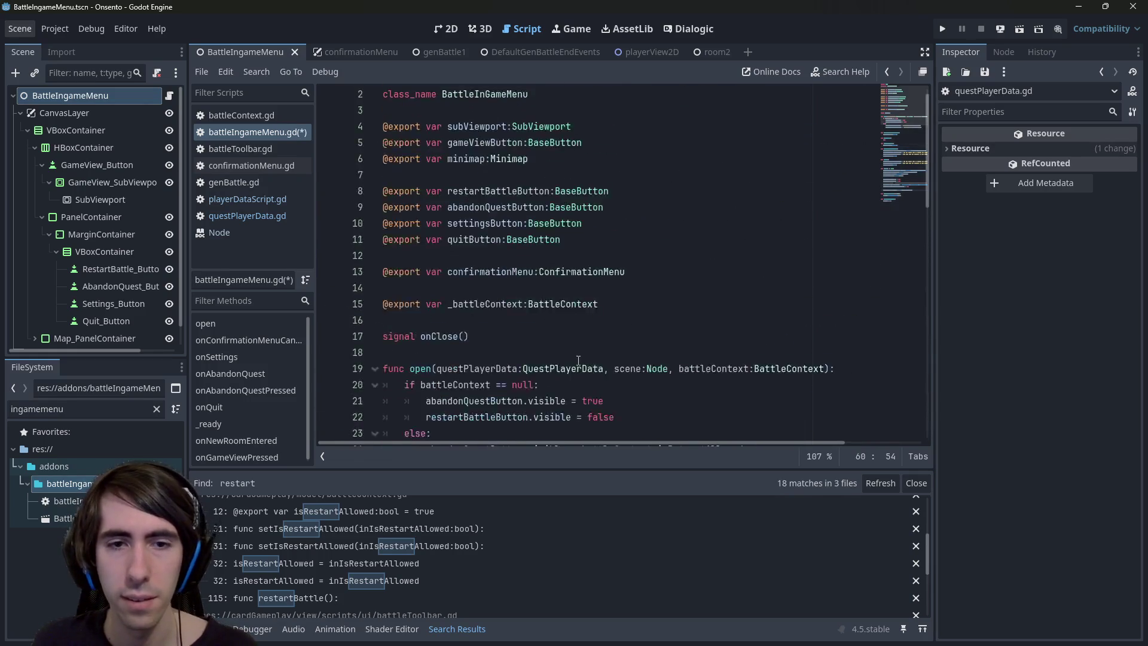
pyautogui.click(502, 284)
pyautogui.press('Return')
pyautogui.hotkey('ctrl', 'v')
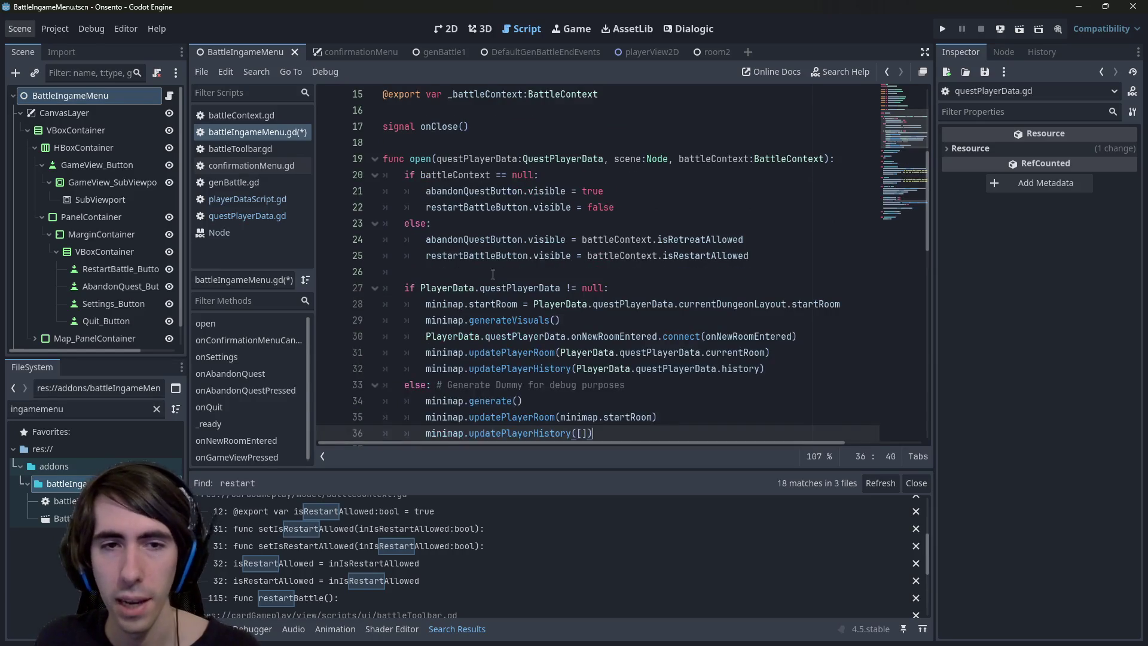
# Step: Replace every PlayerData.questPlayerData with the questPlayerData parameter and save the script
pyautogui.doubleClick(477, 158)
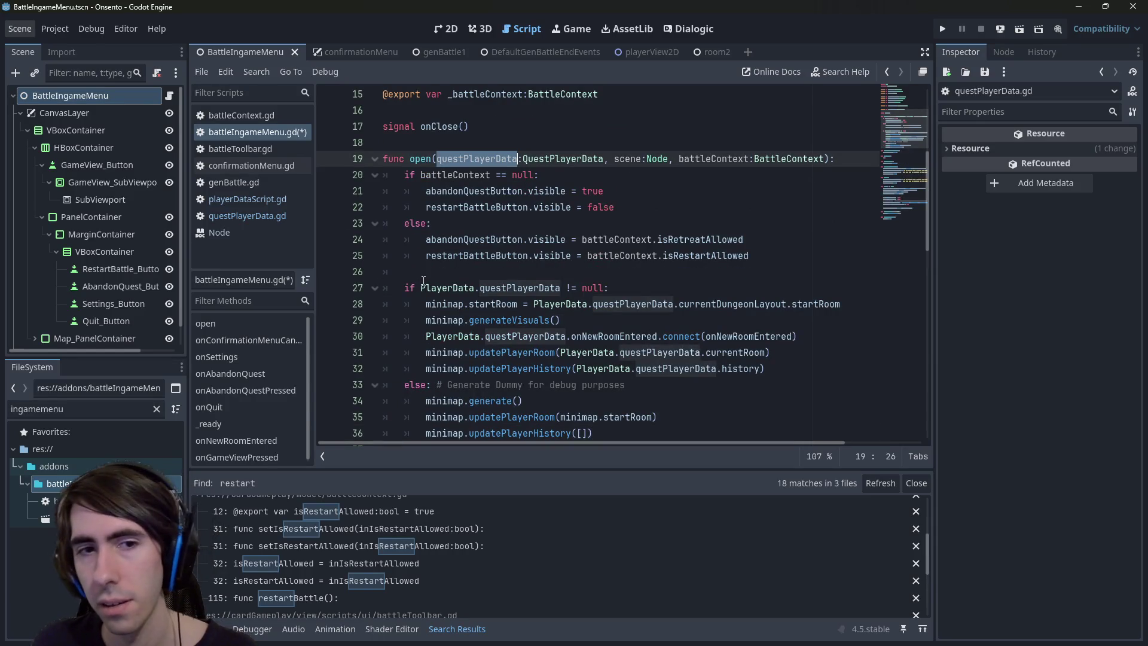
pyautogui.moveTo(421, 287); pyautogui.dragTo(562, 287)
pyautogui.hotkey('ctrl', 'd')
pyautogui.hotkey('ctrl', 'd')
pyautogui.hotkey('ctrl', 'd')
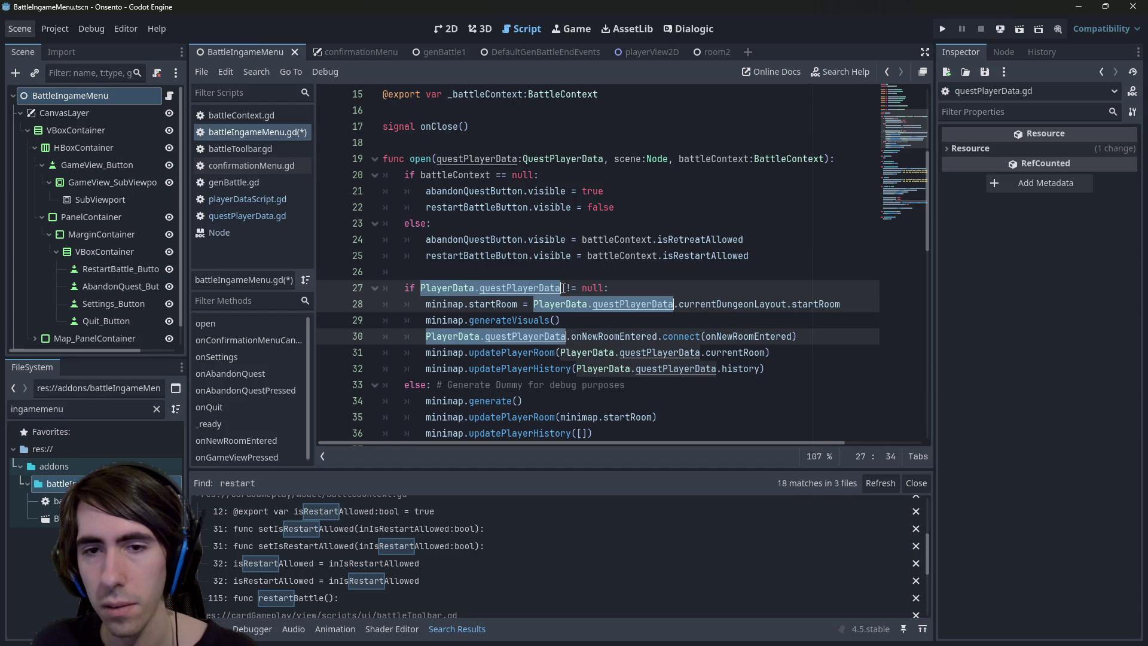
pyautogui.hotkey('ctrl', 'v')
pyautogui.scroll(-2, 571, 281)
pyautogui.hotkey('ctrl', 's')
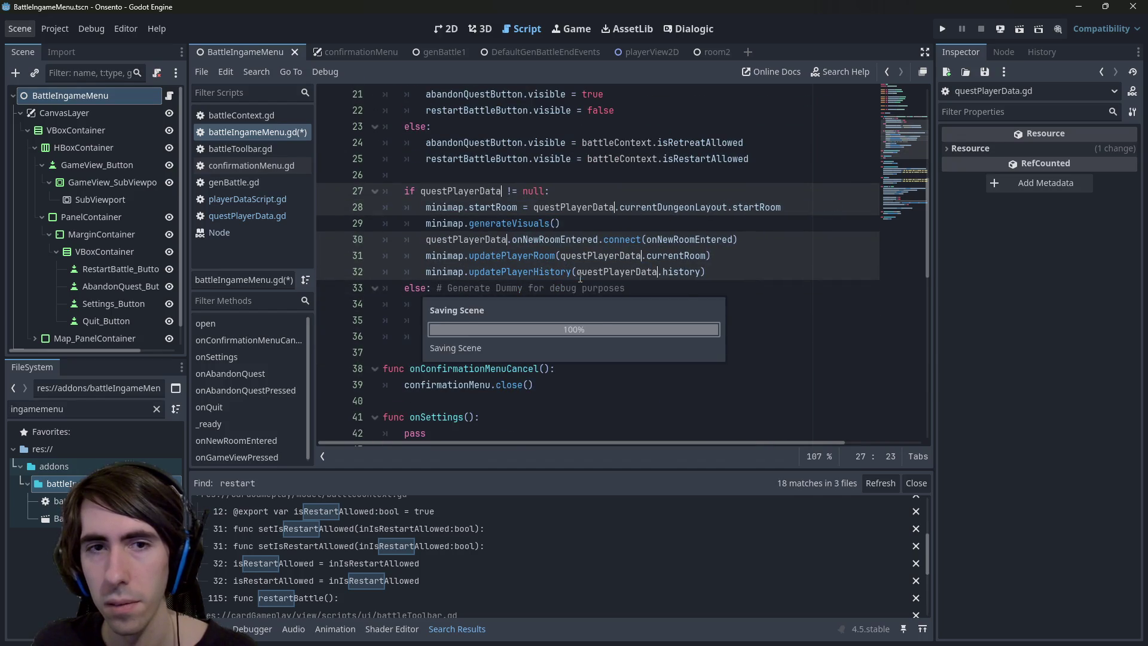
pyautogui.scroll(2, 580, 279)
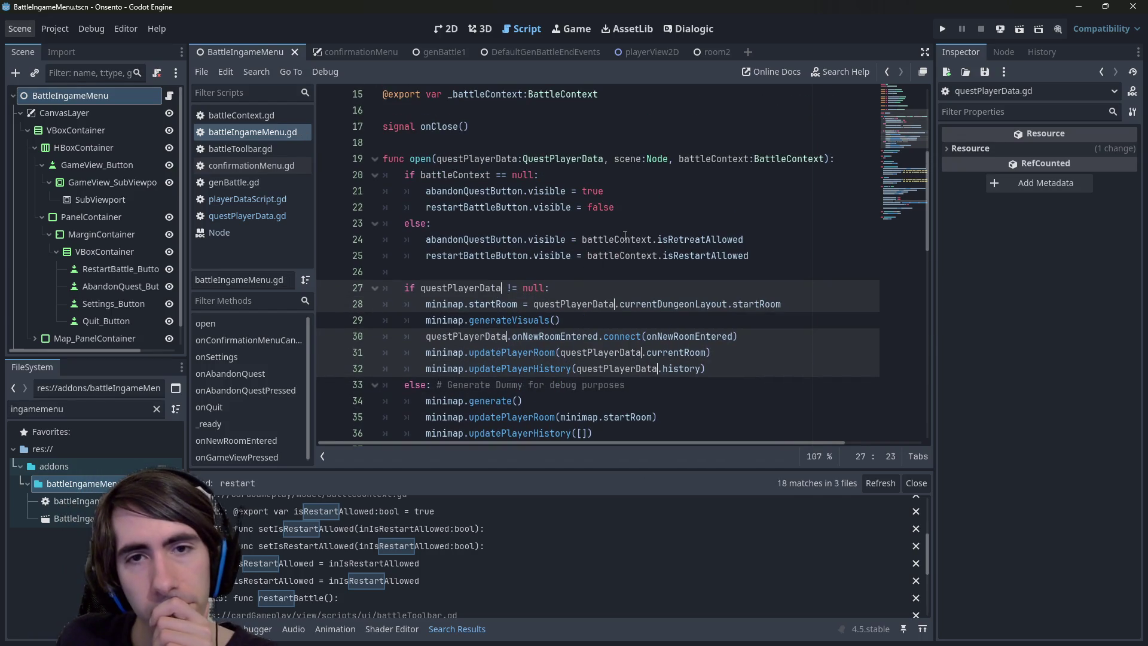
pyautogui.scroll(2, 457, 169)
pyautogui.scroll(1, 457, 170)
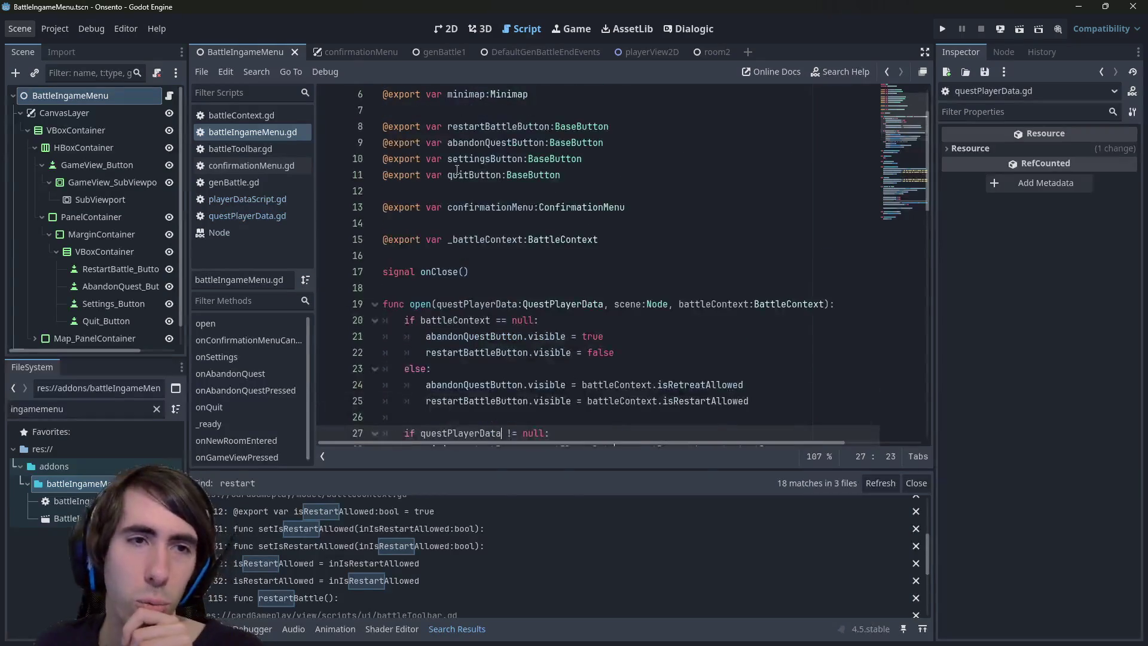
pyautogui.click(259, 128)
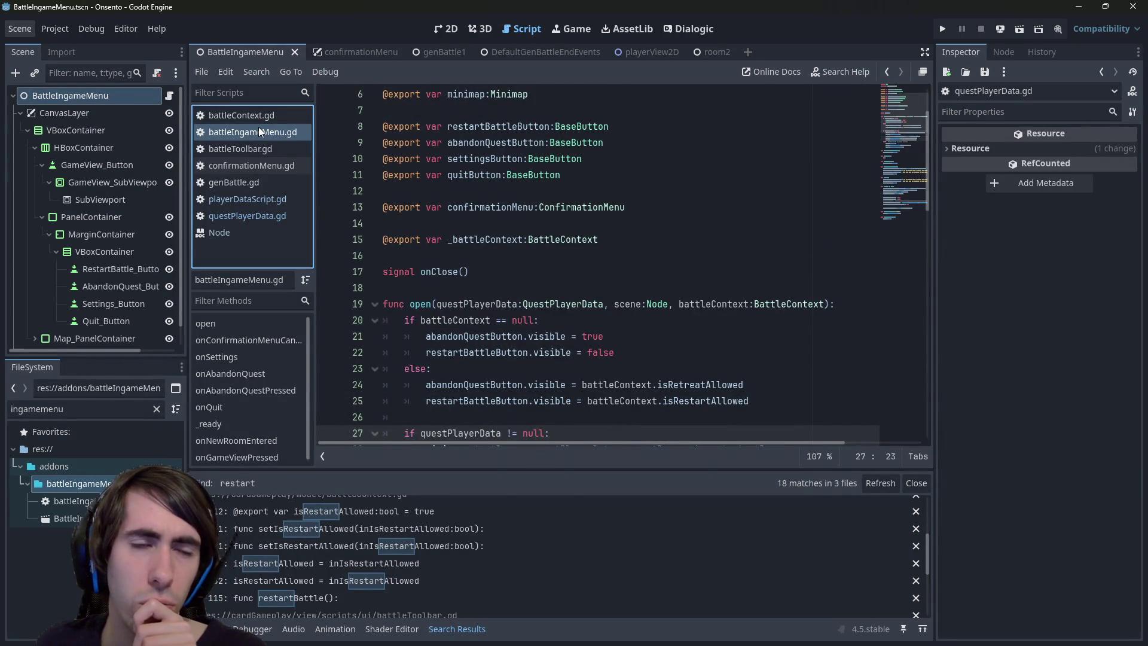
pyautogui.scroll(-3, 605, 319)
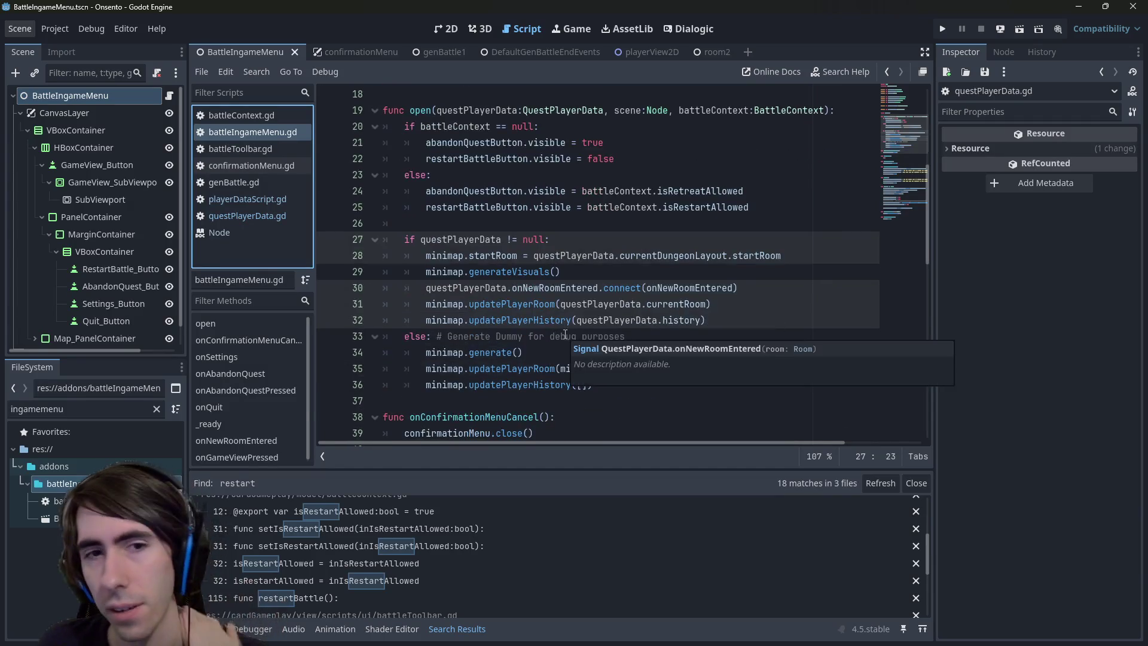
pyautogui.scroll(-1, 604, 273)
pyautogui.click(604, 273)
pyautogui.doubleClick(430, 111)
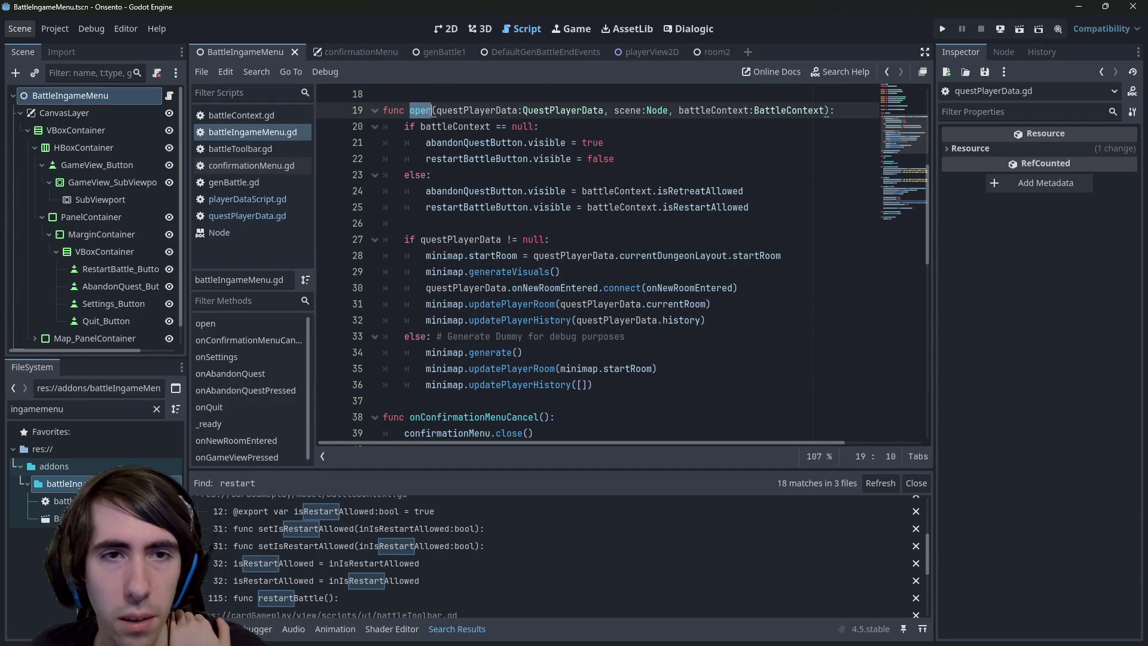
pyautogui.scroll(-4, 550, 211)
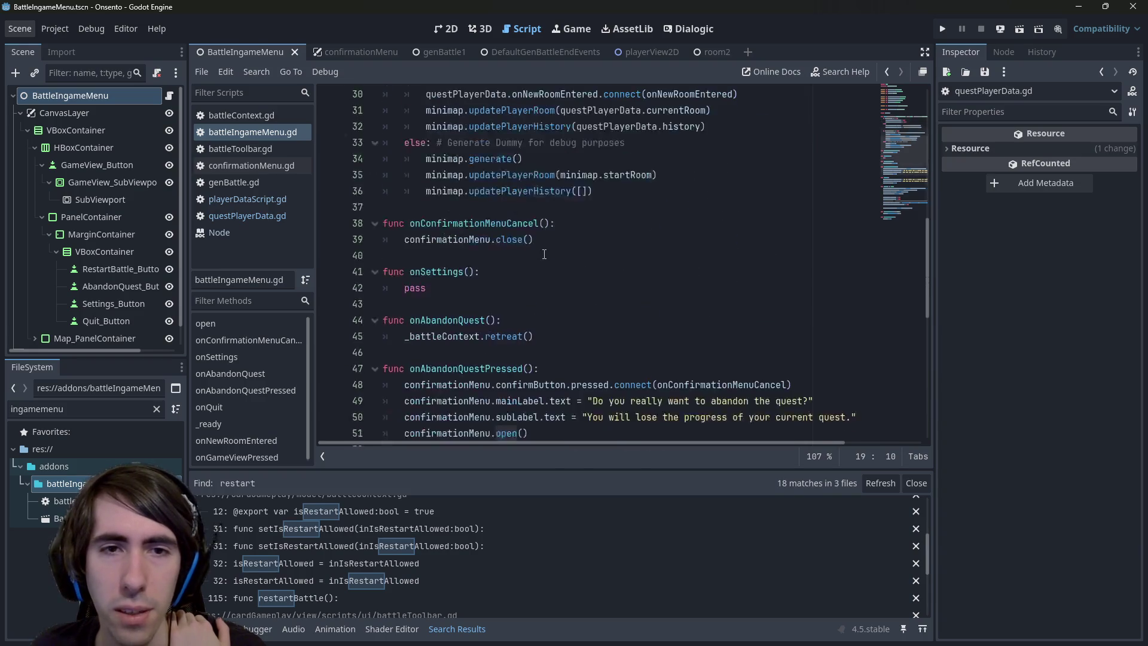
pyautogui.scroll(3, 544, 254)
pyautogui.scroll(-11, 544, 254)
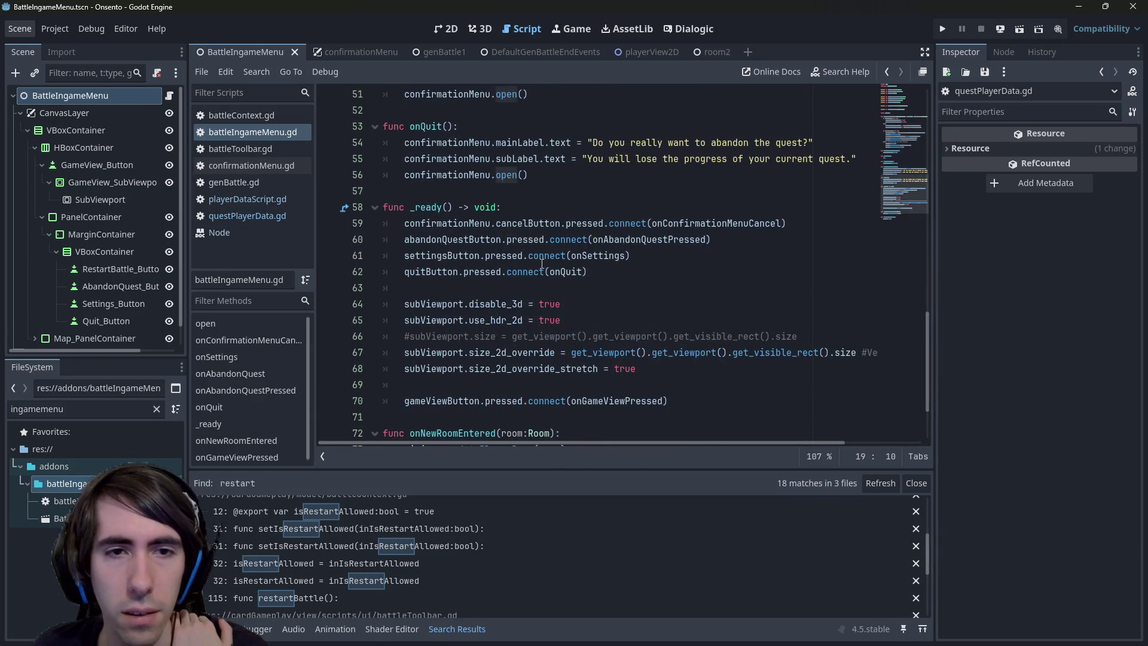
pyautogui.click(725, 352)
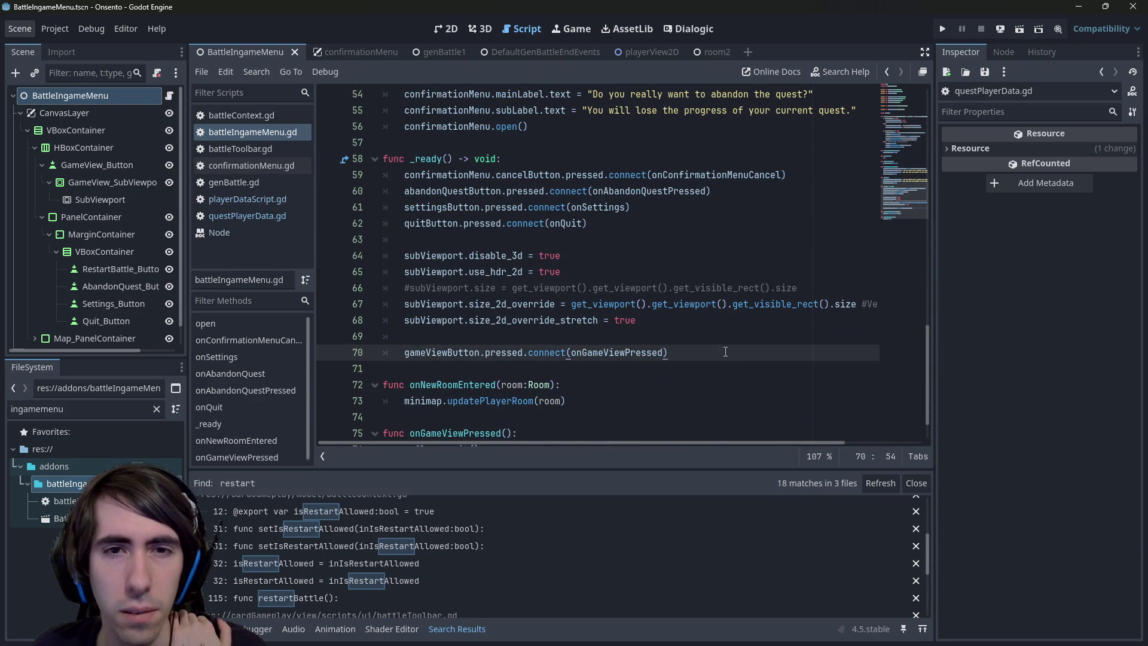
pyautogui.scroll(9, 726, 352)
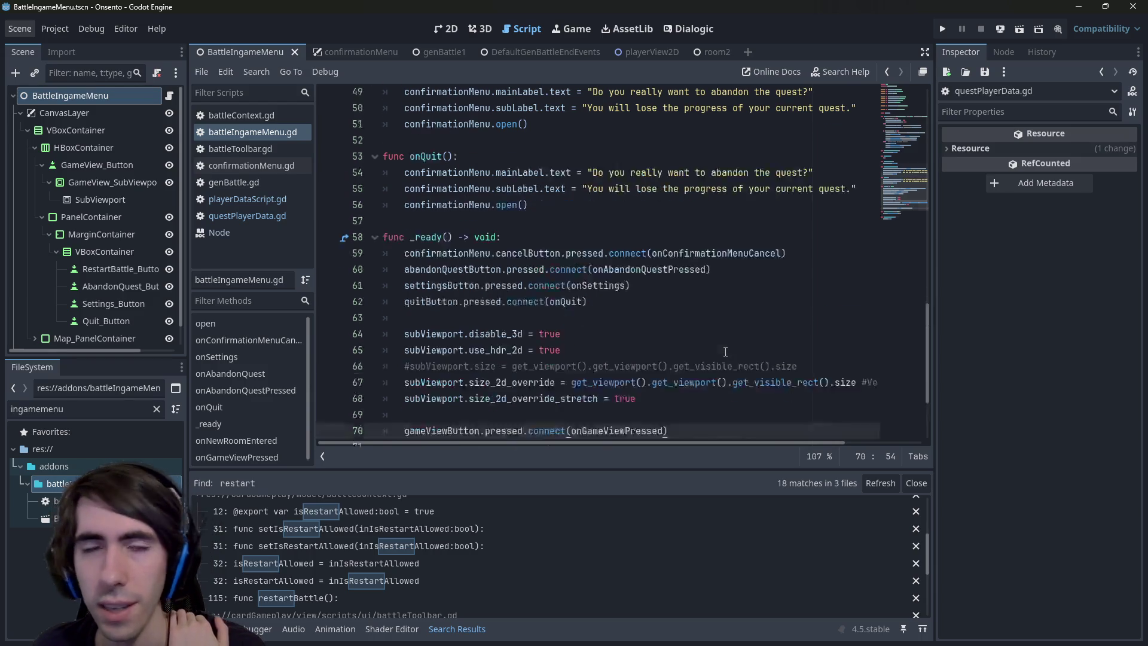
pyautogui.scroll(-5, 724, 359)
pyautogui.scroll(-4, 723, 358)
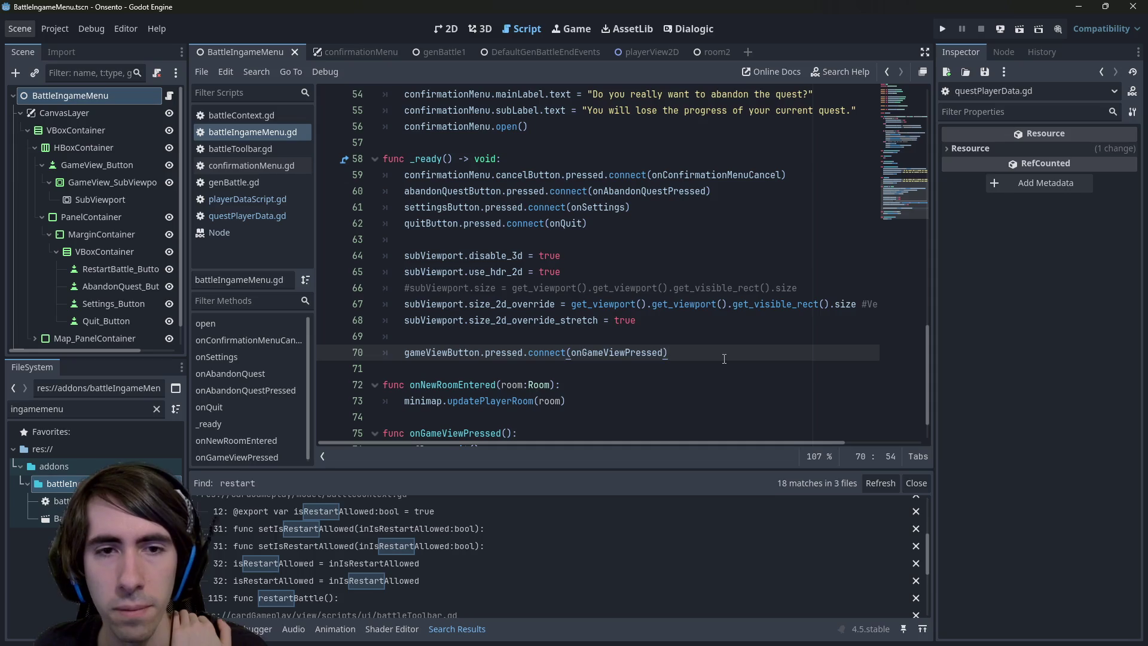
pyautogui.scroll(5, 724, 358)
pyautogui.click(899, 105)
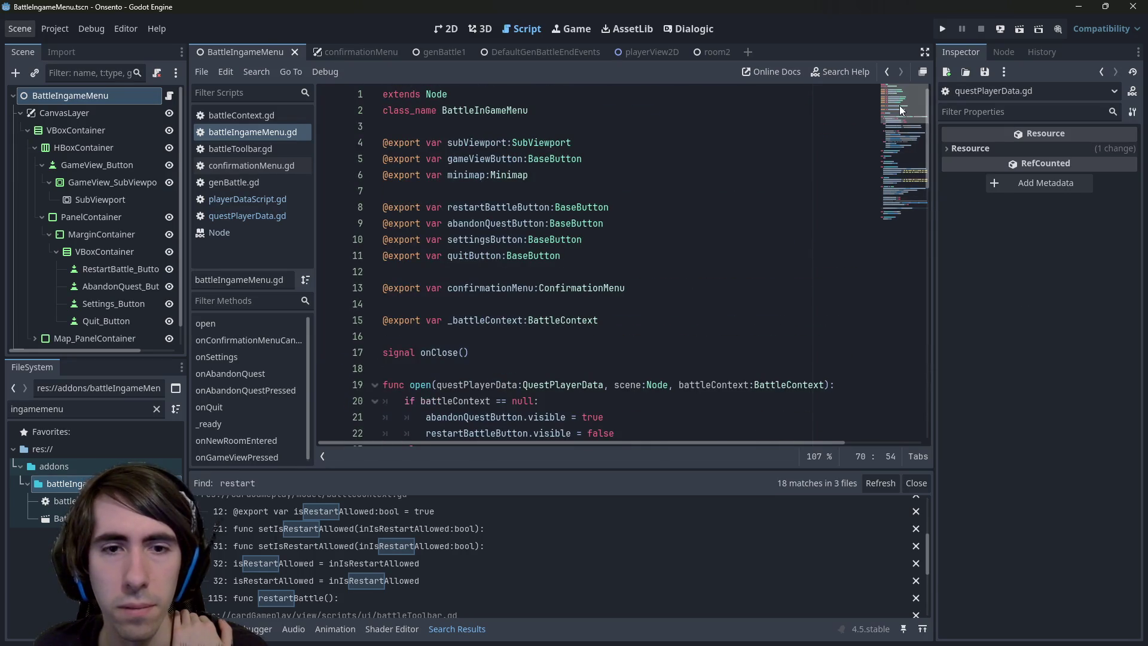
pyautogui.click(657, 335)
pyautogui.scroll(-4, 649, 327)
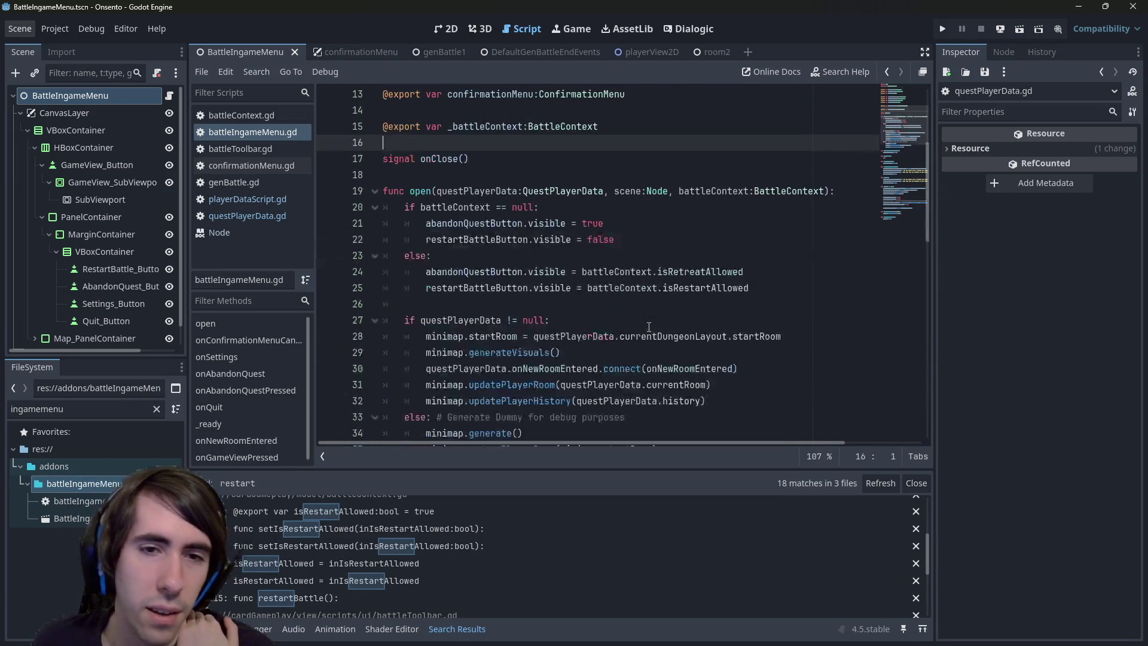
pyautogui.scroll(-2, 648, 327)
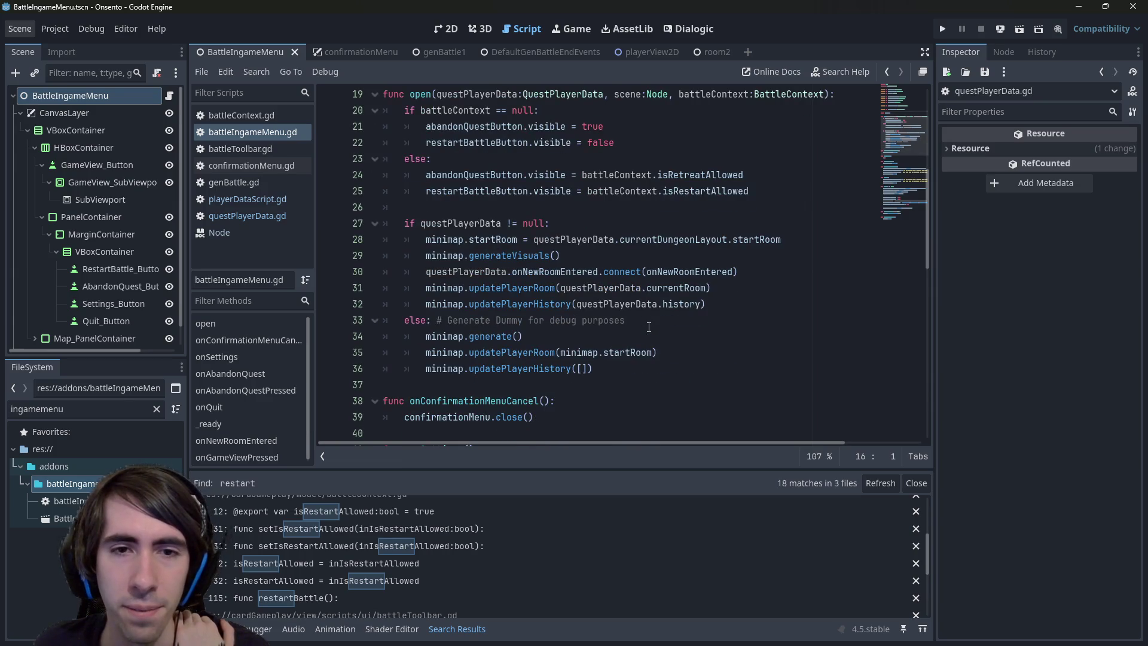
pyautogui.scroll(2, 649, 327)
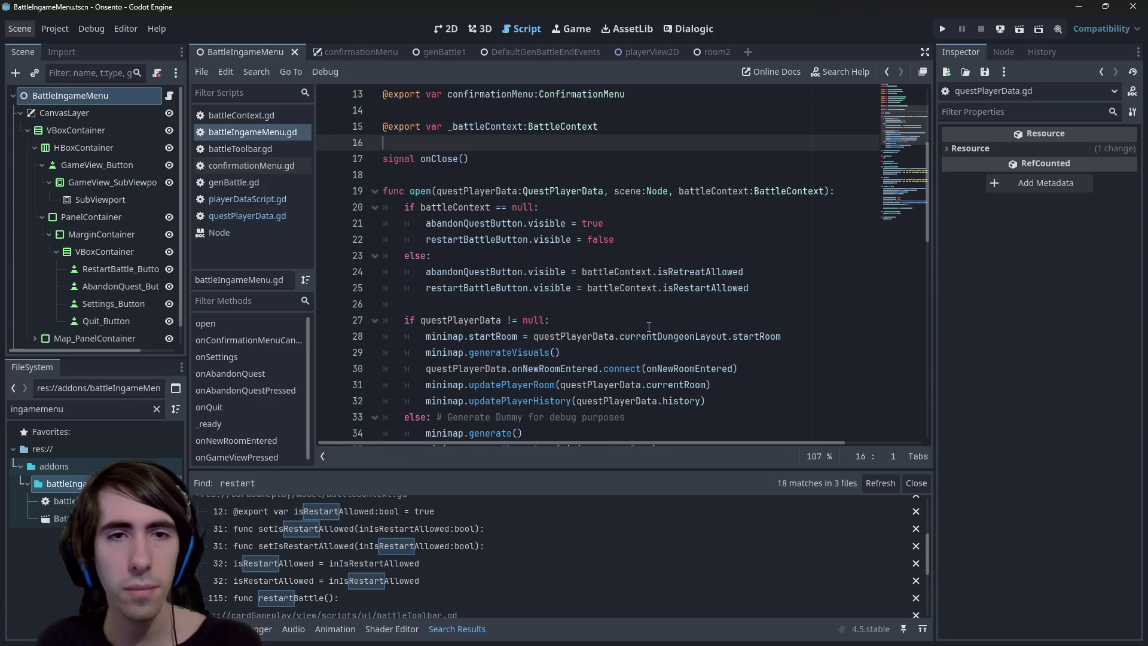
pyautogui.press('Return')
pyautogui.write('@export var au')
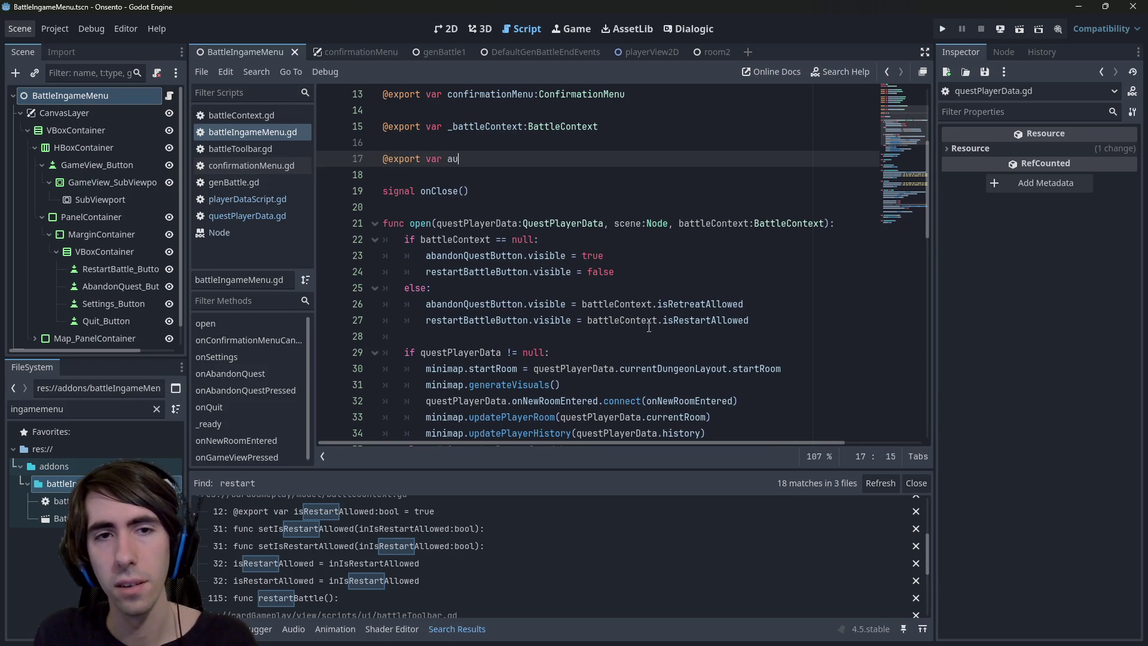
pyautogui.write('toStart:bool = fal')
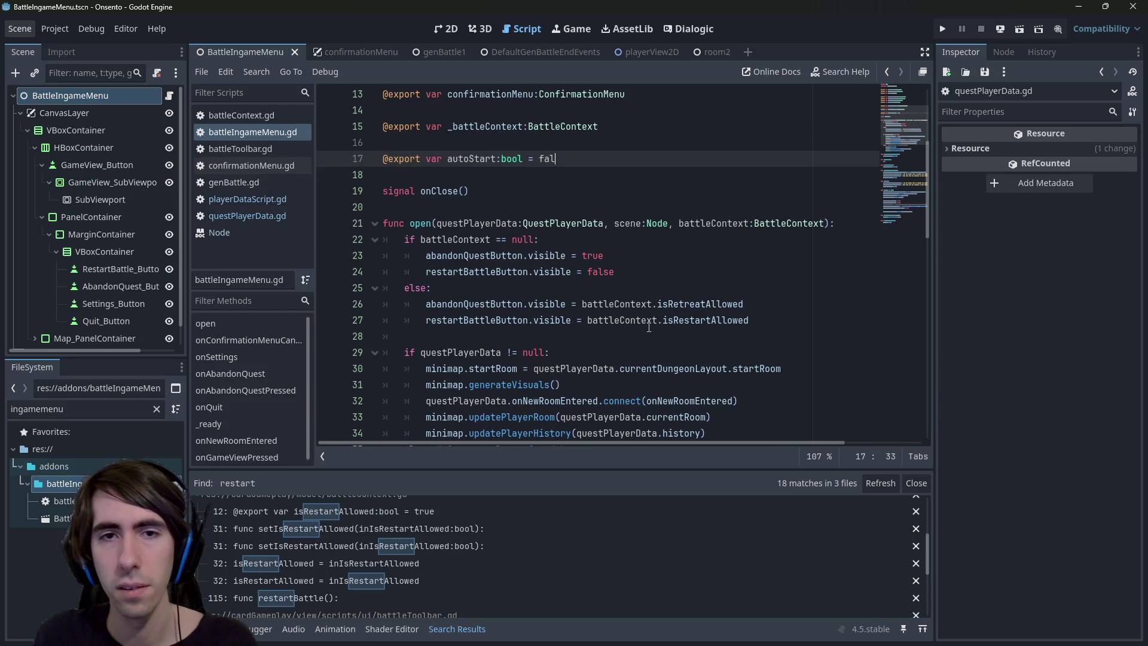
pyautogui.press('BackSpace')
pyautogui.press('BackSpace')
pyautogui.press('BackSpace')
pyautogui.write('true')
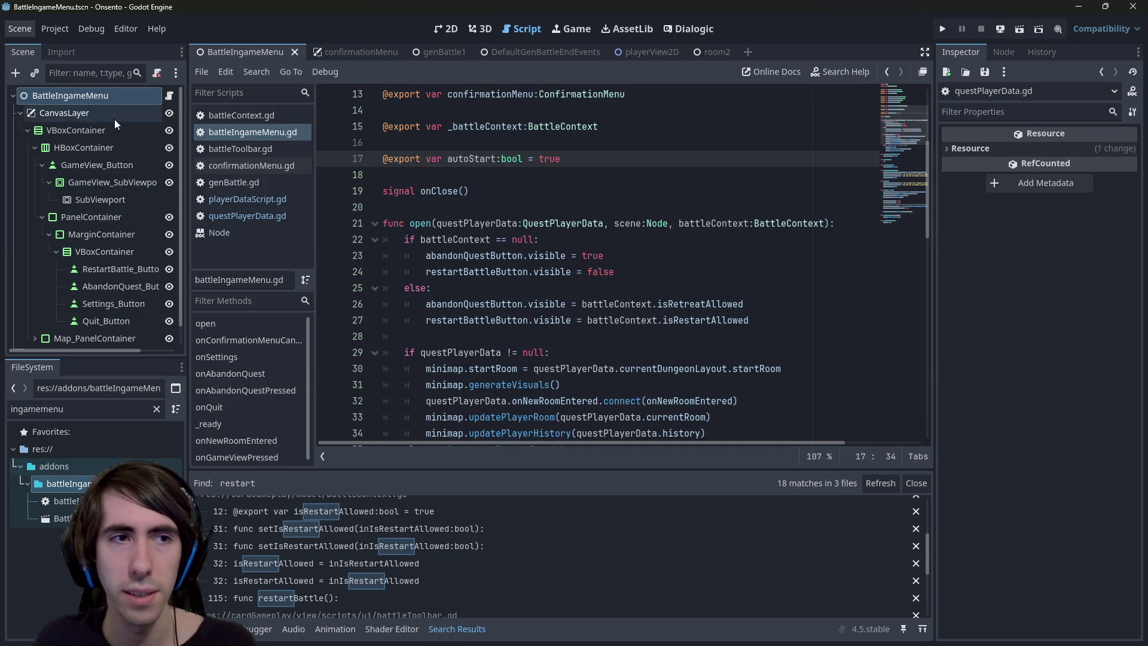
# Step: Select the BattleIngameMenu root to confirm Auto Start shows On in the Inspector
pyautogui.click(114, 119)
pyautogui.click(84, 101)
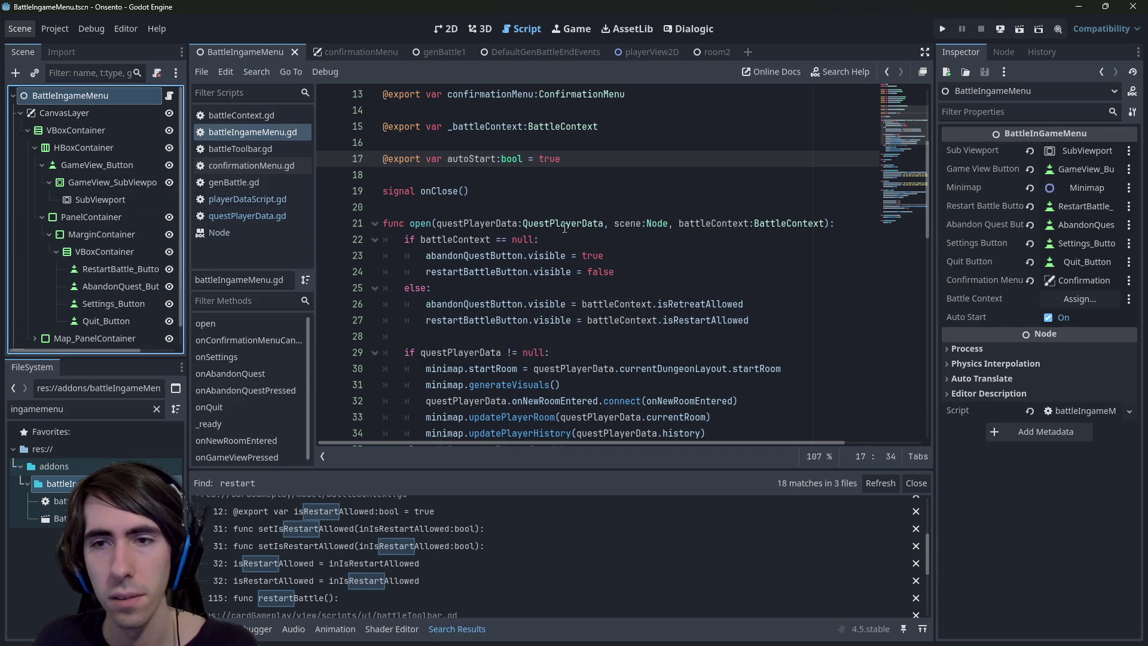
pyautogui.doubleClick(452, 160)
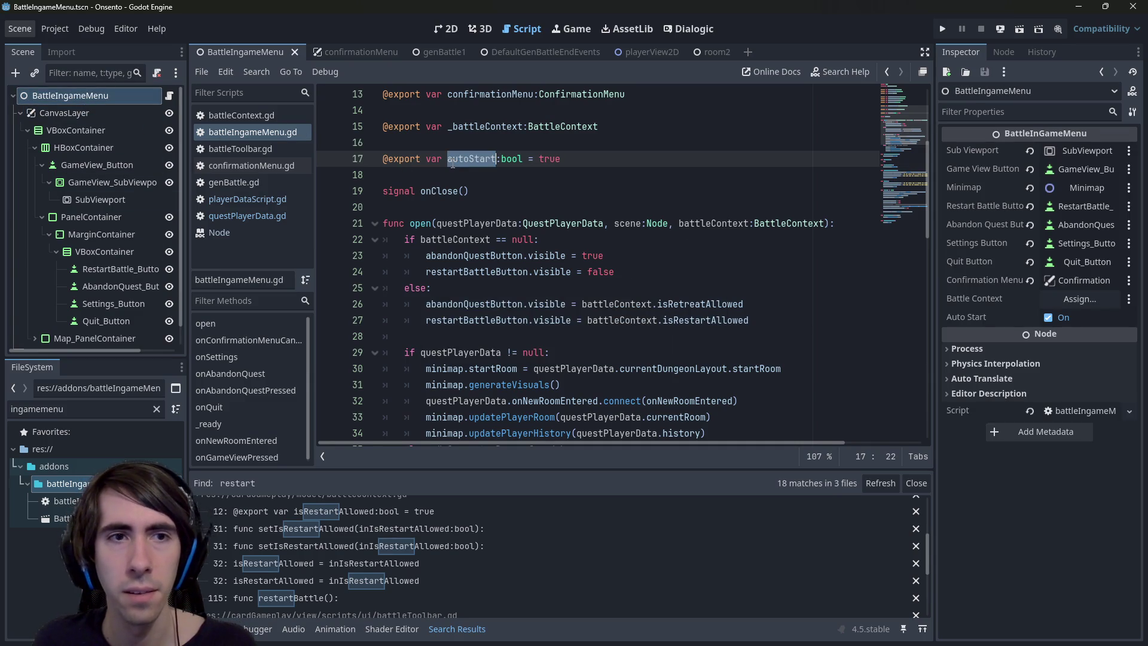
pyautogui.scroll(4, 453, 163)
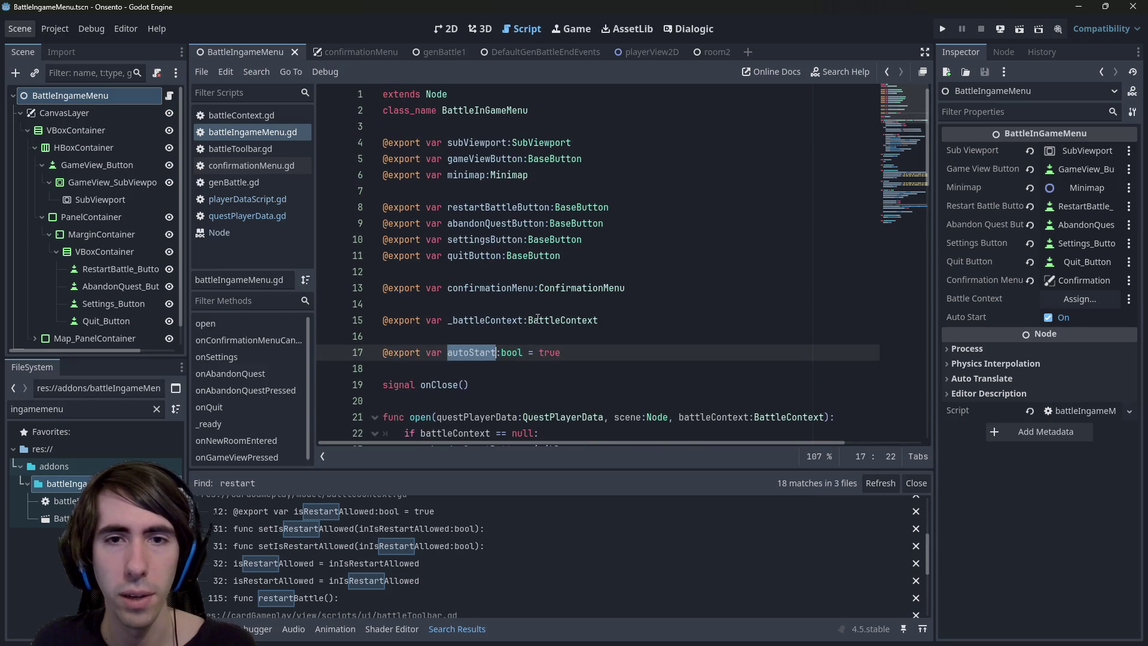
pyautogui.scroll(-4, 556, 269)
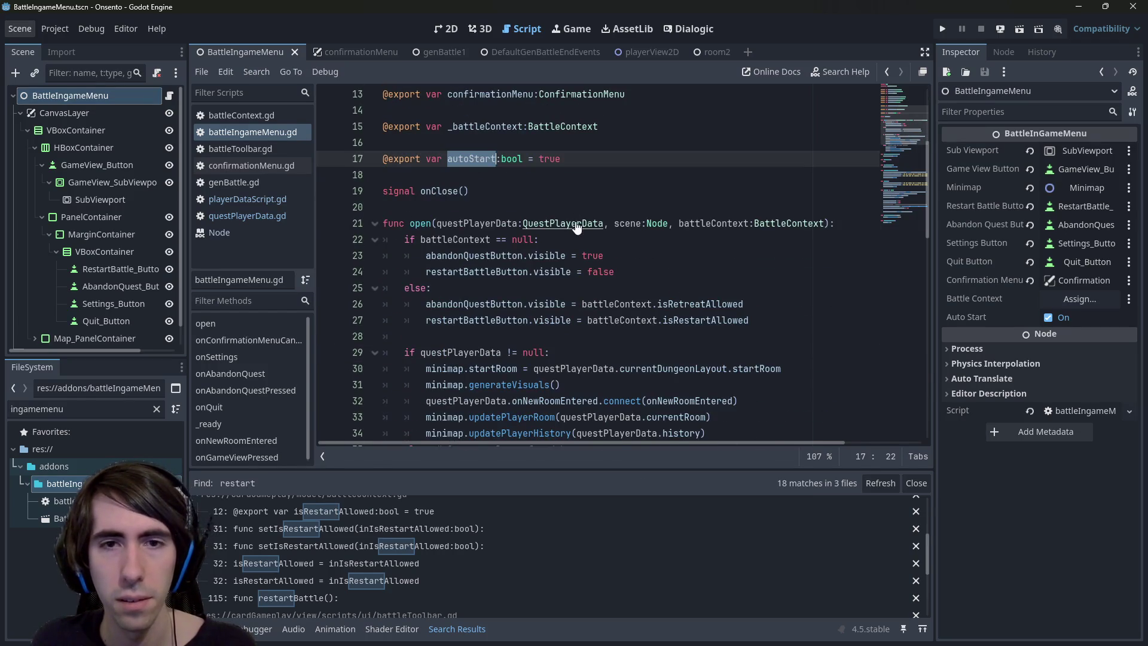
# Step: In questPlayerData.gd, add 'ingameMenu.autoStart = false' right after the menu instantiate line
pyautogui.keyDown('ctrl'); pyautogui.click(576, 226); pyautogui.keyUp('ctrl')
pyautogui.click(594, 321)
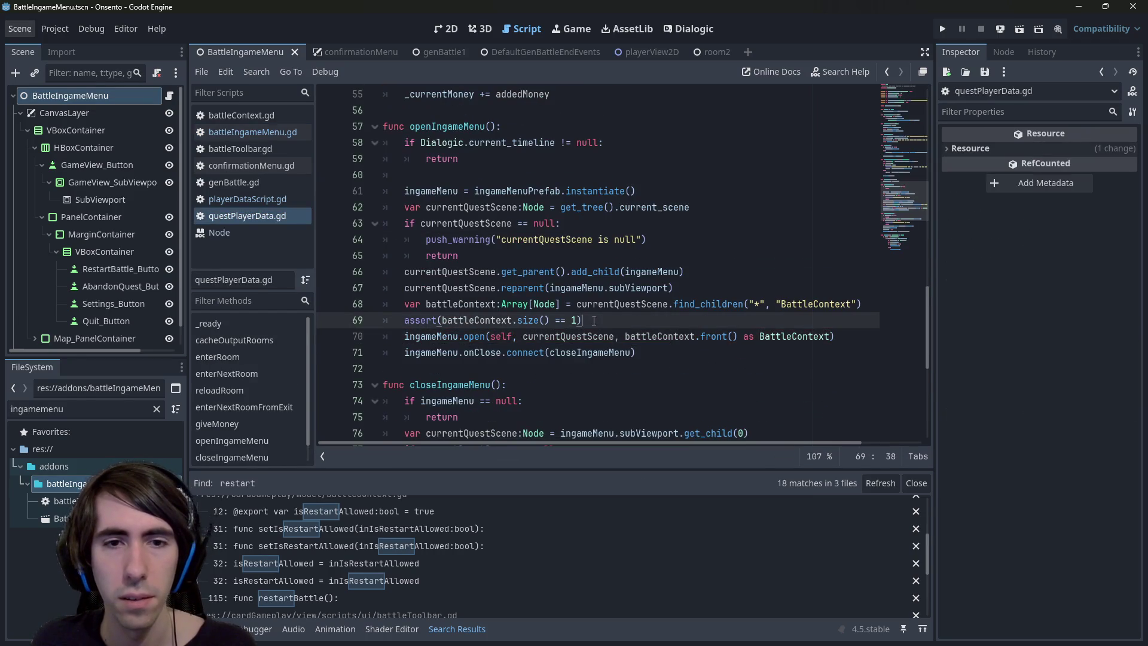
pyautogui.doubleClick(519, 190)
pyautogui.doubleClick(430, 190)
pyautogui.click(684, 195)
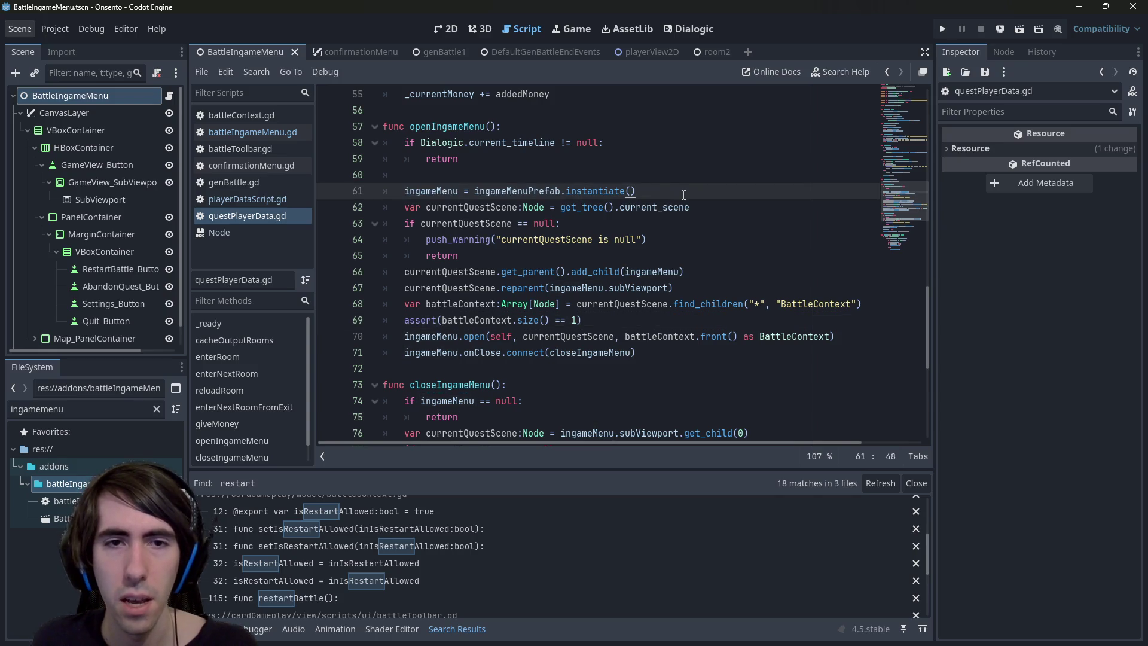
pyautogui.press('Return')
pyautogui.write('ingameMenu.autoStart ')
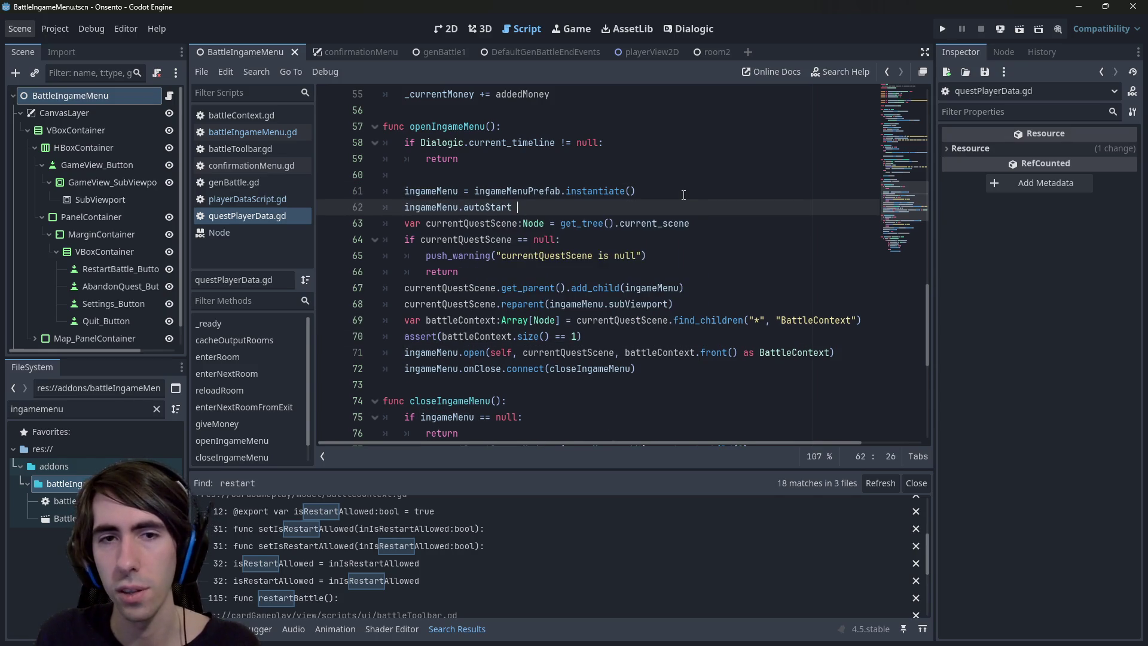
pyautogui.write('= false')
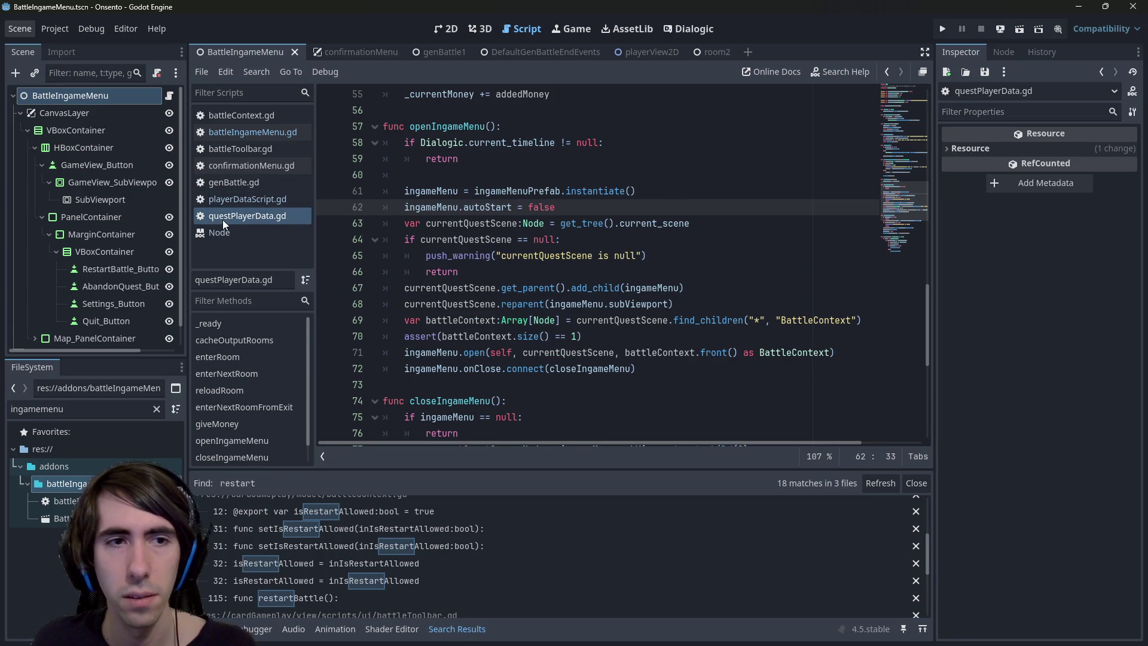
# Step: Return to battleIngameMenu.gd and select the open function's name
pyautogui.click(236, 133)
pyautogui.click(263, 218)
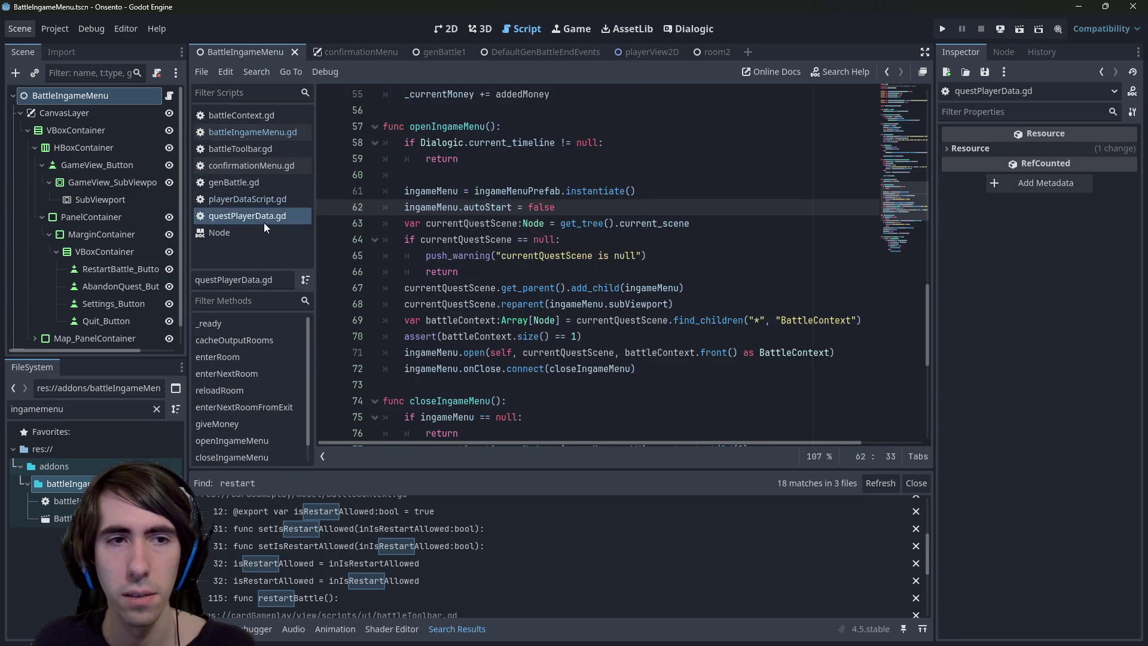
pyautogui.click(265, 127)
pyautogui.doubleClick(430, 224)
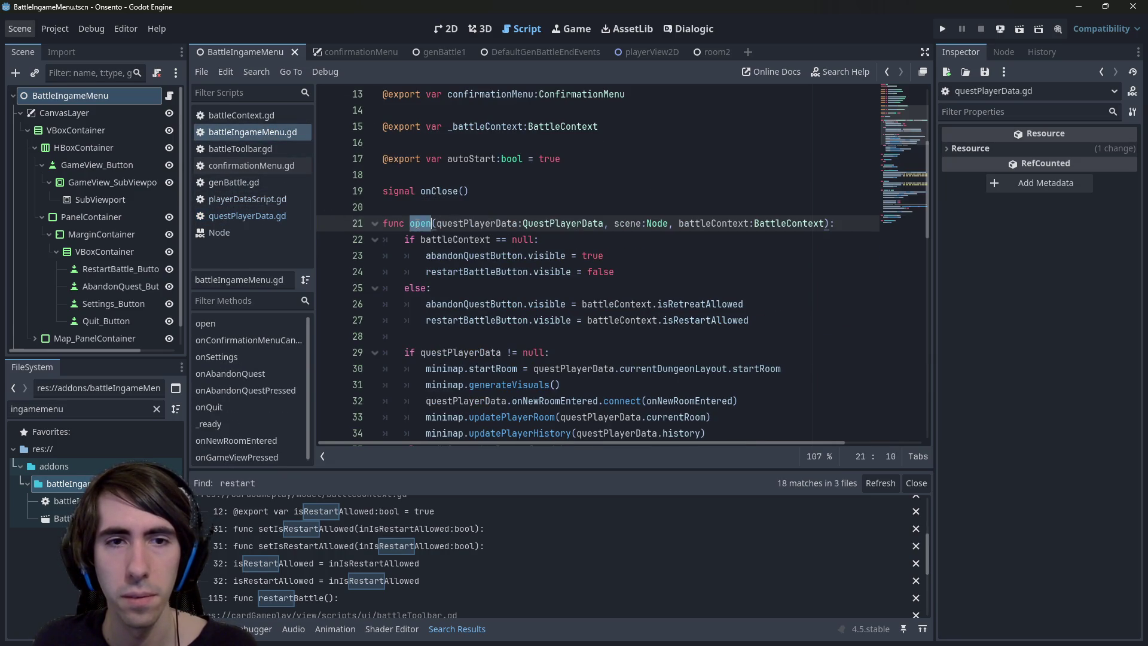
# Step: At the end of _ready, add an 'if autoStart:' block starting an open( call
pyautogui.scroll(-2, 419, 224)
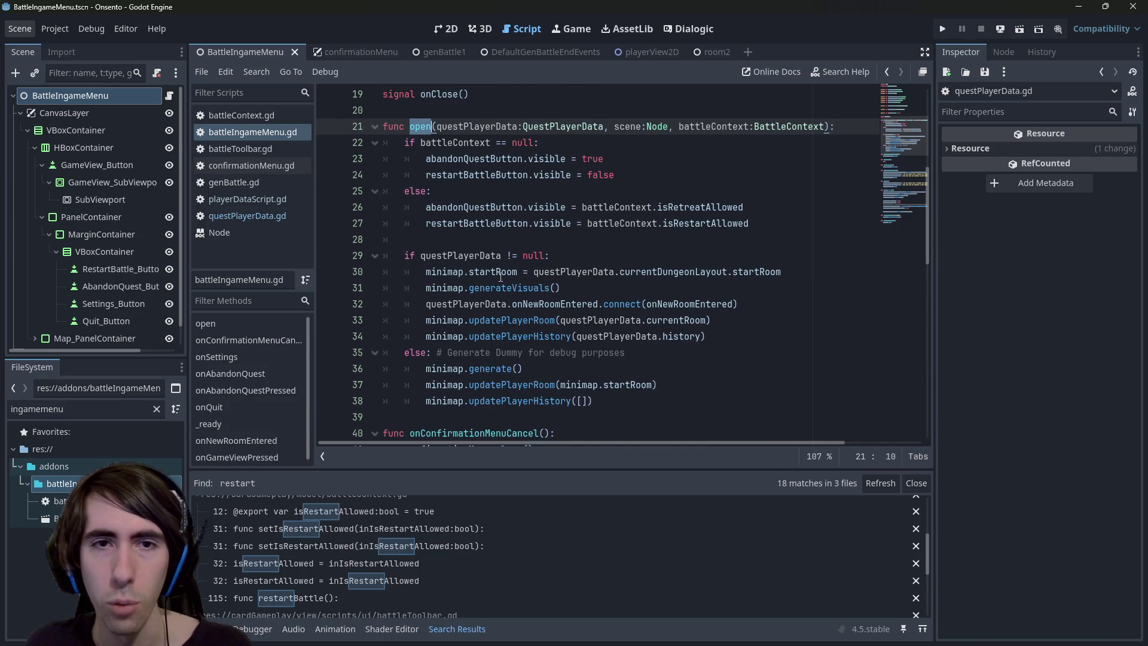
pyautogui.scroll(-8, 501, 277)
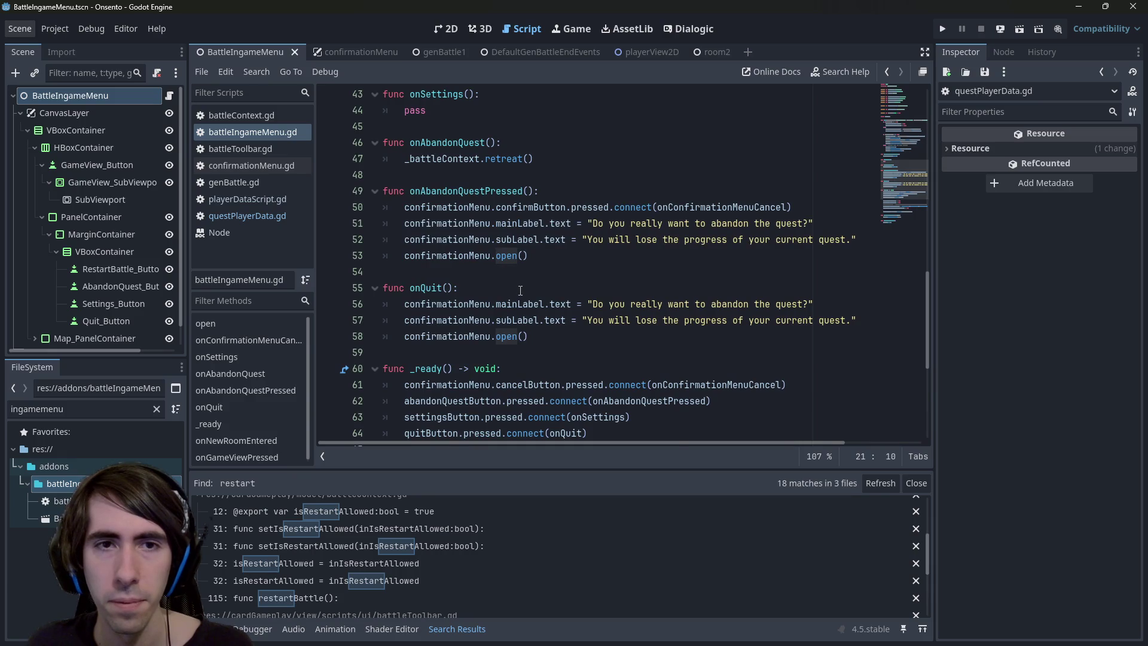
pyautogui.scroll(2, 521, 290)
pyautogui.scroll(-5, 521, 290)
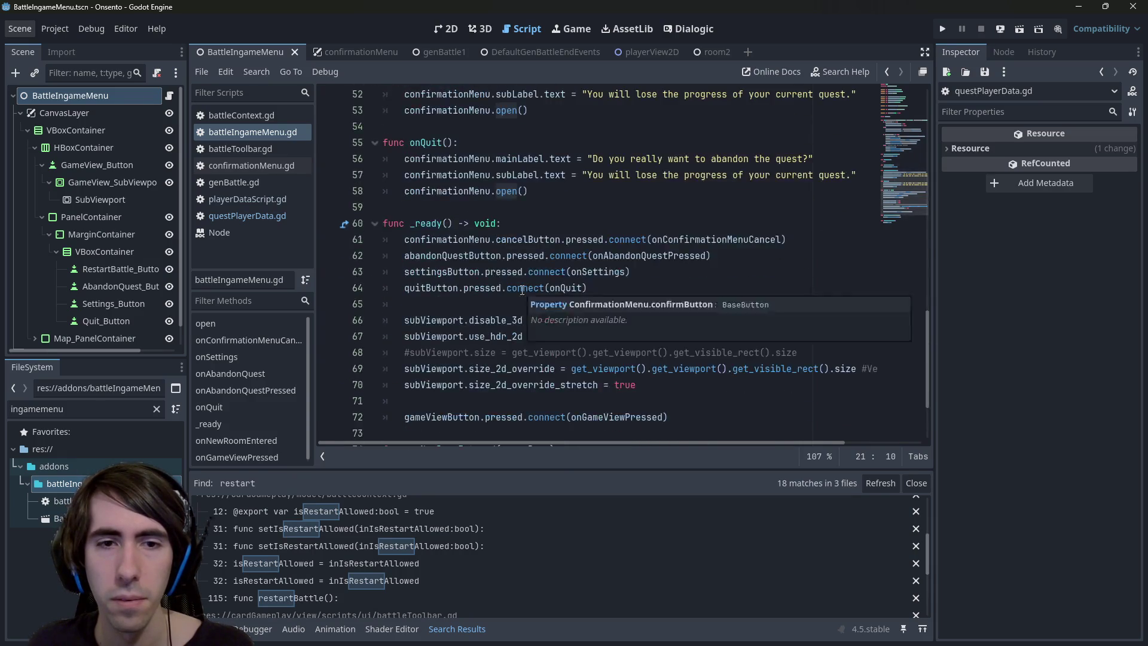
pyautogui.scroll(-3, 522, 290)
pyautogui.click(682, 303)
pyautogui.press('Return')
pyautogui.press('Return')
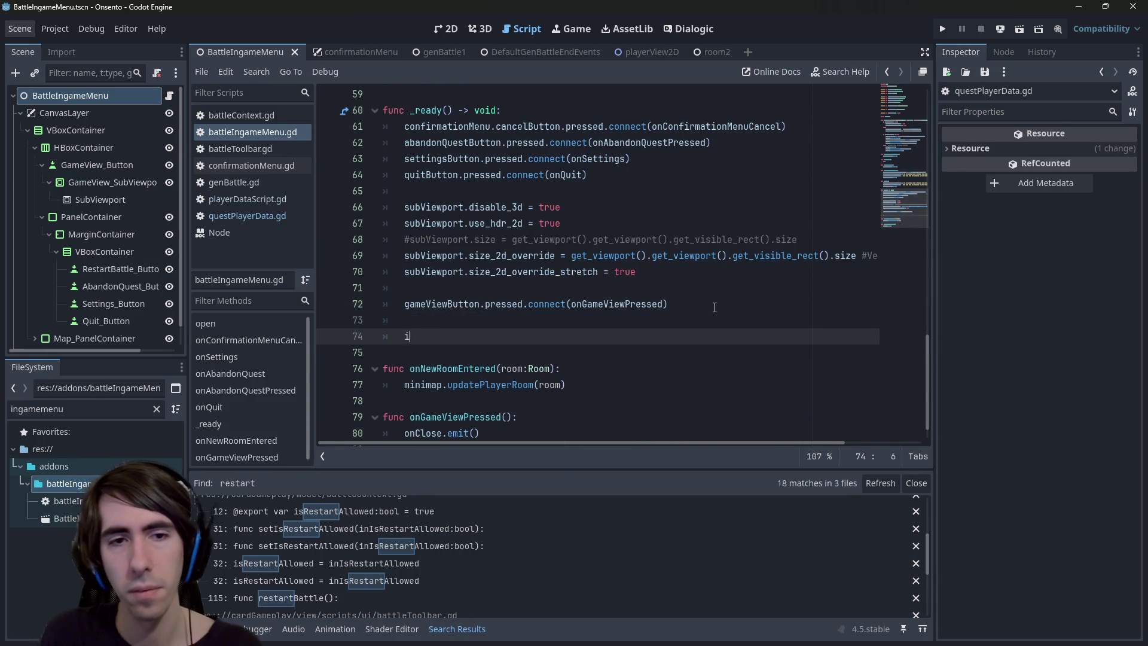
pyautogui.write('if autoS')
pyautogui.press('Return')
pyautogui.write(':')
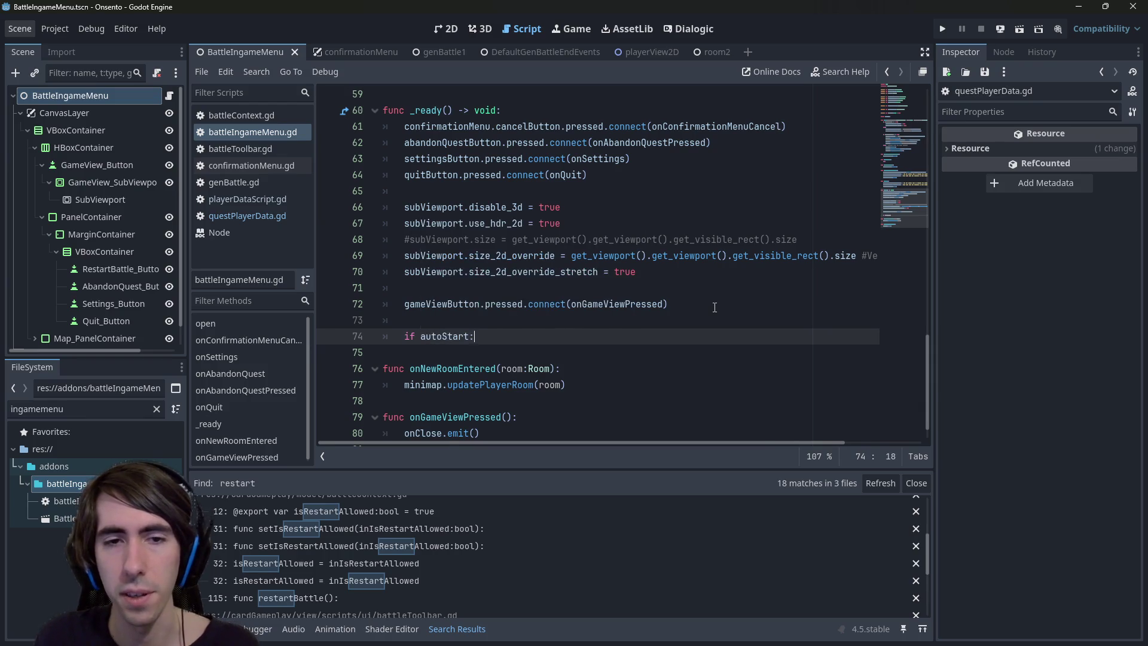
pyautogui.press('Return')
pyautogui.write('open(')
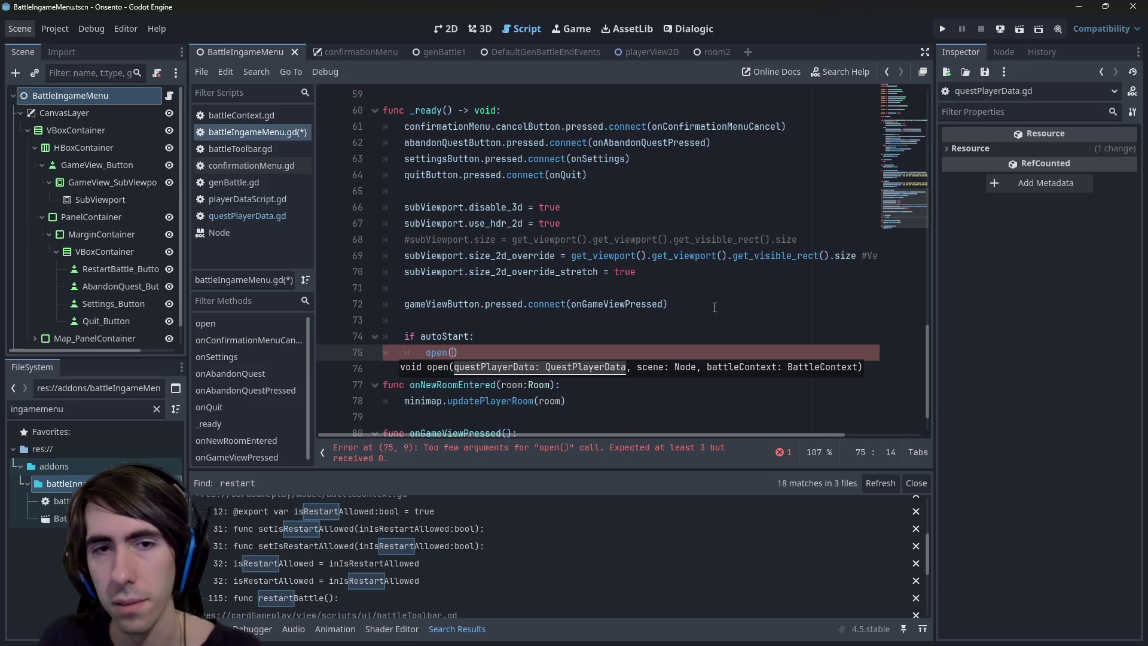
# Step: Complete the call as open(null, null, null) so the argument-count error clears
pyautogui.scroll(10, 714, 308)
pyautogui.scroll(4, 714, 307)
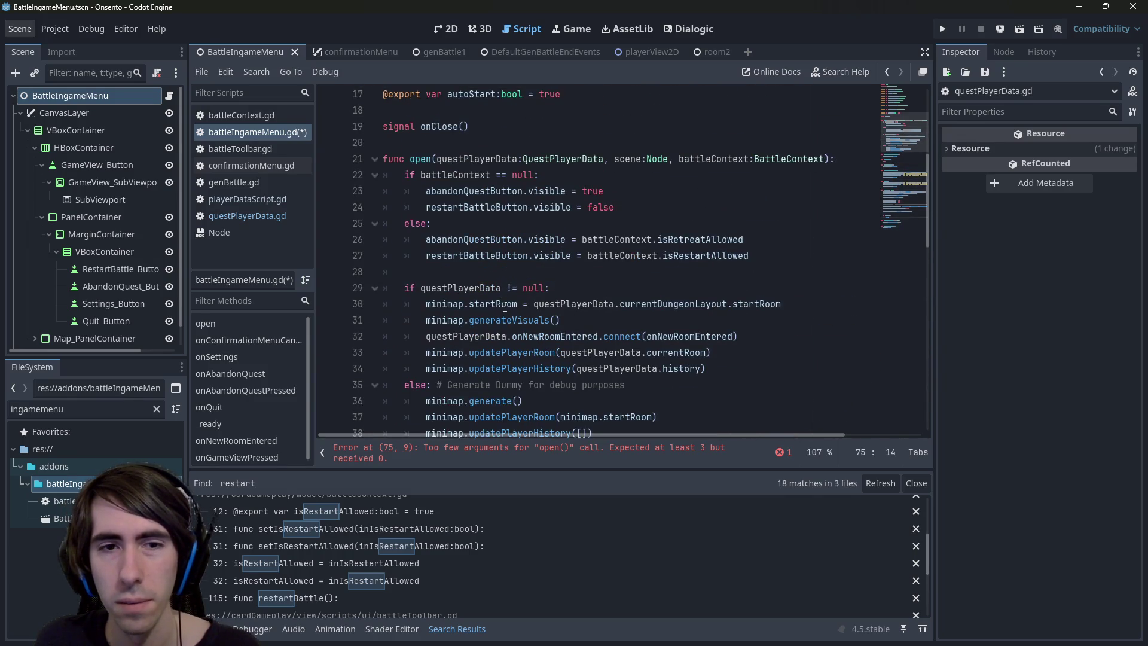
pyautogui.scroll(-13, 505, 307)
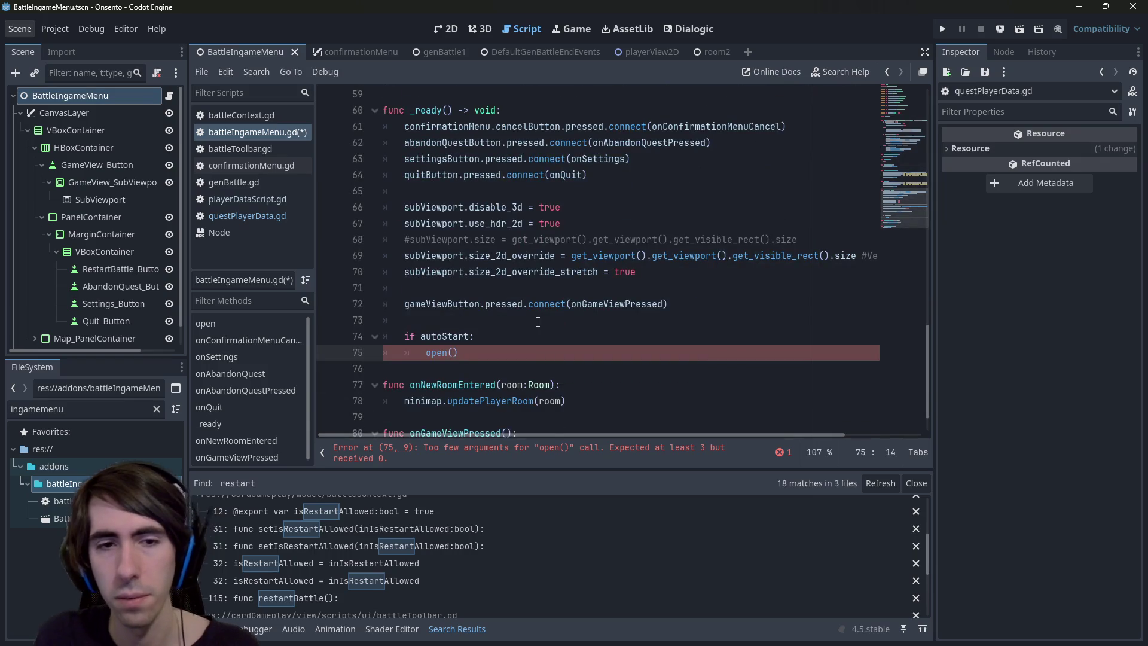
pyautogui.press('BackSpace')
pyautogui.write('(')
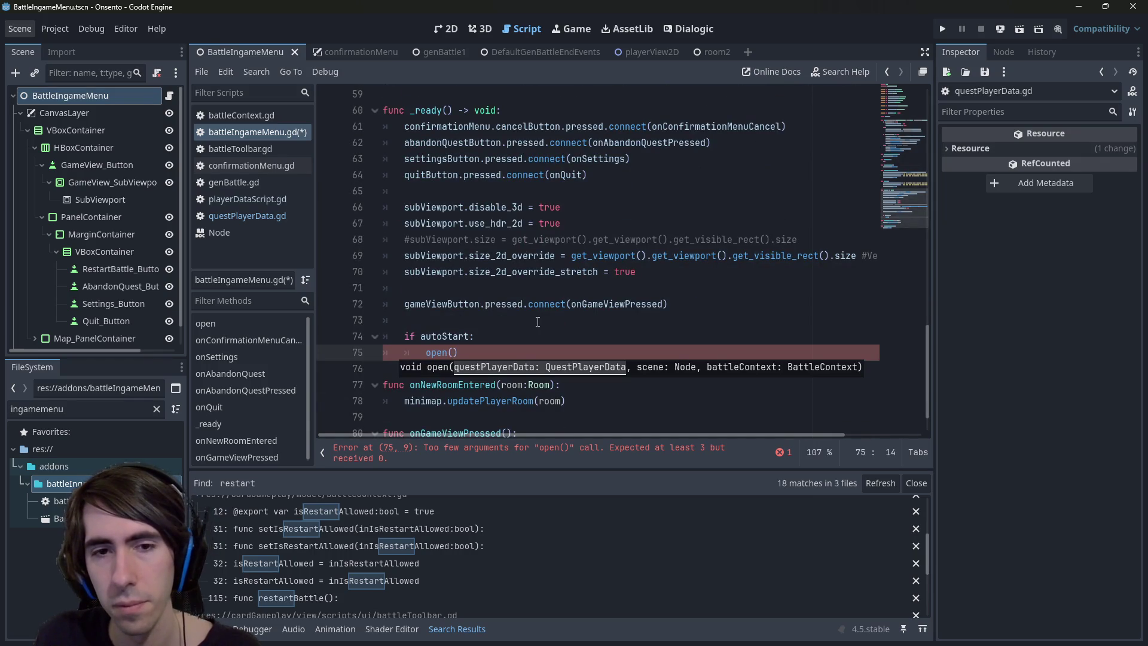
pyautogui.write('null, ')
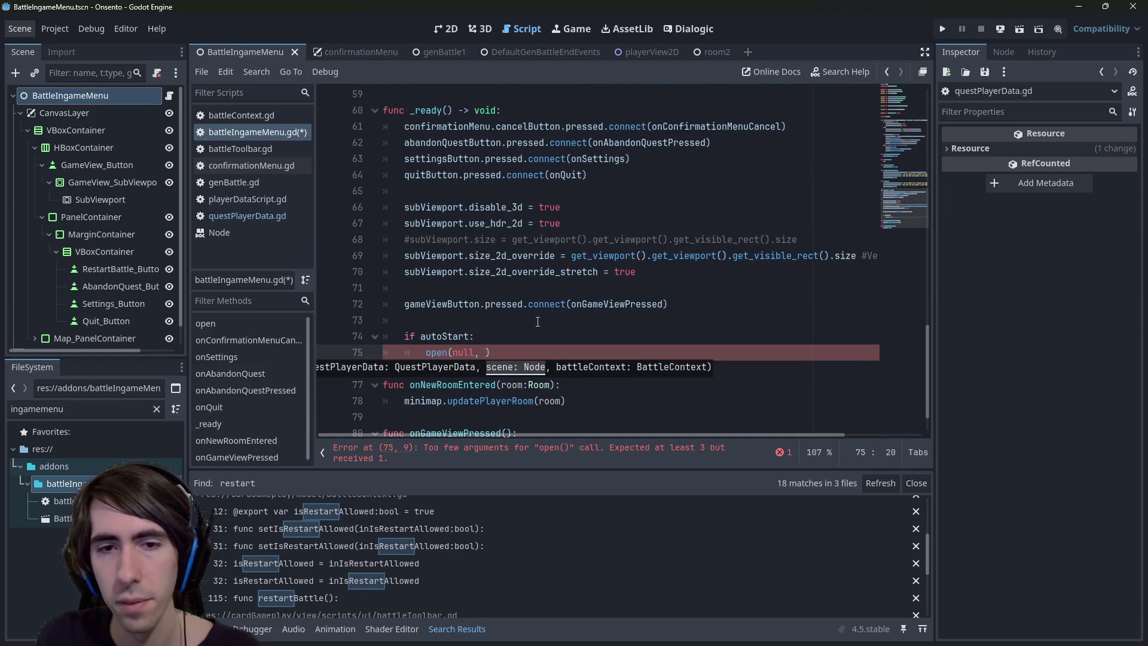
pyautogui.write('null, n')
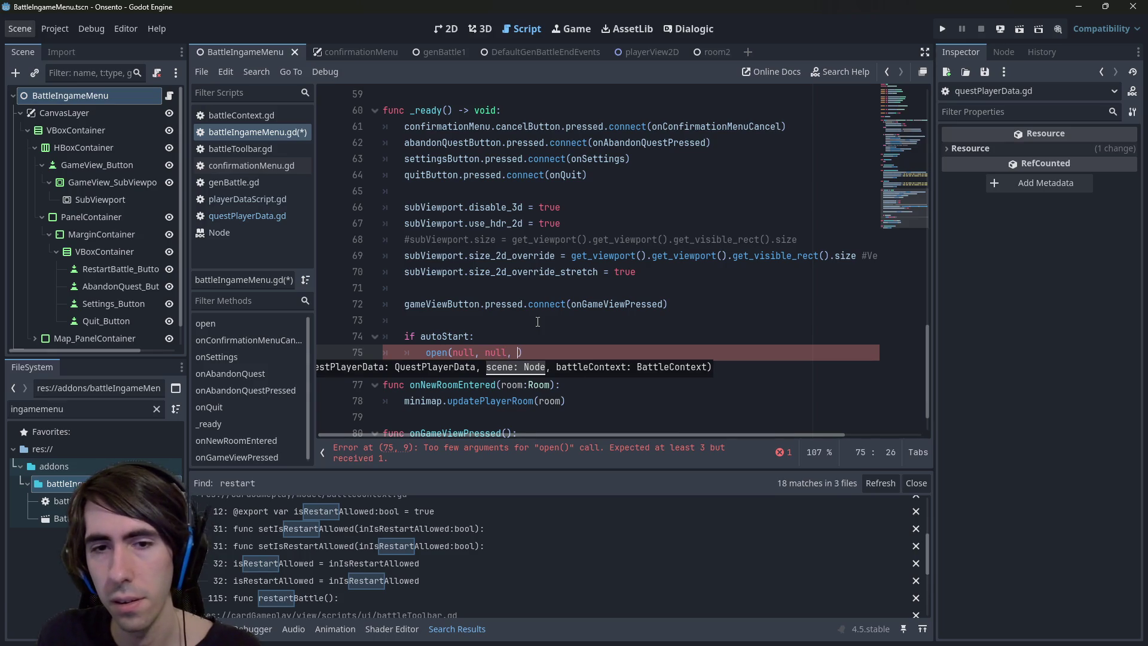
pyautogui.write('ull')
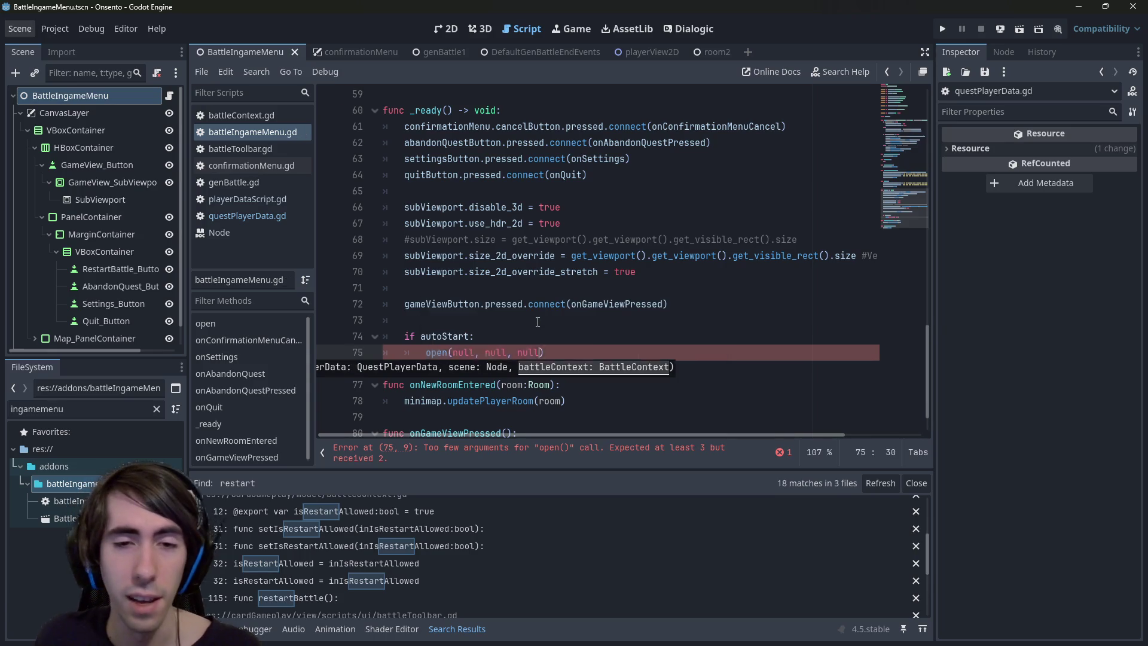
pyautogui.scroll(5, 538, 322)
pyautogui.scroll(5, 538, 321)
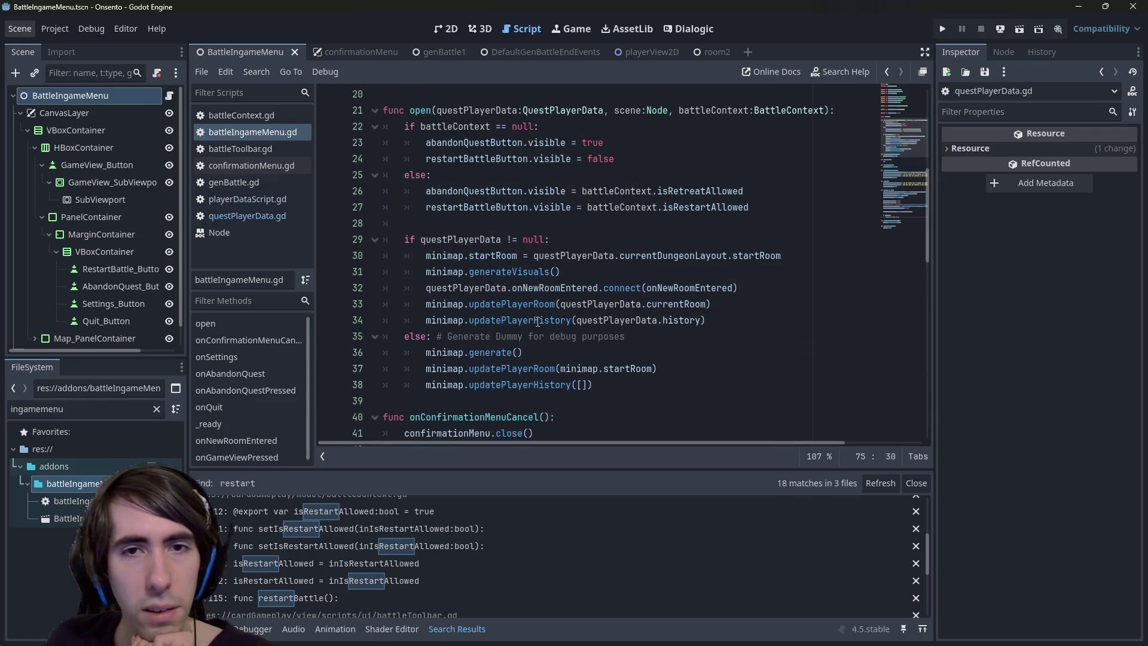
pyautogui.doubleClick(479, 110)
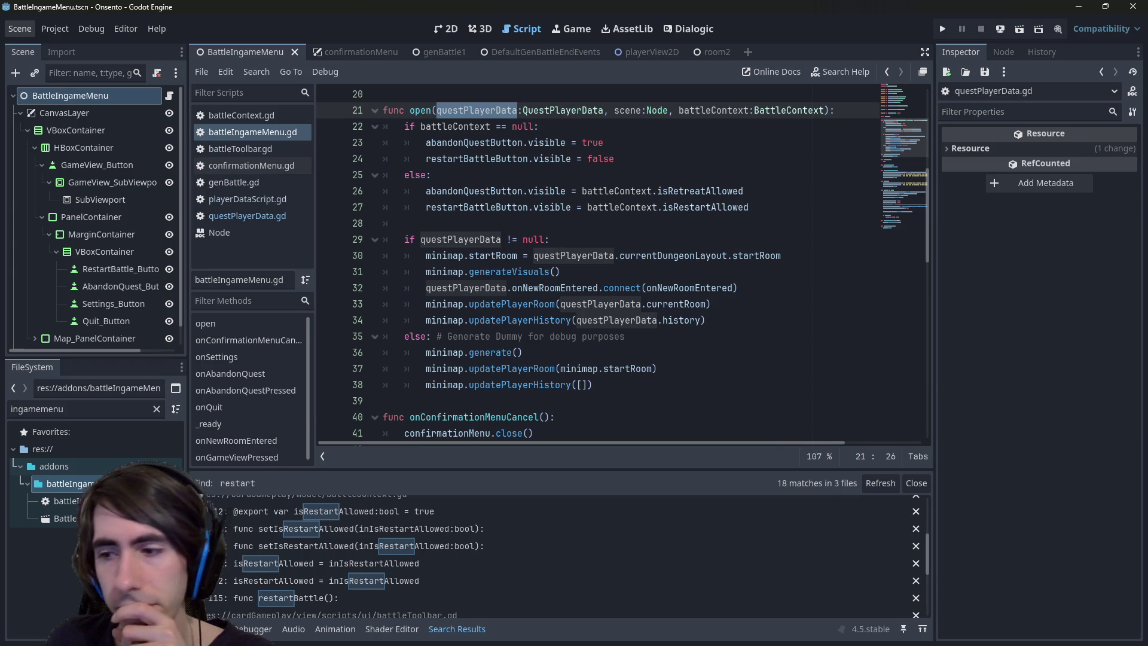
pyautogui.click(922, 446)
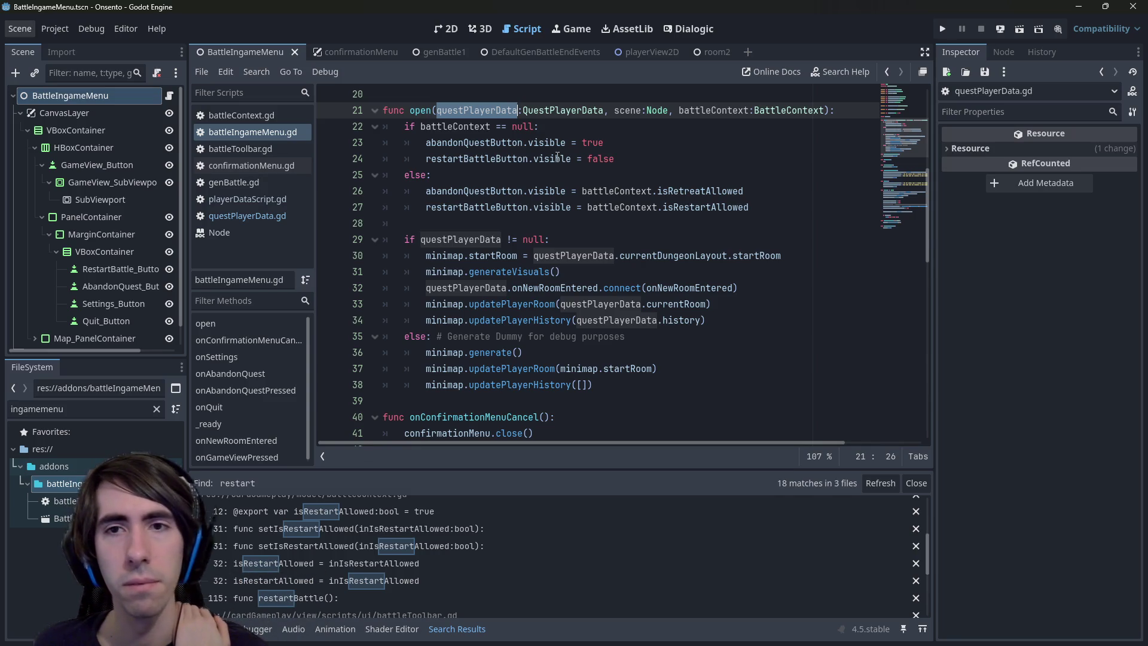
pyautogui.moveTo(556, 144)
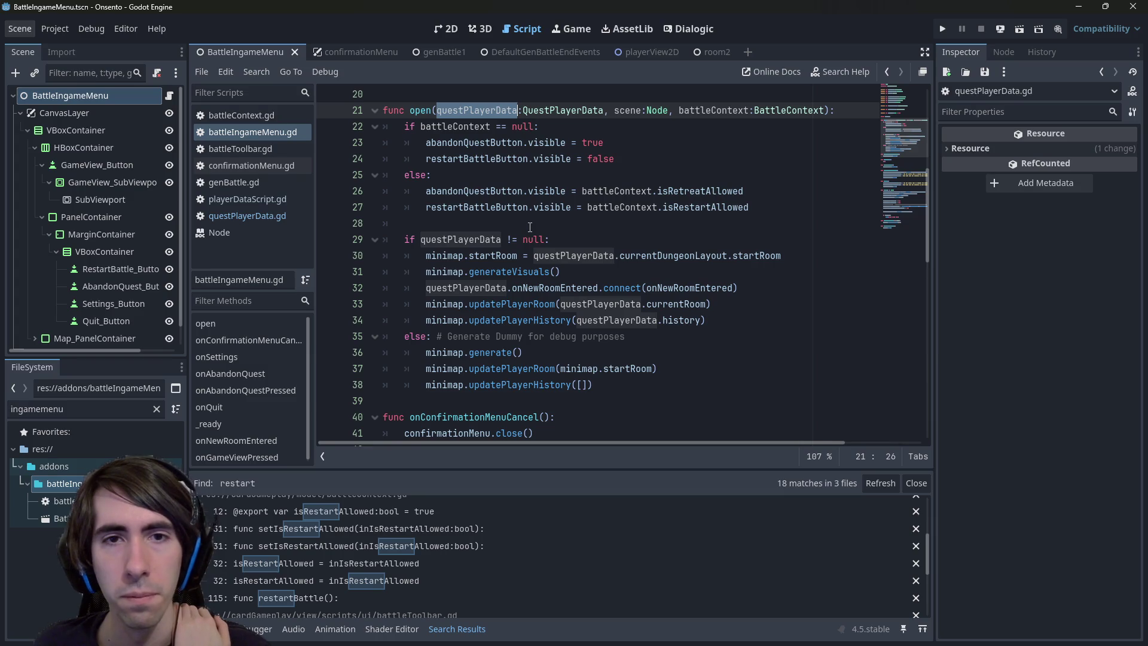
pyautogui.doubleClick(482, 128)
pyautogui.doubleClick(460, 239)
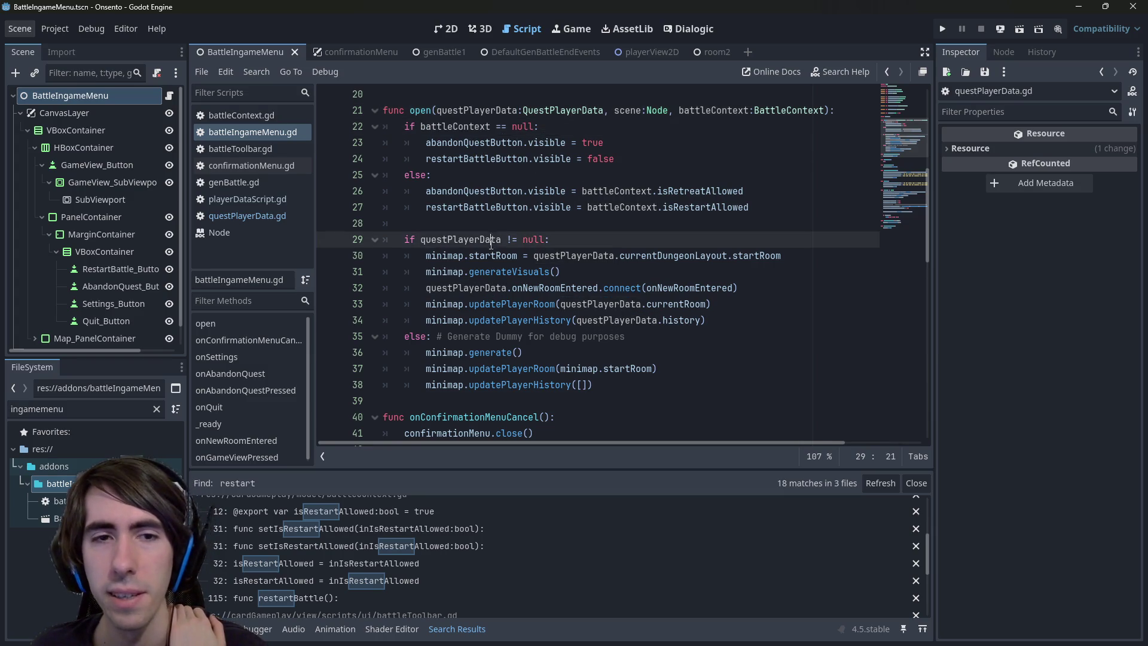
pyautogui.moveTo(595, 384); pyautogui.dragTo(382, 336)
pyautogui.click(712, 106)
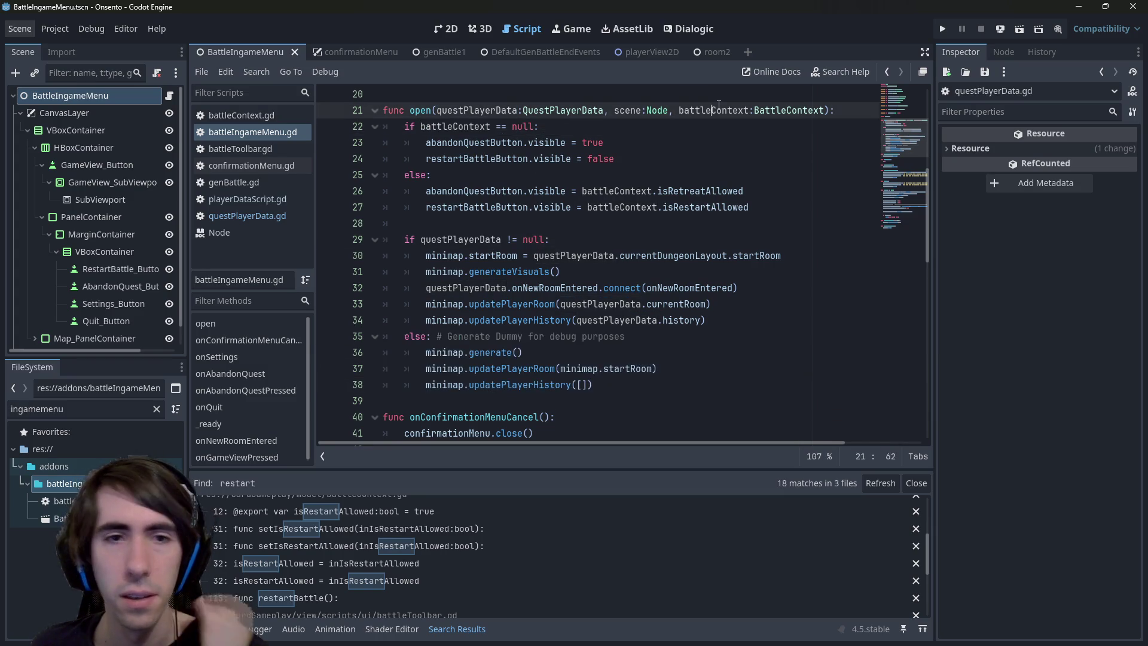
pyautogui.doubleClick(622, 110)
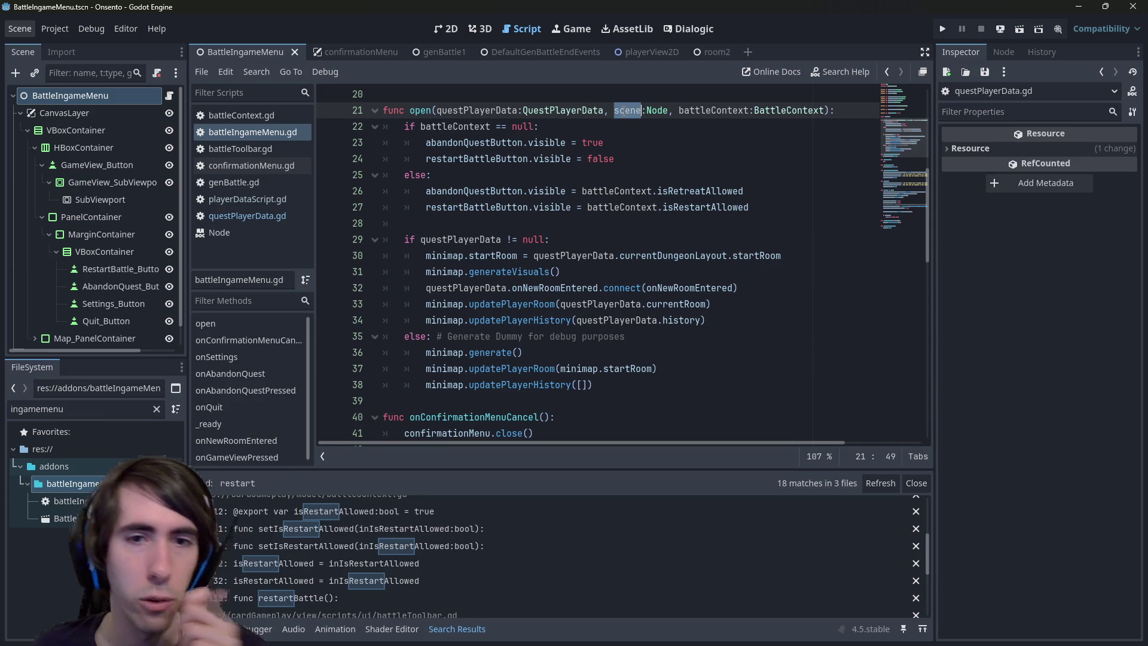
pyautogui.moveTo(497, 110); pyautogui.dragTo(436, 110)
pyautogui.doubleClick(481, 110)
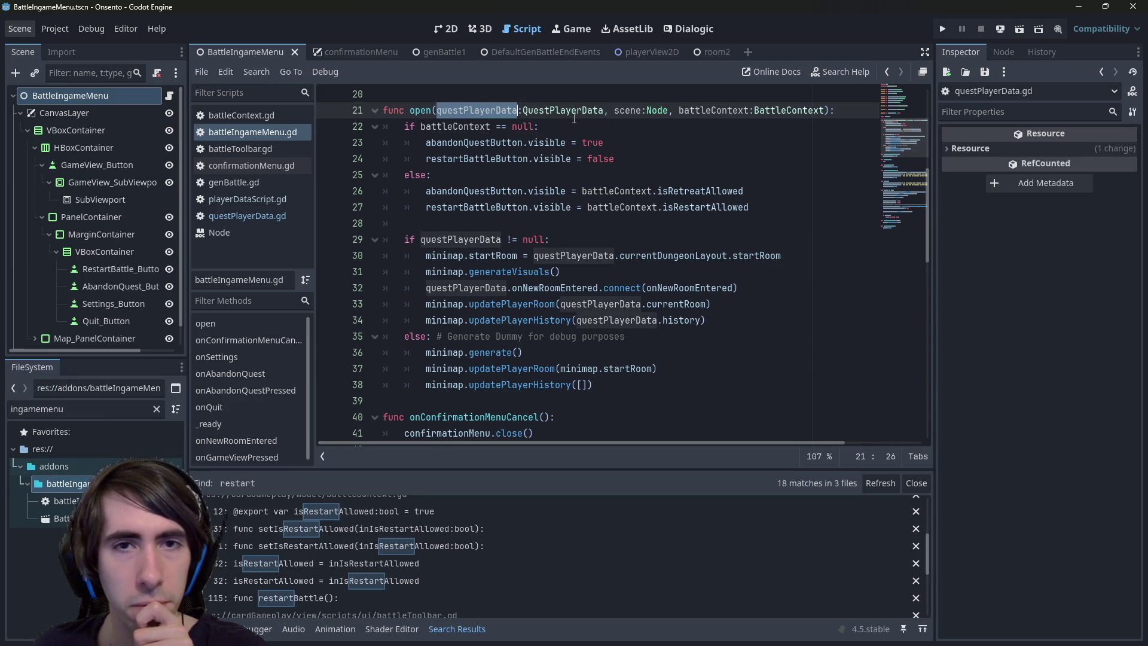
pyautogui.click(636, 110)
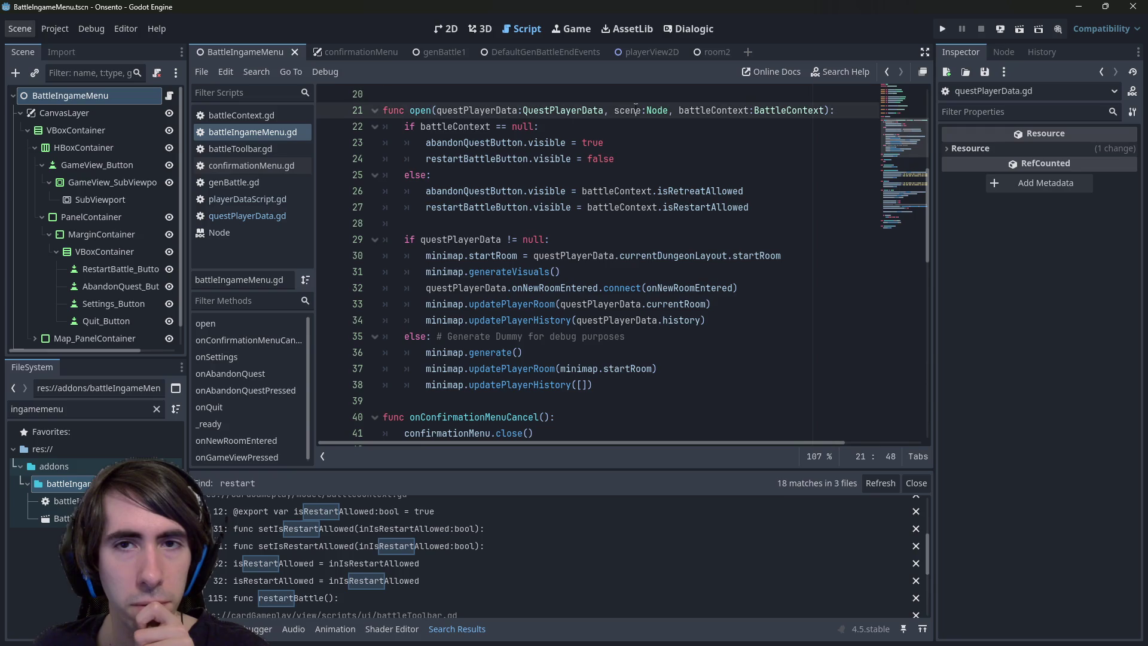
pyautogui.doubleClick(636, 110)
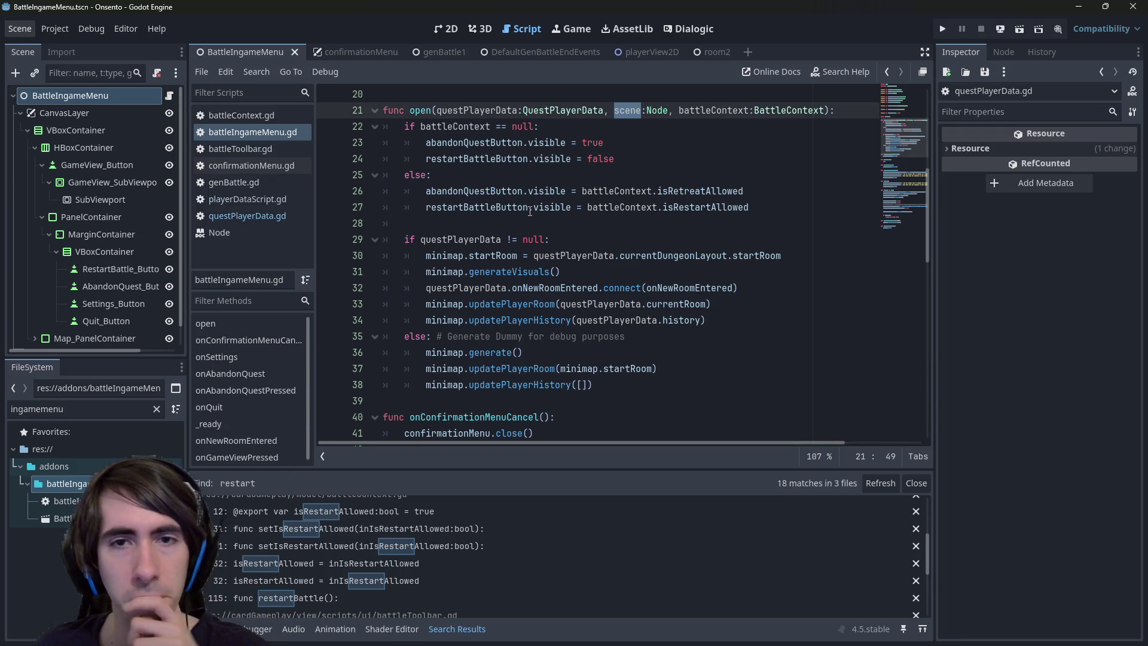
pyautogui.moveTo(530, 212)
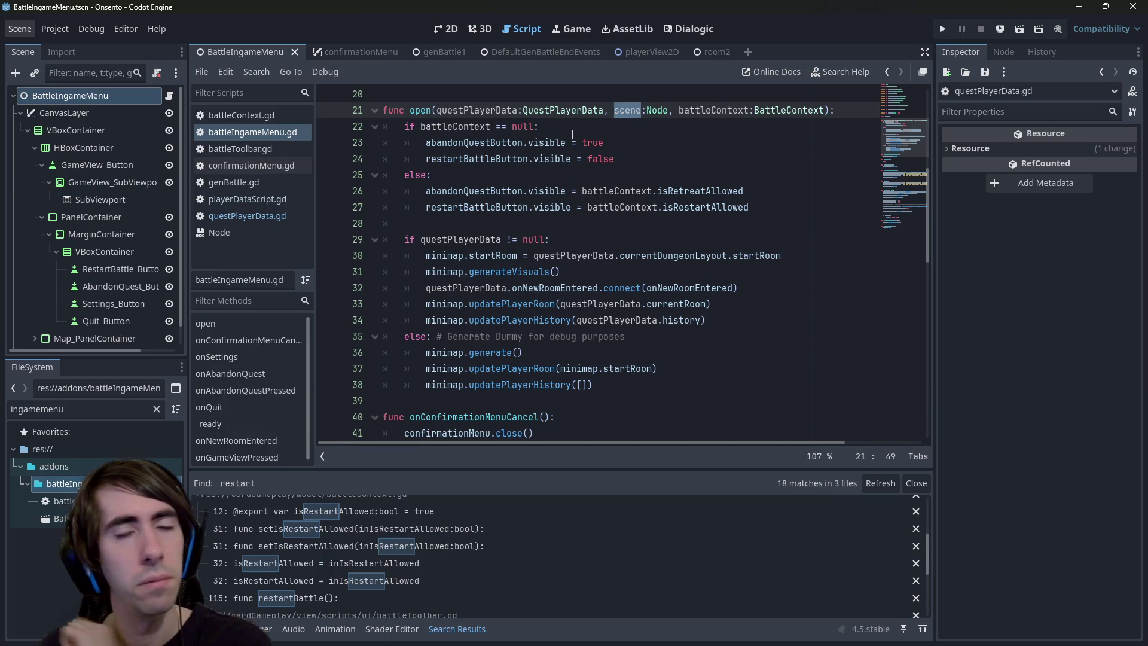
pyautogui.doubleClick(485, 113)
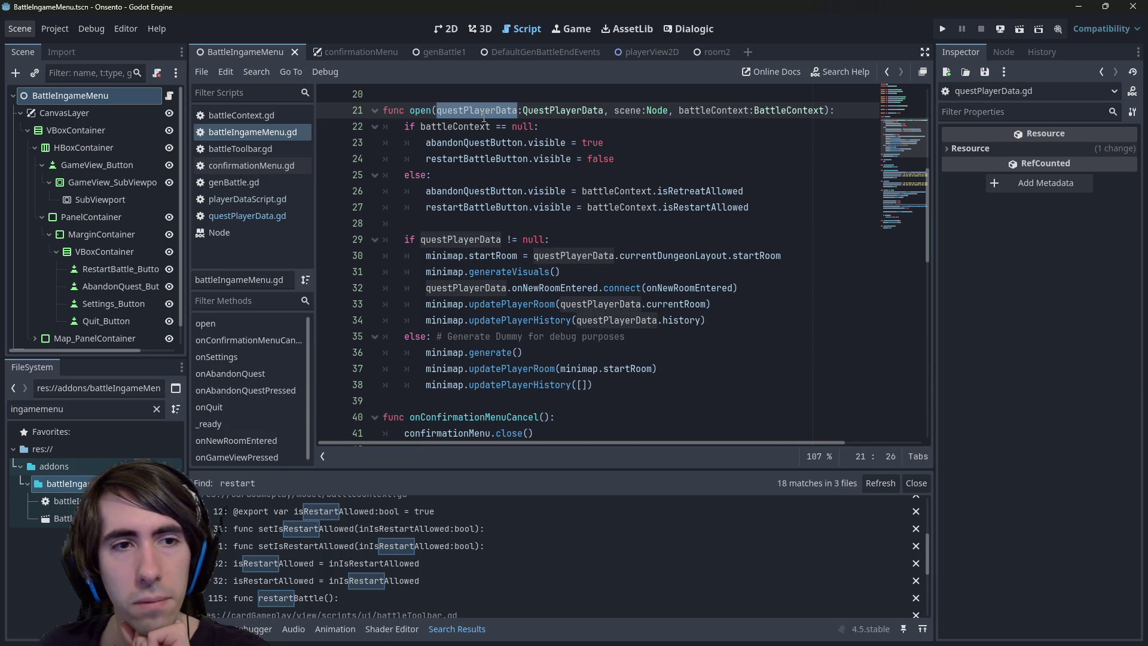
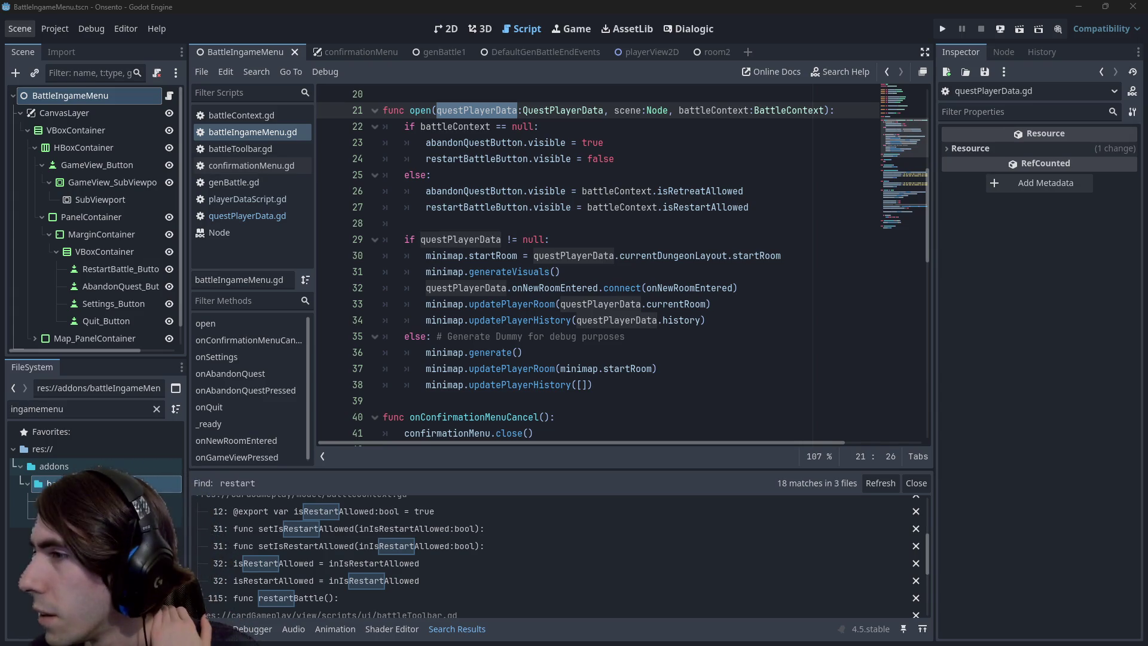
# Step: Review open()'s questPlayerData and battleContext checks, ending at the end of line 22
pyautogui.click(620, 157)
pyautogui.doubleClick(477, 110)
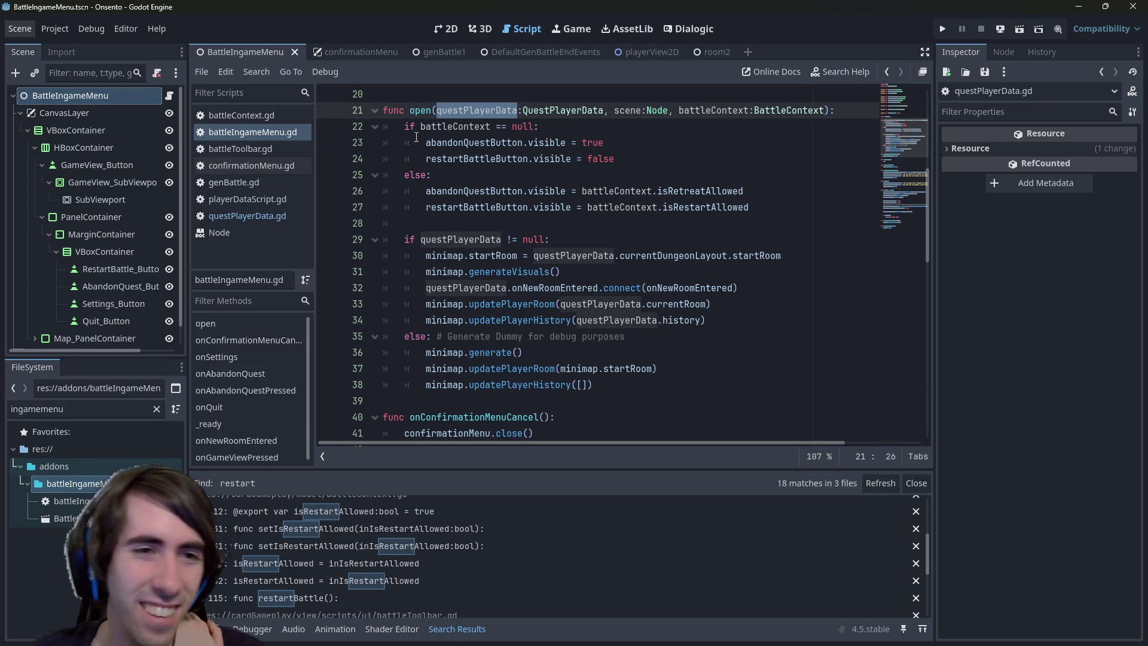
pyautogui.doubleClick(420, 110)
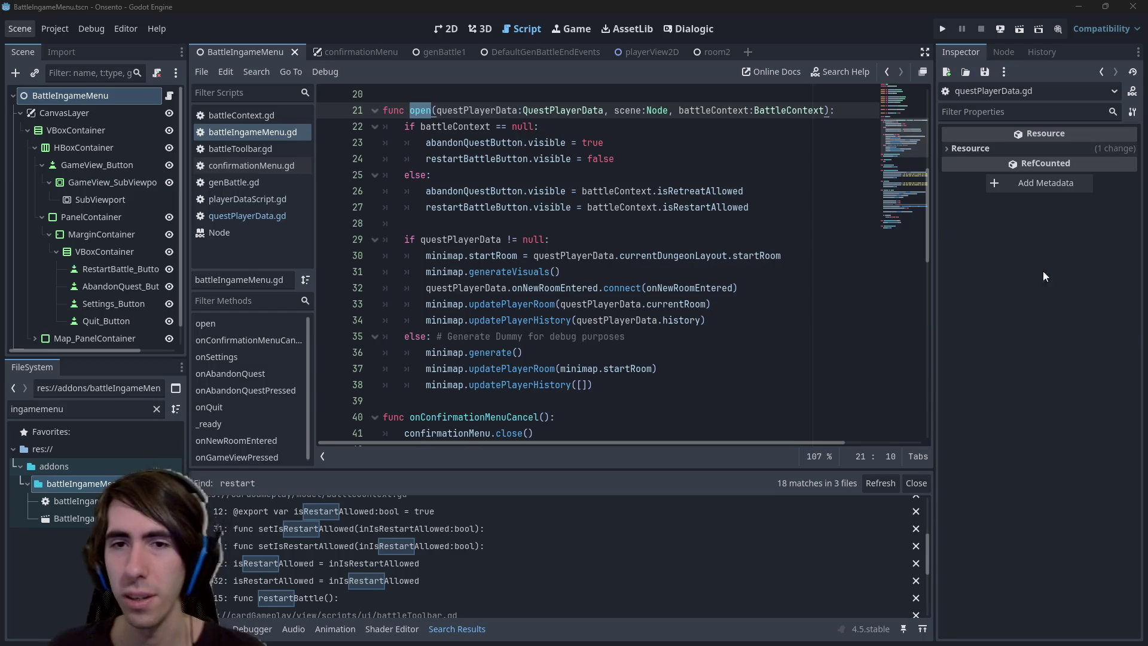
pyautogui.moveTo(655, 261)
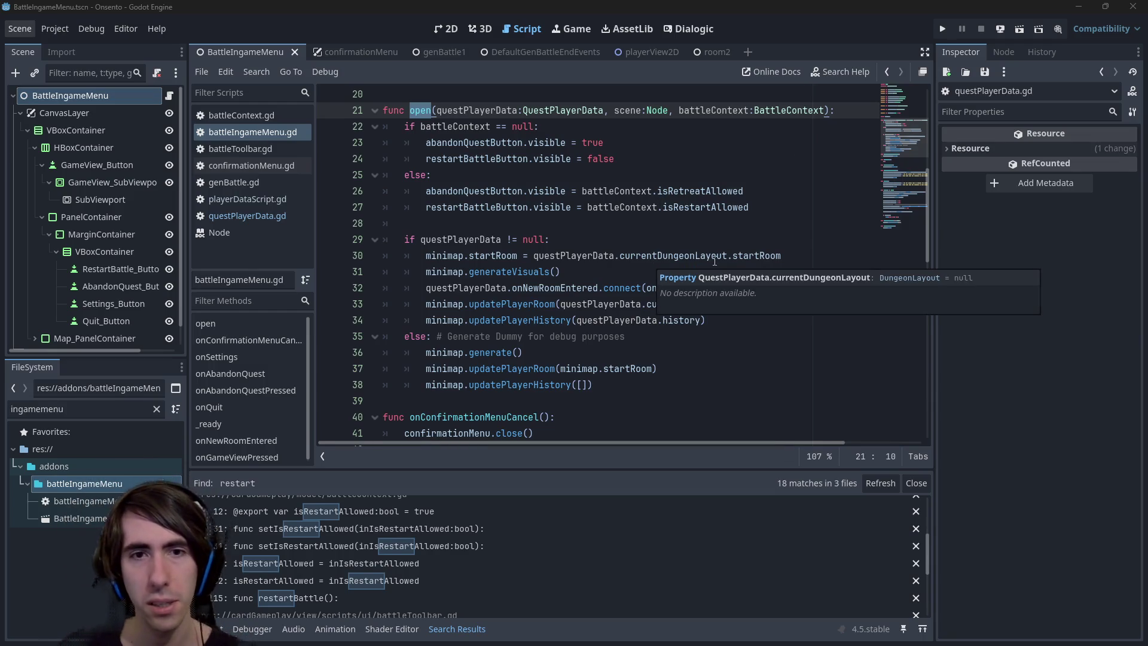
pyautogui.doubleClick(485, 239)
pyautogui.scroll(-3, 601, 231)
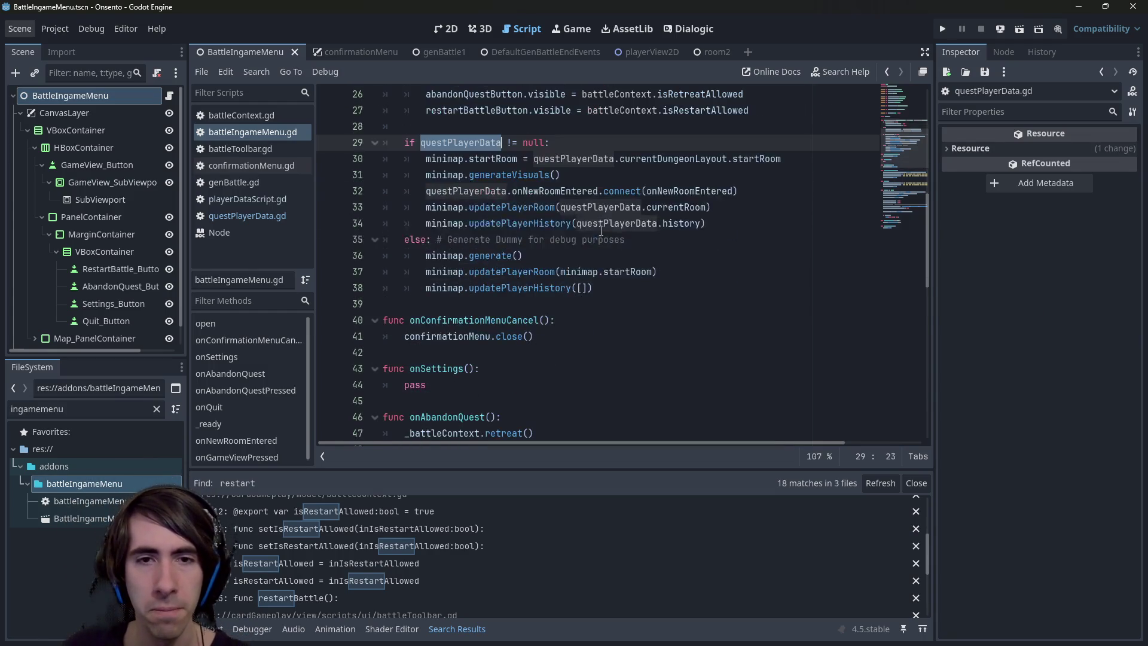
pyautogui.scroll(3, 593, 231)
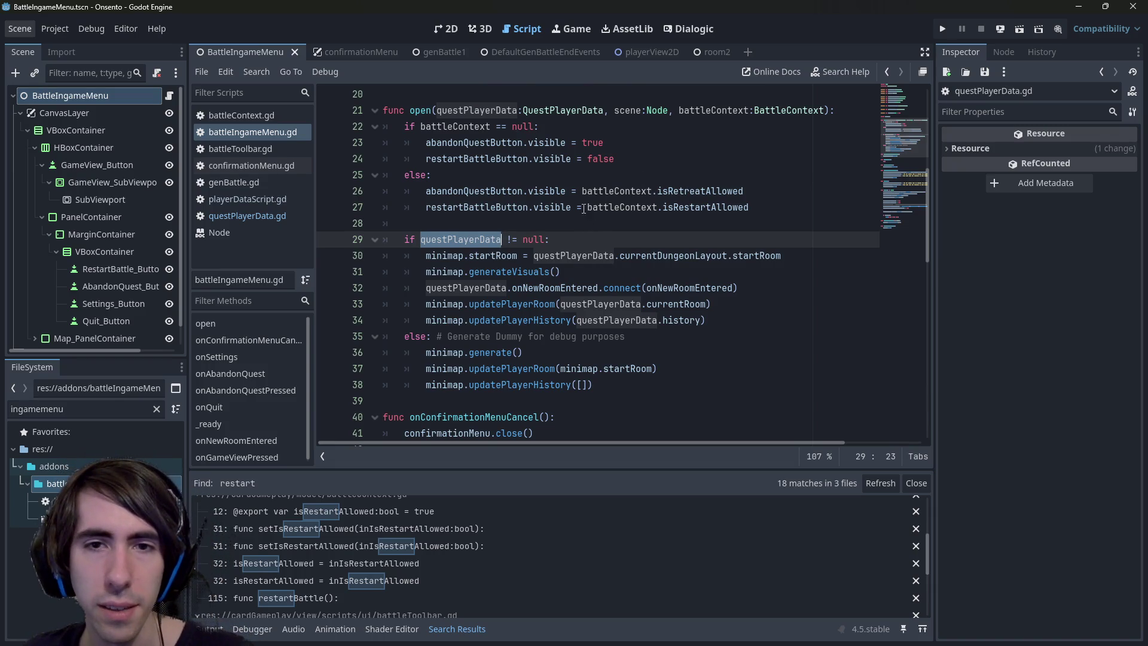
pyautogui.doubleClick(608, 191)
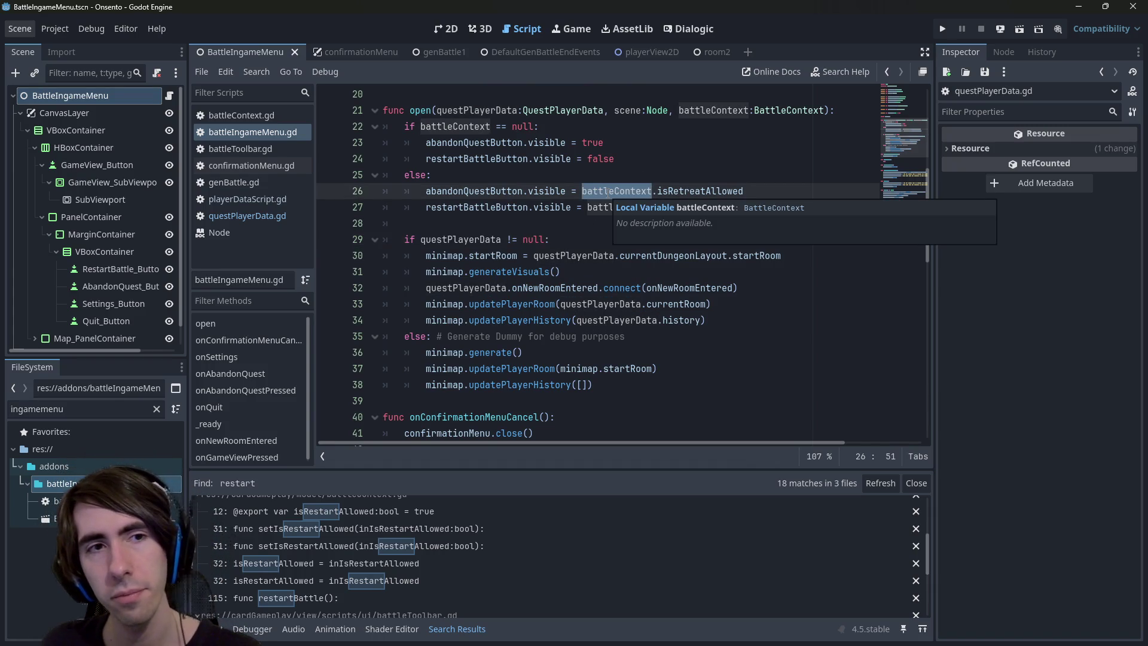
pyautogui.click(496, 113)
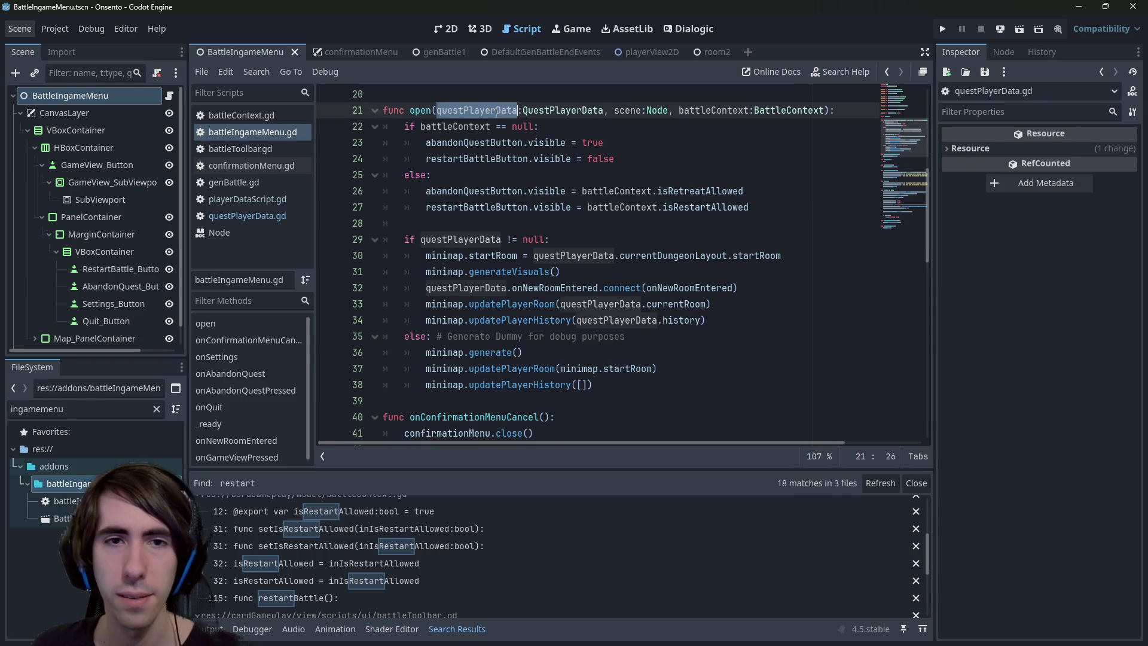
pyautogui.scroll(2, 496, 112)
pyautogui.click(658, 262)
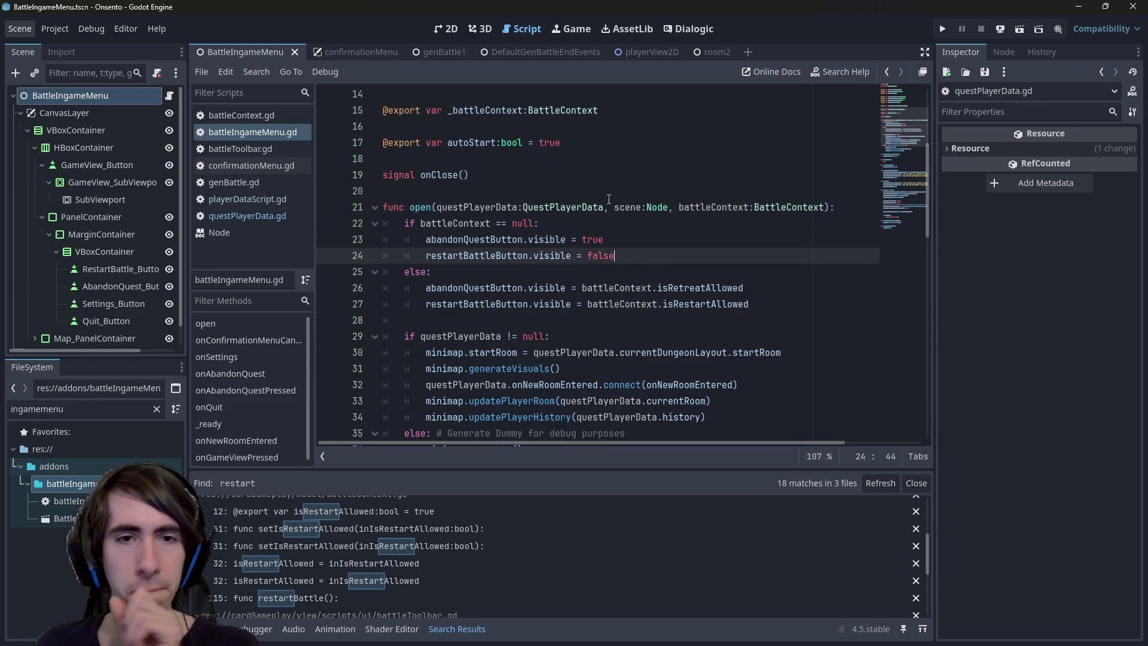
pyautogui.click(612, 223)
# Step: Add 'if questPlayerData == null:' on a new line below the battleContext check
pyautogui.press('Return')
pyautogui.write('questPlayerData.')
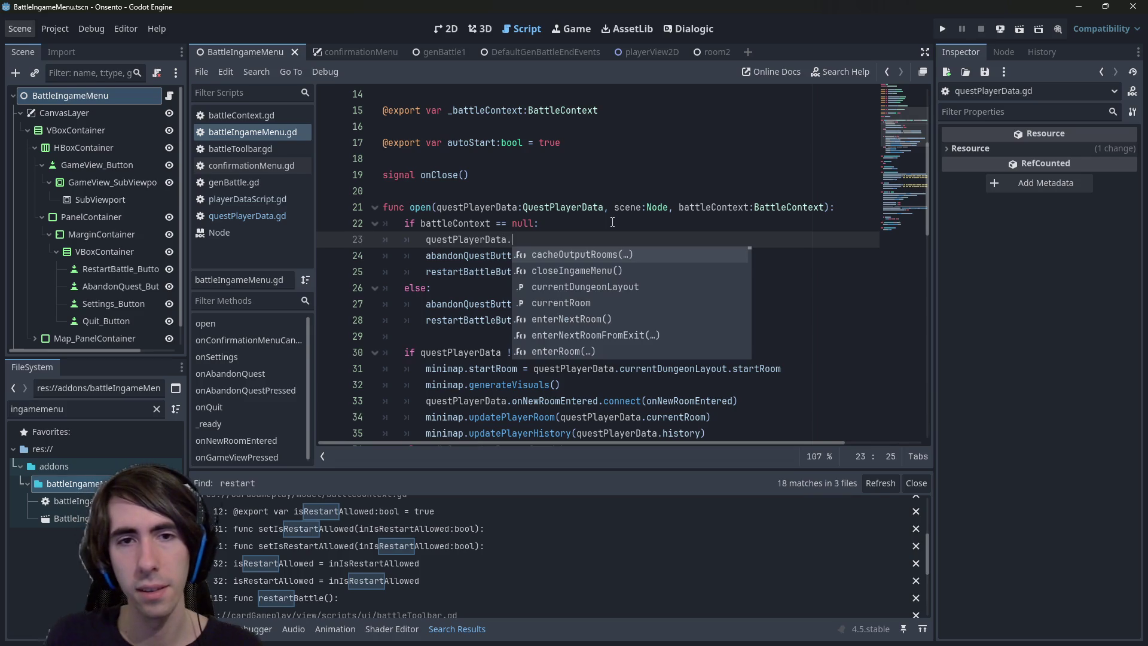
pyautogui.press('BackSpace')
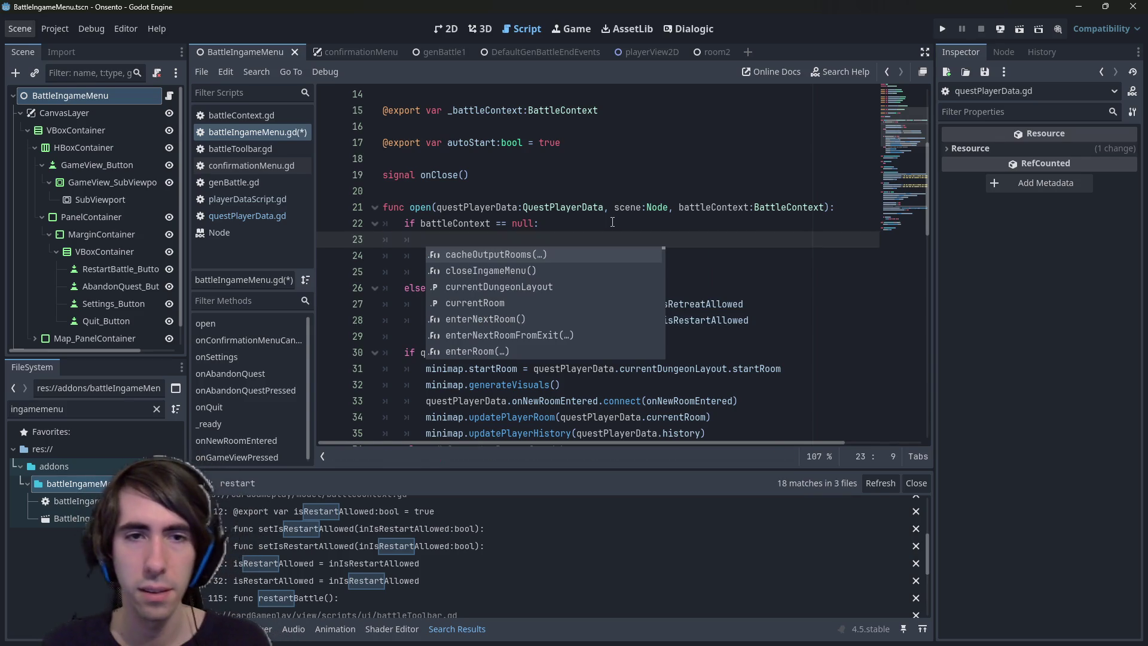
pyautogui.hotkey('ctrl', 'BackSpace')
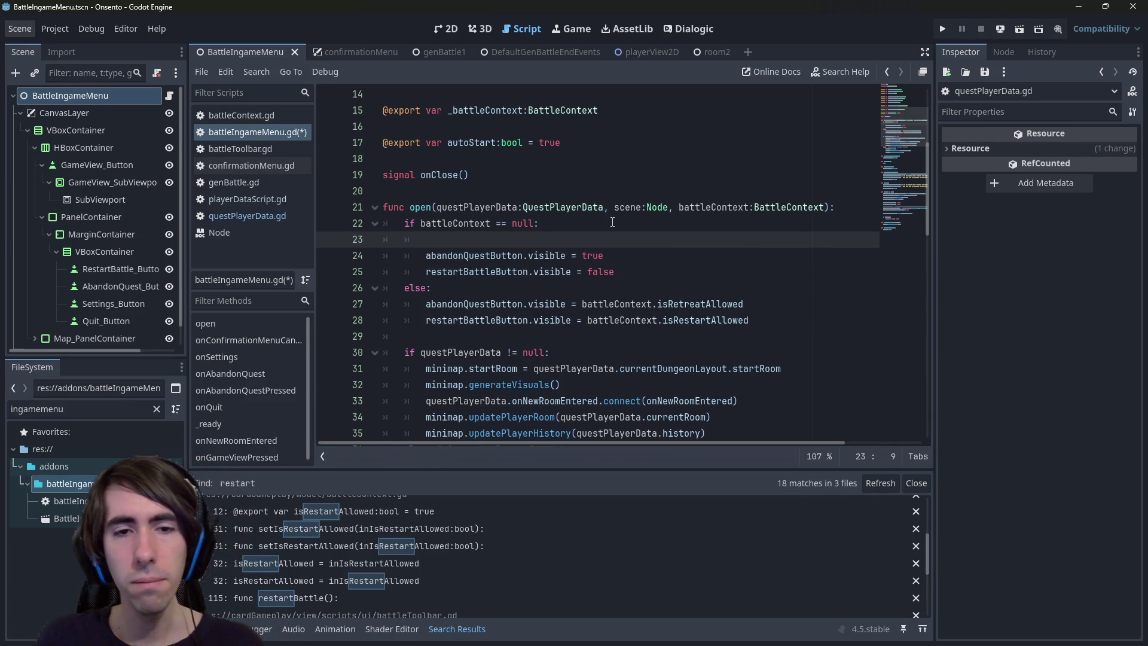
pyautogui.write('if')
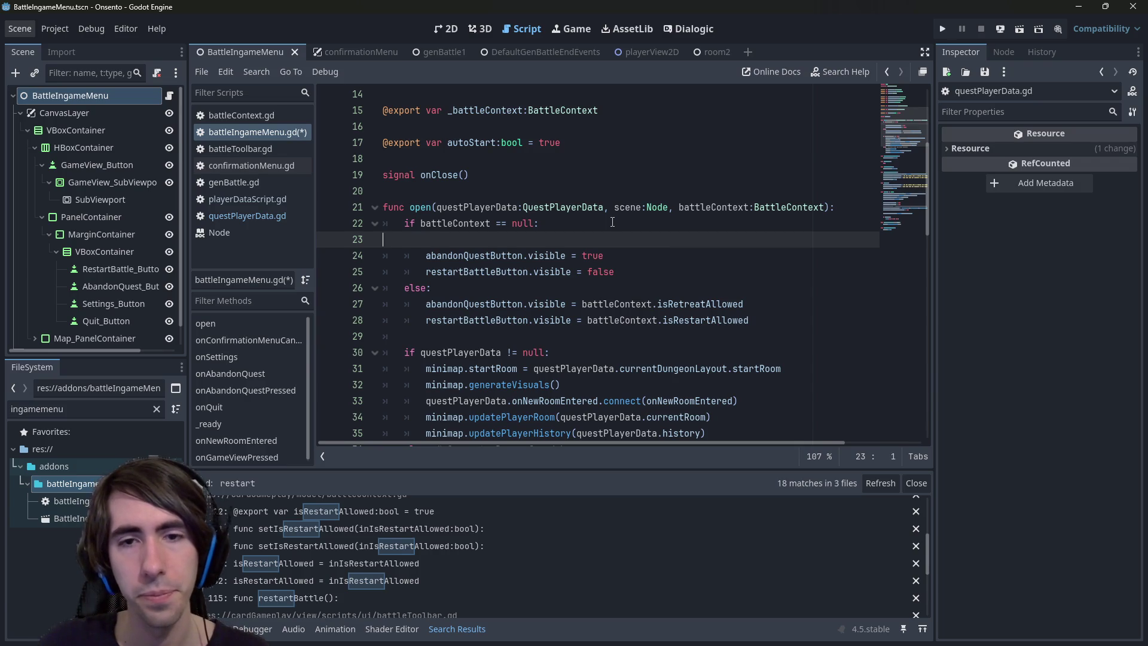
pyautogui.hotkey('ctrl', 'z')
pyautogui.hotkey('ctrl', 'shift', 'z')
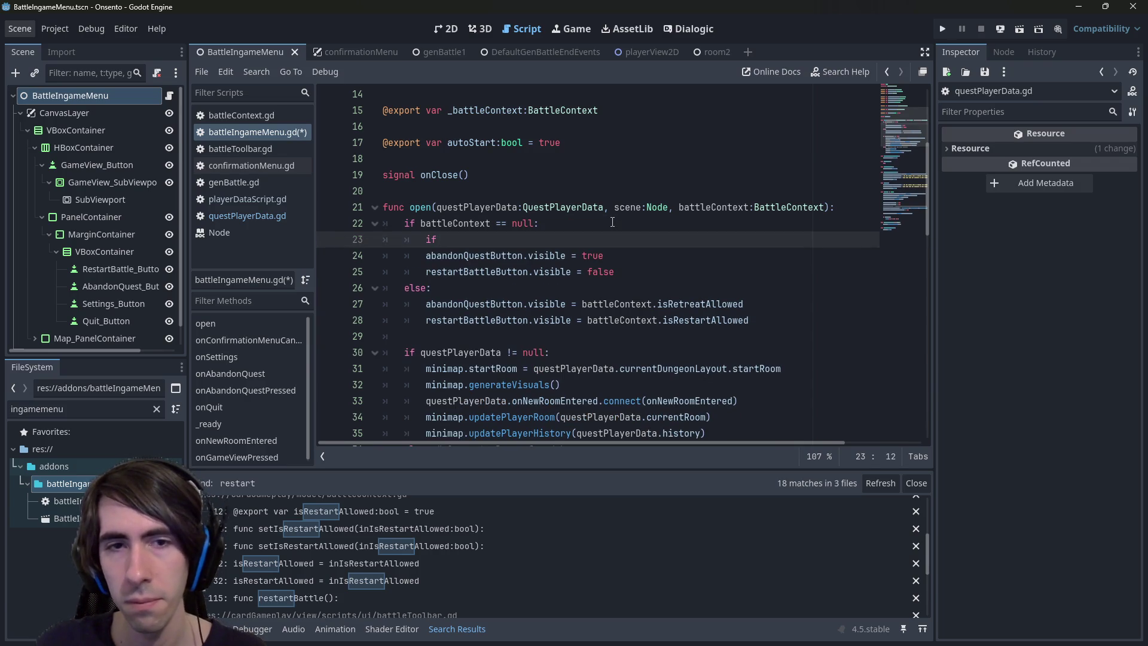
pyautogui.write('questPlayerData.')
pyautogui.press('Escape')
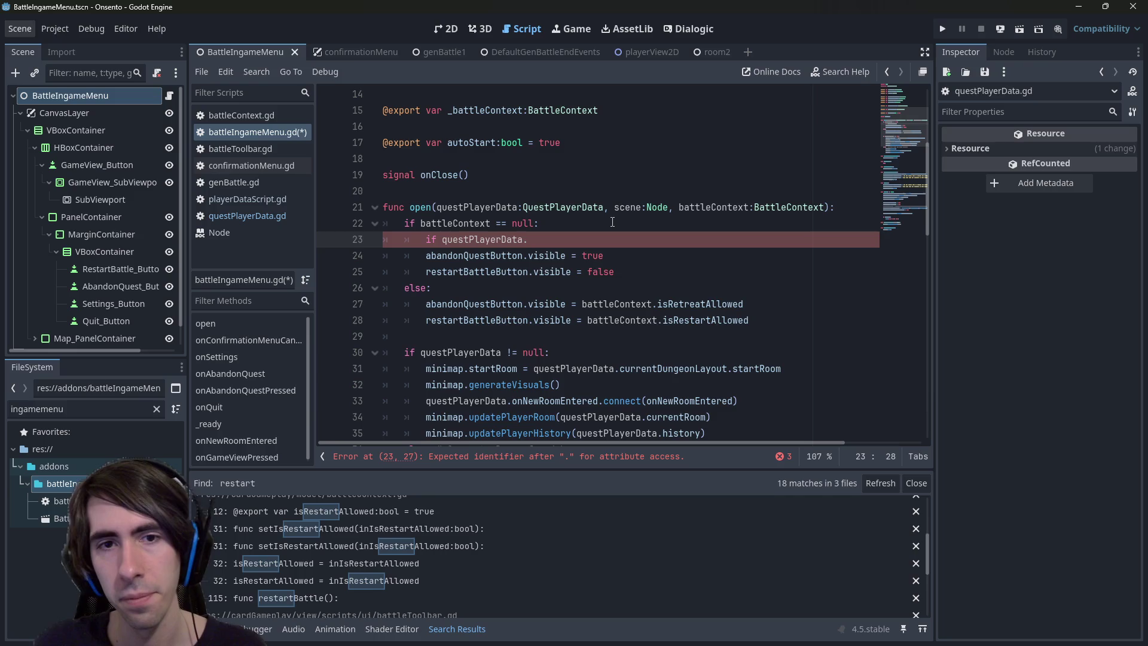
pyautogui.hotkey('ctrl', 'space')
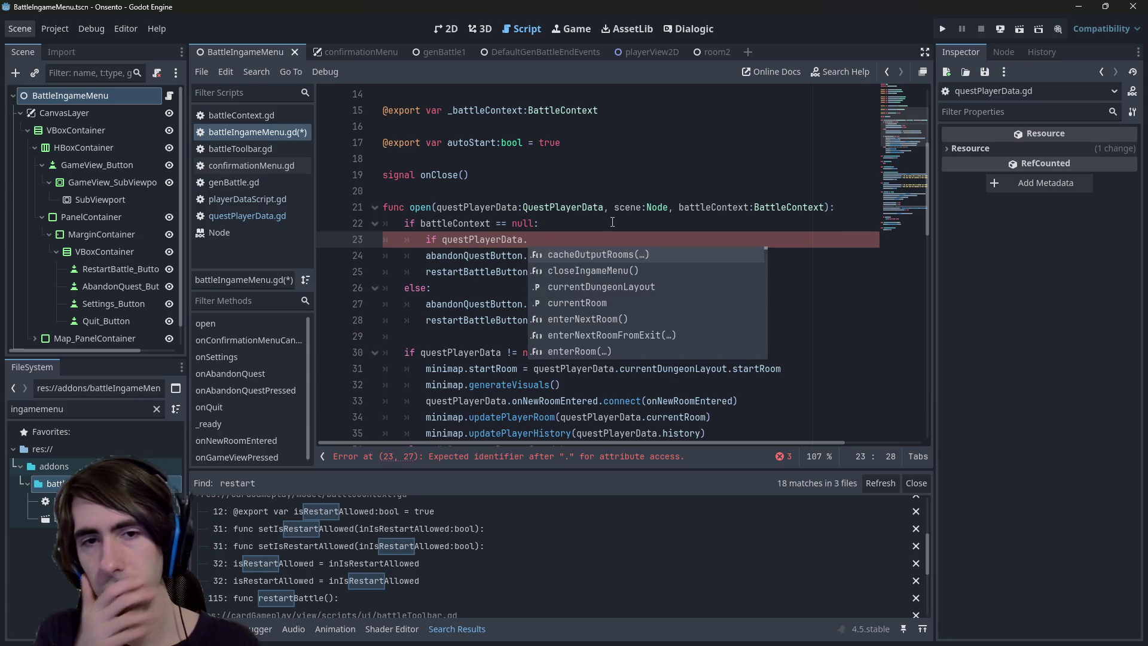
pyautogui.press('BackSpace')
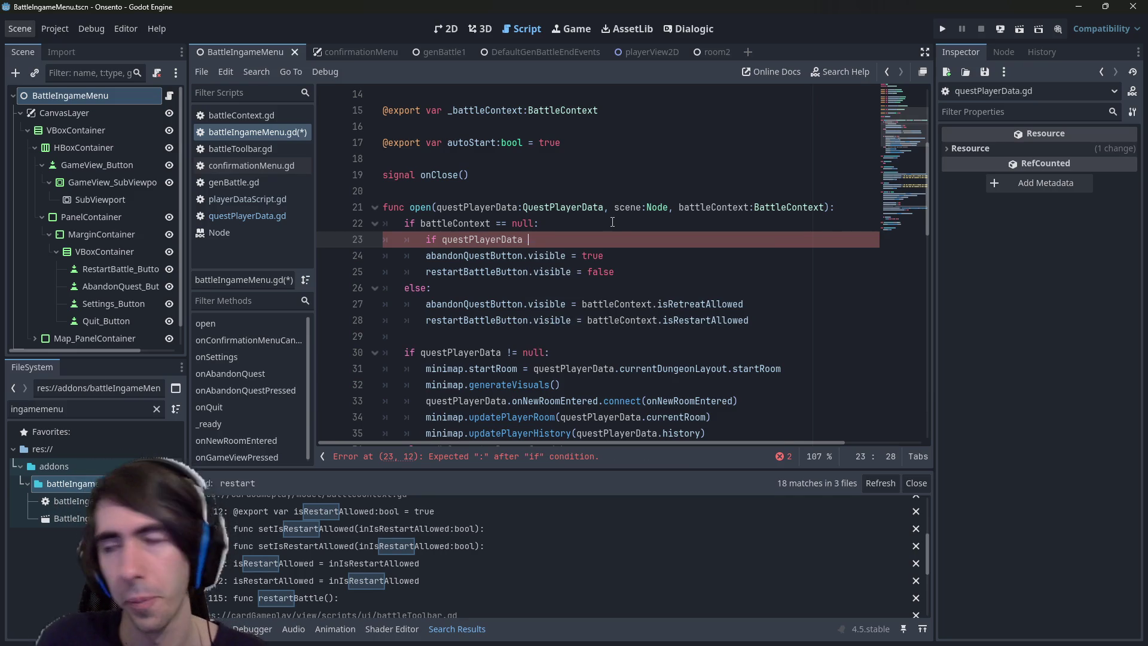
pyautogui.write('== null:')
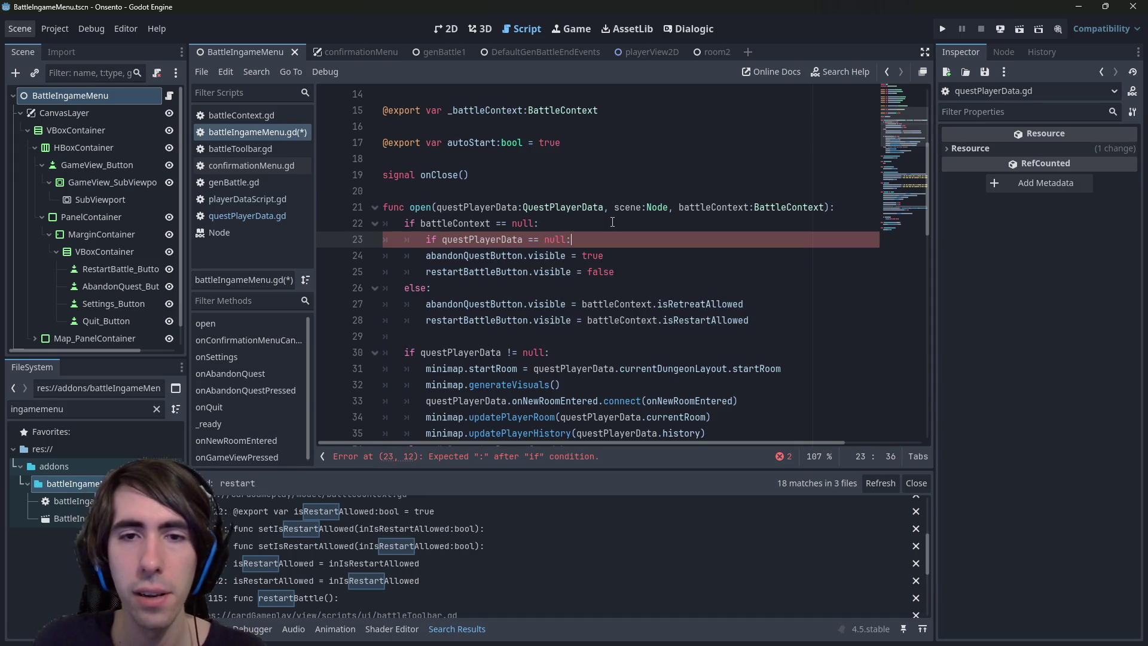
# Step: Indent abandonQuestButton.visible = true under the new check, add blank lines before restartBattleButton, and save
pyautogui.press('Down')
pyautogui.press('Home')
pyautogui.press('Tab')
pyautogui.press('Down')
pyautogui.press('Home')
pyautogui.press('Return')
pyautogui.hotkey('ctrl', 's')
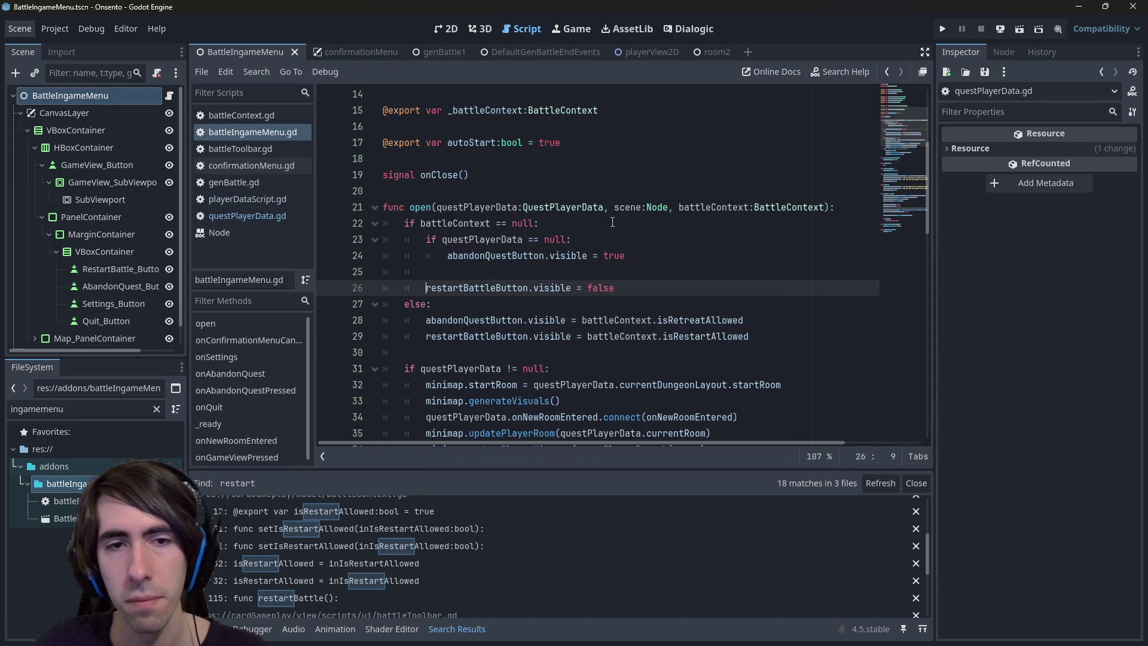
pyautogui.press('Up')
pyautogui.press('Return')
pyautogui.press('Up')
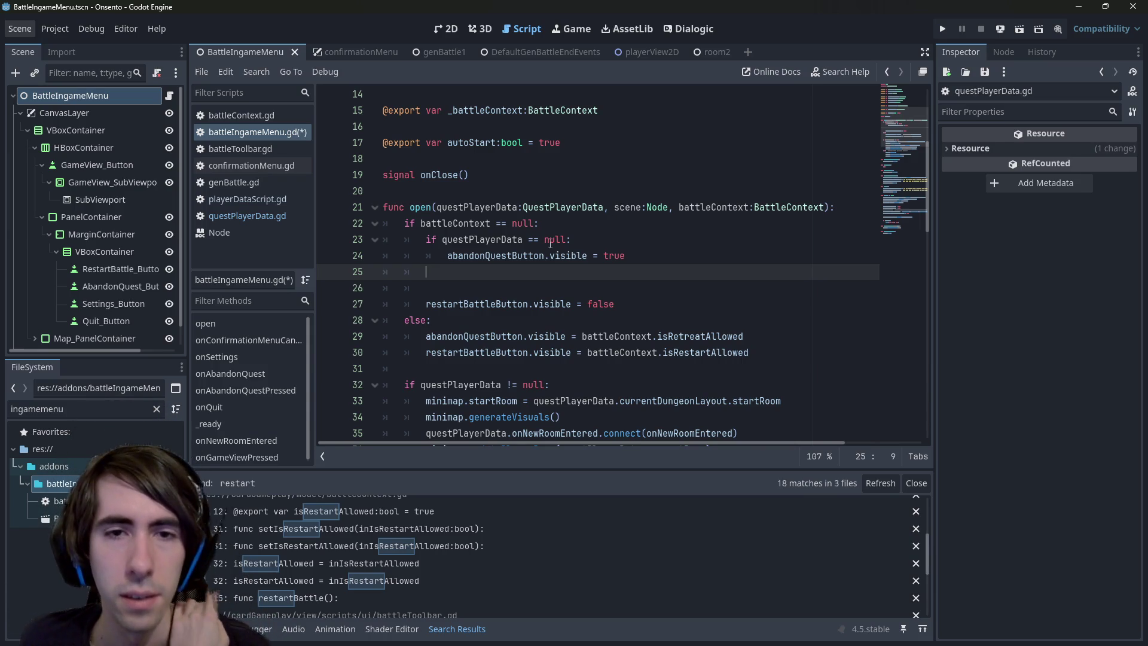
pyautogui.click(589, 260)
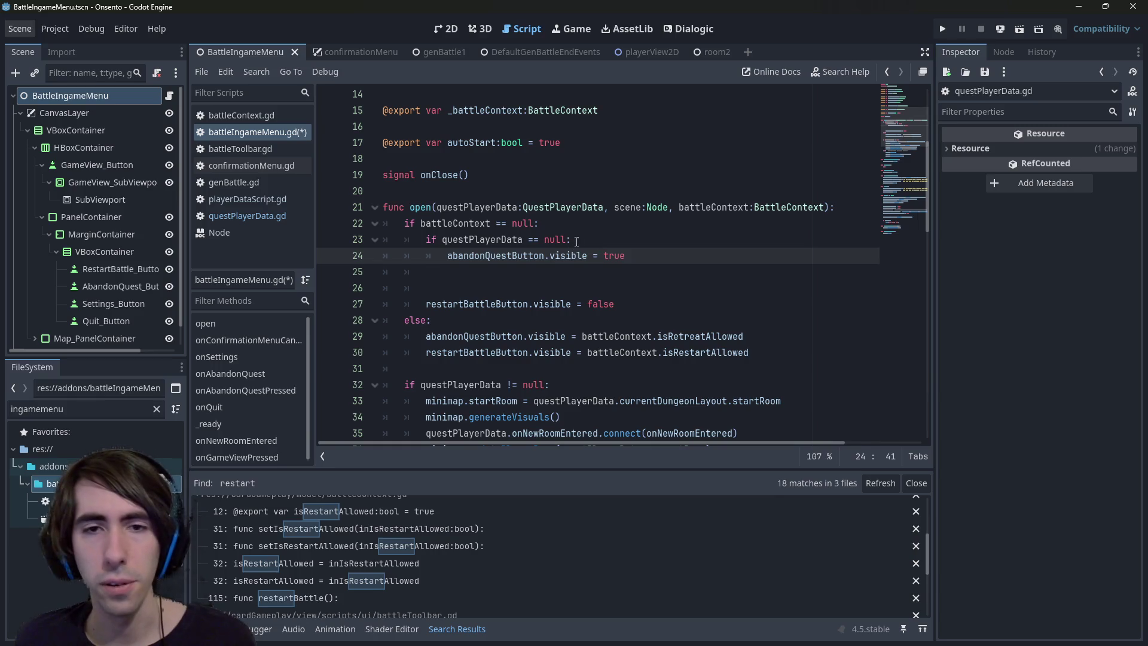
# Step: Add an else: branch that sets abandonQuestButton.visible = false
pyautogui.click(594, 246)
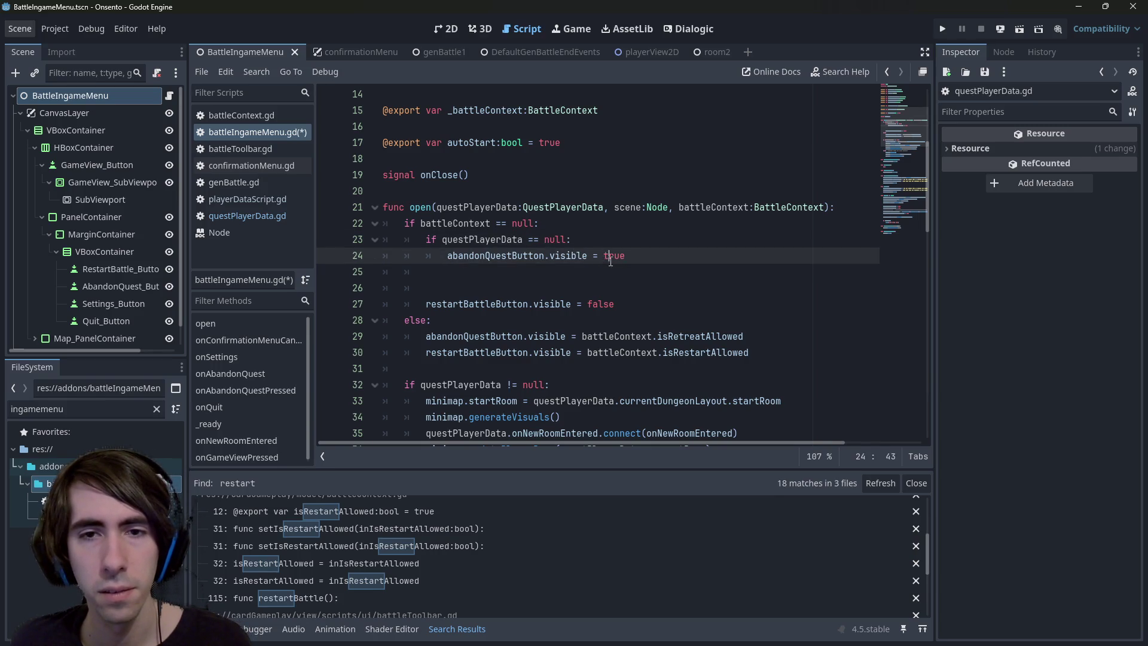
pyautogui.doubleClick(612, 256)
pyautogui.write('false')
pyautogui.hotkey('ctrl', 'shift', 'Left')
pyautogui.hotkey('ctrl', 'shift', 'Left')
pyautogui.hotkey('ctrl', 'shift', 'Left')
pyautogui.hotkey('ctrl', 'shift', 'Left')
pyautogui.hotkey('ctrl', 'shift', 'Left')
pyautogui.hotkey('ctrl', 'c')
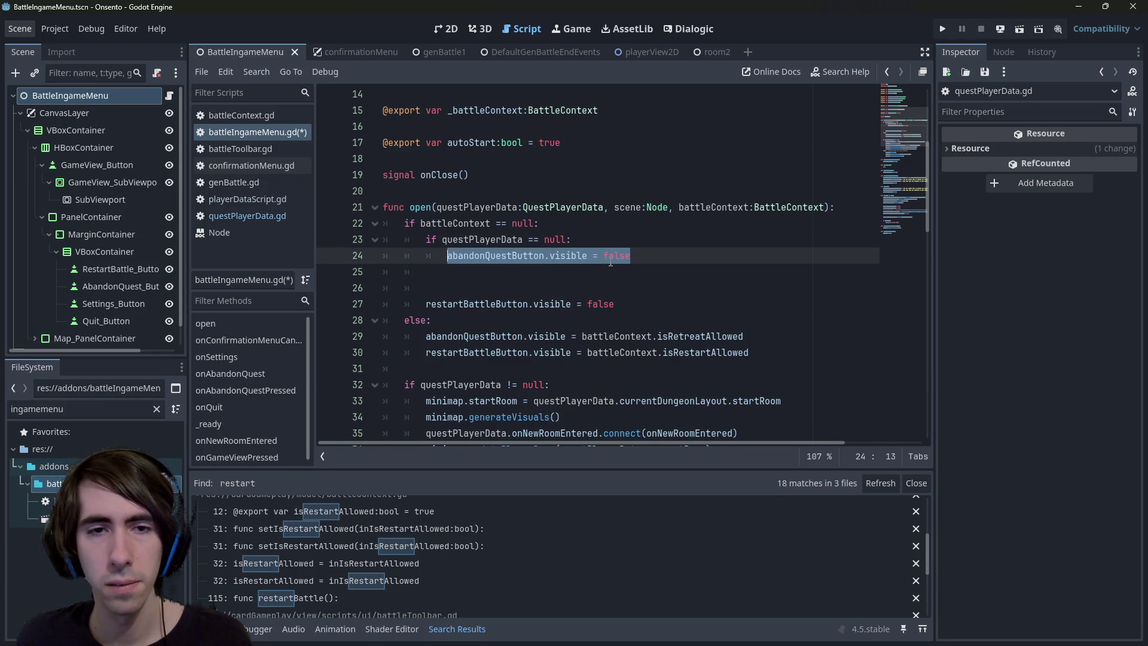
pyautogui.press('End')
pyautogui.press('Down')
pyautogui.write('else:')
pyautogui.press('Return')
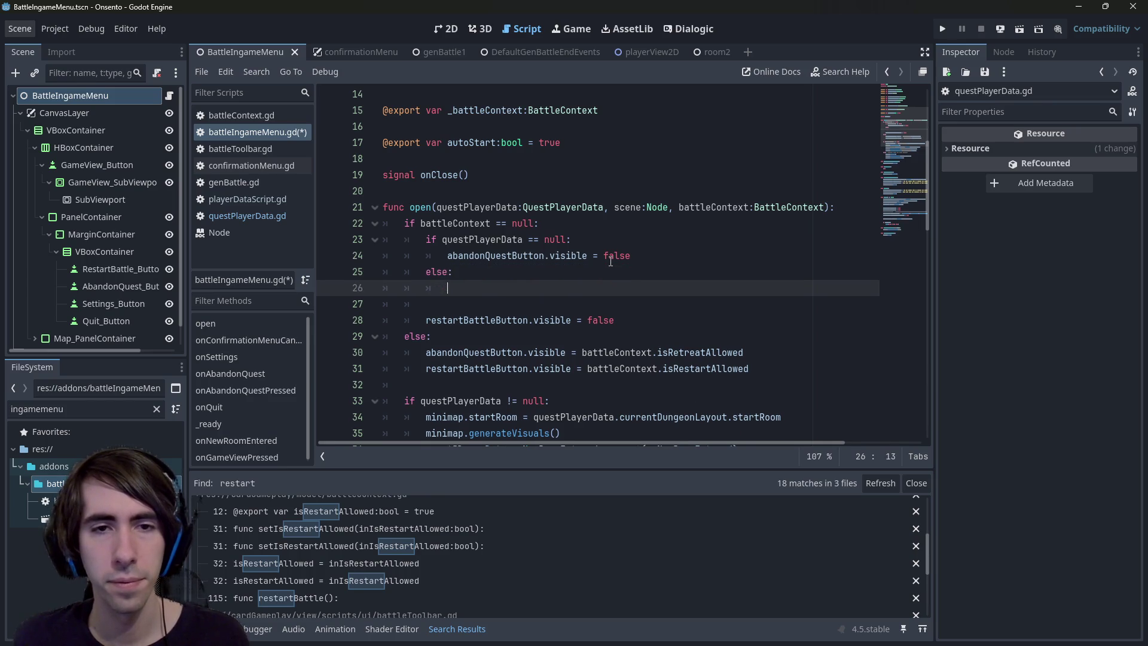
pyautogui.hotkey('ctrl', 'v')
# Step: Start a new abandonQuestButton. line above the pasted assignment, removing the extra dot
pyautogui.doubleClick(491, 263)
pyautogui.hotkey('ctrl', 'c')
pyautogui.press('Down')
pyautogui.press('End')
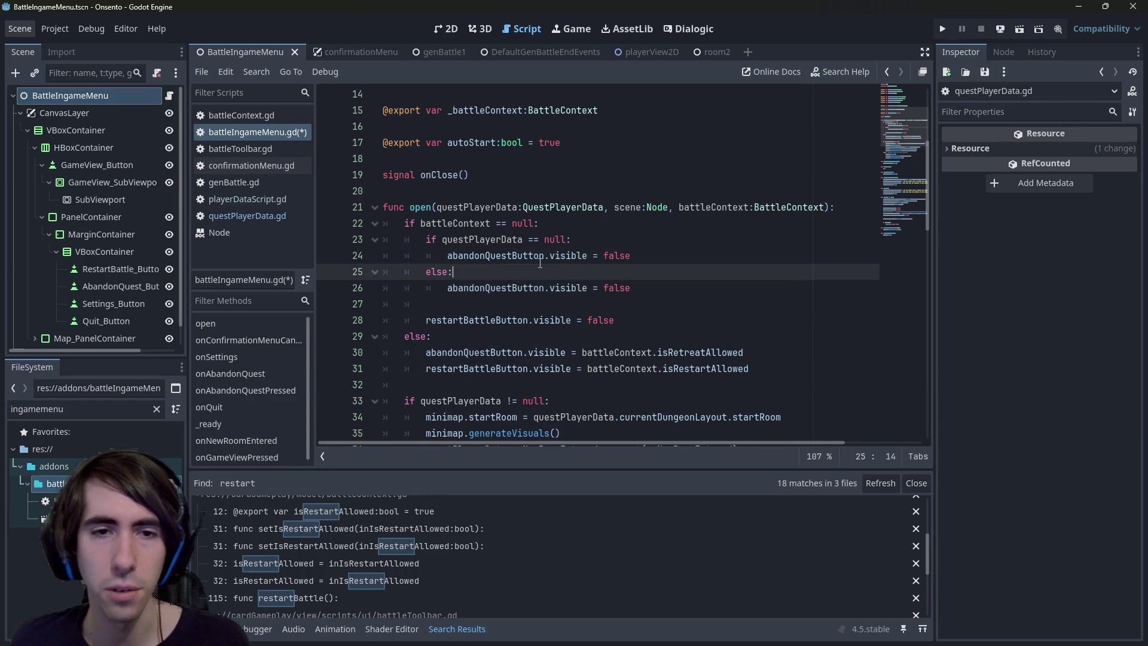
pyautogui.press('Return')
pyautogui.hotkey('ctrl', 'v')
pyautogui.write('.')
pyautogui.click(518, 207)
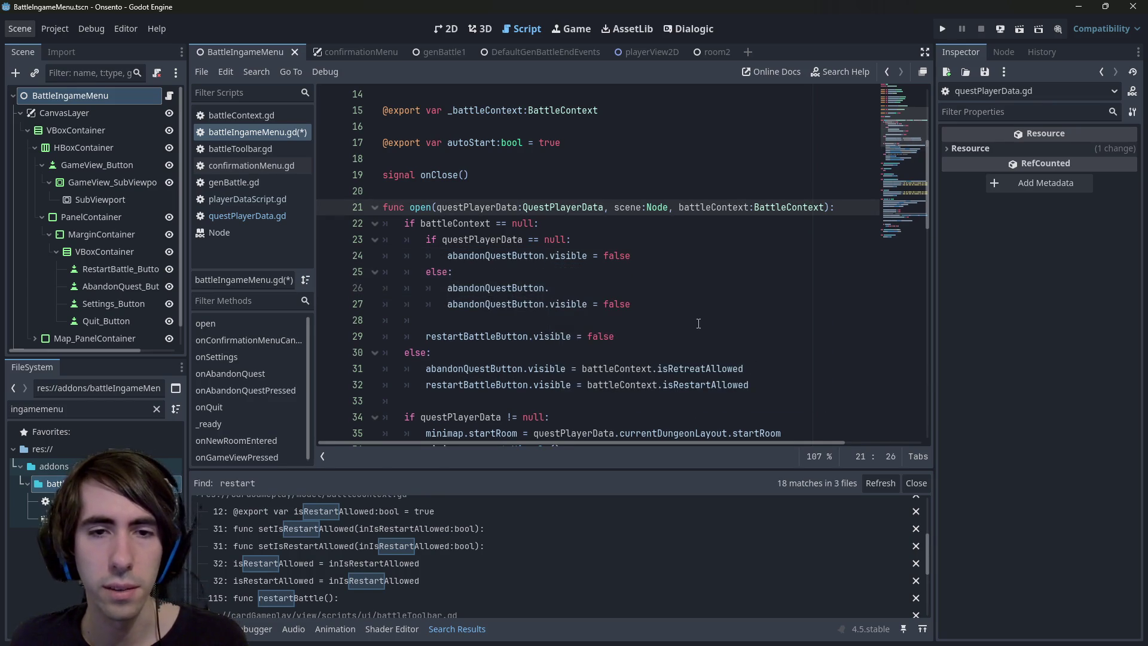
pyautogui.click(665, 308)
pyautogui.doubleClick(478, 368)
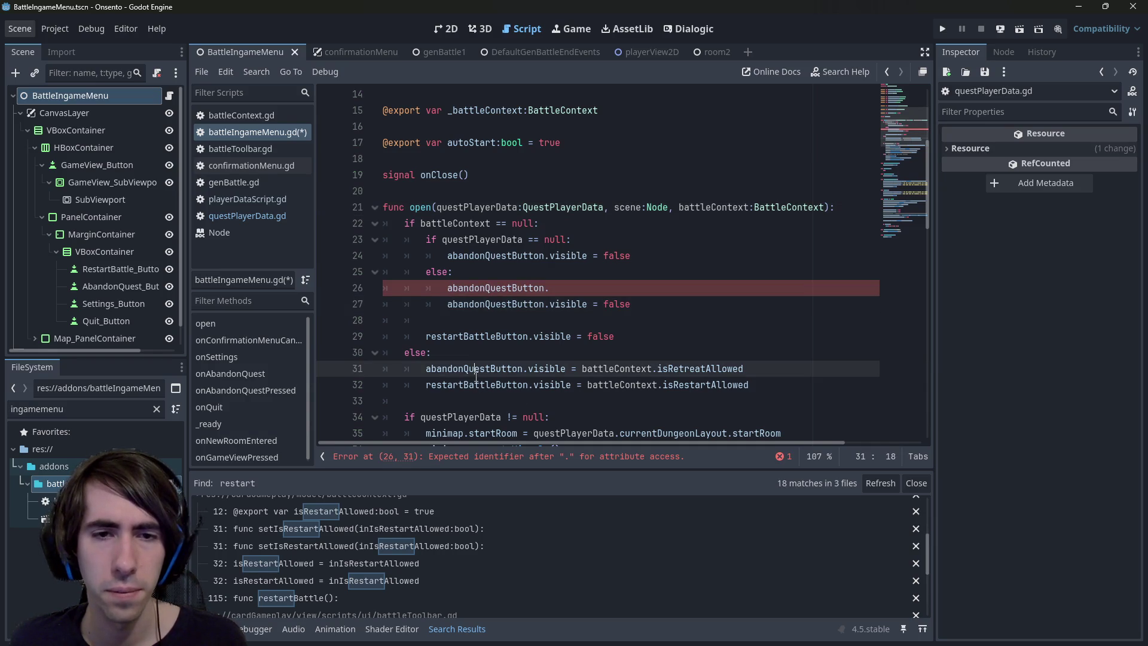
pyautogui.click(631, 303)
pyautogui.press('Up')
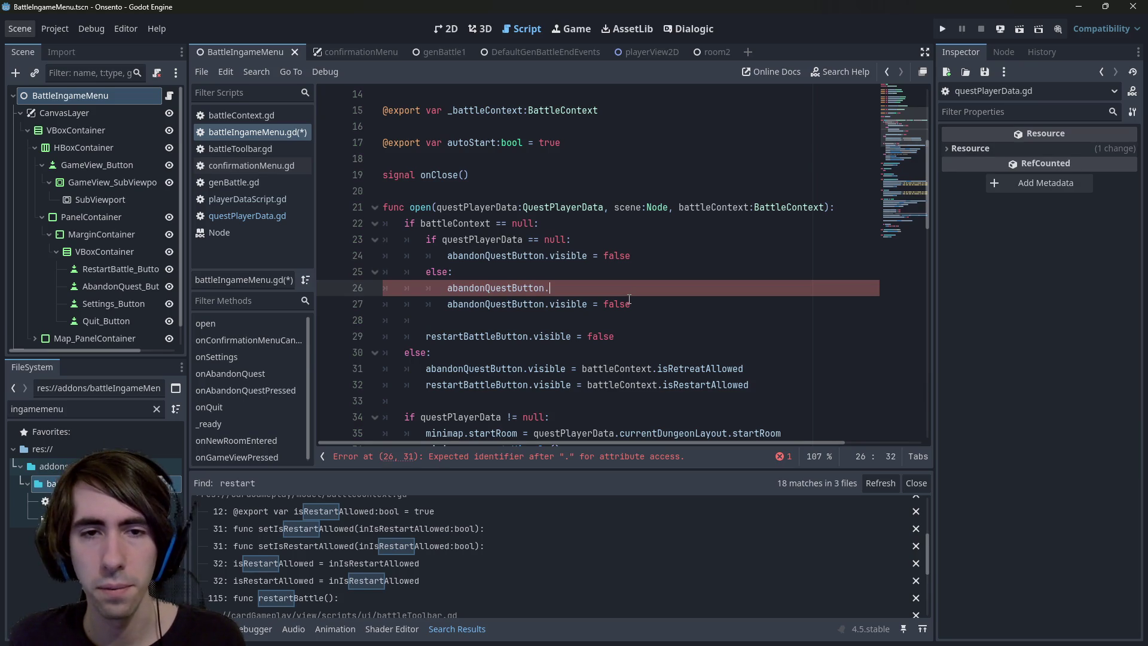
pyautogui.press('BackSpace')
# Step: Comment the branches with '# for non battle events' and '# for testing', then save
pyautogui.press('Escape')
pyautogui.press('Up')
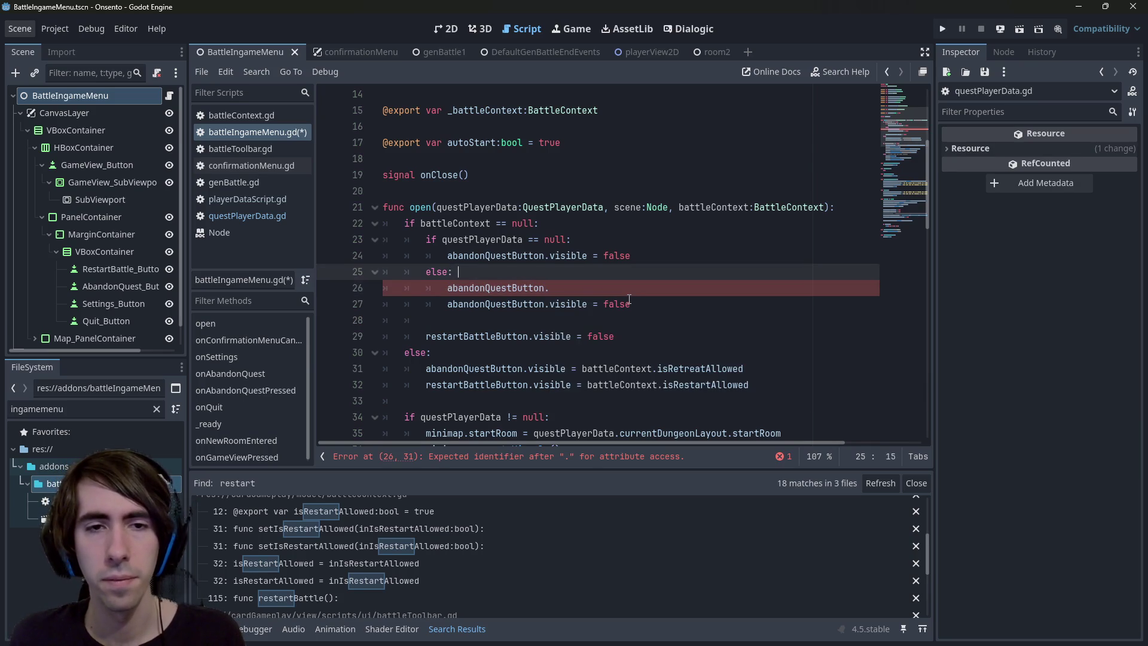
pyautogui.write('# for non bat')
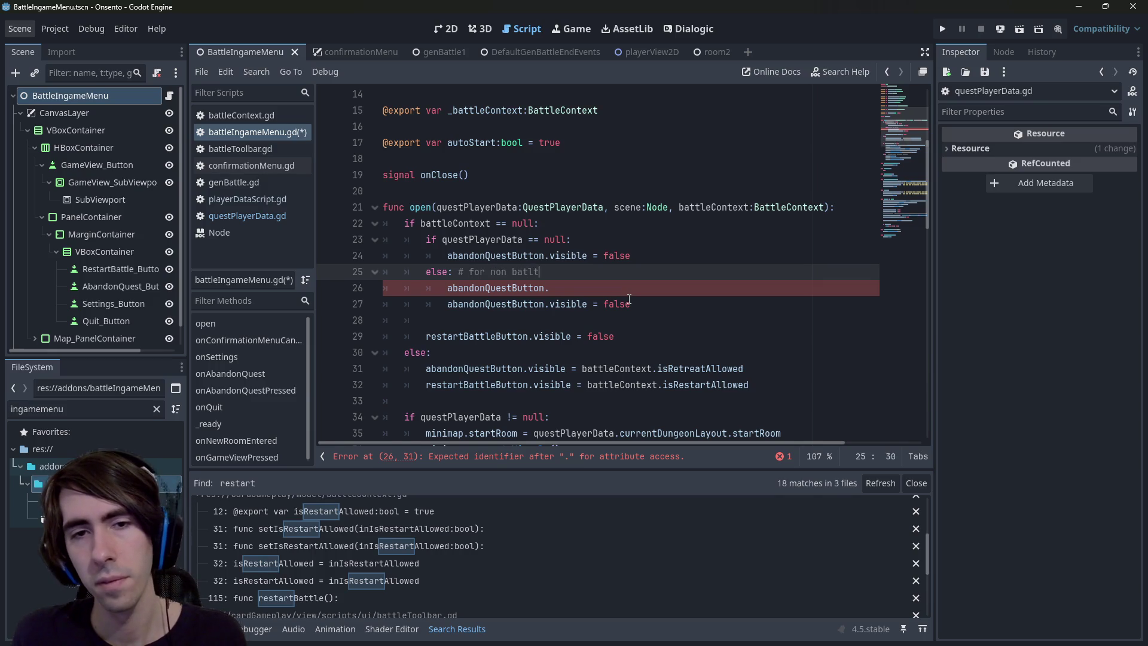
pyautogui.write('tle events')
pyautogui.press('Escape')
pyautogui.press('Up')
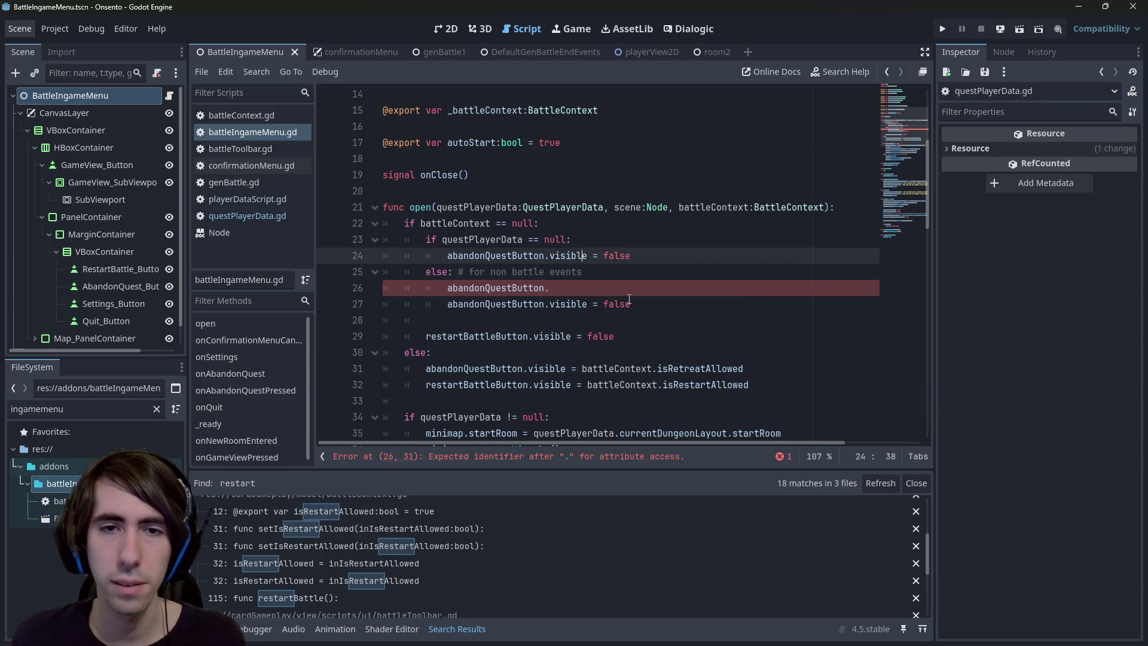
pyautogui.press('Up')
pyautogui.write('# ')
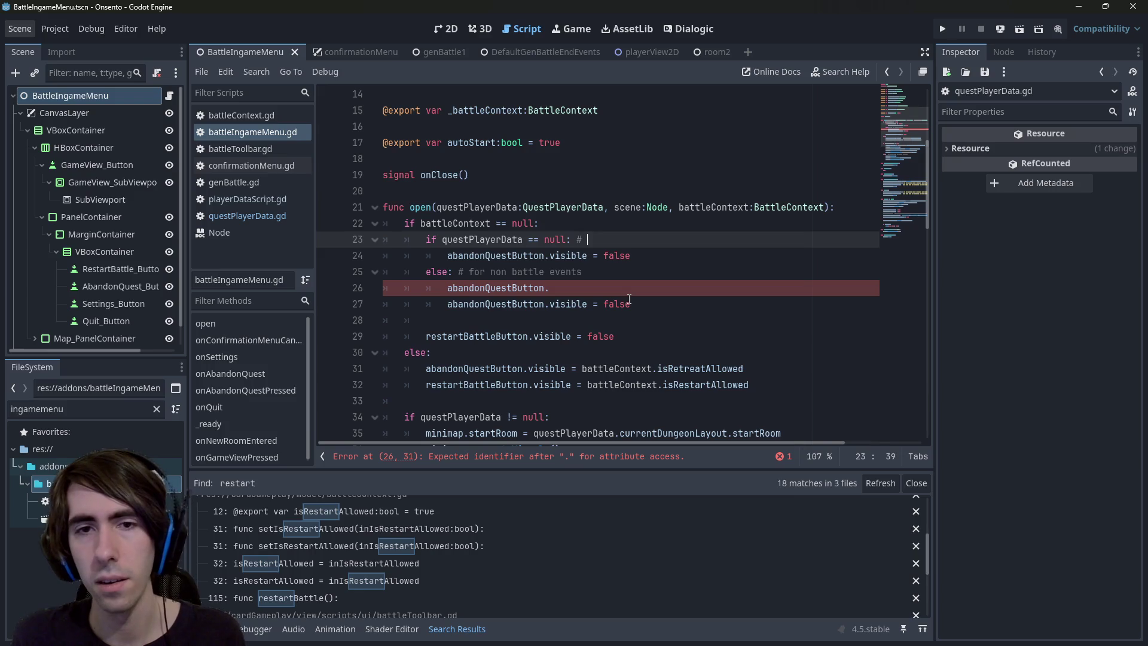
pyautogui.write('for testing')
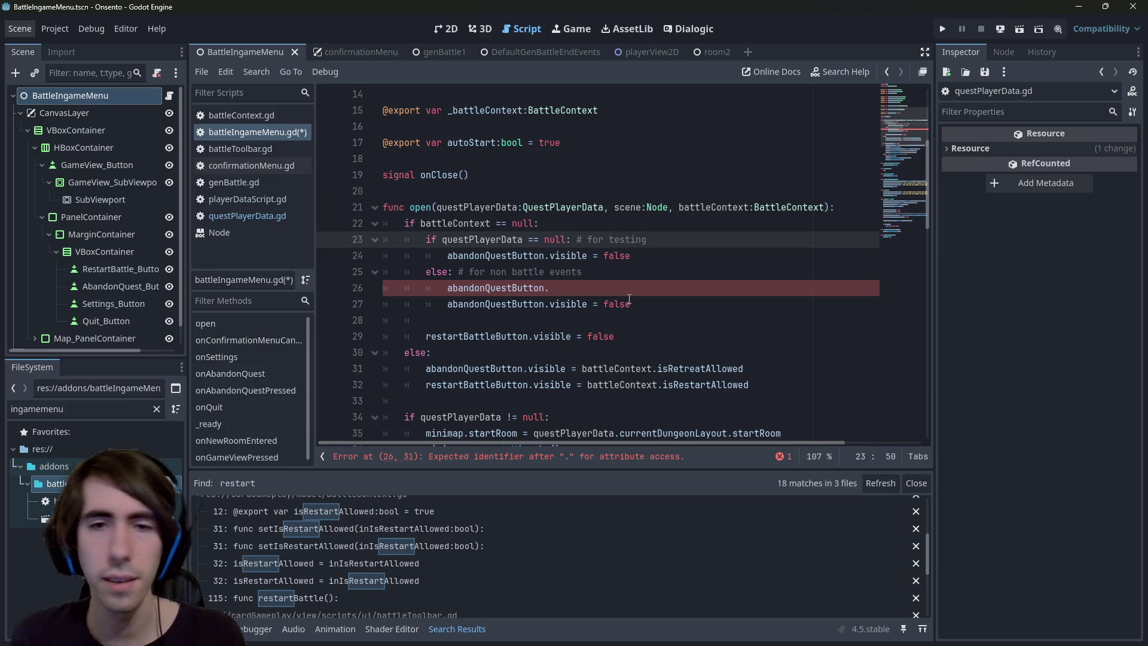
pyautogui.hotkey('ctrl', 's')
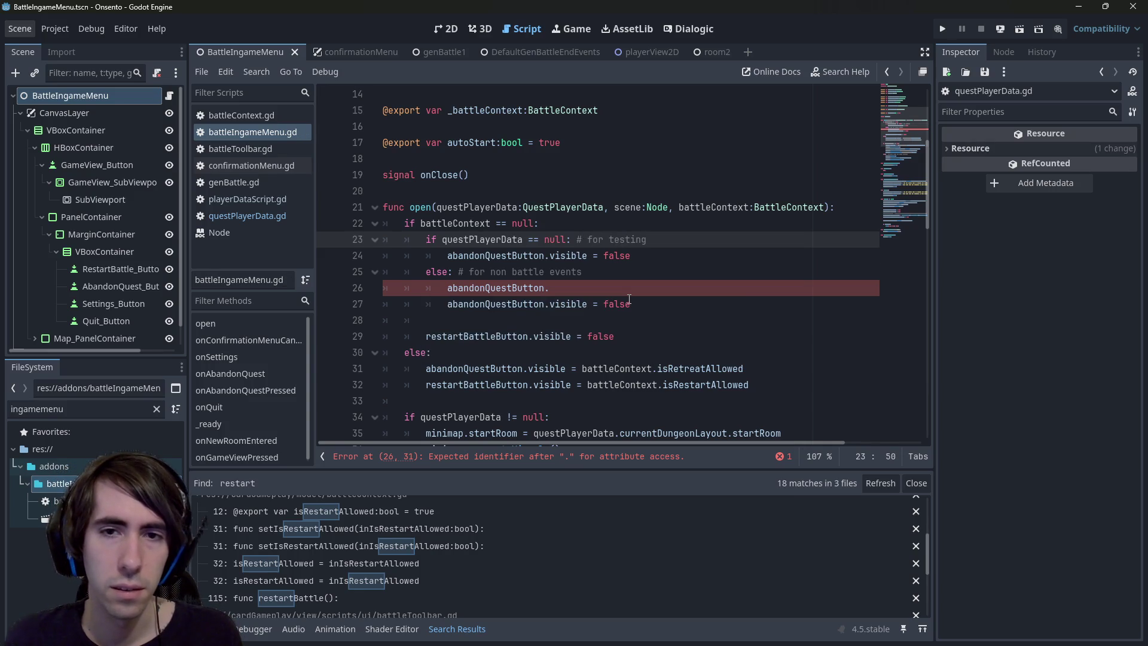
# Step: Add the '# for battle events' comment and save the script
pyautogui.press('Down')
pyautogui.press('Down')
pyautogui.press('Down')
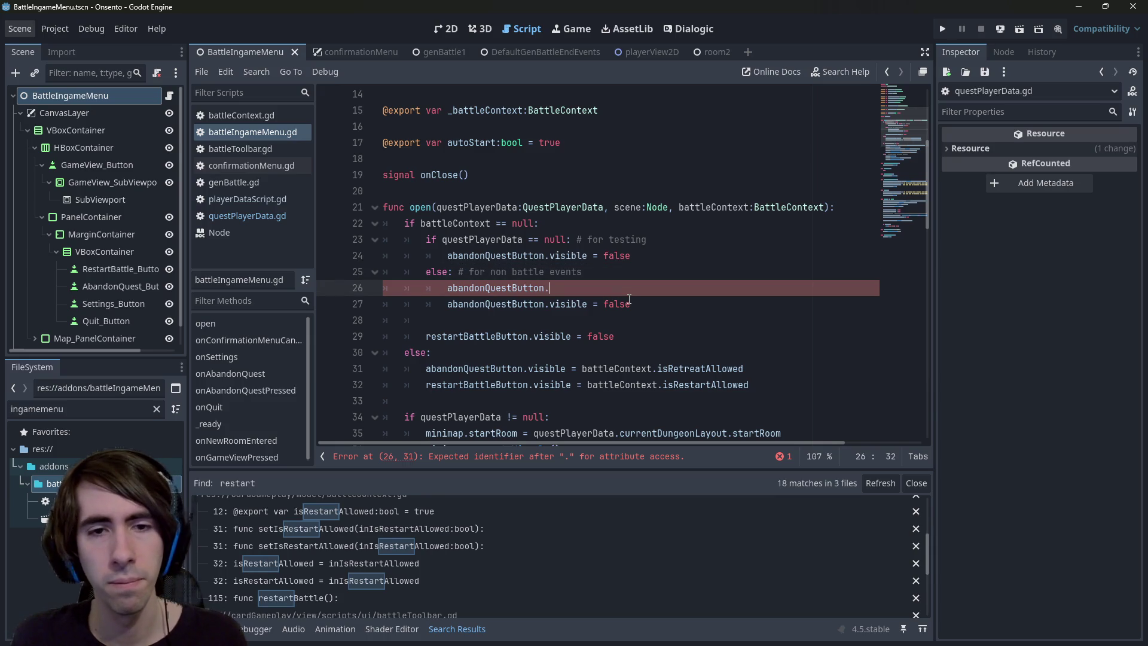
pyautogui.press('Down')
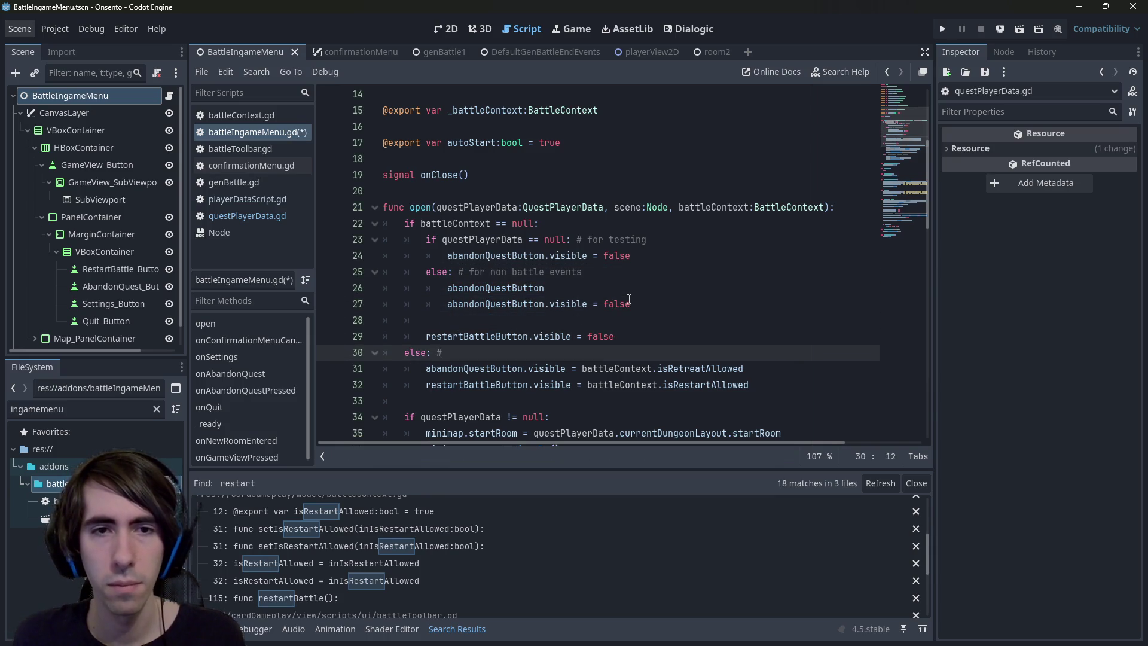
pyautogui.write('events')
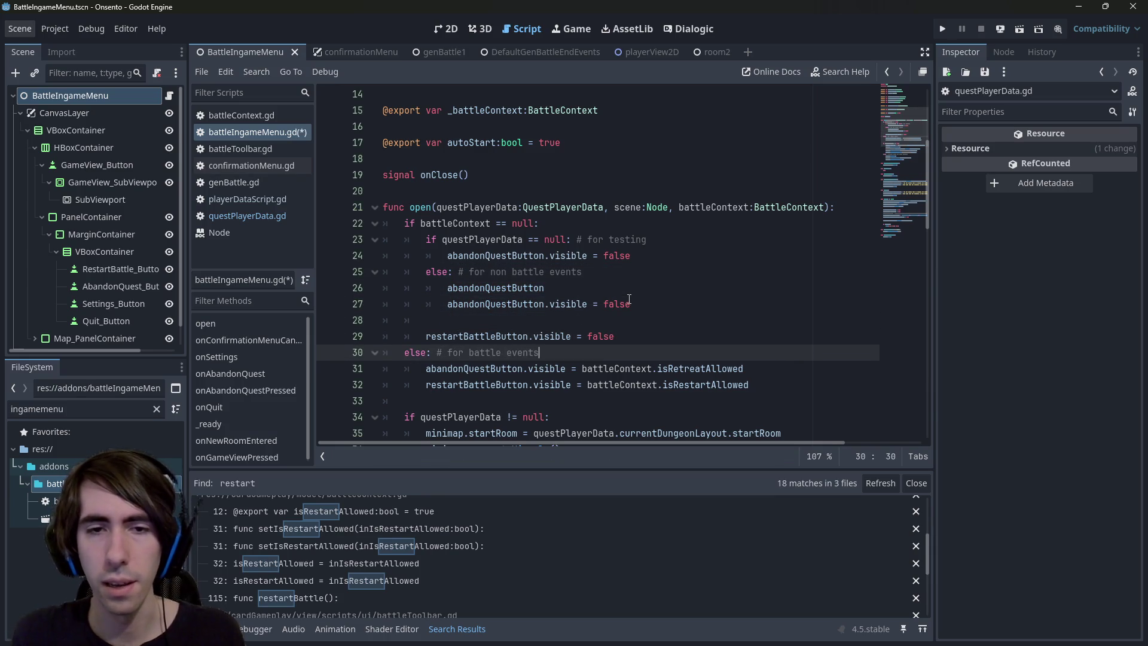
pyautogui.press('Up')
pyautogui.press('Up')
pyautogui.press('Up')
pyautogui.hotkey('ctrl', 's')
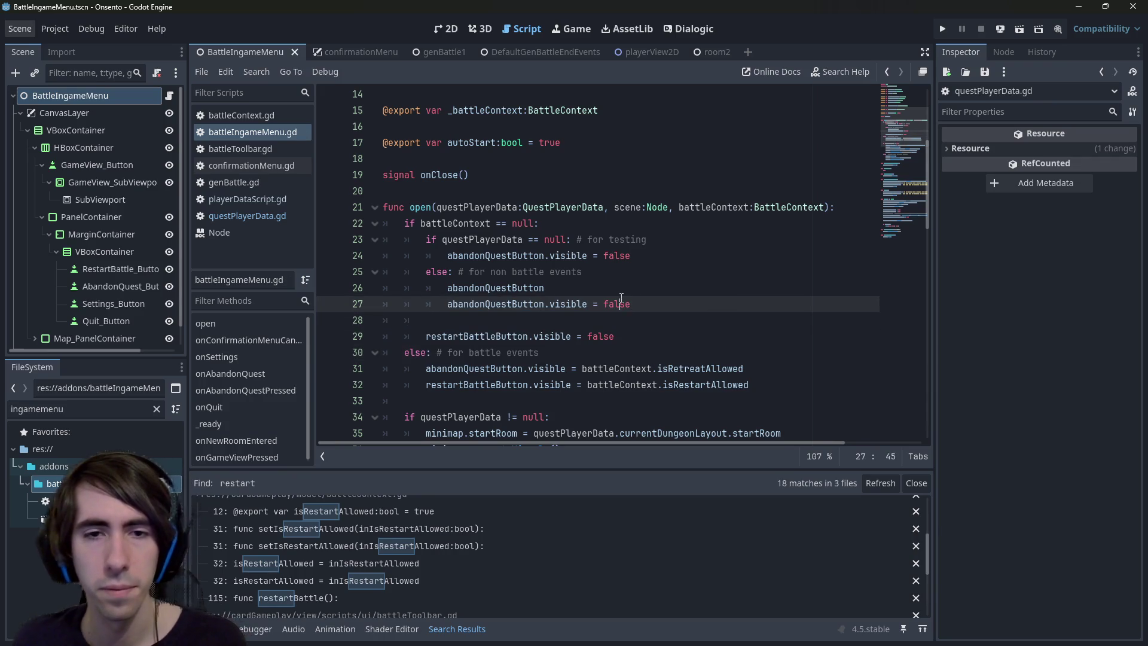
pyautogui.press('Up')
# Step: Replace line 26's abandonQuestButton. with a questPlayerData. reference and jump to its QuestPlayerData definition
pyautogui.scroll(-1, 615, 287)
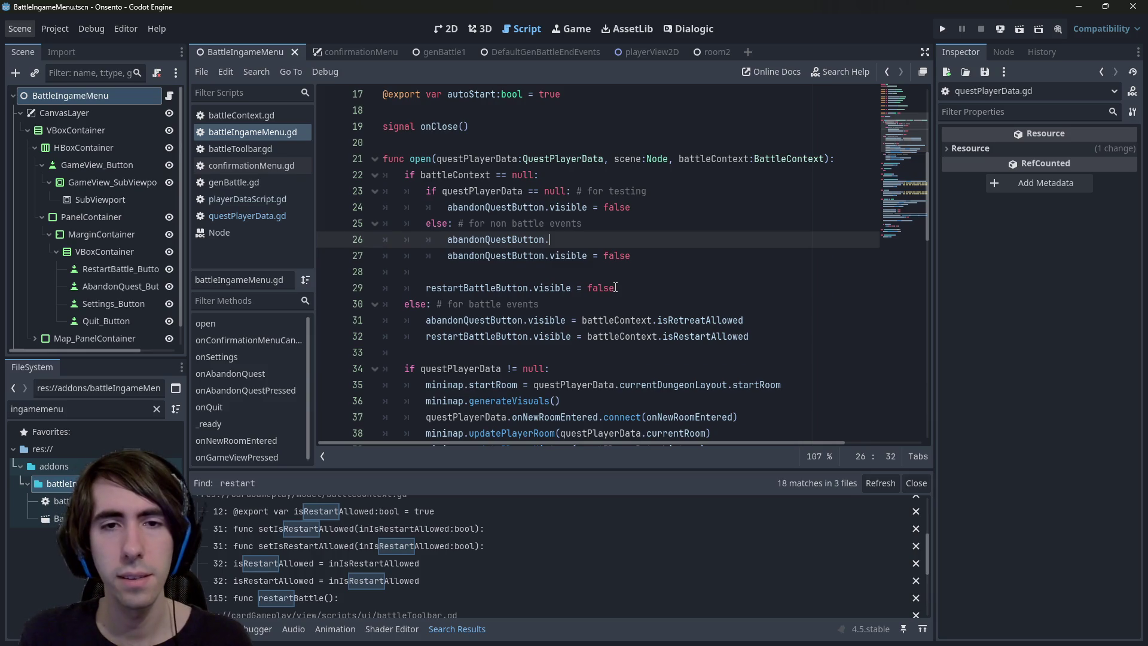
pyautogui.hotkey('ctrl', 'space')
pyautogui.press('Escape')
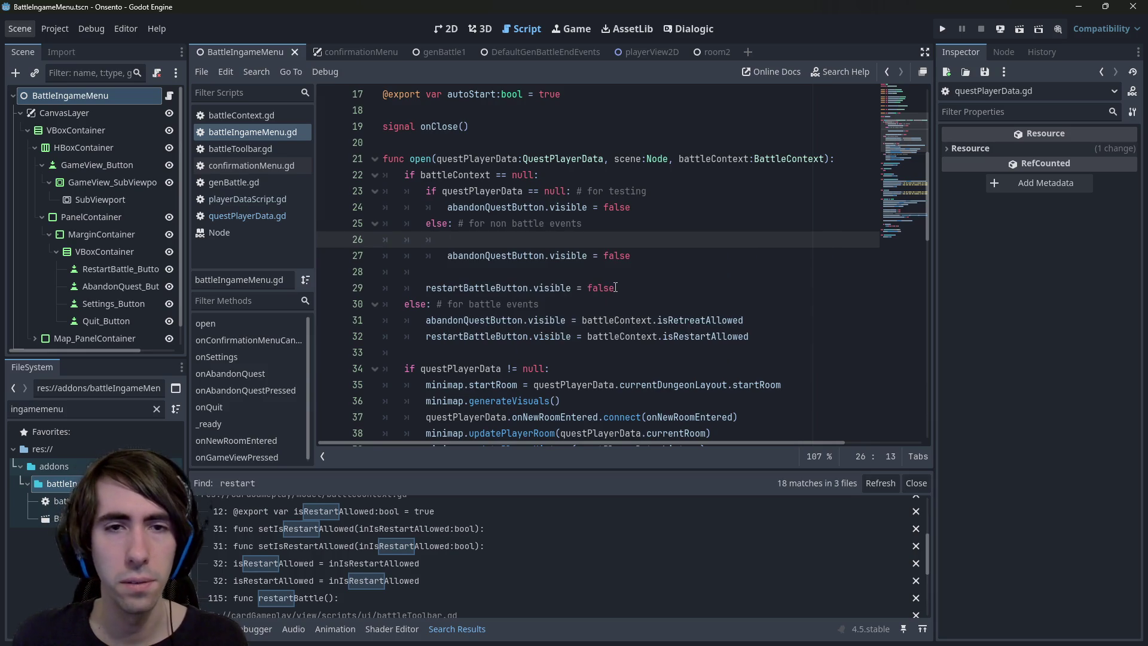
pyautogui.hotkey('ctrl', 'BackSpace')
pyautogui.hotkey('ctrl', 'BackSpace')
pyautogui.press('Up')
pyautogui.press('Up')
pyautogui.press('Up')
pyautogui.hotkey('ctrl', 'shift', 'Right')
pyautogui.hotkey('ctrl', 'c')
pyautogui.press('Down')
pyautogui.press('Down')
pyautogui.press('Down')
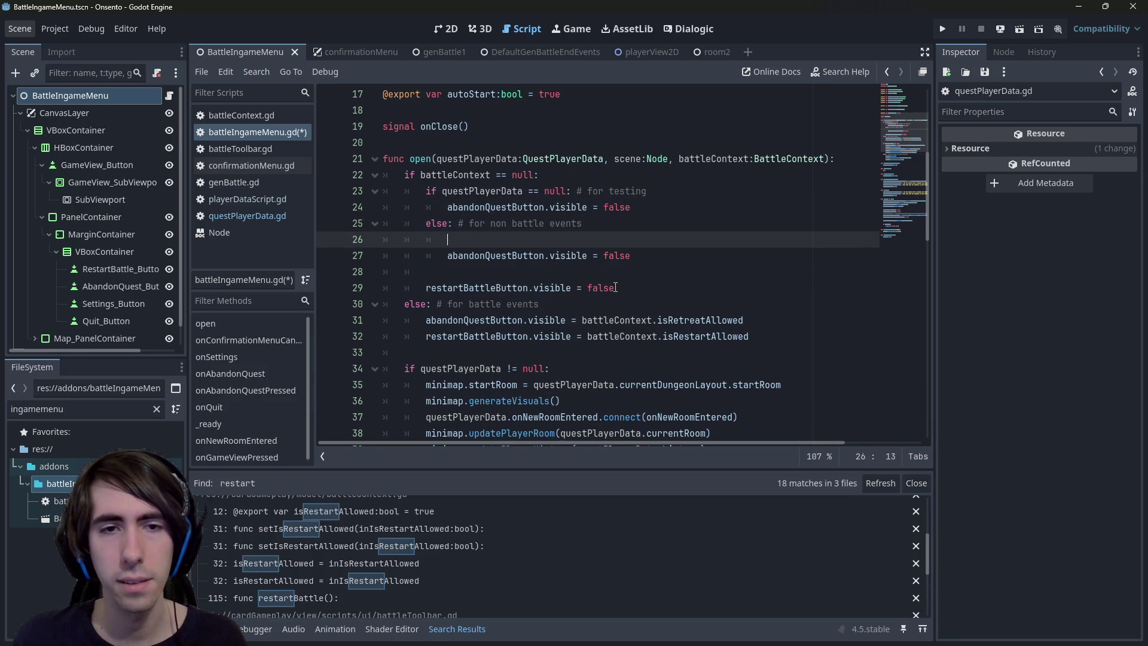
pyautogui.hotkey('ctrl', 'v')
pyautogui.write('.')
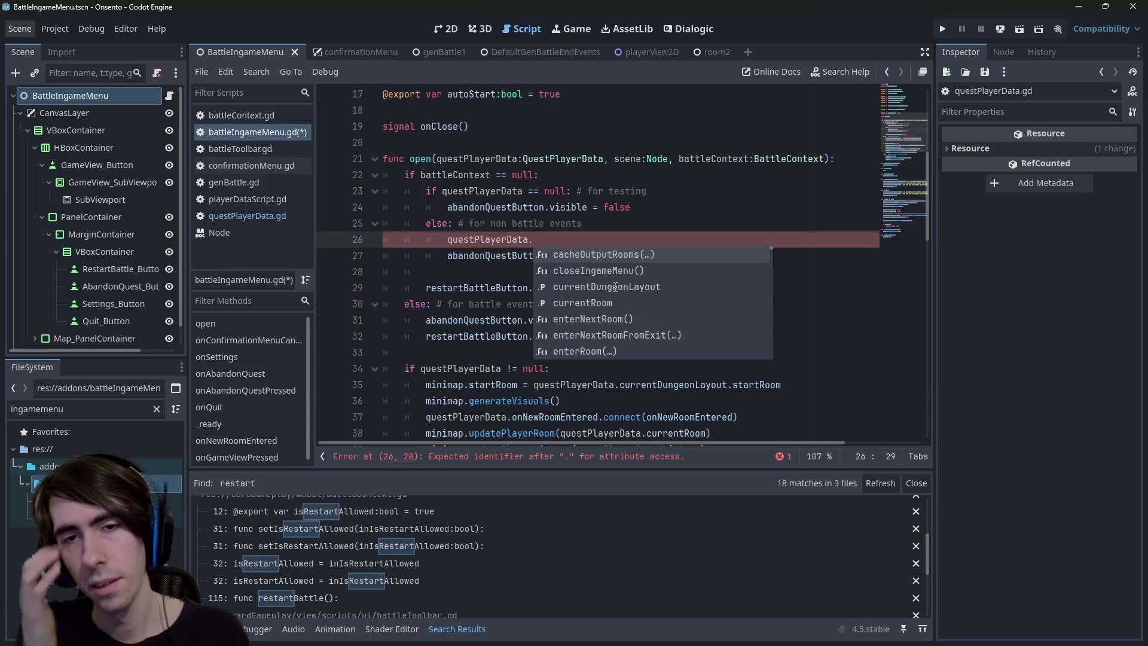
pyautogui.write('s')
pyautogui.press('Escape')
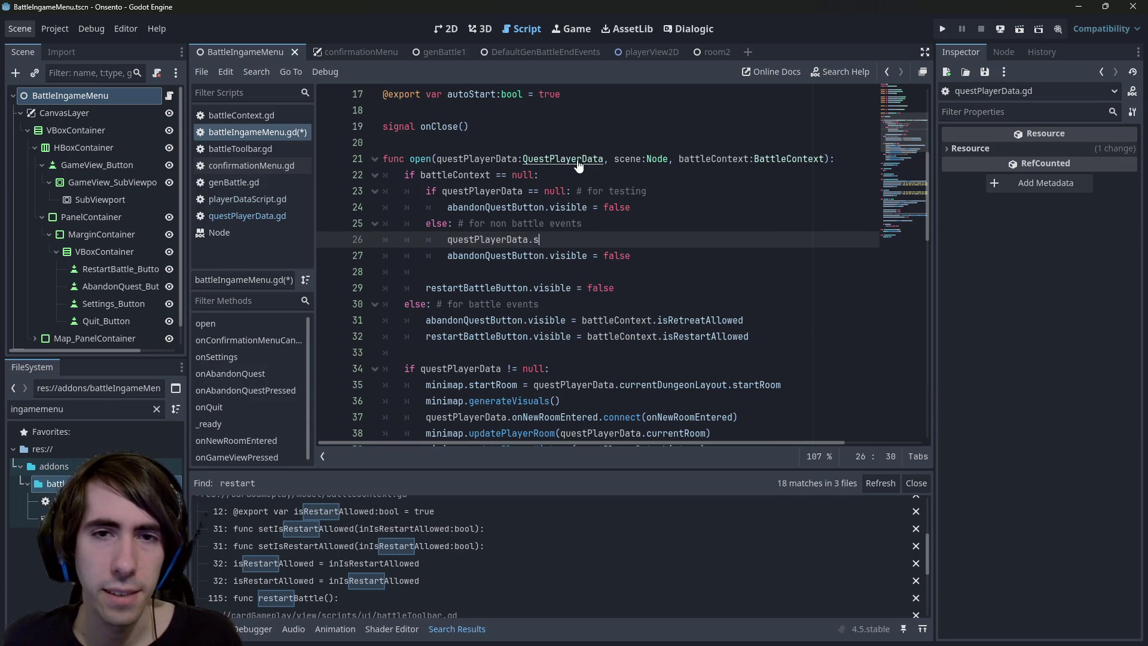
pyautogui.keyDown('ctrl'); pyautogui.click(562, 159); pyautogui.keyUp('ctrl')
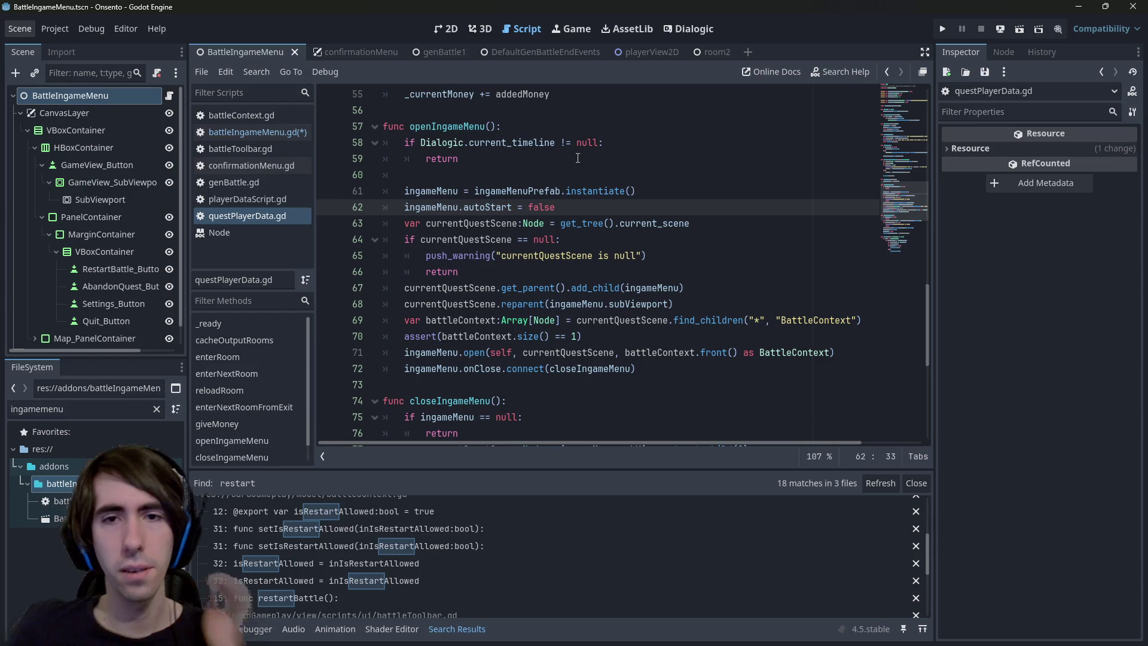
# Step: Search questPlayerData.gd for 'quest' among its exported variables
pyautogui.scroll(13, 578, 158)
pyautogui.scroll(5, 583, 158)
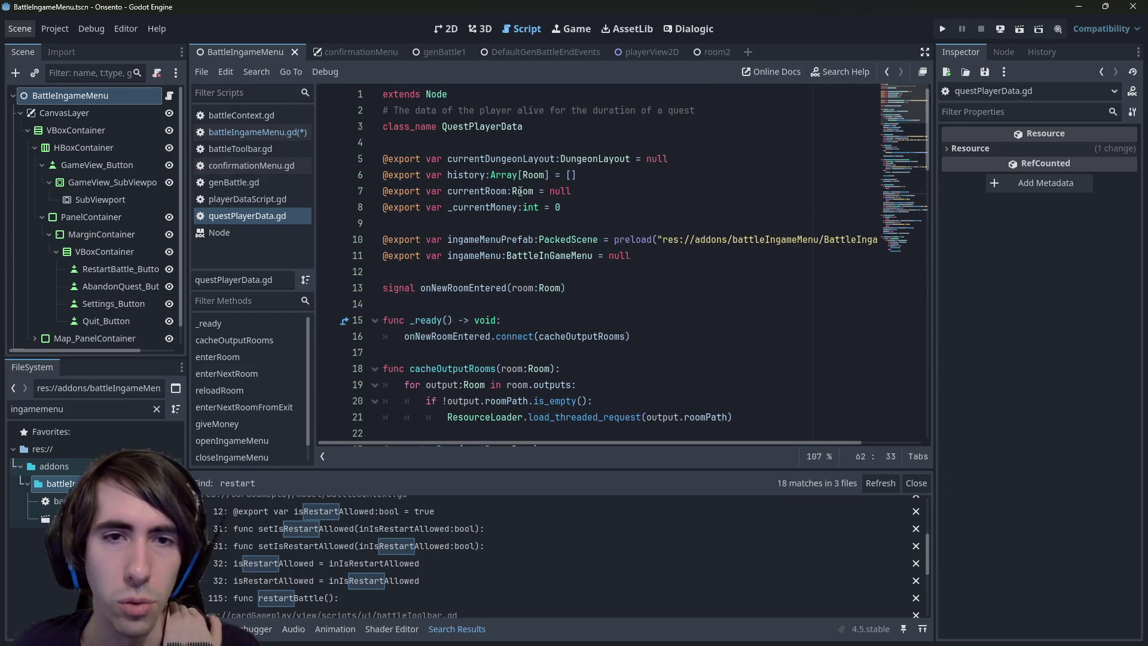
pyautogui.click(560, 208)
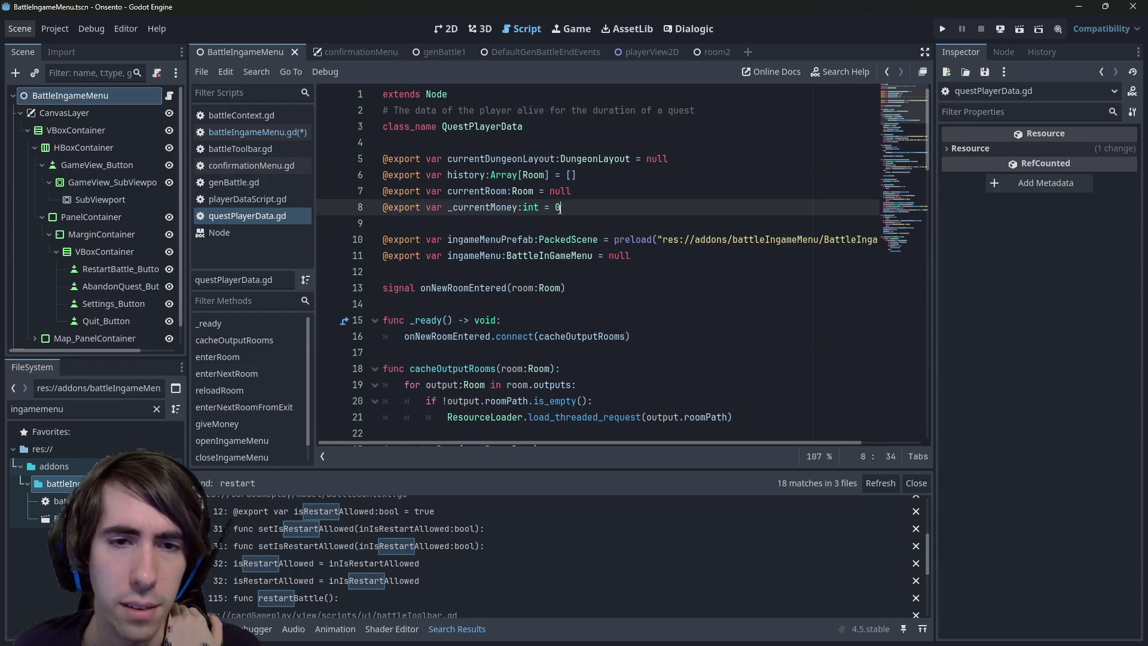
pyautogui.hotkey('ctrl', 'f')
pyautogui.write('quest')
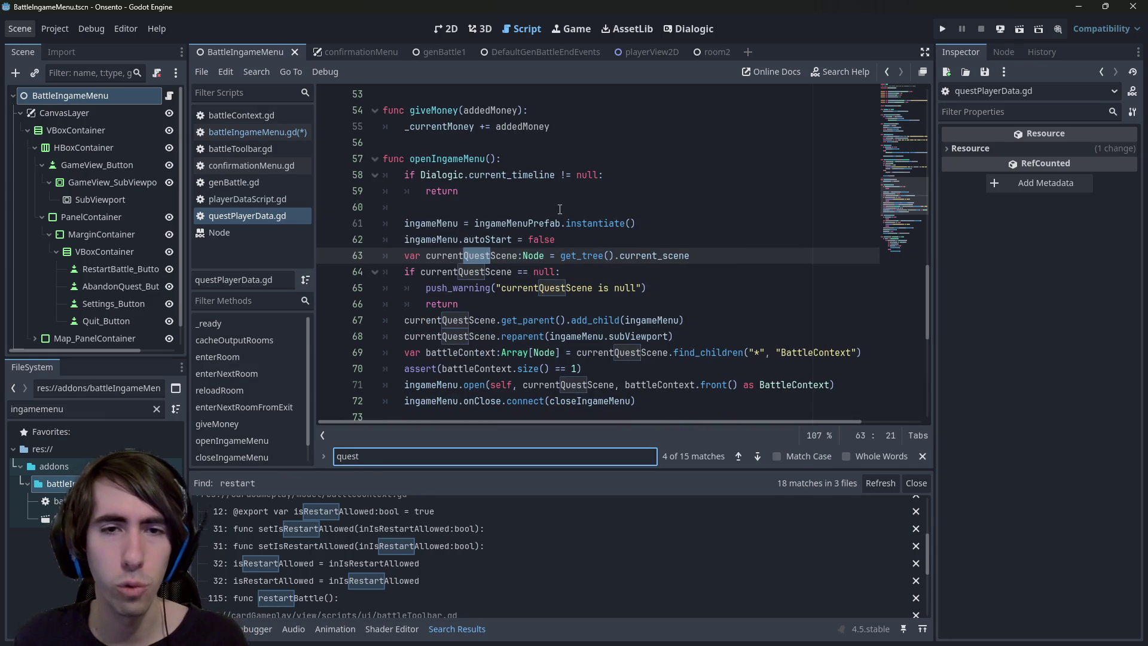
pyautogui.press('Return')
pyautogui.press('Return')
pyautogui.press('Return')
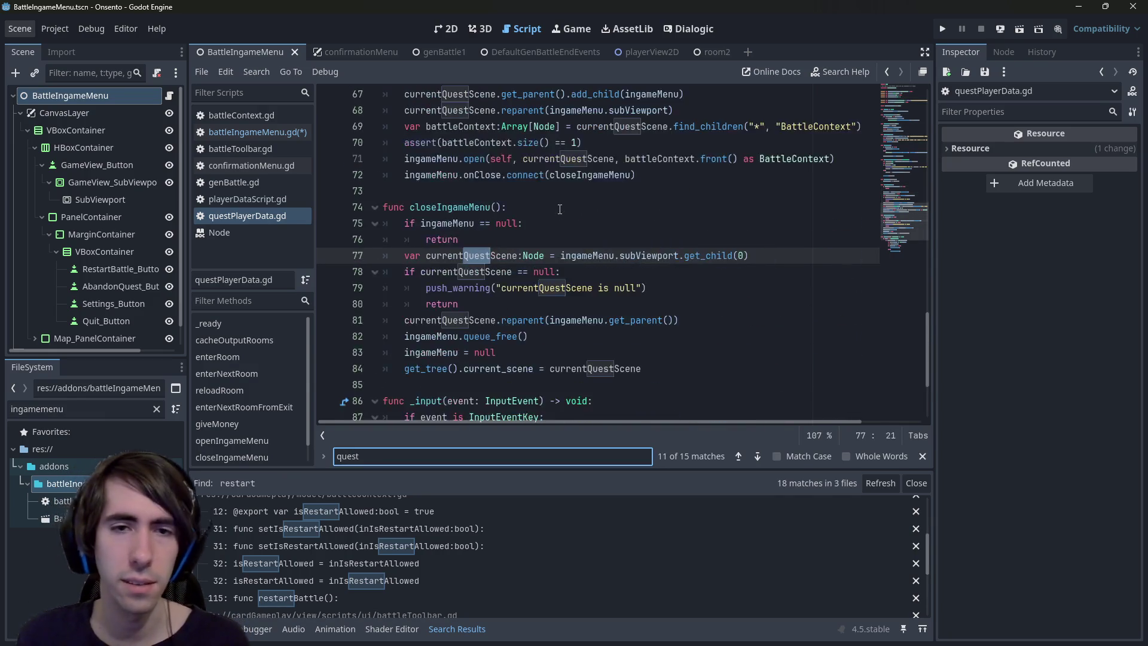
# Step: Return to the QuestPlayerData class name, close the Node help page, and switch to playerDataScript.gd
pyautogui.scroll(20, 560, 209)
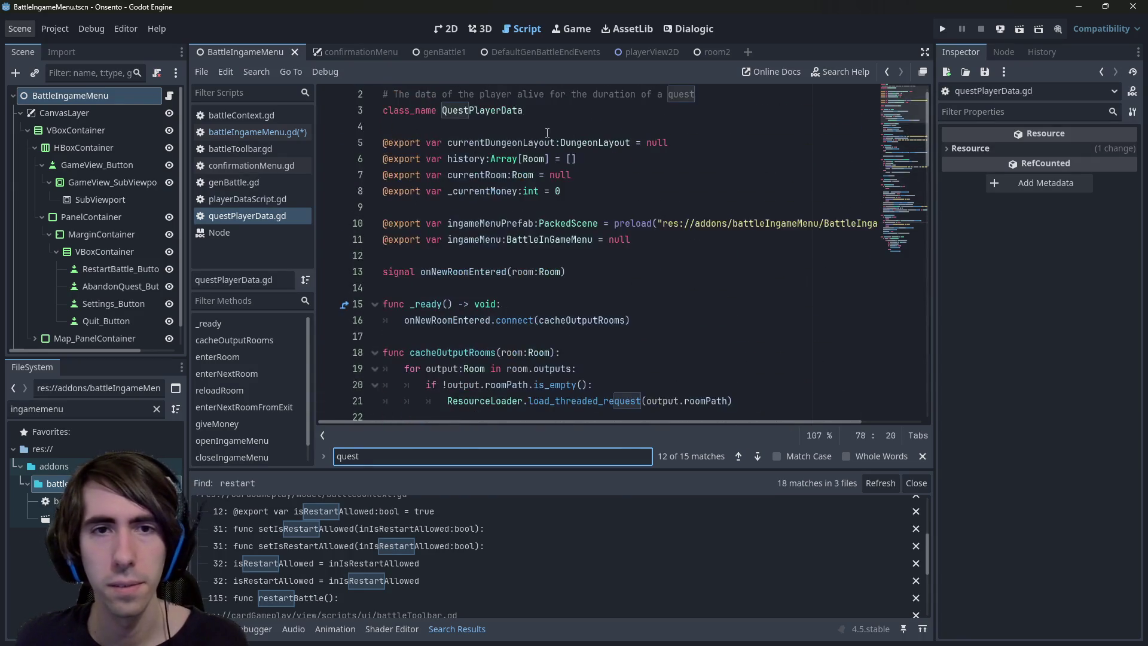
pyautogui.click(503, 111)
pyautogui.doubleClick(502, 110)
pyautogui.scroll(1, 609, 143)
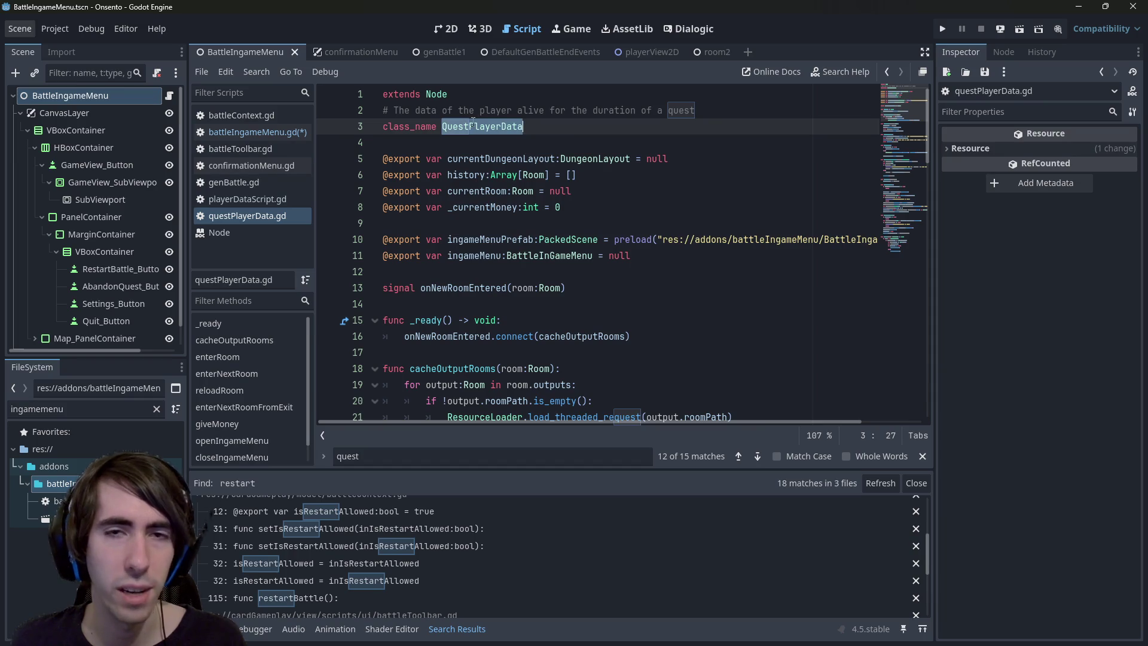
pyautogui.click(526, 207)
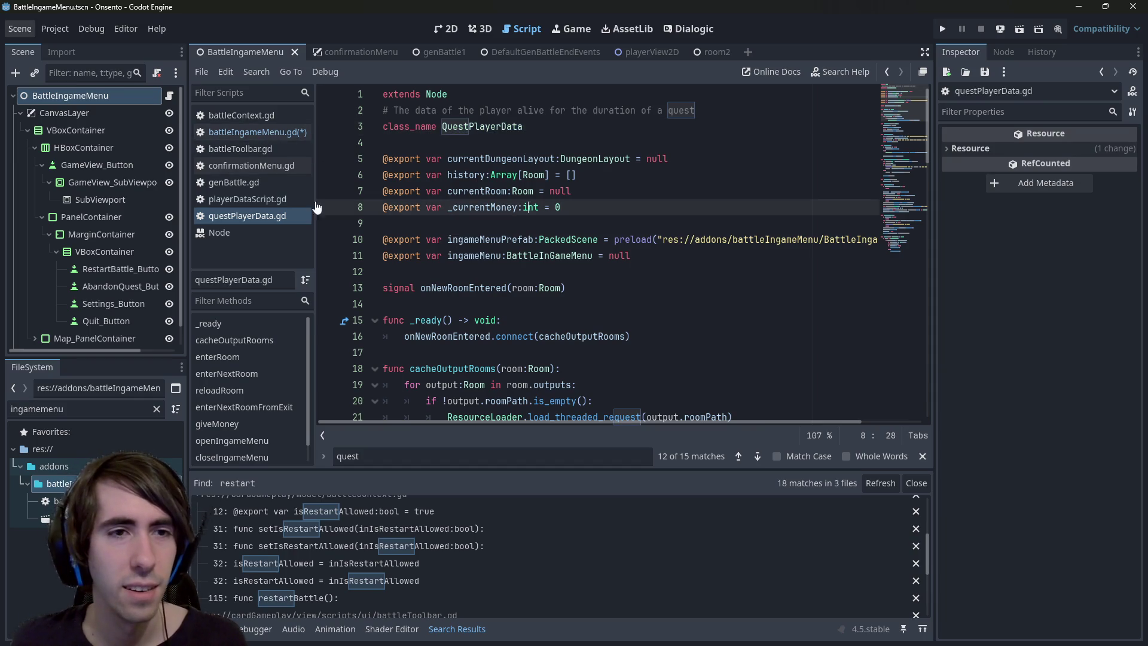
pyautogui.middleClick(236, 232)
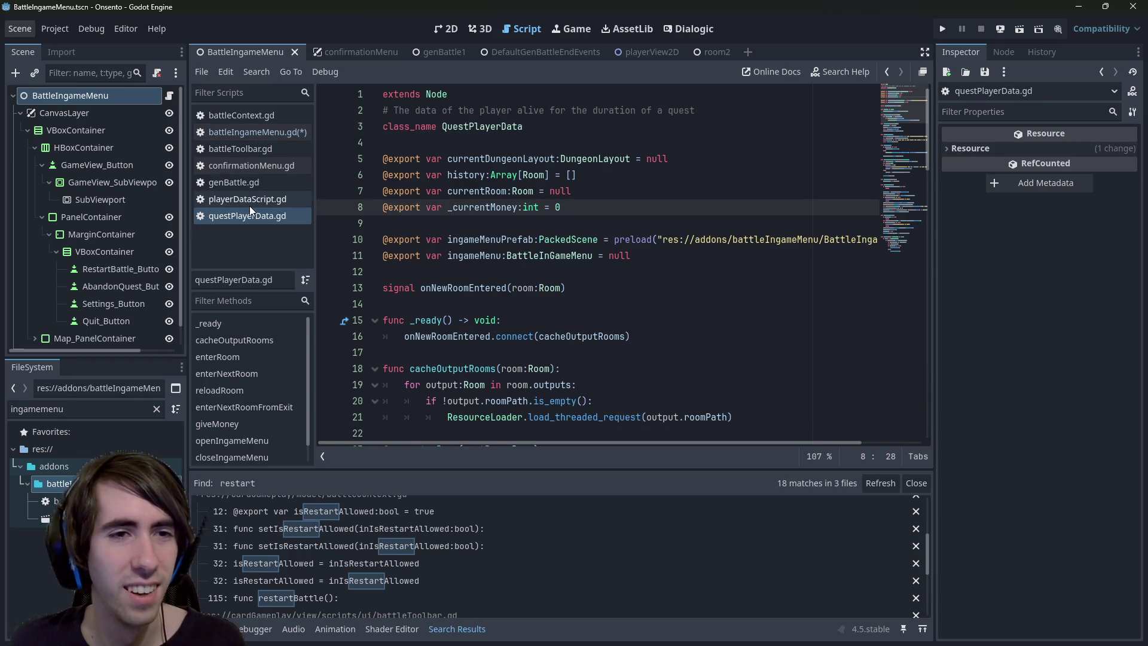
pyautogui.click(250, 204)
# Step: Search playerDataScript.gd for QuestPlayerData and go to line 297 in startQuest
pyautogui.hotkey('ctrl', 'f')
pyautogui.hotkey('ctrl', 'v')
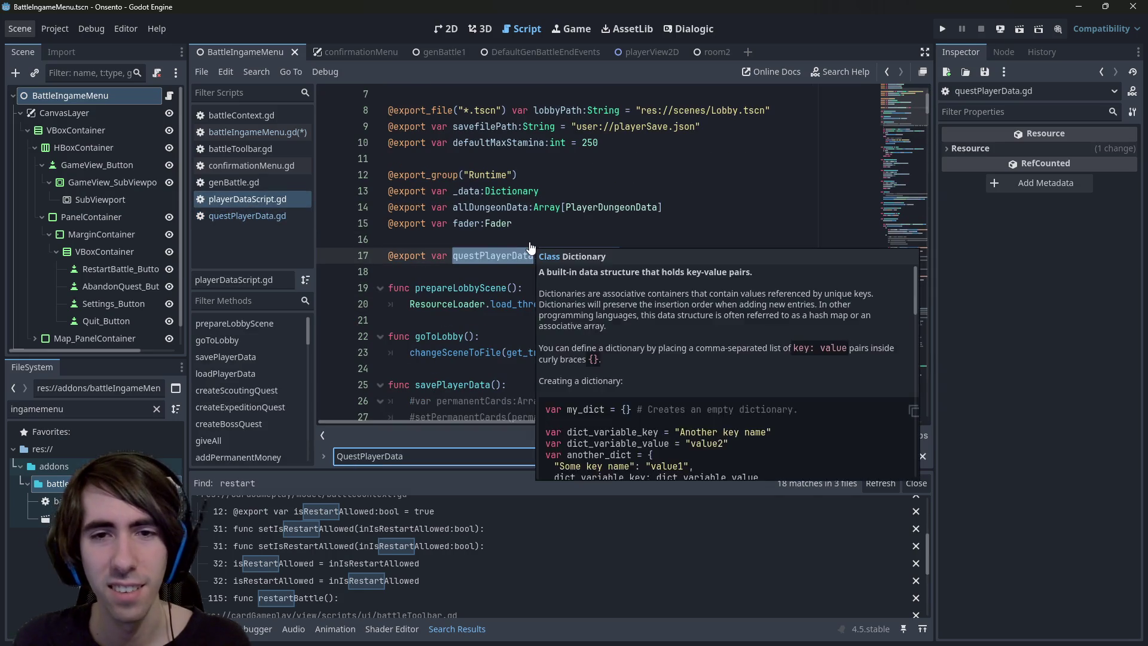
pyautogui.press('Return')
pyautogui.press('Return')
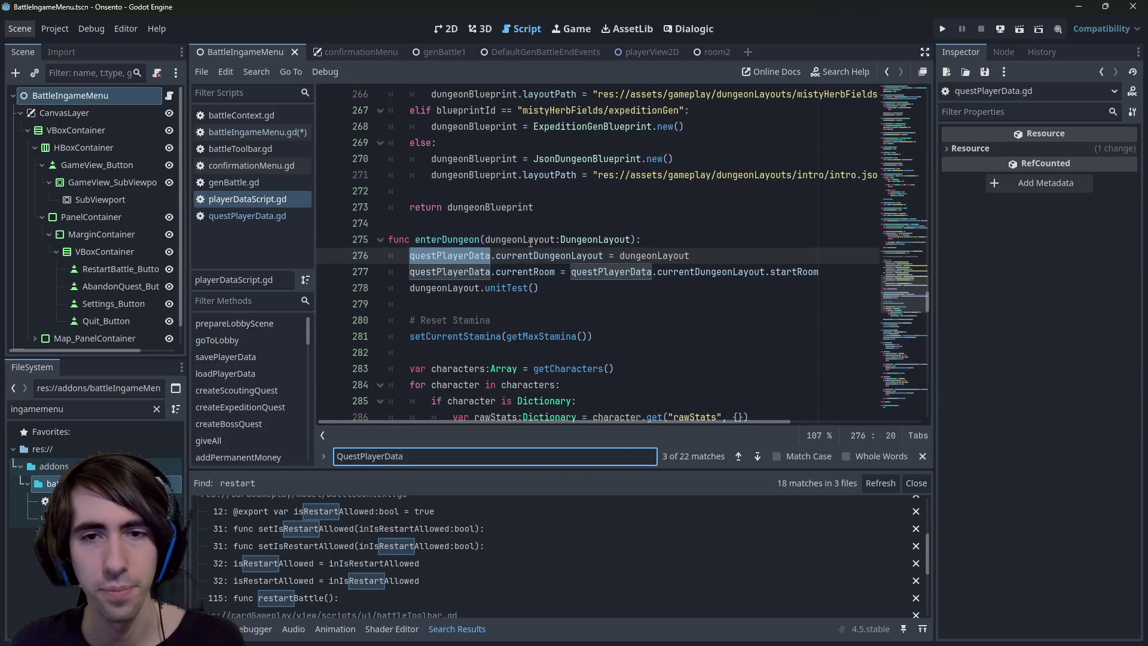
pyautogui.scroll(-4, 531, 242)
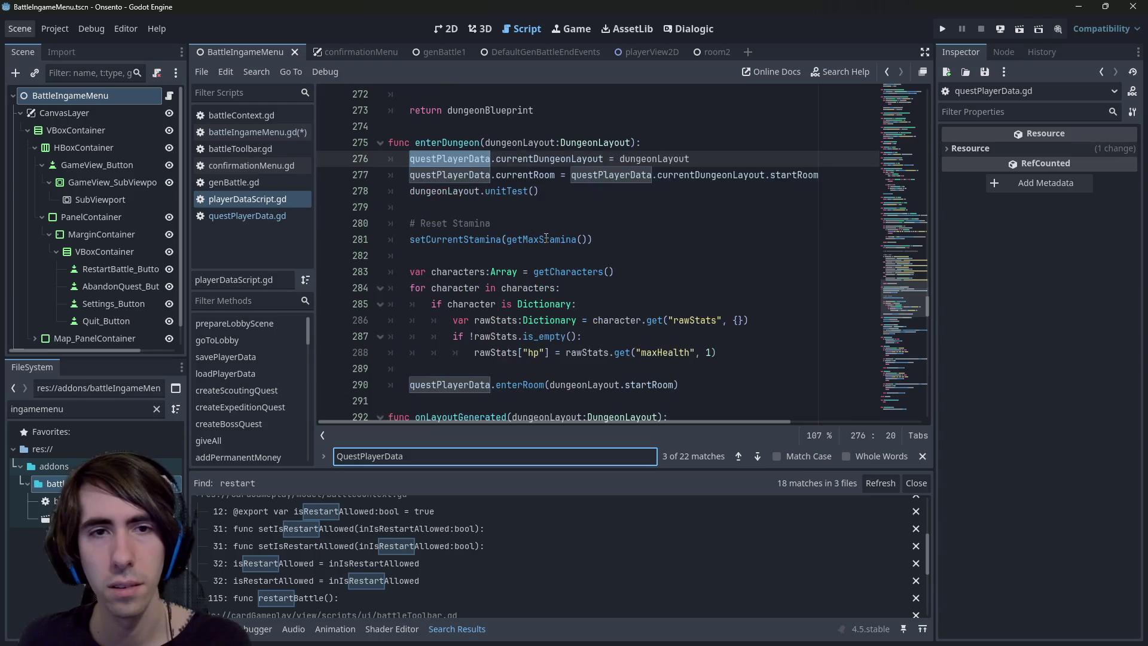
pyautogui.scroll(-3, 541, 242)
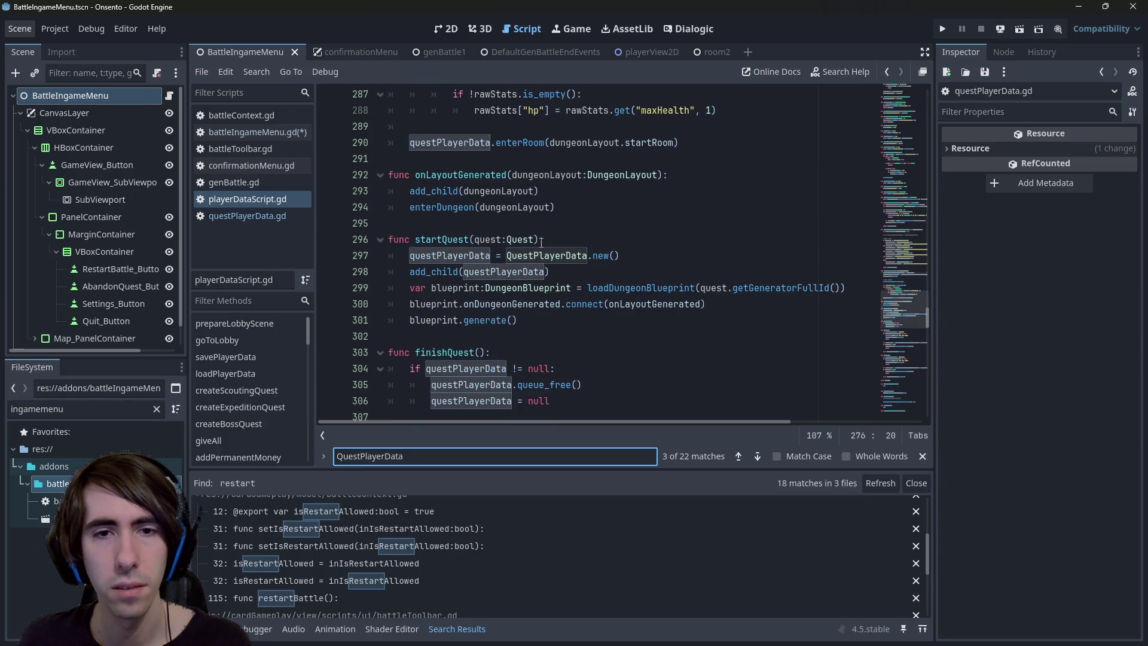
pyautogui.scroll(-2, 513, 244)
pyautogui.scroll(1, 478, 227)
pyautogui.doubleClick(455, 207)
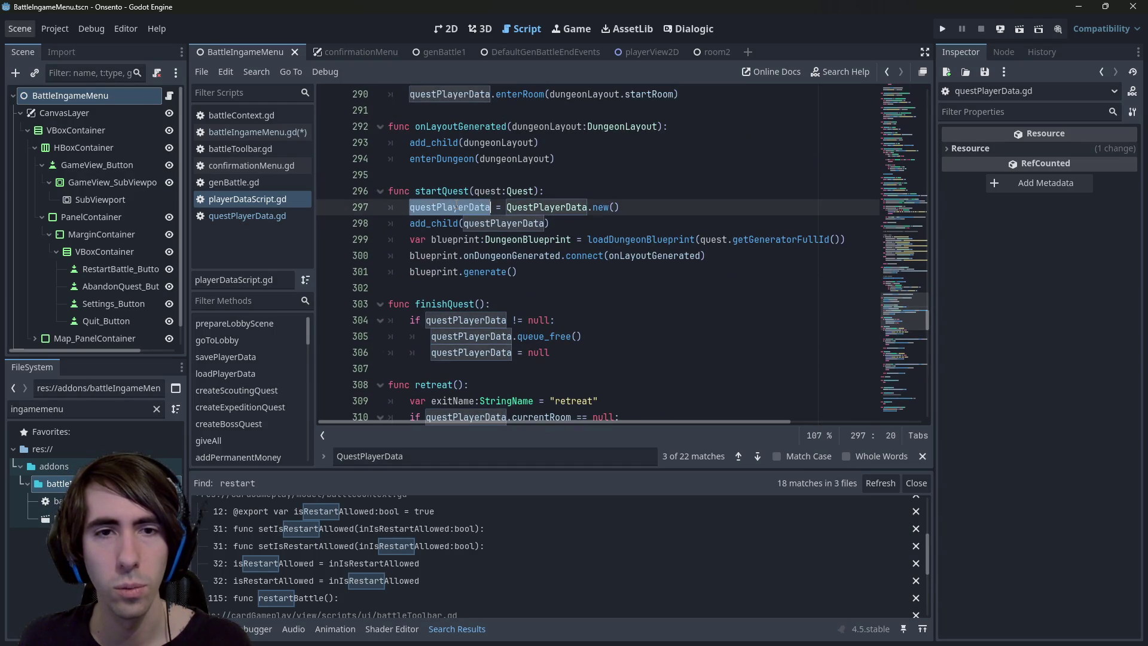
pyautogui.click(673, 207)
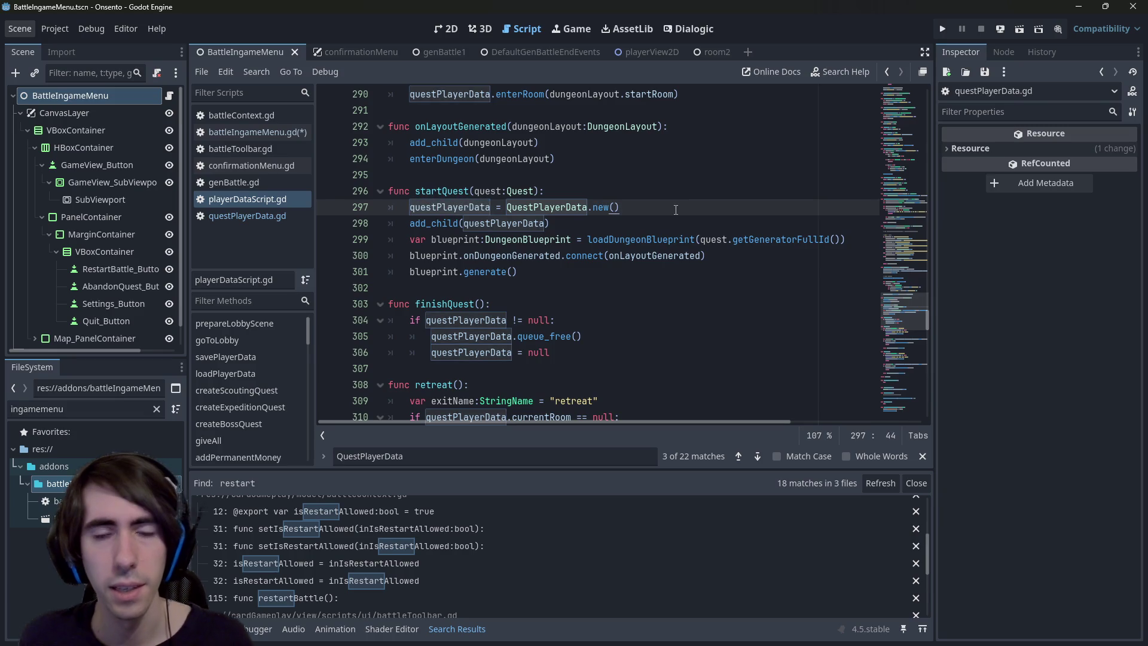
# Step: Add 'questPlayerData.quest = quest' as line 298 and save the script
pyautogui.press('Return')
pyautogui.write('QuestPlayerData.quest = ')
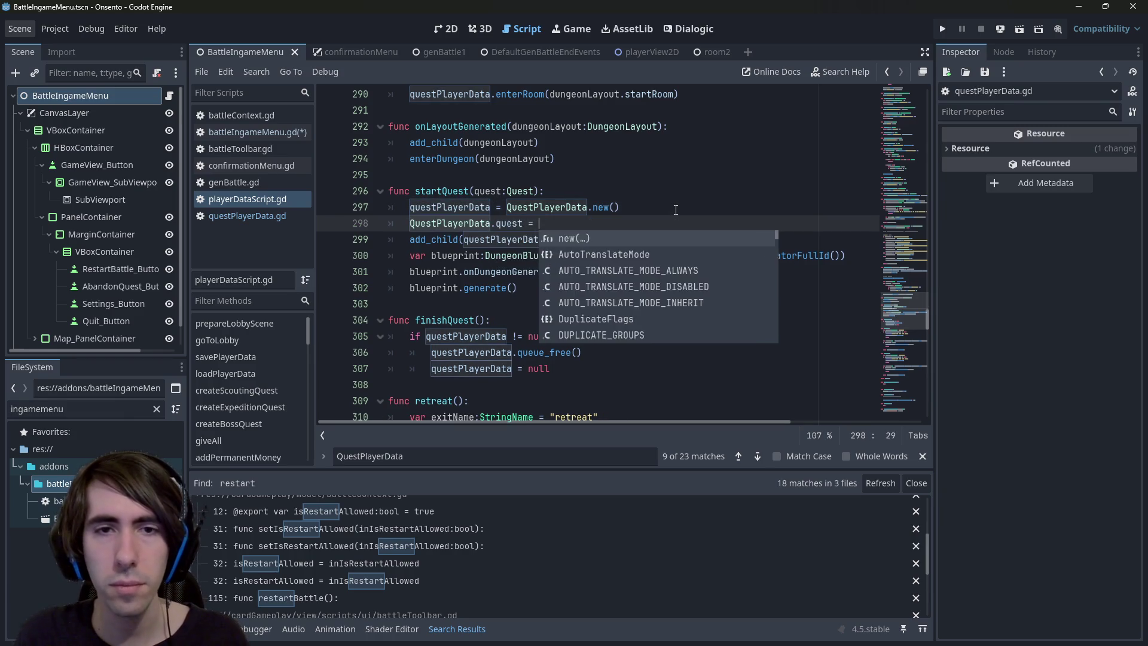
pyautogui.write('quest')
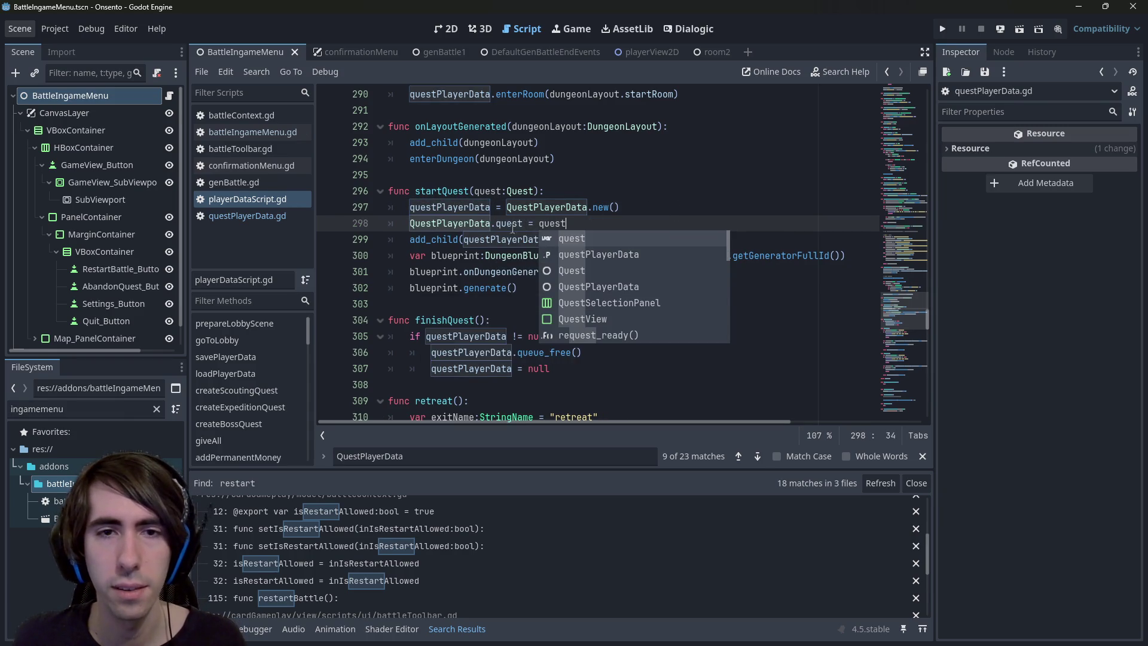
pyautogui.doubleClick(480, 223)
pyautogui.write('questPlayerData')
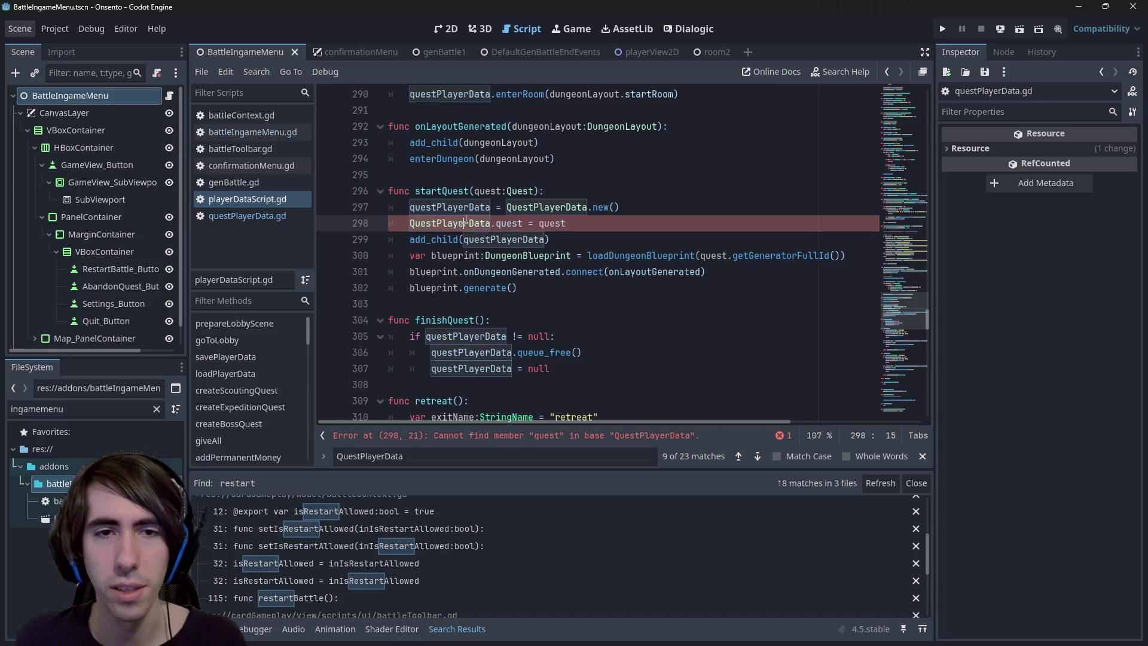
pyautogui.hotkey('ctrl', 's')
pyautogui.moveTo(475, 190); pyautogui.dragTo(534, 191)
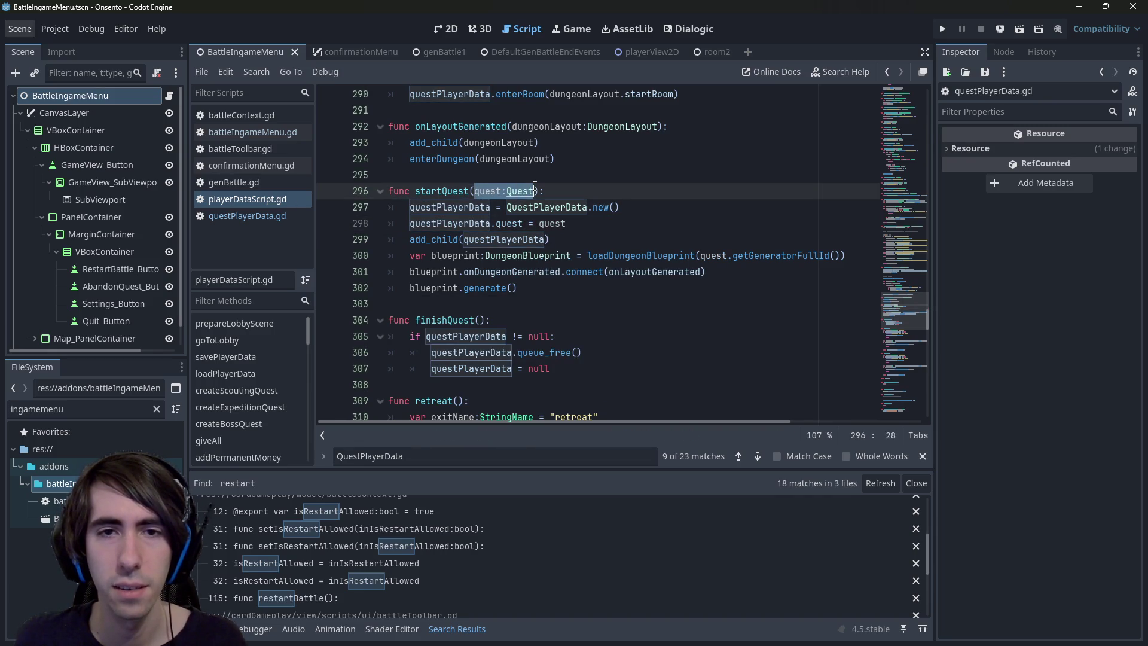
pyautogui.keyDown('ctrl'); pyautogui.click(553, 214); pyautogui.keyUp('ctrl')
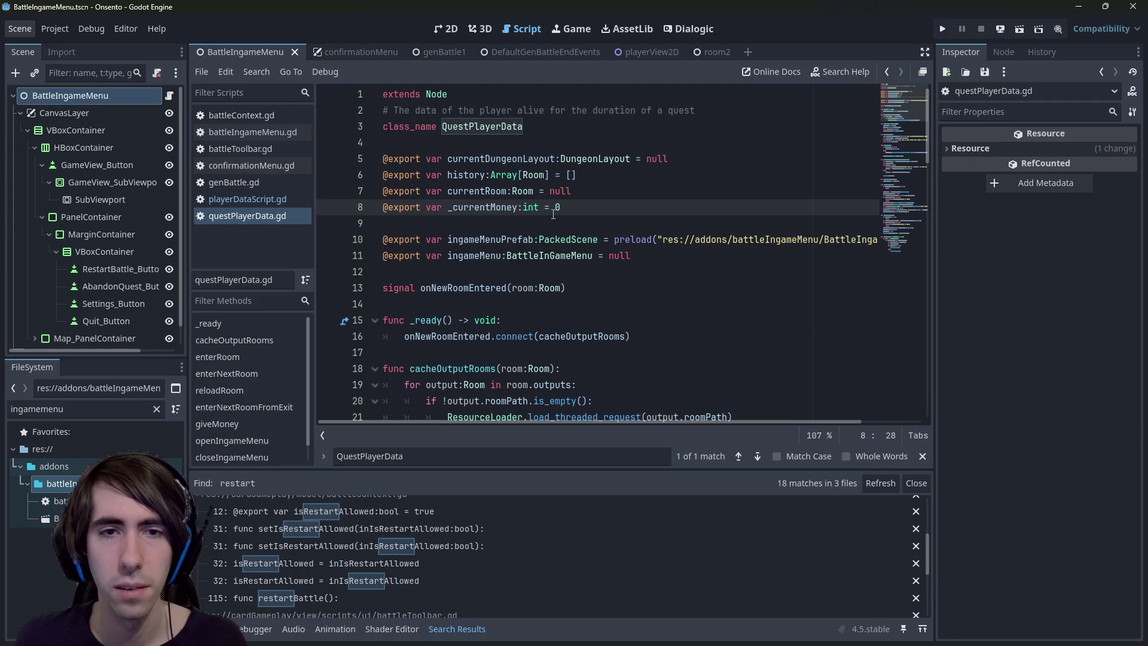
pyautogui.click(613, 148)
pyautogui.press('Return')
pyautogui.write('vxport var quest:Quest')
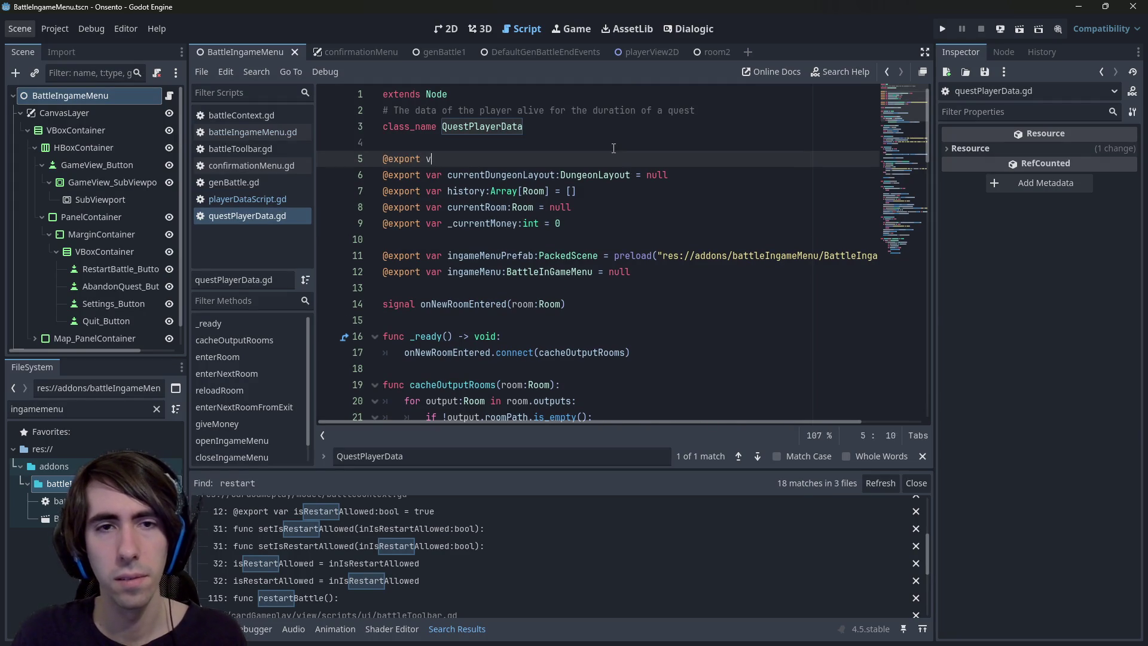
pyautogui.write(' = null')
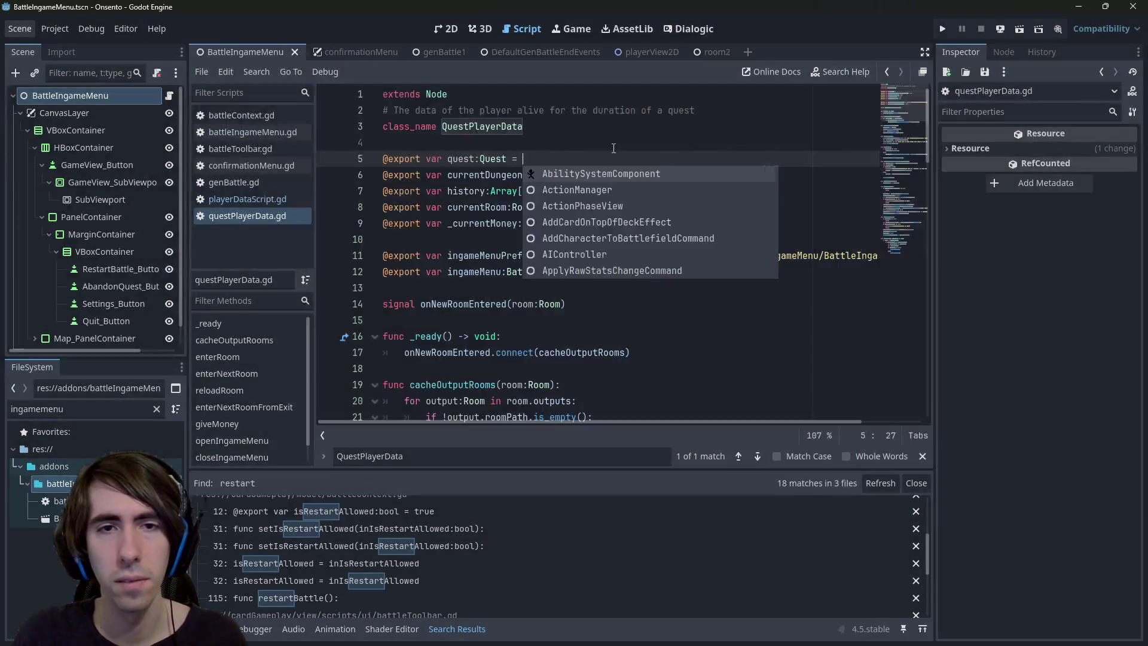
pyautogui.press('Escape')
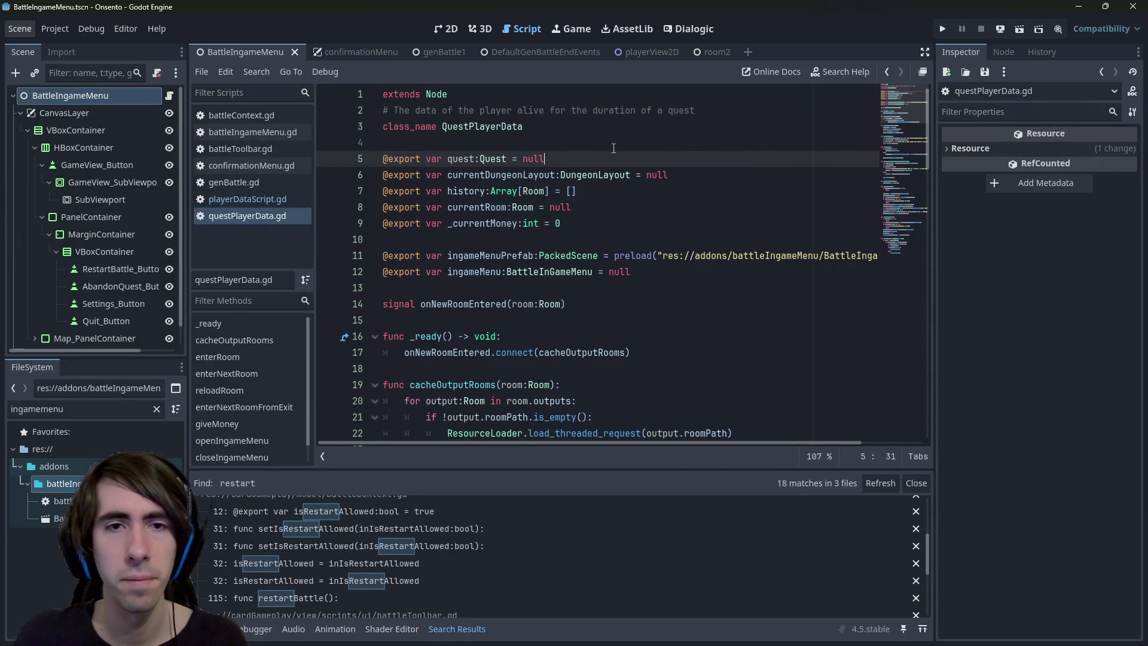
# Step: Open the Quest class script quest.gd from the Quest type reference
pyautogui.doubleClick(595, 174)
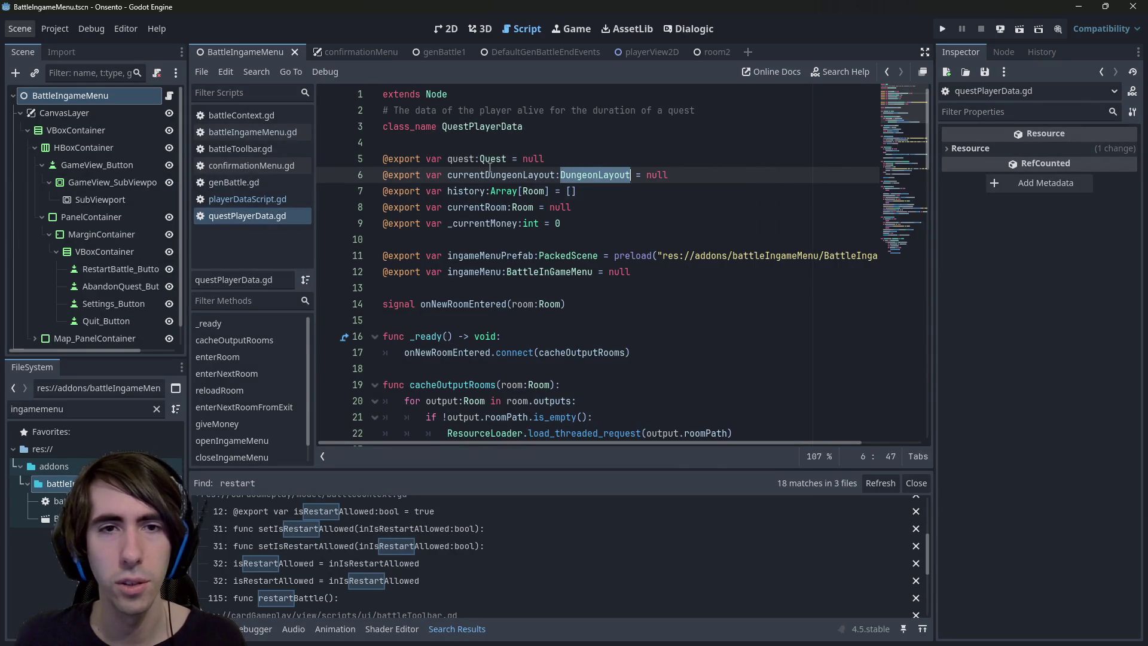
pyautogui.doubleClick(493, 159)
pyautogui.keyDown('ctrl'); pyautogui.click(493, 159); pyautogui.keyUp('ctrl')
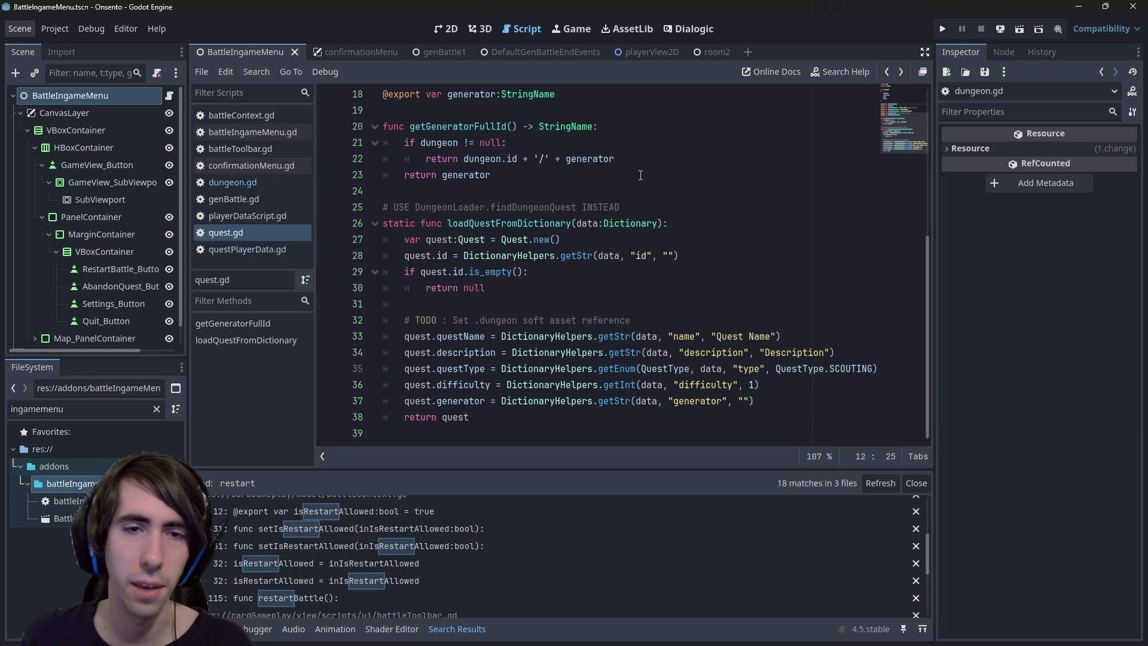
# Step: Browse quest.gd to the end of the generator variable declaration
pyautogui.click(654, 338)
pyautogui.click(648, 295)
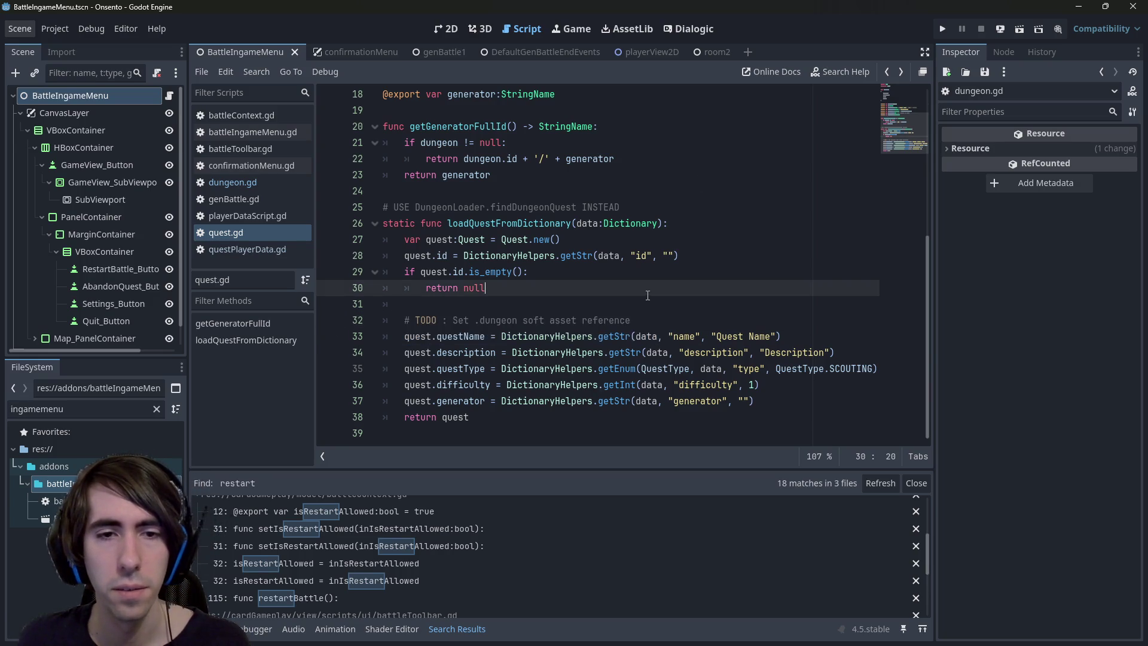
pyautogui.scroll(3, 705, 371)
pyautogui.scroll(-3, 646, 269)
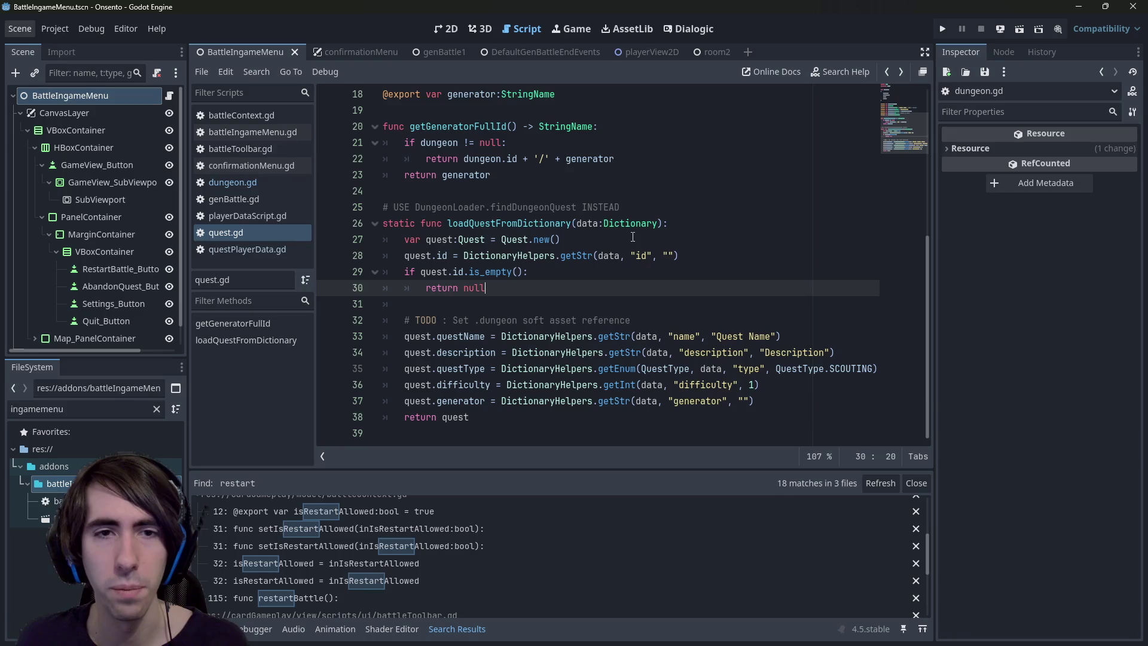
pyautogui.scroll(2, 598, 236)
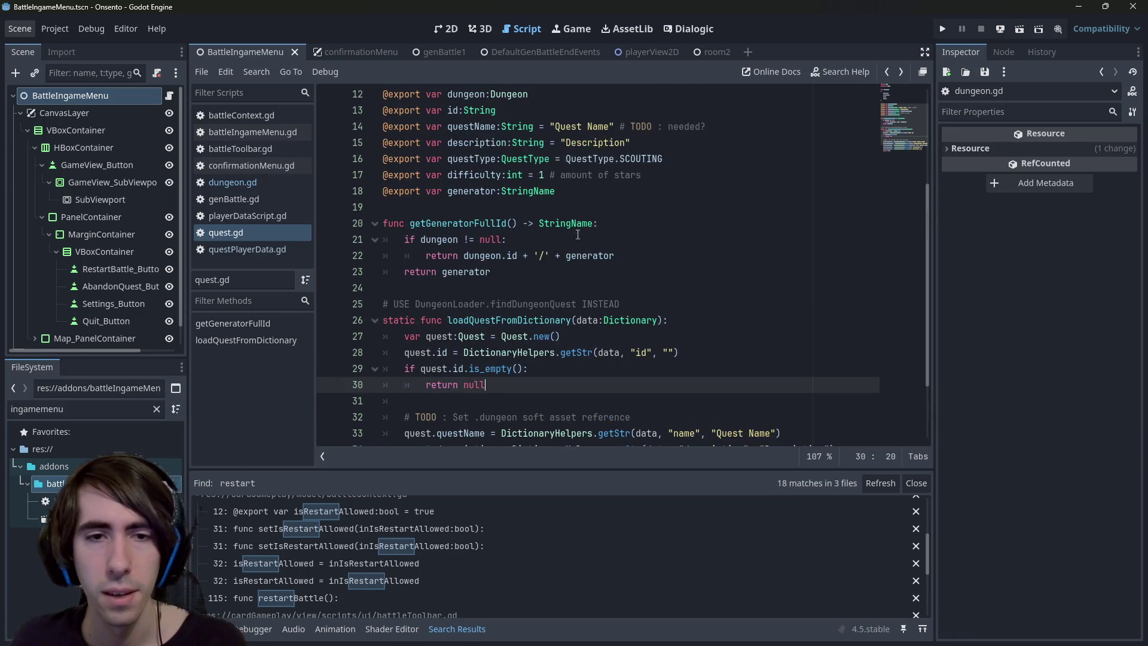
pyautogui.scroll(3, 574, 237)
pyautogui.scroll(1, 569, 233)
pyautogui.scroll(-2, 563, 248)
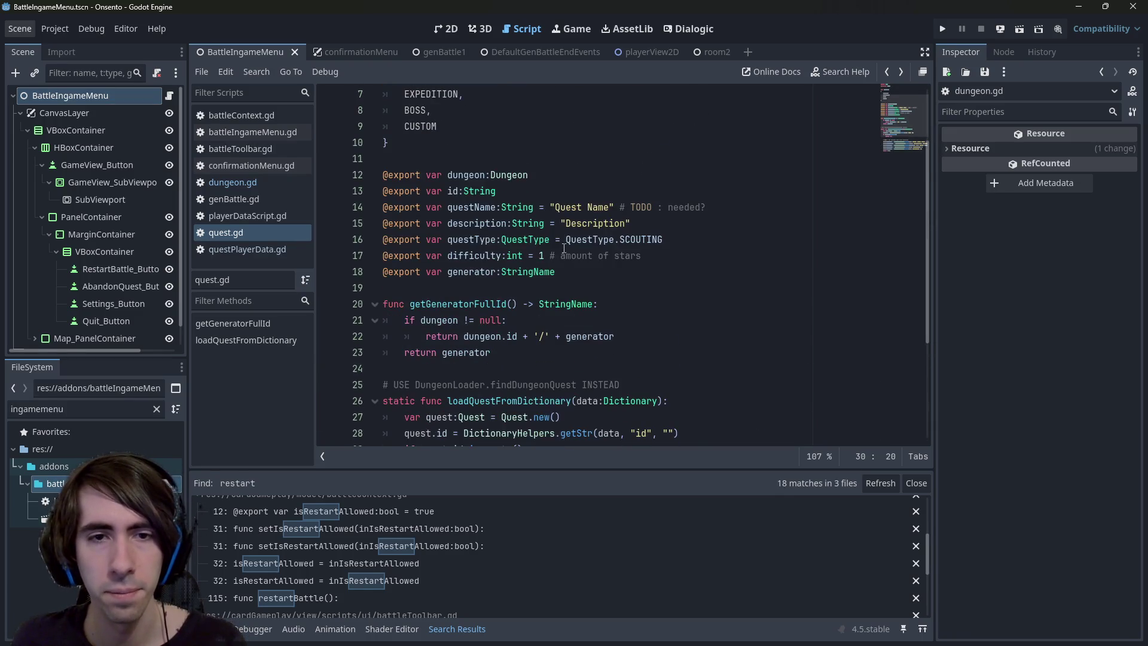
pyautogui.click(547, 277)
pyautogui.click(538, 175)
pyautogui.click(601, 274)
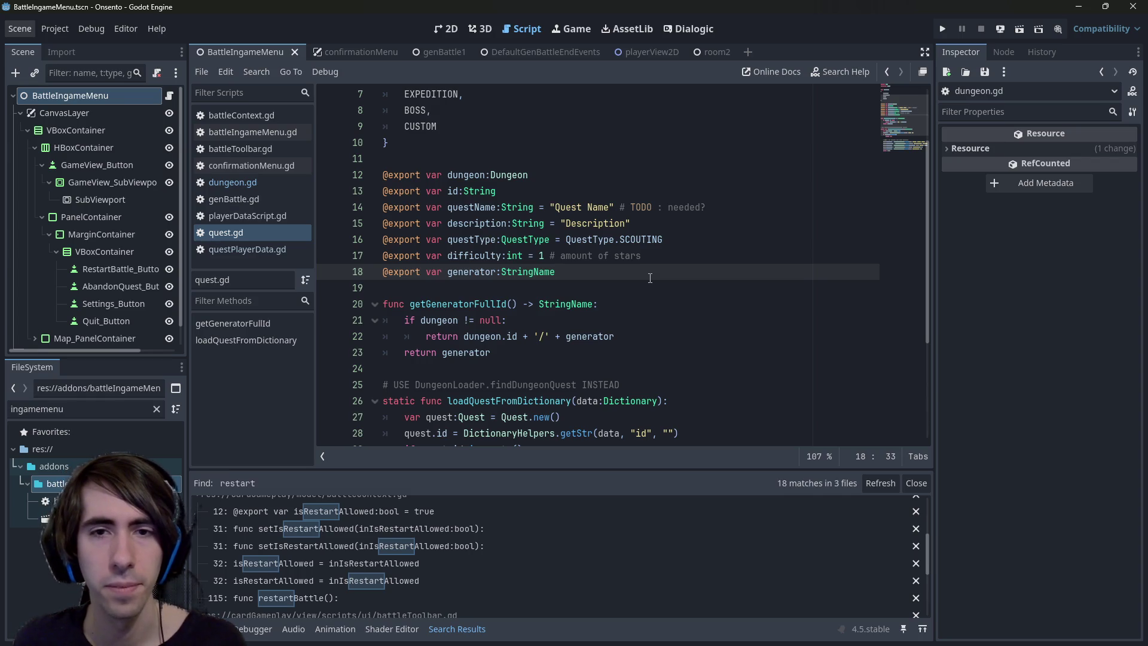
pyautogui.press('Return')
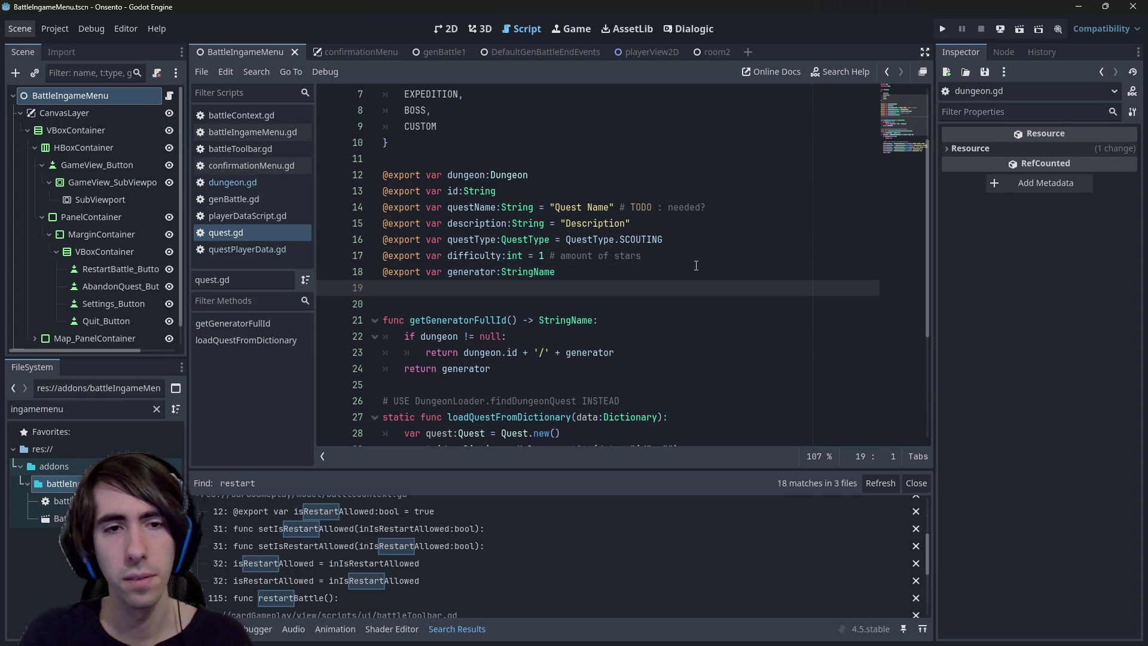
pyautogui.press('BackSpace')
pyautogui.write('ar can')
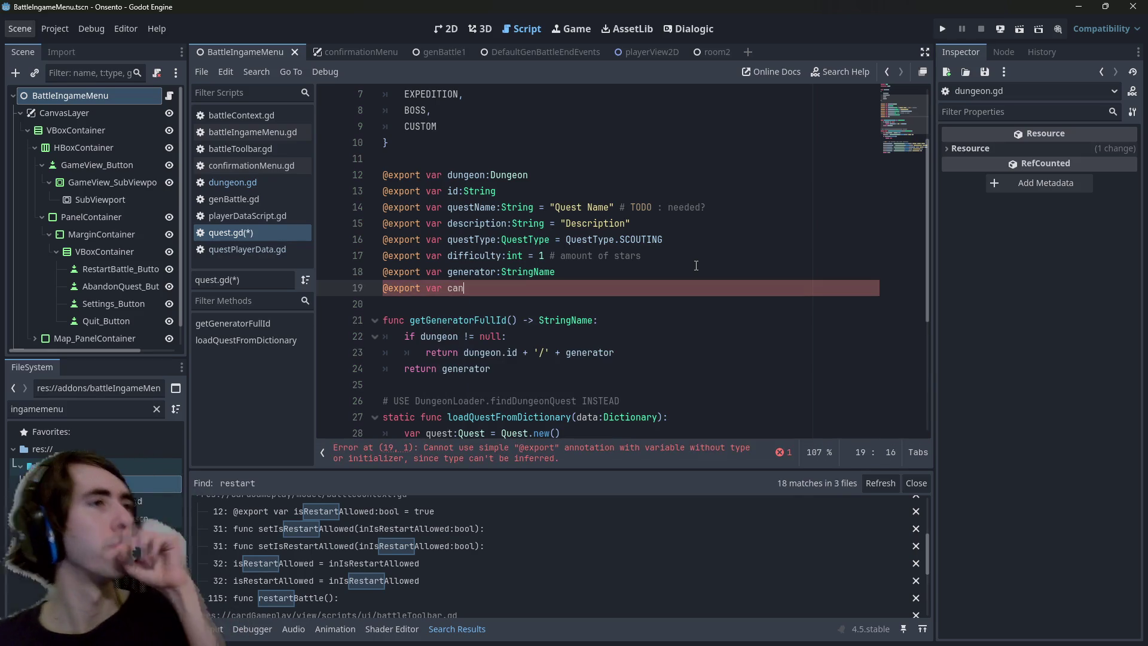
pyautogui.write('AbandonQuest:bool = true')
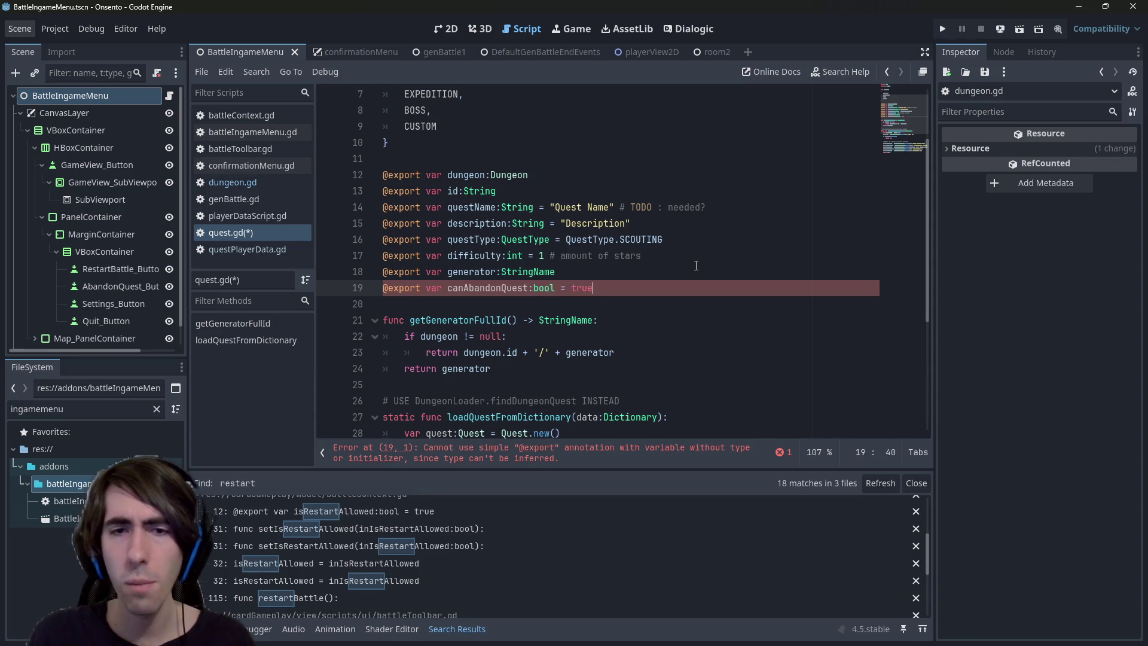
pyautogui.hotkey('ctrl', 's')
pyautogui.doubleClick(499, 288)
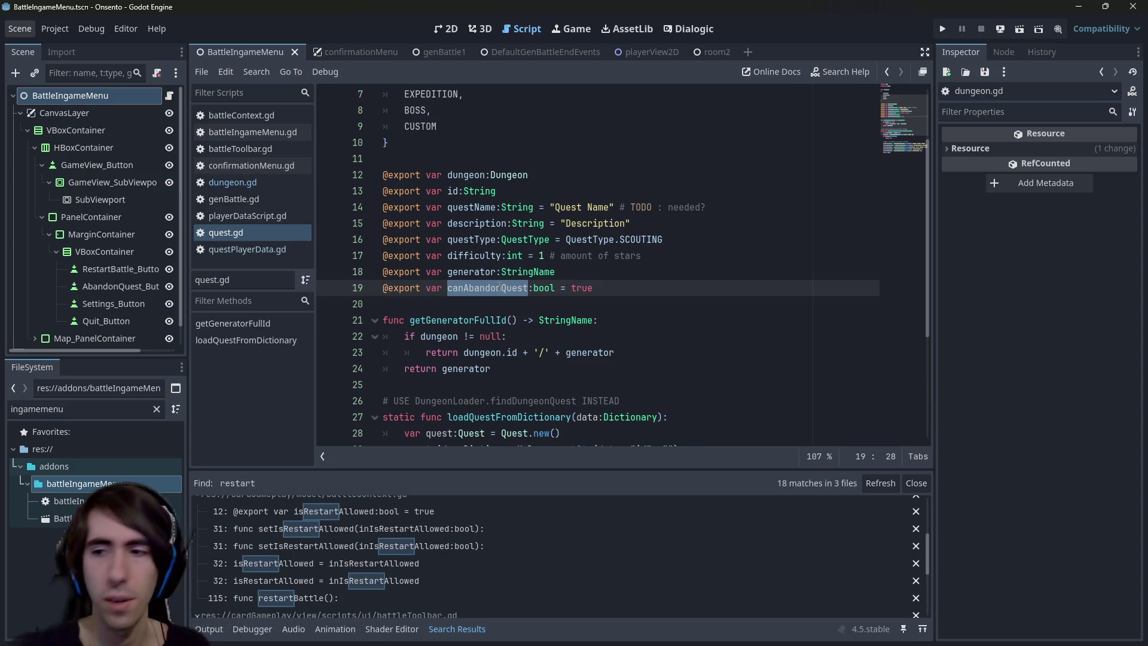
pyautogui.press('End')
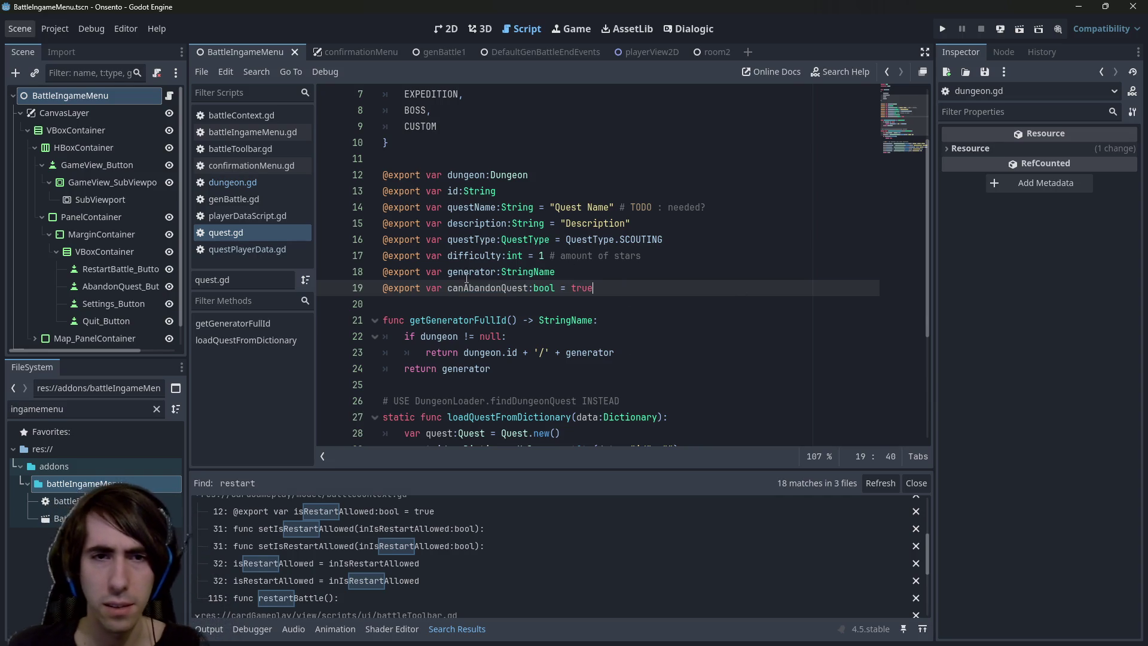
pyautogui.doubleClick(483, 287)
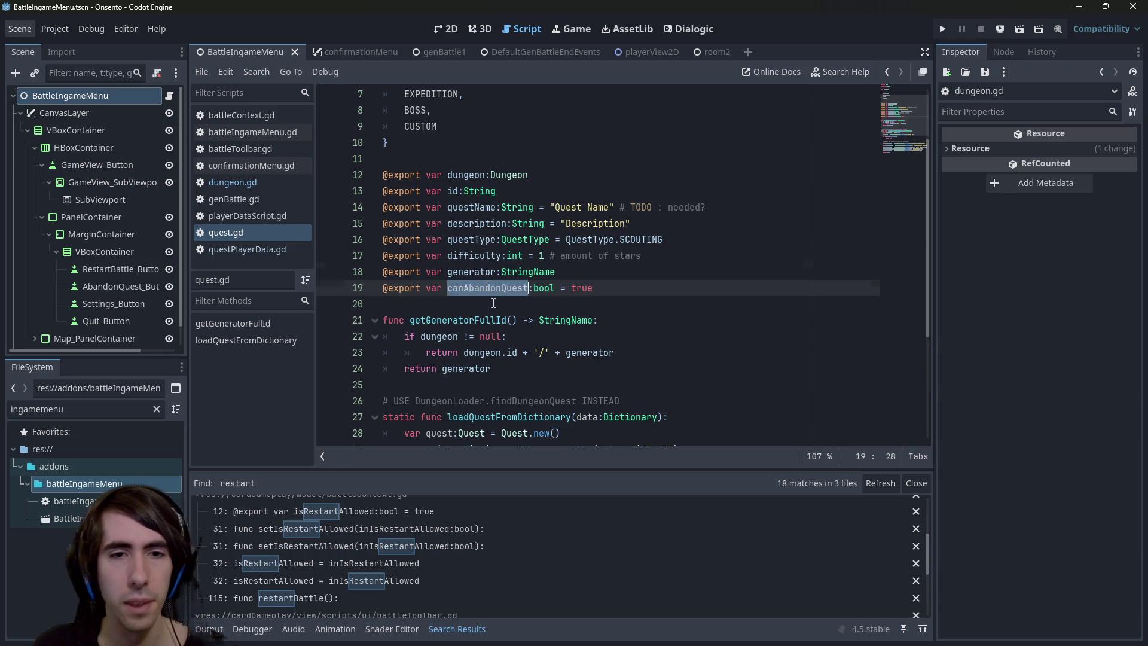
# Step: Add a quest.canAbandonQuest line above return quest, reusing the getStr call but changed to getBool
pyautogui.scroll(-4, 493, 303)
pyautogui.click(840, 403)
pyautogui.press('Return')
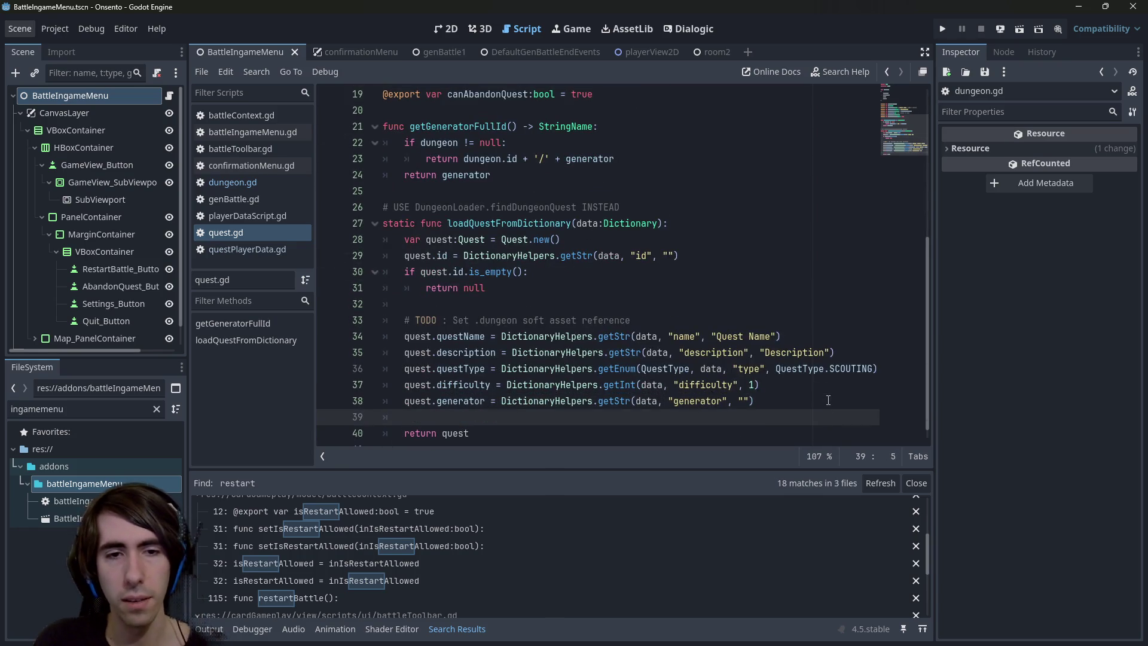
pyautogui.write('t.canAbandonQuest =')
pyautogui.press('Up')
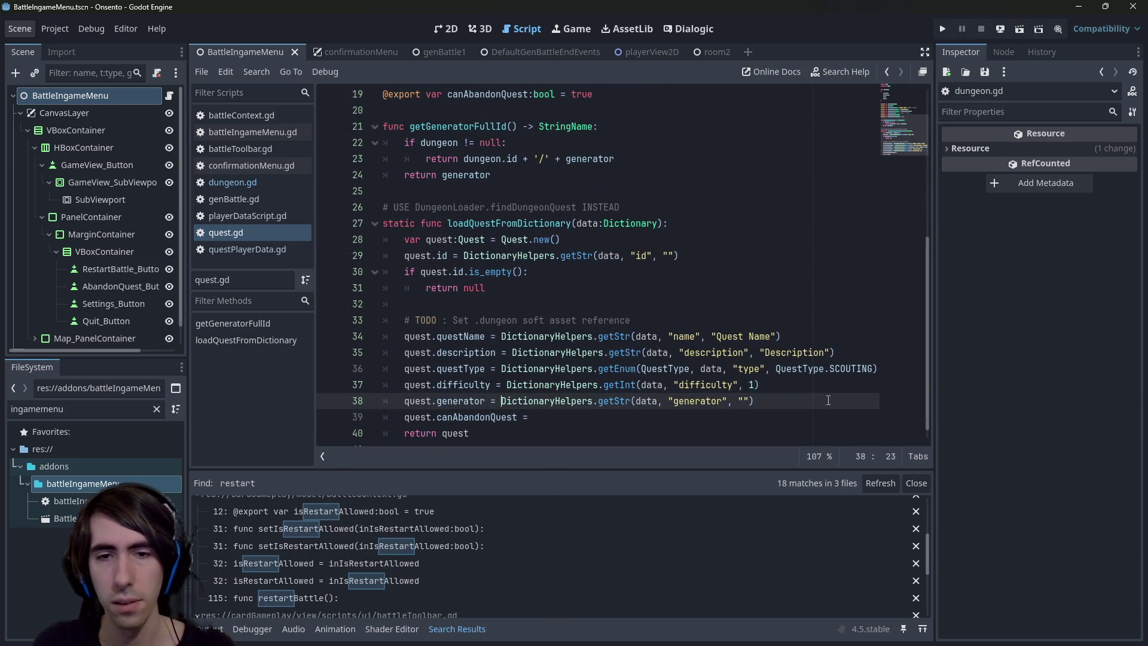
pyautogui.hotkey('ctrl', 'shift', 'Right')
pyautogui.hotkey('ctrl', 'shift', 'Right')
pyautogui.hotkey('ctrl', 'shift', 'Right')
pyautogui.press('Down')
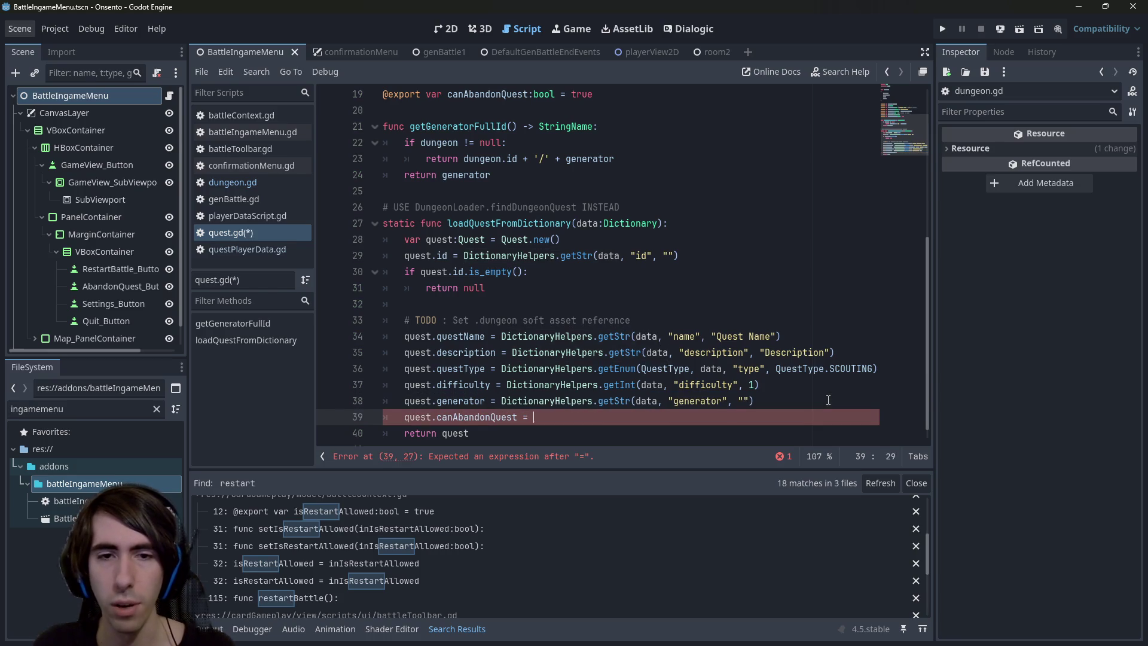
pyautogui.write('DictionaryHelpers.getStr(data, "generator", "")')
pyautogui.scroll(-1, 648, 384)
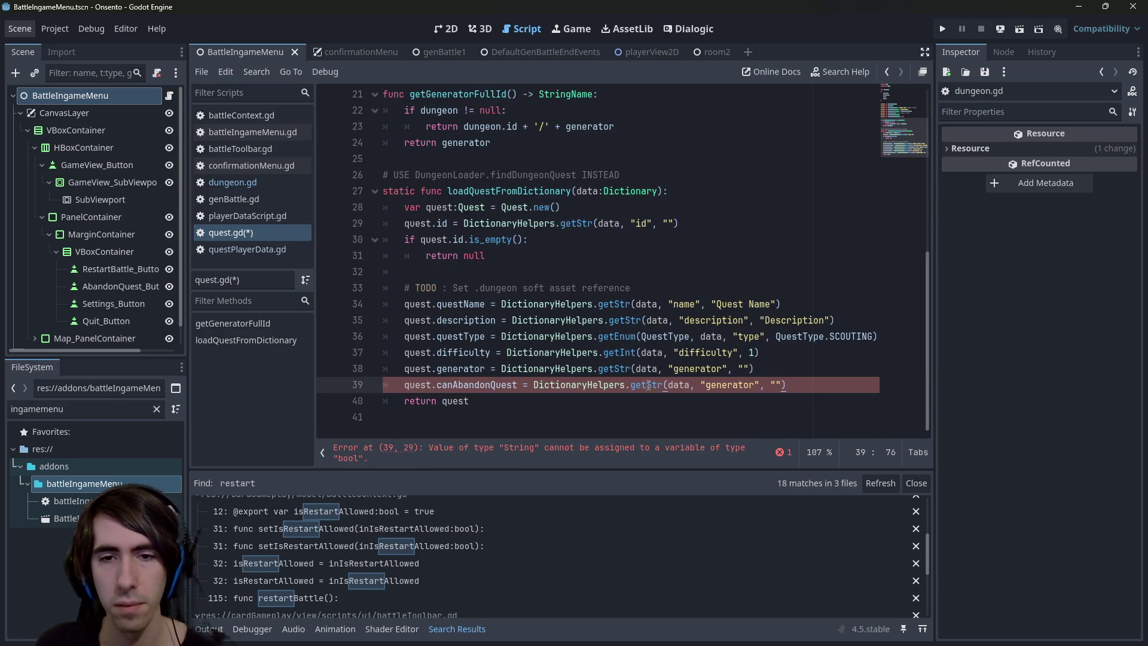
pyautogui.doubleClick(648, 384)
pyautogui.write('getBool')
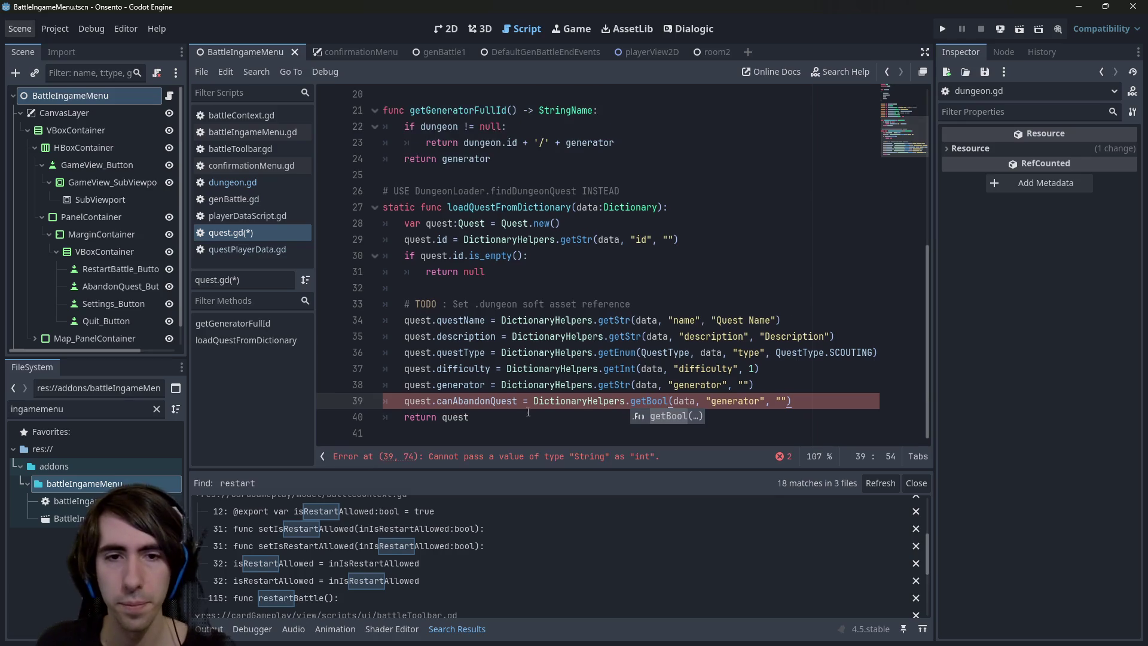
# Step: Make getBool read the "canAbandonQuest" key with default true, and save quest.gd
pyautogui.doubleClick(478, 401)
pyautogui.hotkey('ctrl', 'c')
pyautogui.doubleClick(741, 401)
pyautogui.hotkey('ctrl', 'v')
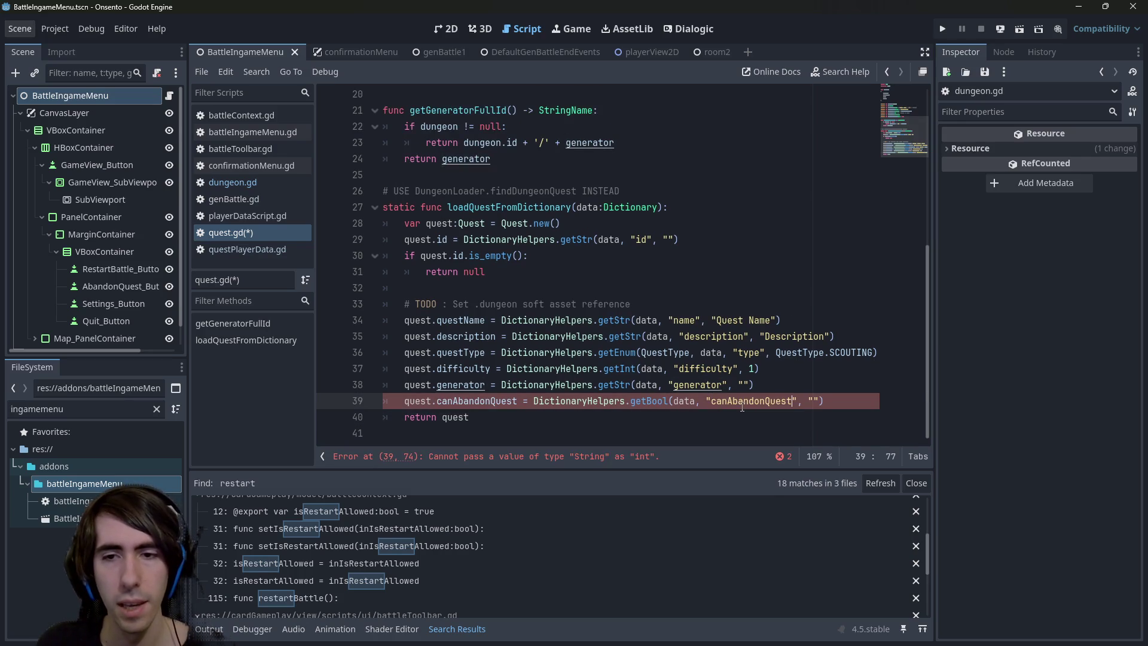
pyautogui.hotkey('ctrl', 's')
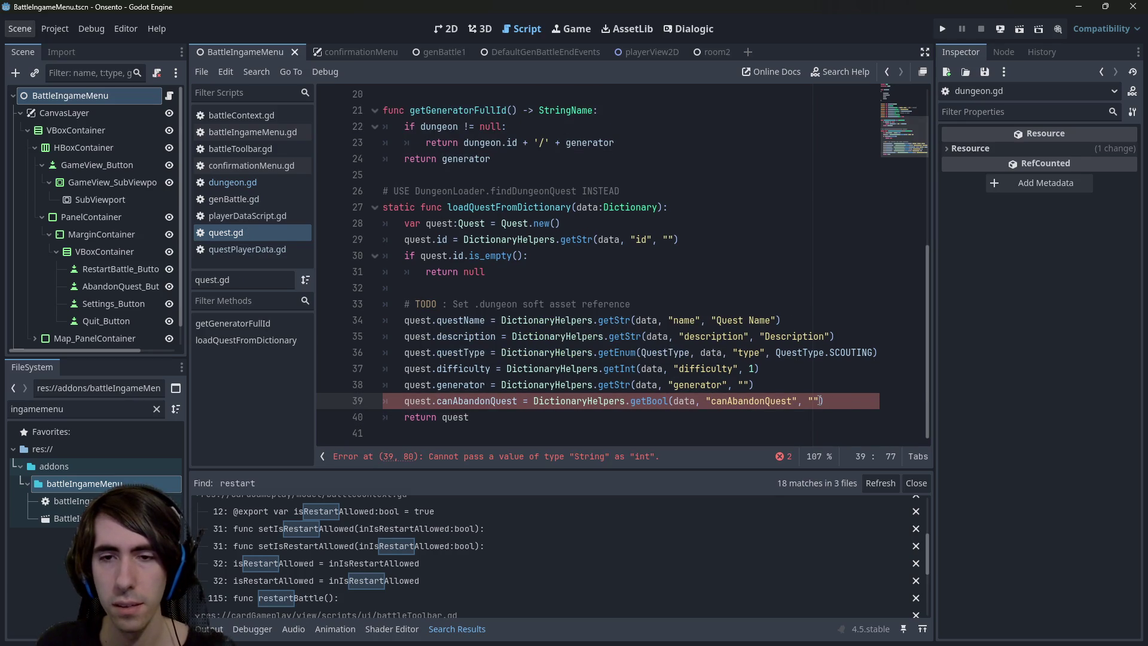
pyautogui.click(810, 400)
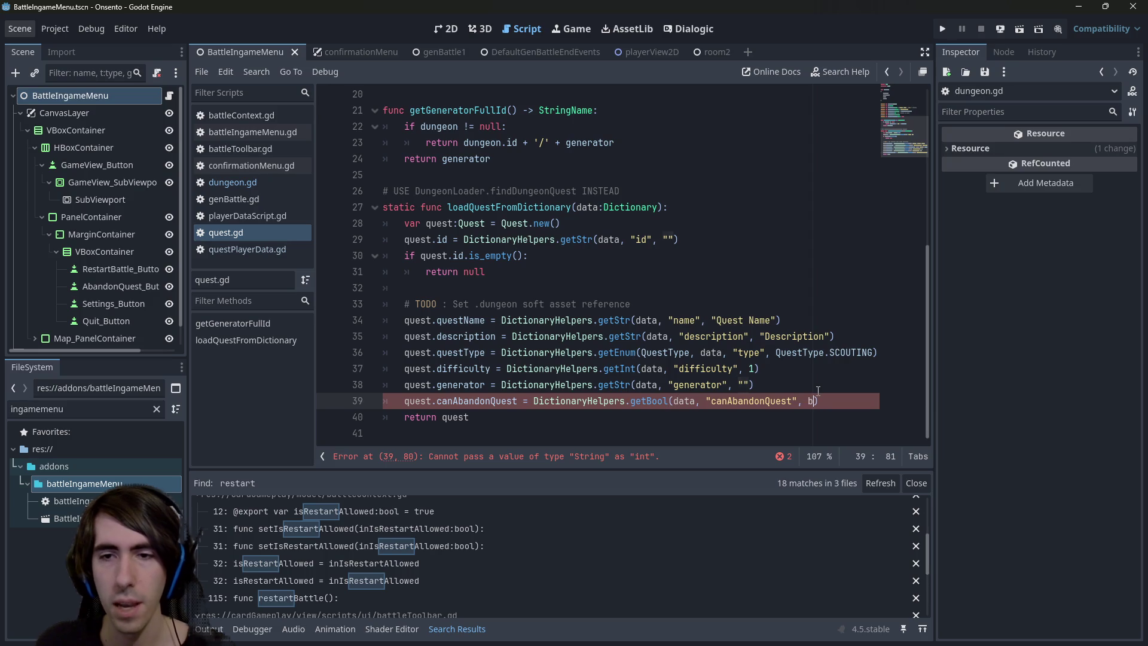
pyautogui.write('tru')
pyautogui.press('Return')
pyautogui.hotkey('ctrl', 's')
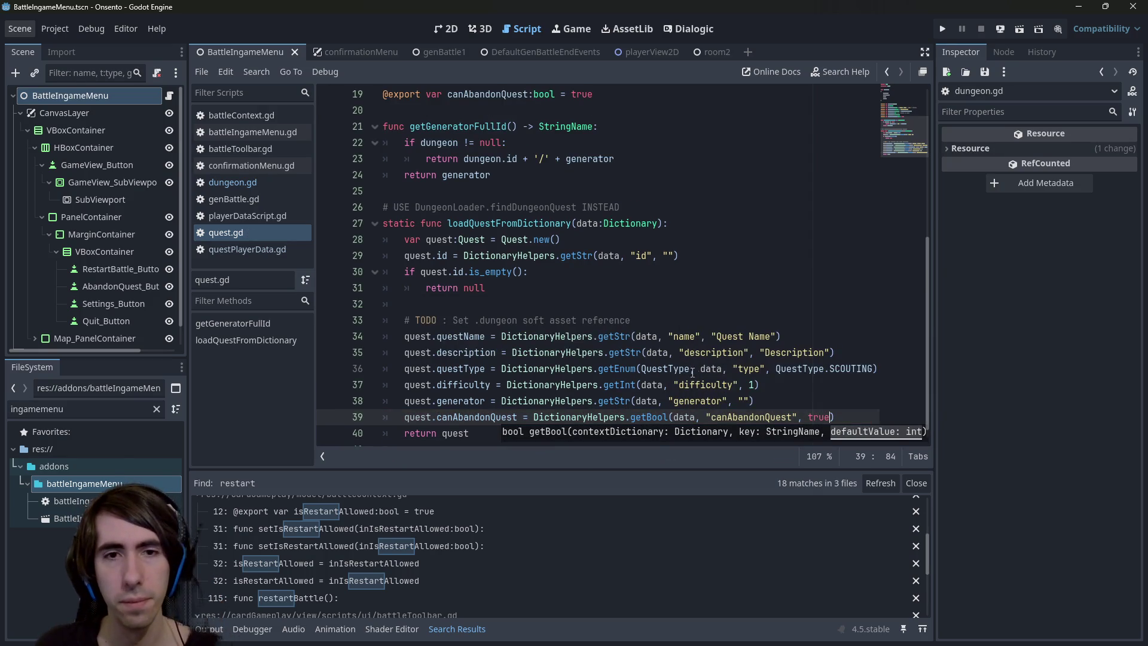
pyautogui.doubleClick(476, 416)
pyautogui.doubleClick(151, 413)
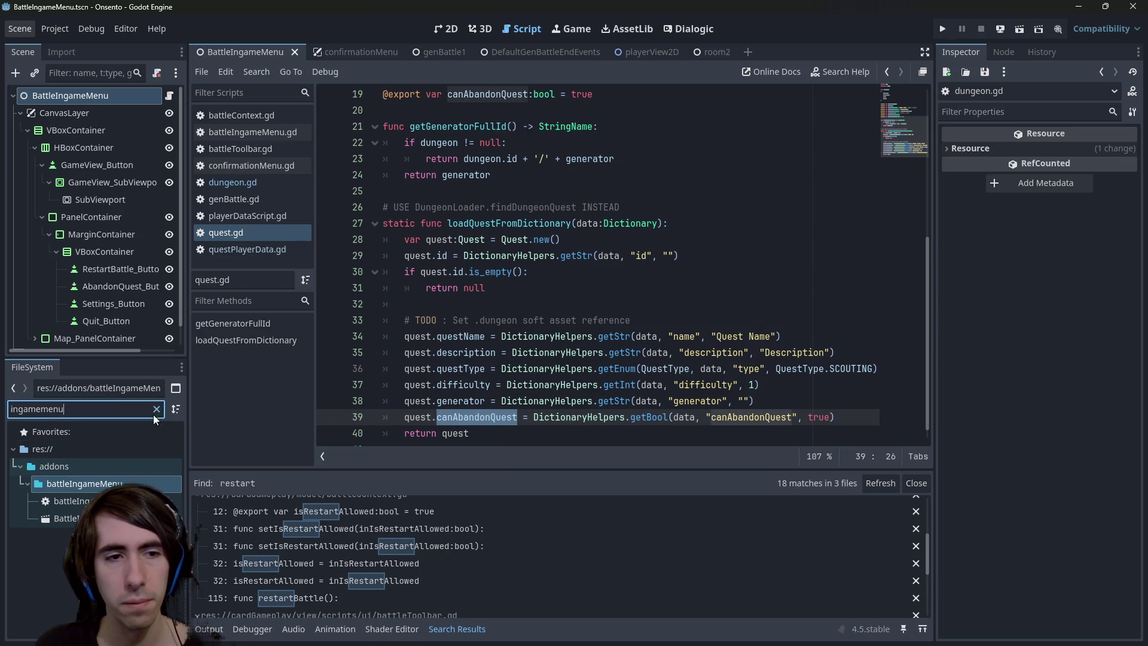
# Step: Filter the FileSystem dock for 'intro' and open quests/intro/intro.json
pyautogui.write('quest')
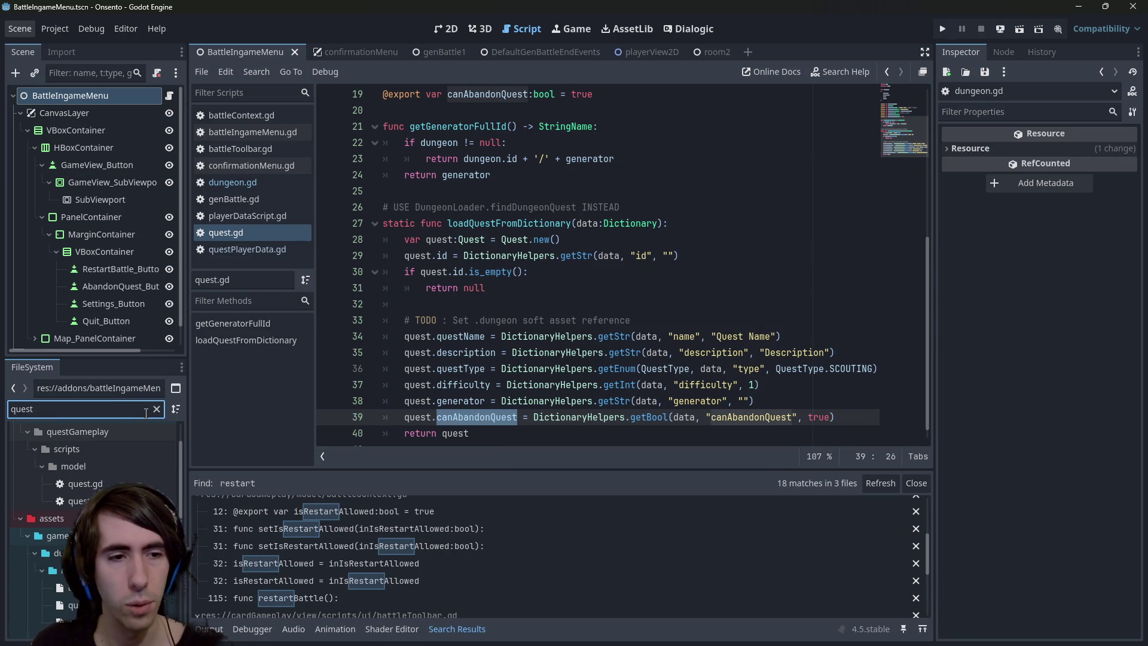
pyautogui.write('1')
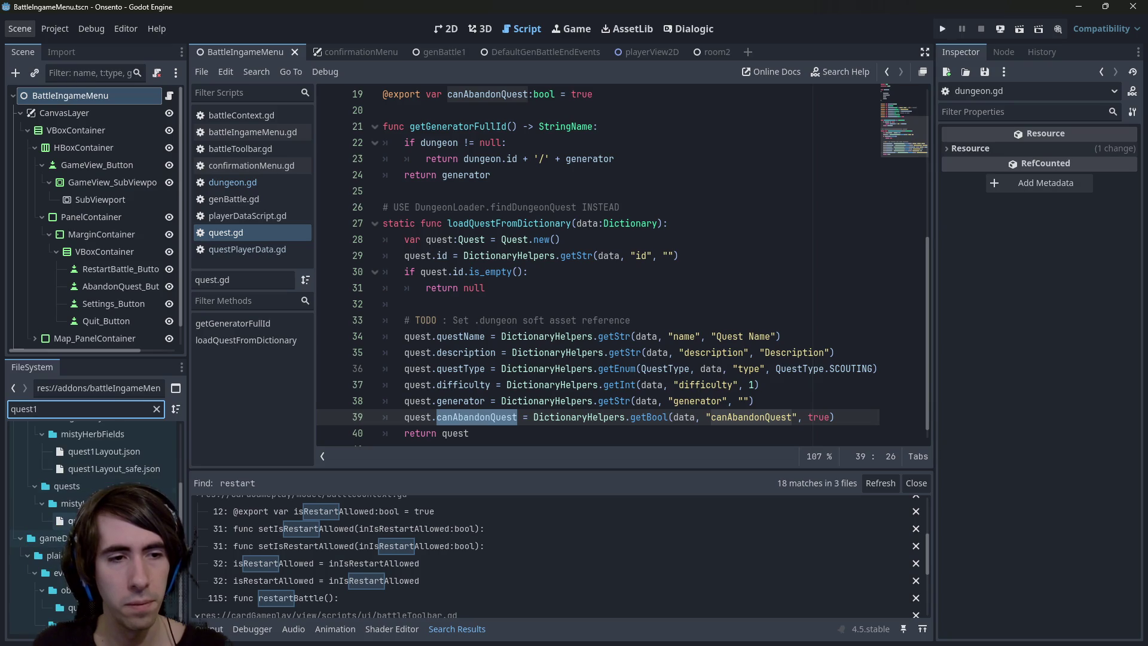
pyautogui.scroll(2, 90, 520)
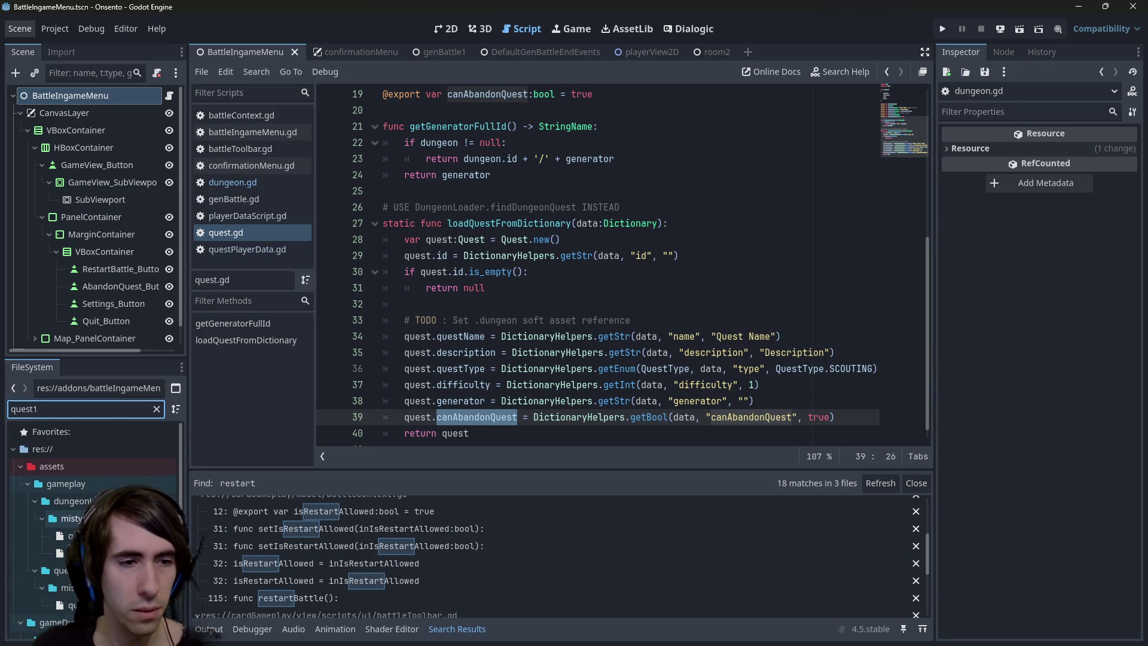
pyautogui.scroll(-2, 90, 508)
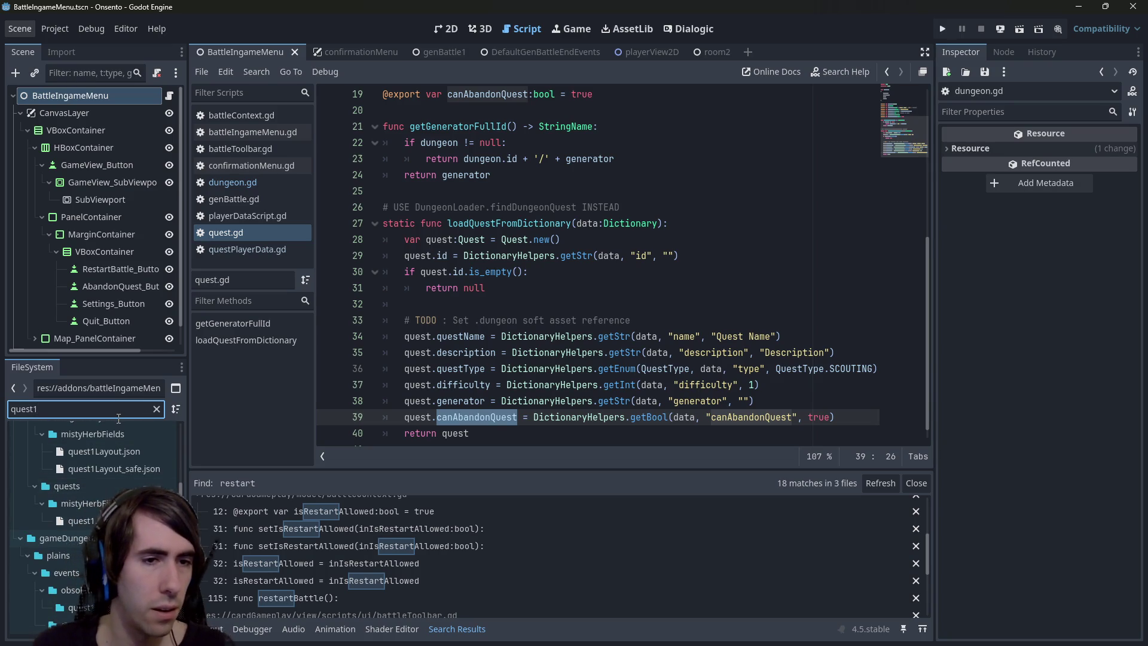
pyautogui.hotkey('ctrl', 'a')
pyautogui.write('intro1')
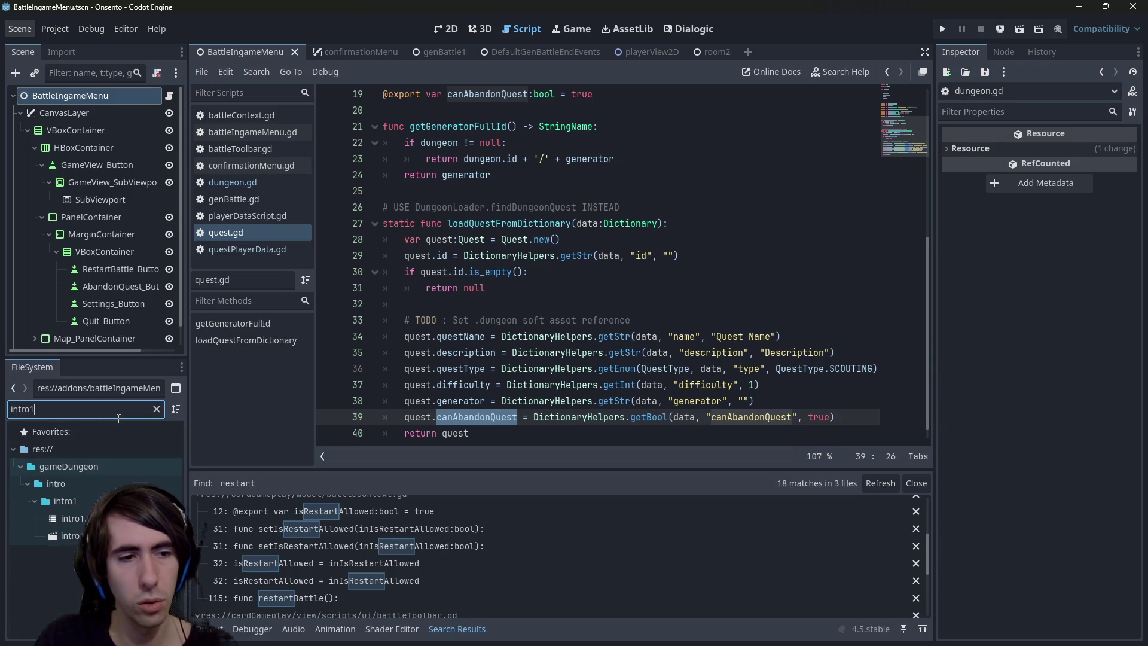
pyautogui.press('BackSpace')
pyautogui.write('q')
pyautogui.press('BackSpace')
pyautogui.press('BackSpace')
pyautogui.write('o')
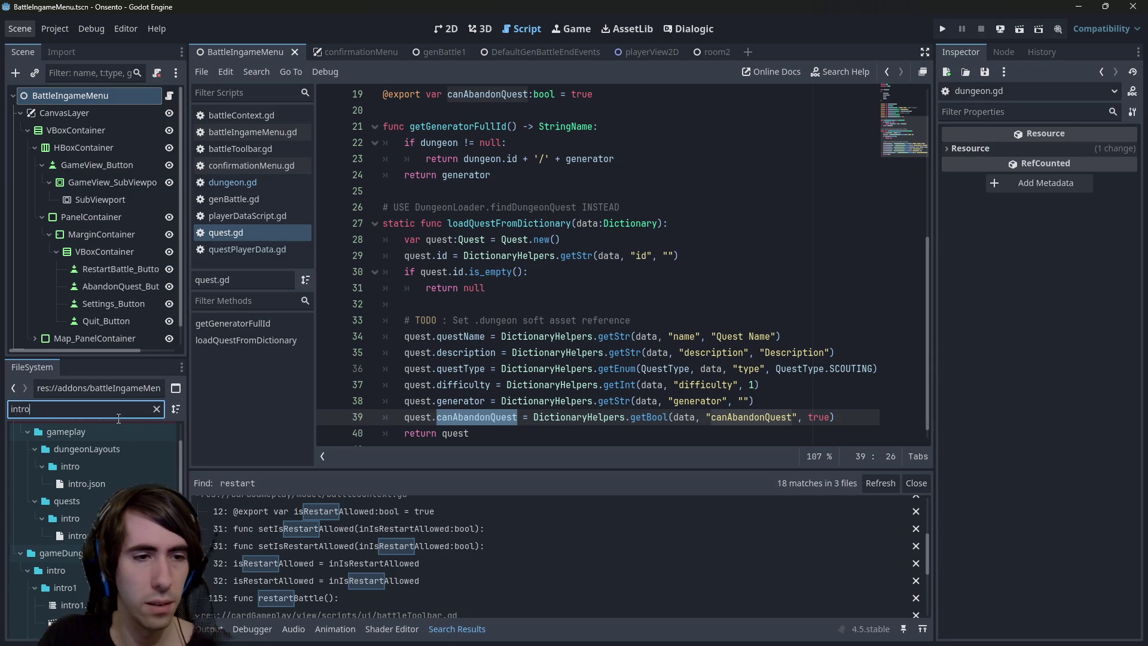
pyautogui.click(78, 536)
pyautogui.doubleClick(77, 536)
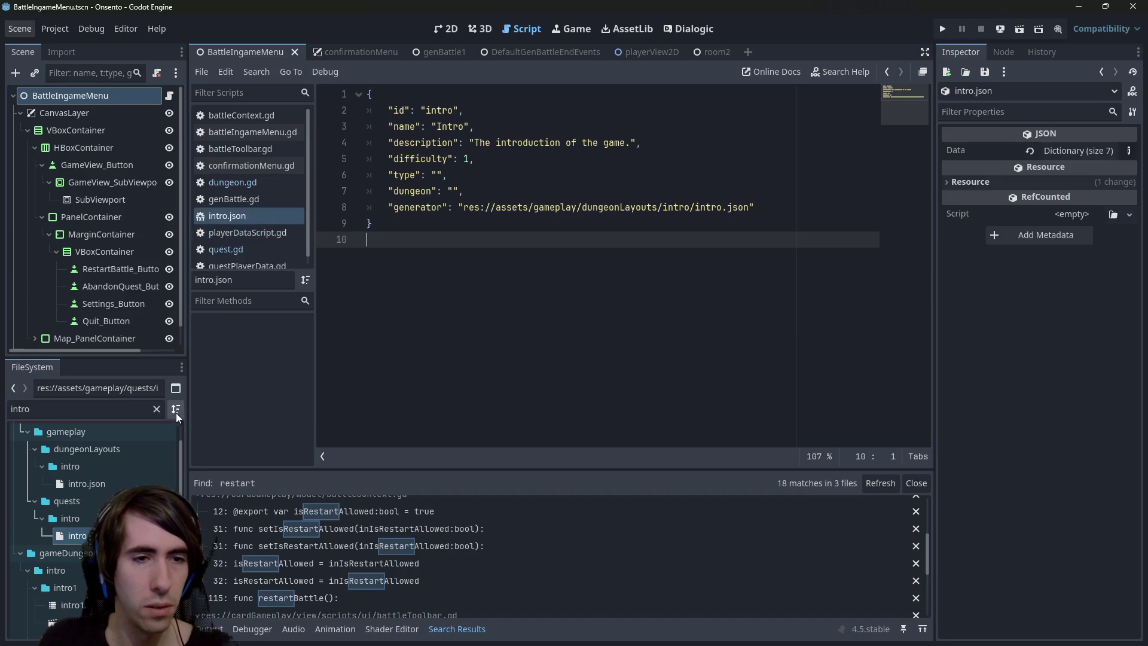
# Step: Insert "canAbandonQuest": false, above the generator entry in intro.json, save, and copy that line
pyautogui.click(156, 408)
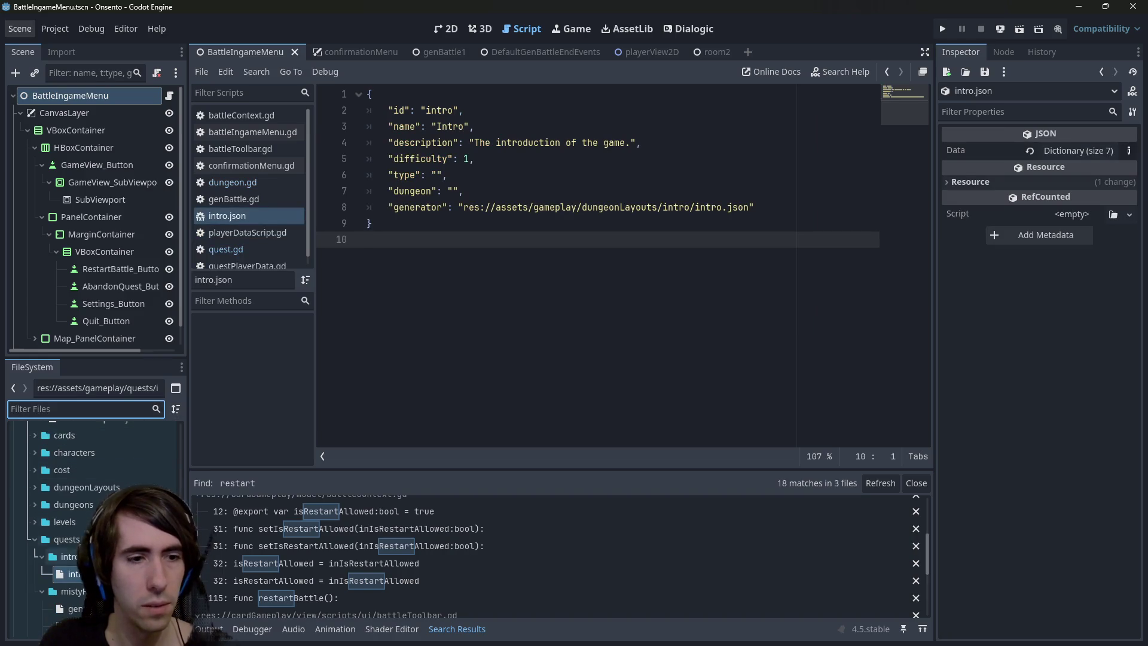
pyautogui.scroll(-4, 134, 459)
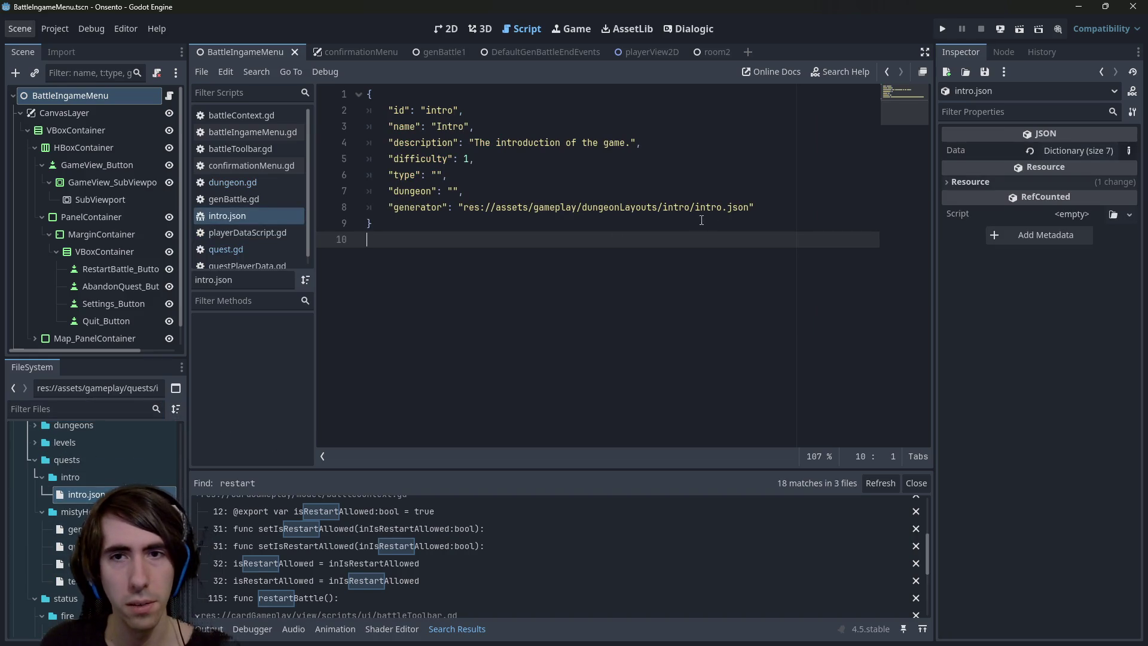
pyautogui.click(767, 209)
pyautogui.press('Up')
pyautogui.press('End')
pyautogui.press('Return')
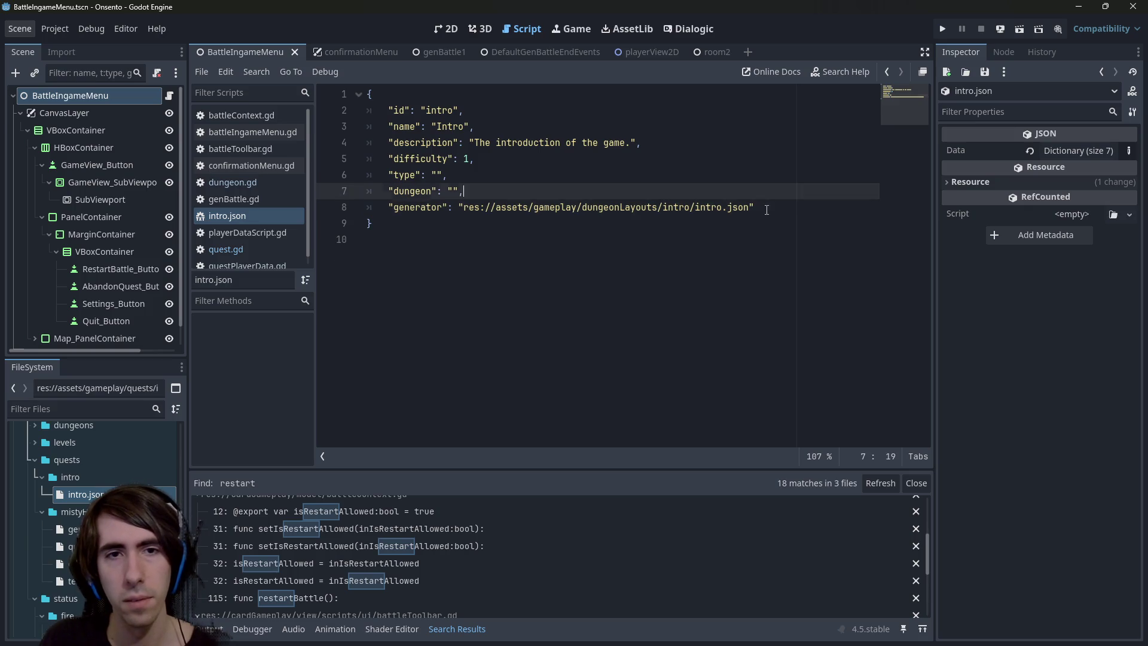
pyautogui.write('"canAbandonQuest": false')
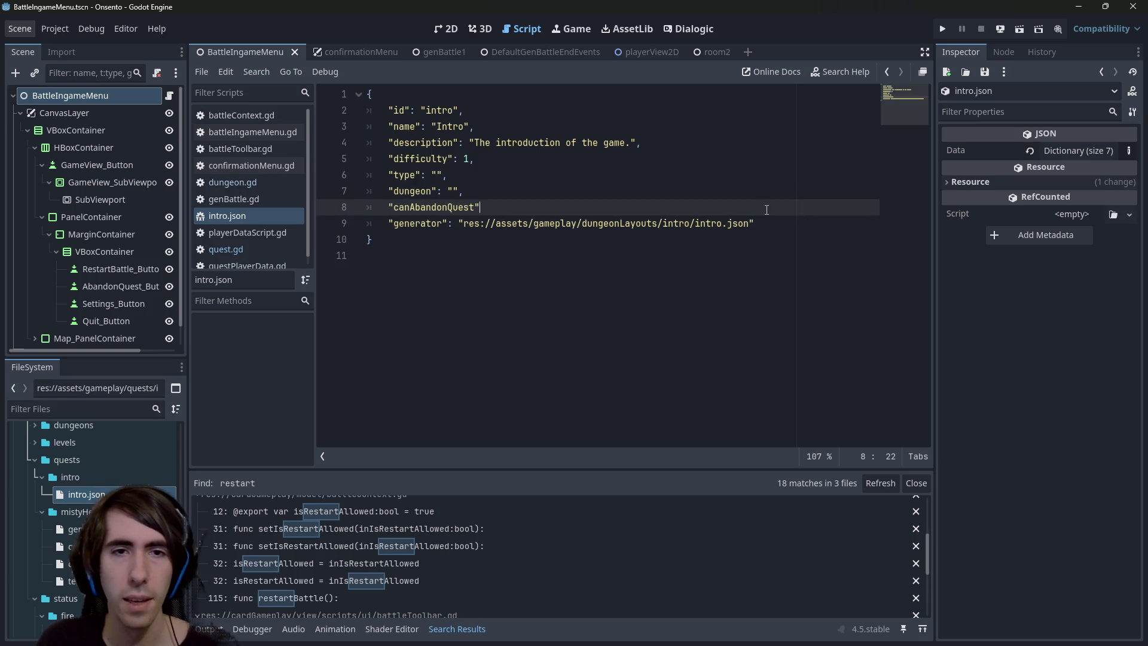
pyautogui.write(',')
pyautogui.hotkey('ctrl', 's')
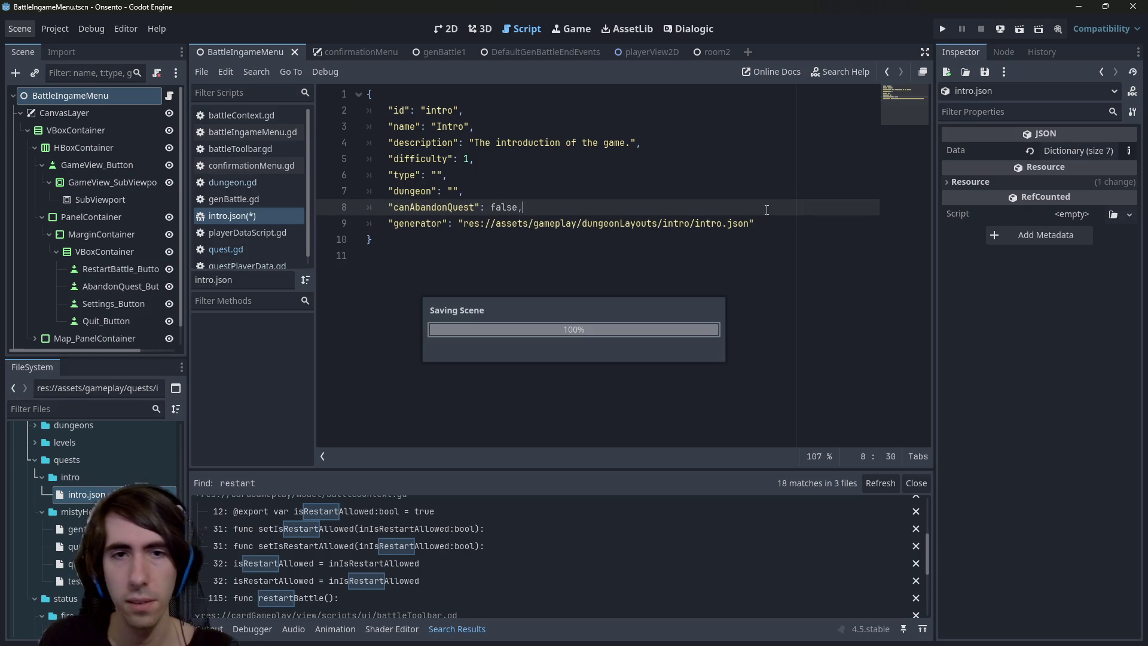
pyautogui.moveTo(523, 207); pyautogui.dragTo(325, 207)
pyautogui.hotkey('ctrl', 'c')
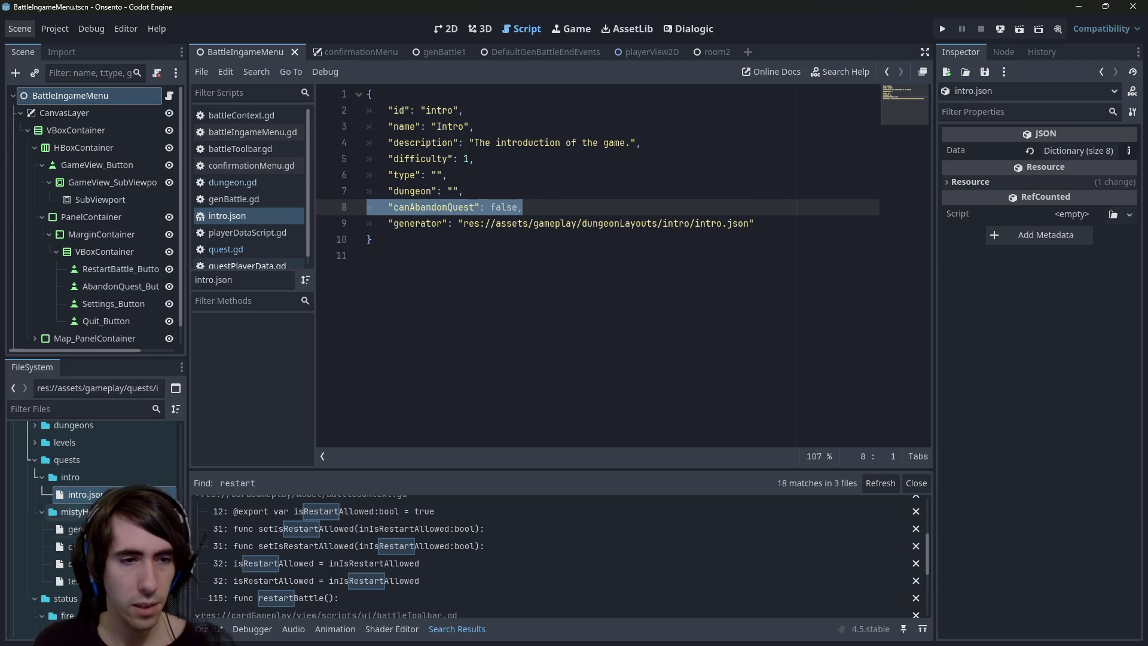
pyautogui.scroll(-1, 107, 478)
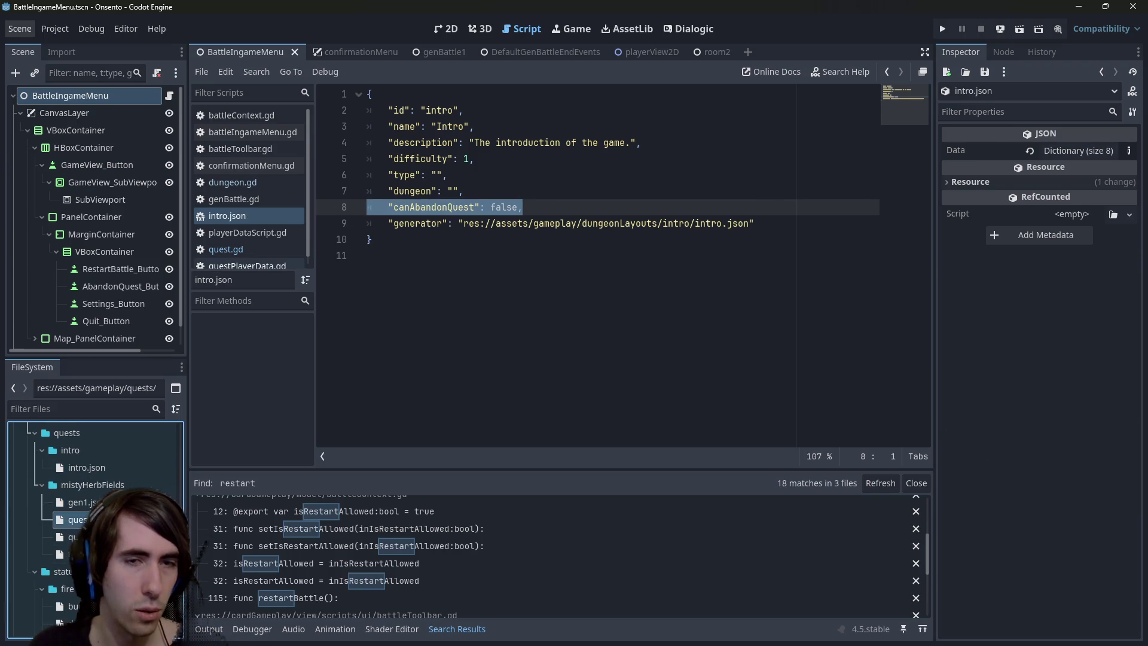
# Step: Paste the "canAbandonQuest": false line after the dungeon entry in quest1.json and save
pyautogui.doubleClick(77, 520)
pyautogui.click(571, 197)
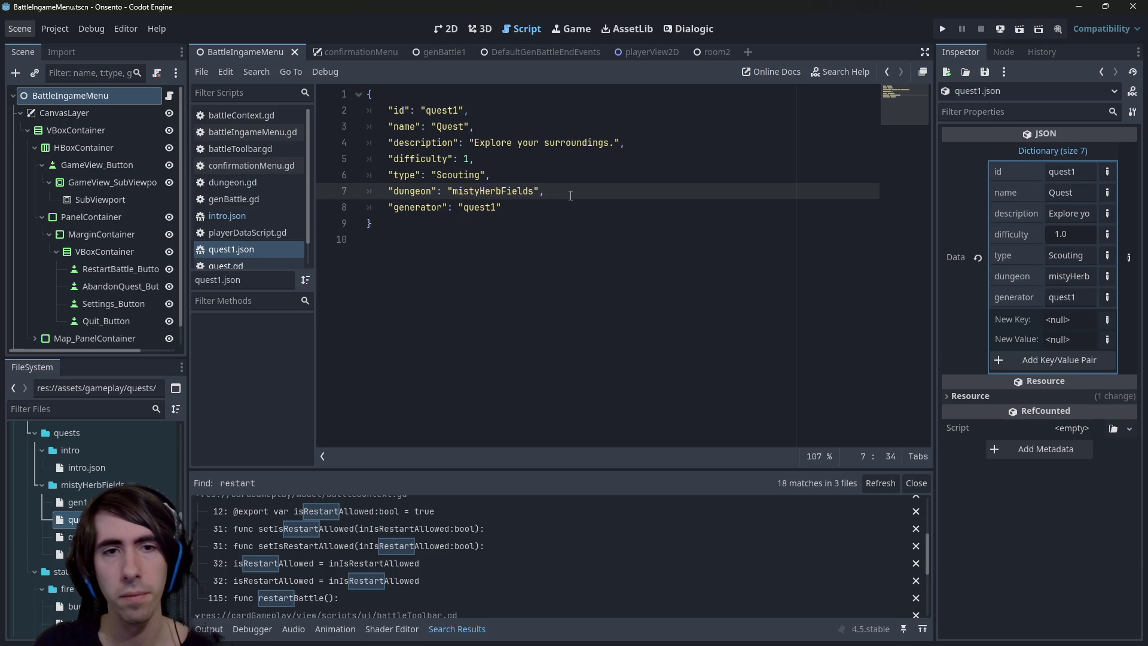
pyautogui.press('Return')
pyautogui.hotkey('ctrl', 'v')
pyautogui.hotkey('shift', 'Tab')
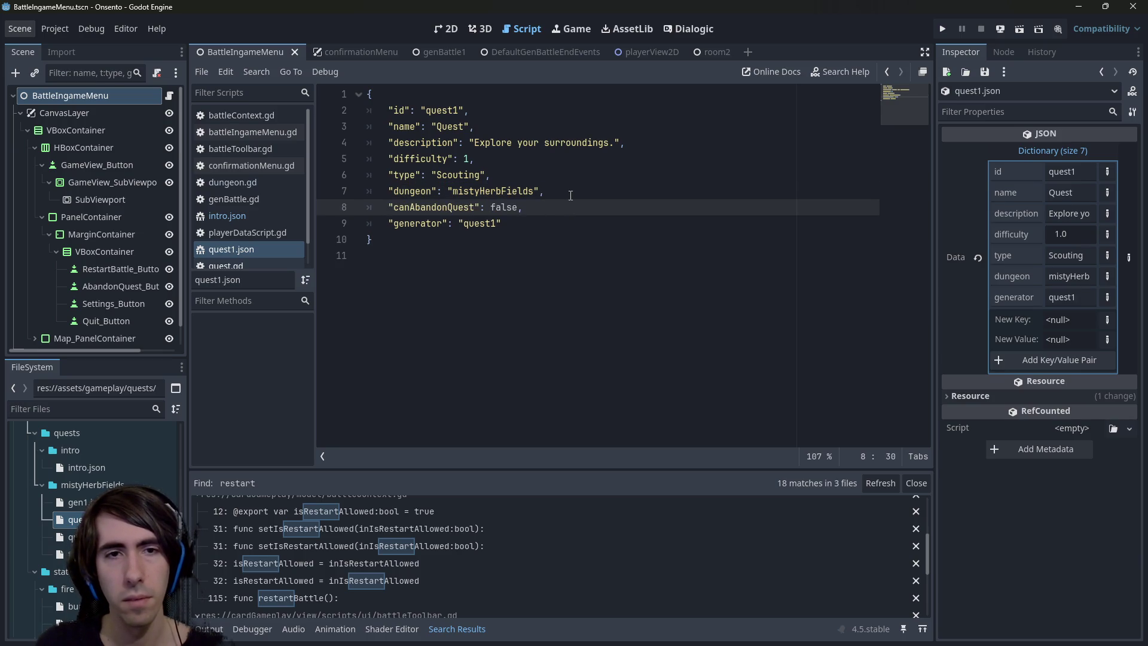
pyautogui.hotkey('ctrl', 's')
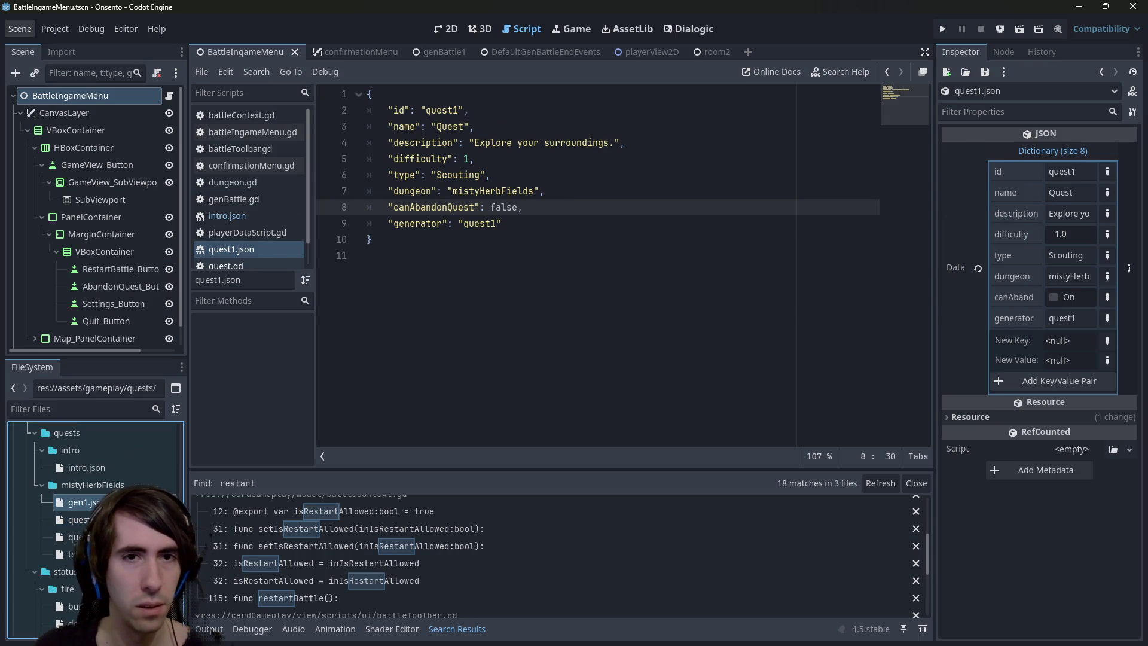
# Step: Paste the canAbandonQuest line into gen1.json with its value changed to true
pyautogui.doubleClick(78, 502)
pyautogui.press('Return')
pyautogui.hotkey('ctrl', 'v')
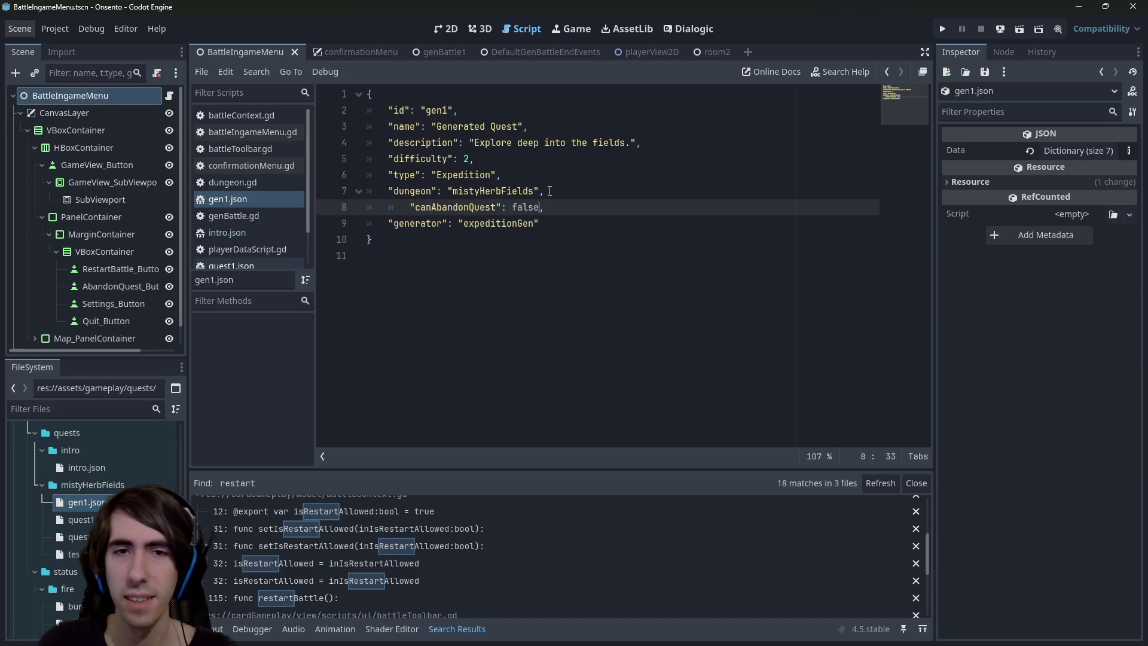
pyautogui.hotkey('ctrl', 'shift', 'Left')
pyautogui.write('true')
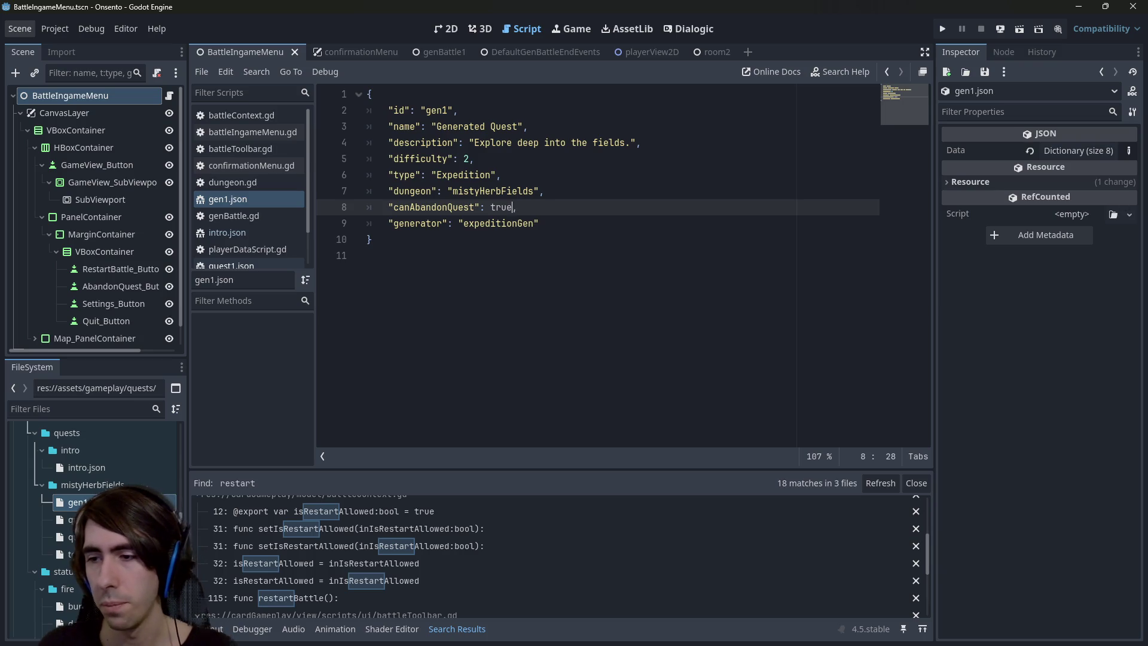
pyautogui.hotkey('alt', 'Tab')
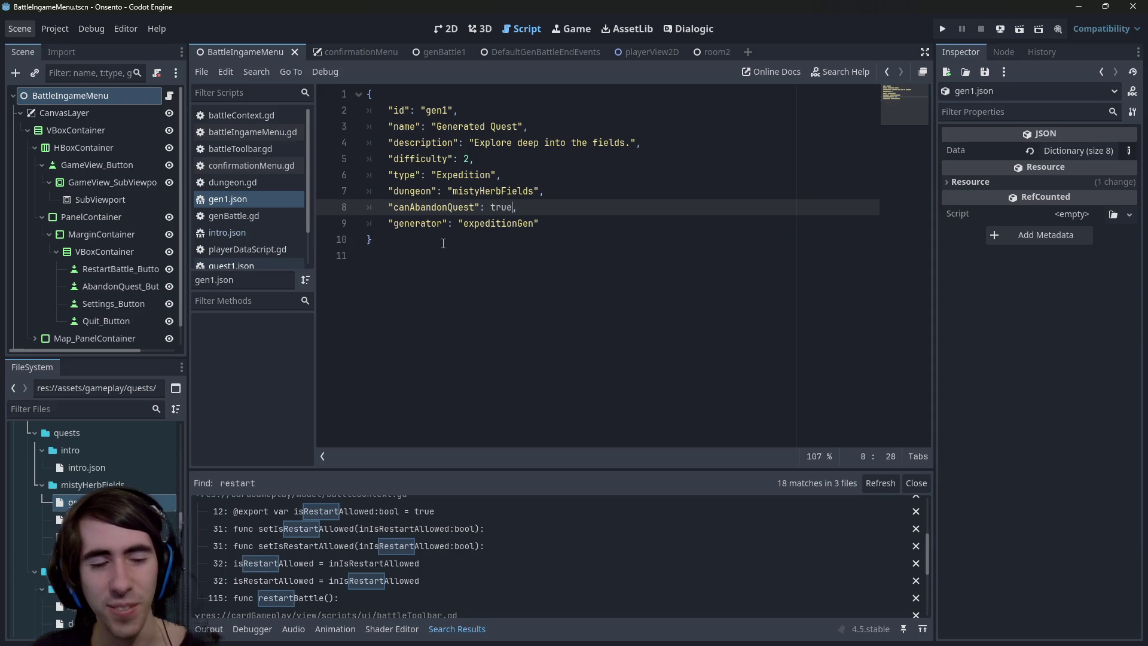
pyautogui.click(551, 214)
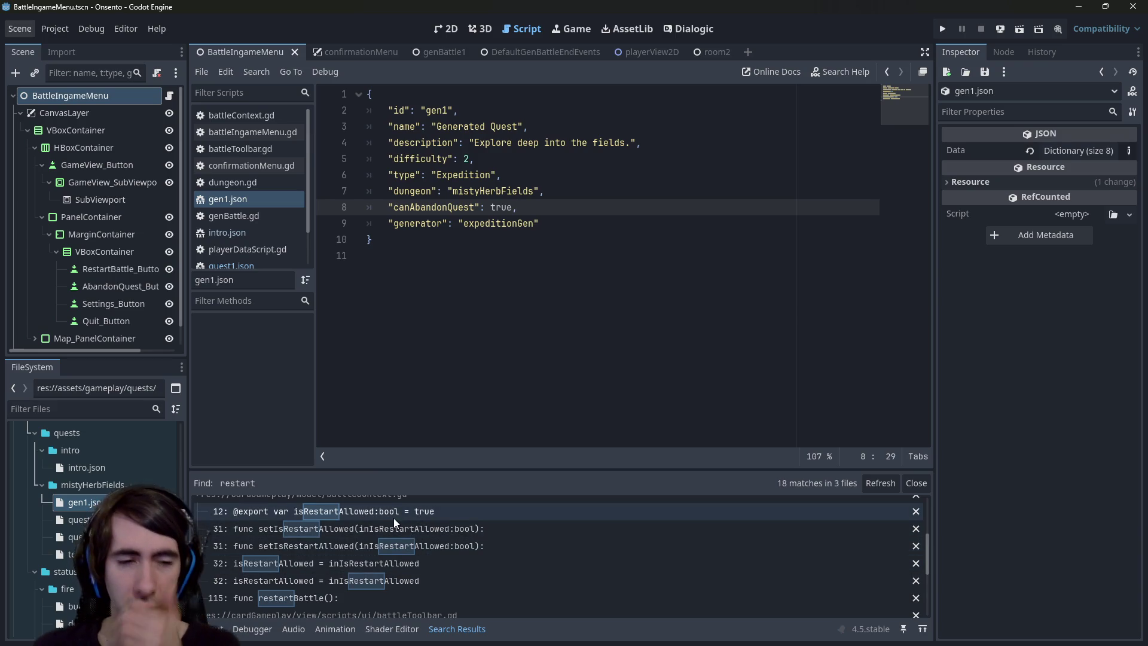
# Step: Cycle through the open scripts in the script list, ending on battleIngameMenu.gd
pyautogui.scroll(2, 364, 530)
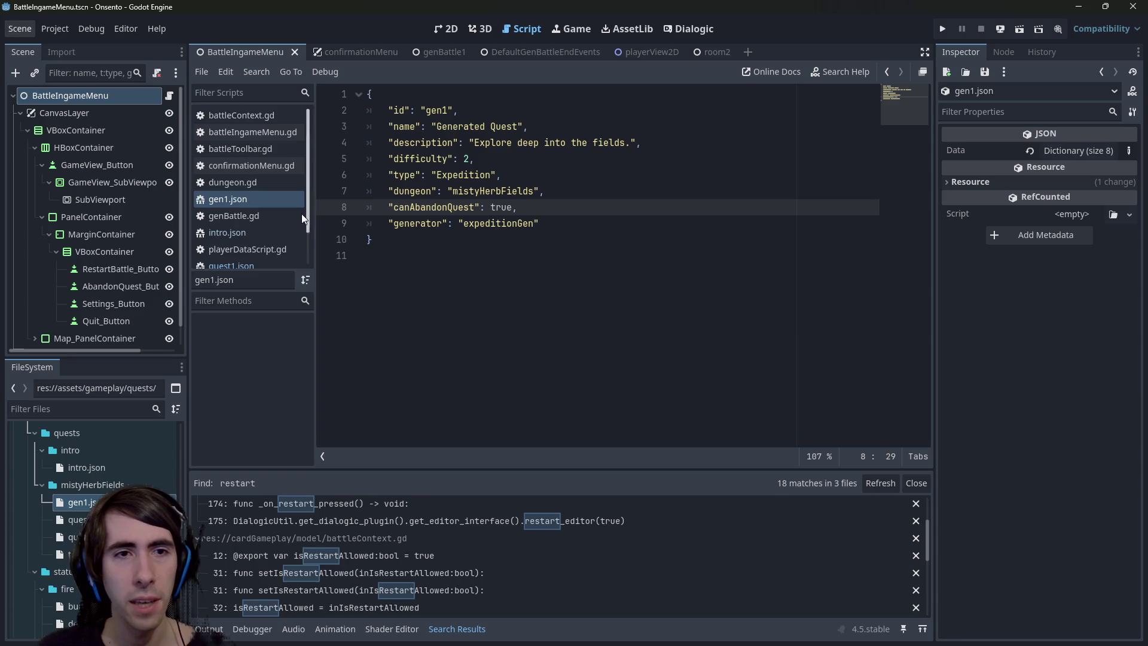
pyautogui.scroll(-2, 264, 217)
pyautogui.click(253, 253)
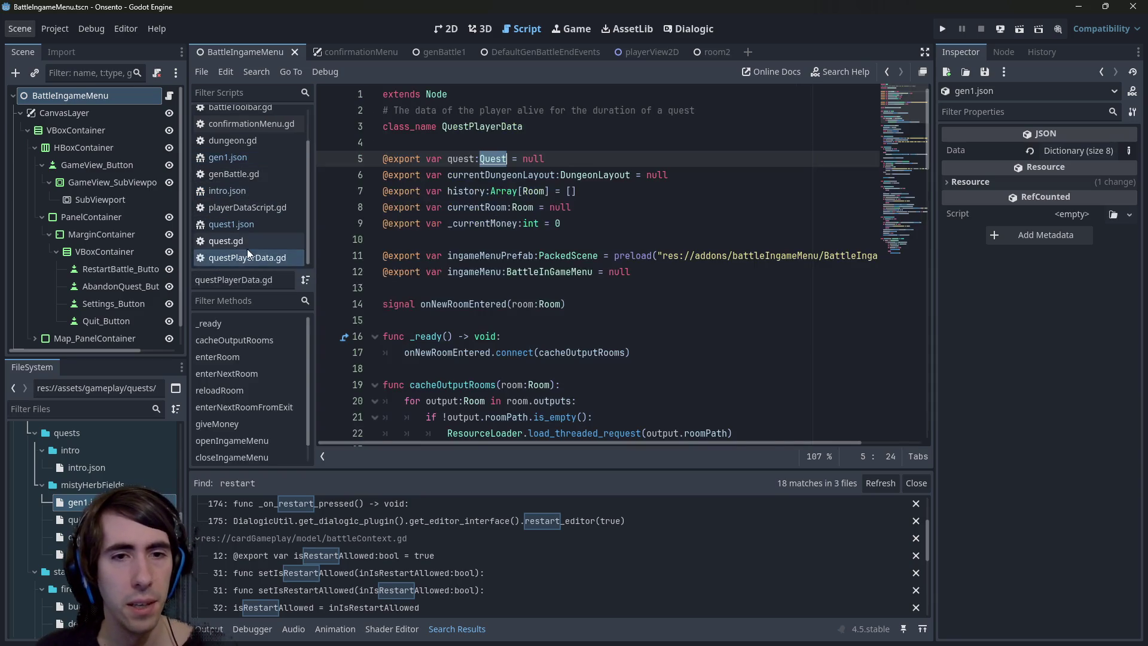
pyautogui.click(264, 240)
pyautogui.click(265, 224)
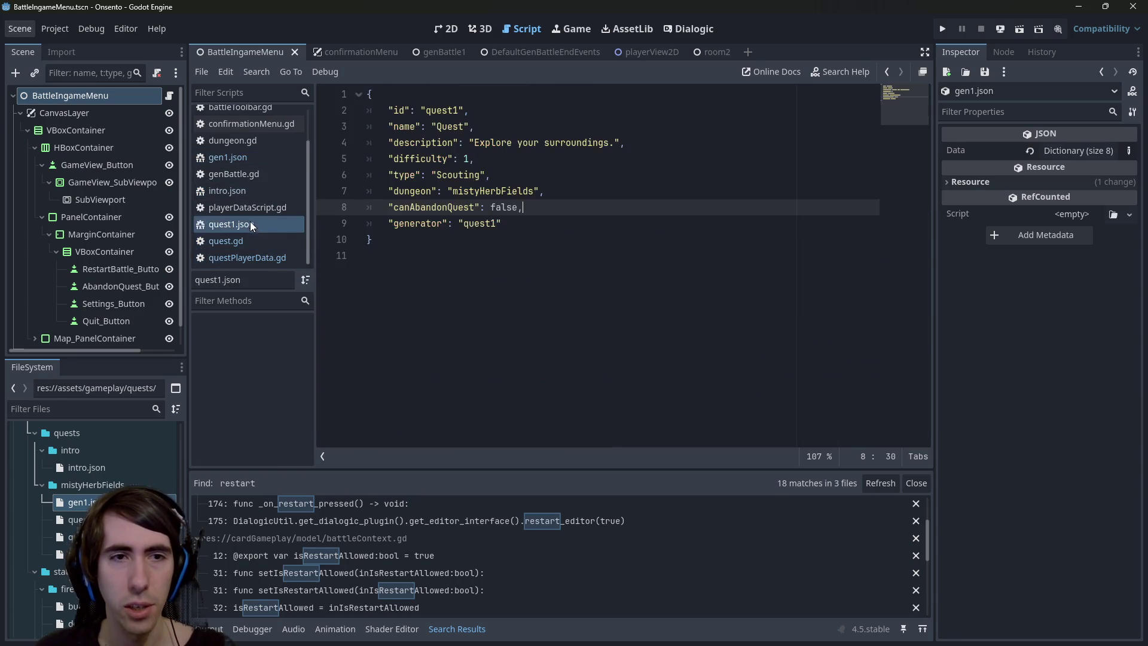
pyautogui.click(246, 210)
pyautogui.click(245, 224)
pyautogui.click(242, 173)
pyautogui.click(238, 109)
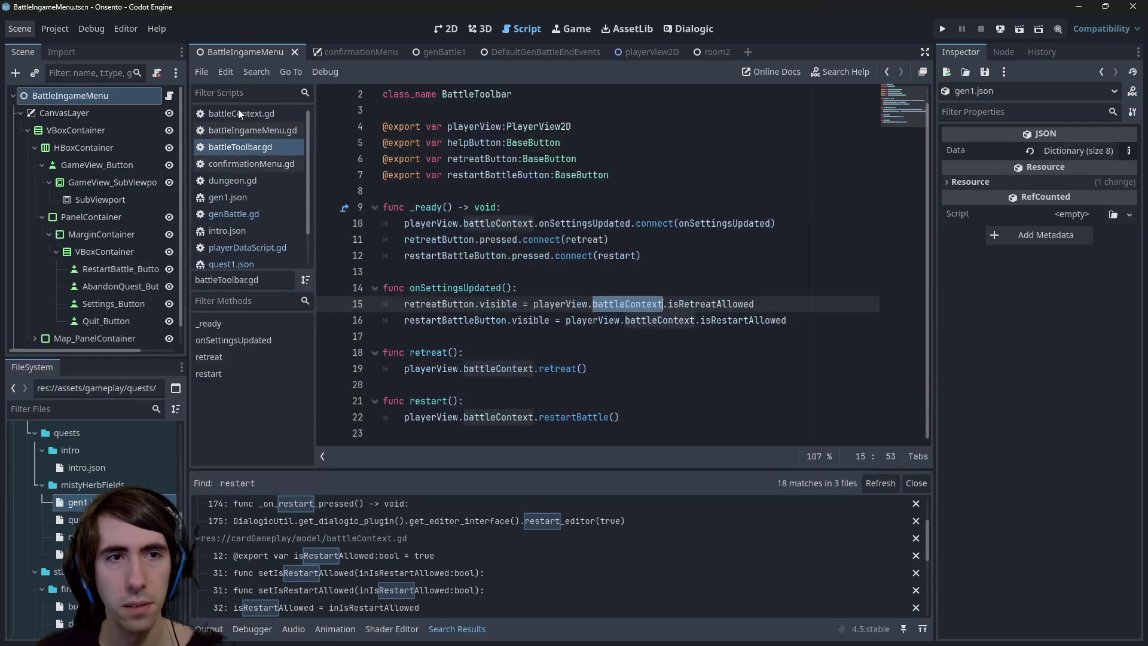
pyautogui.click(238, 109)
pyautogui.click(239, 249)
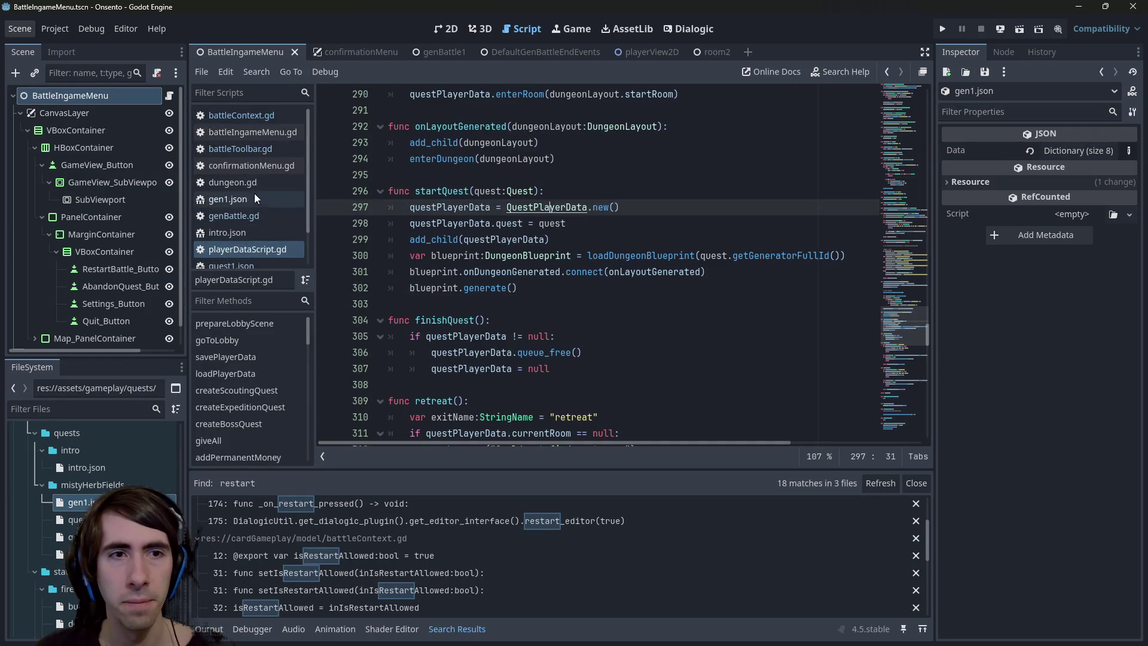
pyautogui.click(257, 165)
pyautogui.click(256, 132)
pyautogui.scroll(1, 537, 250)
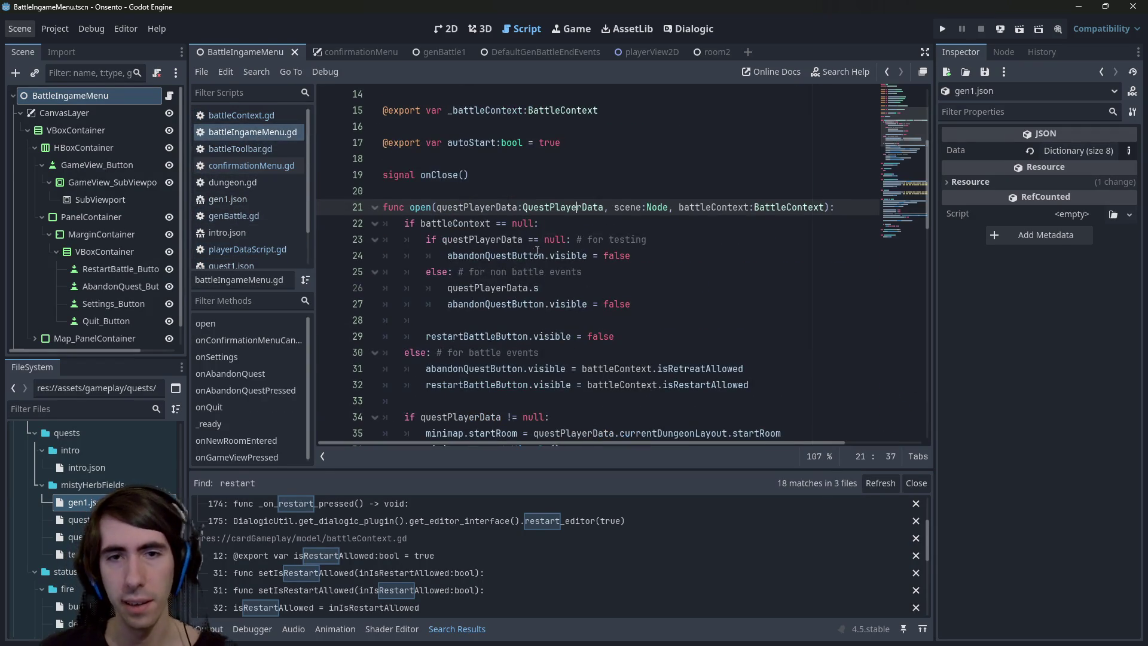
# Step: Replace false on the abandonQuestButton.visible line with questPlayerData.quest.canAbandonQuest and delete the leftover line
pyautogui.moveTo(672, 255); pyautogui.dragTo(389, 264)
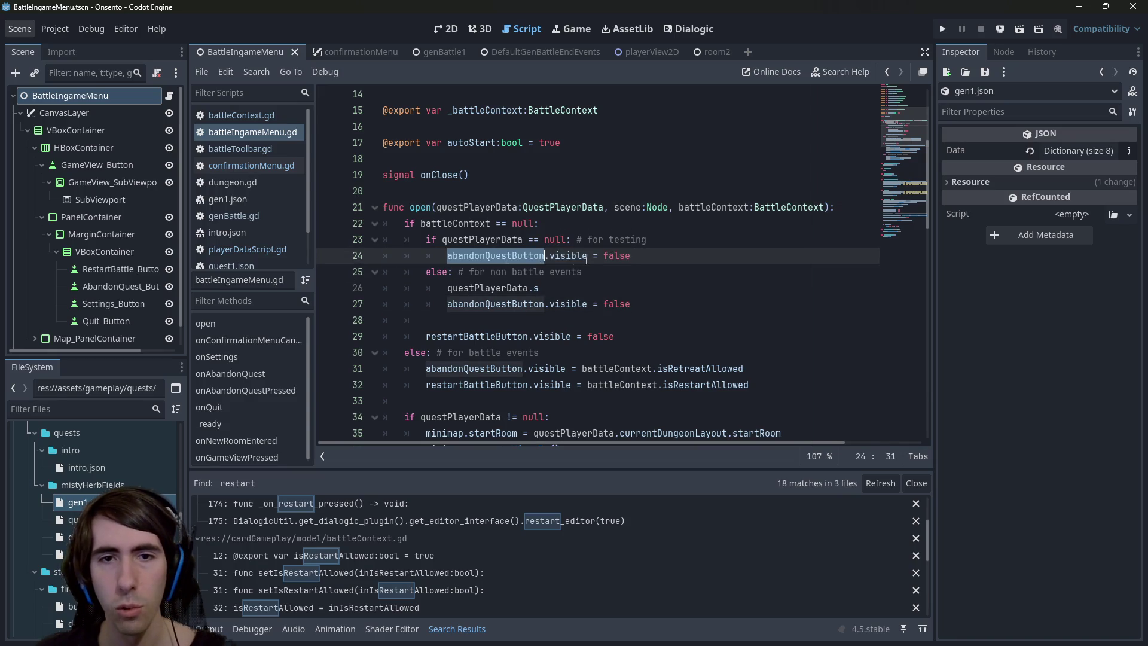
pyautogui.click(549, 282)
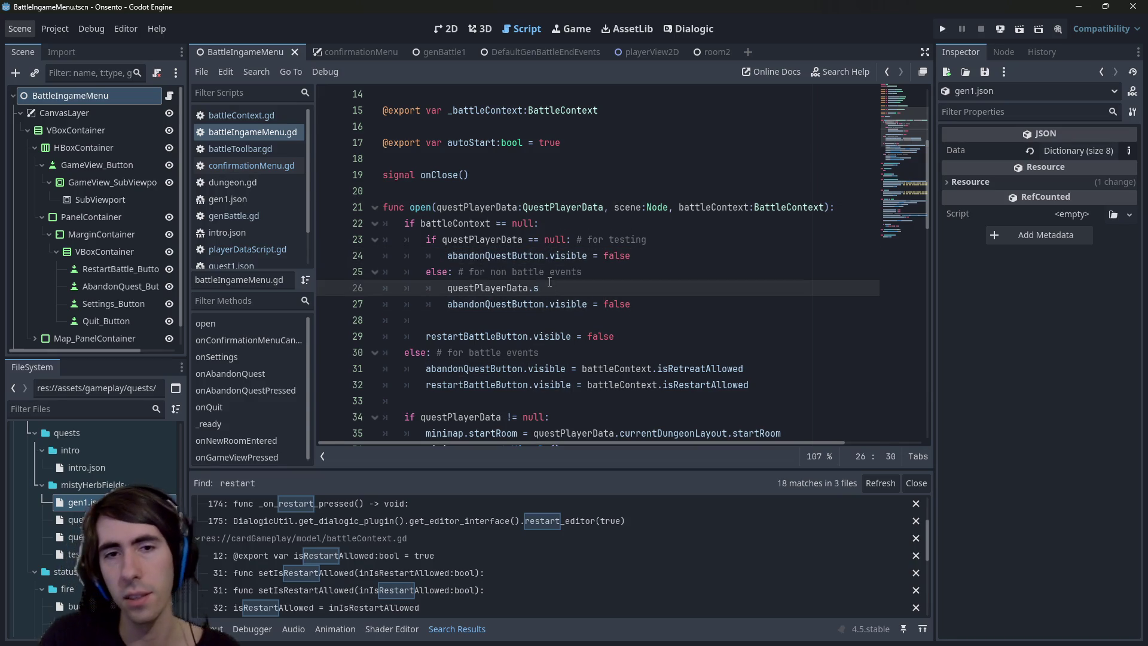
pyautogui.press('BackSpace')
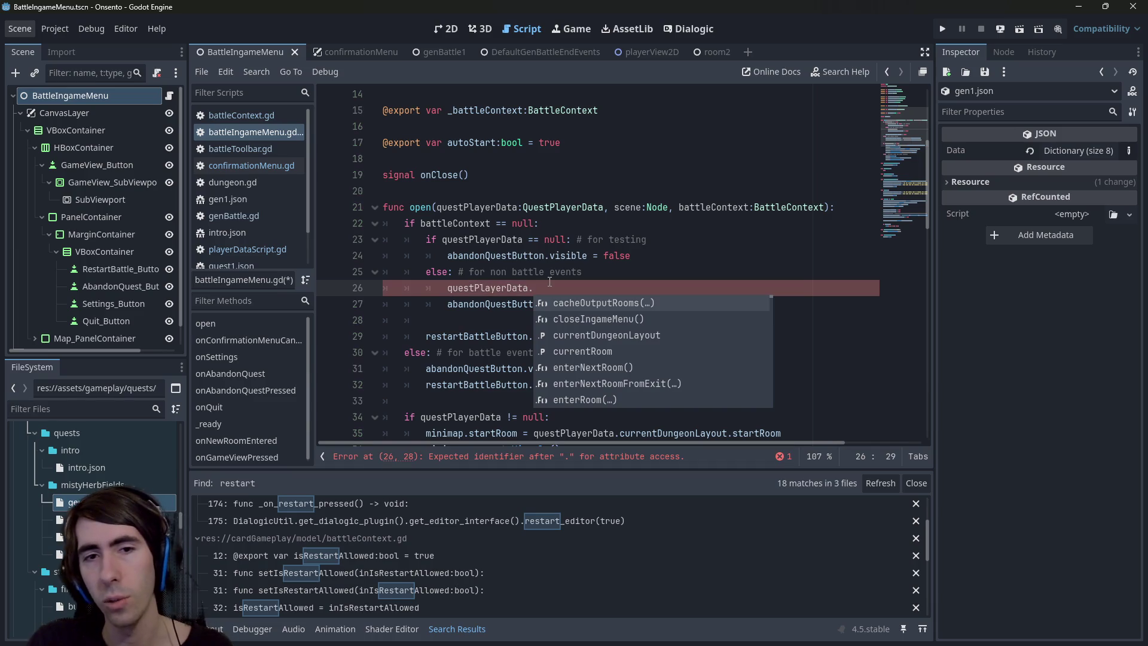
pyautogui.write('quest.')
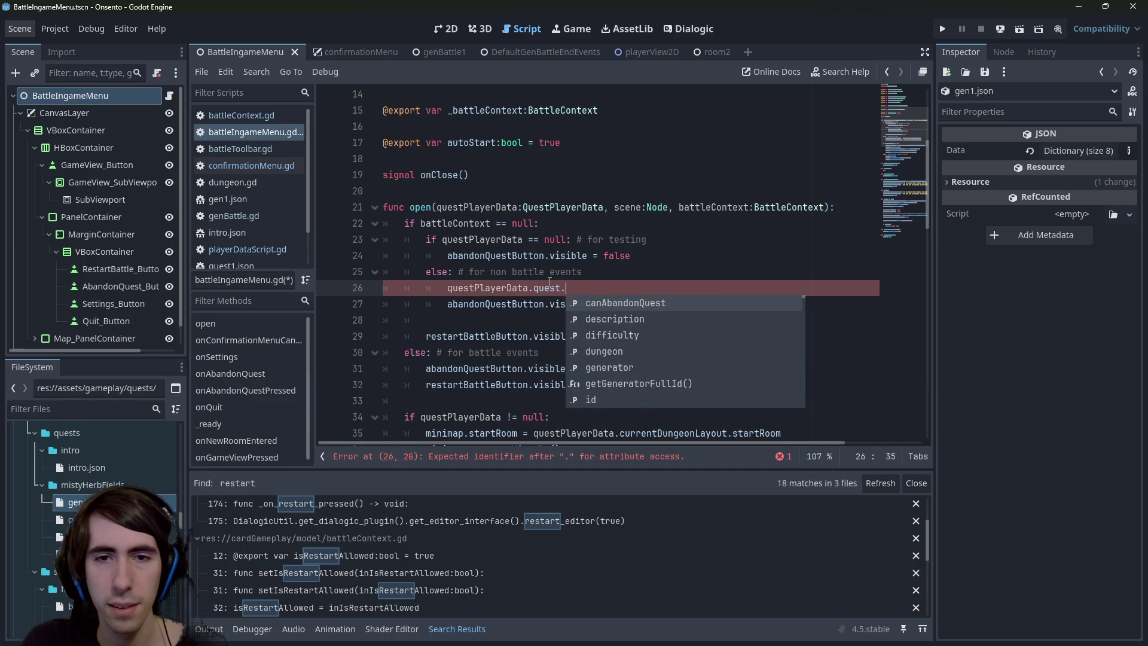
pyautogui.press('Return')
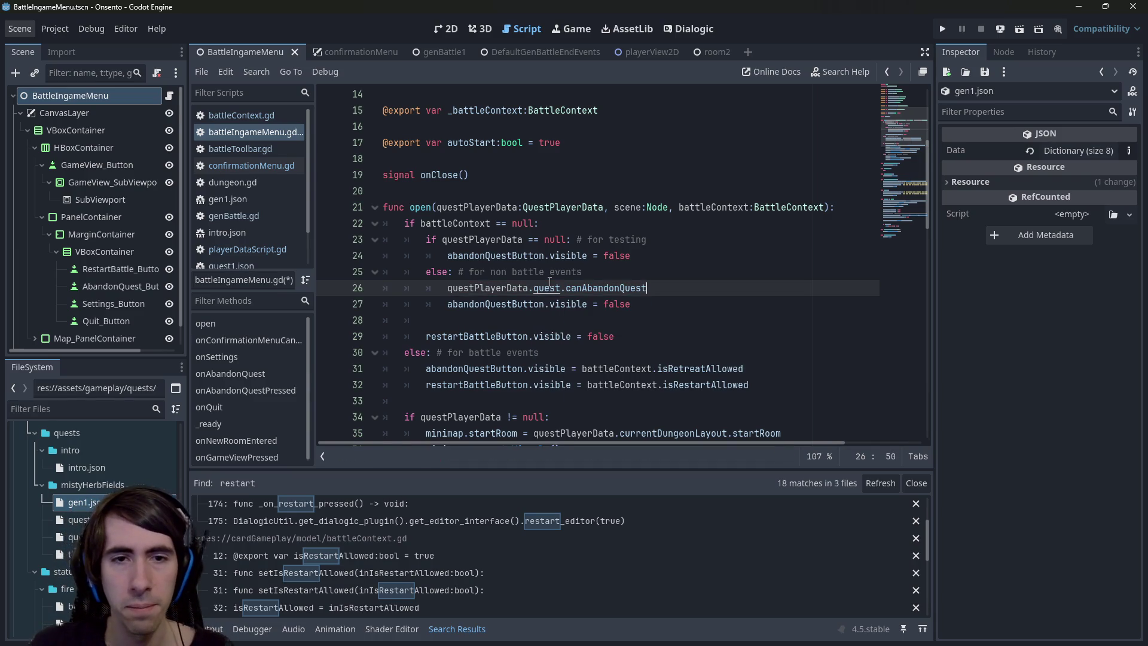
pyautogui.moveTo(447, 288)
pyautogui.mouseDown()
pyautogui.moveTo(647, 287)
pyautogui.moveTo(377, 287)
pyautogui.mouseUp()
pyautogui.hotkey('ctrl', 'c')
pyautogui.doubleClick(615, 303)
pyautogui.hotkey('ctrl', 'v')
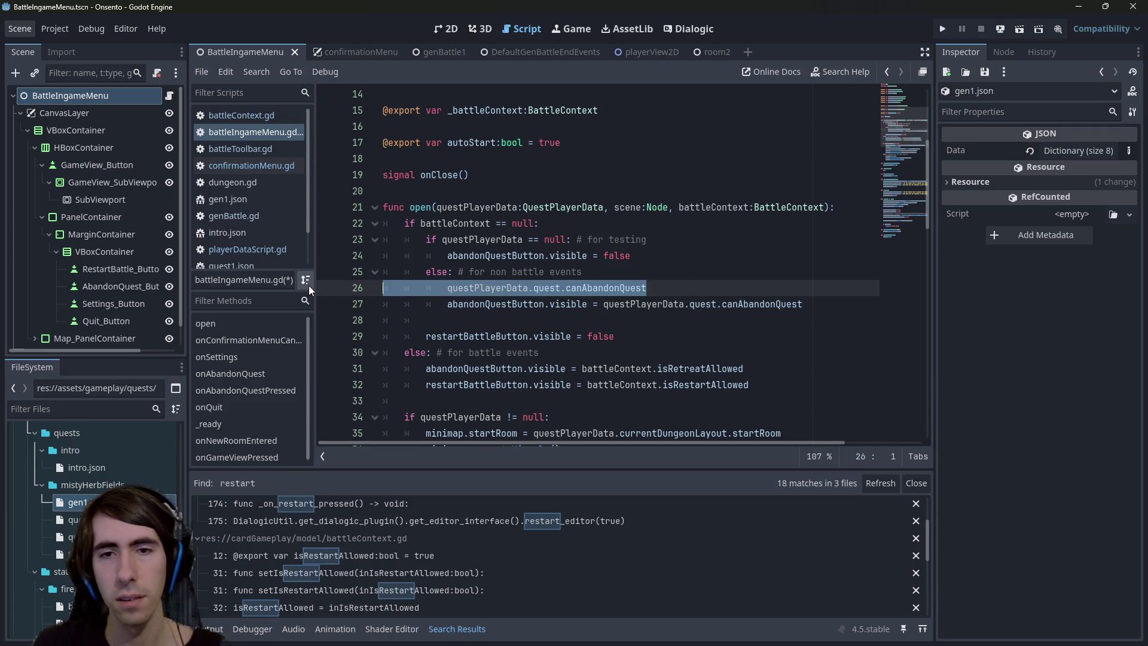
pyautogui.press('BackSpace')
pyautogui.press('BackSpace')
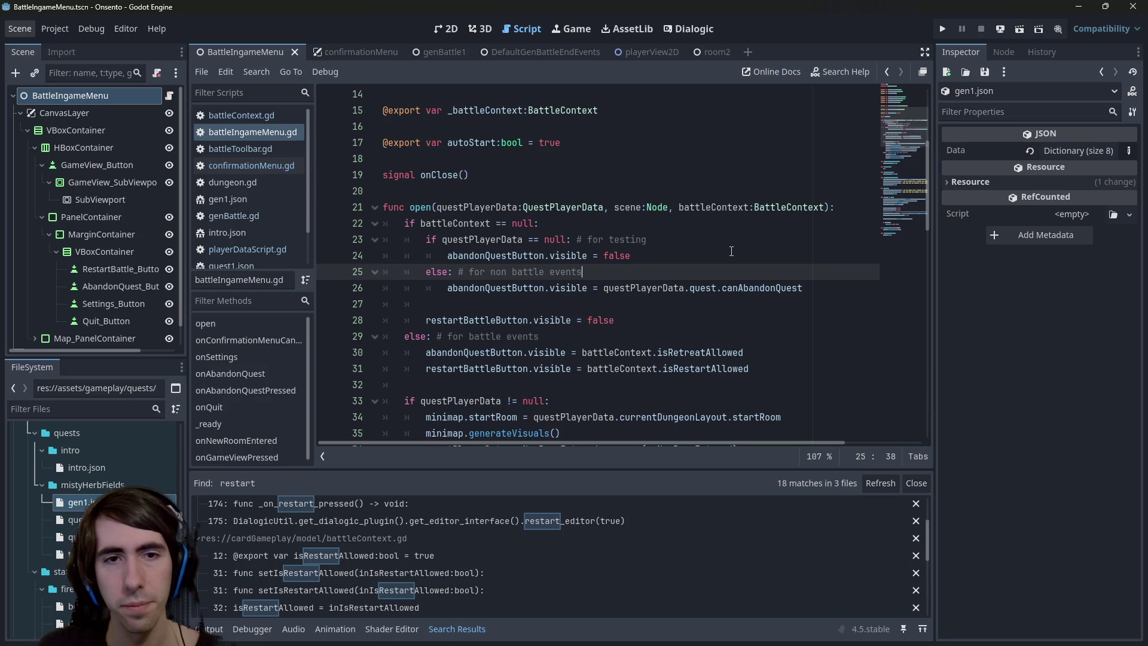
# Step: Review the restartBattleButton line and the battle-events else block on lines 29–31
pyautogui.scroll(-2, 616, 233)
pyautogui.scroll(1, 615, 233)
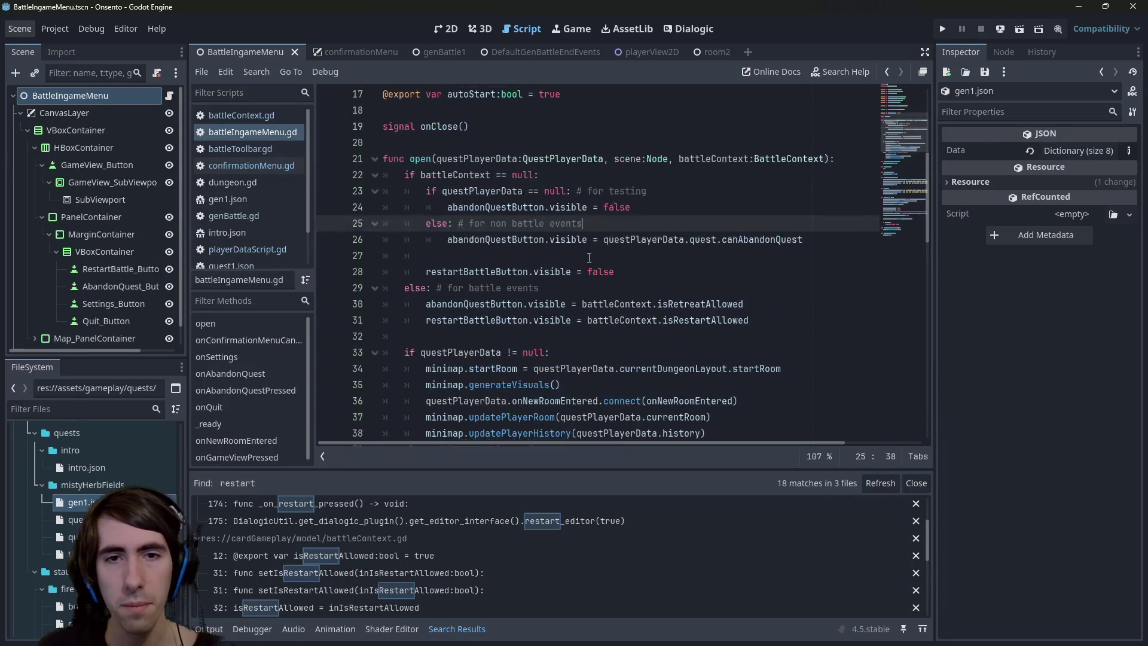
pyautogui.moveTo(426, 271); pyautogui.dragTo(474, 271)
pyautogui.doubleClick(478, 271)
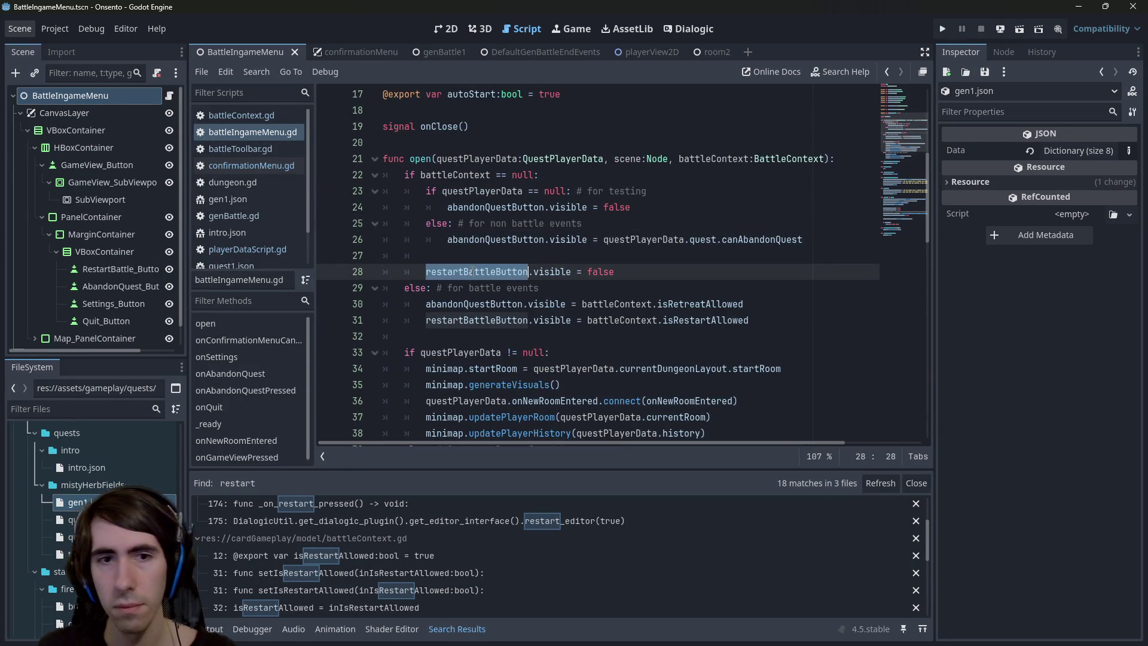
pyautogui.scroll(-2, 483, 271)
pyautogui.scroll(2, 661, 215)
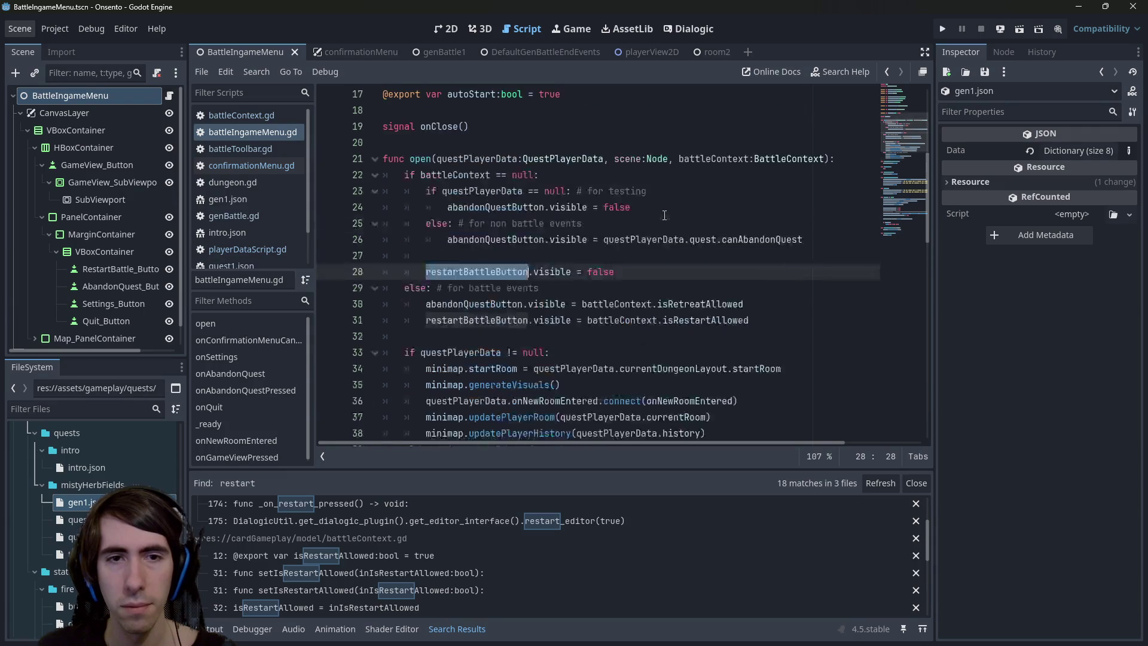
pyautogui.scroll(-1, 664, 216)
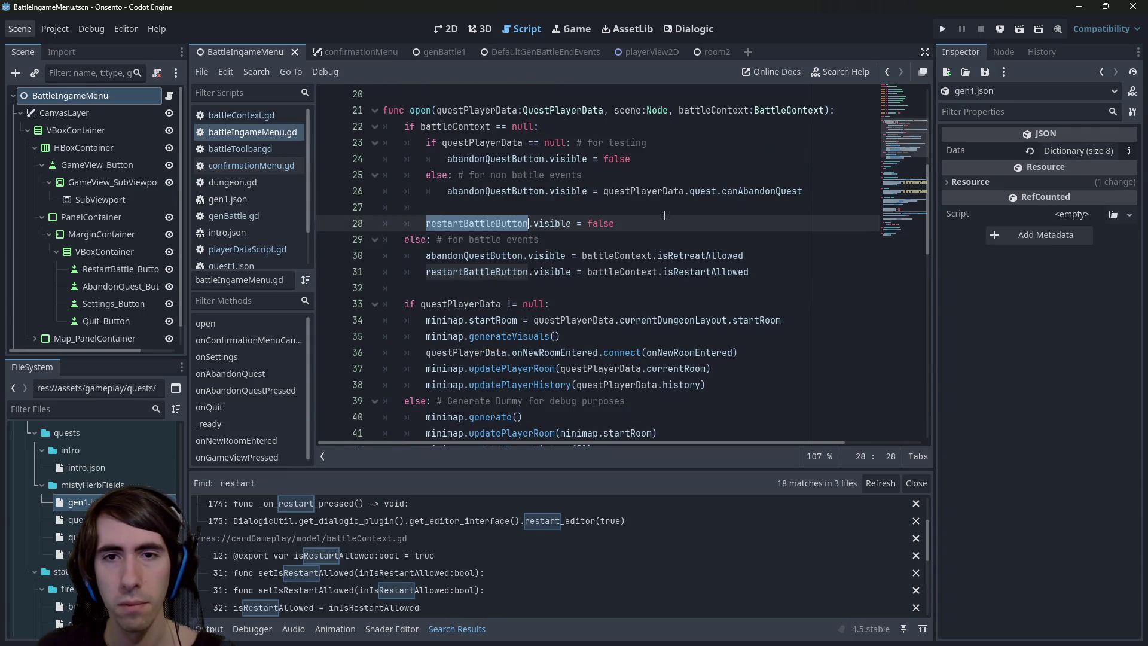
pyautogui.scroll(1, 664, 215)
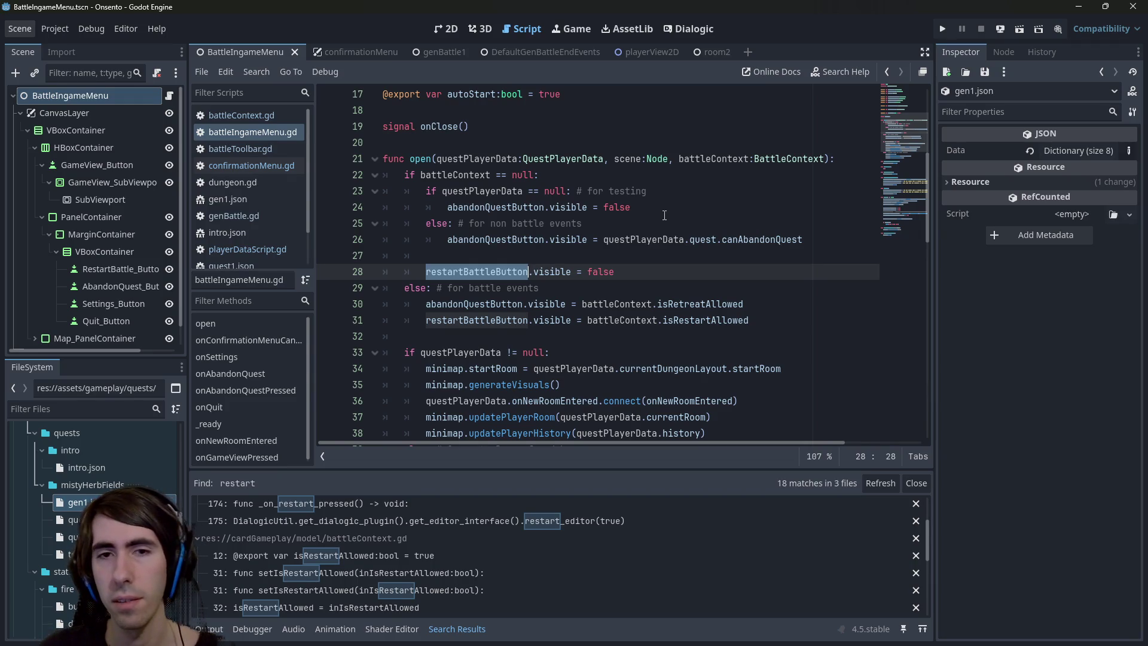
pyautogui.moveTo(836, 320); pyautogui.dragTo(378, 291)
pyautogui.click(767, 304)
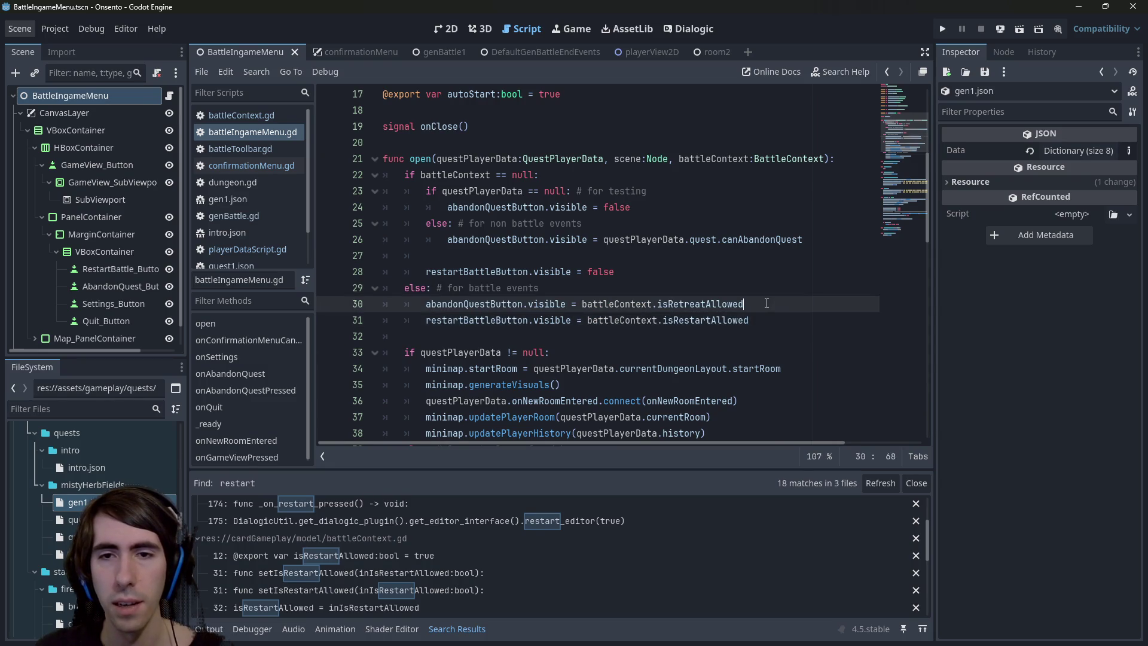
pyautogui.moveTo(766, 304); pyautogui.dragTo(343, 307)
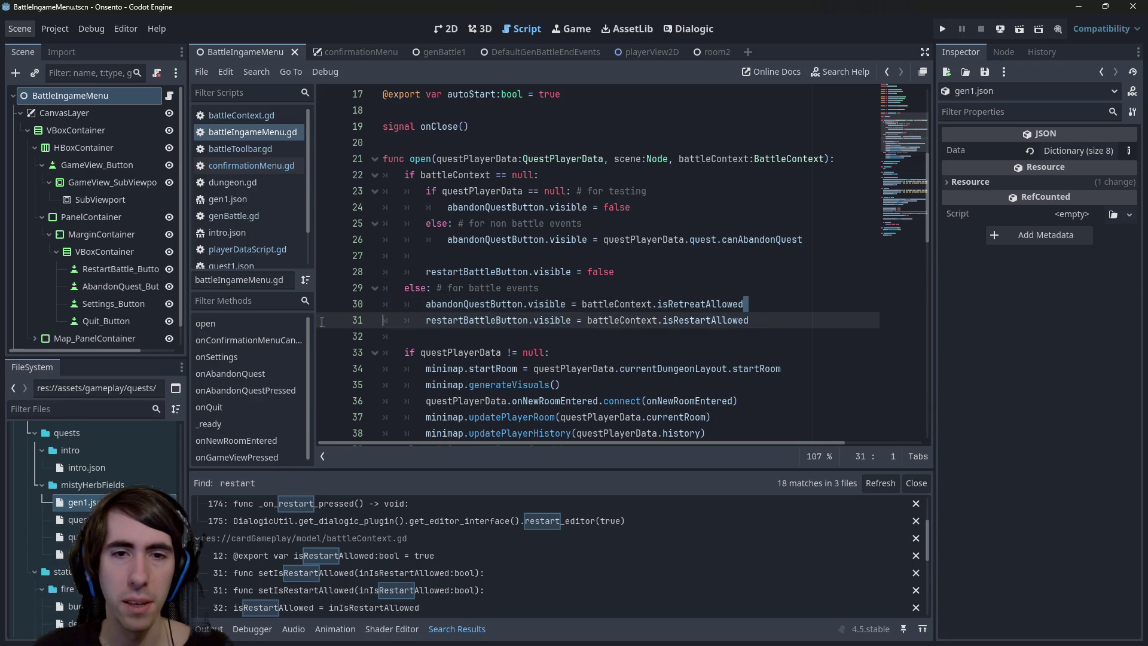
# Step: Jump from isRetreatAllowed on line 30 to its declaration in battleContext.gd
pyautogui.moveTo(599, 304)
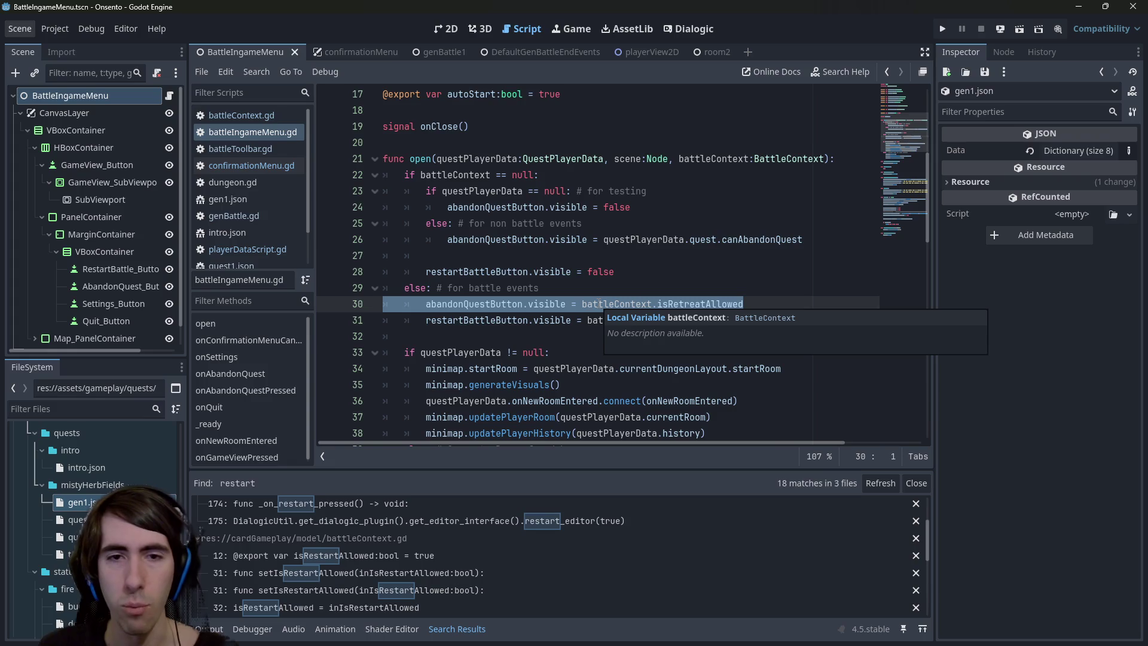
pyautogui.click(704, 305)
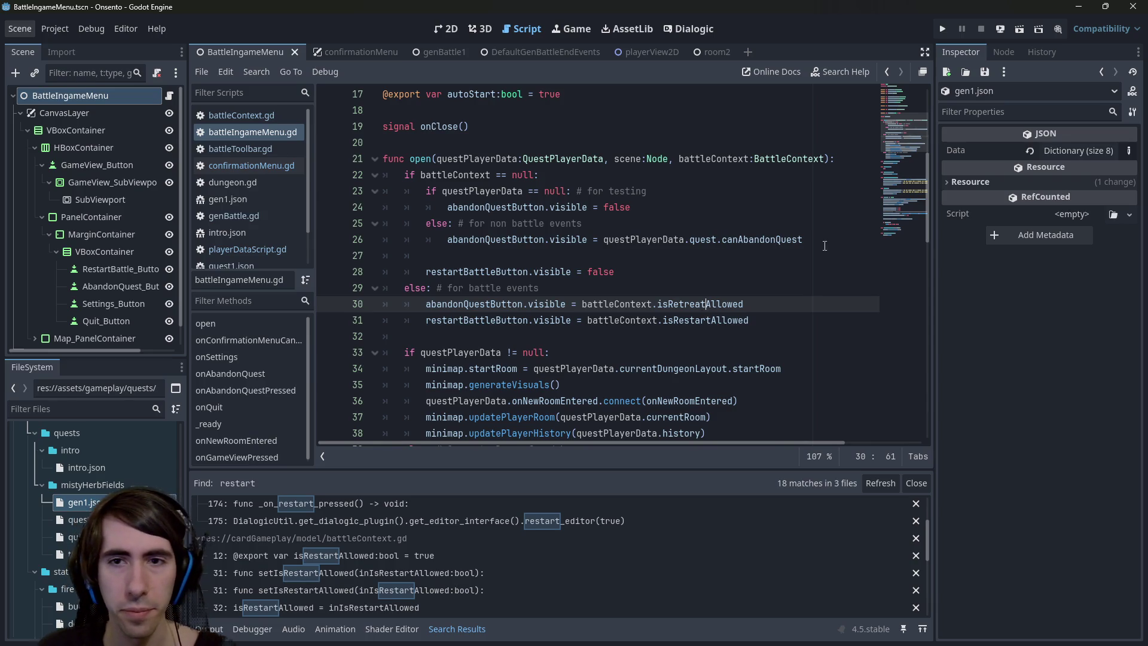
pyautogui.moveTo(802, 239); pyautogui.dragTo(384, 239)
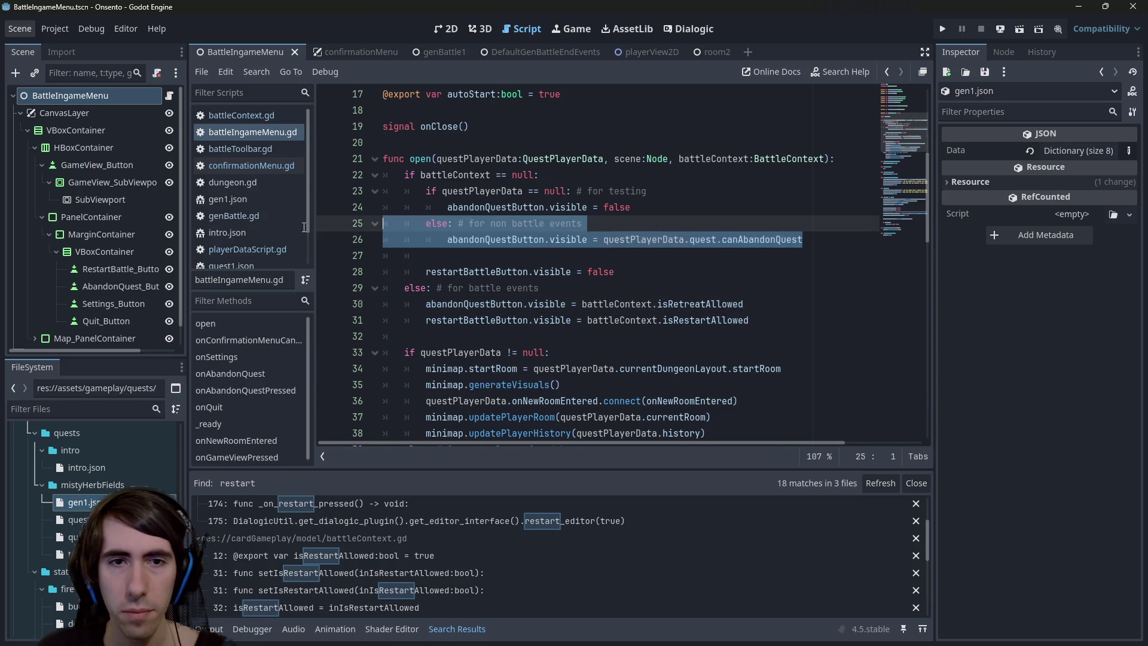
pyautogui.click(403, 177)
pyautogui.keyDown('ctrl'); pyautogui.click(699, 303); pyautogui.keyUp('ctrl')
pyautogui.press('Up')
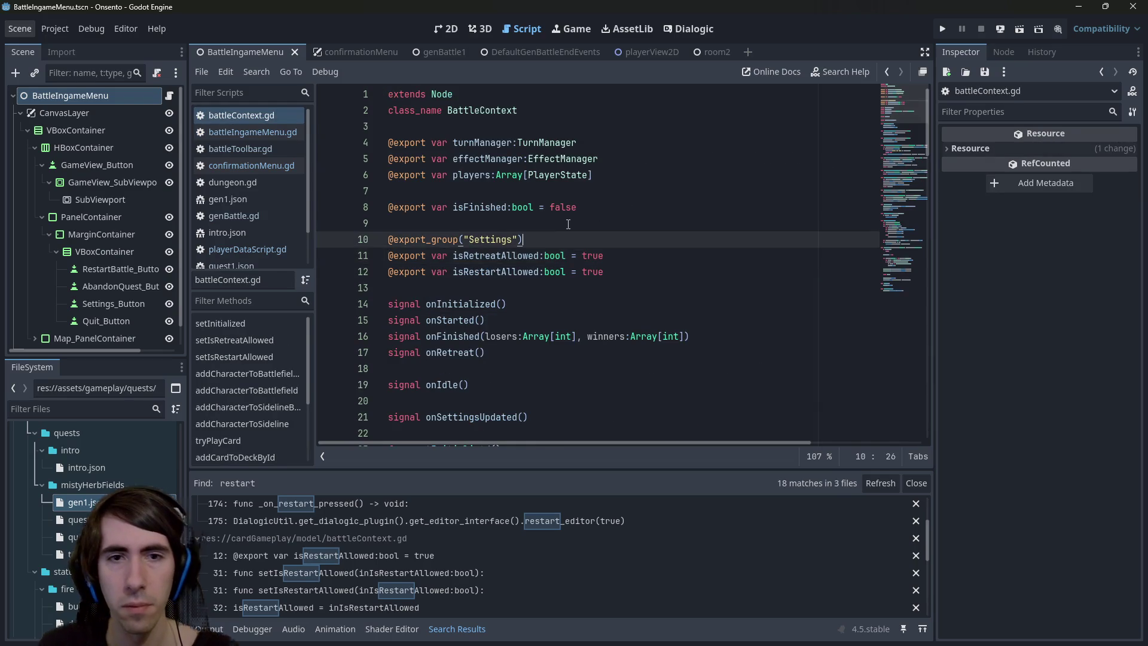
# Step: Add the comment '# TODO : remove 'isRetreatAllowed' : obsolete? ingame menu / quest now handle that' under Settings and save
pyautogui.press('Return')
pyautogui.write('#')
pyautogui.press('BackSpace')
pyautogui.press('BackSpace')
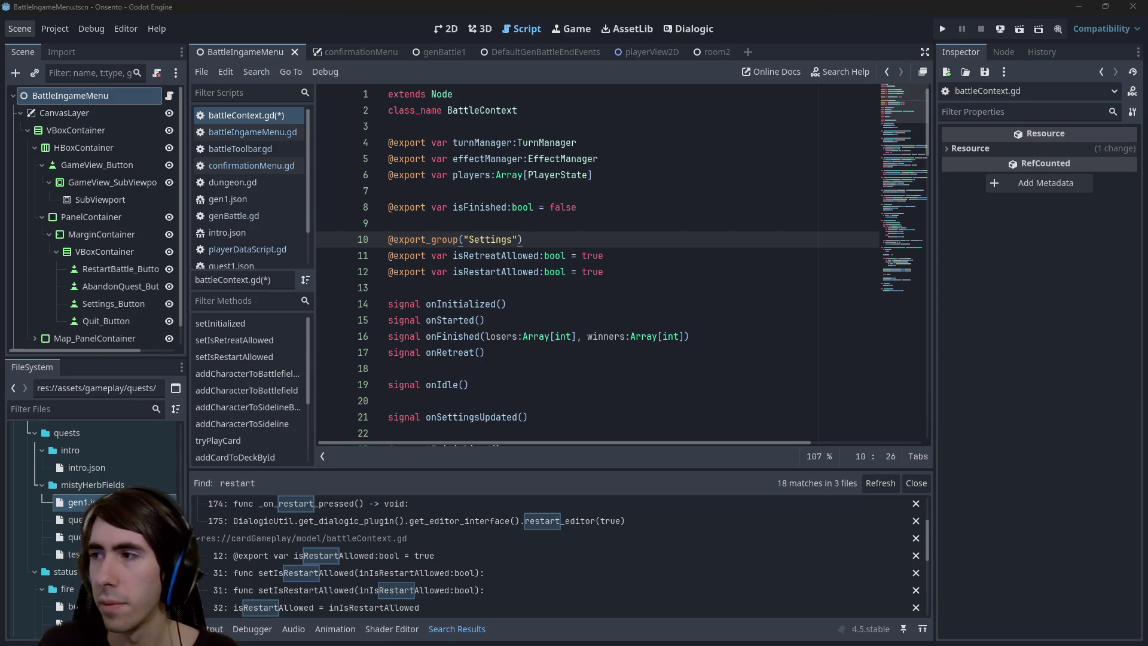
pyautogui.click(562, 238)
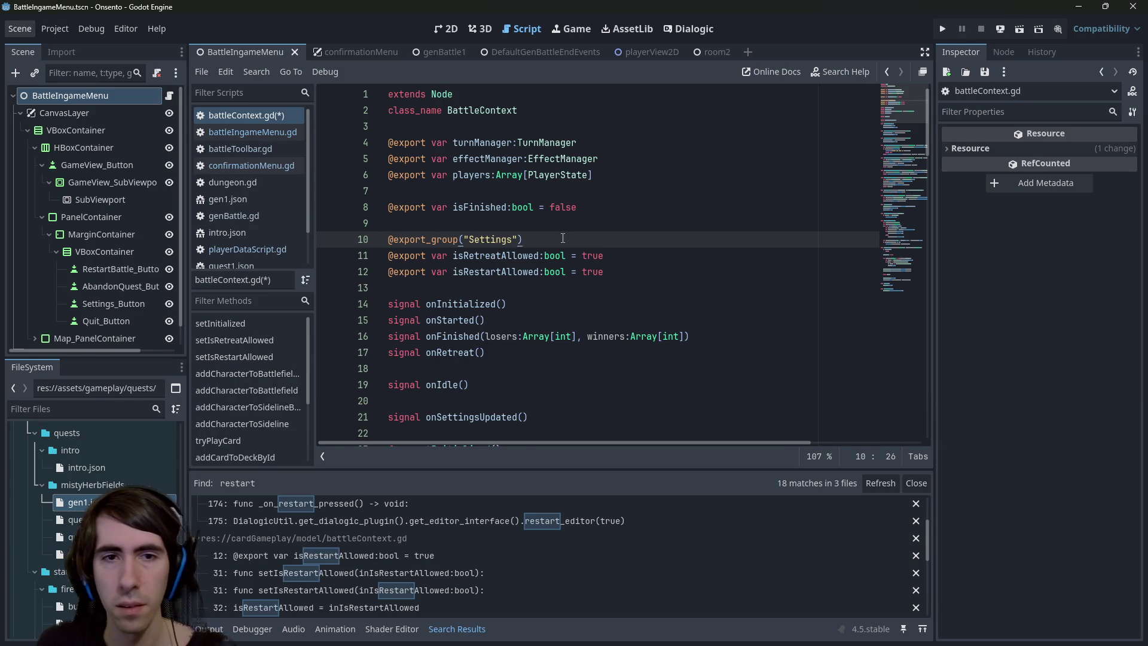
pyautogui.press('Return')
pyautogui.write('# TODO : remove ')
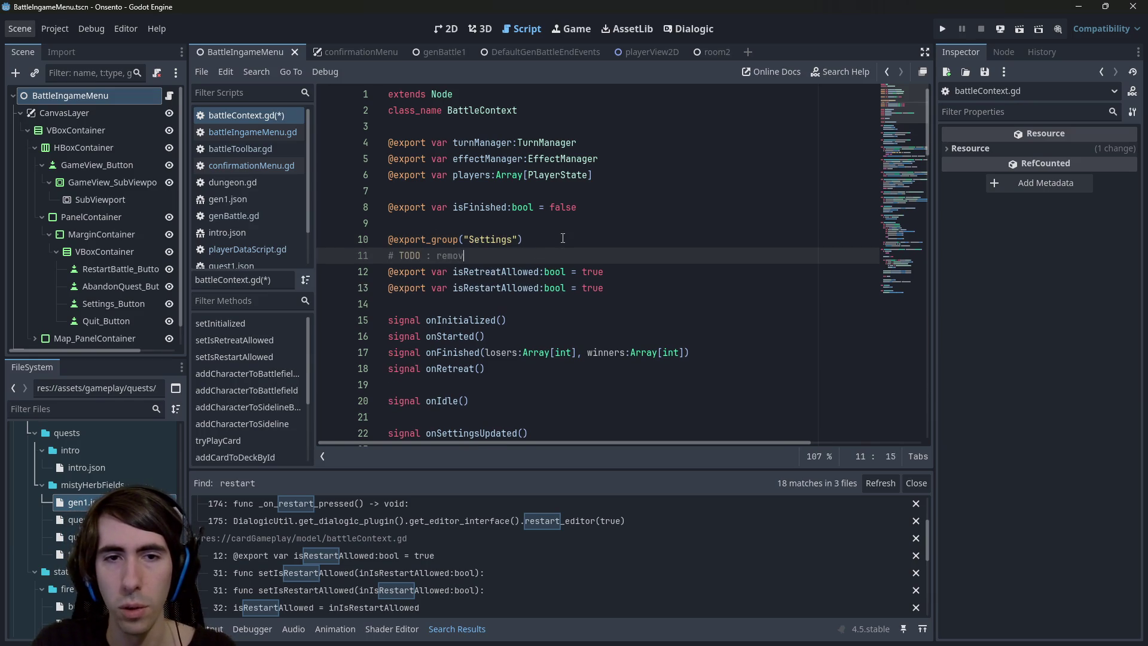
pyautogui.write("'isRetreatAllowed' ")
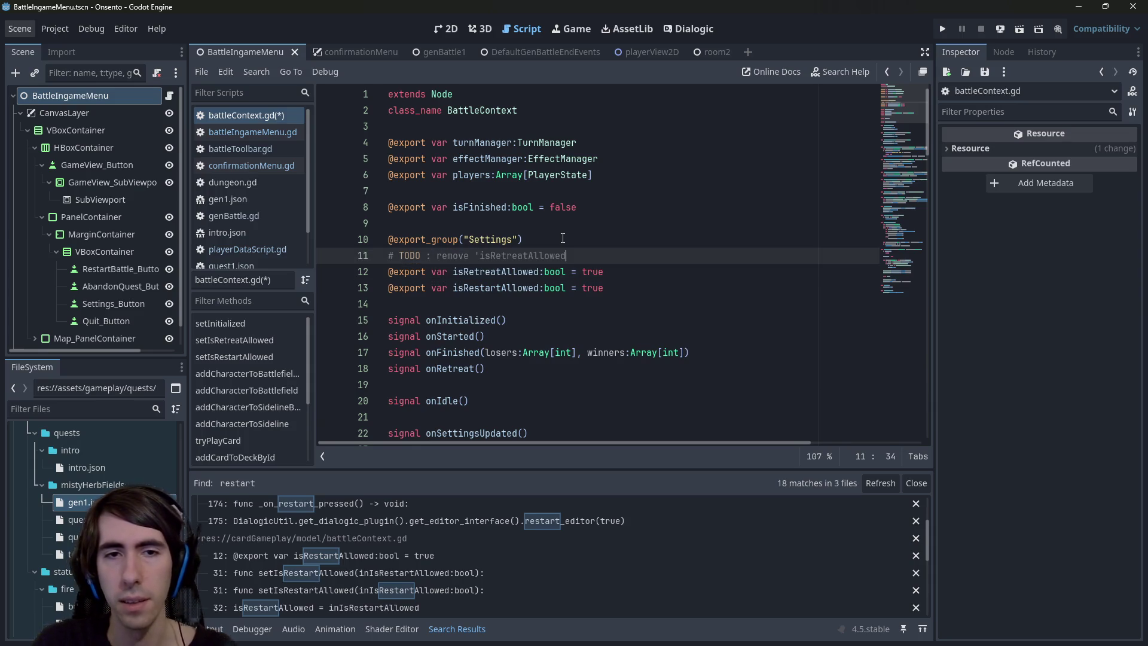
pyautogui.write(': obsolete? ingam')
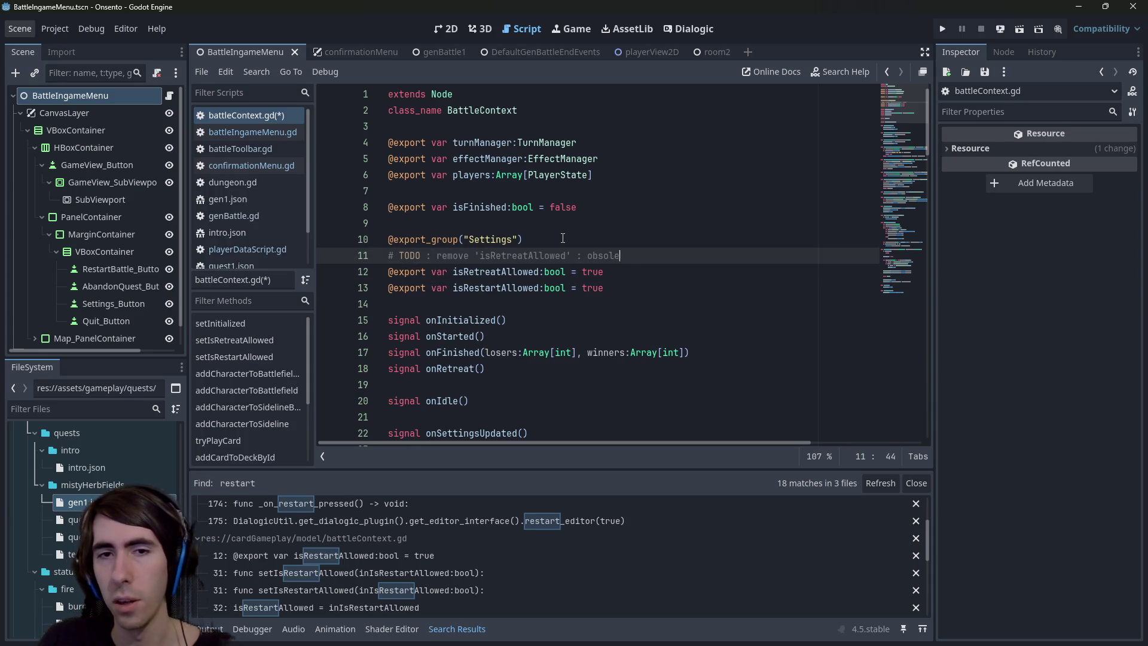
pyautogui.write('e menu now handl')
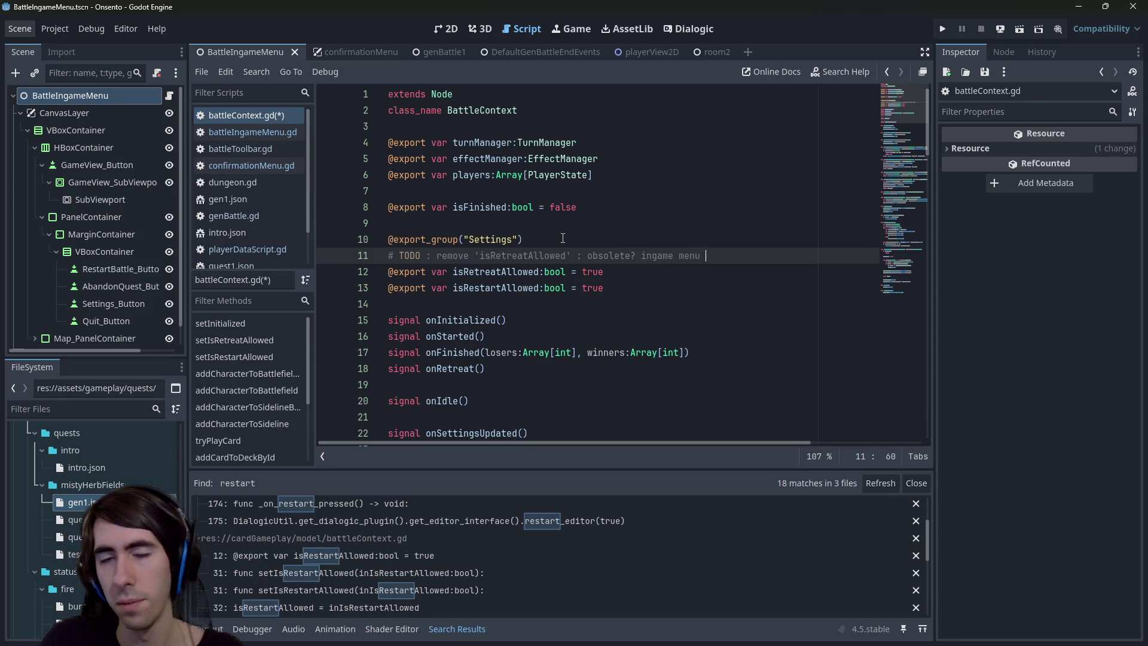
pyautogui.write('es that')
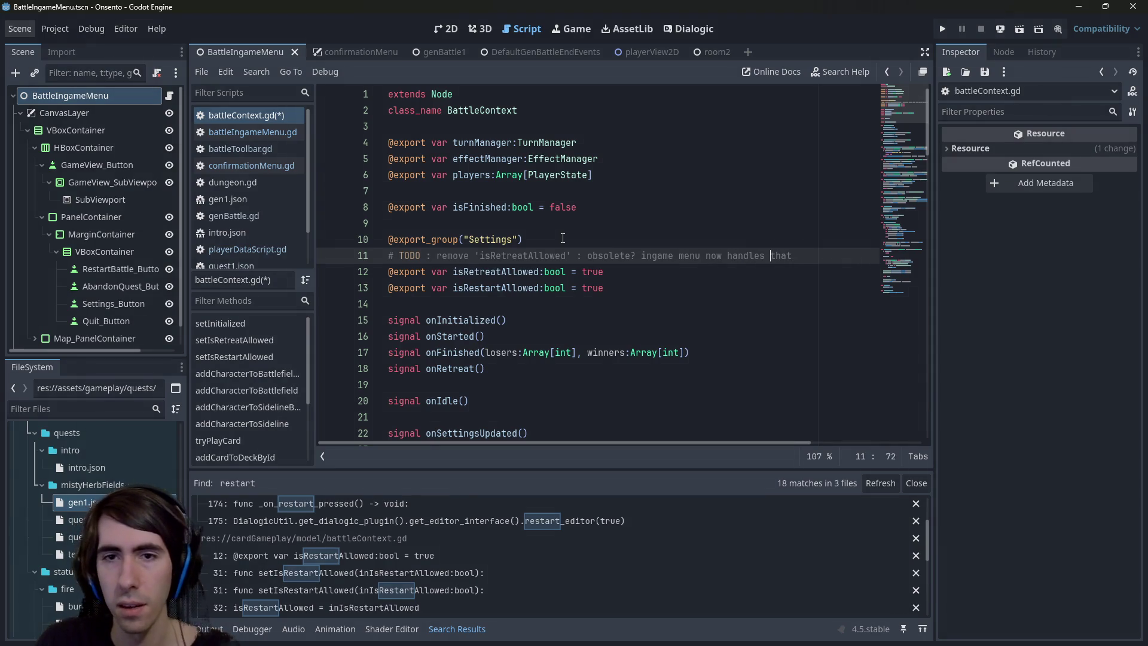
pyautogui.hotkey('ctrl', 'Left')
pyautogui.hotkey('ctrl', 'Left')
pyautogui.write('/ quest')
pyautogui.hotkey('ctrl', 's')
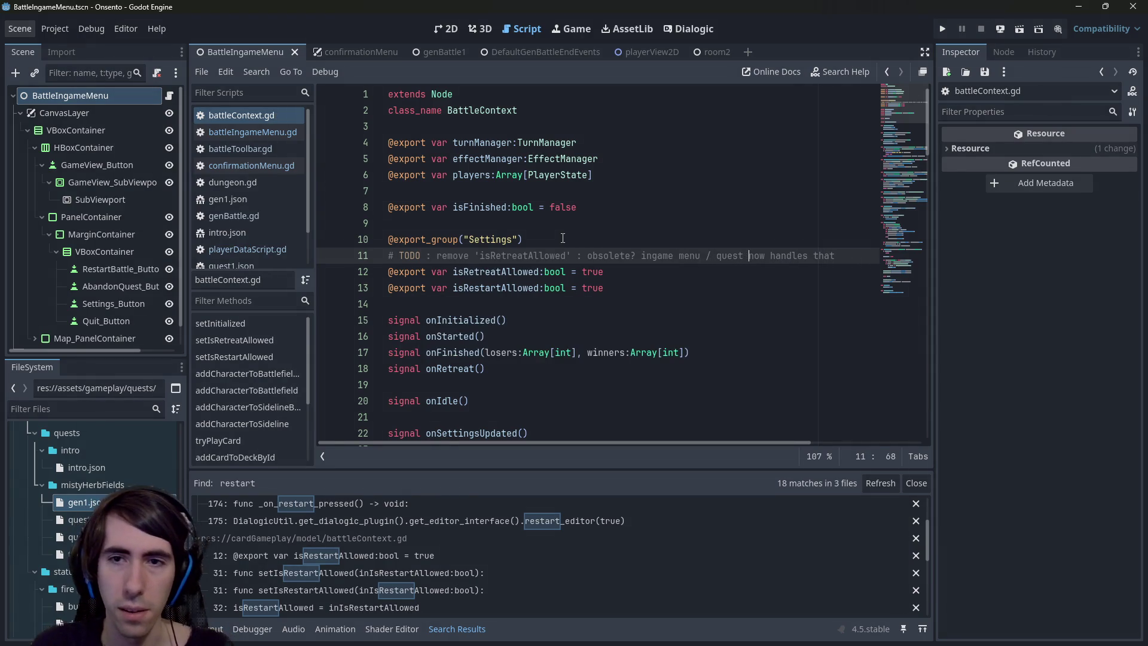
pyautogui.hotkey('ctrl', 'Right')
pyautogui.hotkey('ctrl', 'Right')
pyautogui.press('BackSpace')
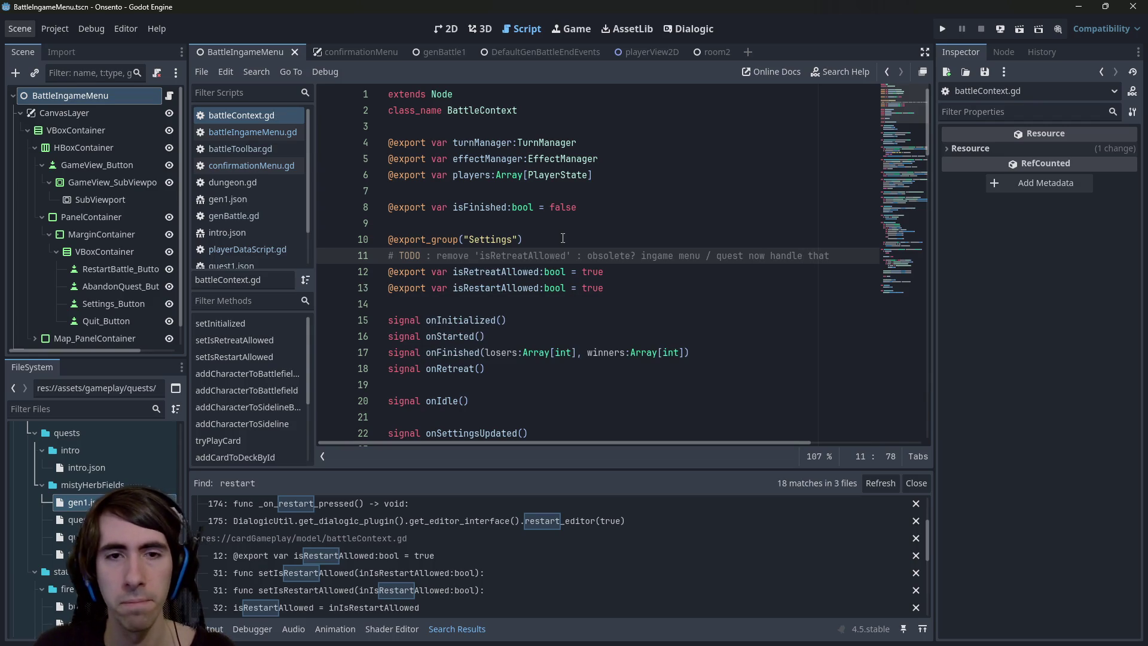
pyautogui.click(233, 133)
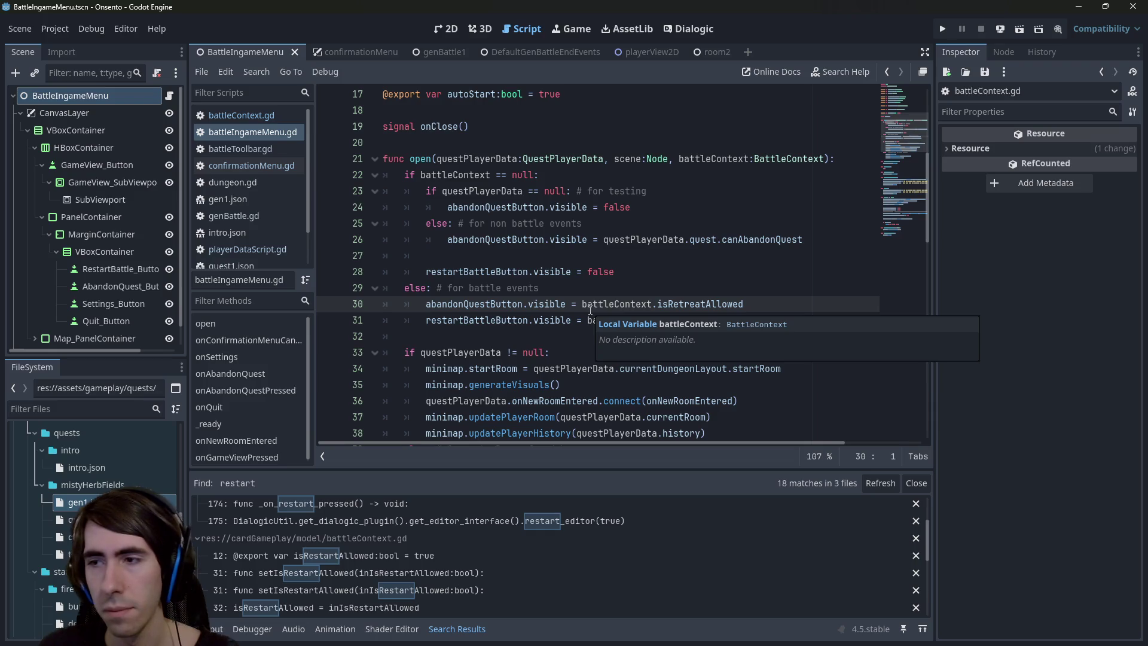
# Step: Comment out the isRetreatAllowed line and start an 'if battleContext == null:' block below it
pyautogui.click(747, 303)
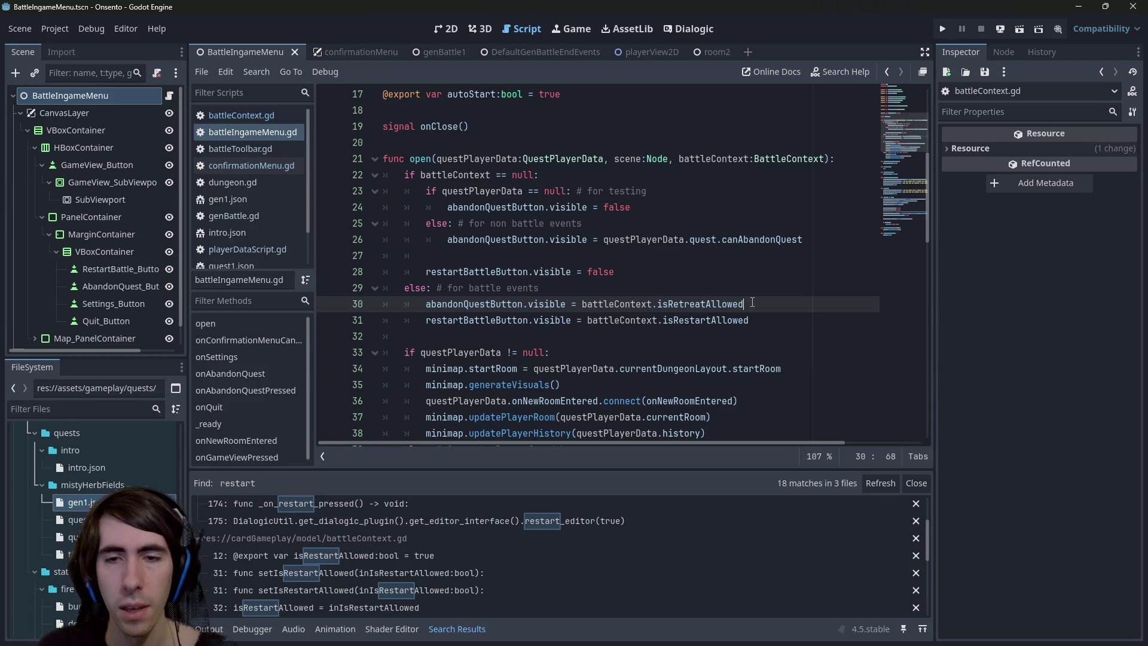
pyautogui.hotkey('ctrl', 'k')
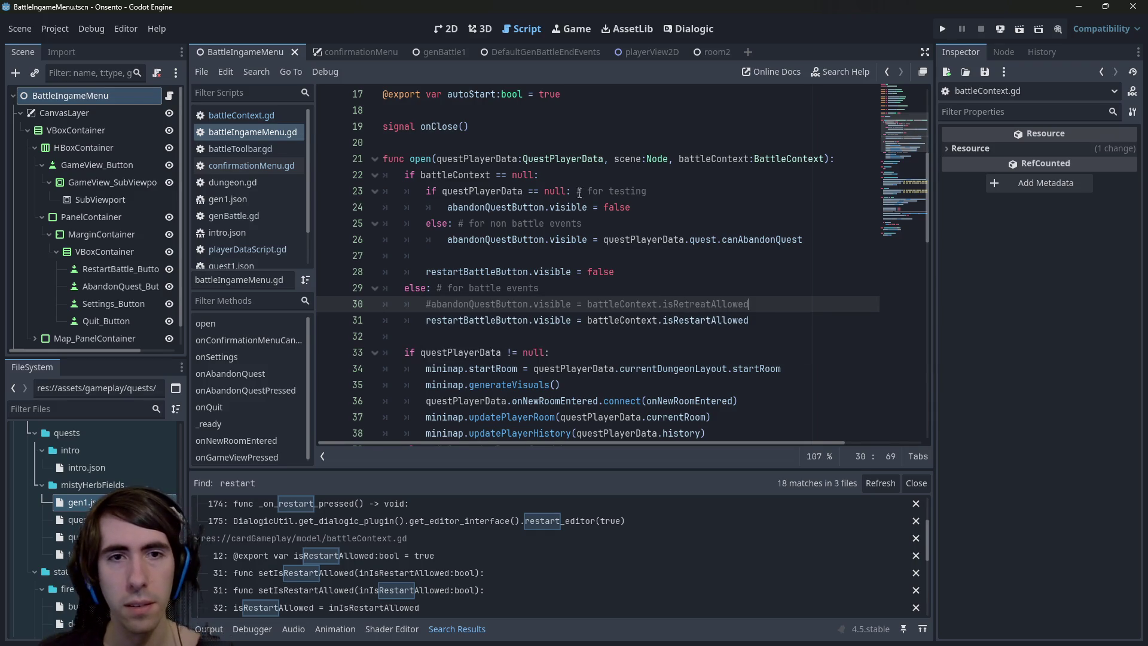
pyautogui.moveTo(574, 177)
pyautogui.mouseDown()
pyautogui.moveTo(386, 175)
pyautogui.moveTo(404, 175)
pyautogui.mouseUp()
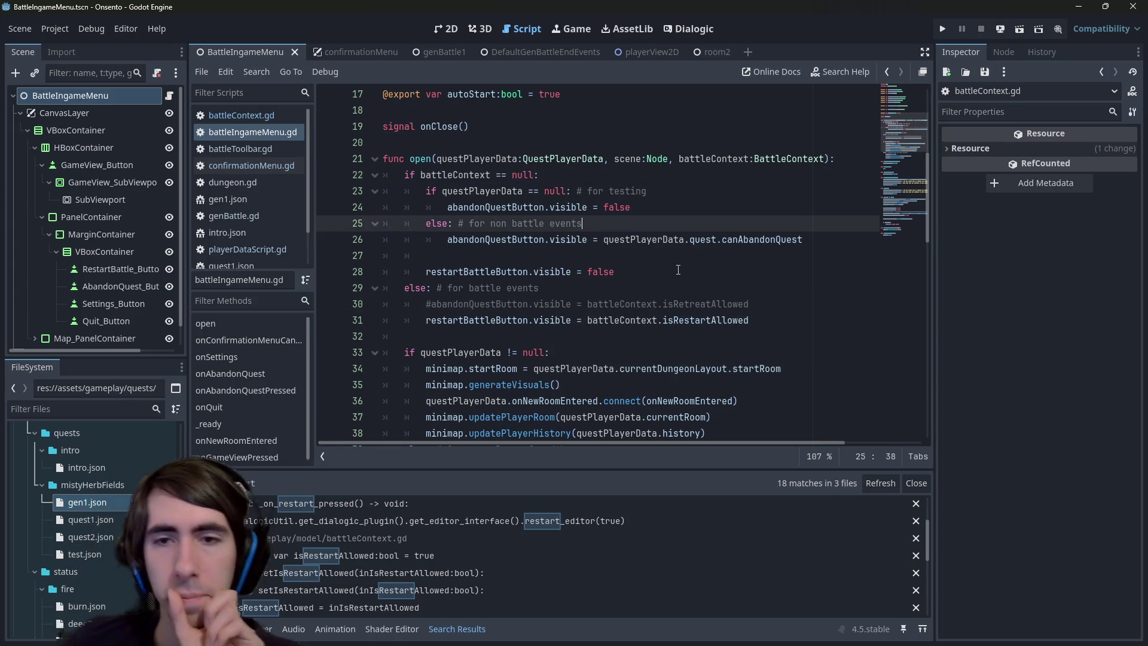
pyautogui.click(757, 307)
pyautogui.press('Return')
pyautogui.press('Return')
pyautogui.press('BackSpace')
pyautogui.write('if battleContext == null:')
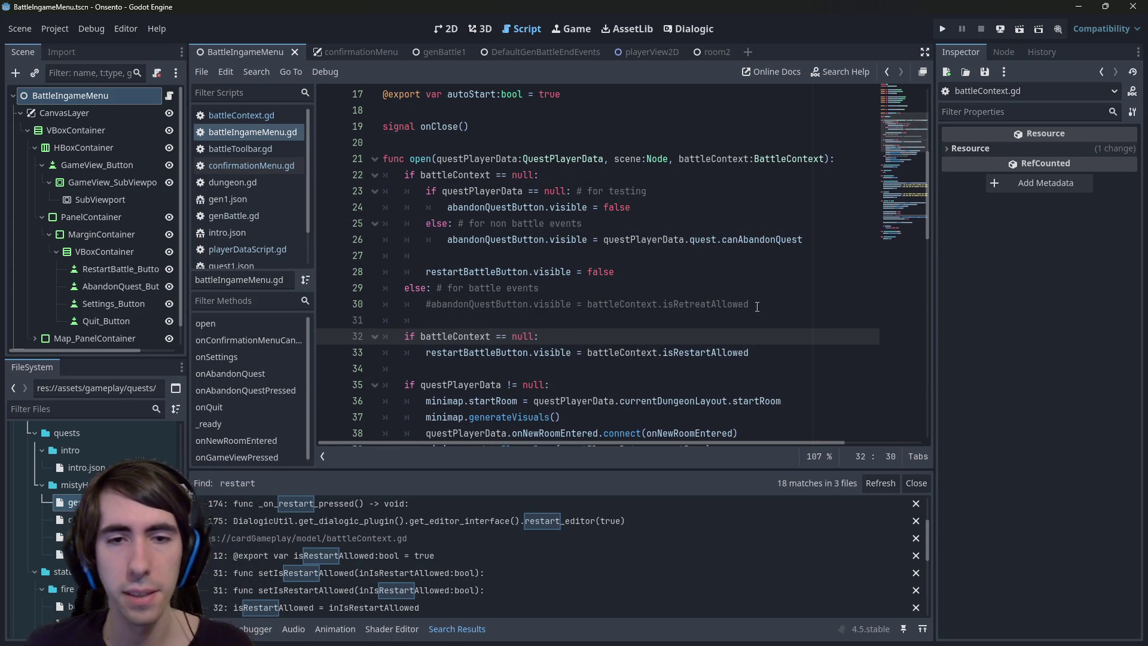
# Step: Set restartBattleButton.visible = false in the null branch, add an else:, and save the script
pyautogui.press('Down')
pyautogui.press('Home')
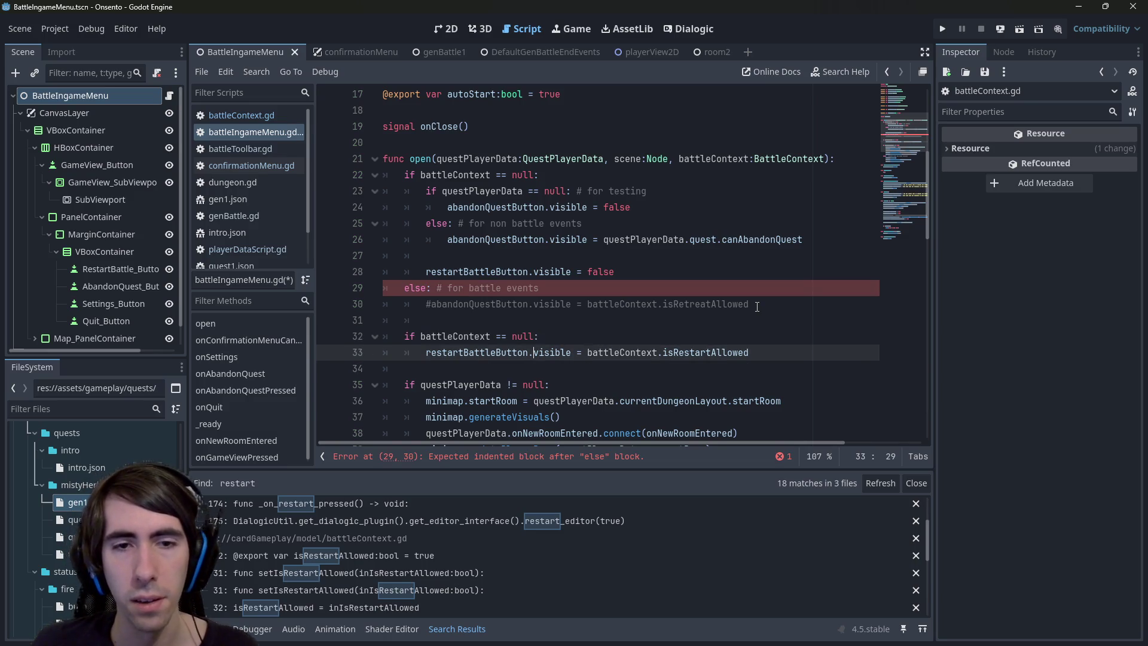
pyautogui.hotkey('ctrl', 'shift', 'Right')
pyautogui.hotkey('ctrl', 'c')
pyautogui.press('Left')
pyautogui.press('Return')
pyautogui.press('Up')
pyautogui.hotkey('ctrl', 'v')
pyautogui.write('.')
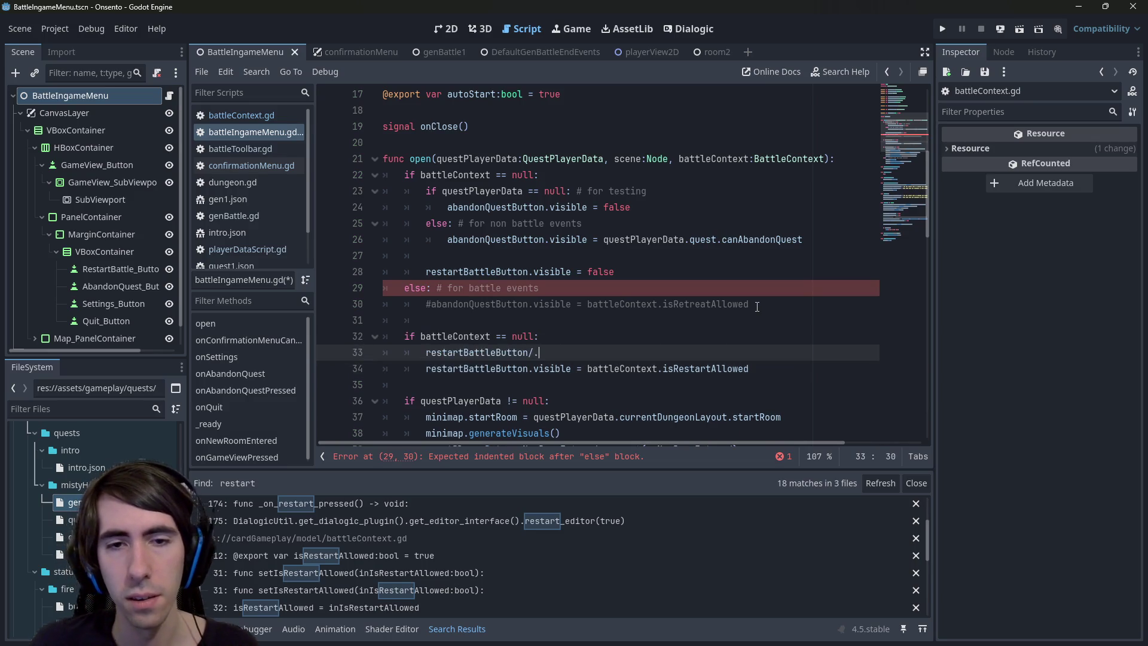
pyautogui.write('visible = fal')
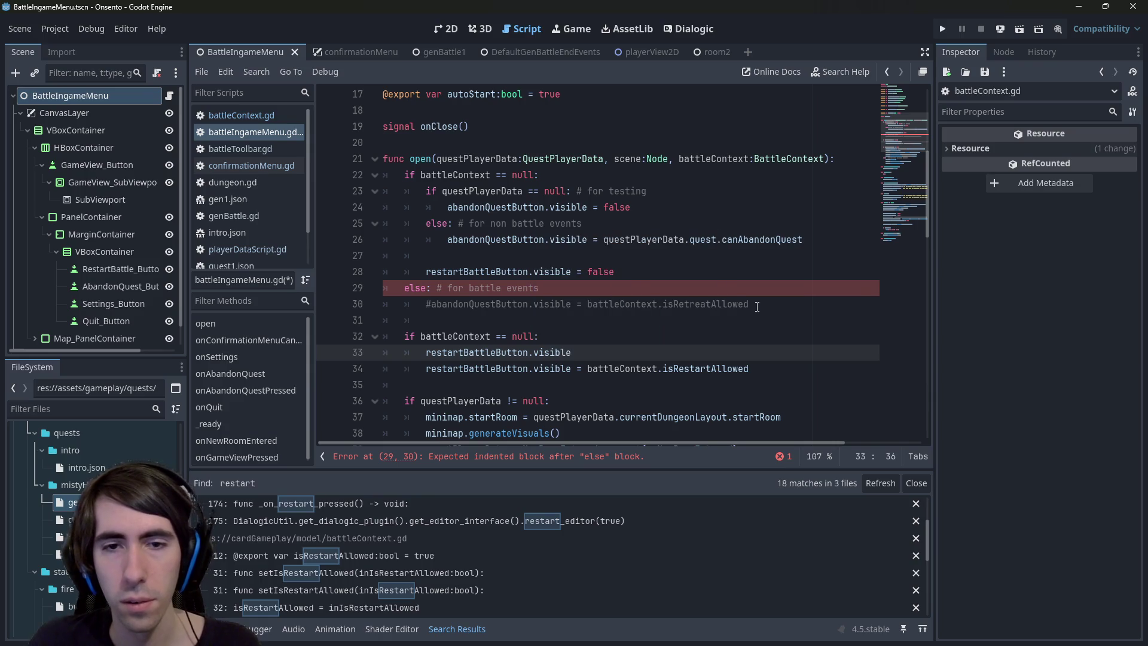
pyautogui.write('se')
pyautogui.press('Return')
pyautogui.press('BackSpace')
pyautogui.write('else:')
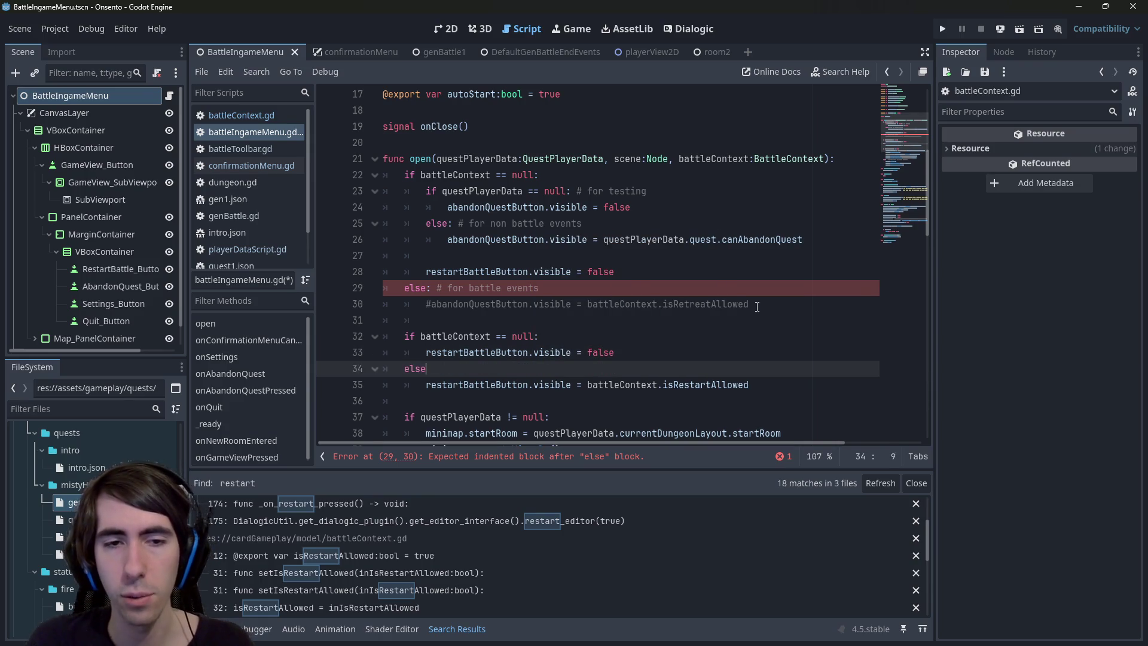
pyautogui.hotkey('ctrl', 's')
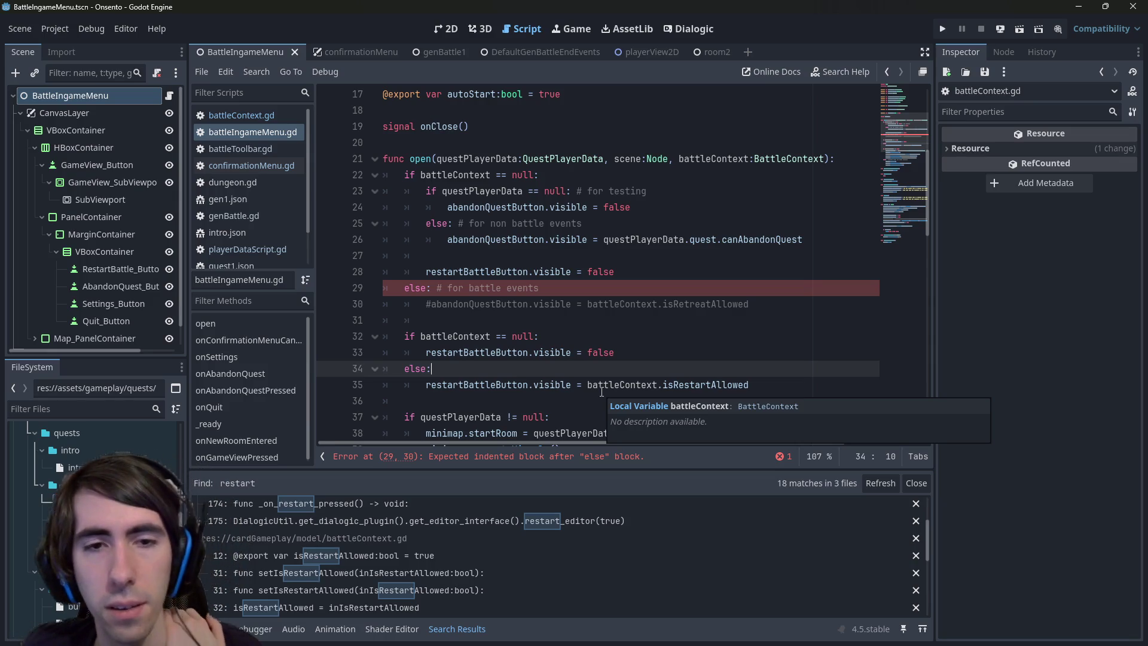
pyautogui.click(491, 174)
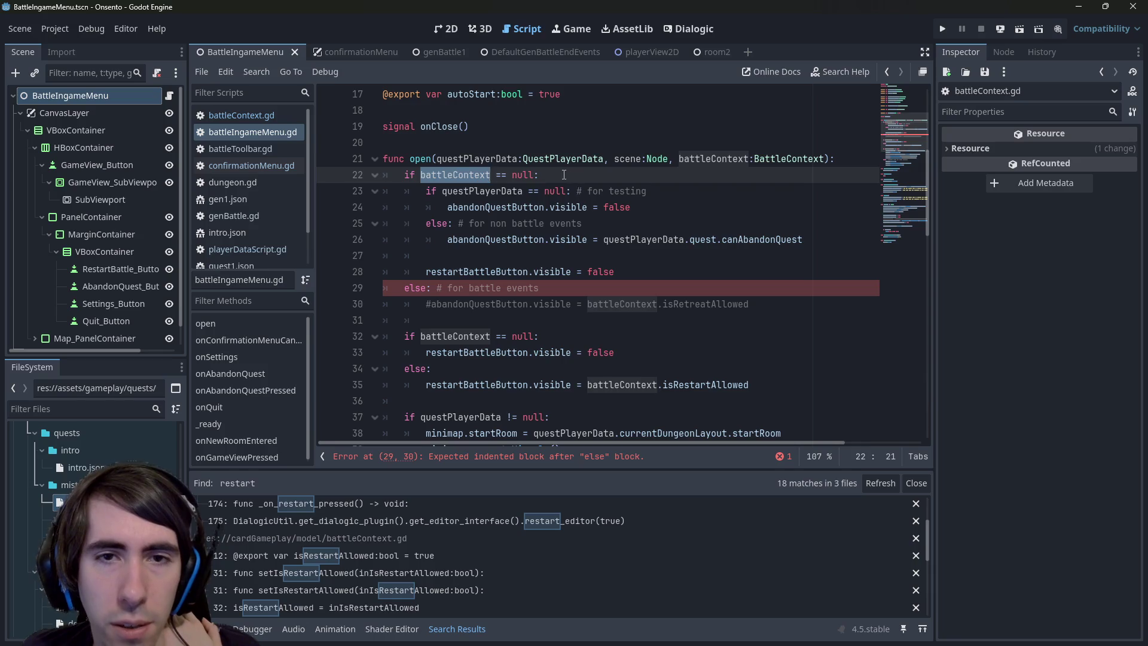
# Step: Delete the outer battleContext null-check line and the old battle-events else branch
pyautogui.moveTo(564, 174); pyautogui.dragTo(311, 177)
pyautogui.press('BackSpace')
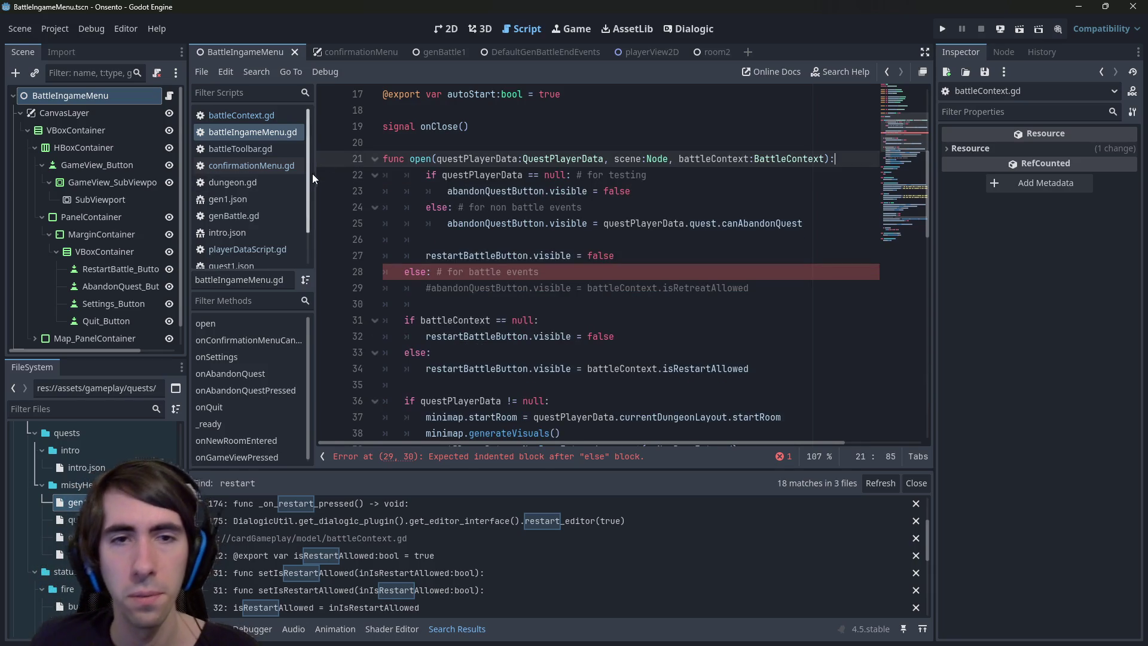
pyautogui.click(782, 294)
pyautogui.moveTo(782, 294)
pyautogui.mouseDown()
pyautogui.moveTo(335, 289)
pyautogui.moveTo(335, 224)
pyautogui.moveTo(325, 274)
pyautogui.mouseUp()
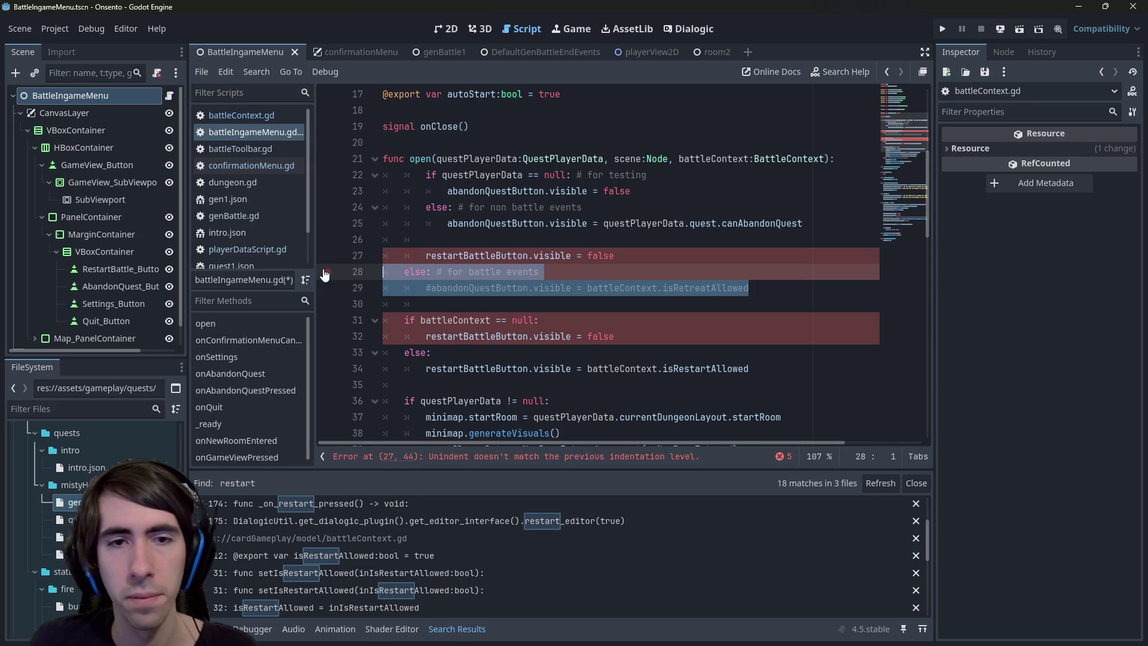
pyautogui.press('BackSpace')
pyautogui.press('BackSpace')
# Step: Dedent the questPlayerData block, add a blank line above it, and drop the redundant restartBattleButton false line
pyautogui.moveTo(559, 256); pyautogui.dragTo(460, 175)
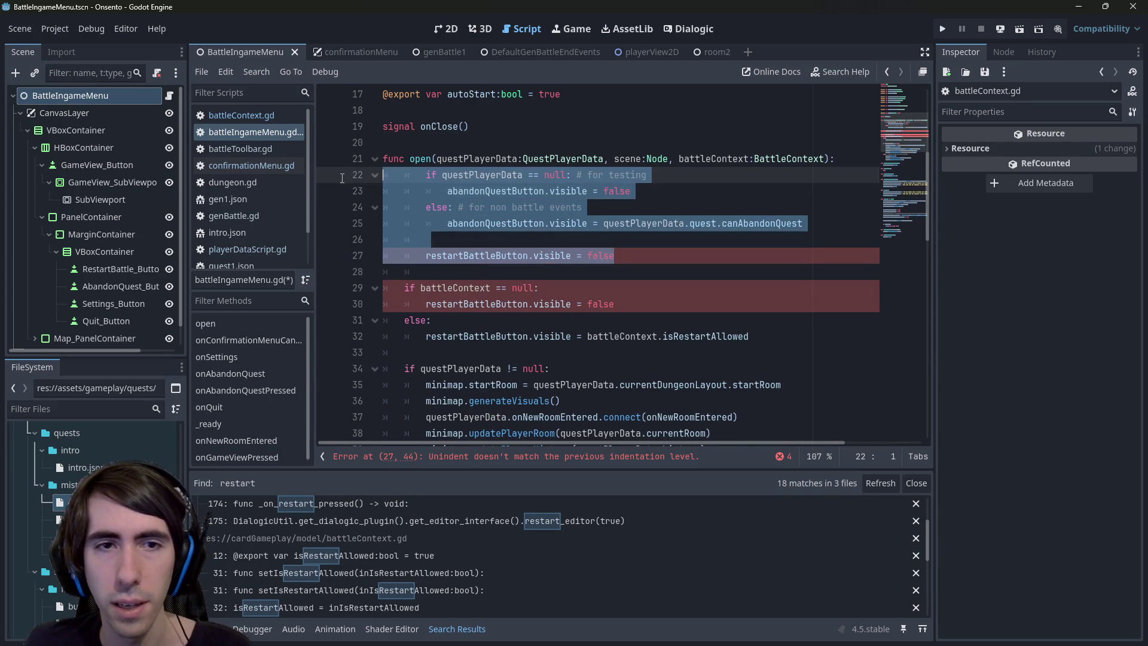
pyautogui.hotkey('shift', 'Tab')
pyautogui.doubleClick(460, 174)
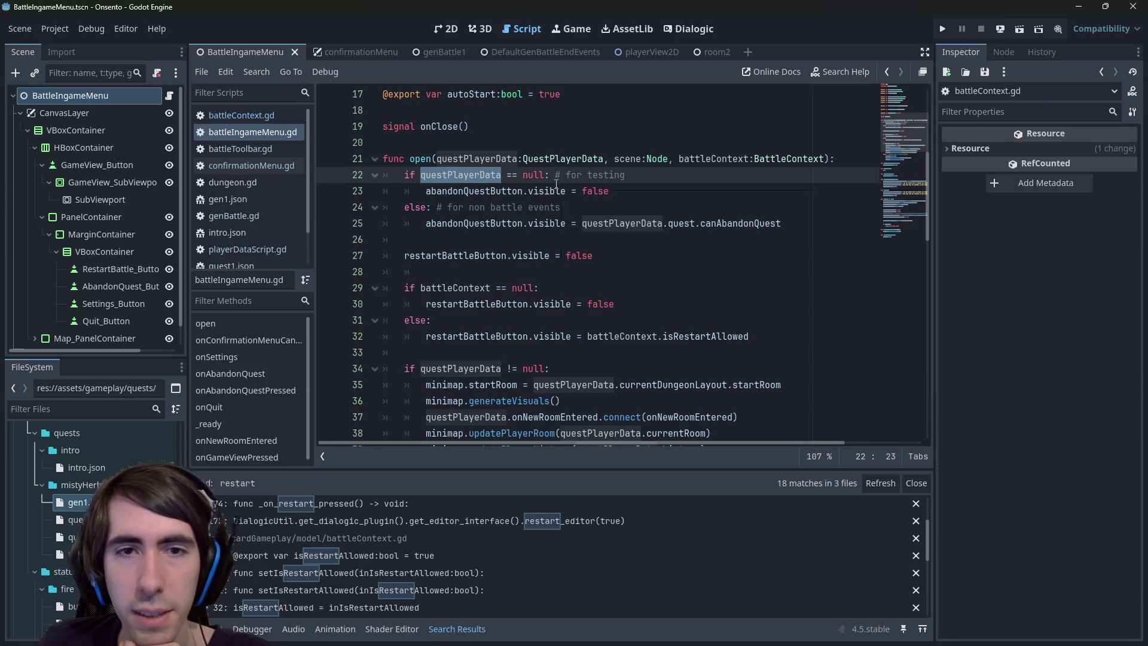
pyautogui.doubleClick(510, 192)
pyautogui.click(403, 175)
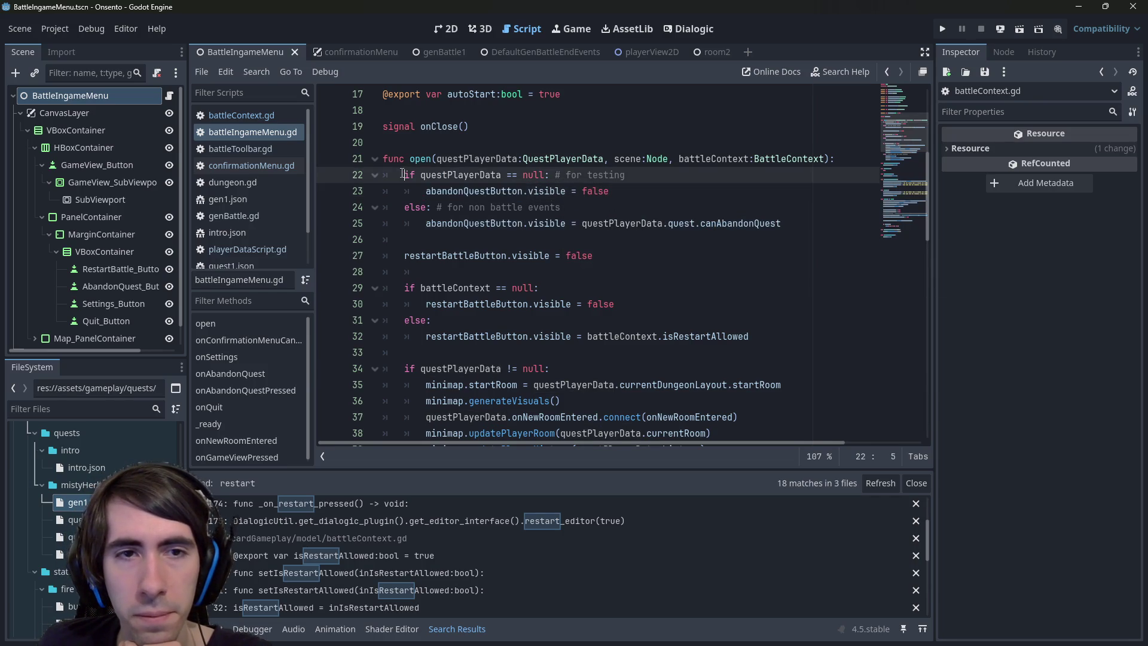
pyautogui.press('Return')
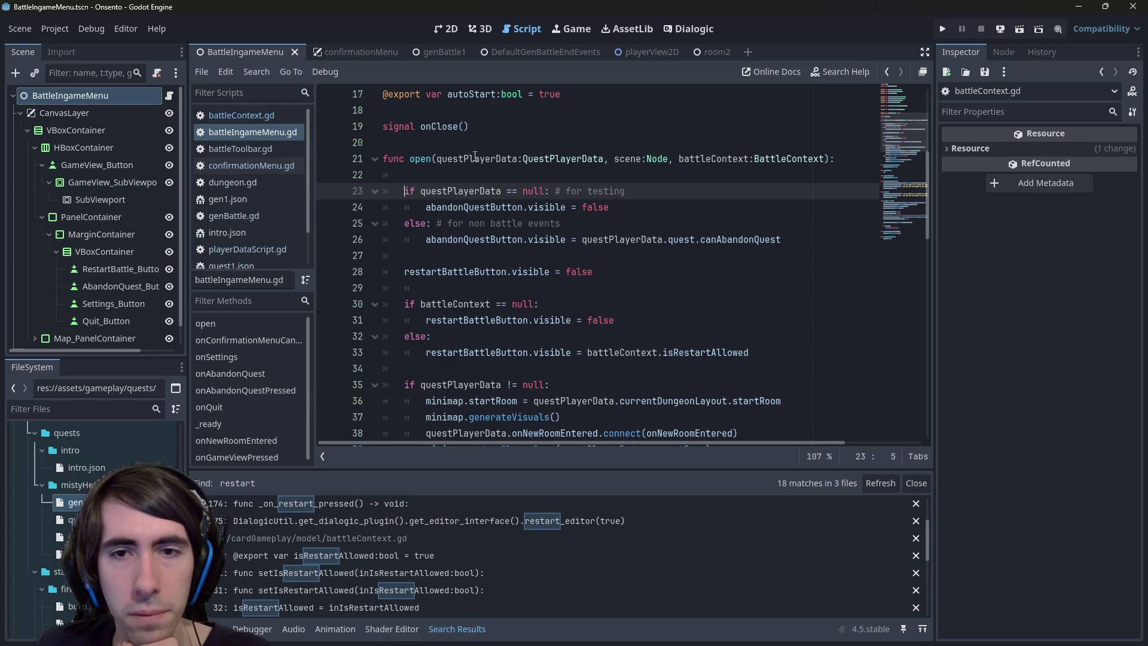
pyautogui.doubleClick(471, 272)
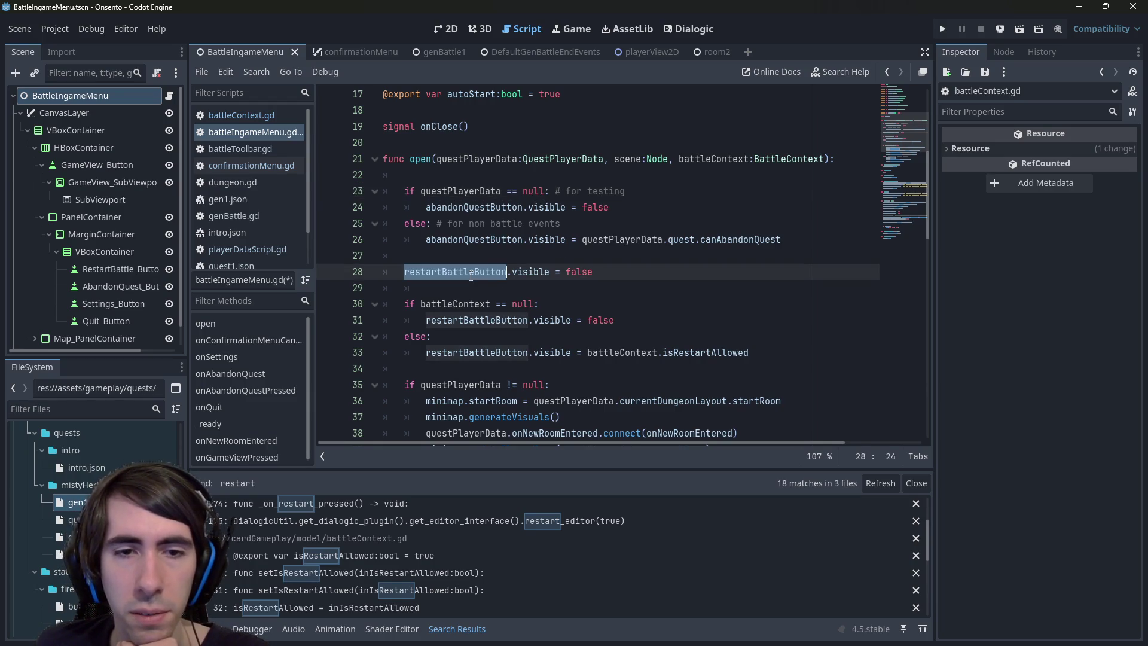
pyautogui.hotkey('shift', 'End')
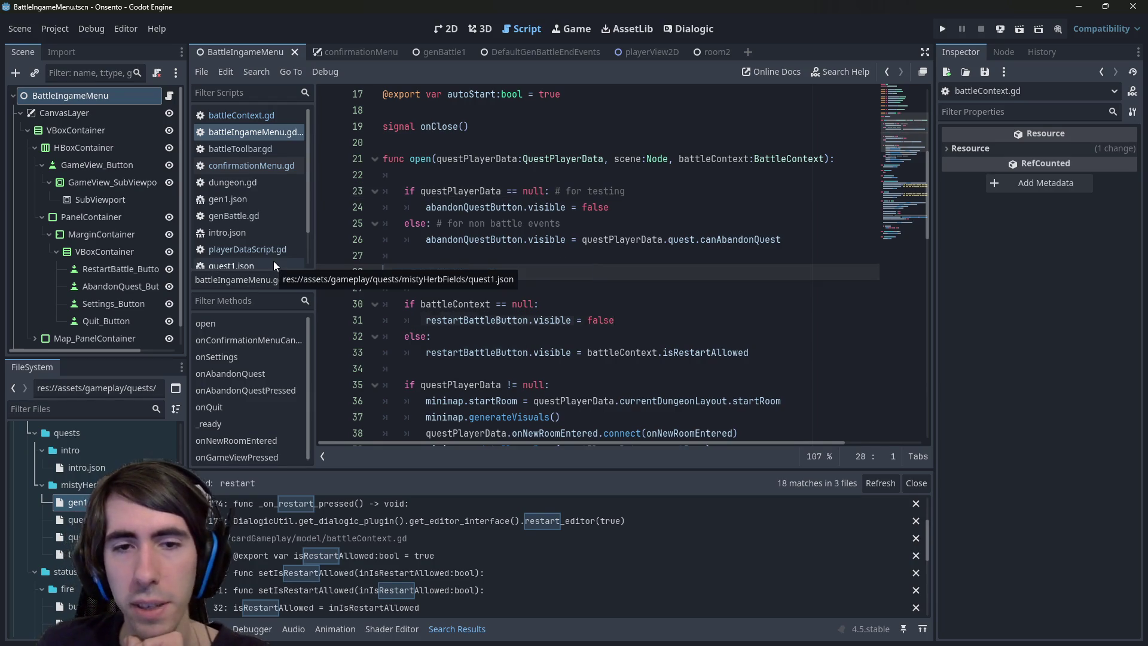
pyautogui.press('BackSpace')
pyautogui.press('BackSpace')
pyautogui.press('BackSpace')
pyautogui.press('BackSpace')
pyautogui.press('BackSpace')
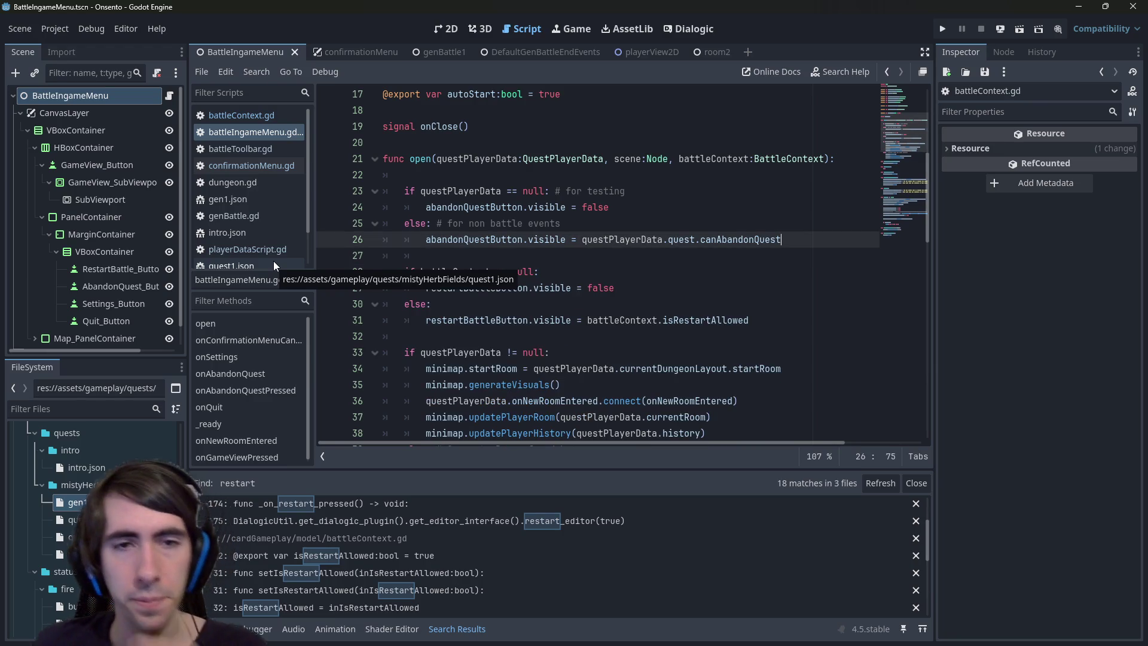
# Step: Review the canAbandonQuest condition, then show the BattleIngameMenu scene in 2D
pyautogui.click(478, 196)
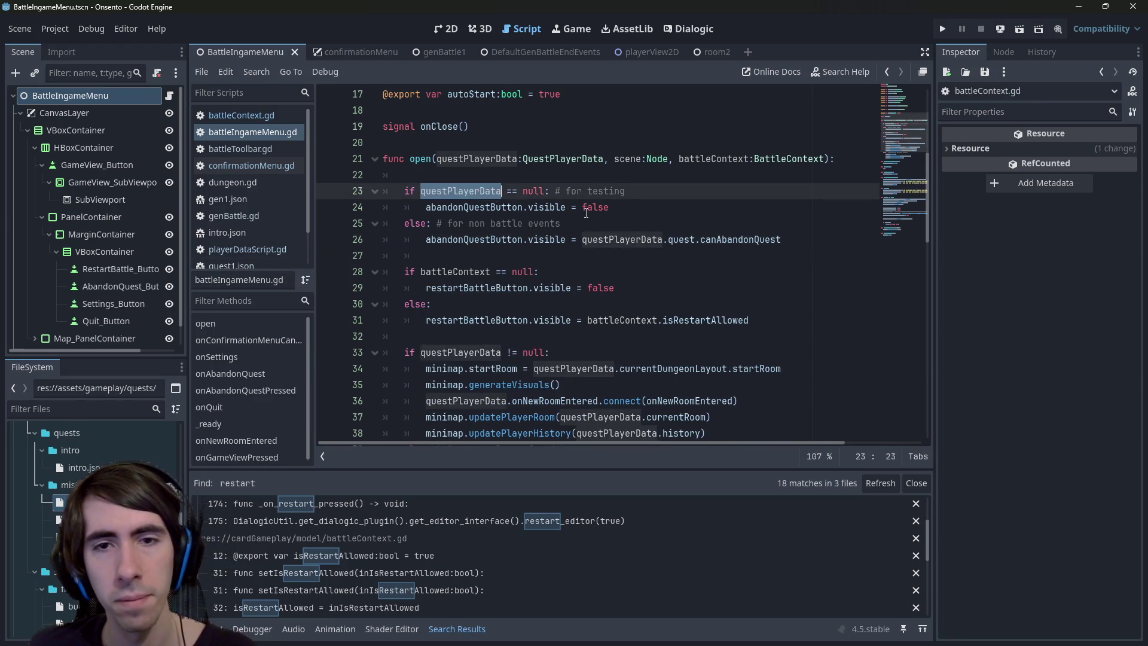
pyautogui.click(693, 224)
pyautogui.doubleClick(717, 234)
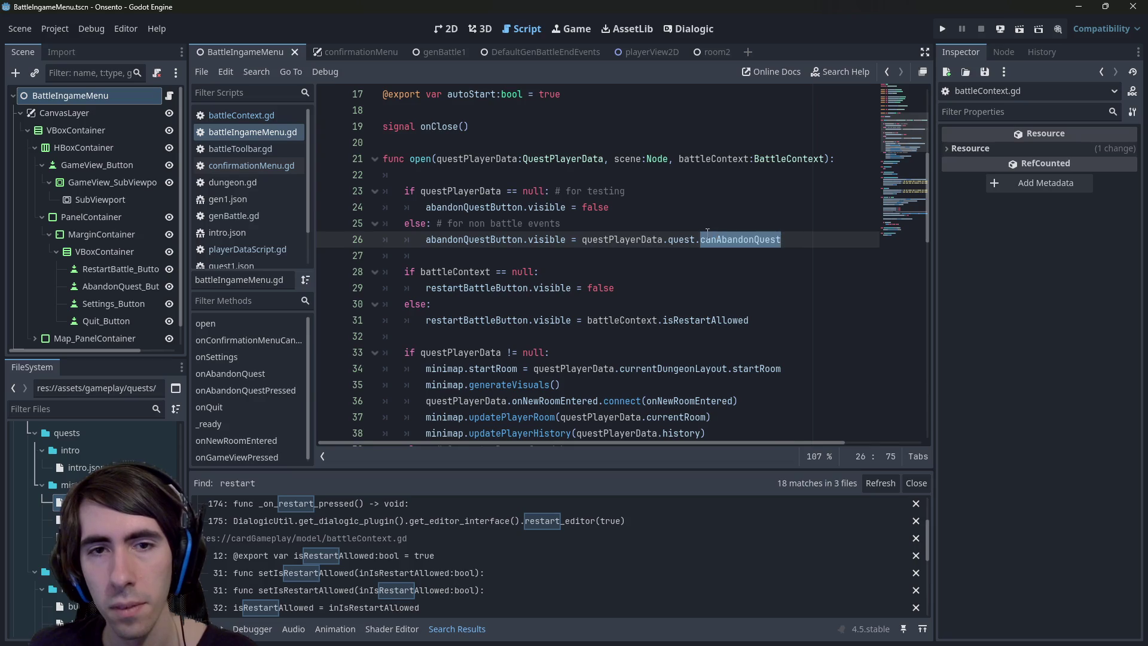
pyautogui.moveTo(702, 231)
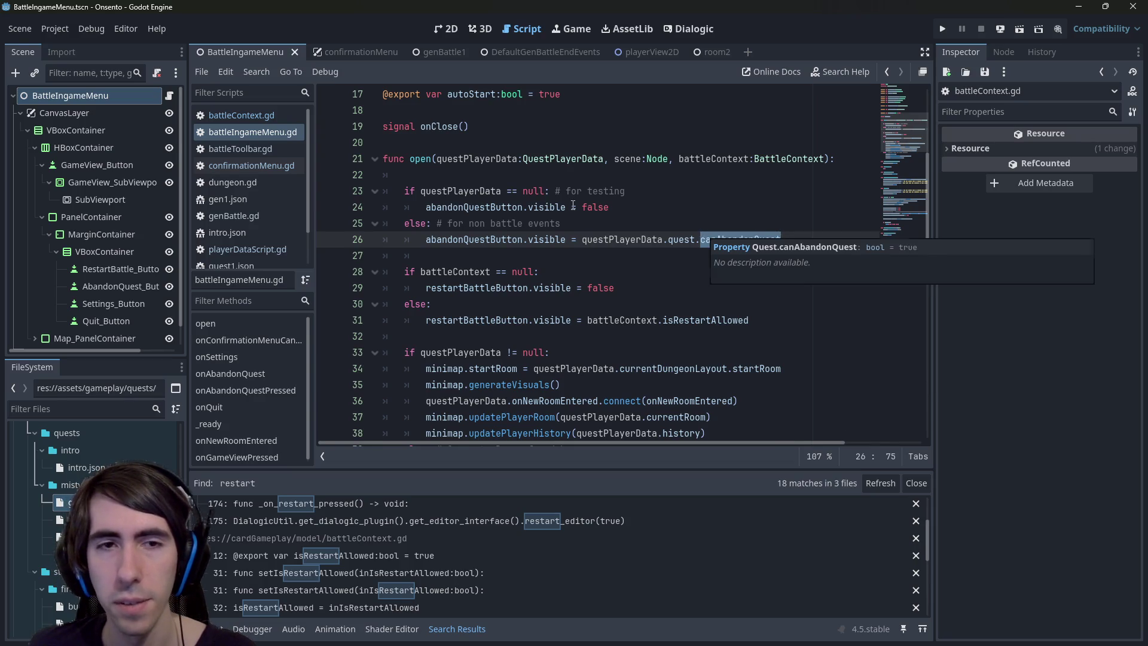
pyautogui.scroll(-4, 573, 205)
pyautogui.scroll(4, 573, 205)
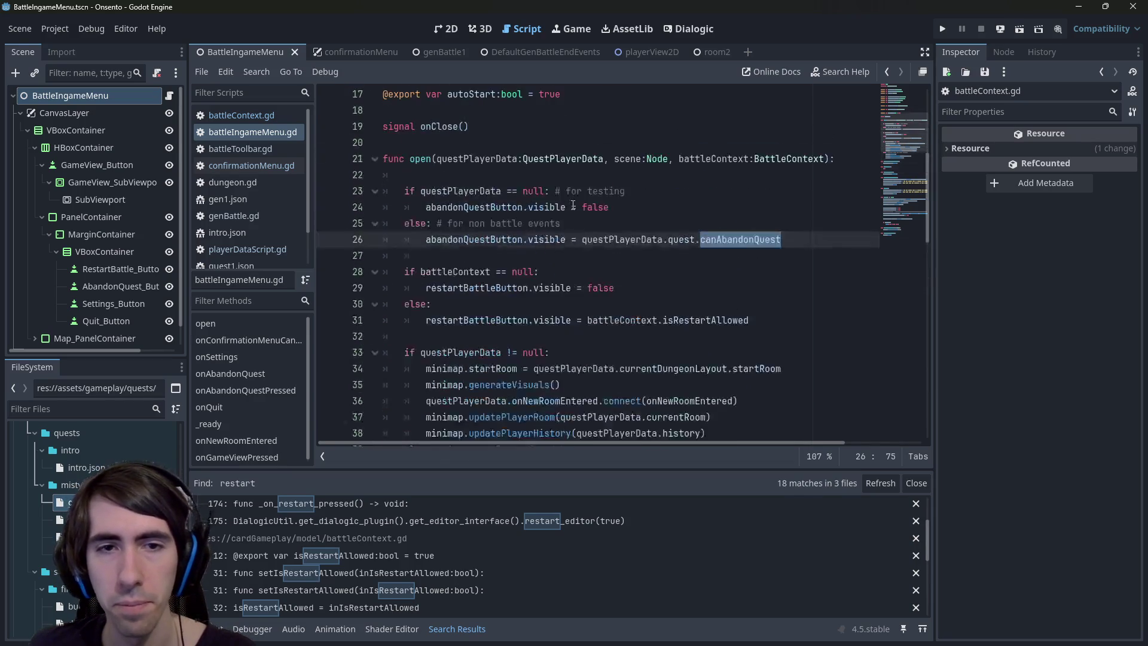
pyautogui.click(447, 28)
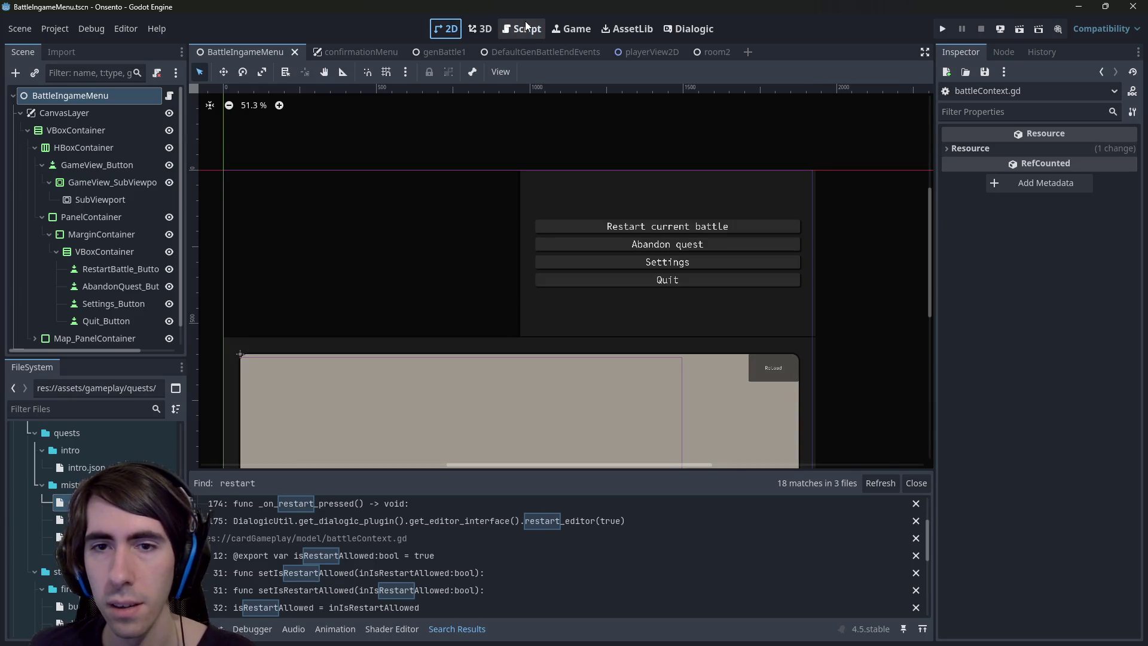
# Step: Cut the battleContext restart if/else block, paste it above the questPlayerData check, and view the menu in 2D
pyautogui.click(526, 29)
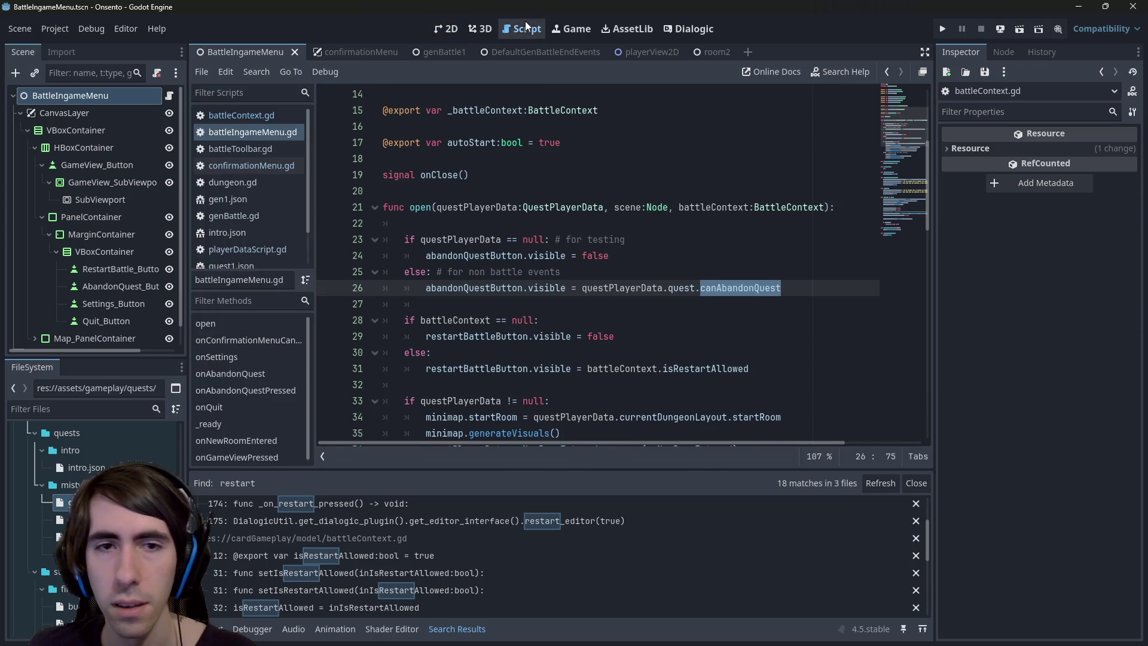
pyautogui.click(446, 30)
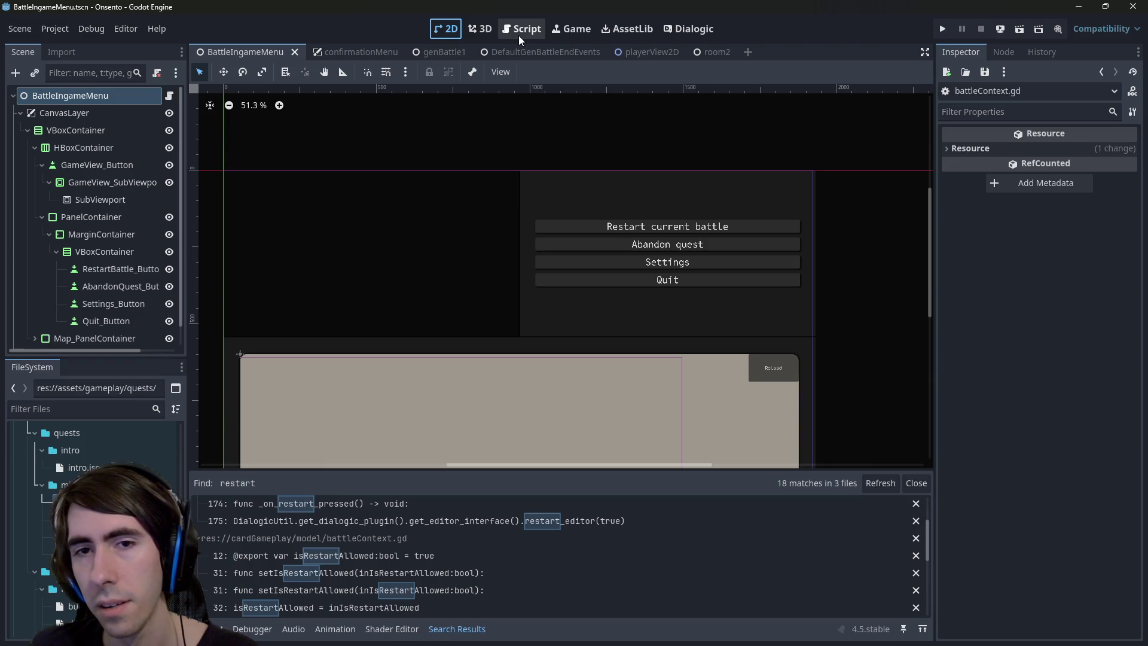
pyautogui.click(518, 35)
pyautogui.moveTo(811, 365); pyautogui.dragTo(384, 305)
pyautogui.hotkey('ctrl', 'c')
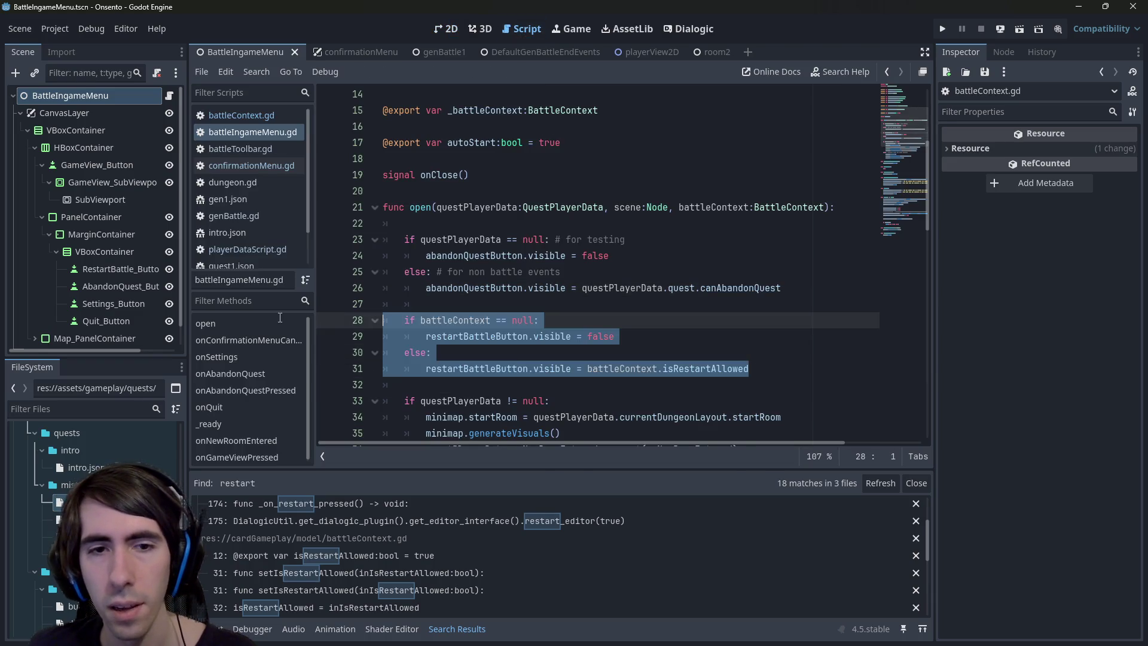
pyautogui.press('BackSpace')
pyautogui.hotkey('alt', 'Up')
pyautogui.hotkey('alt', 'Up')
pyautogui.hotkey('alt', 'Up')
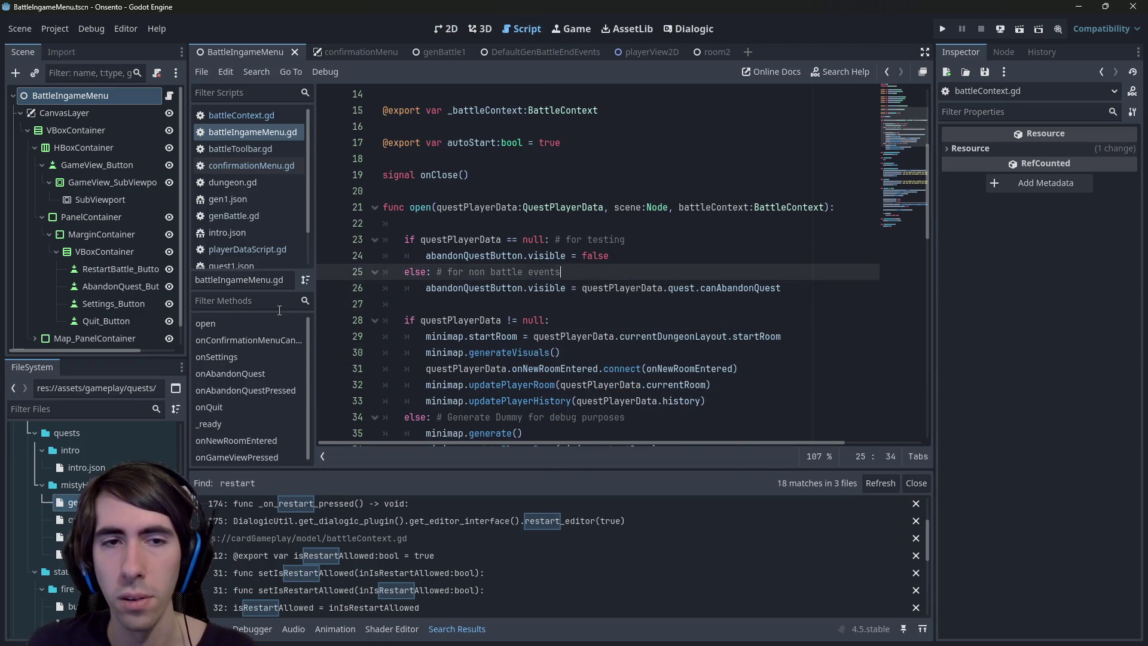
pyautogui.press('Return')
pyautogui.hotkey('ctrl', 'v')
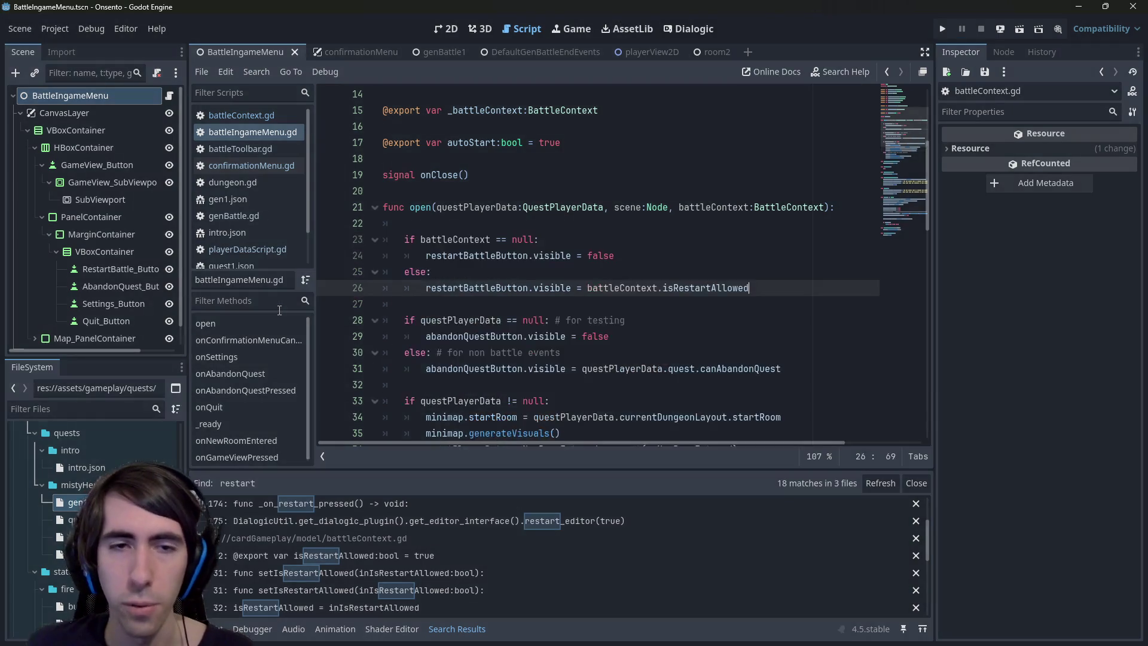
pyautogui.click(445, 29)
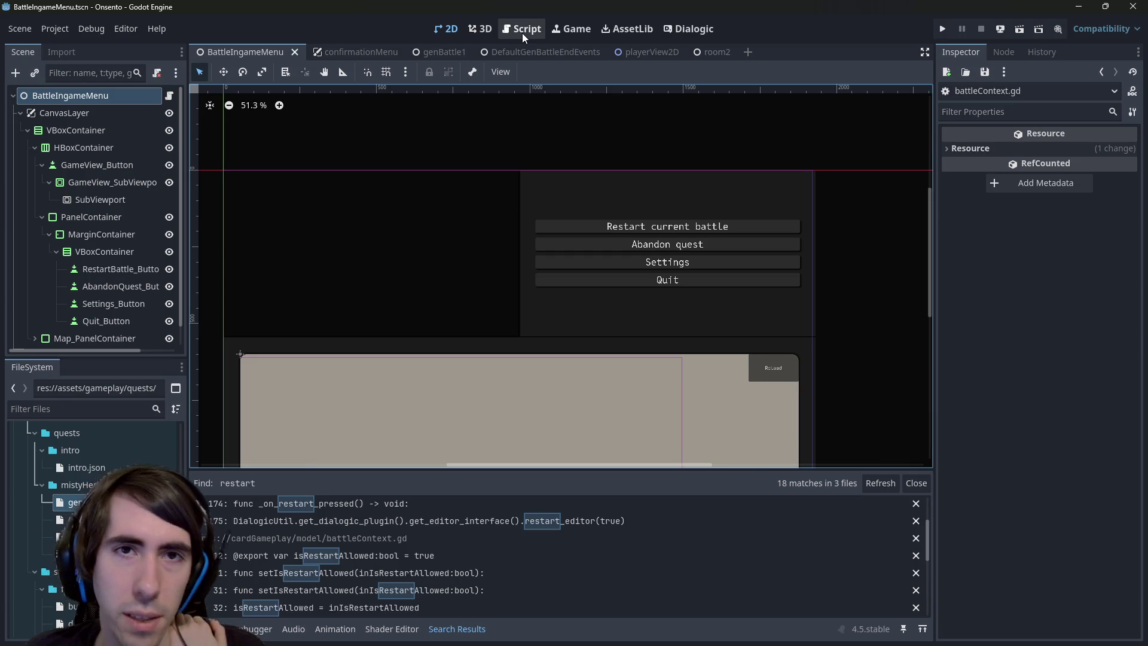
# Step: Delete the empty line 22 inside open() in battleIngameMenu.gd and save
pyautogui.click(522, 33)
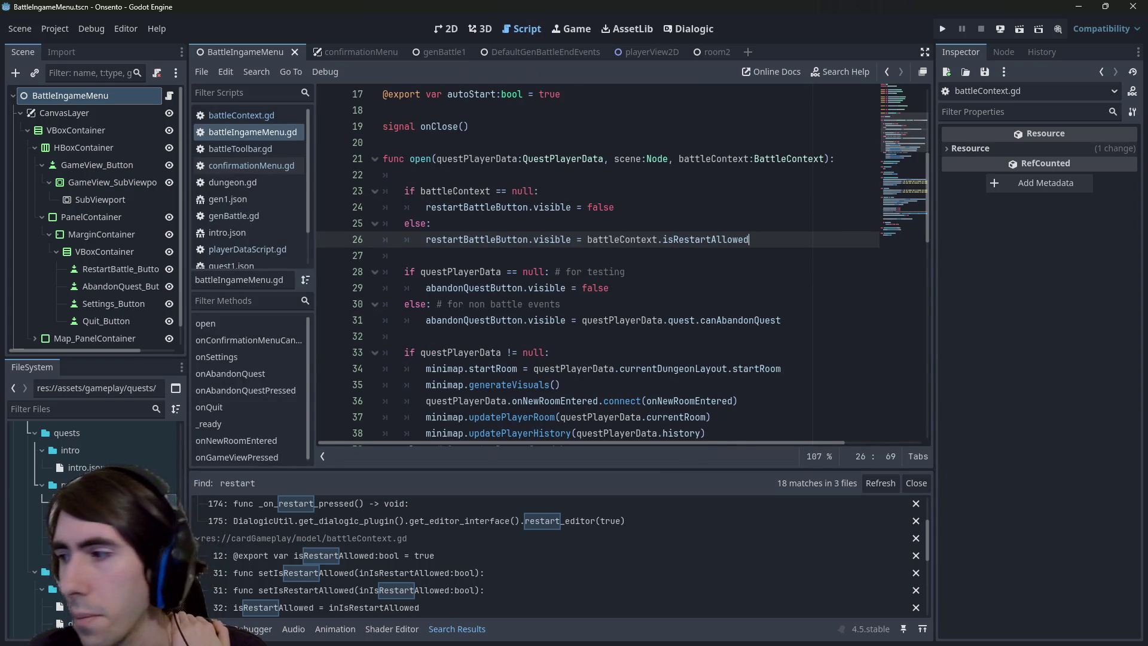
pyautogui.click(452, 29)
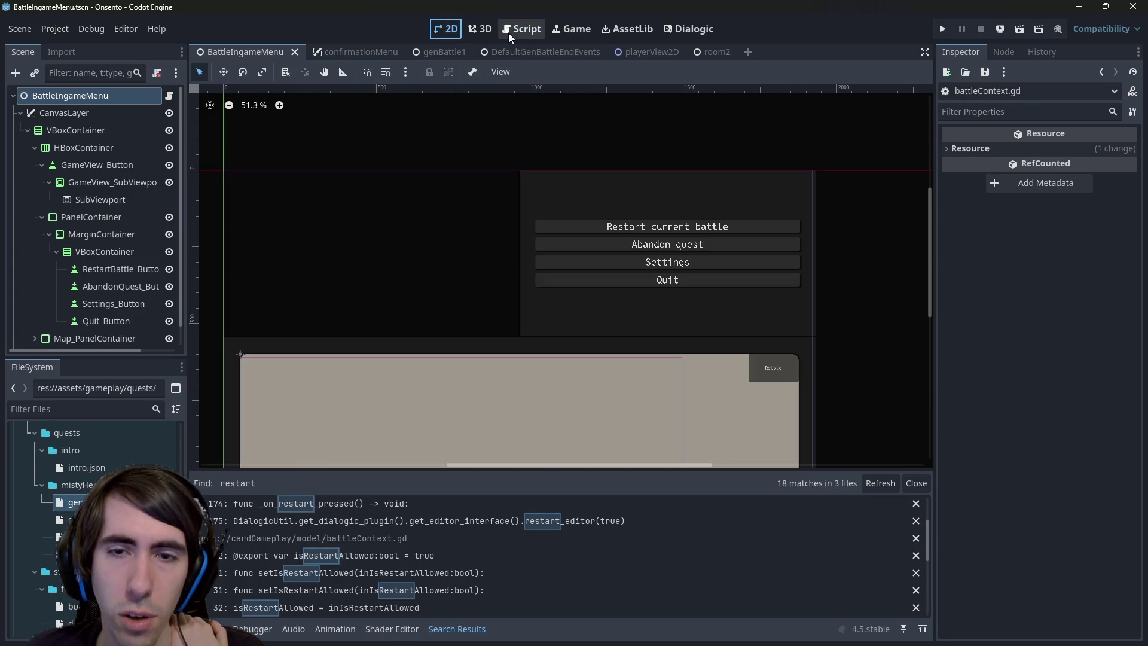
pyautogui.click(508, 34)
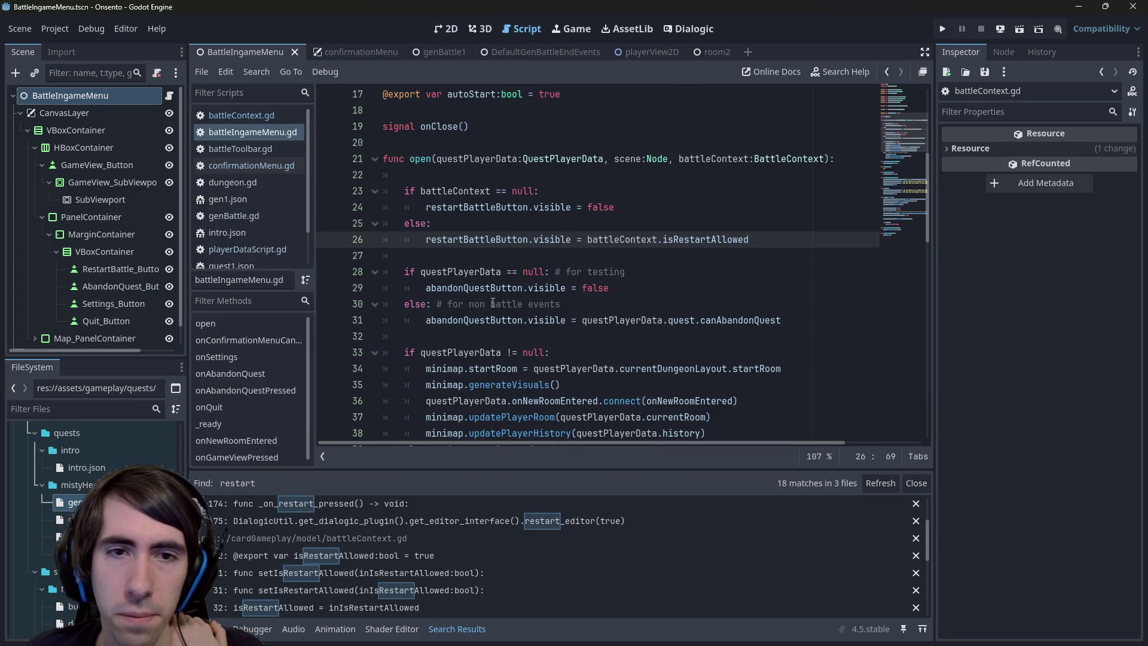
pyautogui.scroll(1, 492, 303)
pyautogui.scroll(-2, 493, 303)
pyautogui.hotkey('ctrl', 'F1')
pyautogui.hotkey('ctrl', 'F3')
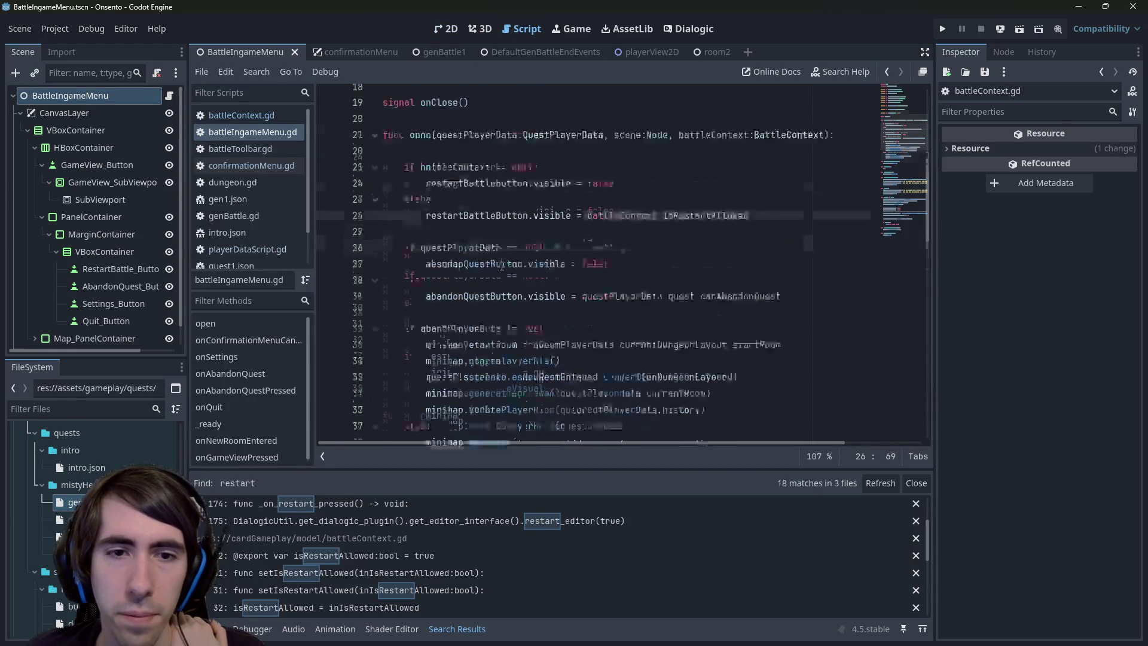
pyautogui.scroll(1, 501, 265)
pyautogui.scroll(-3, 501, 266)
pyautogui.scroll(2, 470, 136)
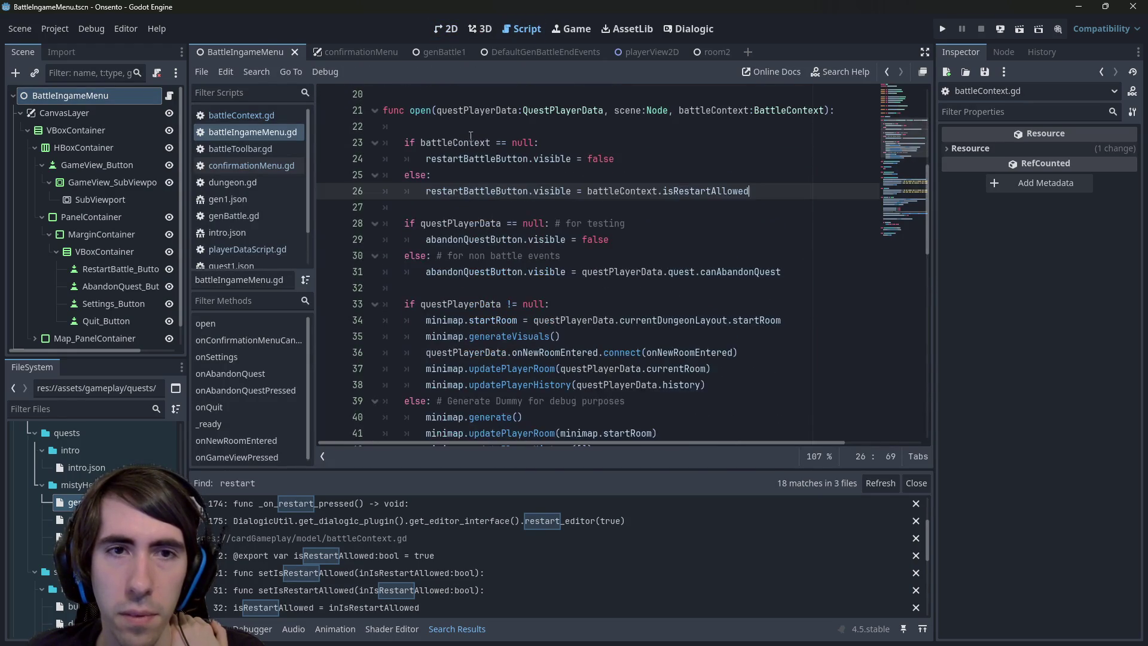
pyautogui.click(470, 134)
pyautogui.press('BackSpace')
pyautogui.press('BackSpace')
pyautogui.scroll(-3, 468, 136)
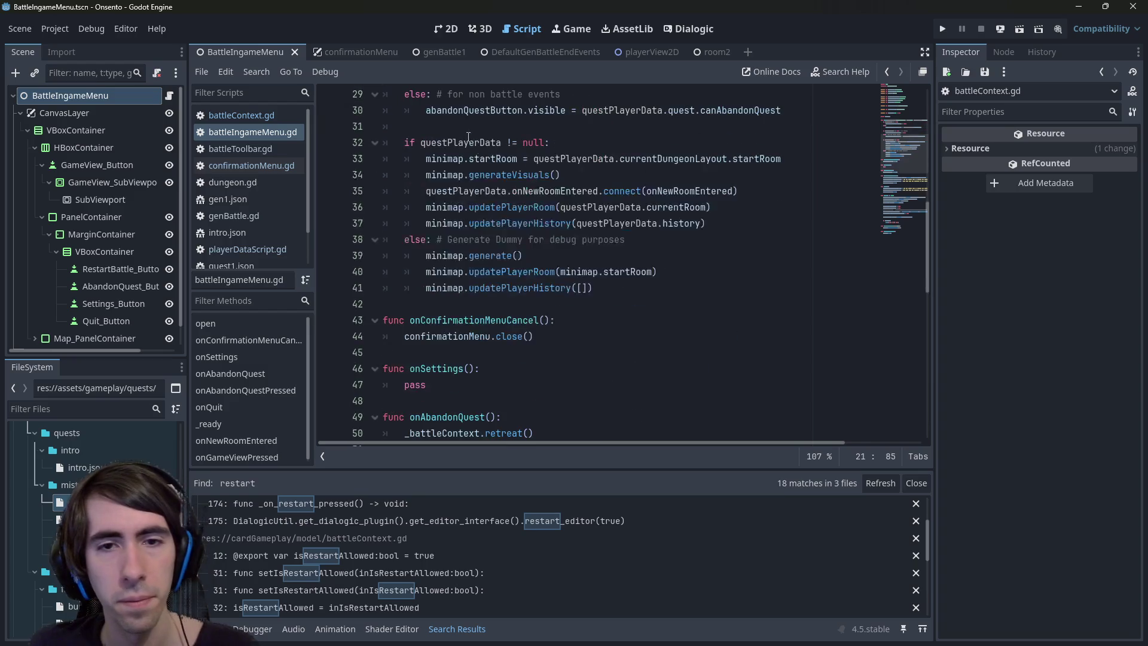
pyautogui.hotkey('ctrl', 's')
# Step: Locate the onQuit handler on line 58 and place the caret in its name
pyautogui.scroll(-2, 491, 239)
pyautogui.click(503, 287)
pyautogui.scroll(-1, 502, 287)
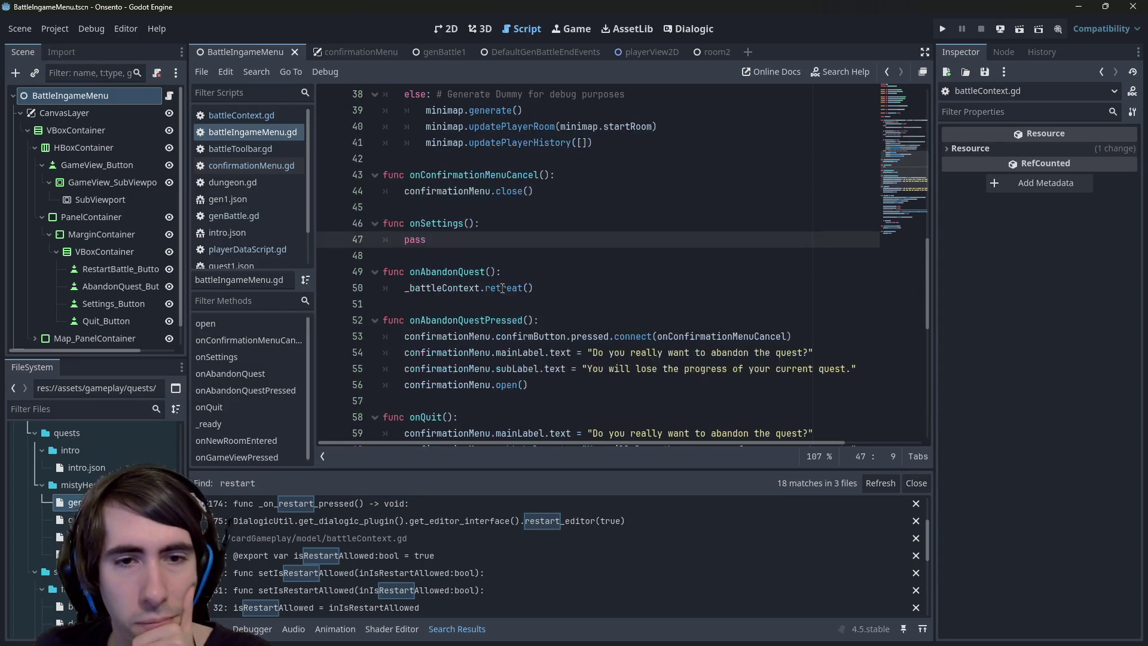
pyautogui.scroll(-2, 520, 325)
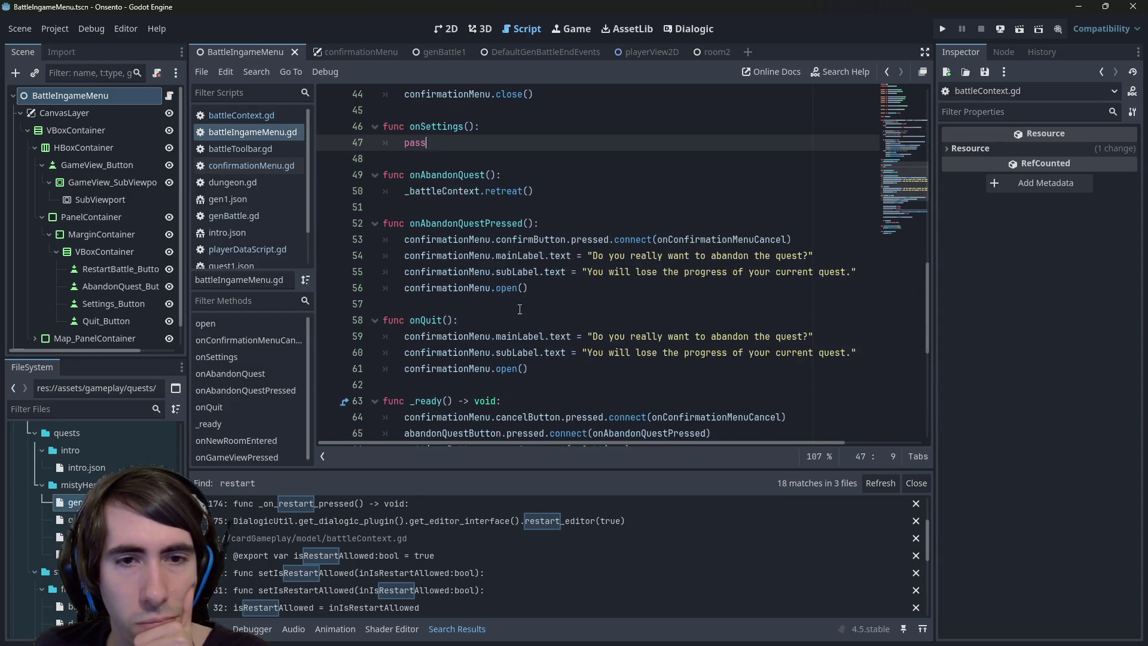
pyautogui.moveTo(799, 239)
pyautogui.mouseDown()
pyautogui.moveTo(658, 256)
pyautogui.moveTo(385, 240)
pyautogui.mouseUp()
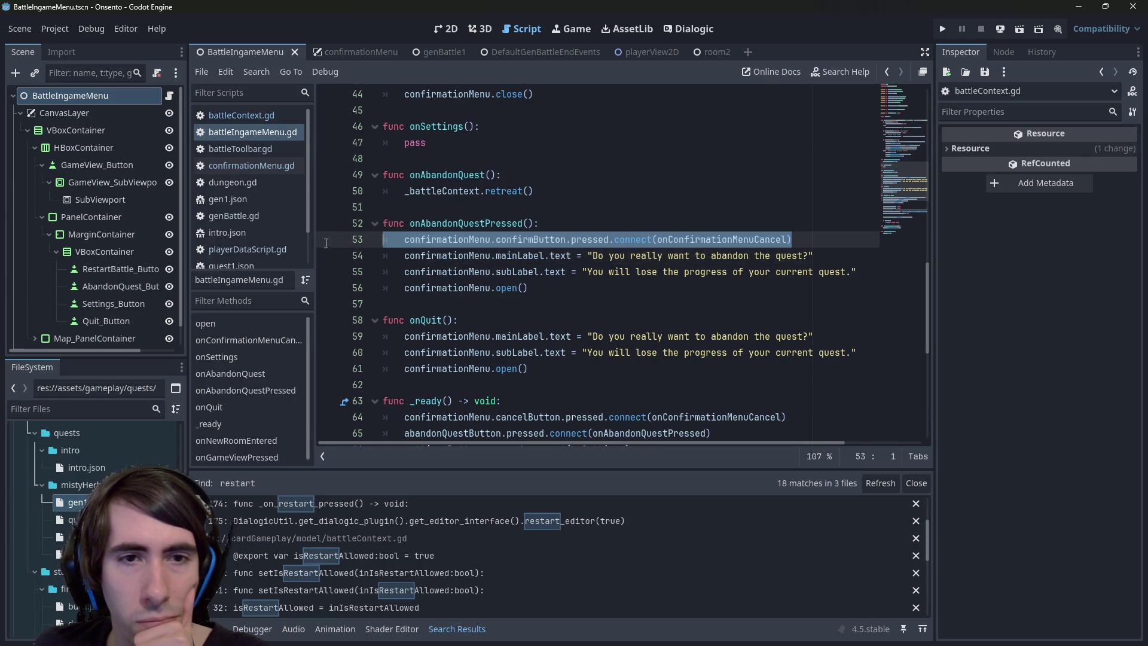
pyautogui.scroll(-1, 448, 251)
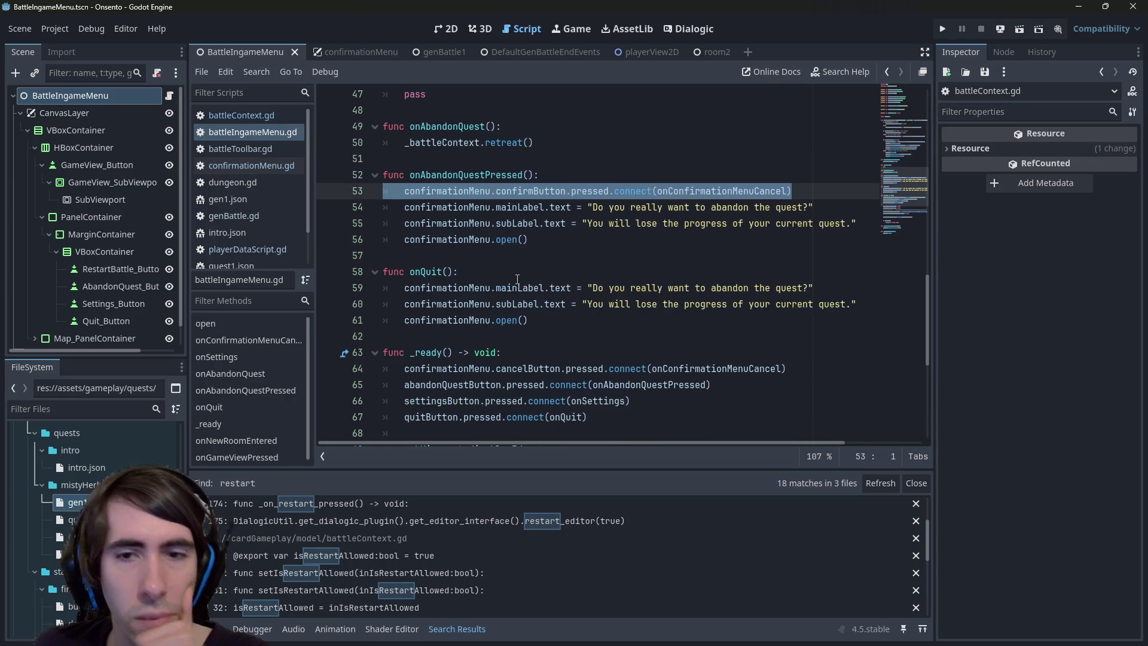
pyautogui.click(443, 272)
# Step: Rename onQuit to onQuitPressed and paste line 53's confirmButton connect line into its body
pyautogui.write('Pressed')
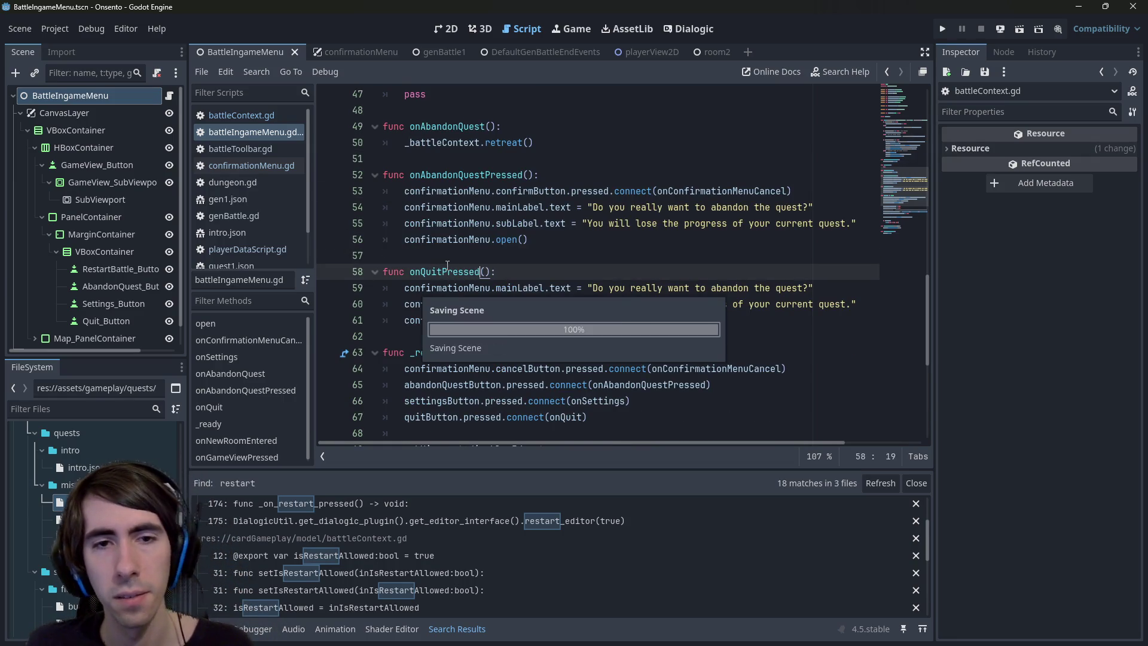
pyautogui.moveTo(791, 191); pyautogui.dragTo(271, 184)
pyautogui.hotkey('ctrl', 'c')
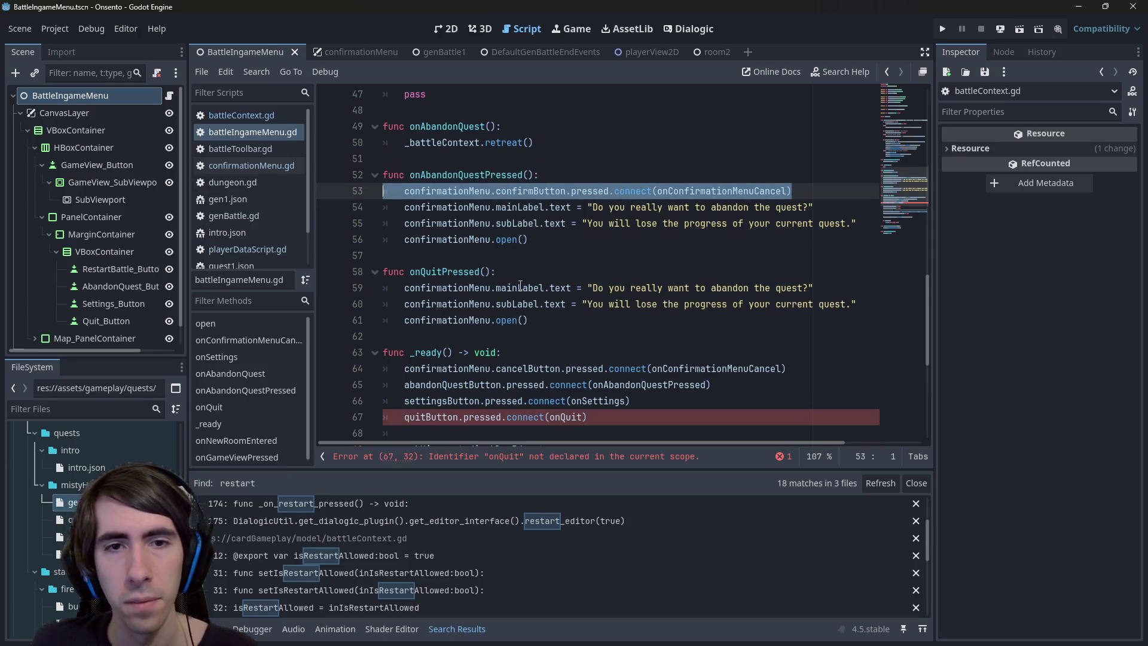
pyautogui.click(520, 273)
pyautogui.press('Return')
pyautogui.hotkey('ctrl', 'v')
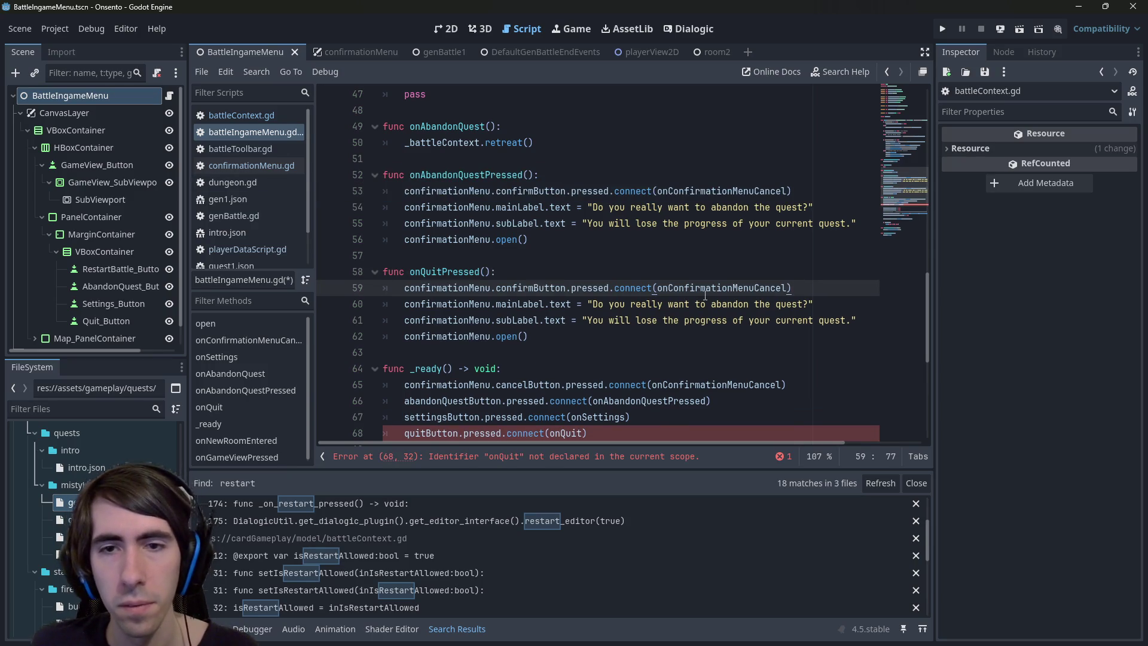
# Step: Check the onConfirmationMenuCancel callback references on lines 59 and 65
pyautogui.doubleClick(702, 289)
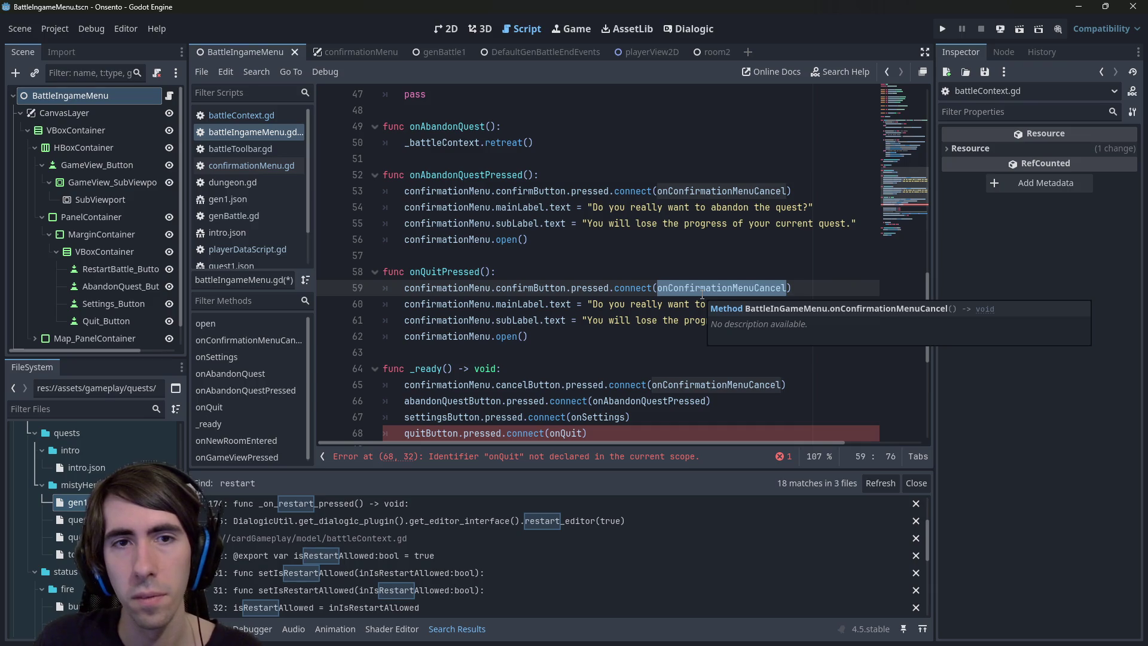
pyautogui.press('End')
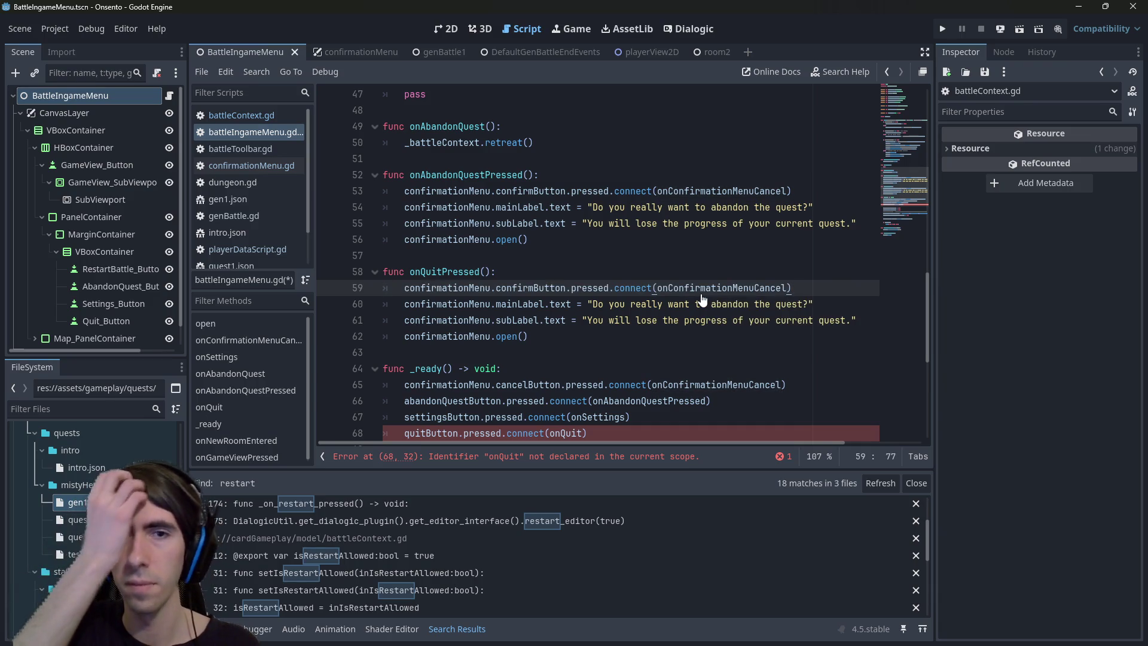
pyautogui.scroll(-1, 702, 299)
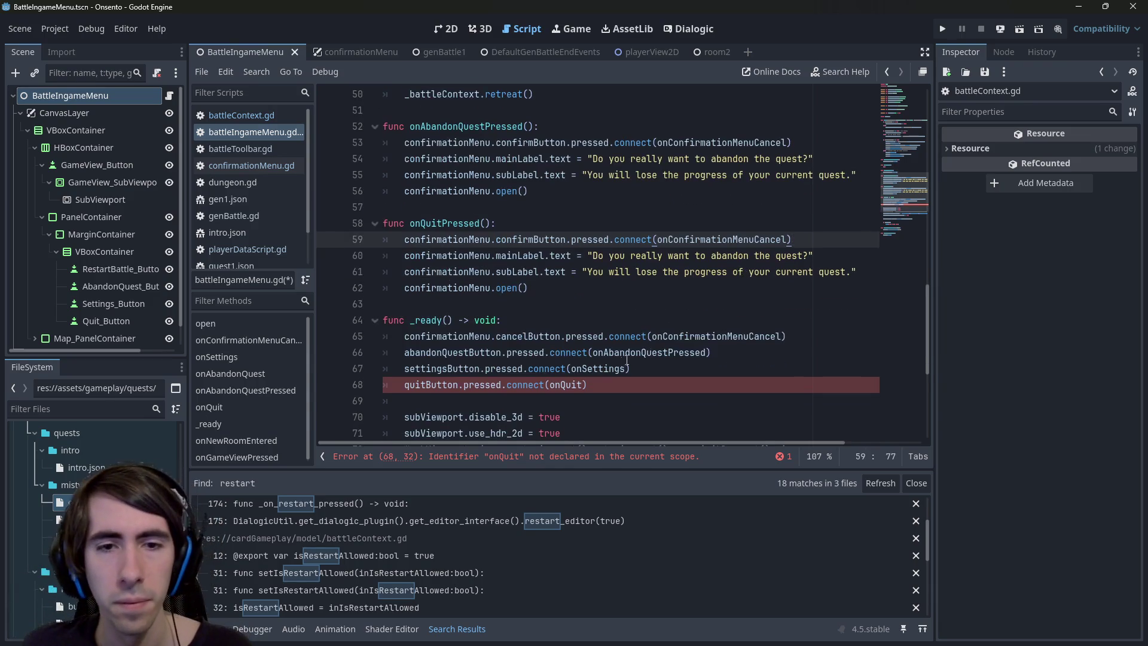
pyautogui.doubleClick(693, 337)
pyautogui.scroll(5, 693, 339)
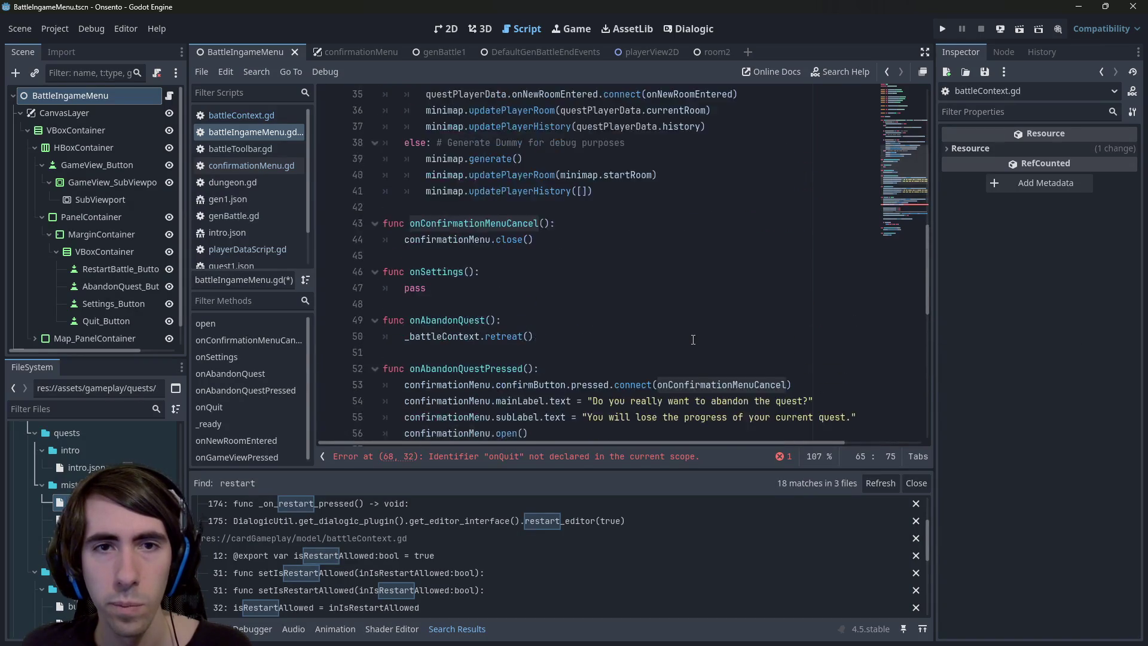
pyautogui.scroll(-5, 694, 339)
# Step: Point the quitButton connection on line 68 to onQuitPressed and open blank lines above onQuitPressed
pyautogui.doubleClick(560, 386)
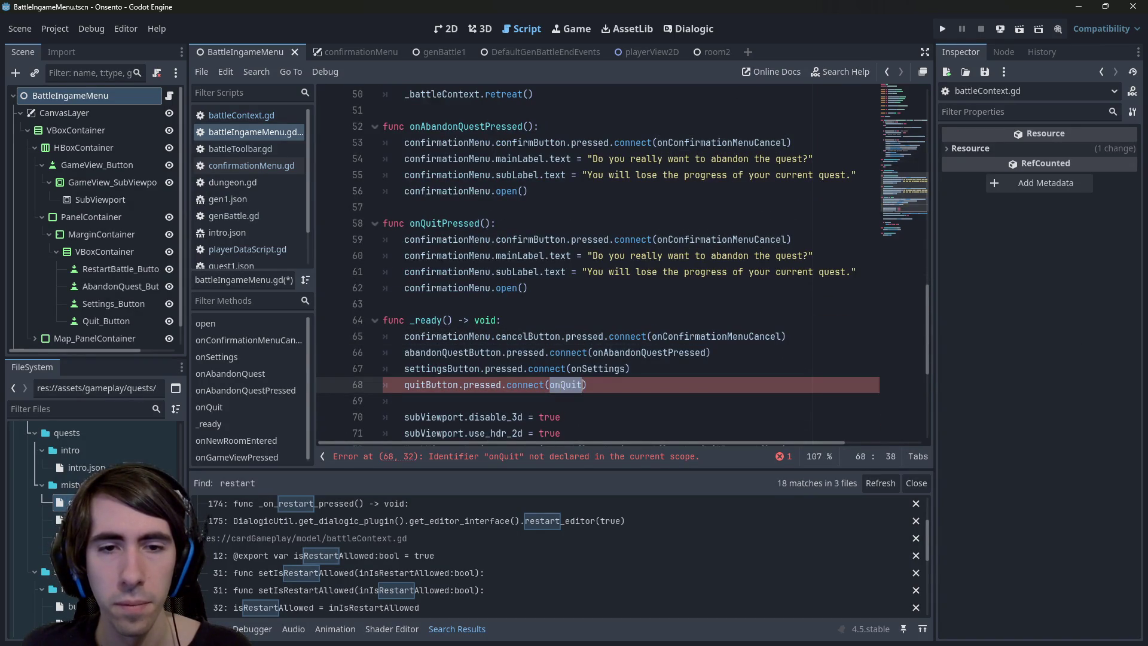
pyautogui.doubleClick(439, 223)
pyautogui.hotkey('ctrl', 'c')
pyautogui.doubleClick(563, 386)
pyautogui.hotkey('ctrl', 'v')
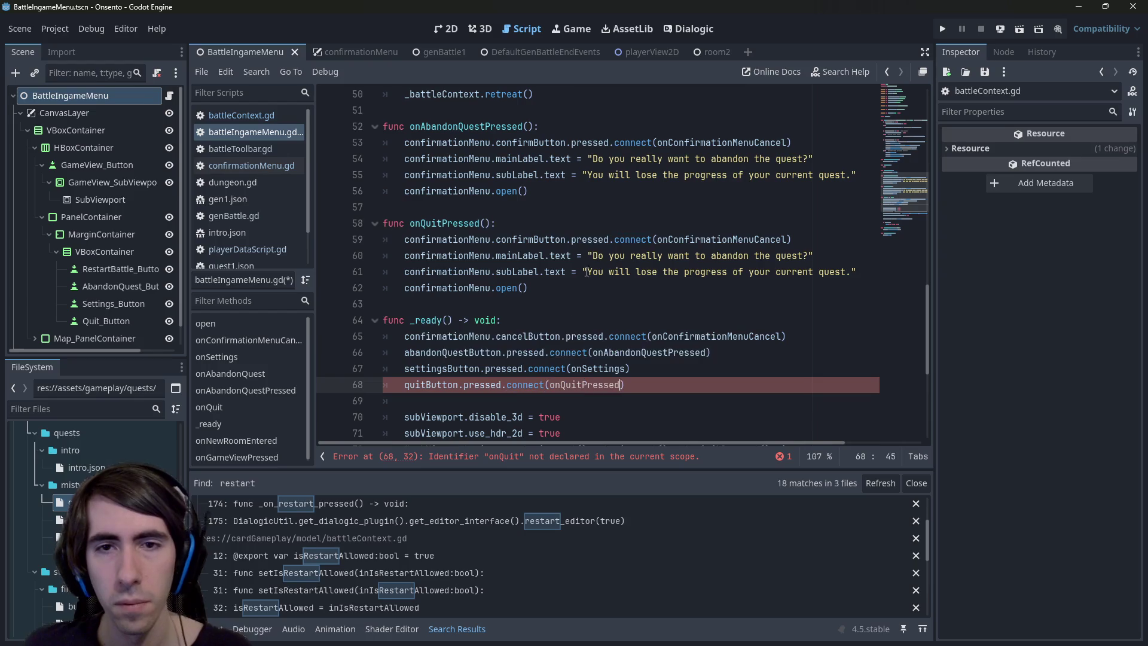
pyautogui.click(546, 210)
pyautogui.press('Return')
pyautogui.press('Return')
pyautogui.press('Up')
# Step: Add a func onQuit(): stub and change line 62's callback to 'ontQuit', then save
pyautogui.write('func onQuit():')
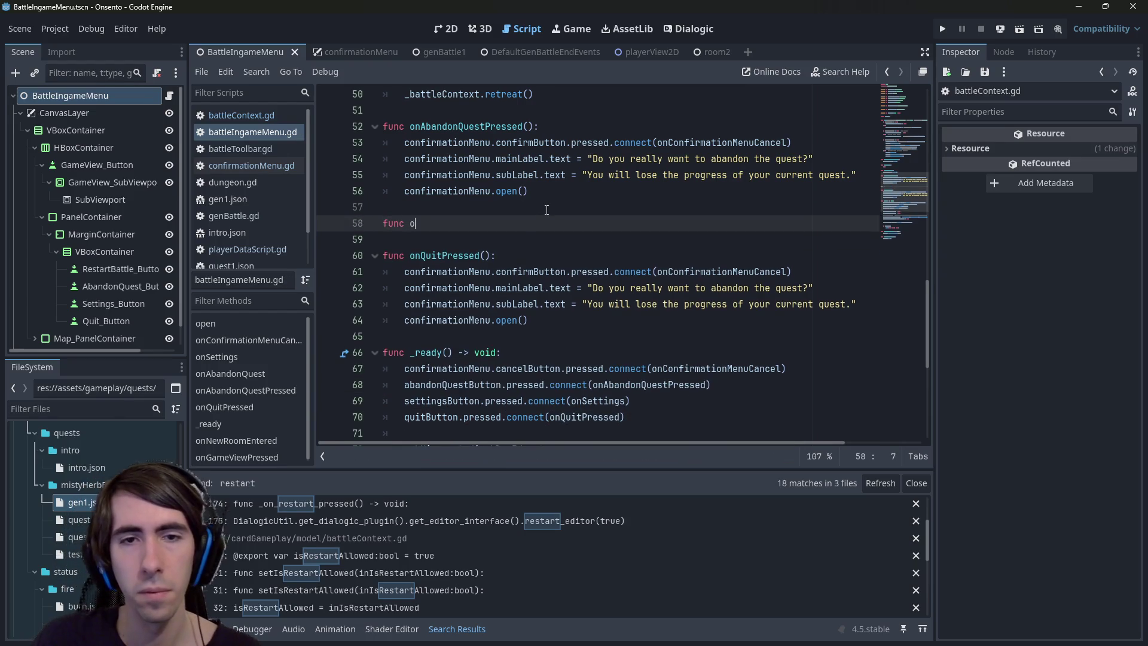
pyautogui.press('Return')
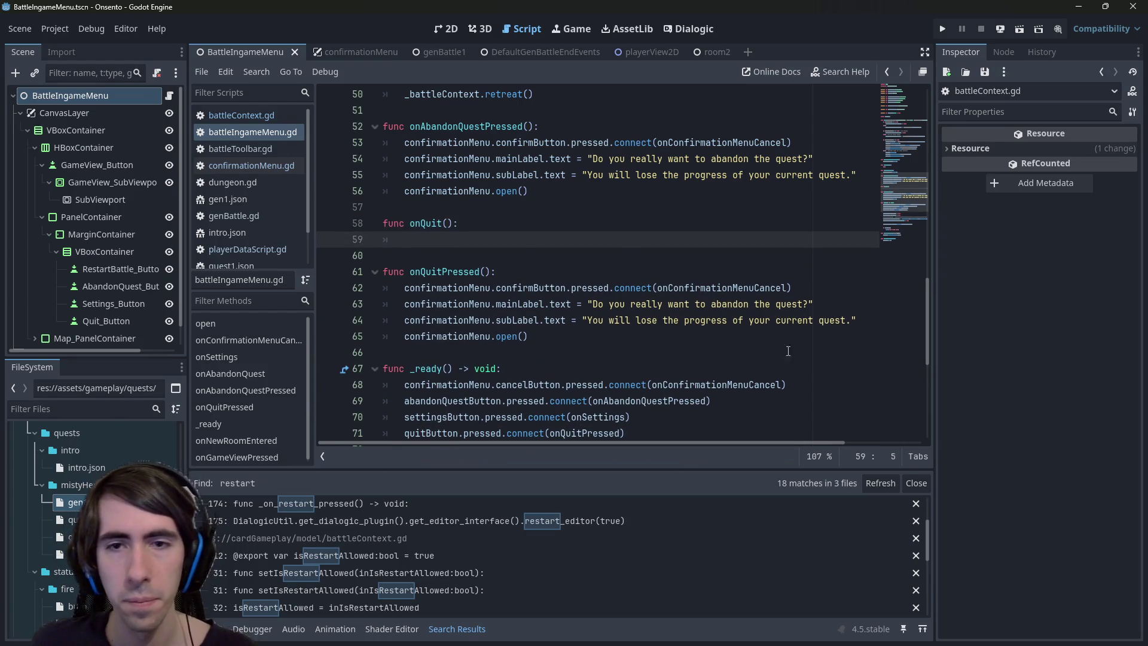
pyautogui.doubleClick(741, 287)
pyautogui.write('ontQuit')
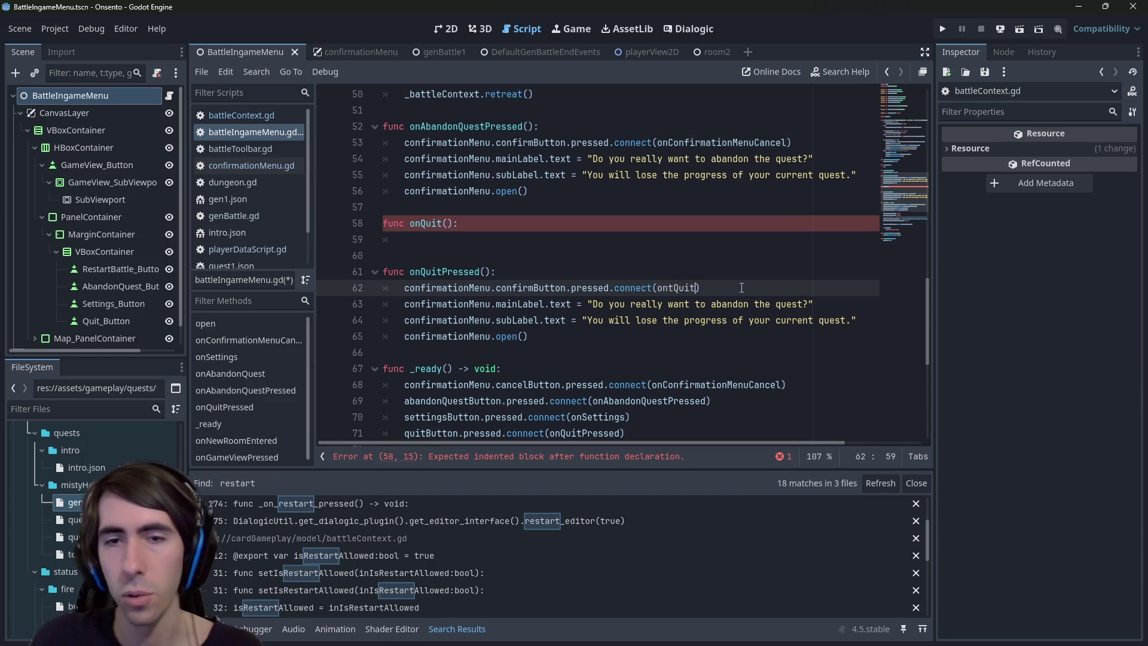
pyautogui.hotkey('ctrl', 's')
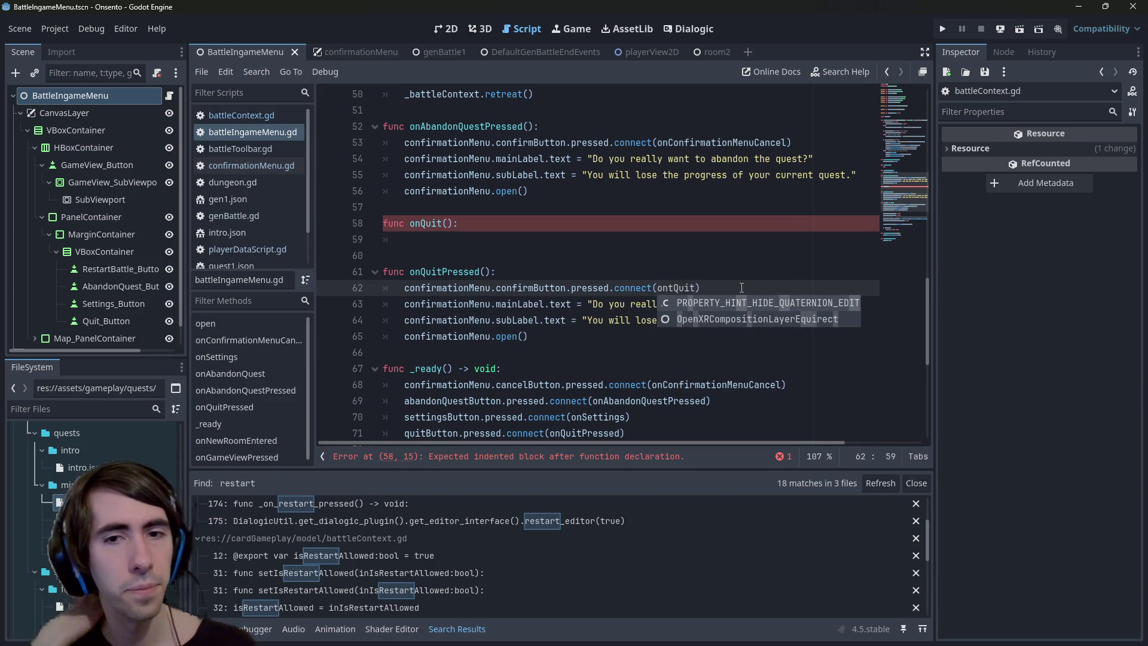
# Step: Try a confirm-button signal line under onQuitPressed, then remove the unfinished line
pyautogui.moveTo(606, 293); pyautogui.dragTo(401, 287)
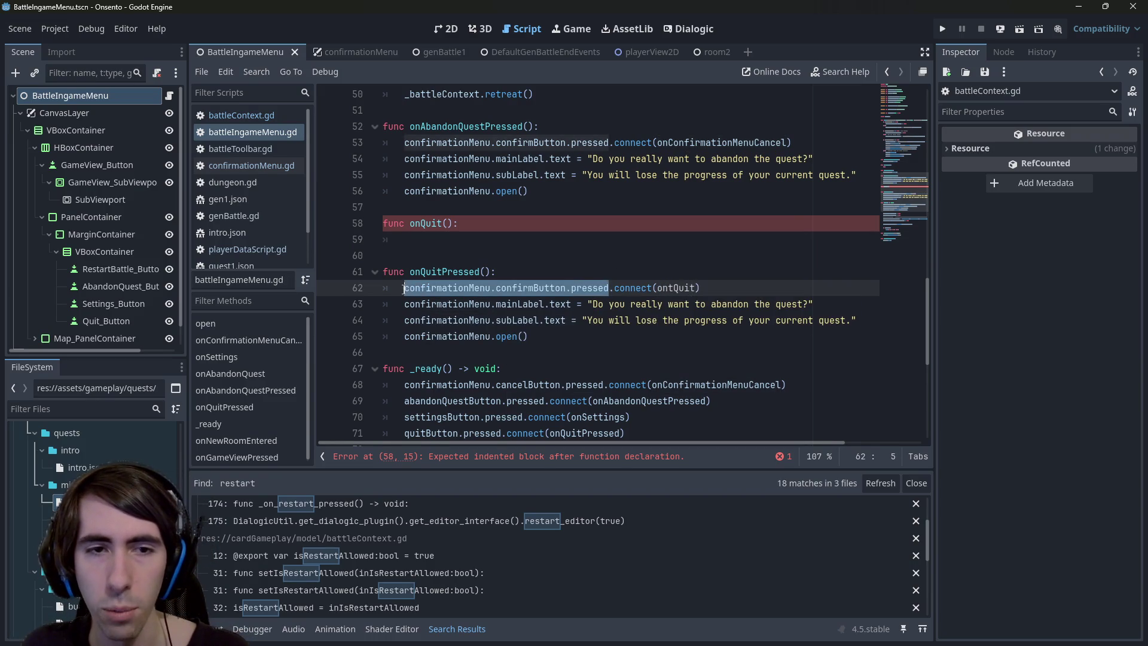
pyautogui.click(515, 272)
pyautogui.press('Return')
pyautogui.hotkey('ctrl', 'v')
pyautogui.write('.')
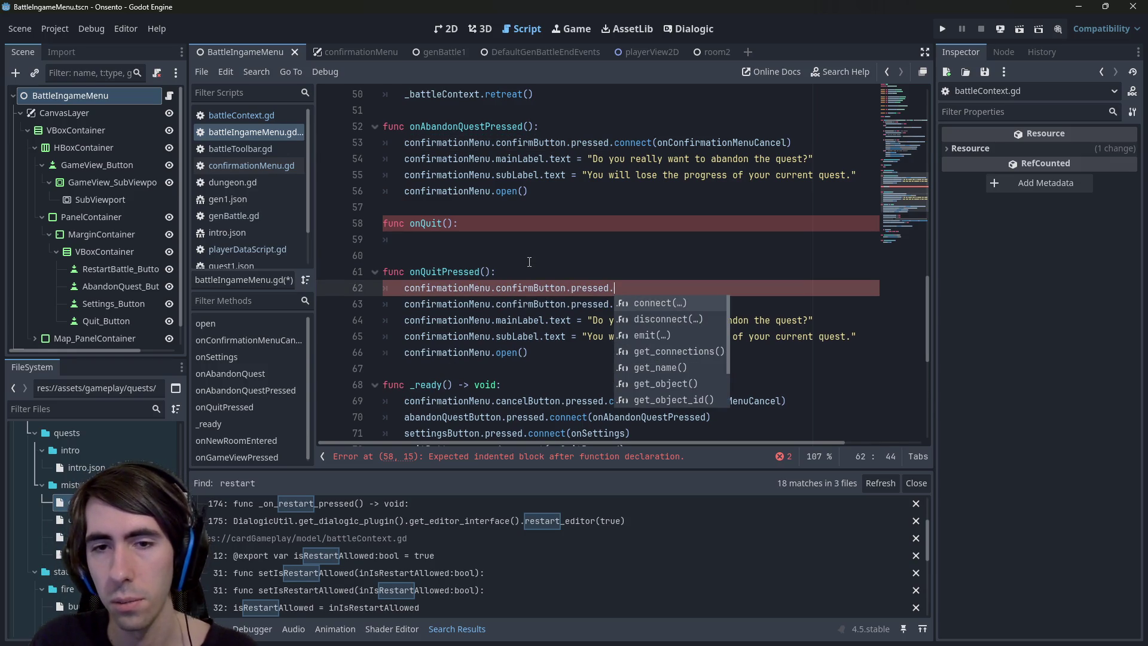
pyautogui.press('Up')
pyautogui.press('Down')
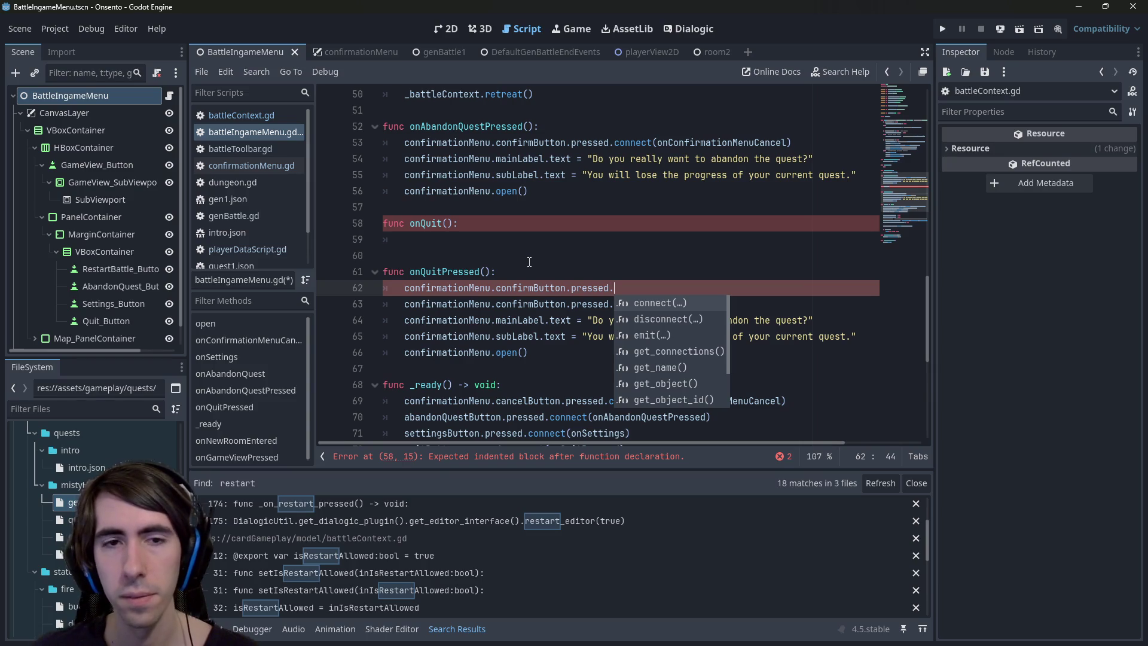
pyautogui.hotkey('ctrl', 'BackSpace')
pyautogui.hotkey('ctrl', 'BackSpace')
pyautogui.hotkey('ctrl', 'BackSpace')
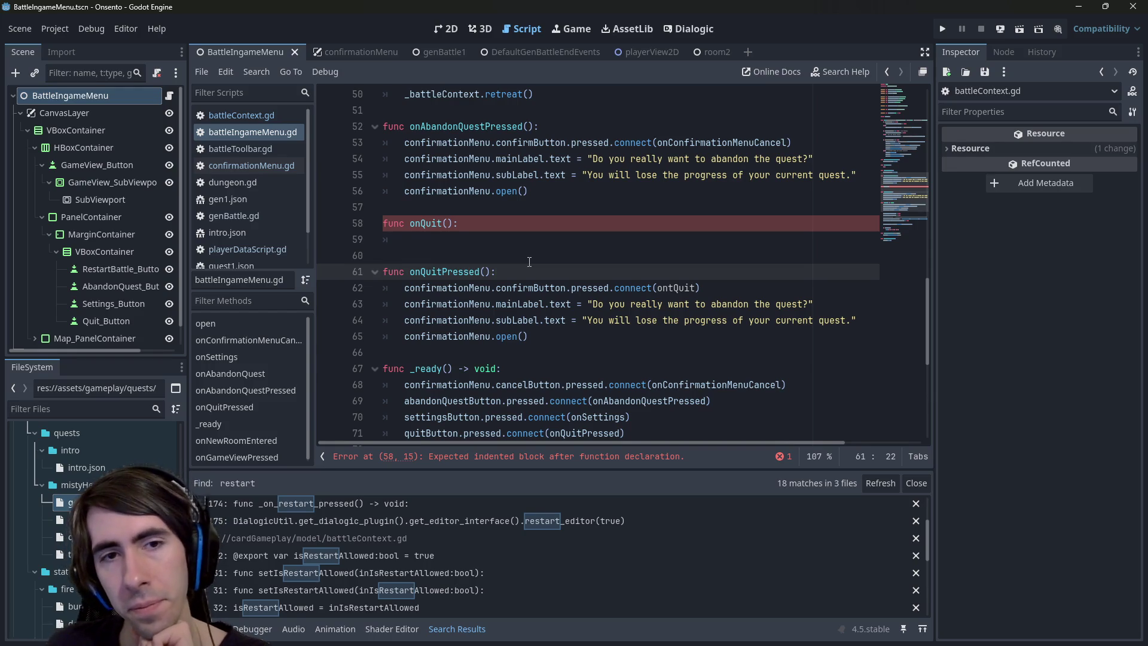
# Step: Correct the new function's name to onQuit, fix the 'ontQuit' typo on line 62, and save
pyautogui.click(441, 223)
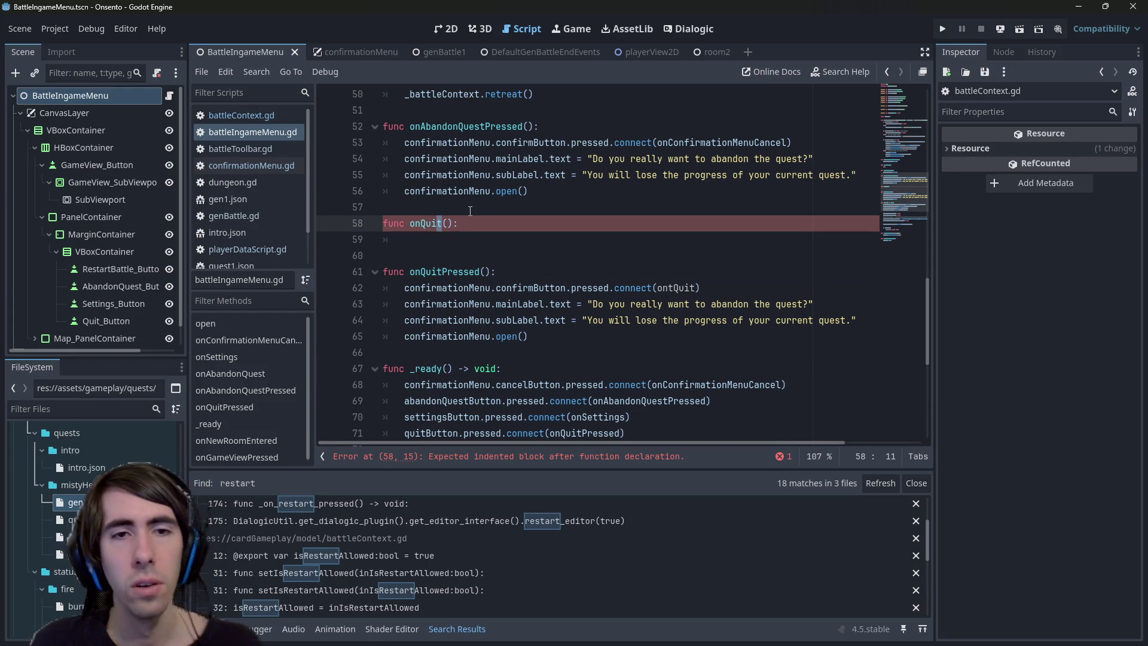
pyautogui.write('Fonri')
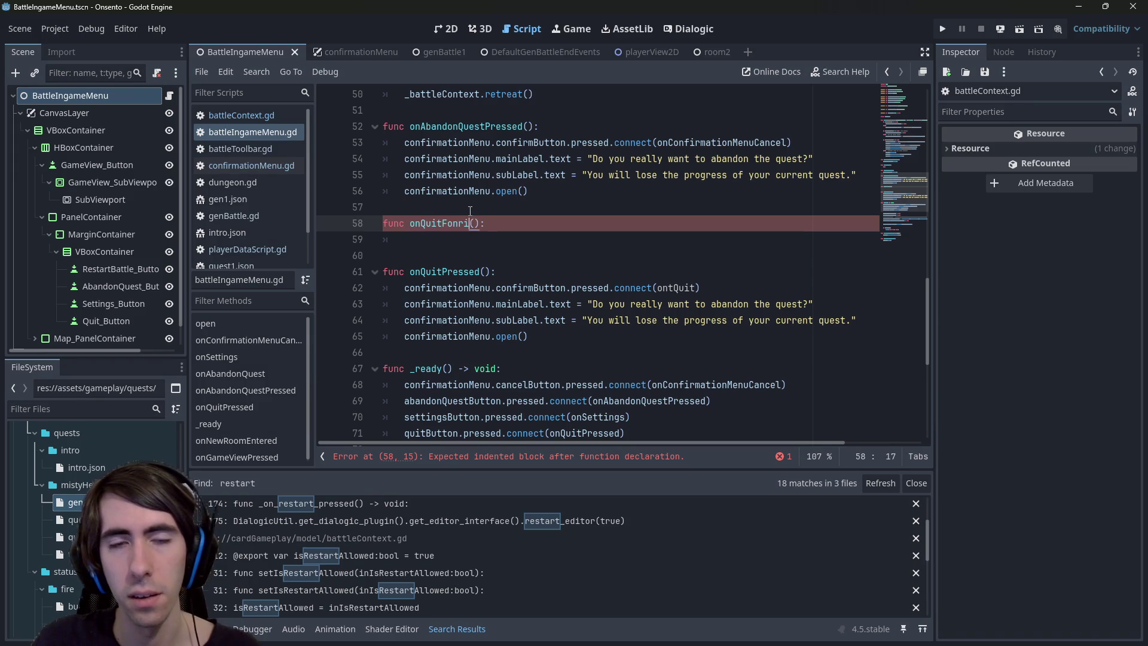
pyautogui.press('BackSpace')
pyautogui.press('BackSpace')
pyautogui.press('BackSpace')
pyautogui.write('Fire')
pyautogui.press('BackSpace')
pyautogui.press('BackSpace')
pyautogui.press('BackSpace')
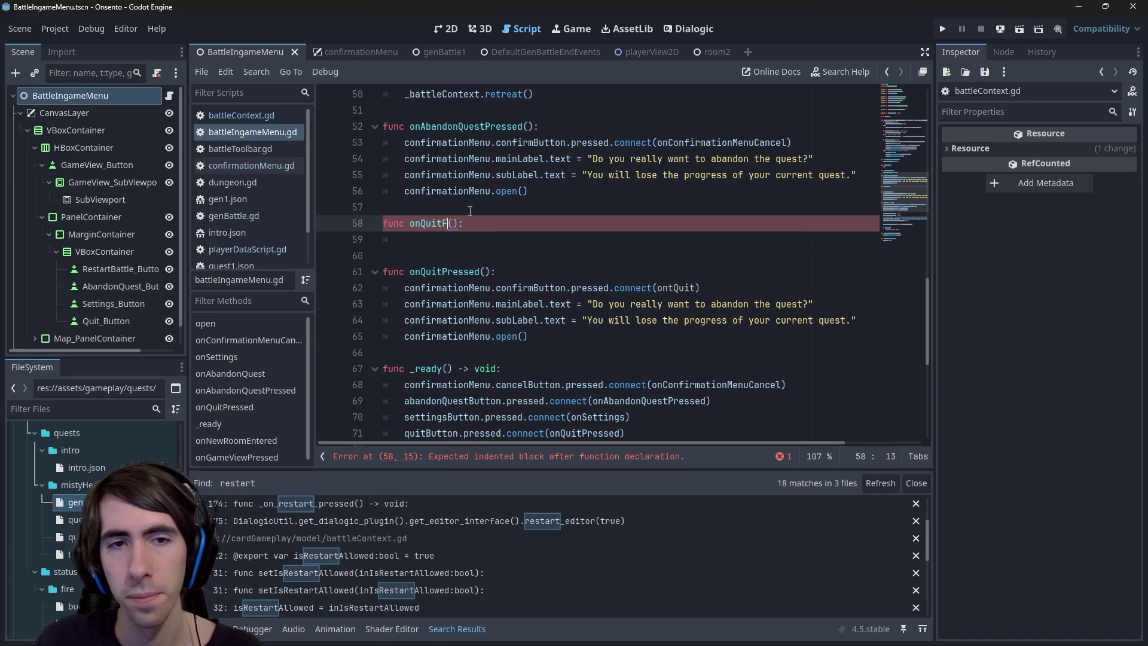
pyautogui.press('BackSpace')
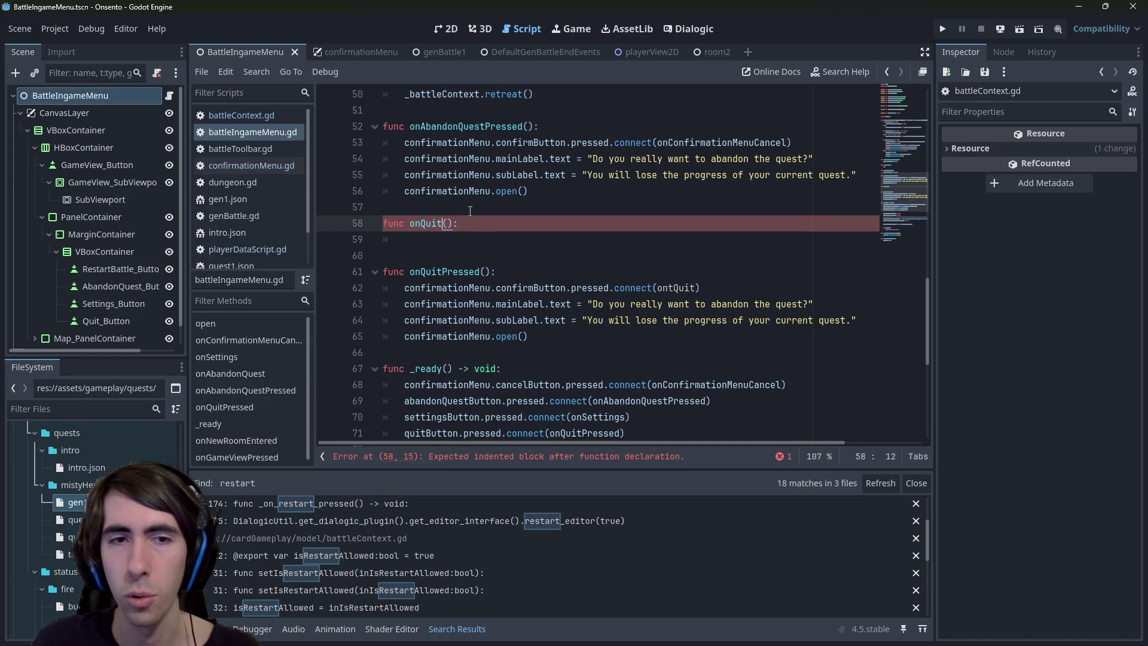
pyautogui.press('Down')
pyautogui.press('BackSpace')
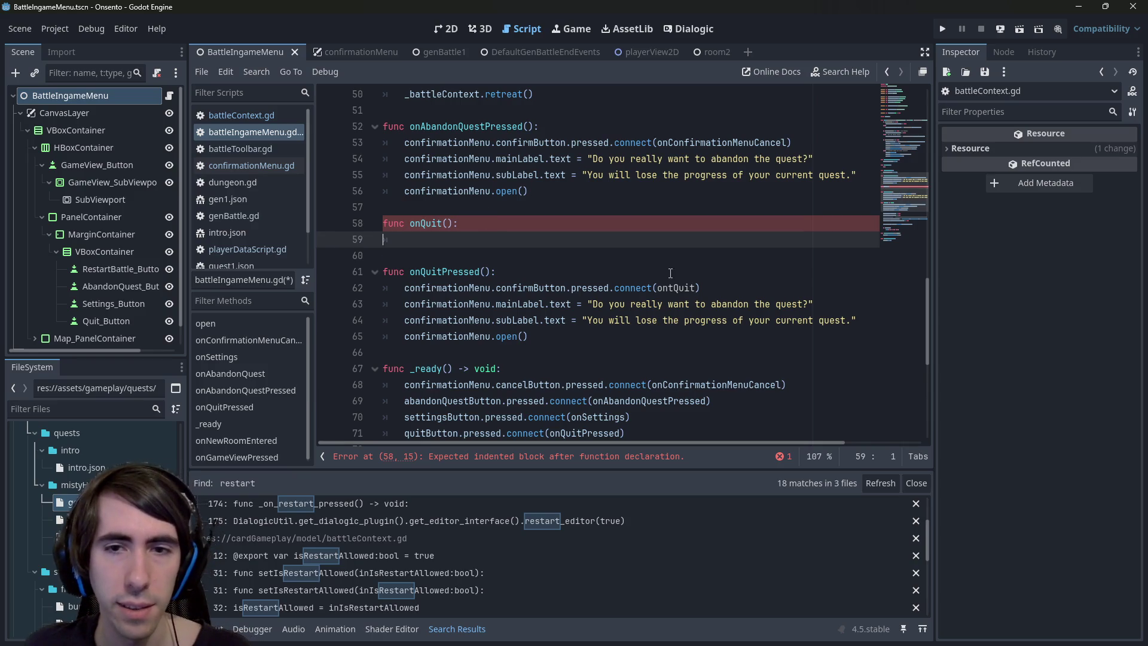
pyautogui.click(671, 288)
pyautogui.press('BackSpace')
pyautogui.hotkey('ctrl', 's')
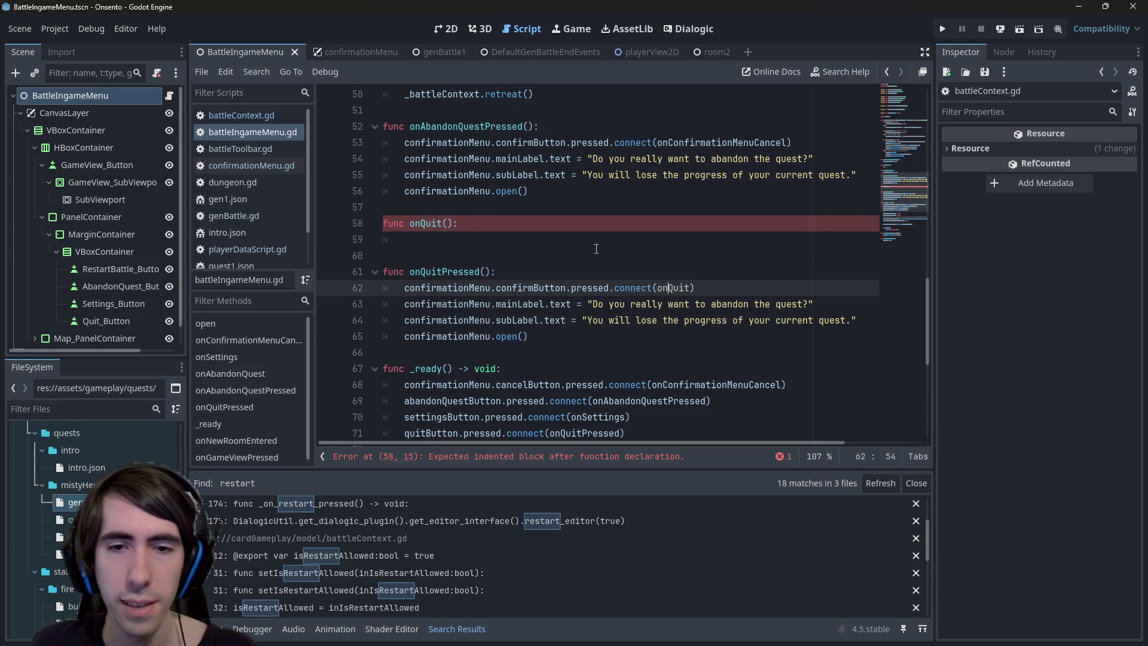
# Step: Remove the cancelButton connect line from _ready
pyautogui.moveTo(779, 379); pyautogui.dragTo(502, 368)
pyautogui.hotkey('ctrl', 'c')
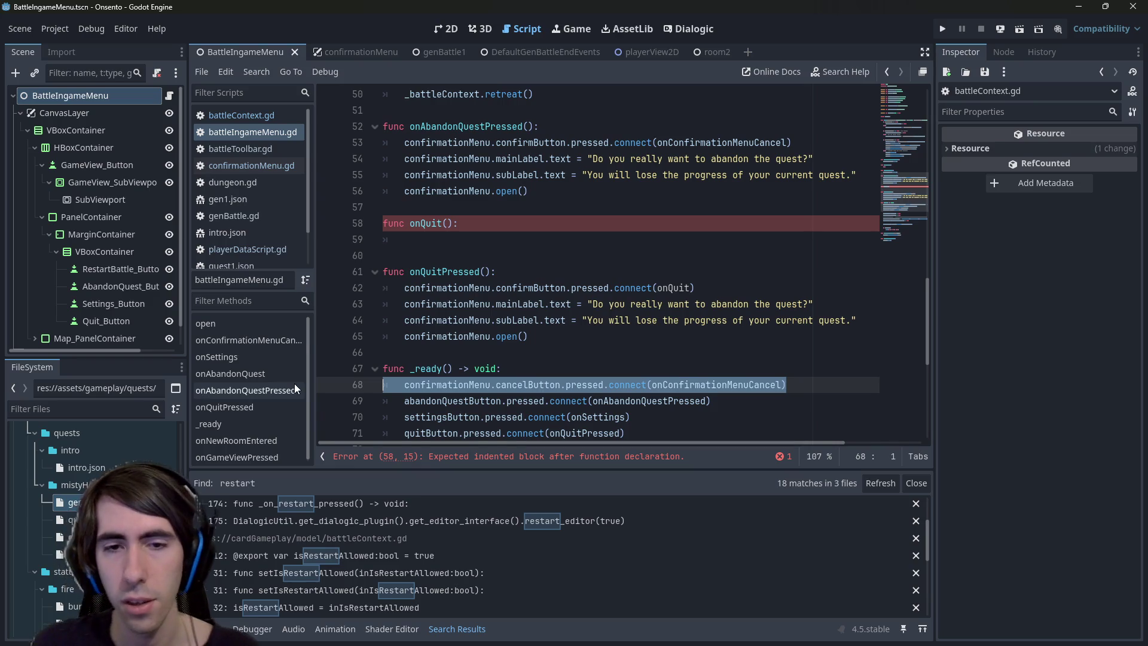
pyautogui.press('BackSpace')
pyautogui.click(528, 278)
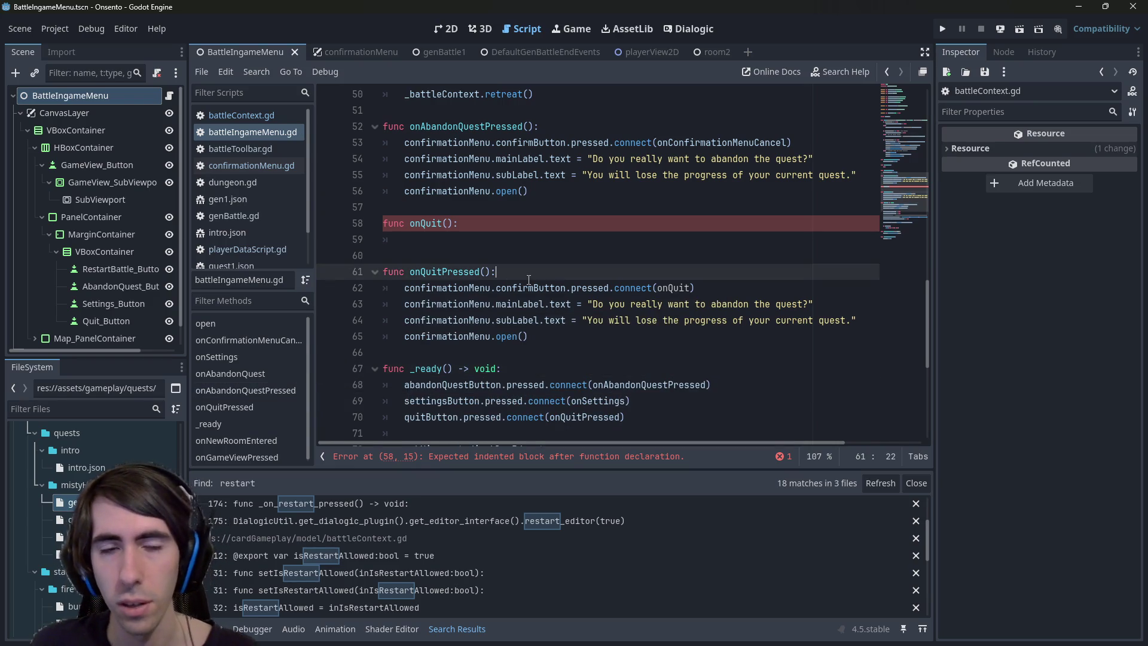
# Step: Paste the cancelButton connect line into onQuitPressed
pyautogui.press('Return')
pyautogui.hotkey('ctrl', 'v')
pyautogui.doubleClick(528, 287)
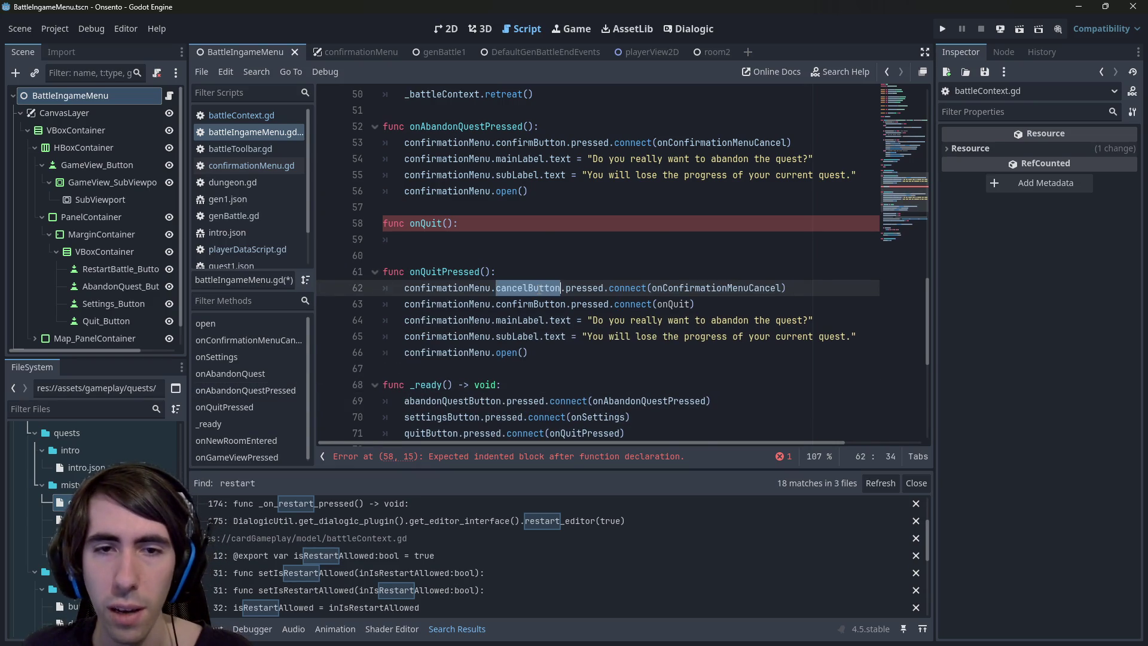
pyautogui.scroll(1, 547, 326)
# Step: Add a new function onQuitCancelled() with an indented body line
pyautogui.doubleClick(684, 338)
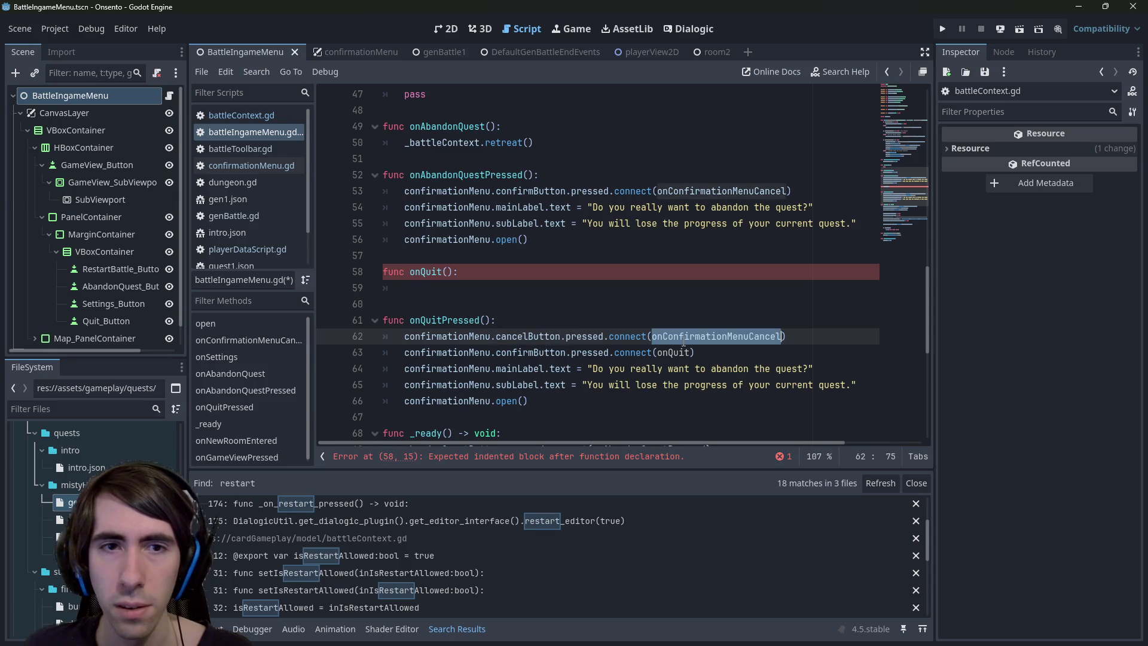
pyautogui.click(461, 278)
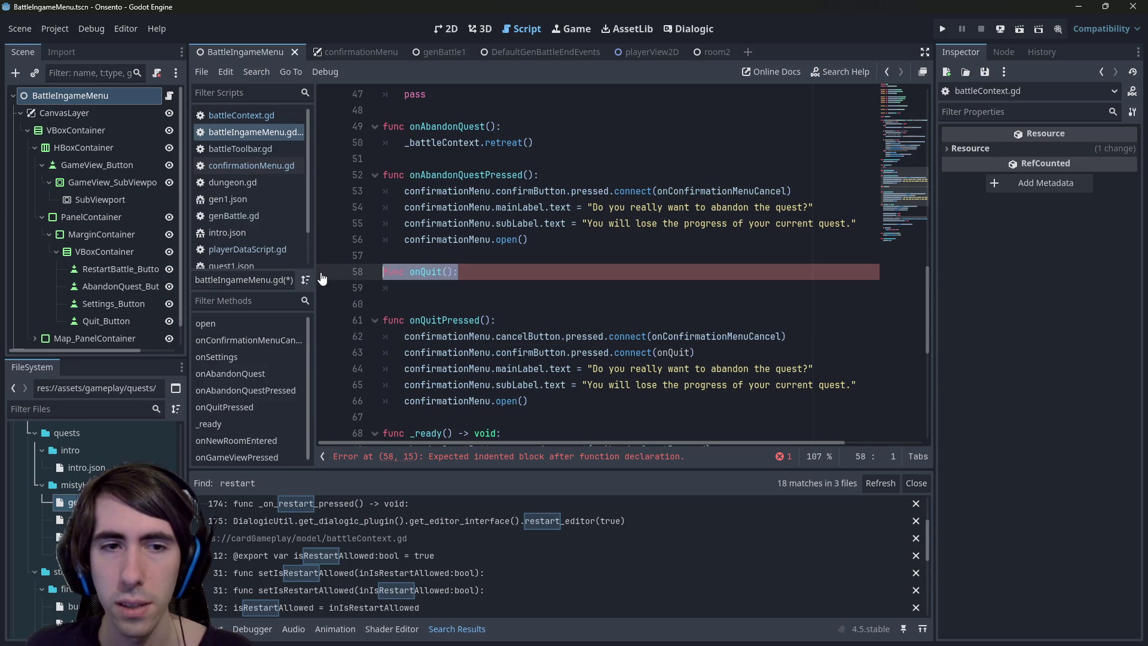
pyautogui.press('Down')
pyautogui.press('Down')
pyautogui.press('Return')
pyautogui.press('Return')
pyautogui.write('func onQuit():')
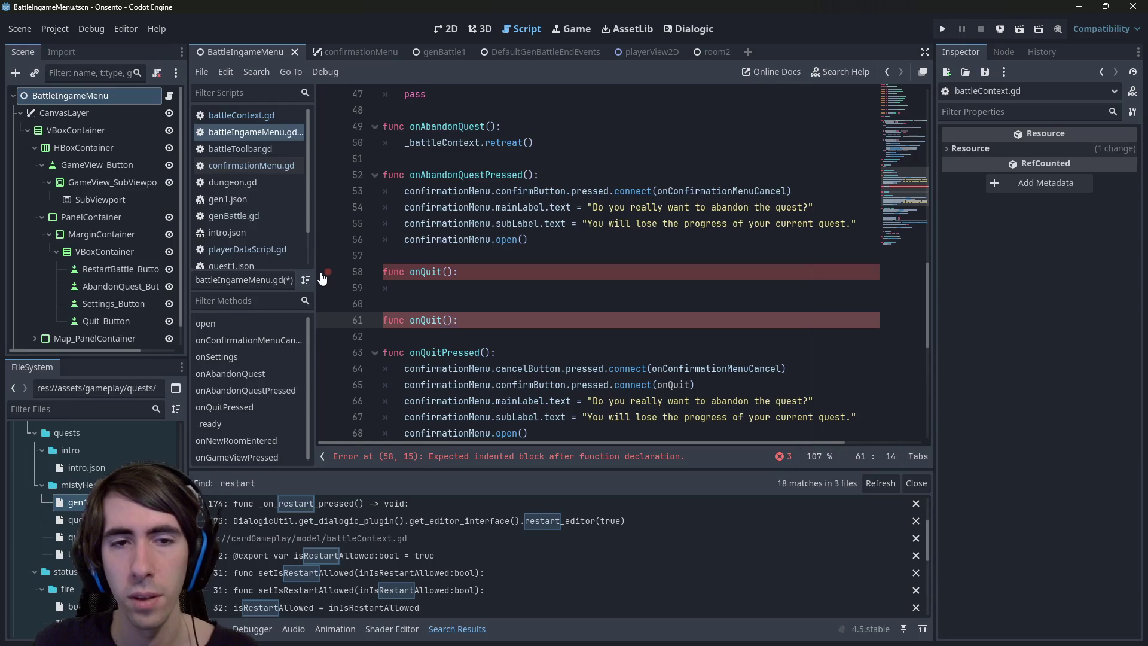
pyautogui.write('Cancelled')
pyautogui.press('Right')
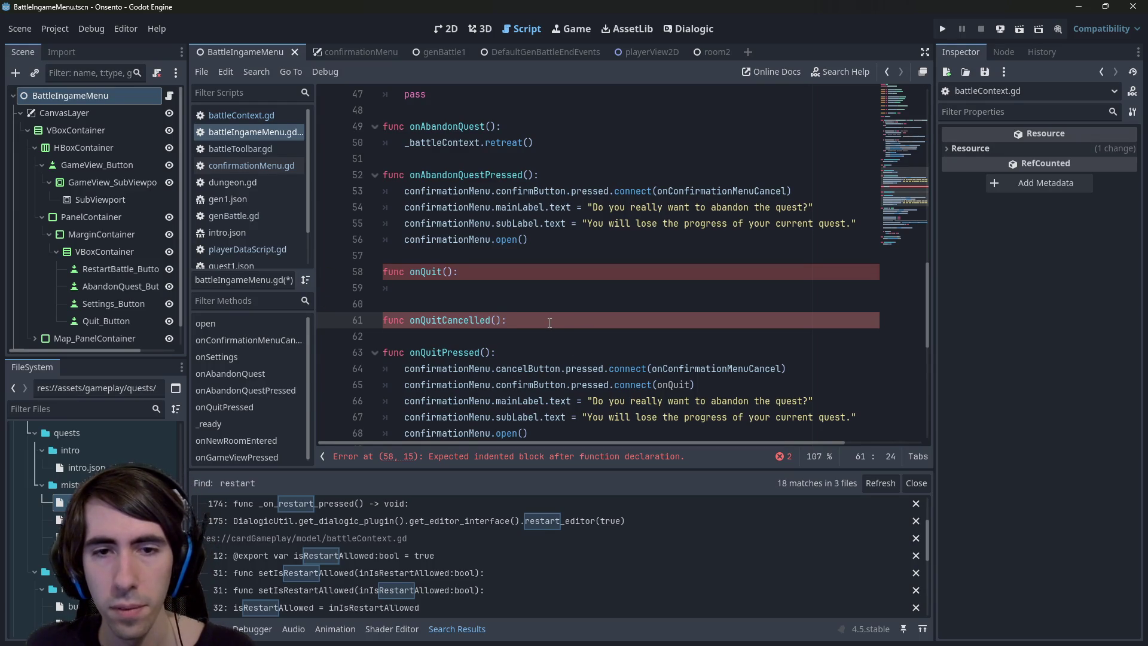
pyautogui.press('Return')
pyautogui.write('o')
# Step: Make onQuitCancelled call onConfirmationMenuCancel() and save the script
pyautogui.doubleClick(735, 385)
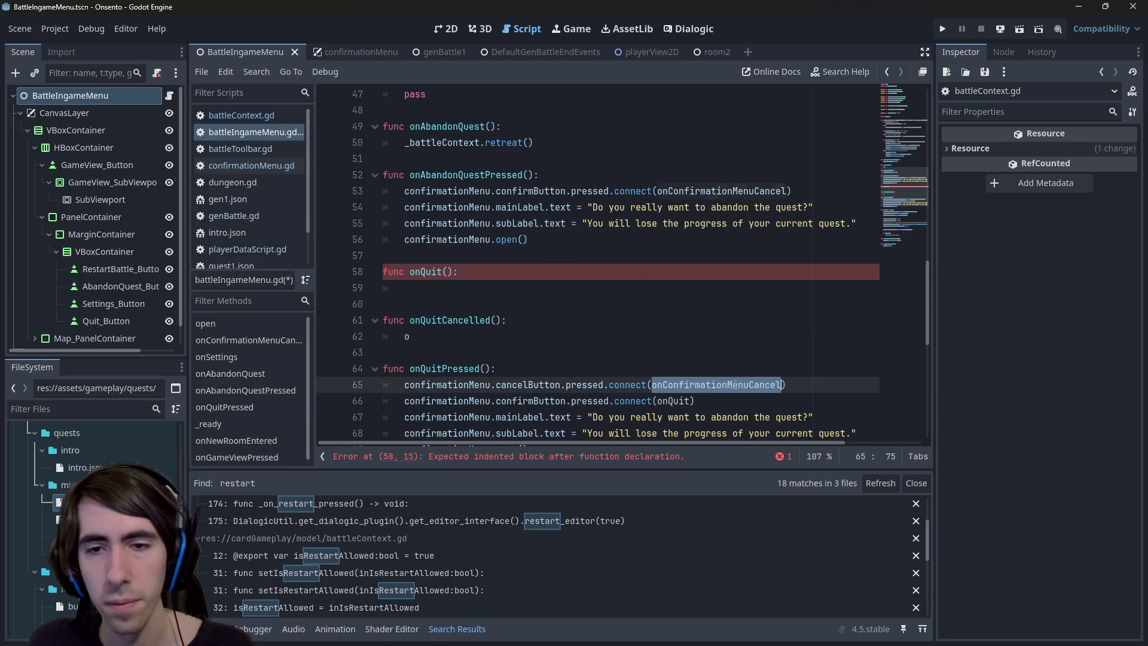
pyautogui.hotkey('ctrl', 'c')
pyautogui.click(553, 336)
pyautogui.press('BackSpace')
pyautogui.hotkey('ctrl', 'v')
pyautogui.write('()')
pyautogui.hotkey('ctrl', 's')
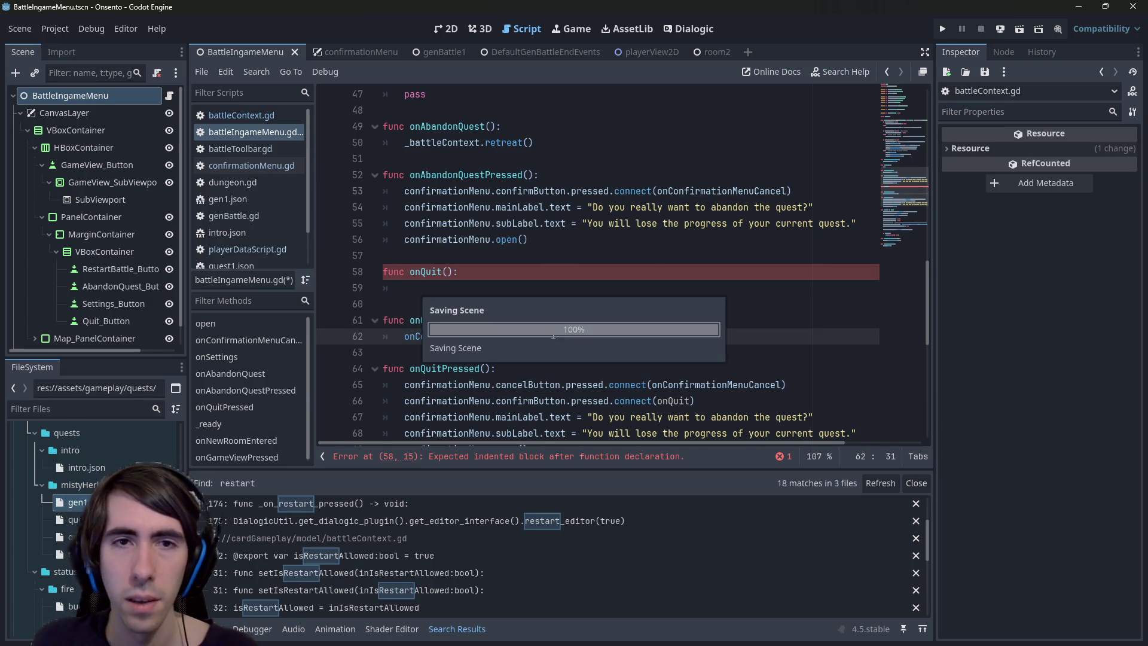
# Step: Replace that call in onQuitCancelled with confirmationMenu.close()
pyautogui.scroll(3, 553, 336)
pyautogui.moveTo(534, 191)
pyautogui.mouseDown()
pyautogui.moveTo(412, 180)
pyautogui.moveTo(404, 191)
pyautogui.mouseUp()
pyautogui.scroll(-2, 480, 356)
pyautogui.hotkey('ctrl', 'c')
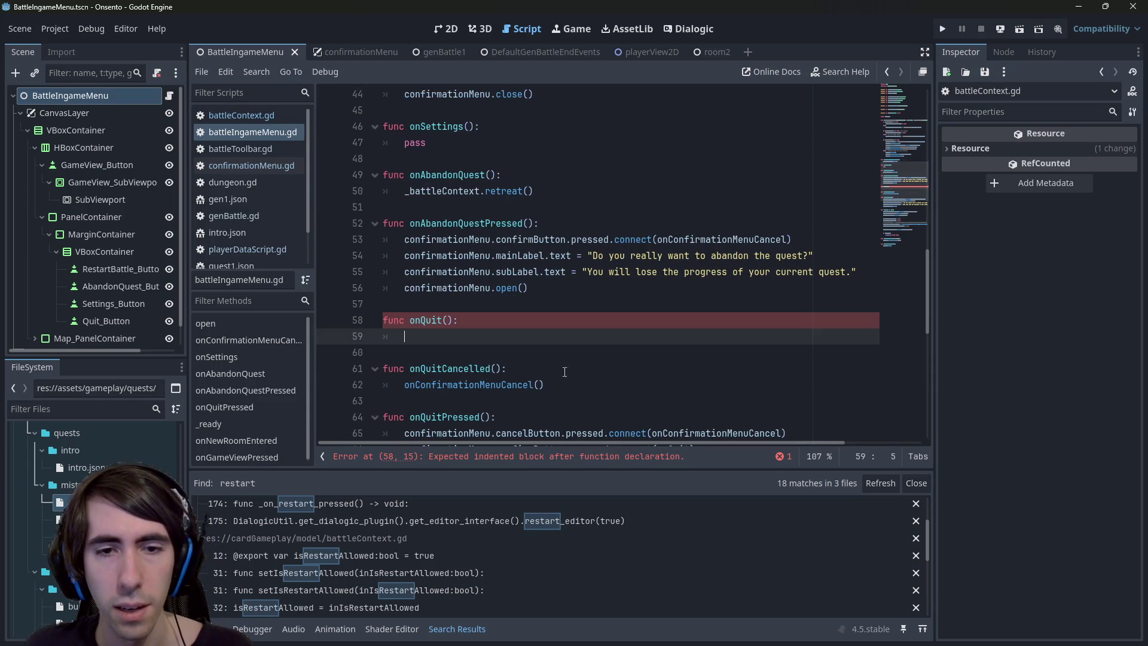
pyautogui.click(544, 384)
pyautogui.hotkey('shift', 'Home')
pyautogui.hotkey('ctrl', 'v')
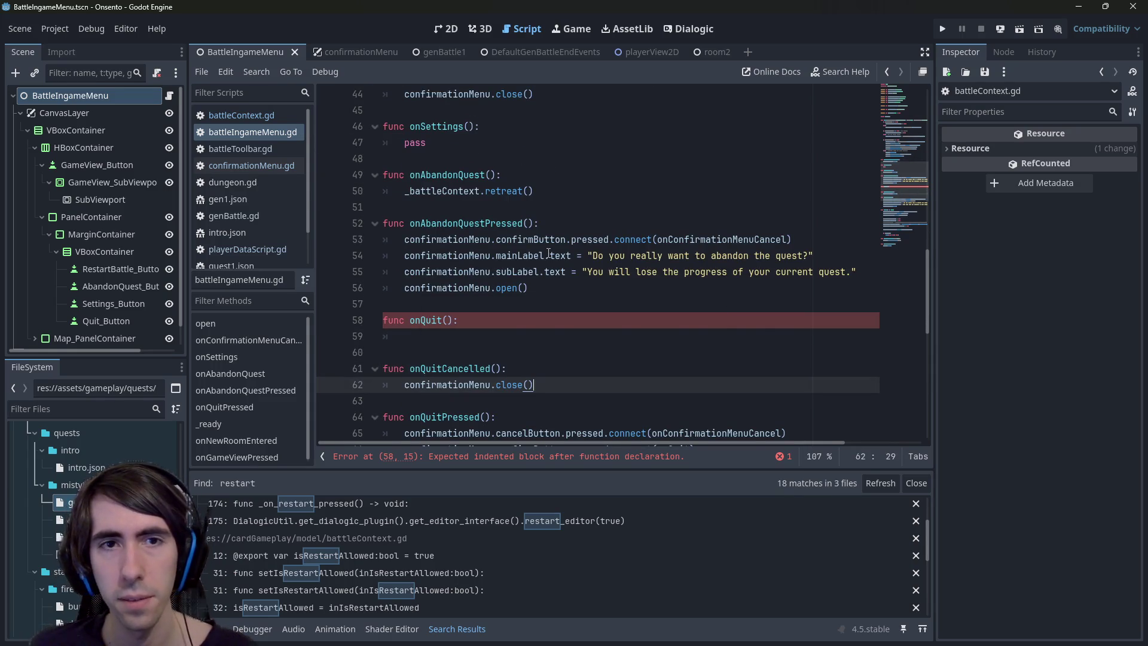
# Step: Delete the old onConfirmationMenuCancel function
pyautogui.scroll(2, 447, 365)
pyautogui.moveTo(534, 191); pyautogui.dragTo(303, 177)
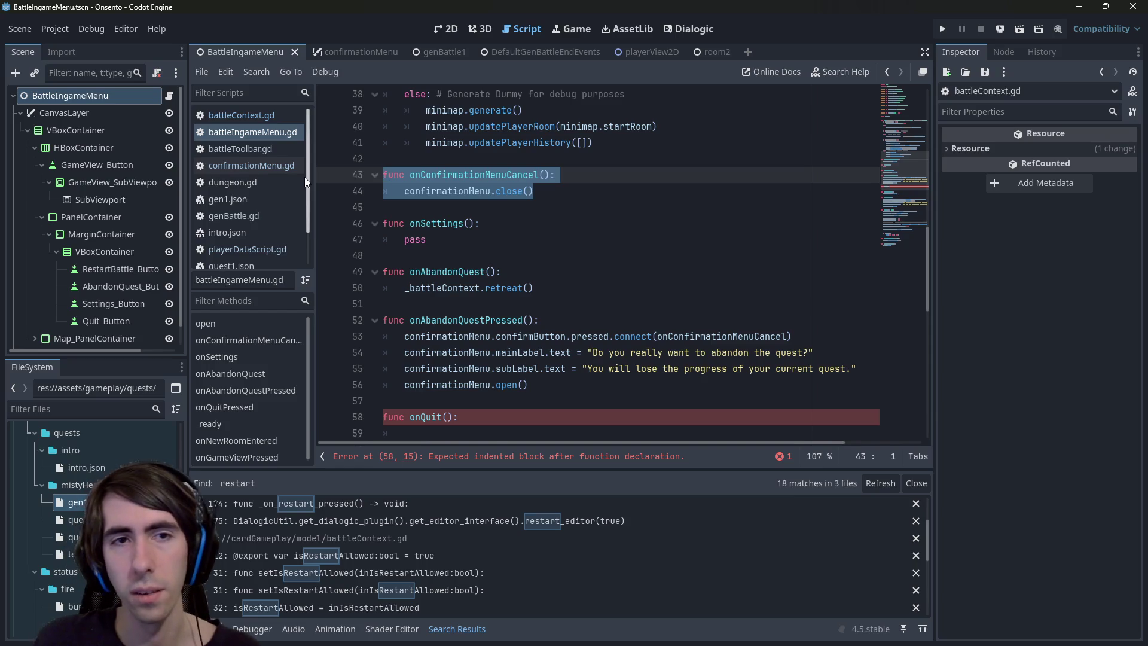
pyautogui.press('BackSpace')
pyautogui.press('BackSpace')
pyautogui.press('BackSpace')
pyautogui.scroll(-2, 378, 221)
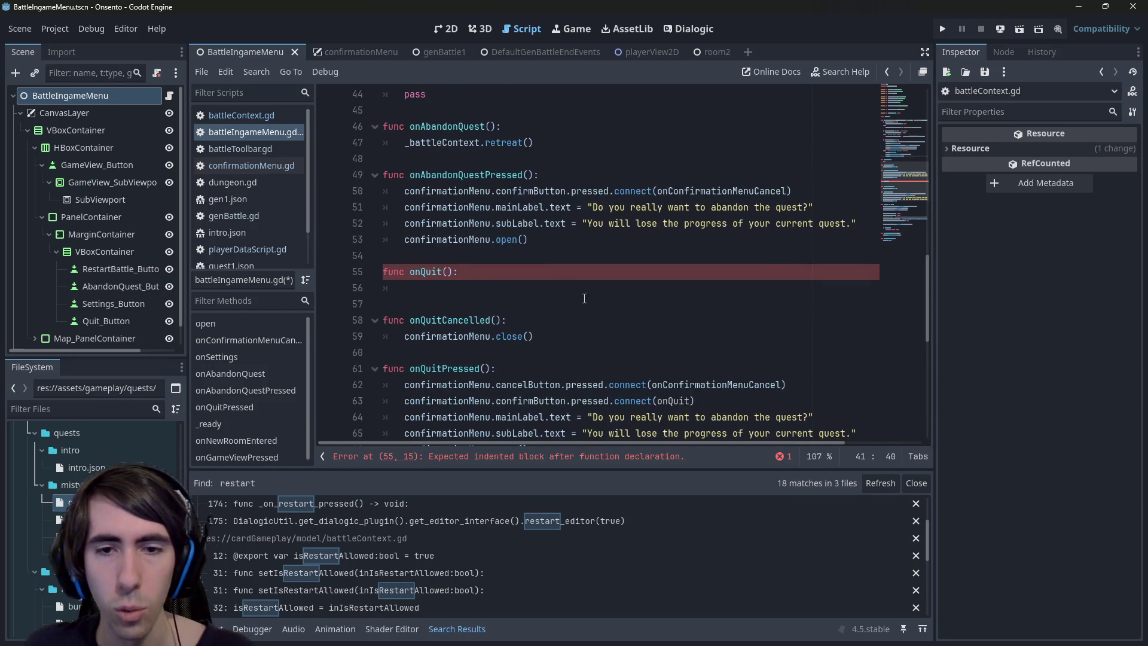
pyautogui.scroll(-1, 512, 357)
# Step: Copy both connect lines into onQuitCancelled, turn them into disconnect calls, and save
pyautogui.doubleClick(449, 287)
pyautogui.moveTo(693, 353); pyautogui.dragTo(383, 336)
pyautogui.click(561, 278)
pyautogui.press('Return')
pyautogui.hotkey('ctrl', 'v')
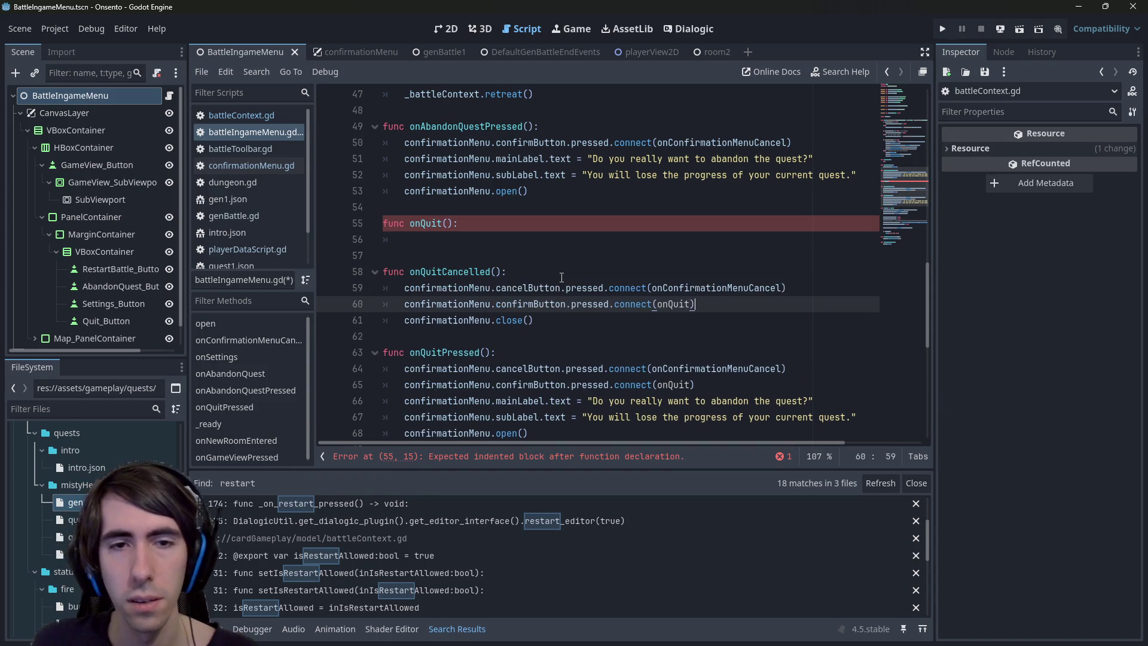
pyautogui.click(608, 287)
pyautogui.write('dis')
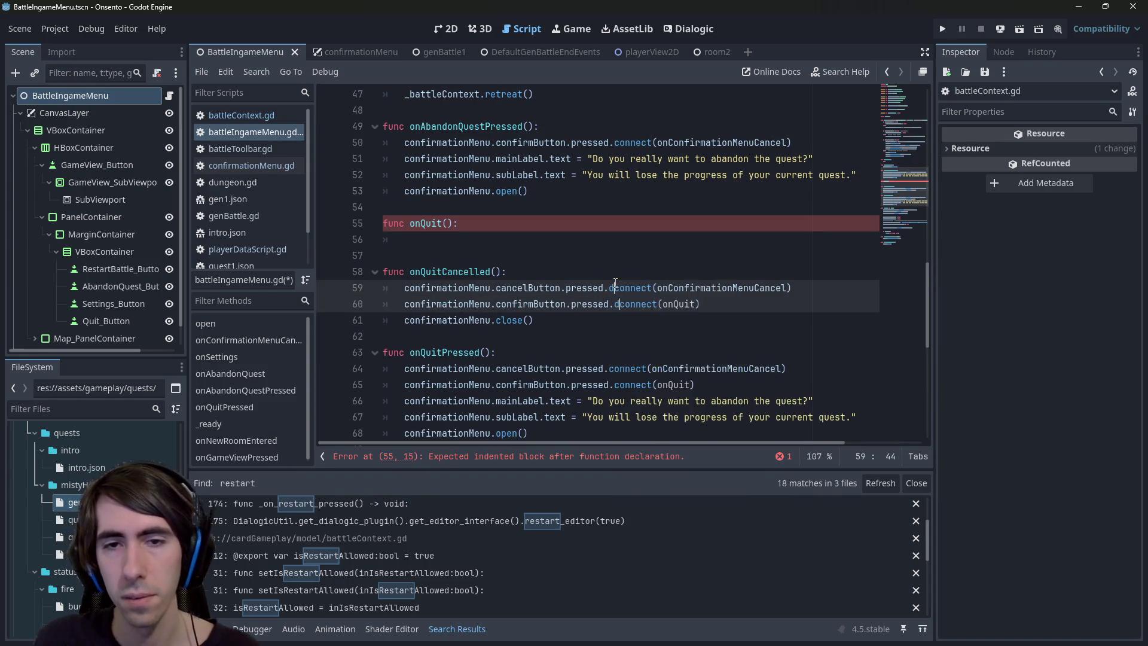
pyautogui.hotkey('ctrl', 's')
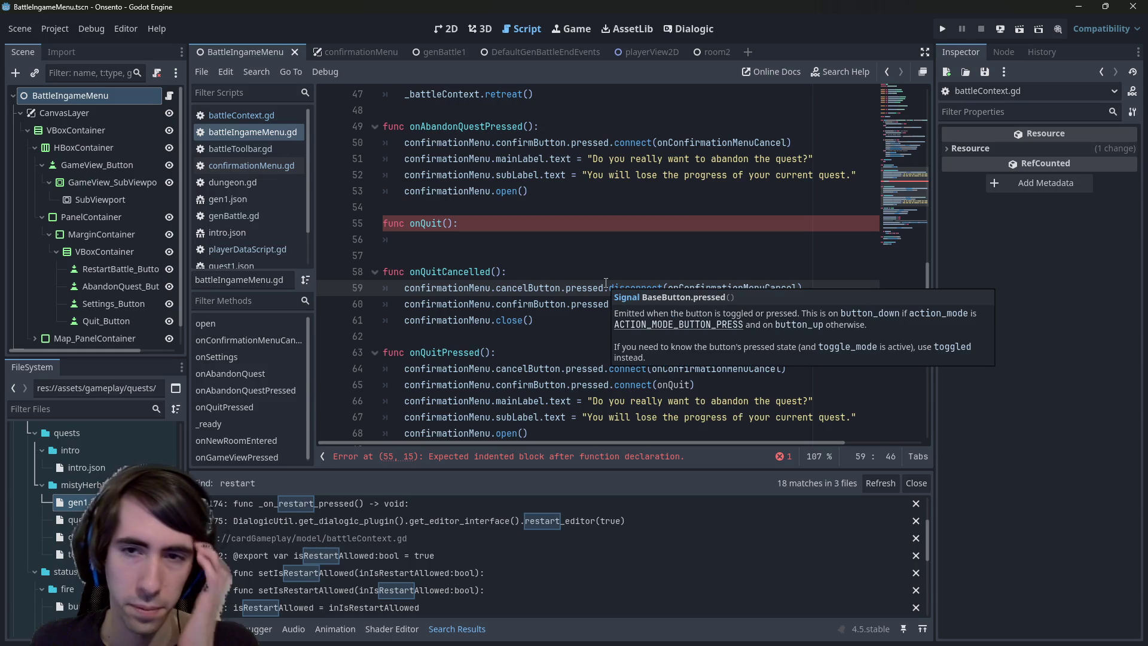
# Step: Point the cancelButton connect and disconnect lines at onQuitCancelled instead of the old handler
pyautogui.click(730, 369)
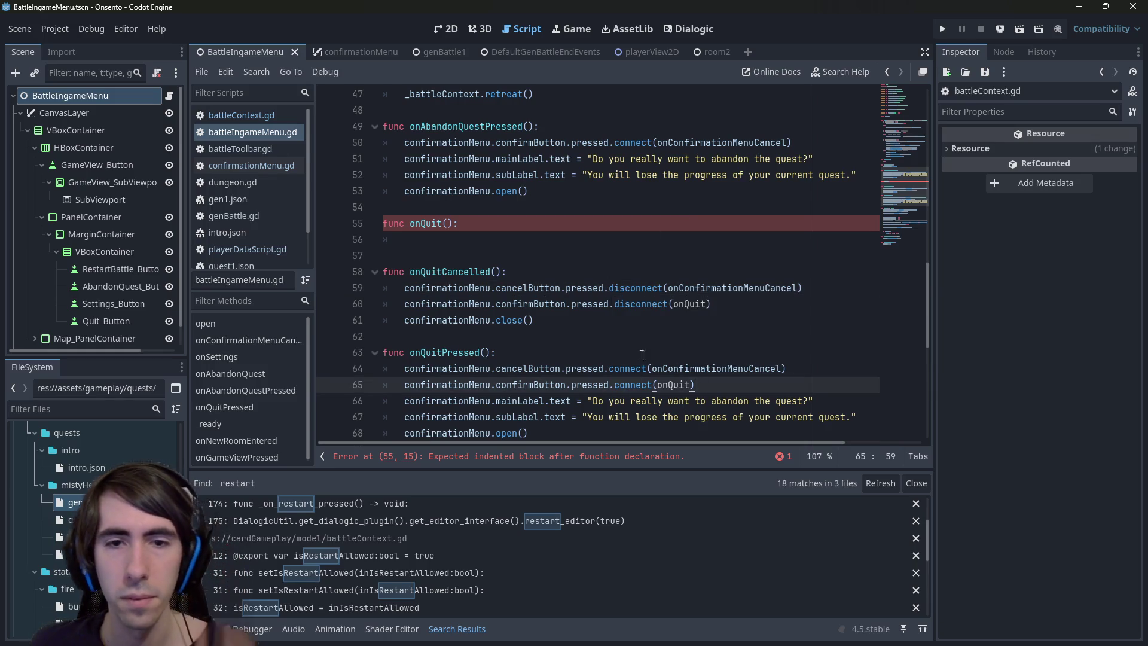
pyautogui.doubleClick(450, 271)
pyautogui.hotkey('ctrl', 'c')
pyautogui.doubleClick(730, 369)
pyautogui.hotkey('ctrl', 'v')
pyautogui.doubleClick(705, 288)
pyautogui.hotkey('ctrl', 'v')
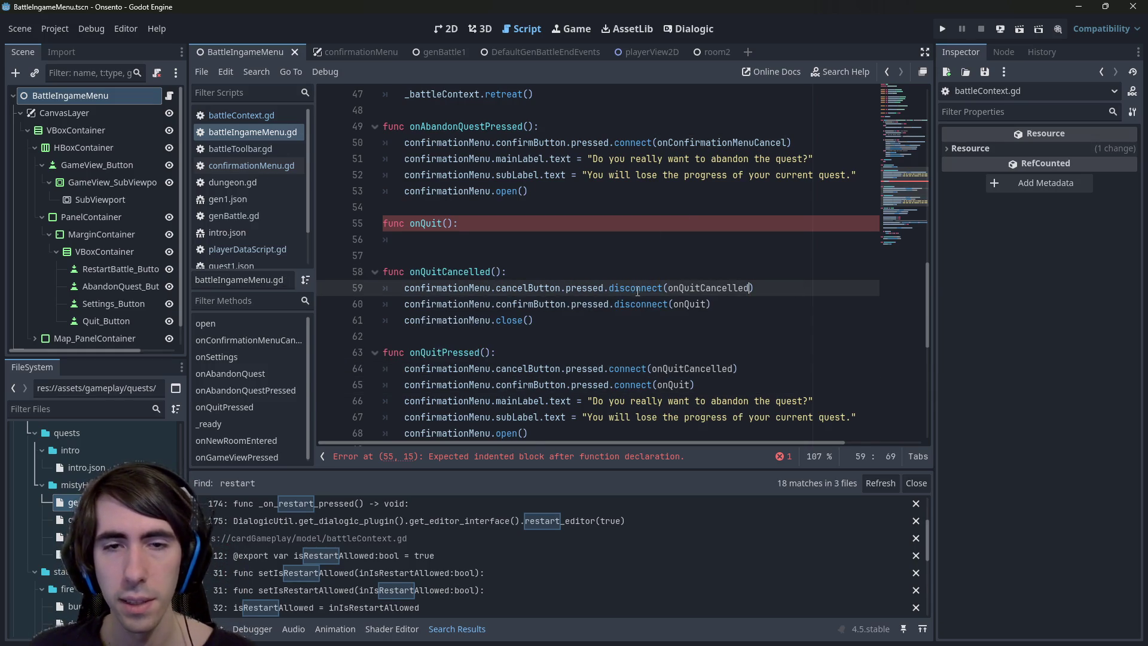
# Step: Type quit() inside the onQuit function body
pyautogui.click(500, 241)
pyautogui.scroll(1, 506, 247)
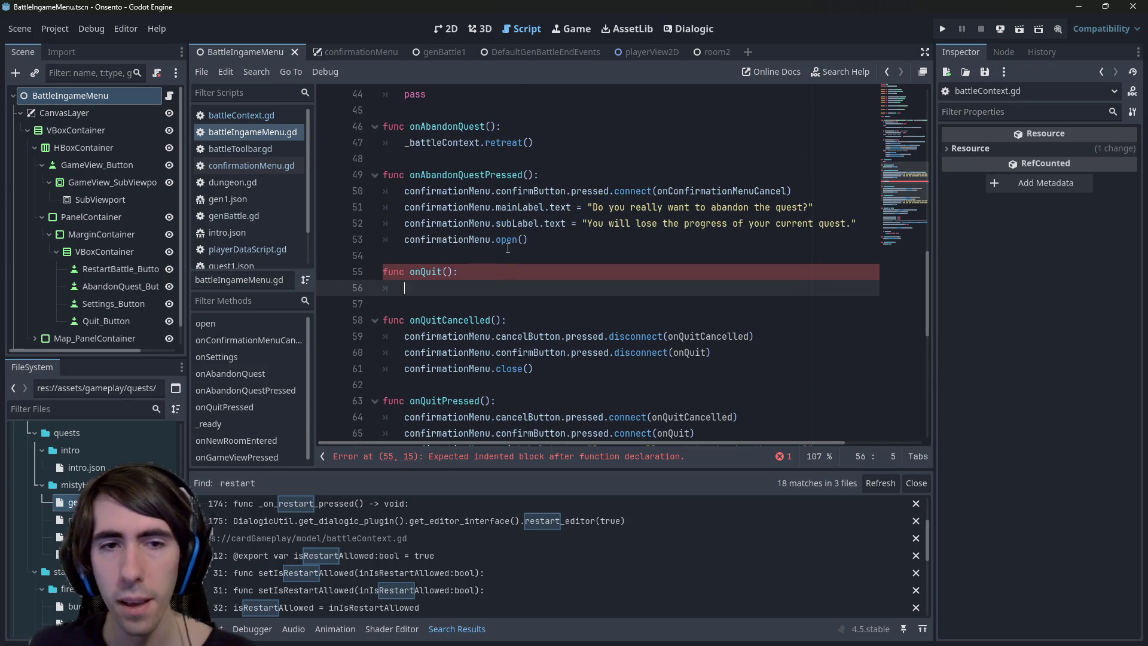
pyautogui.write('quit(')
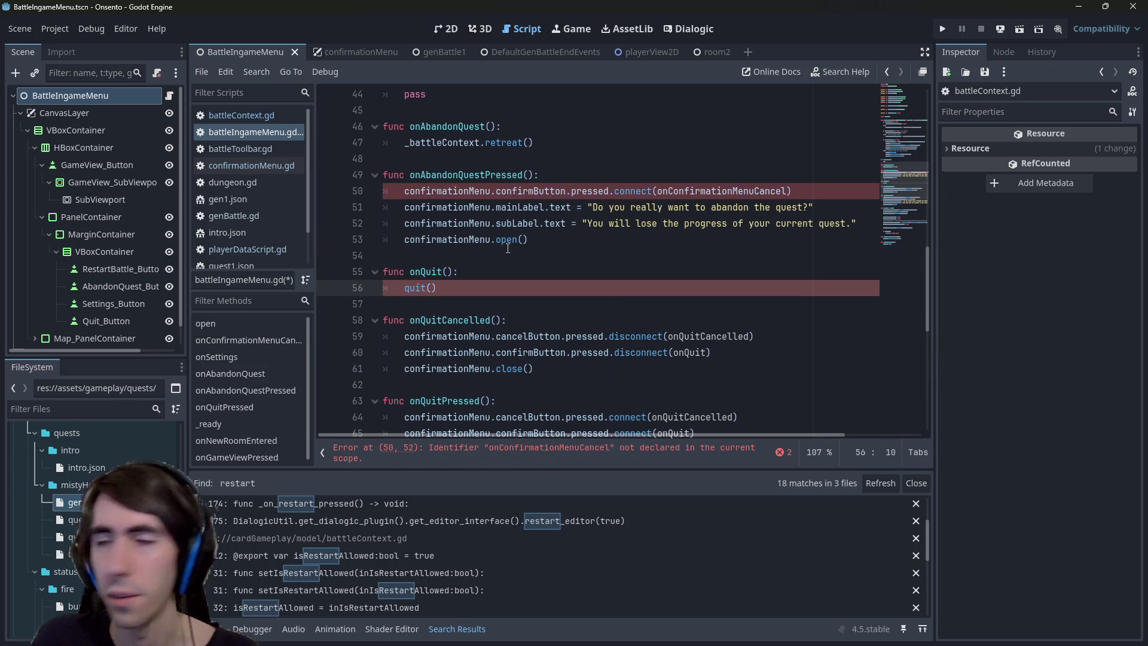
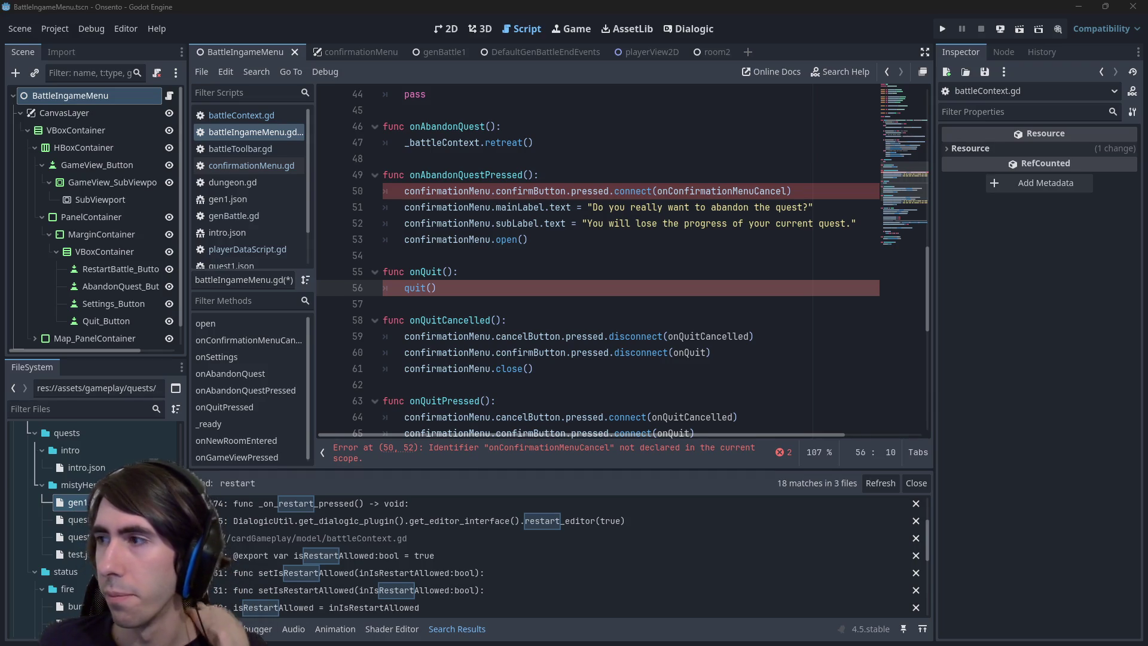
# Step: Replace quit() on line 56 with get_tree().quit_on_go_back() and open its SceneTree reference
pyautogui.click(580, 285)
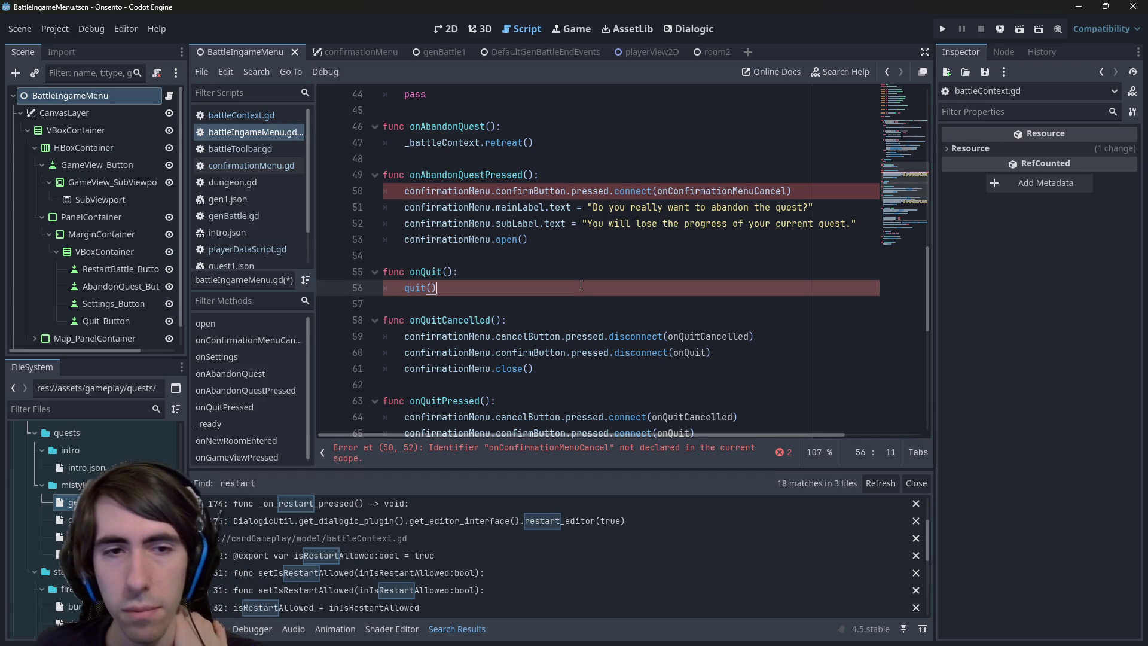
pyautogui.doubleClick(412, 288)
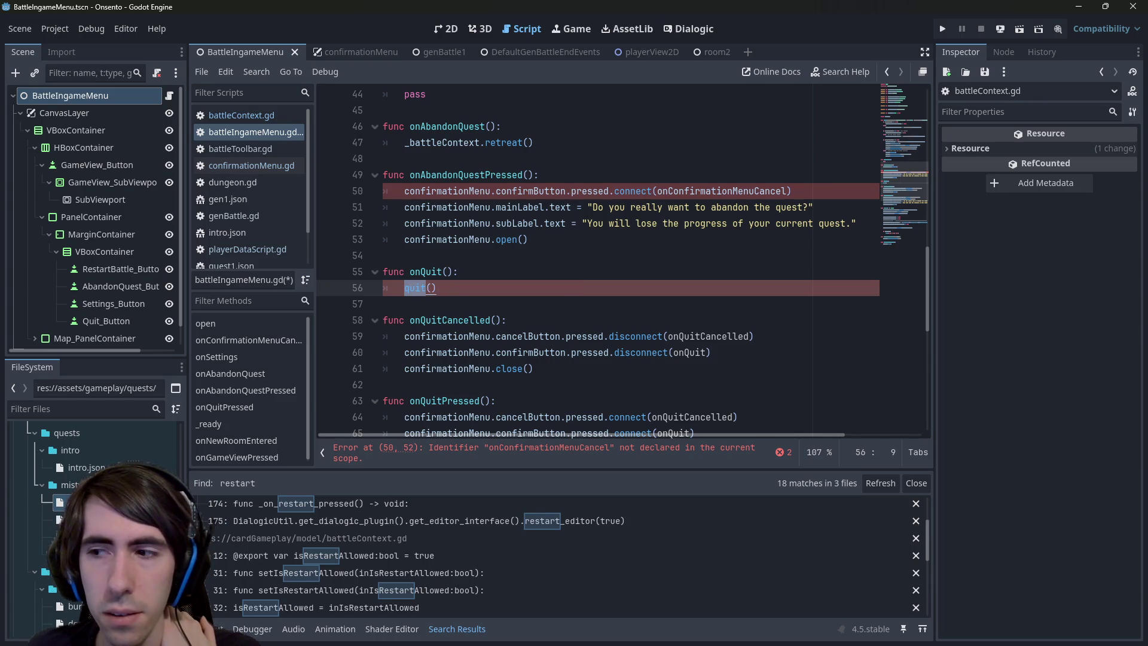
pyautogui.write('get_tree()')
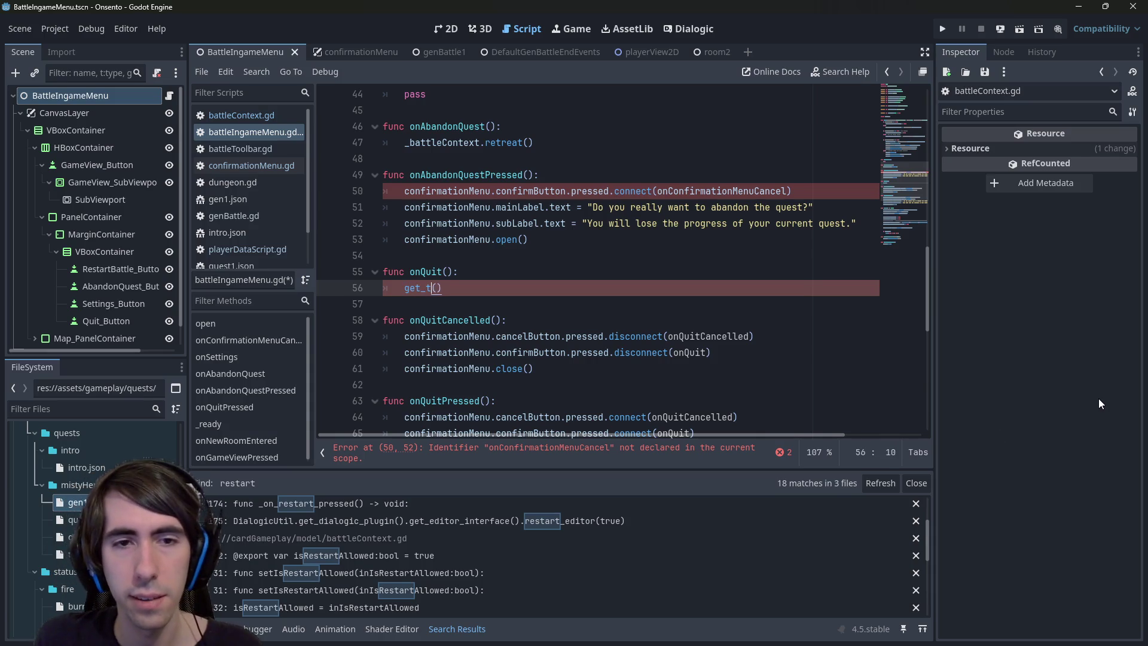
pyautogui.write('.quit(')
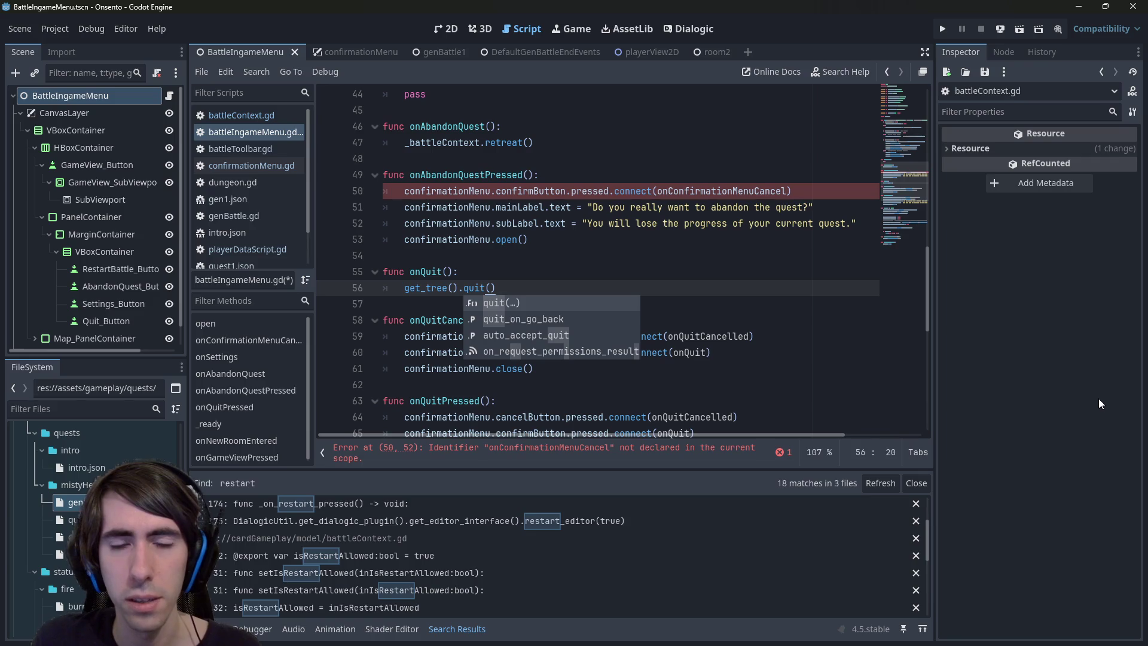
pyautogui.press('Down')
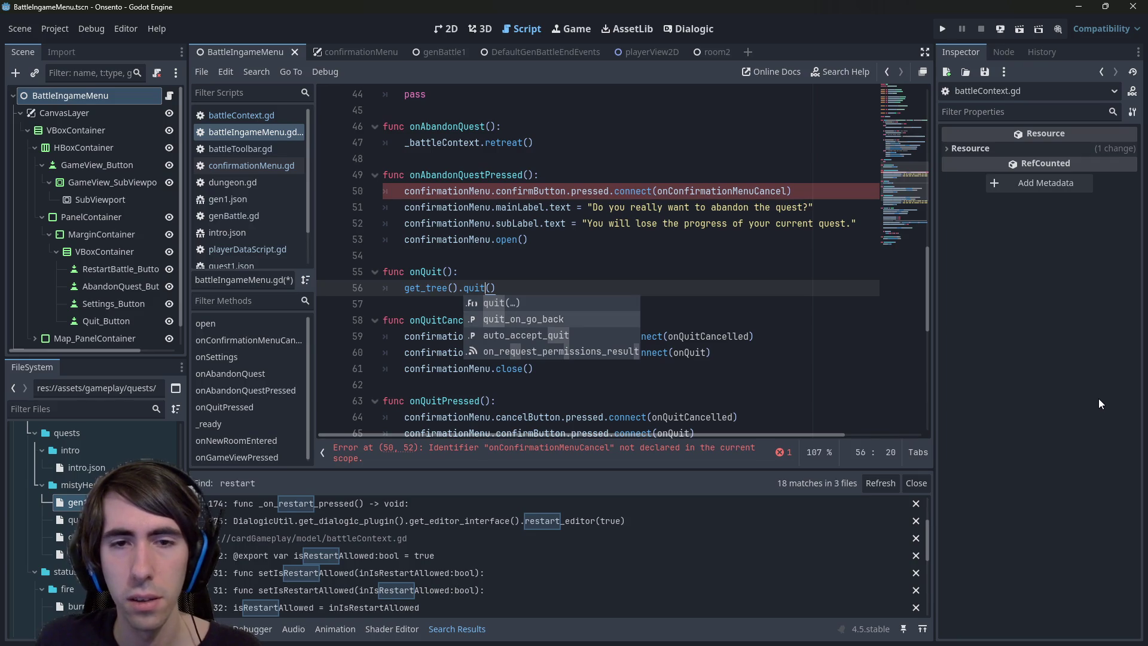
pyautogui.press('Return')
pyautogui.keyDown('ctrl'); pyautogui.click(502, 289); pyautogui.keyUp('ctrl')
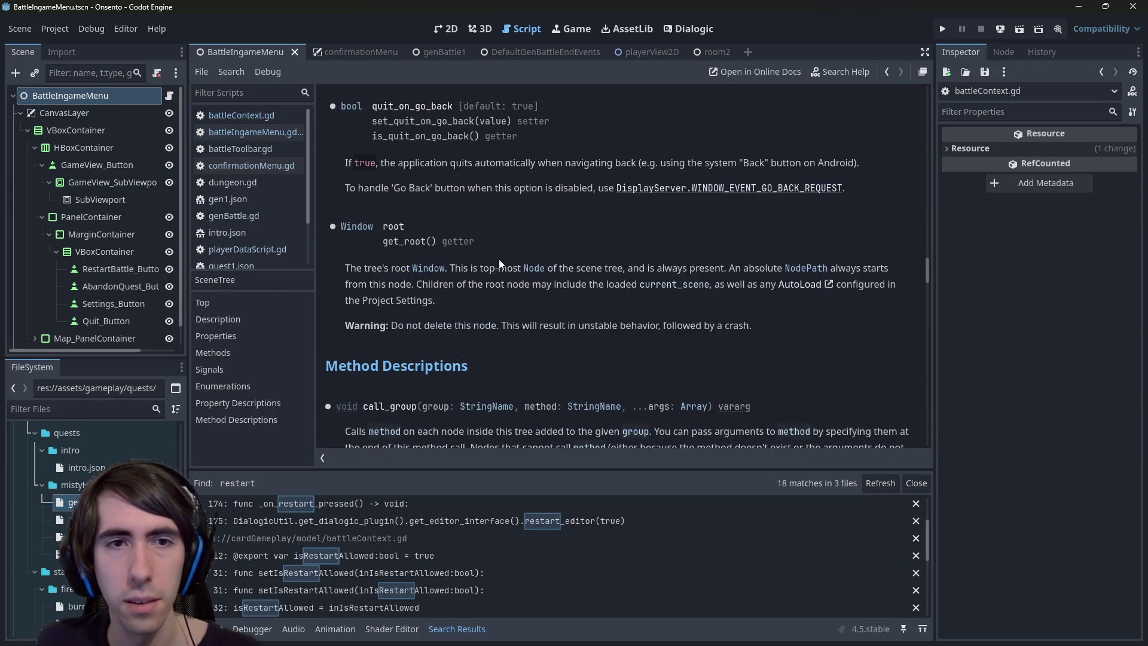
# Step: Change the onQuit call back to get_tree().quit() and save battleIngameMenu.gd
pyautogui.scroll(1, 526, 190)
pyautogui.moveTo(439, 204); pyautogui.dragTo(493, 214)
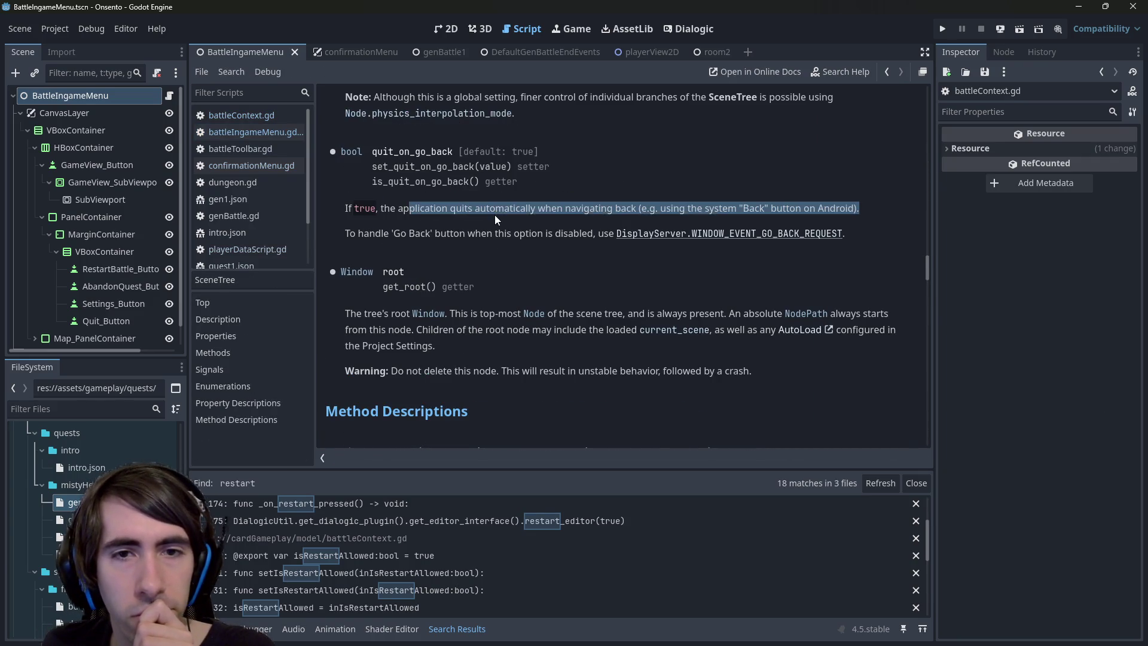
pyautogui.click(494, 214)
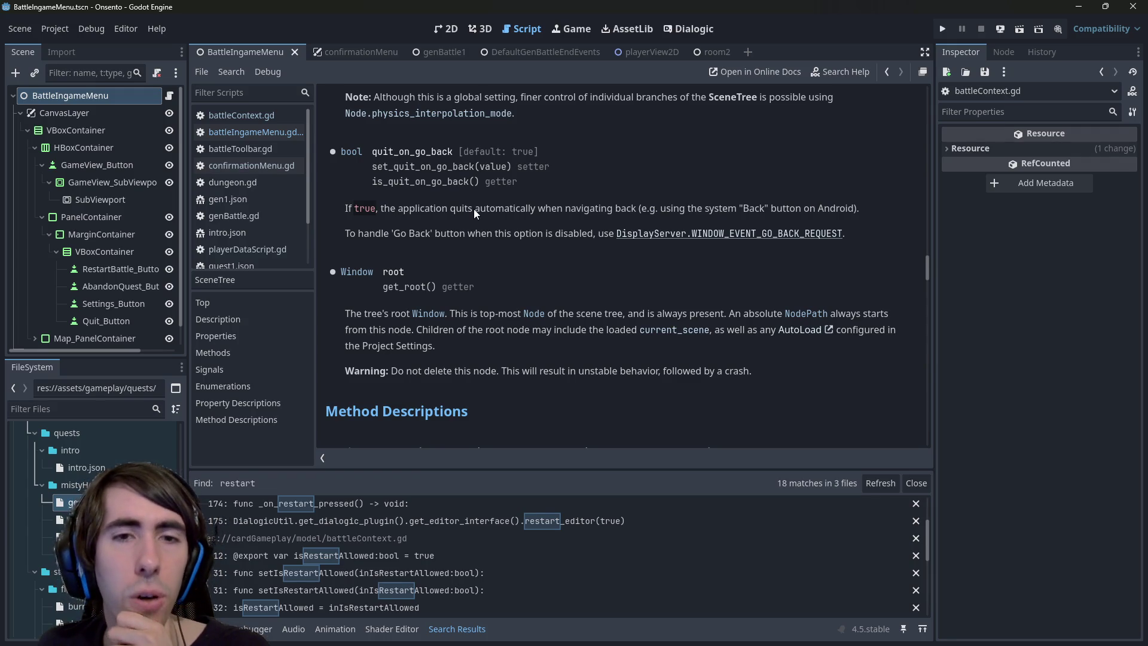
pyautogui.hotkey('alt', 'Left')
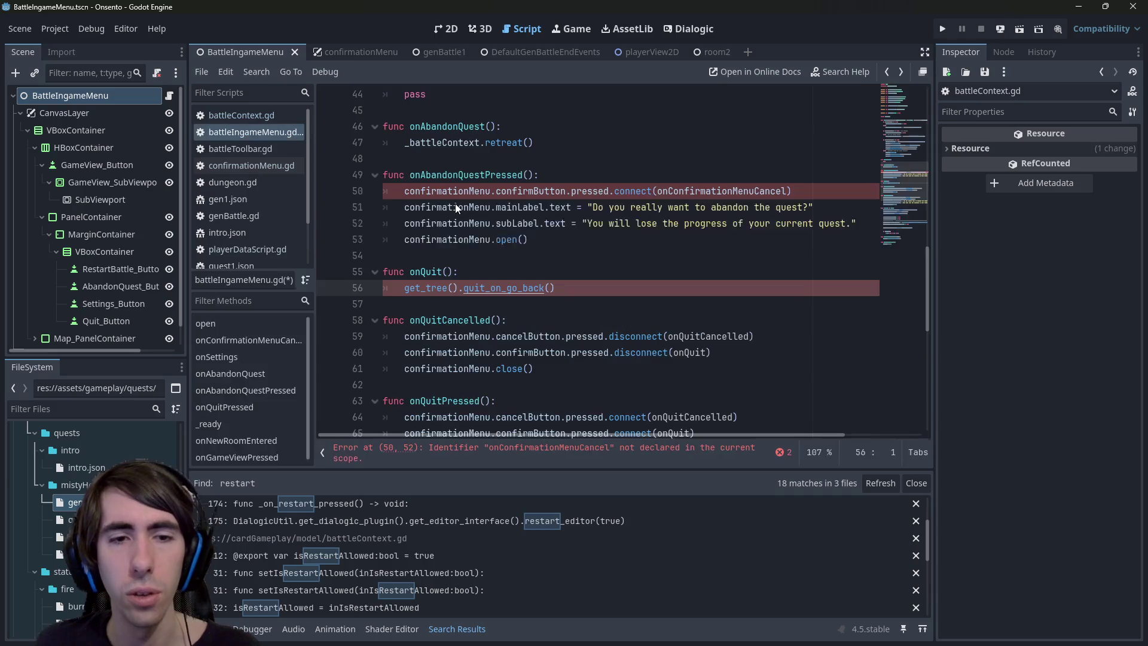
pyautogui.press('Left')
pyautogui.press('Left')
pyautogui.hotkey('ctrl', 'BackSpace')
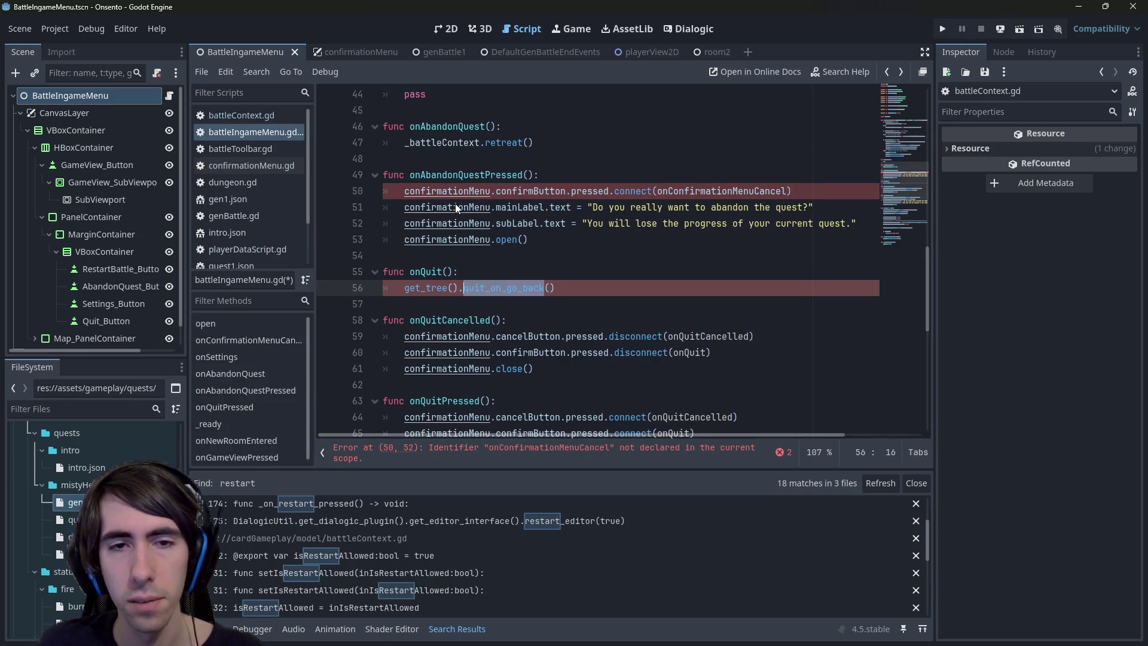
pyautogui.write('quit')
pyautogui.hotkey('ctrl', 's')
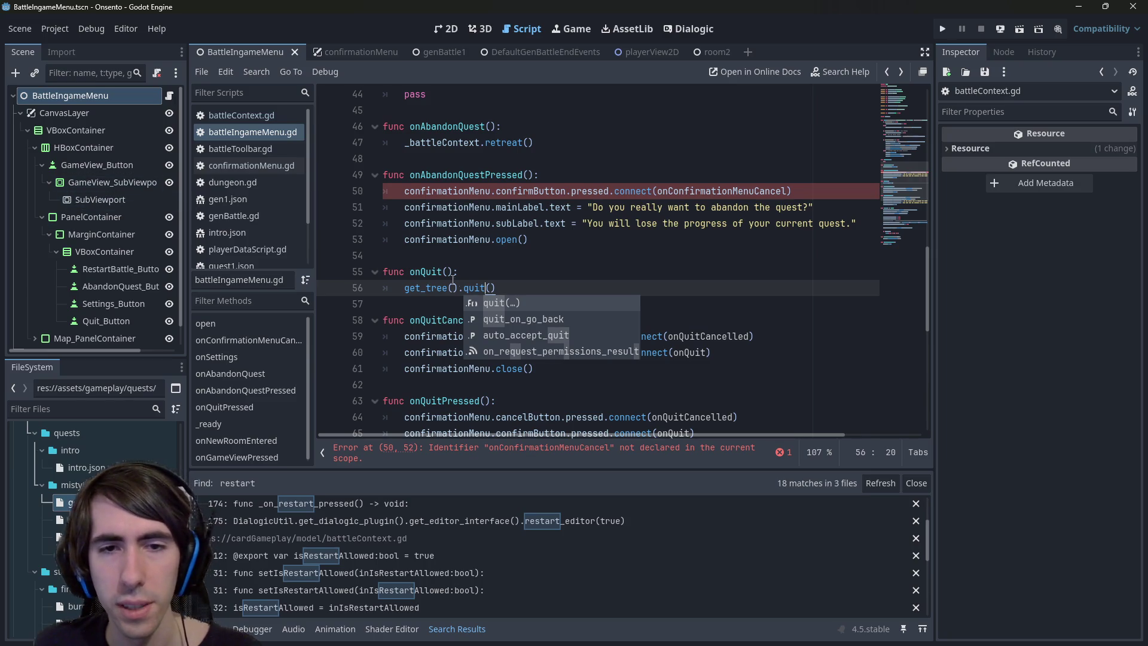
# Step: Read the quit() reference about exit code 0, then return to the script
pyautogui.keyDown('ctrl'); pyautogui.click(473, 289); pyautogui.keyUp('ctrl')
pyautogui.scroll(2, 428, 142)
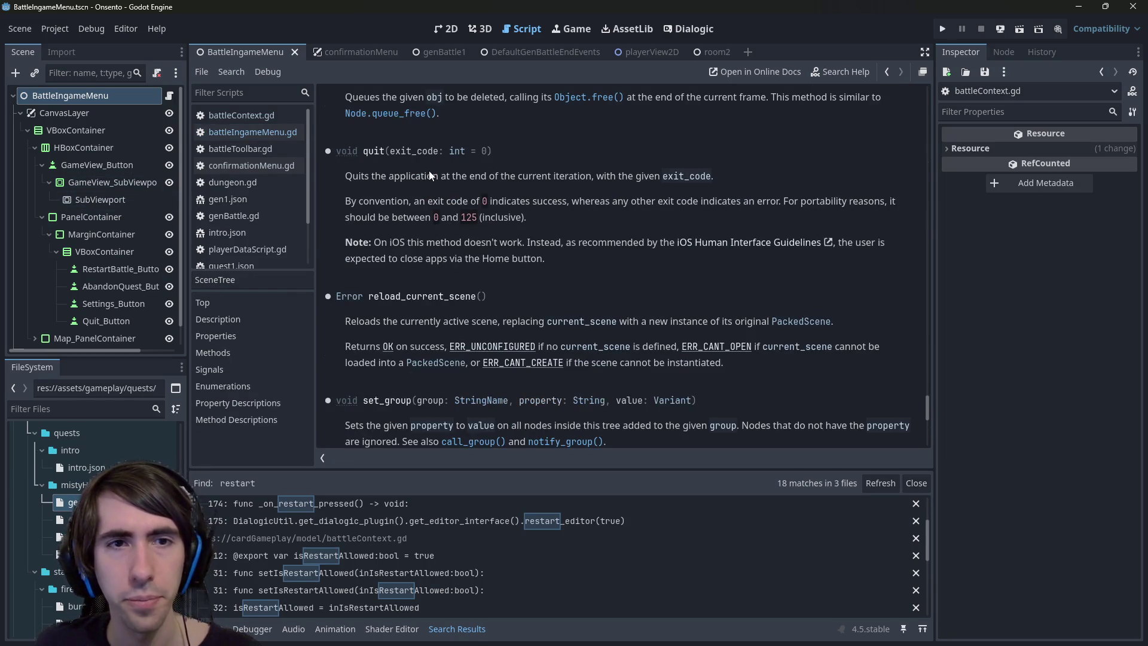
pyautogui.moveTo(370, 202); pyautogui.dragTo(559, 202)
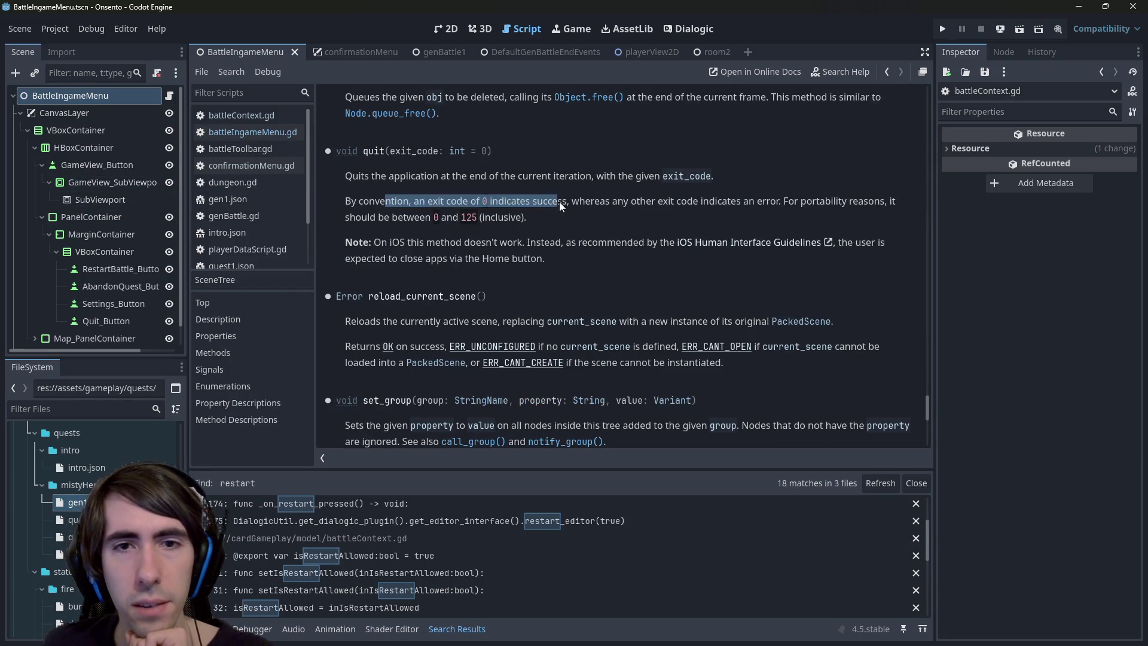
pyautogui.click(558, 202)
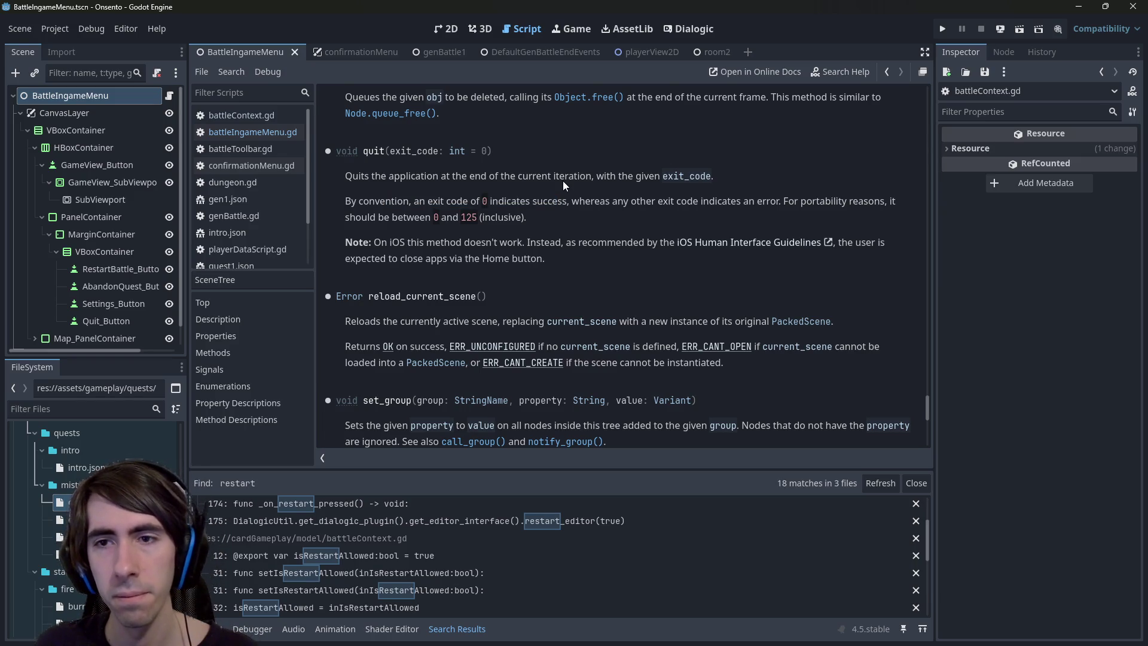
pyautogui.hotkey('alt', 'Left')
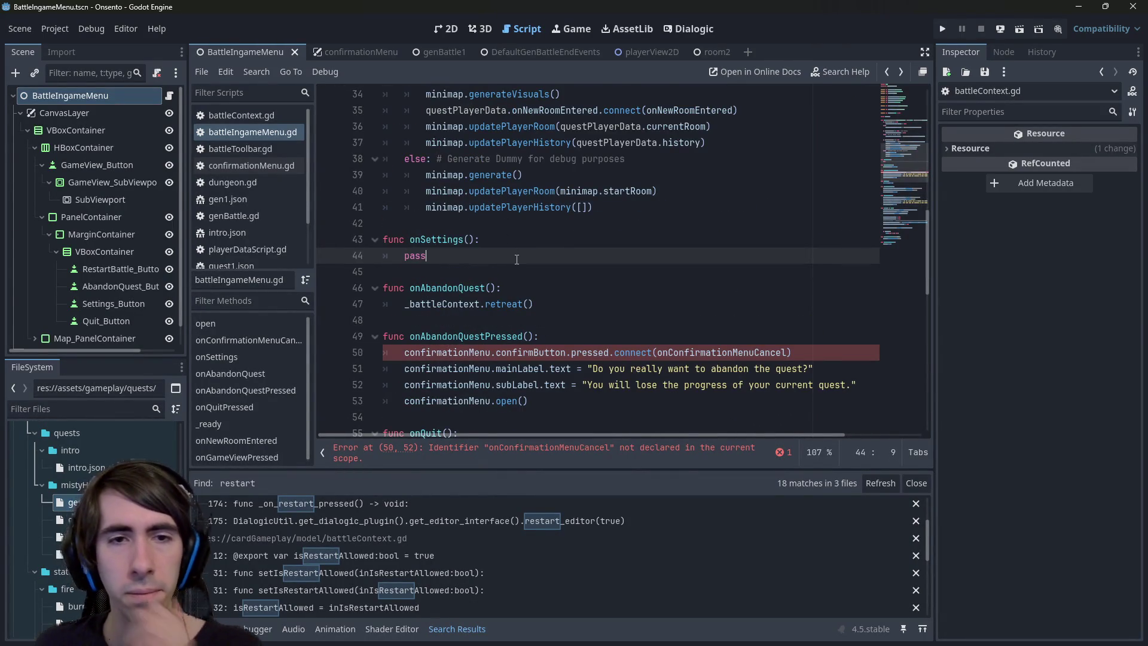
# Step: Review the confirmationMenu uses and the undeclared onConfirmationMenuCancel on line 50
pyautogui.hotkey('alt', 'Left')
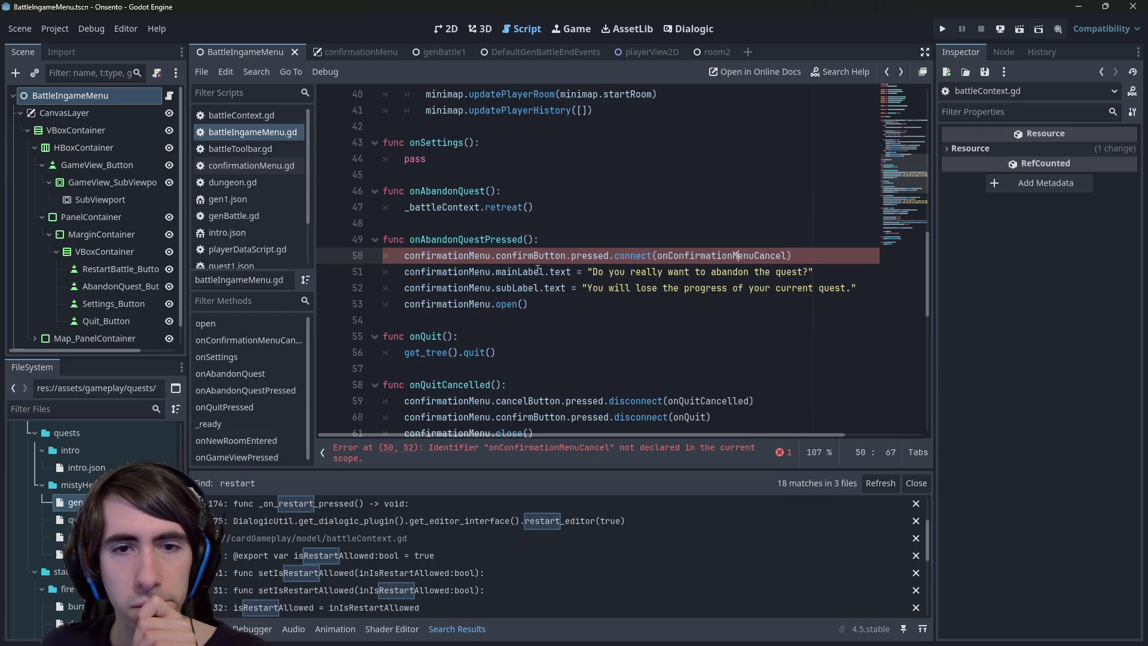
pyautogui.doubleClick(489, 256)
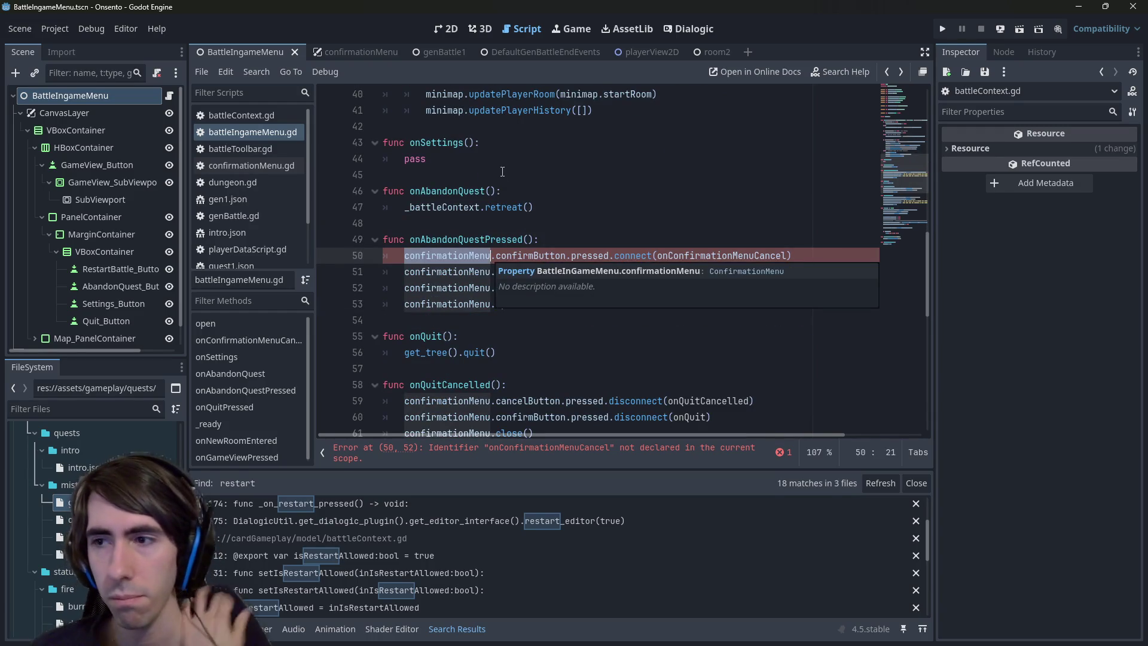
pyautogui.doubleClick(697, 256)
pyautogui.scroll(4, 697, 256)
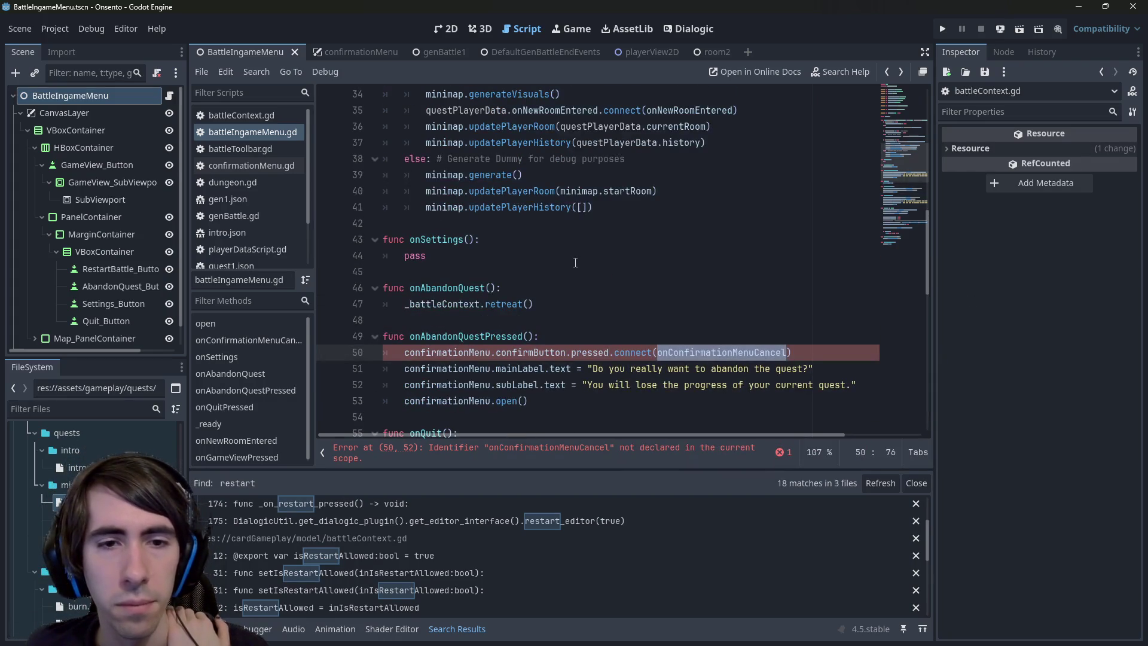
pyautogui.scroll(-11, 575, 263)
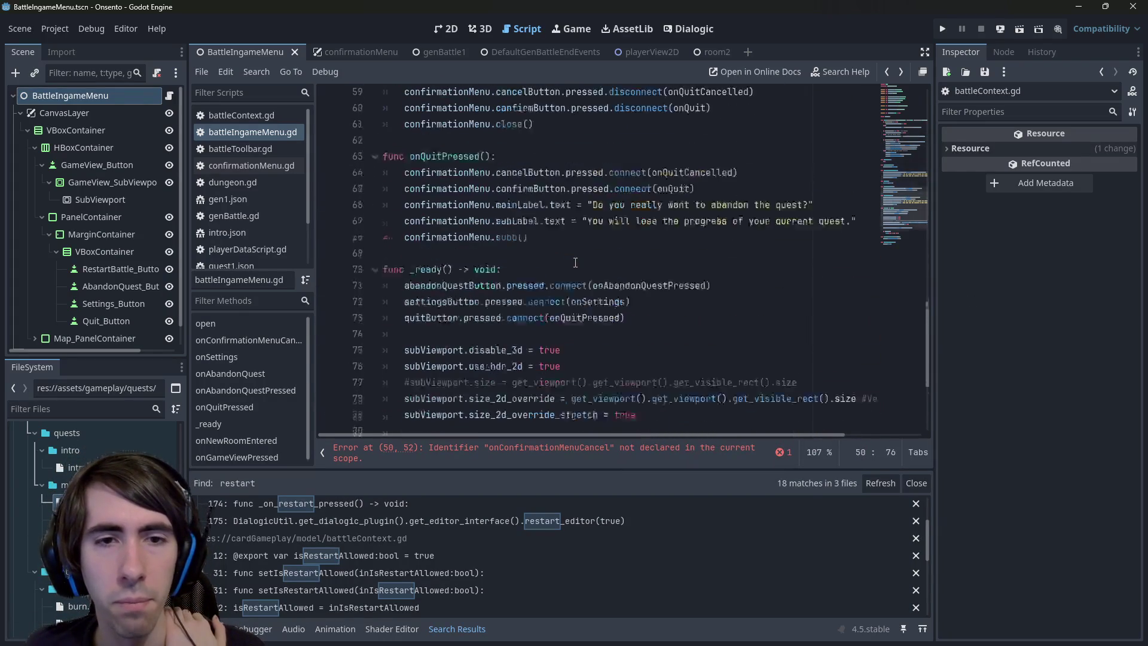
pyautogui.scroll(3, 576, 263)
pyautogui.doubleClick(474, 287)
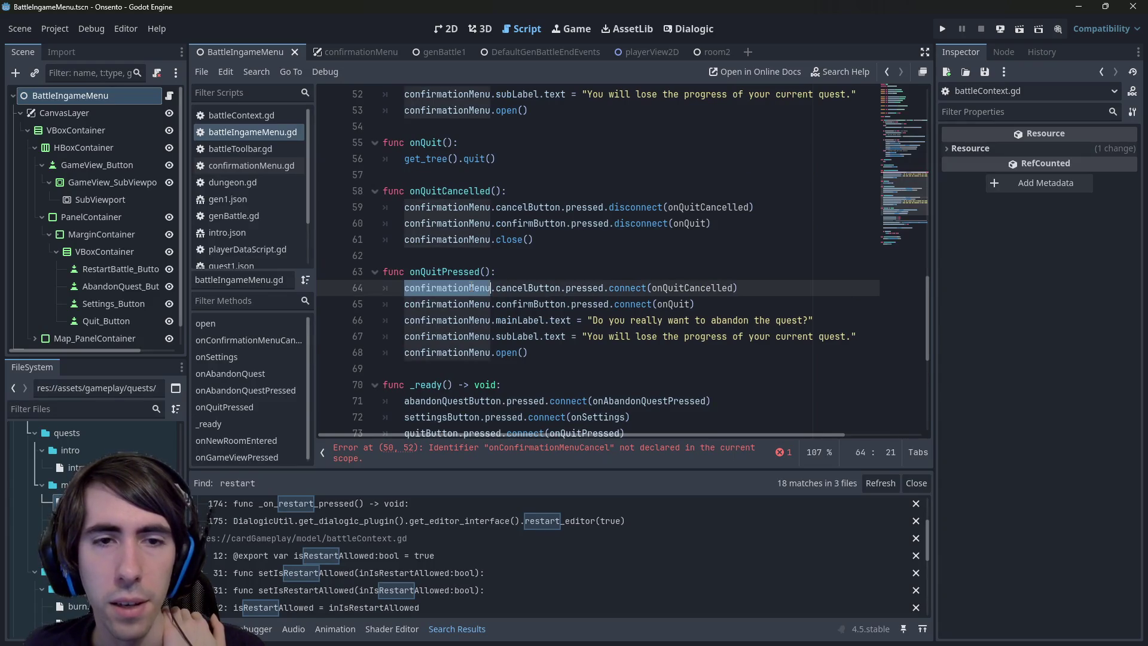
pyautogui.scroll(1, 498, 239)
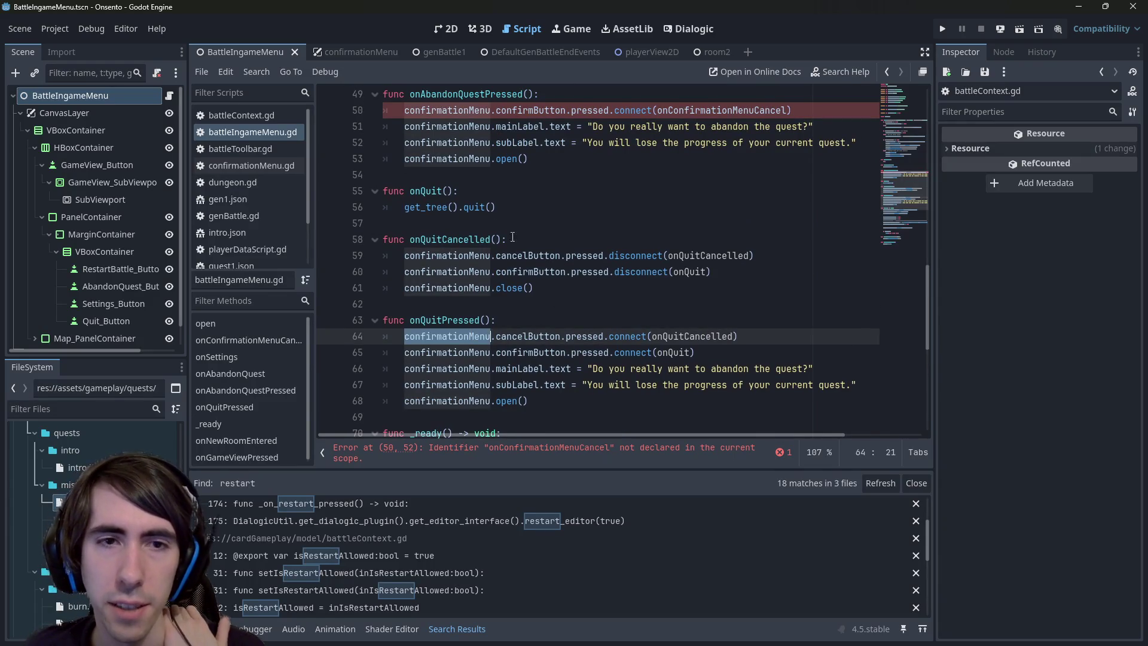
pyautogui.moveTo(496, 206); pyautogui.dragTo(386, 208)
pyautogui.scroll(1, 459, 228)
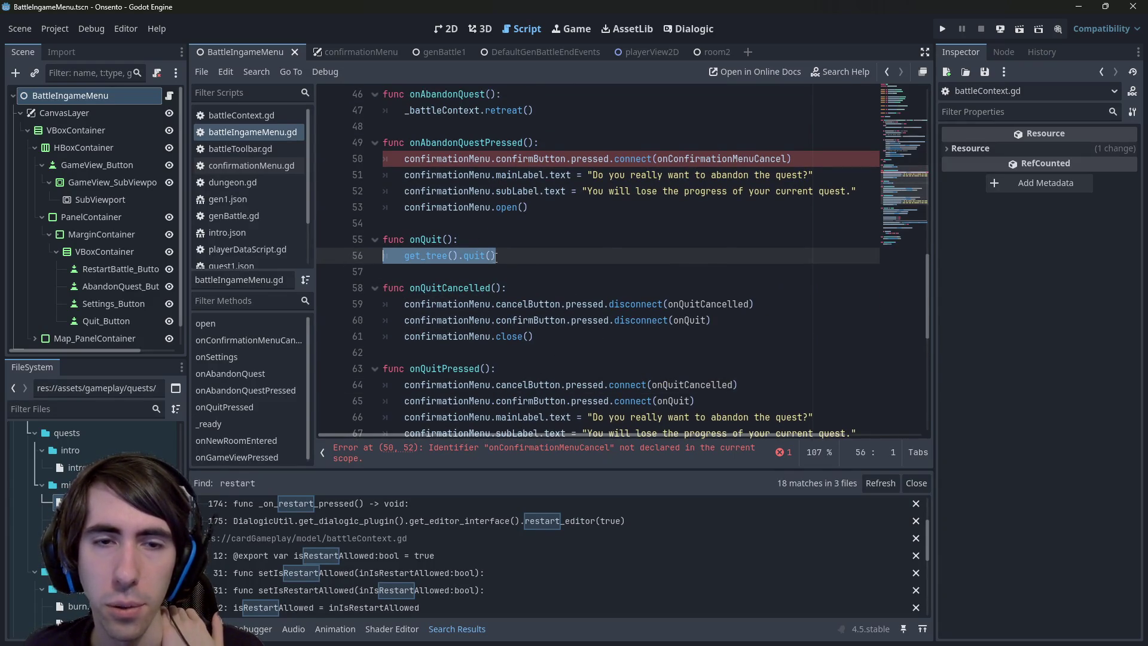
pyautogui.scroll(1, 496, 256)
pyautogui.scroll(-1, 540, 263)
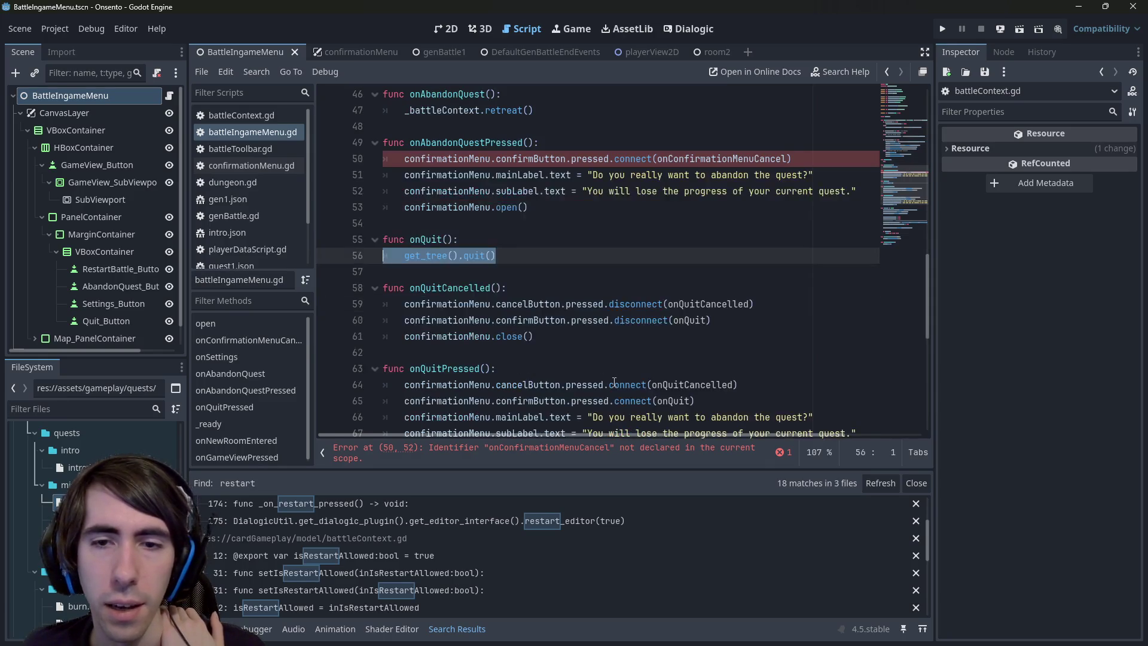
pyautogui.moveTo(386, 400); pyautogui.dragTo(386, 385)
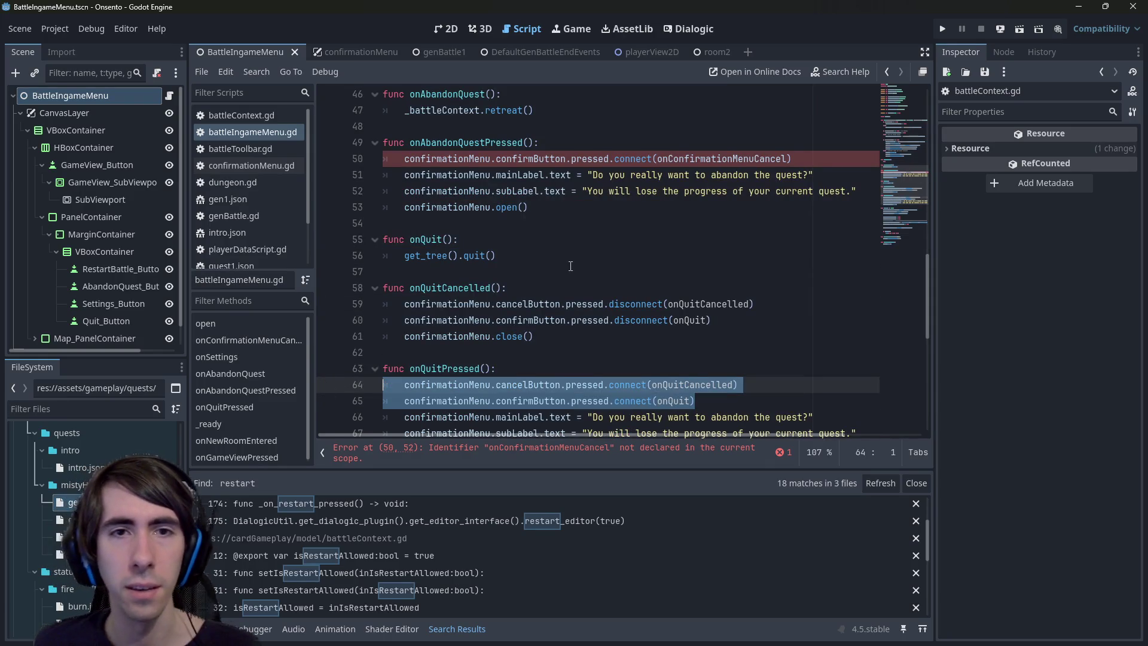
pyautogui.scroll(1, 568, 206)
pyautogui.click(793, 209)
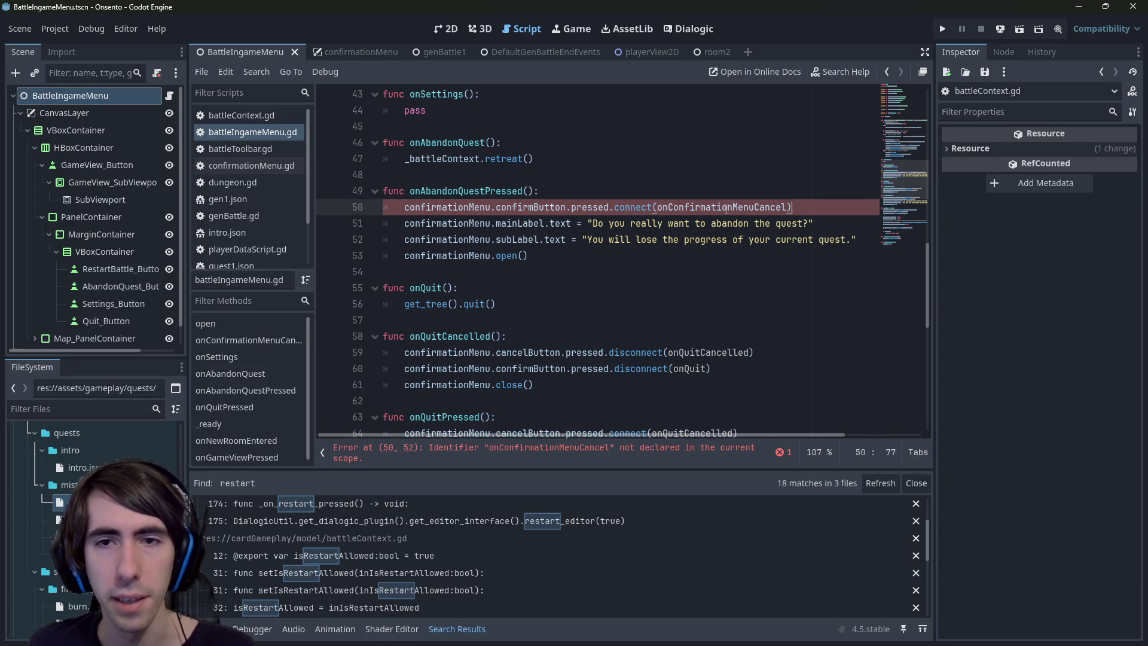
pyautogui.doubleClick(747, 207)
pyautogui.scroll(2, 598, 212)
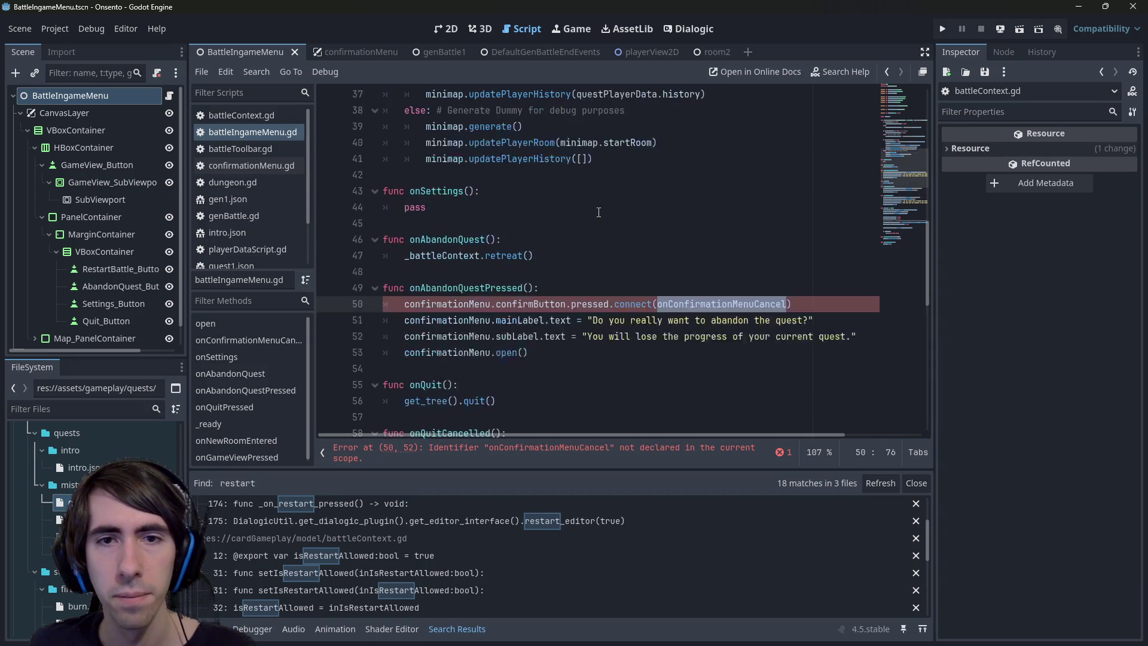
# Step: Add a blank line after the onAbandonQuest body
pyautogui.doubleClick(460, 240)
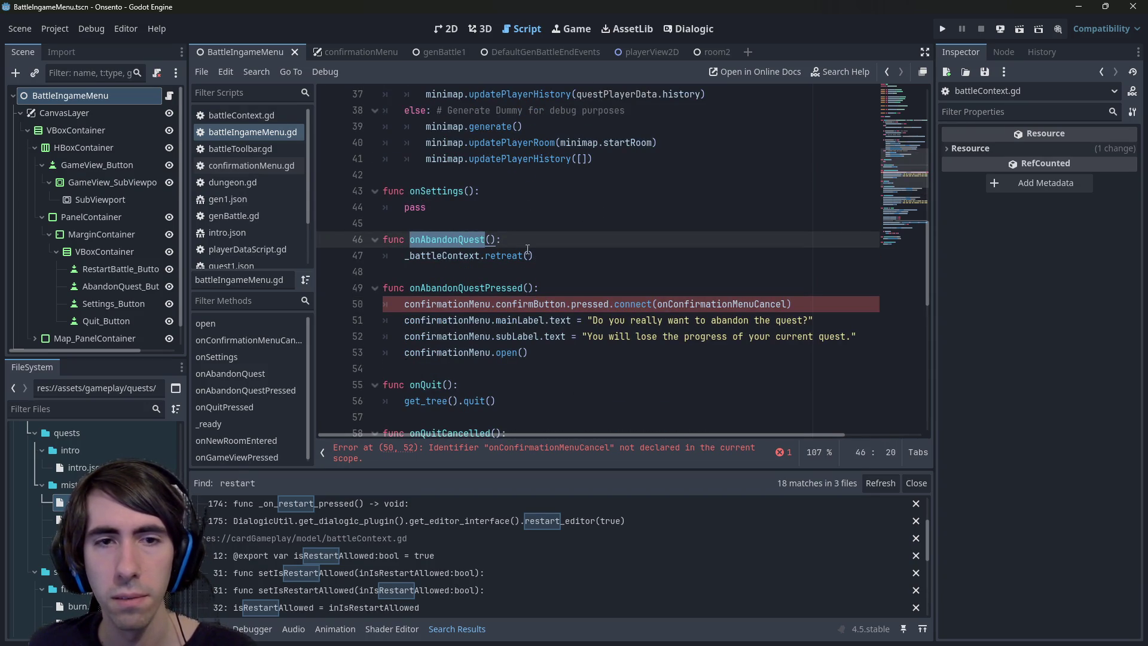
pyautogui.click(571, 256)
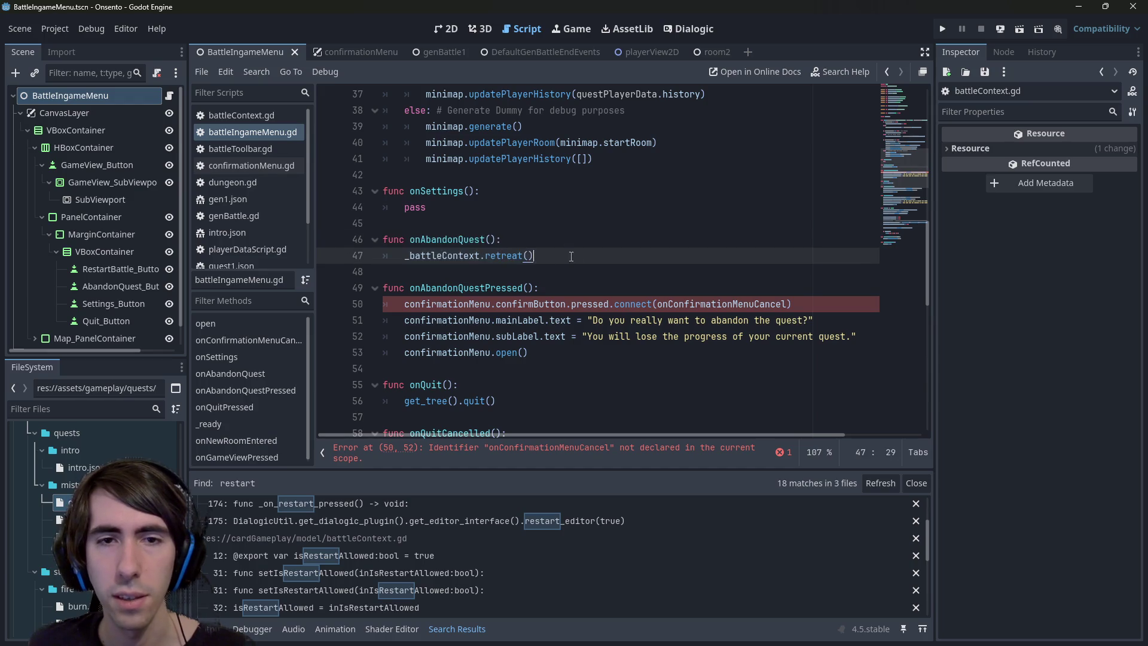
pyautogui.click(410, 272)
pyautogui.press('Return')
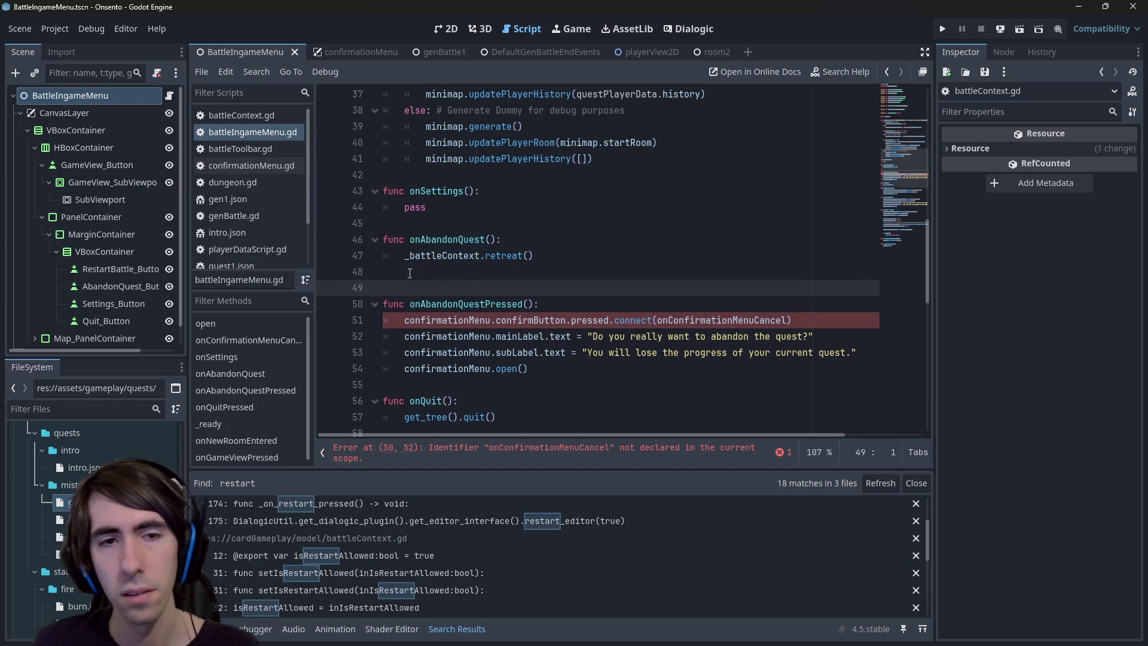
# Step: Duplicate onAbandonQuest as a new onAbandonQuestCancelled function
pyautogui.write('func onAbandonQuest(): \t_battleContext.retreat()')
pyautogui.click(486, 287)
pyautogui.write('Ca')
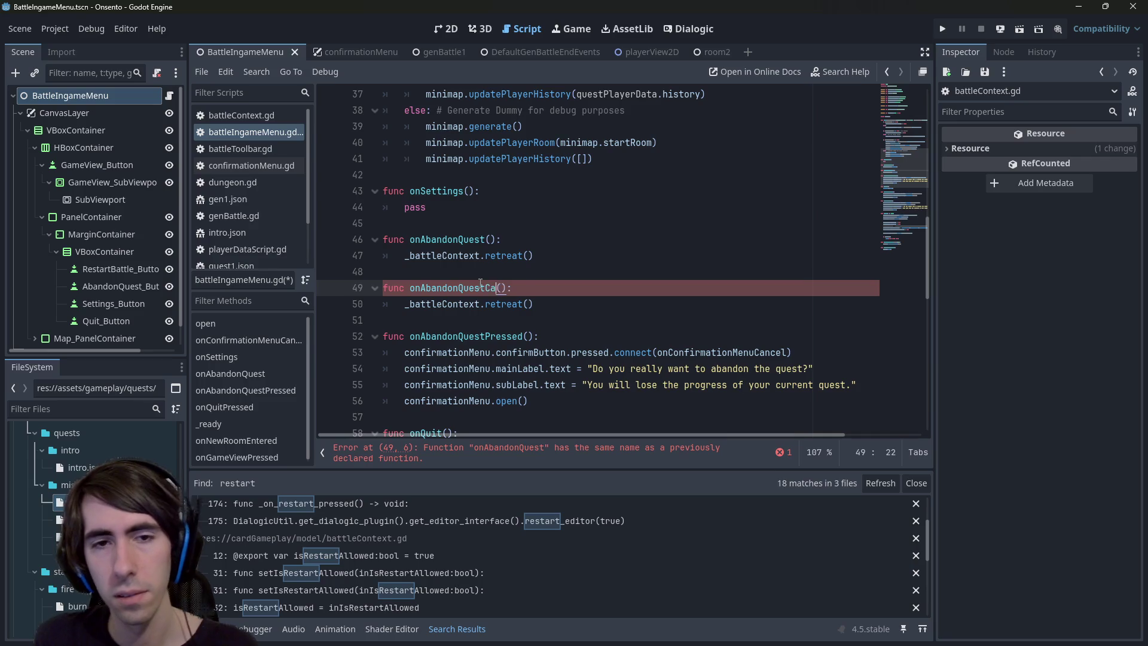
pyautogui.write('ncelled')
# Step: Copy the two disconnect lines from onQuitCancelled into onQuit
pyautogui.scroll(-2, 575, 243)
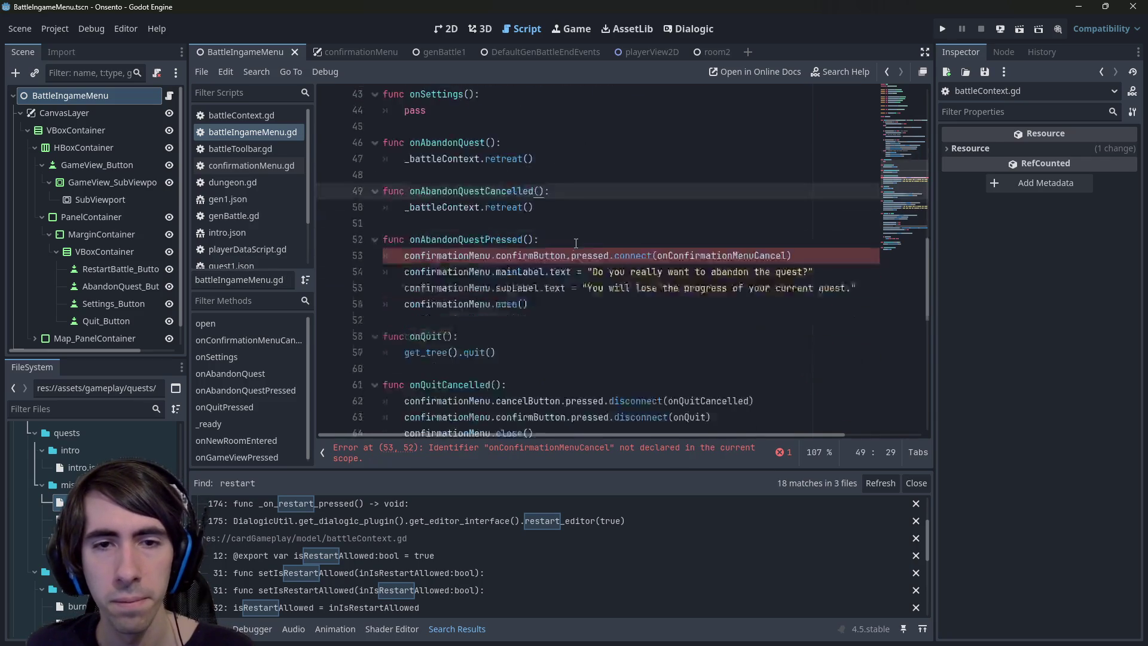
pyautogui.moveTo(711, 368); pyautogui.dragTo(293, 361)
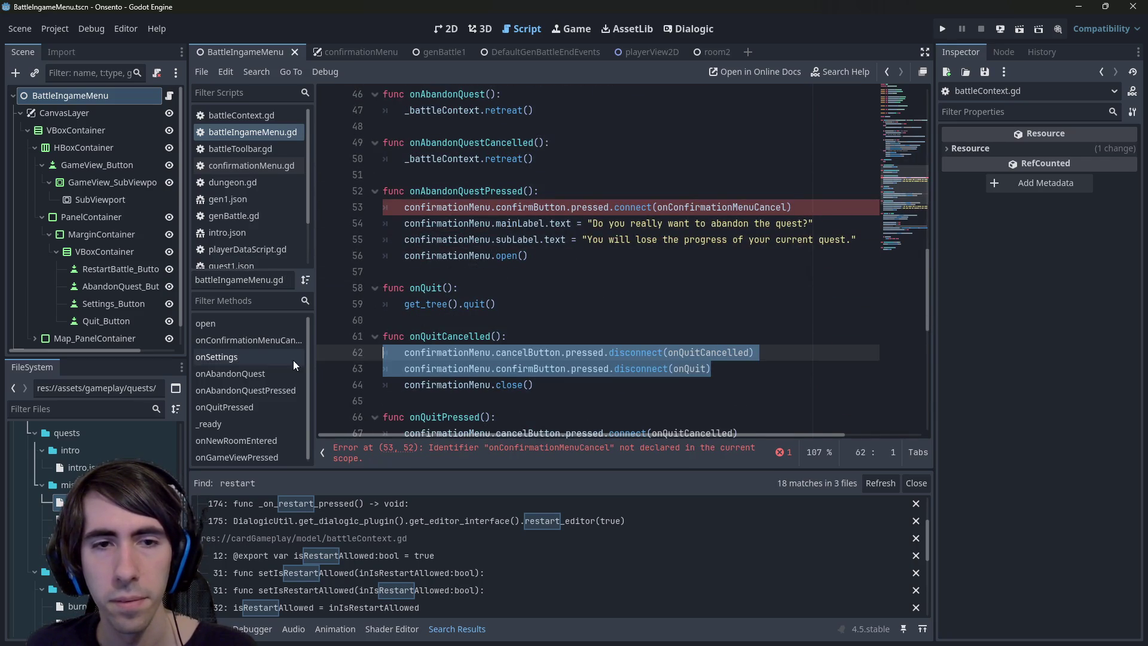
pyautogui.hotkey('ctrl', 'c')
pyautogui.click(514, 290)
pyautogui.press('Return')
pyautogui.hotkey('ctrl', 'v')
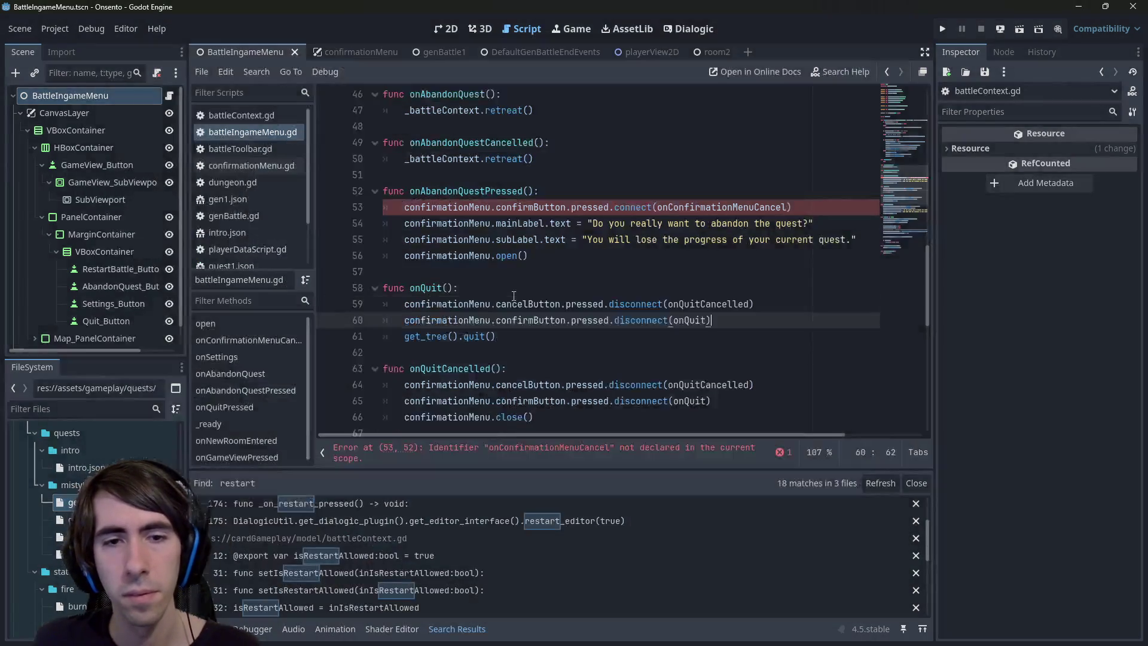
pyautogui.moveTo(541, 336); pyautogui.dragTo(541, 304)
pyautogui.click(562, 271)
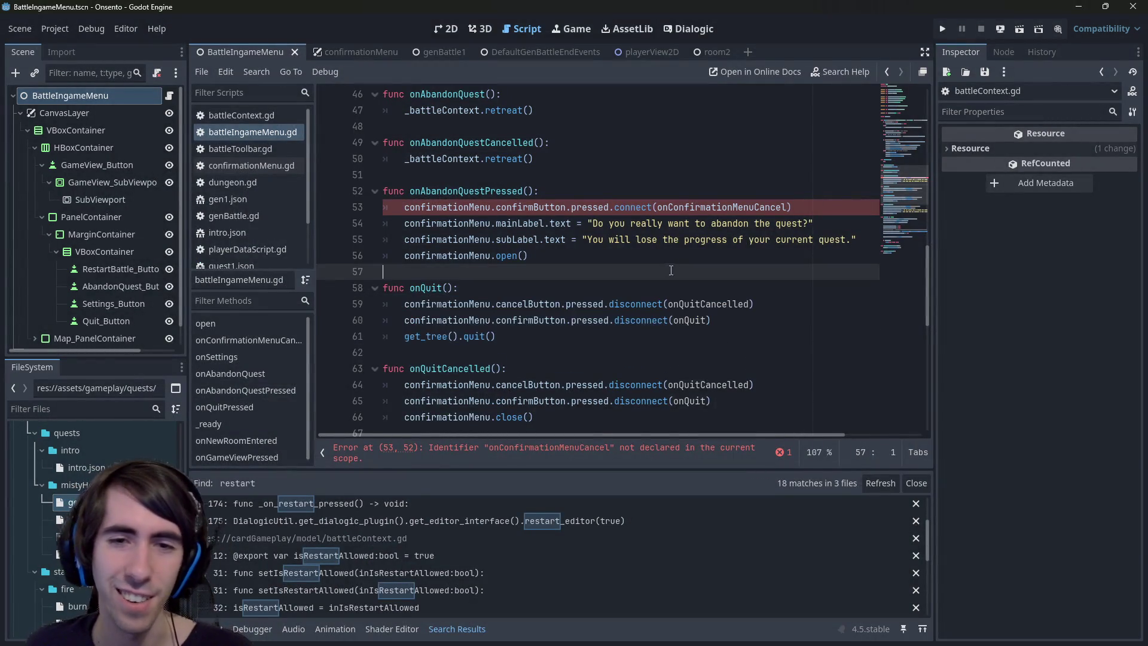
# Step: Paste the same two disconnect lines into onAbandonQuestCancelled
pyautogui.scroll(2, 566, 209)
pyautogui.click(568, 239)
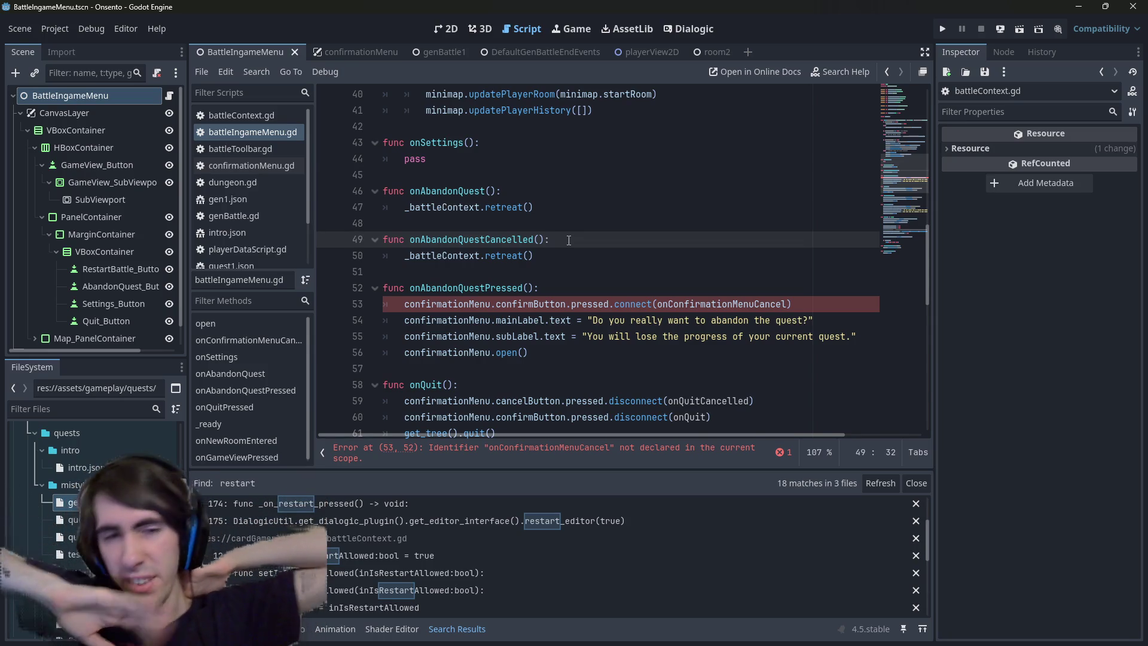
pyautogui.press('Return')
pyautogui.hotkey('ctrl', 'v')
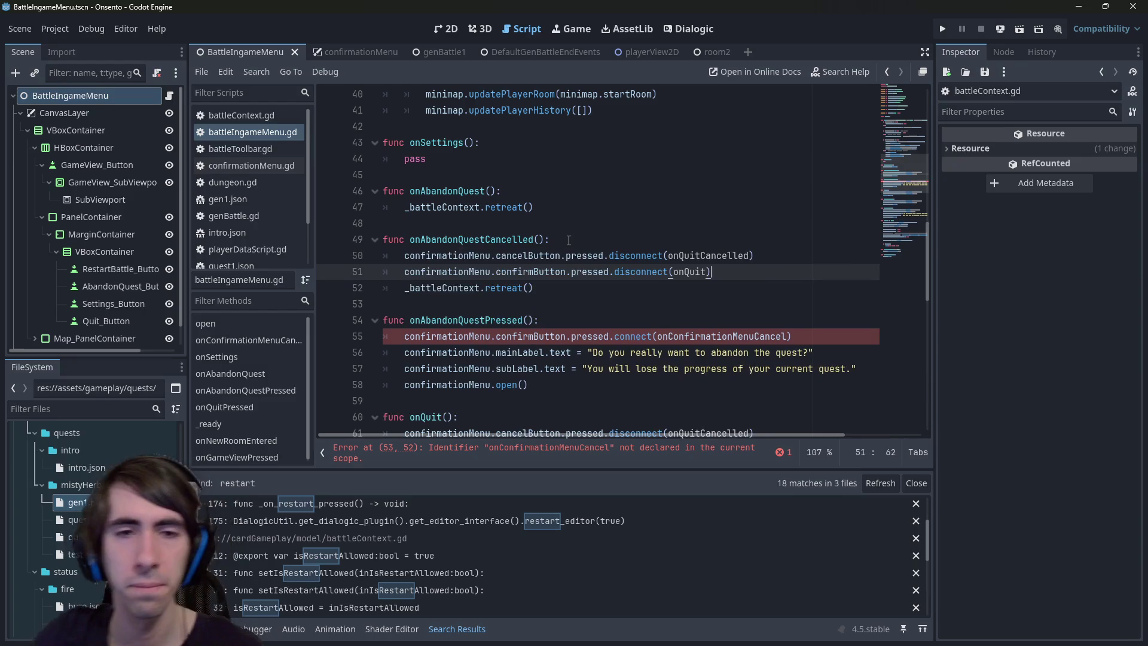
pyautogui.doubleClick(483, 240)
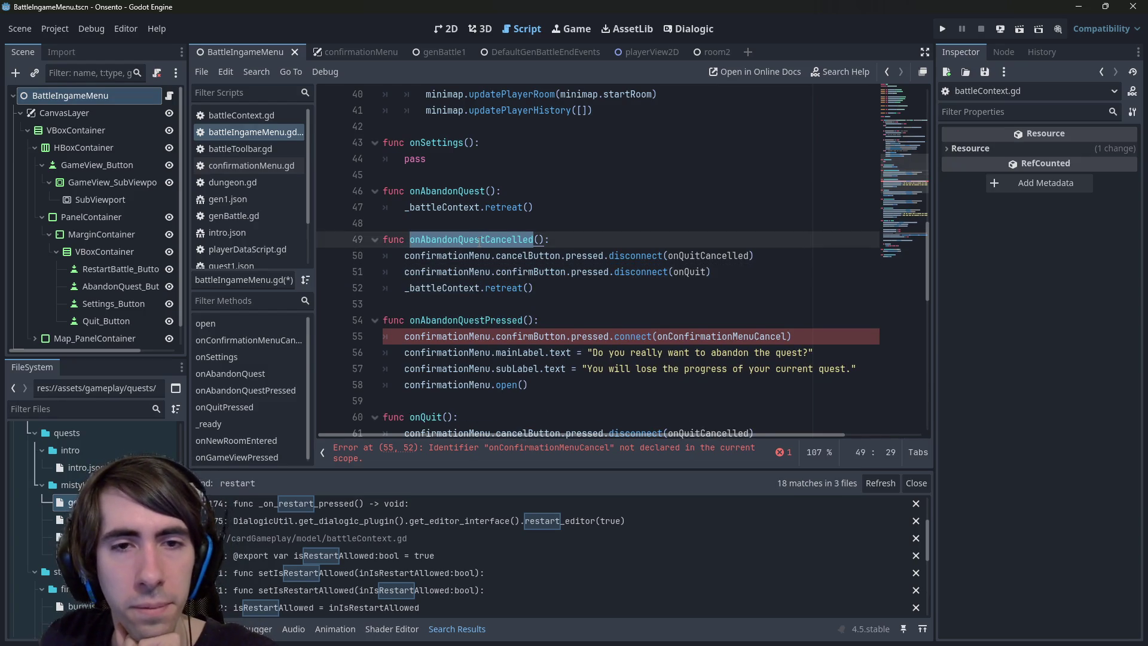
pyautogui.click(482, 239)
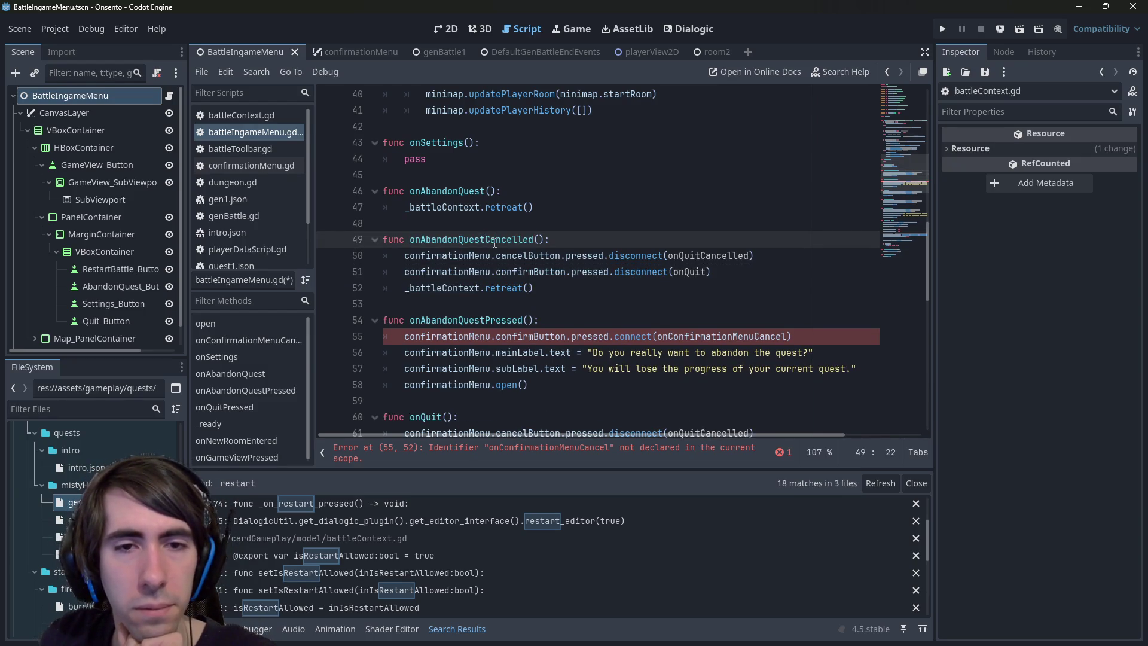
pyautogui.click(477, 240)
pyautogui.click(487, 239)
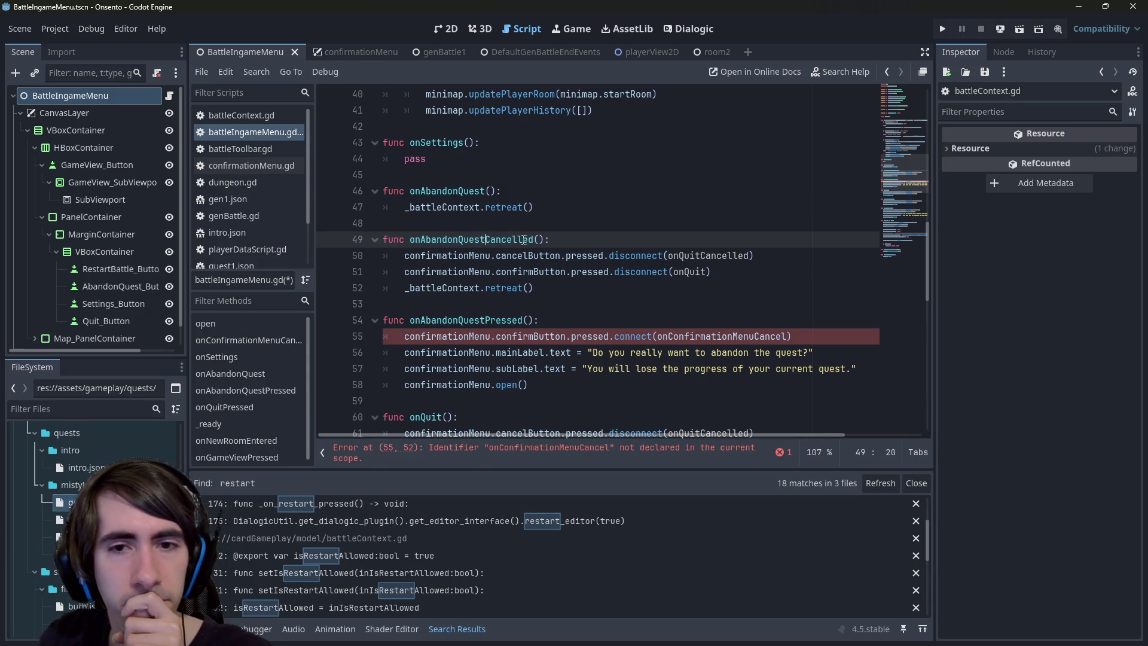
# Step: Copy the two connect lines from onQuitPressed into onAbandonQuestPressed
pyautogui.doubleClick(480, 250)
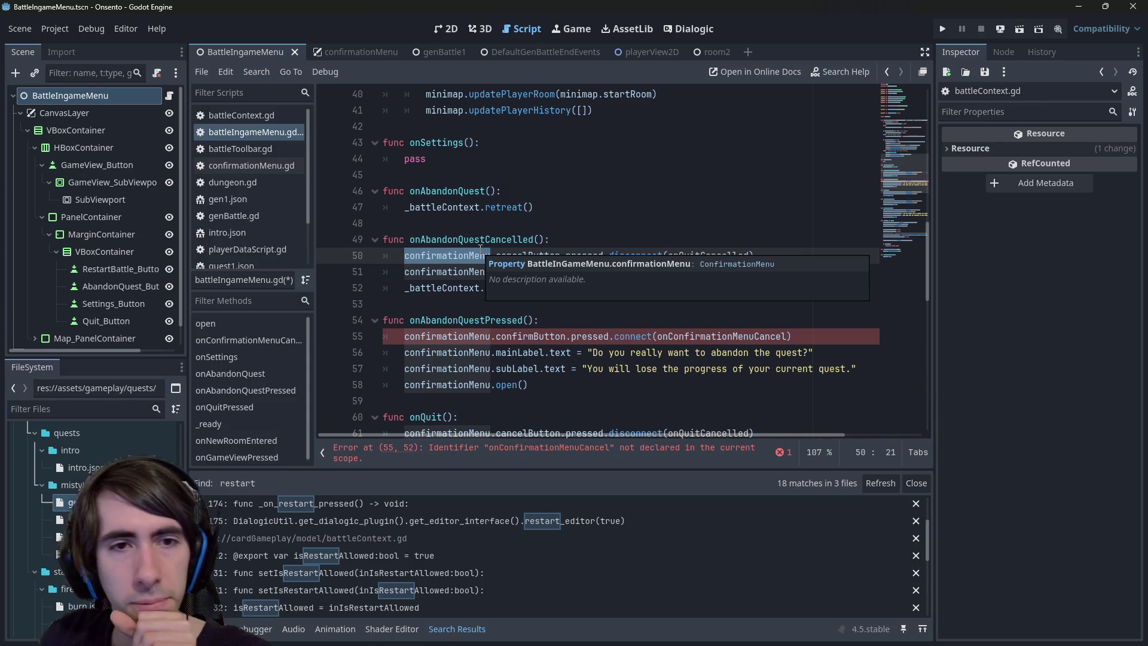
pyautogui.doubleClick(443, 207)
pyautogui.doubleClick(442, 256)
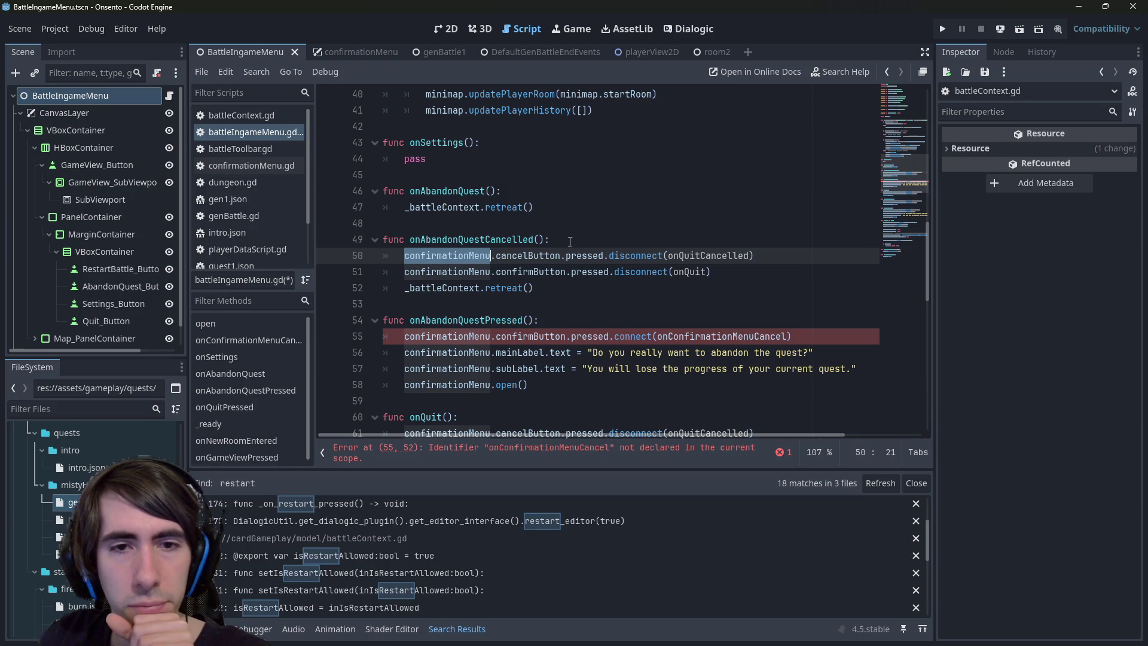
pyautogui.doubleClick(721, 336)
pyautogui.doubleClick(493, 239)
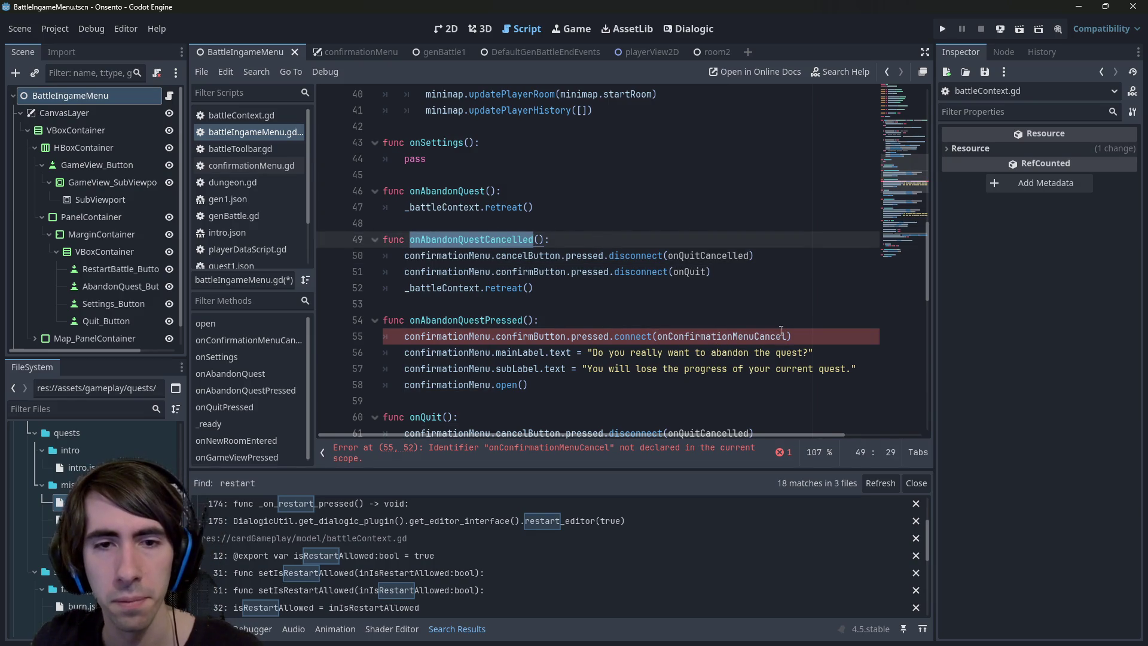
pyautogui.moveTo(711, 272); pyautogui.dragTo(359, 257)
pyautogui.scroll(-3, 654, 364)
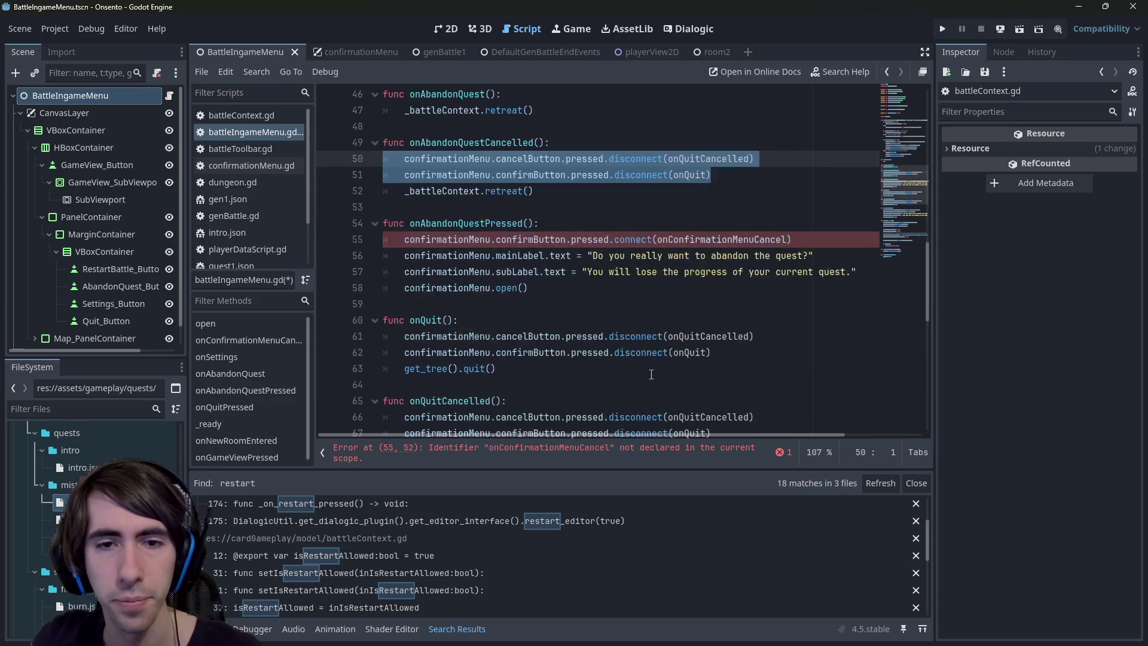
pyautogui.scroll(-2, 748, 389)
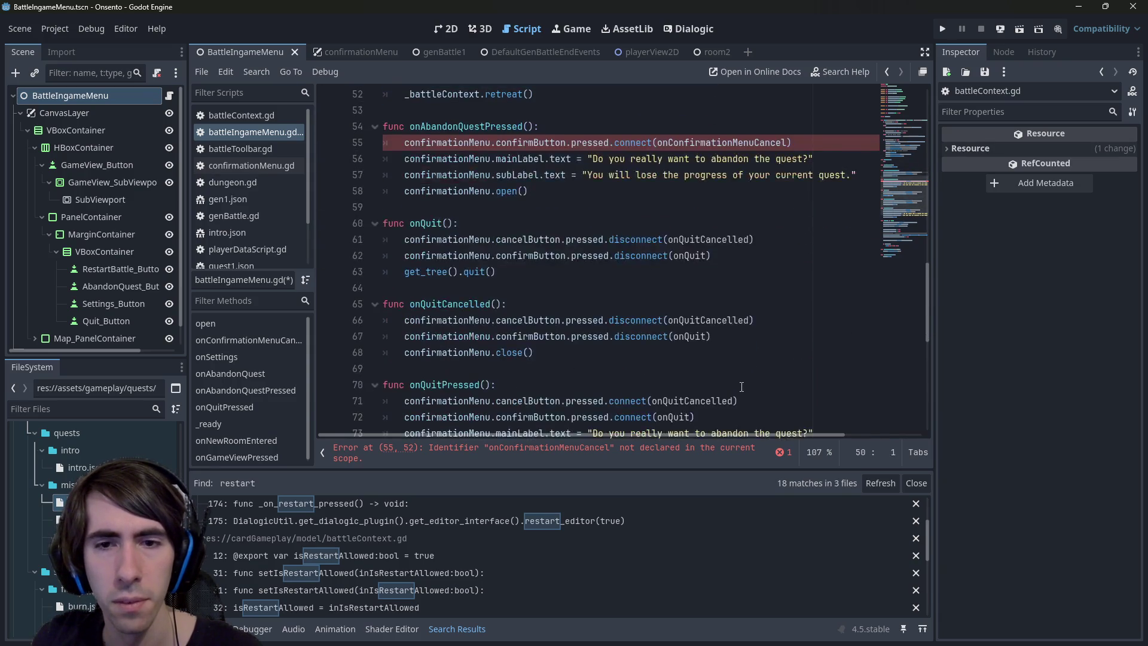
pyautogui.moveTo(695, 368); pyautogui.dragTo(384, 352)
pyautogui.scroll(4, 677, 279)
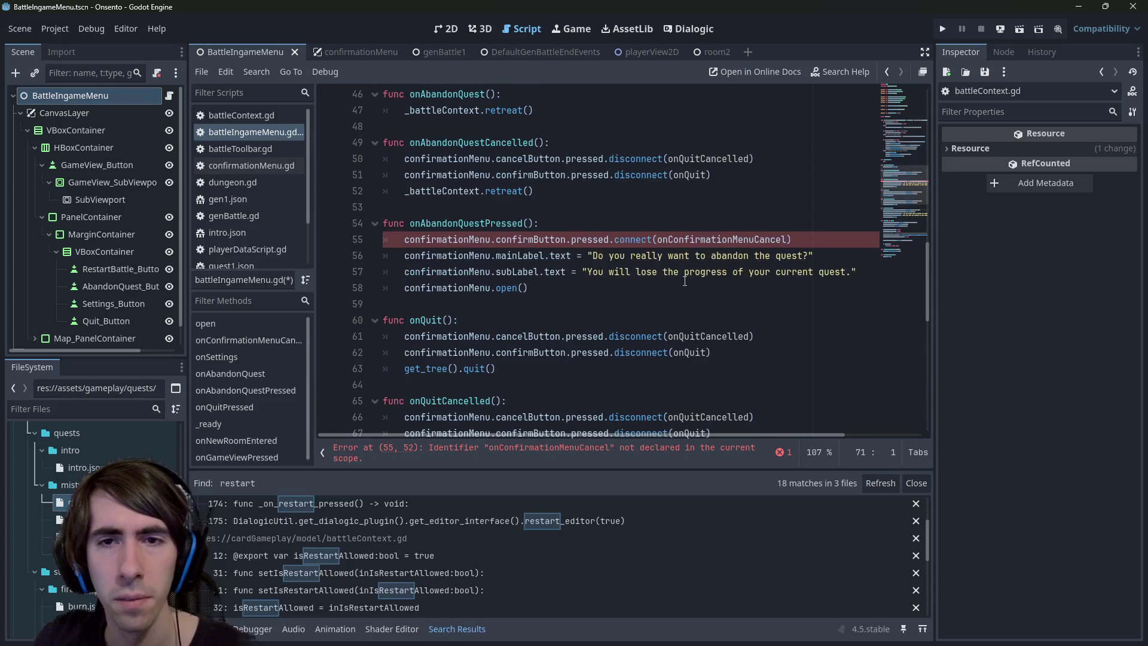
pyautogui.click(764, 278)
pyautogui.press('Return')
pyautogui.hotkey('ctrl', 'v')
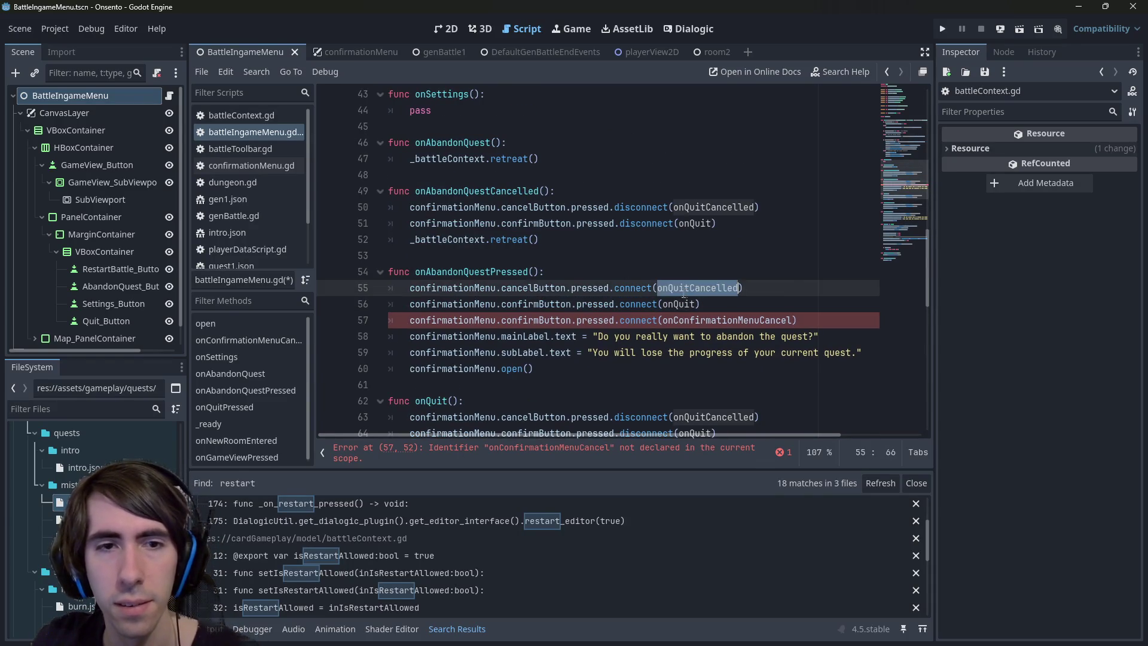
# Step: Point the new cancel connect line at onAbandonQuestCancelled
pyautogui.scroll(1, 687, 293)
pyautogui.doubleClick(462, 192)
pyautogui.hotkey('ctrl', 'c')
pyautogui.doubleClick(691, 337)
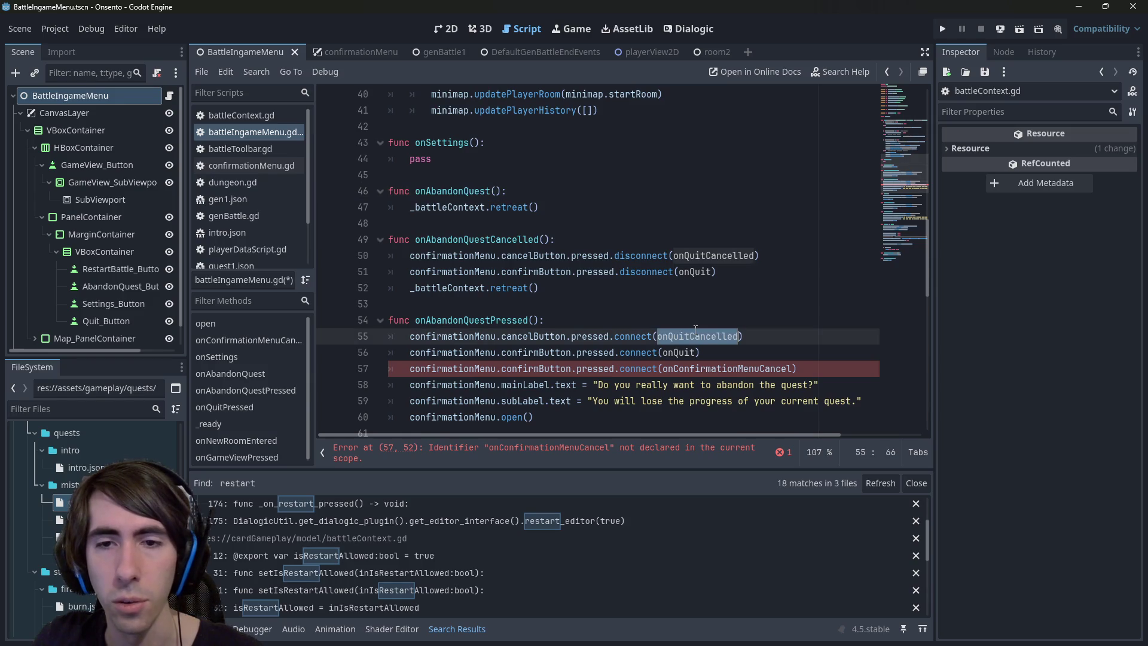
pyautogui.hotkey('ctrl', 'v')
pyautogui.hotkey('ctrl', 's')
pyautogui.doubleClick(485, 232)
pyautogui.hotkey('ctrl', 'c')
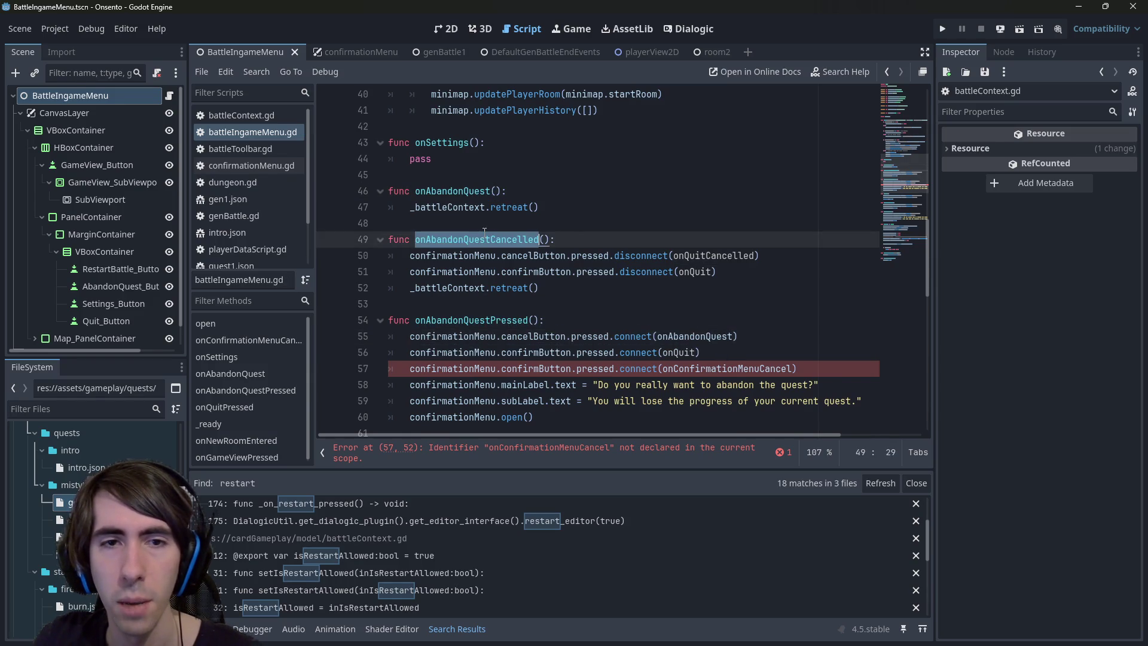
pyautogui.doubleClick(687, 352)
pyautogui.hotkey('ctrl', 'v')
pyautogui.hotkey('ctrl', 's')
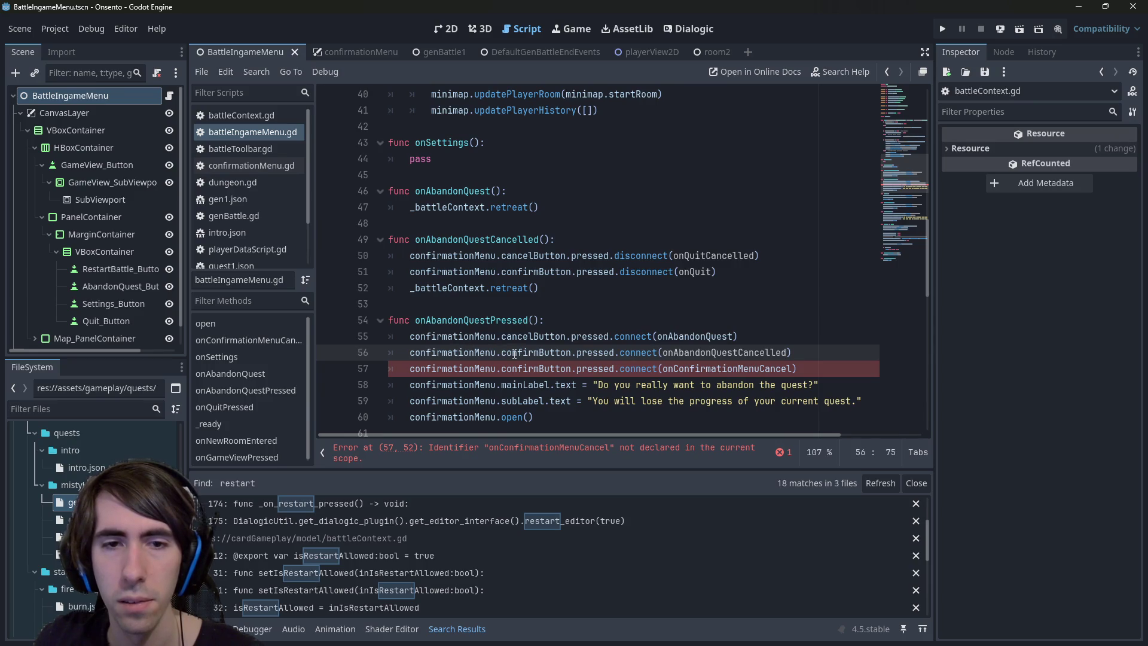
pyautogui.hotkey('ctrl', 'z')
pyautogui.hotkey('ctrl', 'z')
pyautogui.doubleClick(683, 353)
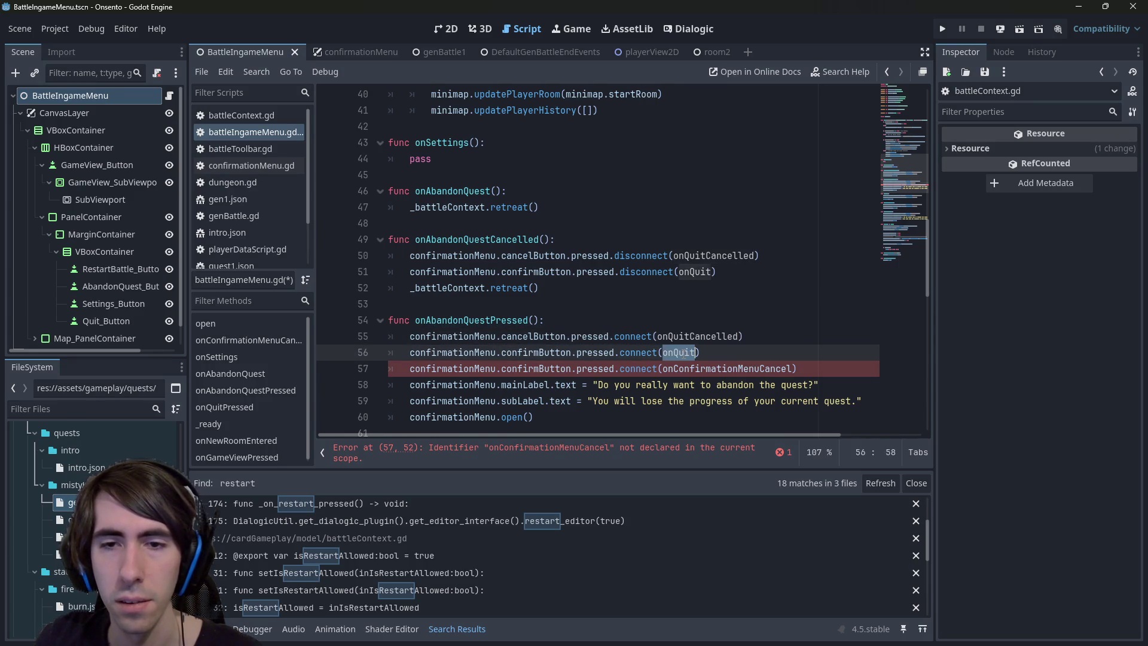
pyautogui.doubleClick(694, 339)
pyautogui.hotkey('ctrl', 'v')
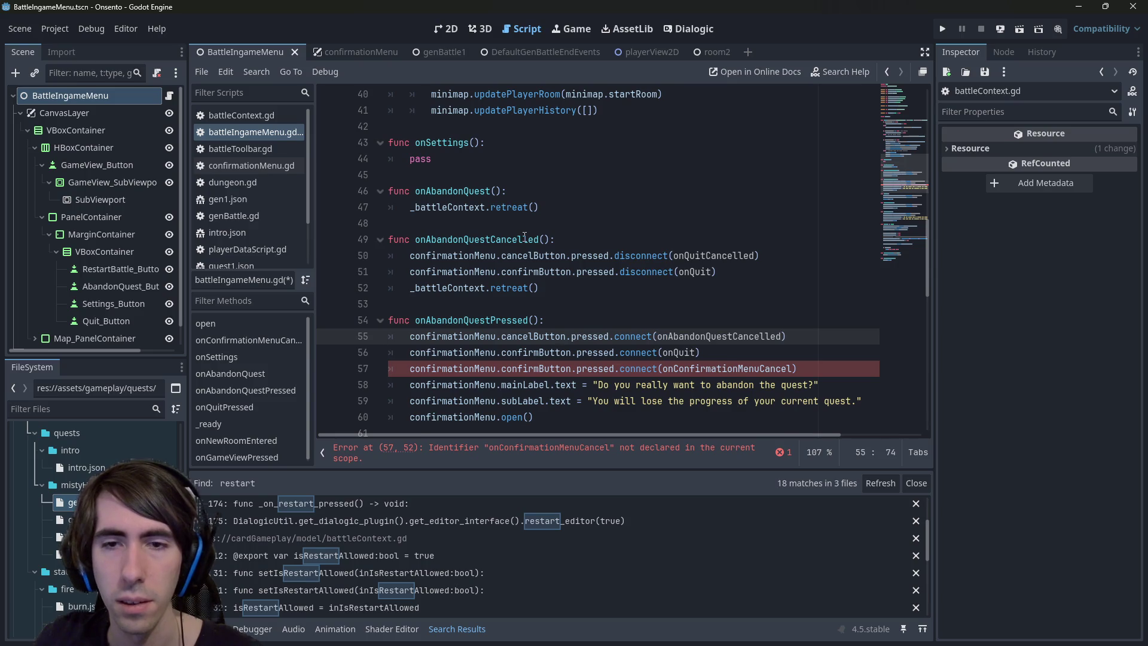
# Step: Point the new confirm connect line at onAbandonQuest
pyautogui.doubleClick(444, 192)
pyautogui.hotkey('ctrl', 'c')
pyautogui.doubleClick(684, 352)
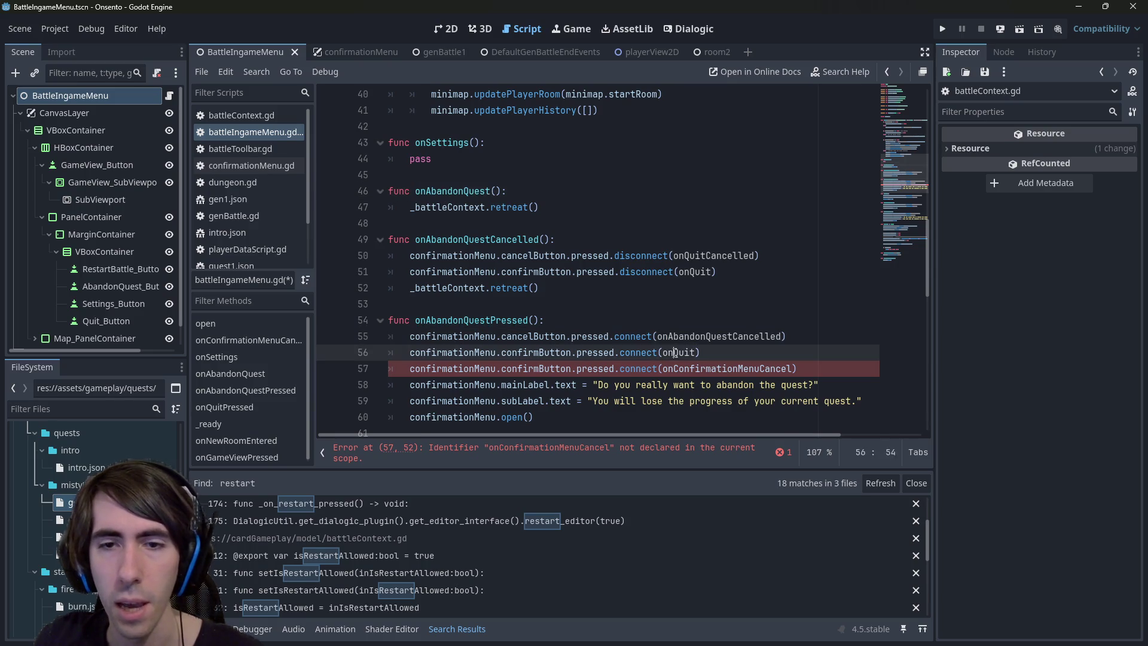
pyautogui.hotkey('ctrl', 'v')
# Step: Move each confirm connect/disconnect line above its cancel counterpart with Alt+Up
pyautogui.hotkey('alt', 'Up')
pyautogui.scroll(-4, 727, 325)
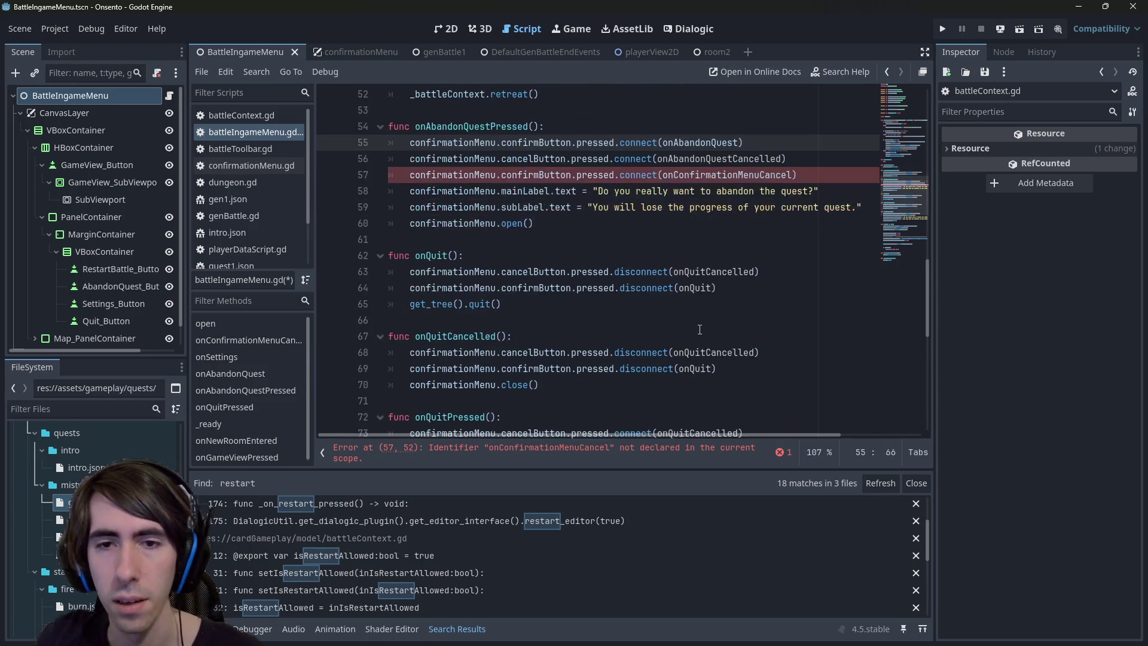
pyautogui.click(720, 293)
pyautogui.hotkey('alt', 'Up')
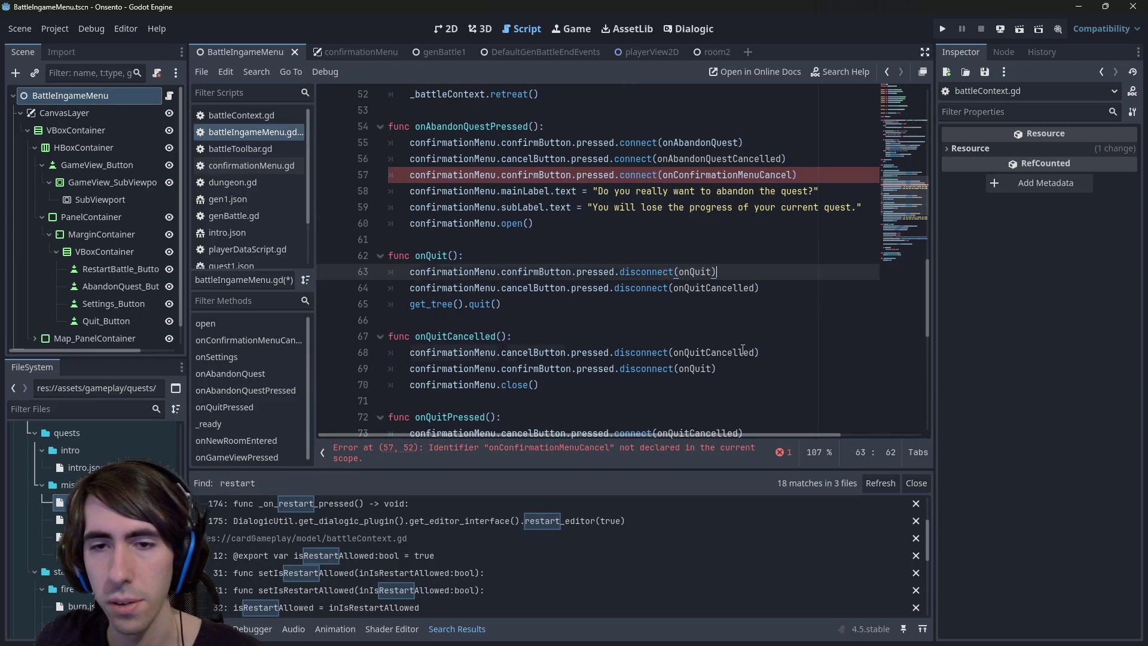
pyautogui.click(739, 366)
pyautogui.hotkey('alt', 'Up')
pyautogui.scroll(-4, 737, 359)
pyautogui.click(737, 242)
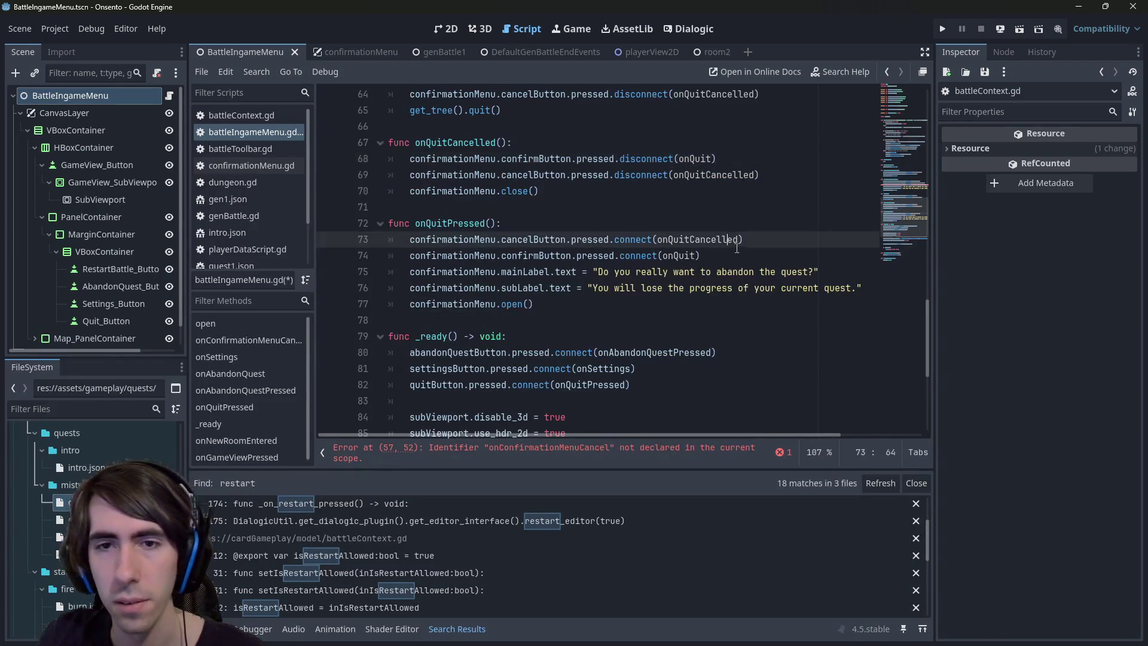
pyautogui.click(735, 256)
pyautogui.hotkey('alt', 'Up')
# Step: Delete the erroring onConfirmationMenuCancel connect line
pyautogui.scroll(3, 734, 270)
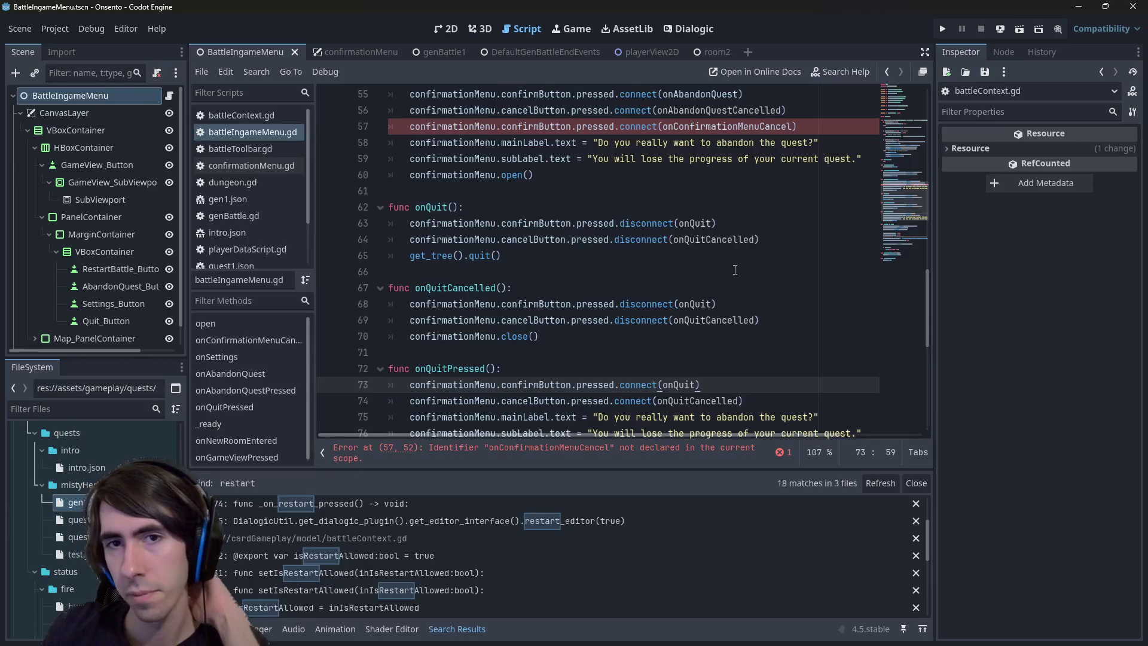
pyautogui.scroll(3, 735, 270)
pyautogui.doubleClick(746, 272)
pyautogui.scroll(1, 746, 324)
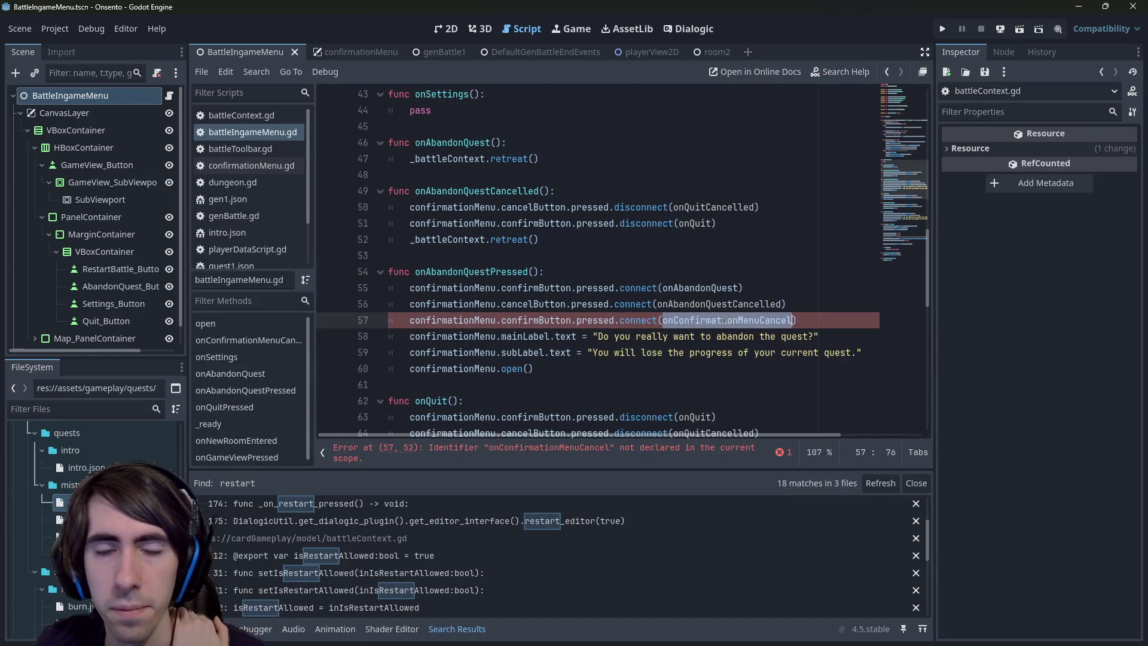
pyautogui.doubleClick(724, 321)
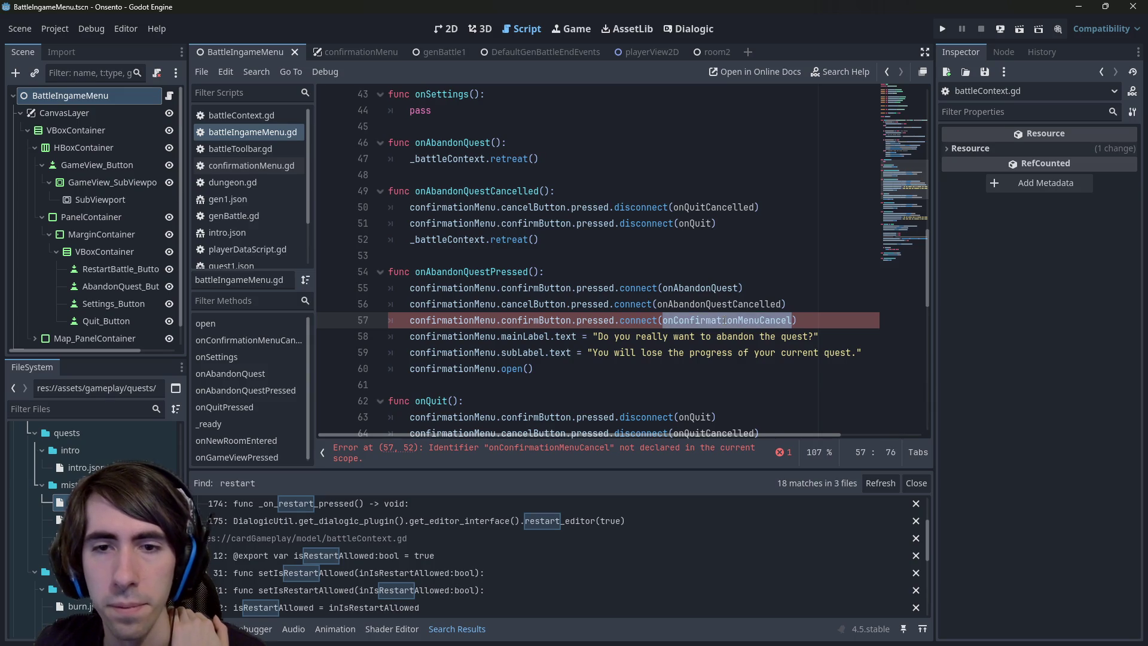
pyautogui.hotkey('shift', 'Home')
pyautogui.press('BackSpace')
pyautogui.press('BackSpace')
pyautogui.press('BackSpace')
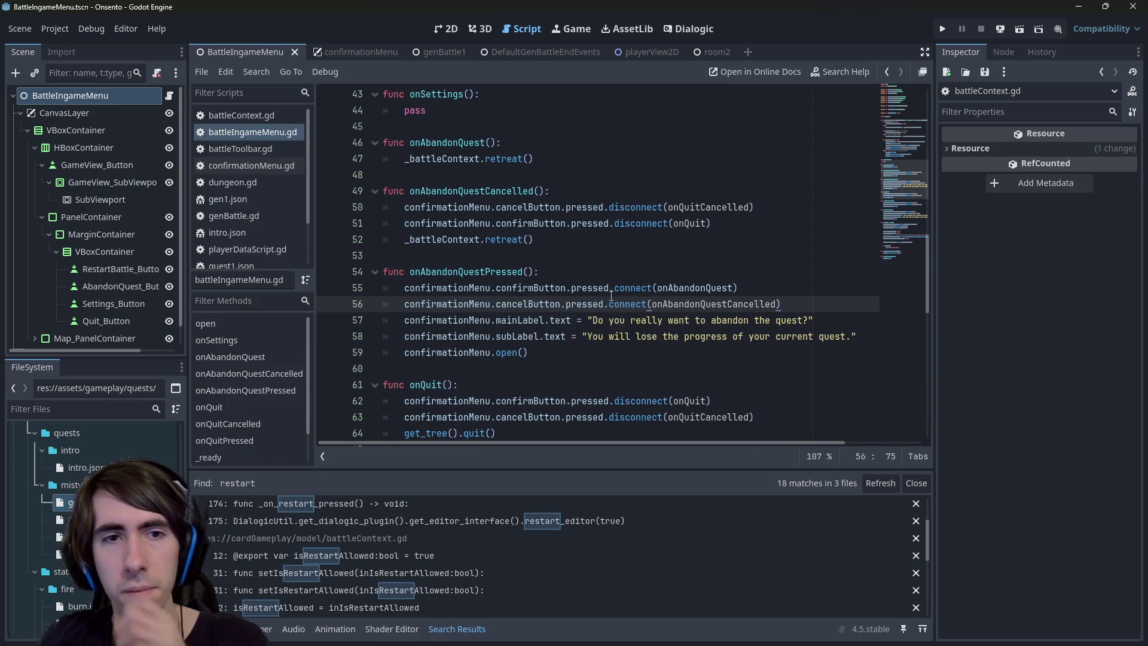
# Step: Copy the two disconnect calls into the start of onAbandonQuest
pyautogui.moveTo(611, 296)
pyautogui.doubleClick(725, 300)
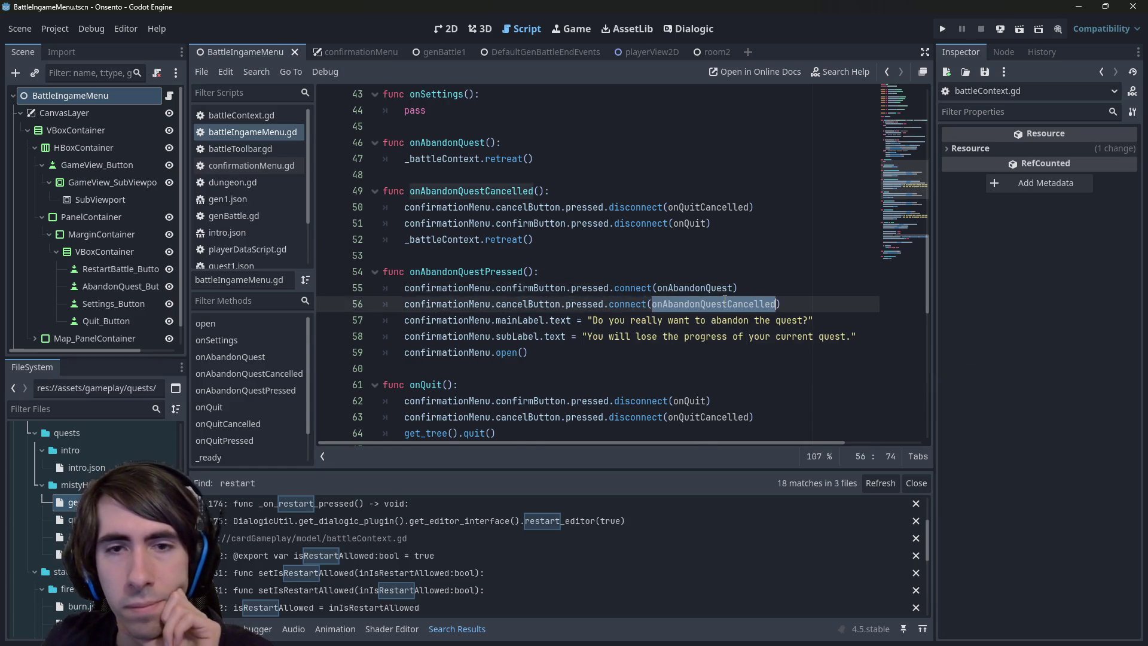
pyautogui.scroll(1, 724, 300)
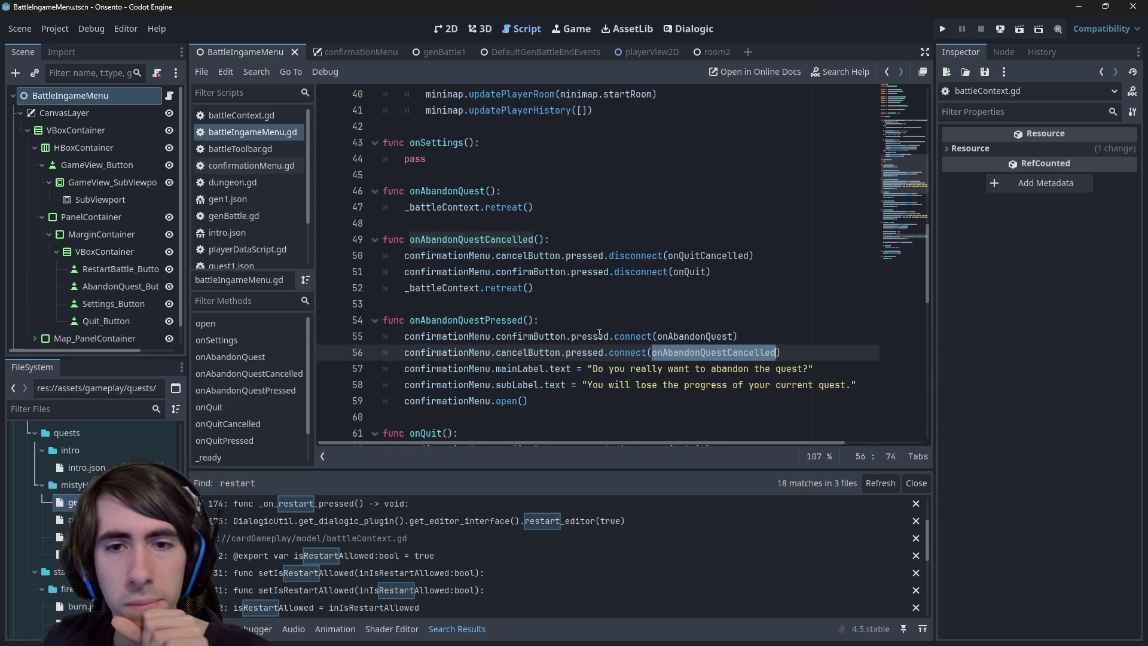
pyautogui.click(743, 354)
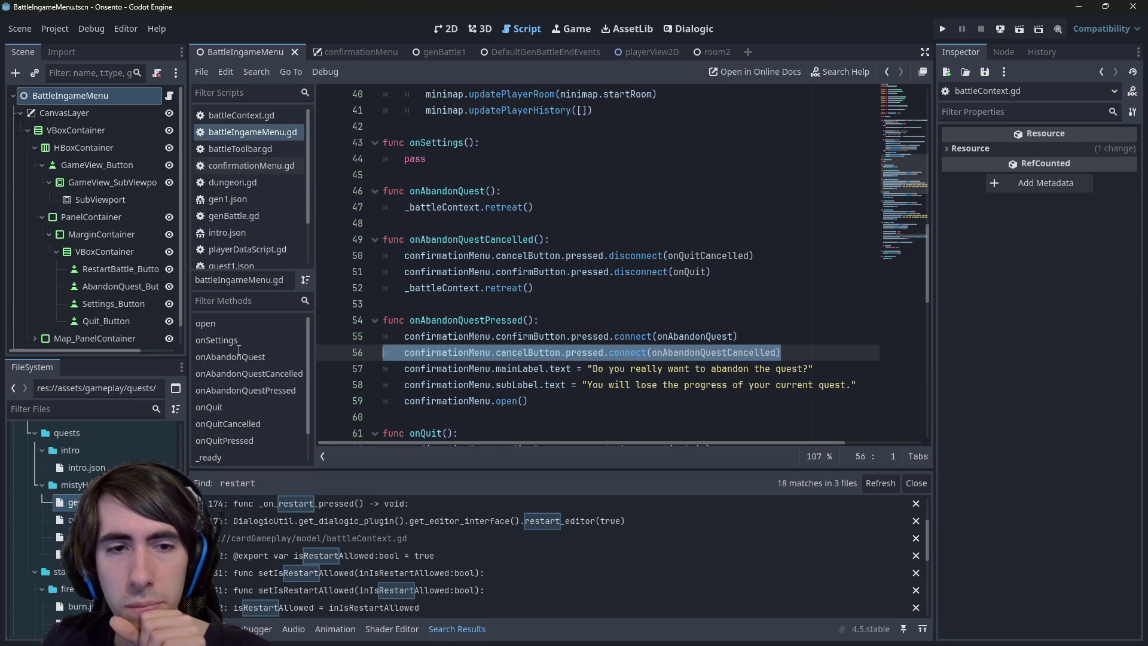
pyautogui.doubleClick(743, 353)
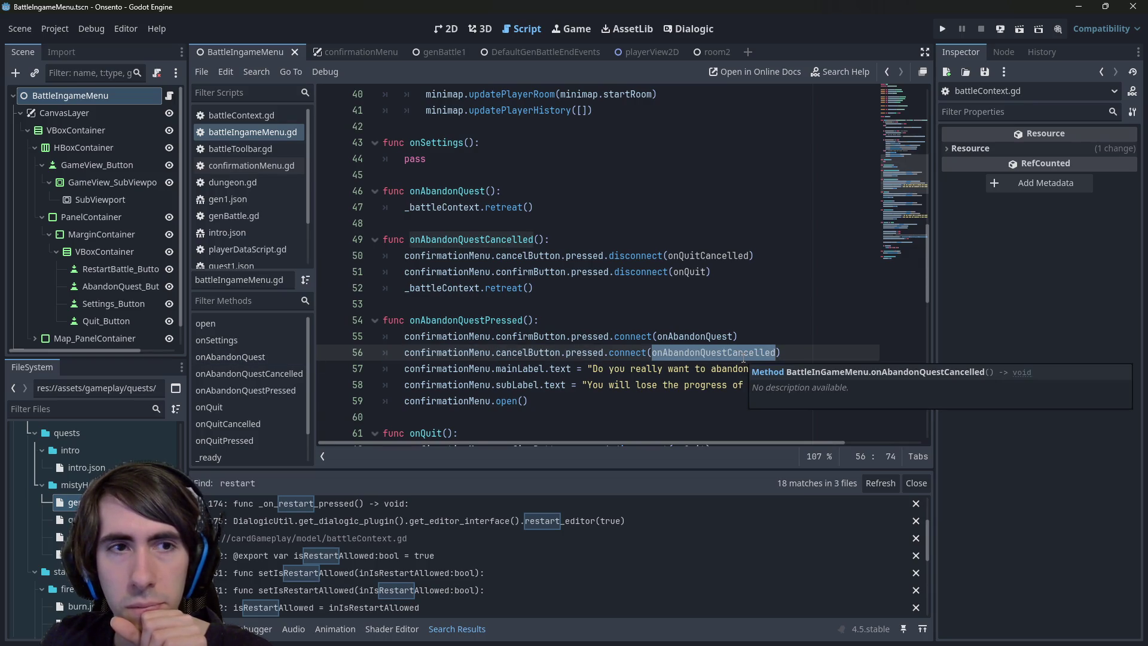
pyautogui.doubleClick(482, 242)
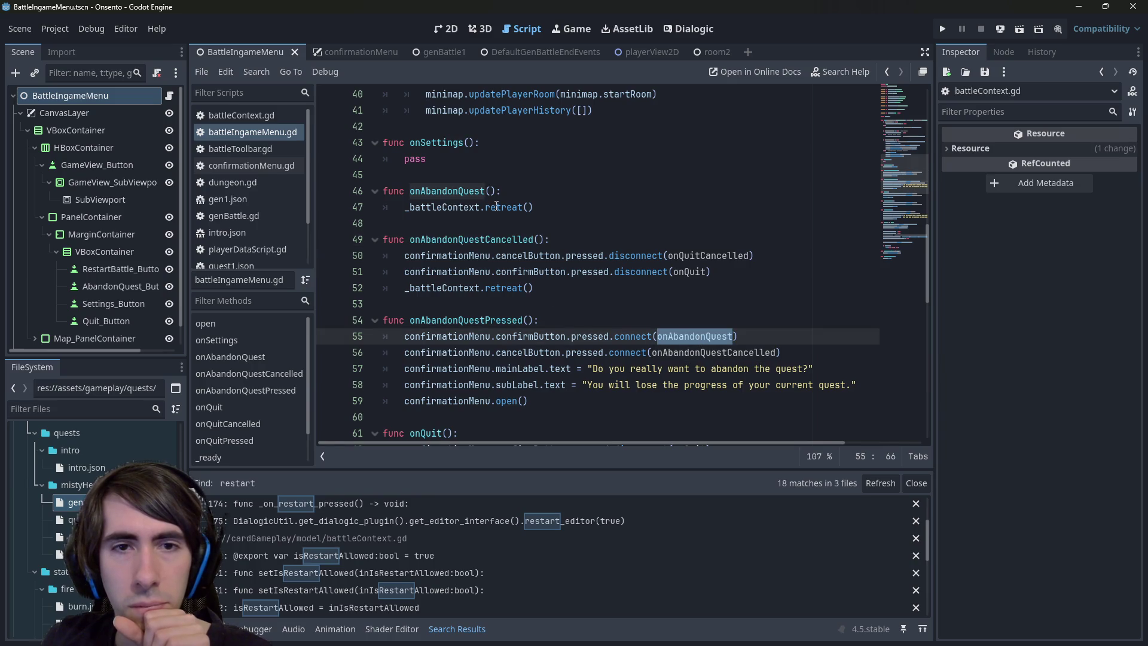
pyautogui.moveTo(712, 272)
pyautogui.mouseDown()
pyautogui.moveTo(395, 239)
pyautogui.moveTo(290, 253)
pyautogui.mouseUp()
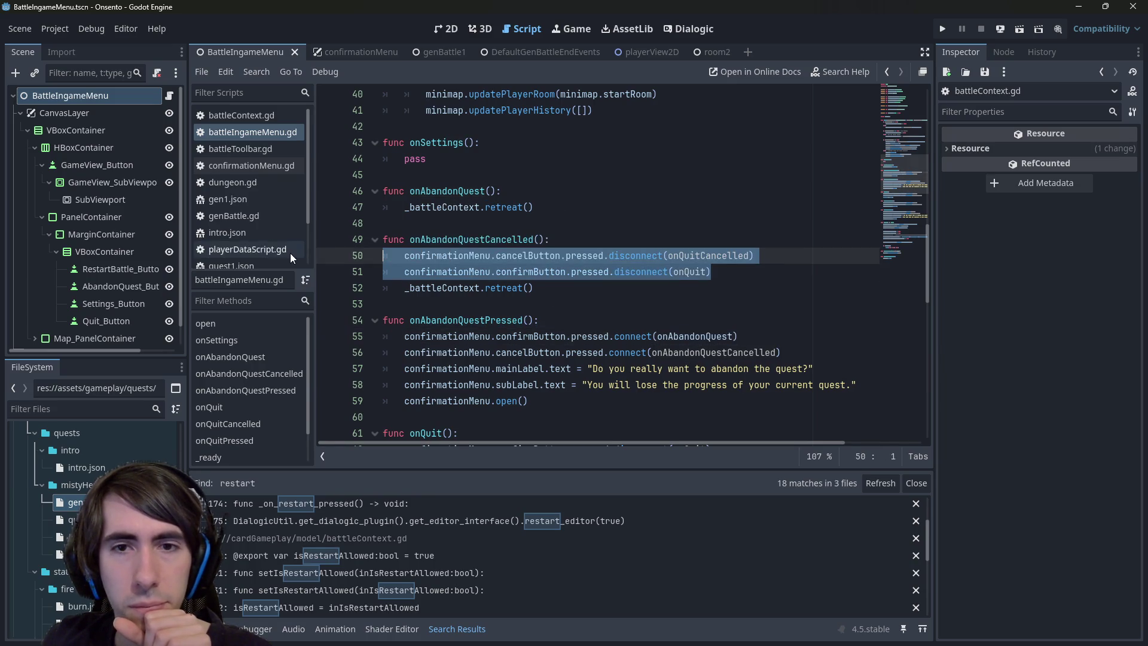
pyautogui.click(524, 195)
pyautogui.press('Return')
pyautogui.hotkey('ctrl', 'v')
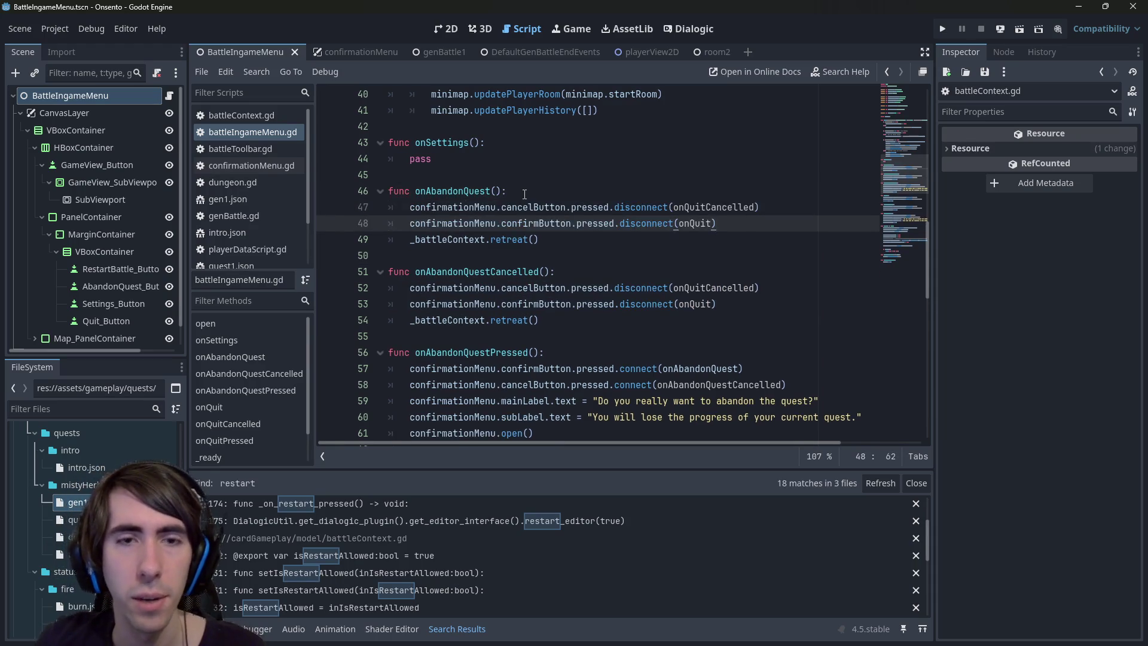
# Step: Replace the retreat call in onAbandonQuestCancelled with confirmationMenu.close() and save
pyautogui.scroll(-2, 548, 369)
pyautogui.scroll(-2, 549, 369)
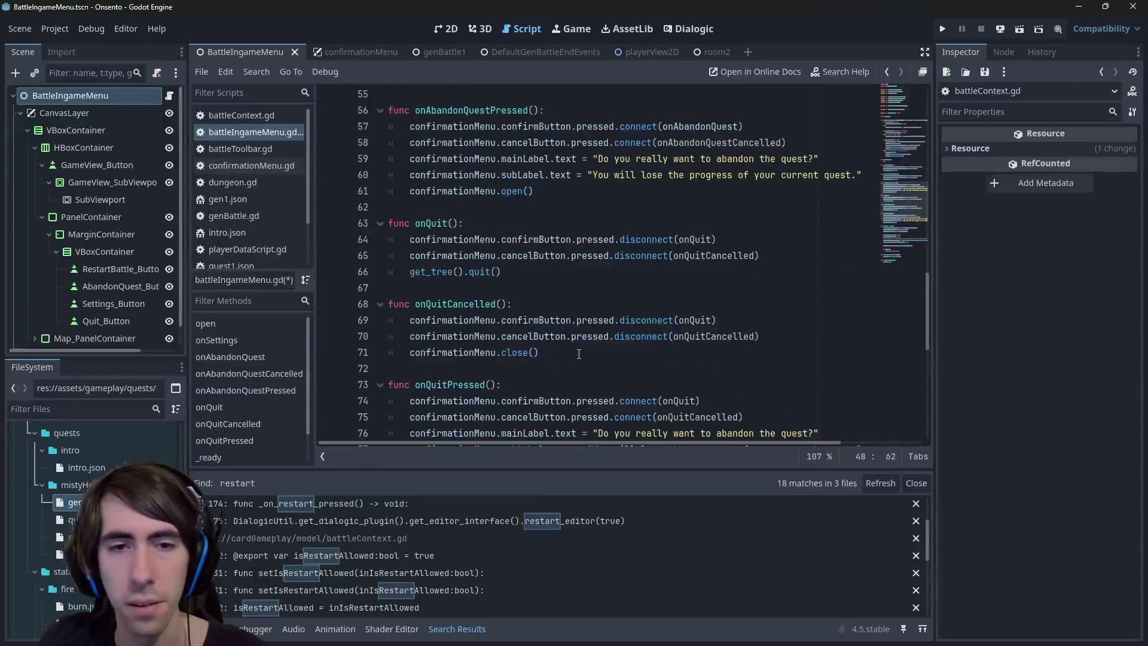
pyautogui.moveTo(562, 357); pyautogui.dragTo(291, 353)
pyautogui.hotkey('ctrl', 'c')
pyautogui.scroll(4, 609, 242)
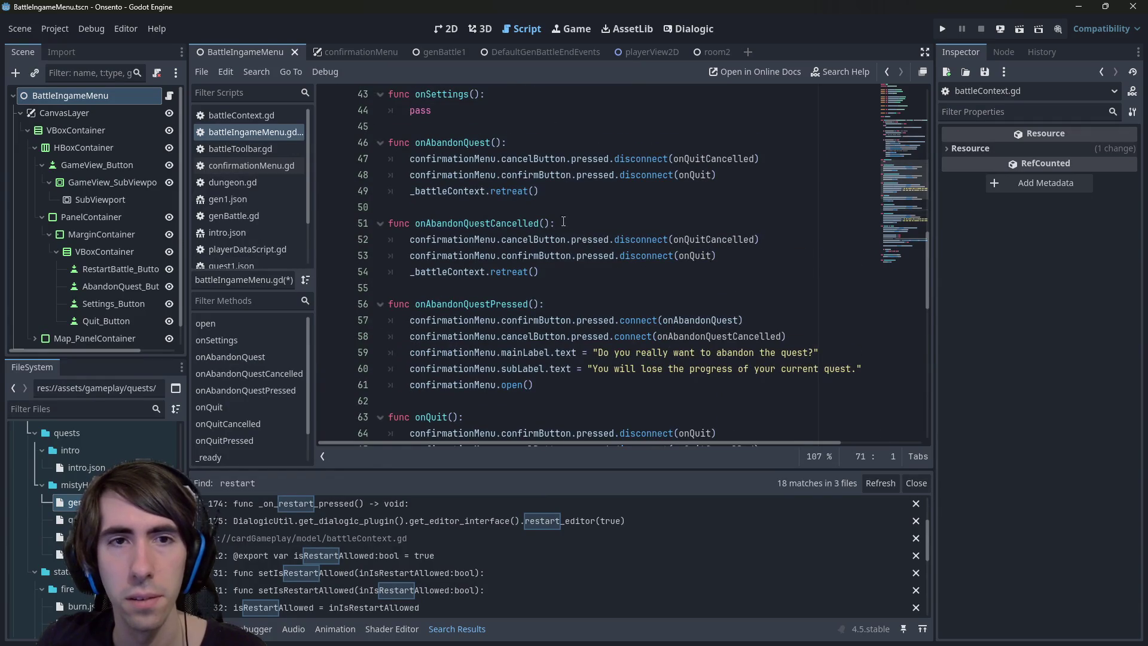
pyautogui.moveTo(562, 272); pyautogui.dragTo(335, 273)
pyautogui.hotkey('ctrl', 'v')
pyautogui.hotkey('ctrl', 's')
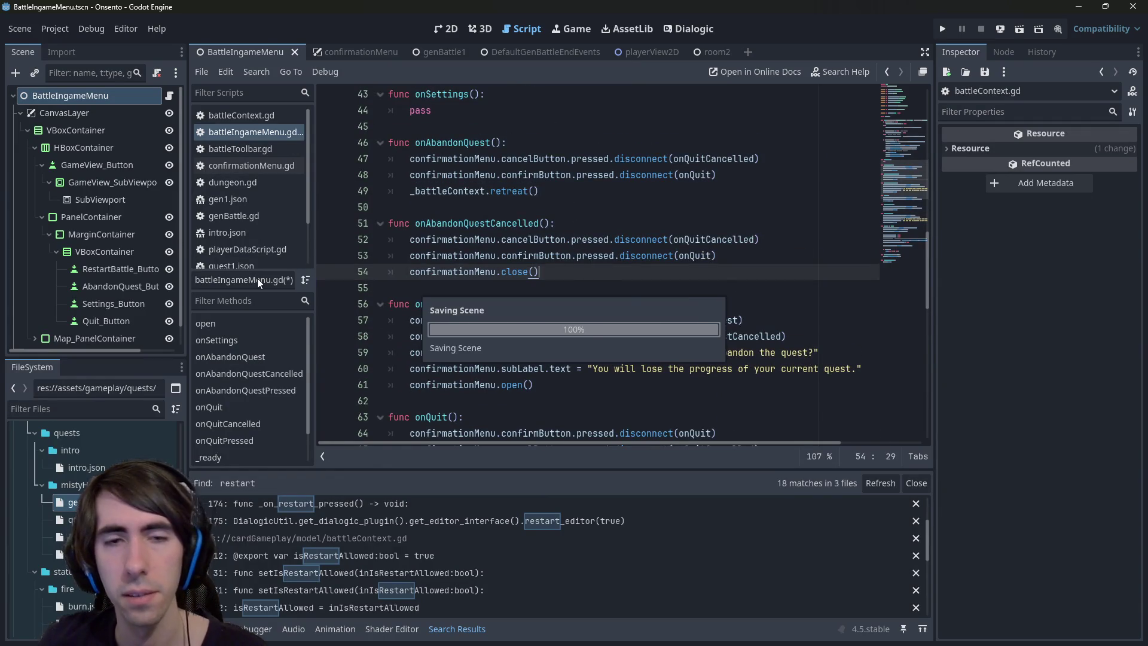
# Step: Check the cancelButton and onQuit/onQuitCancelled callback names in both abandon-quest handlers
pyautogui.scroll(1, 610, 228)
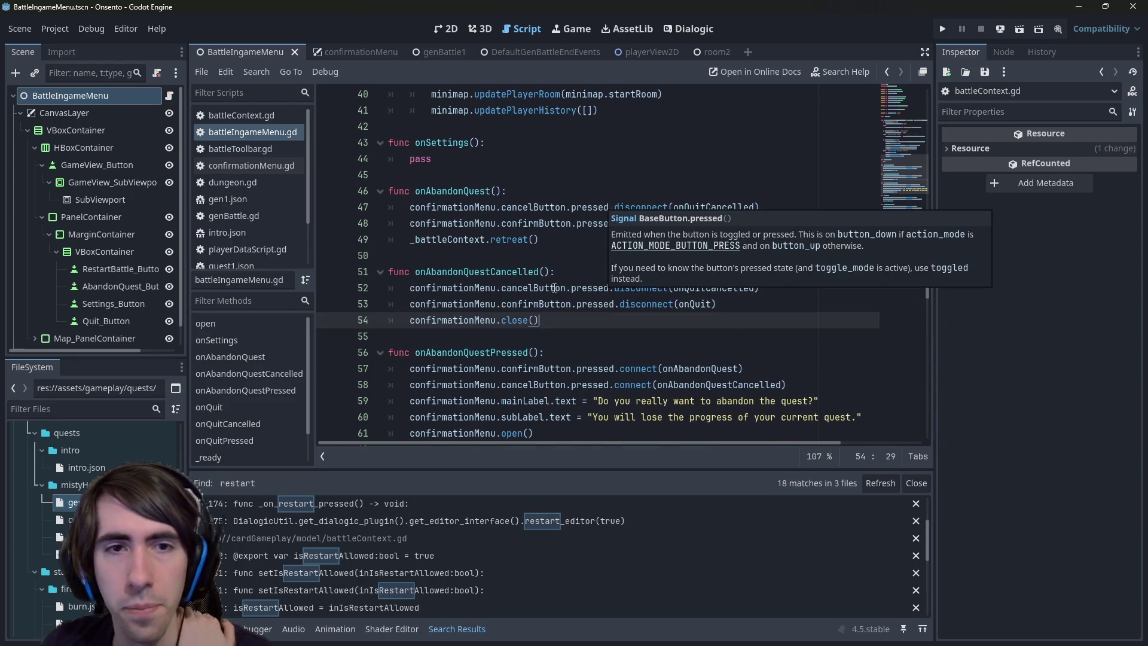
pyautogui.scroll(1, 554, 287)
pyautogui.doubleClick(556, 253)
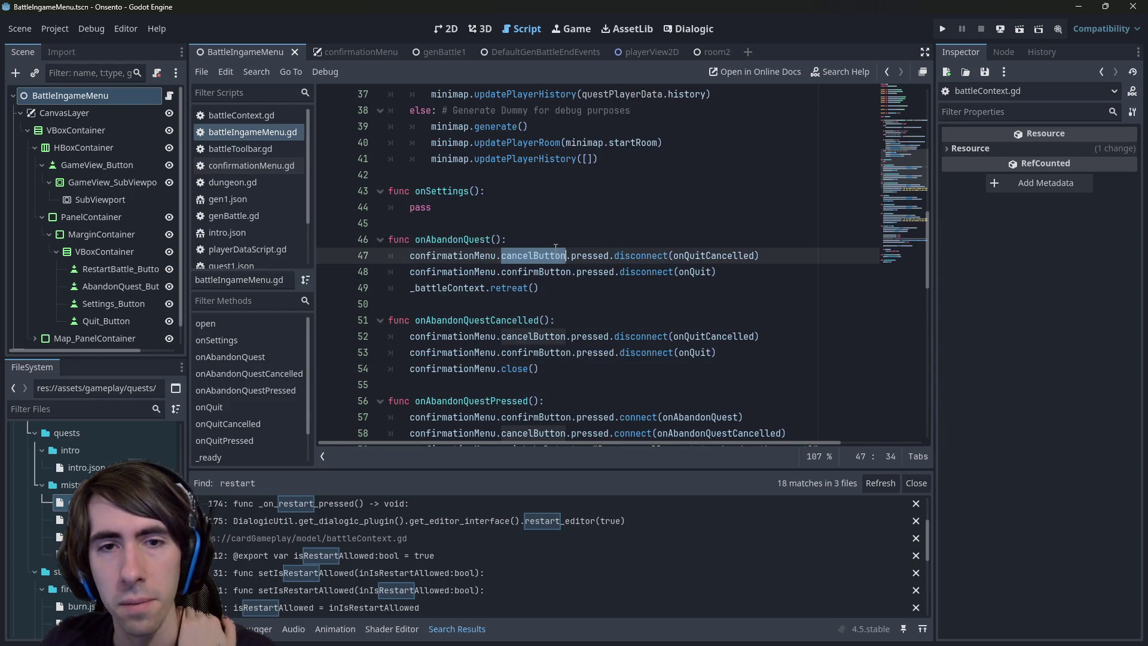
pyautogui.doubleClick(712, 255)
pyautogui.doubleClick(695, 272)
pyautogui.scroll(-2, 695, 272)
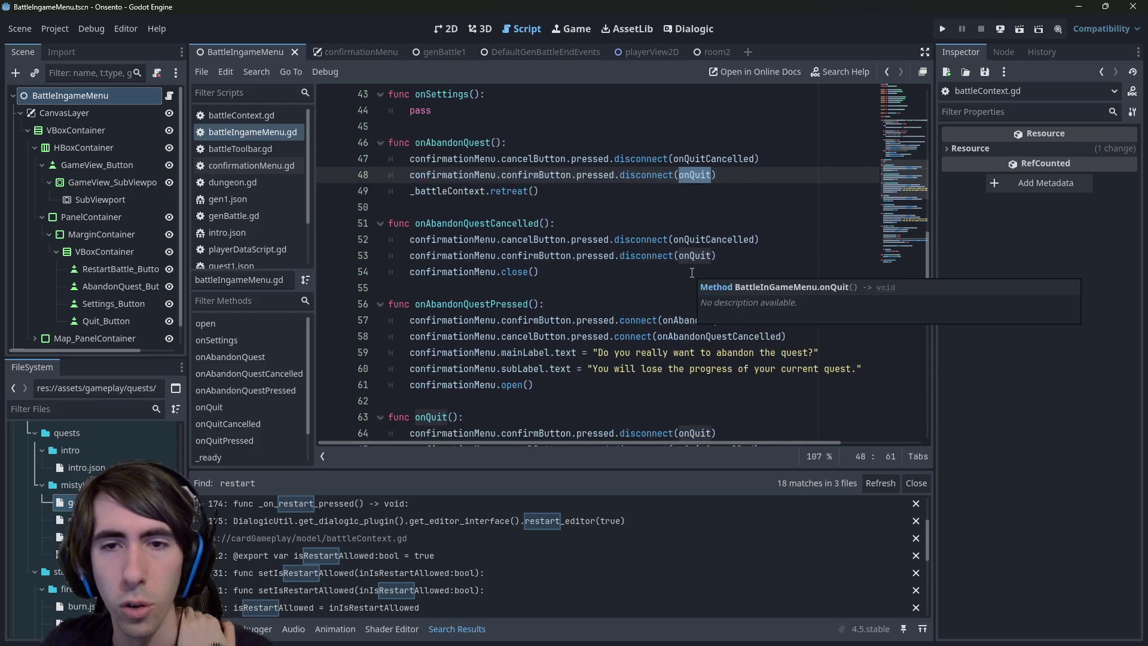
pyautogui.doubleClick(698, 320)
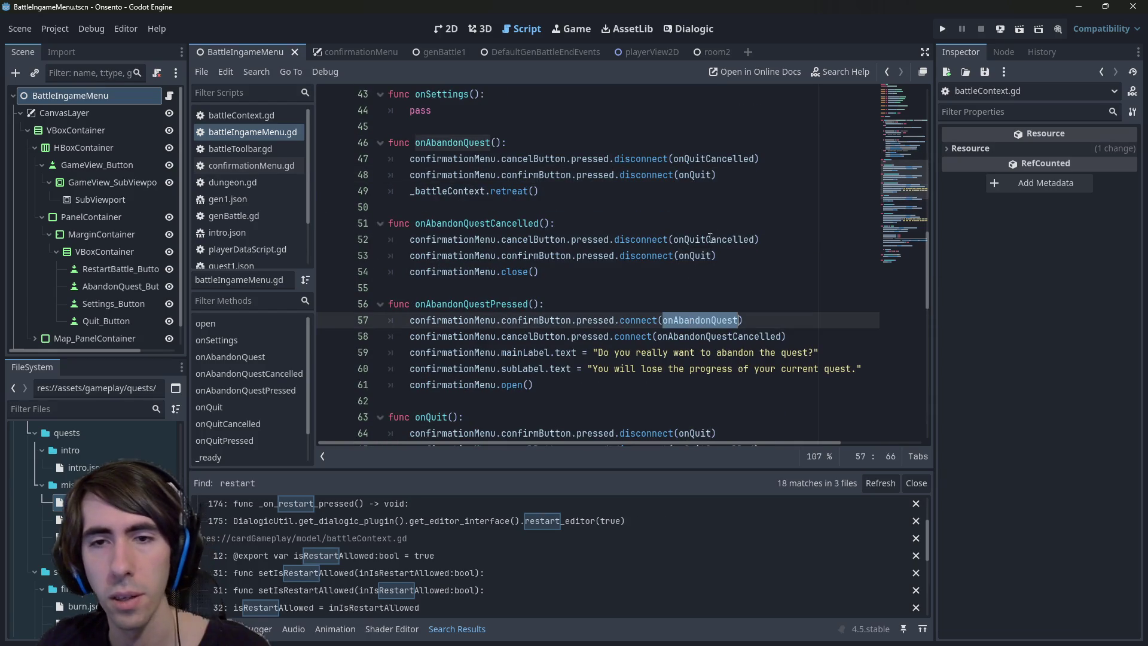
pyautogui.doubleClick(713, 159)
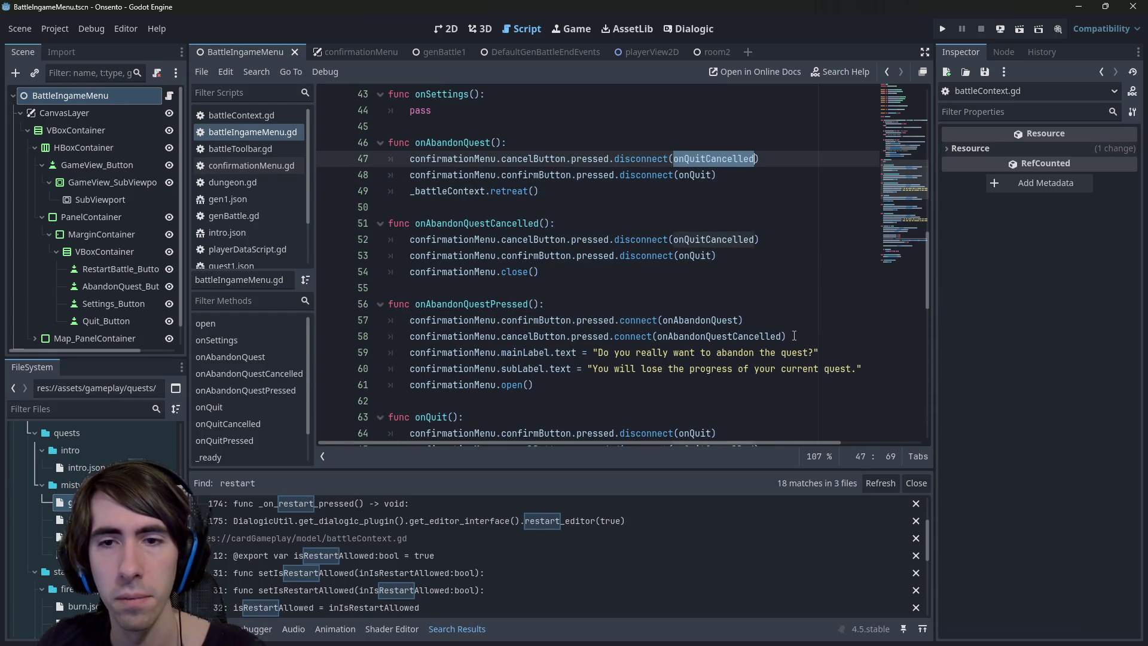
# Step: Move the confirmButton disconnect line above the cancelButton line in both handlers and save
pyautogui.click(669, 178)
pyautogui.hotkey('alt', 'Up')
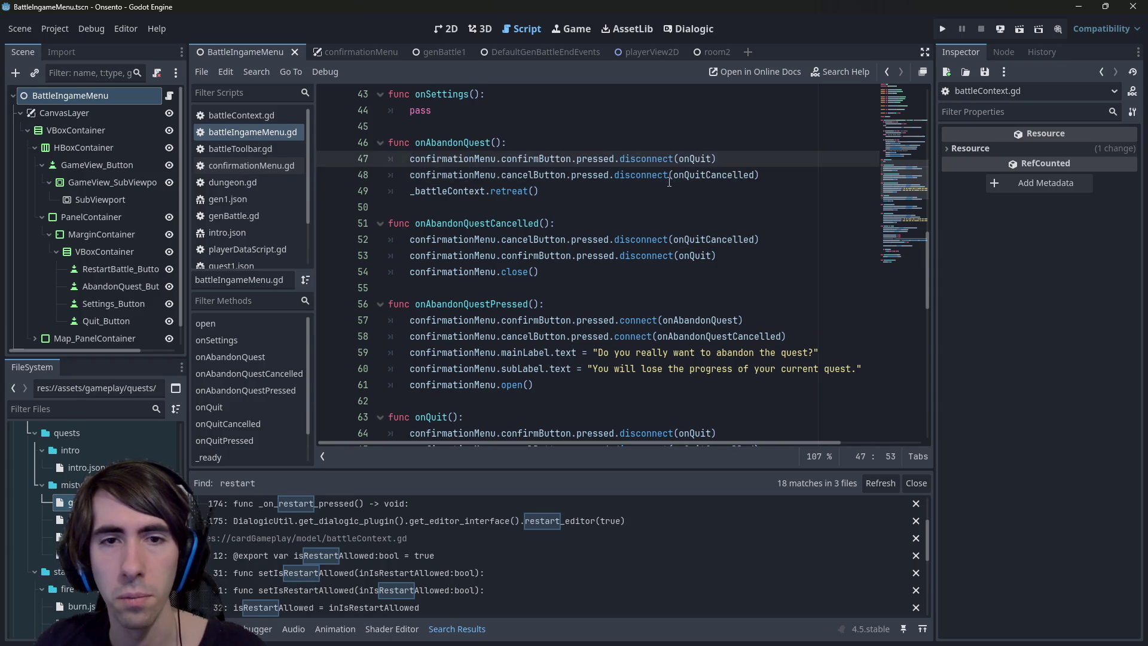
pyautogui.click(699, 256)
pyautogui.hotkey('alt', 'Up')
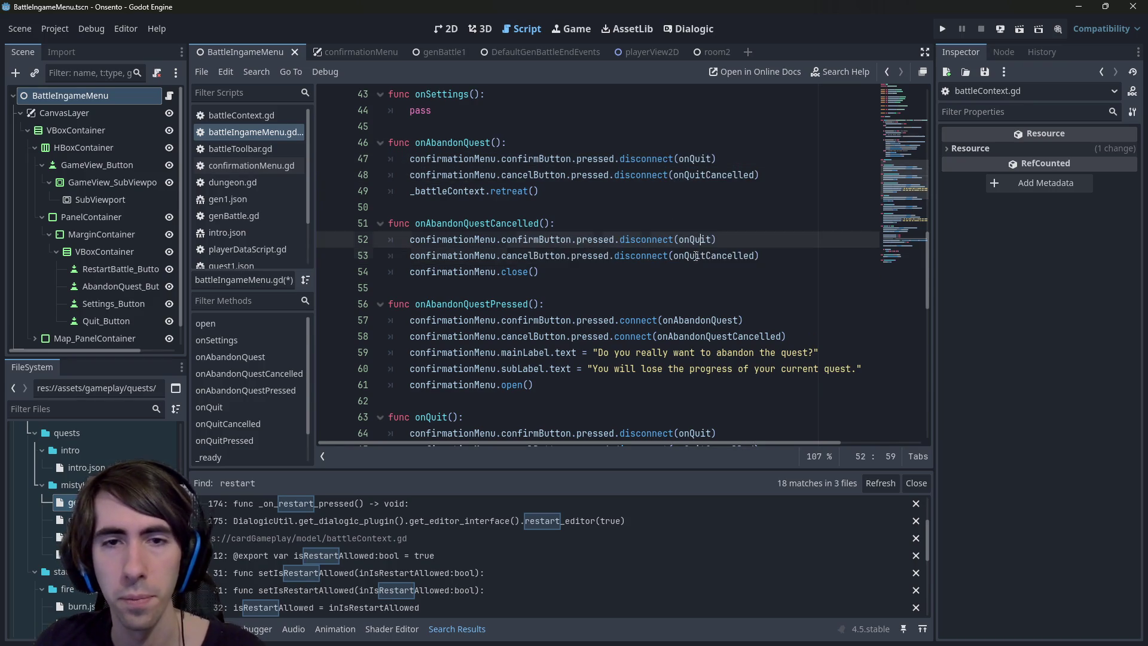
pyautogui.scroll(-3, 675, 255)
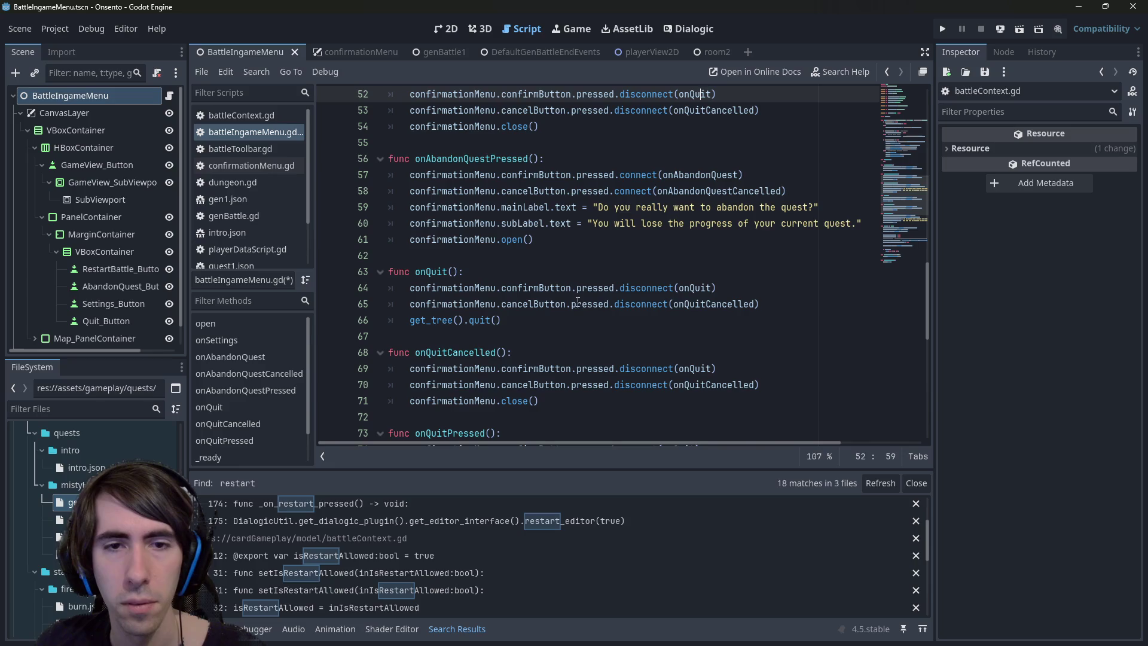
pyautogui.scroll(4, 578, 300)
pyautogui.hotkey('ctrl', 's')
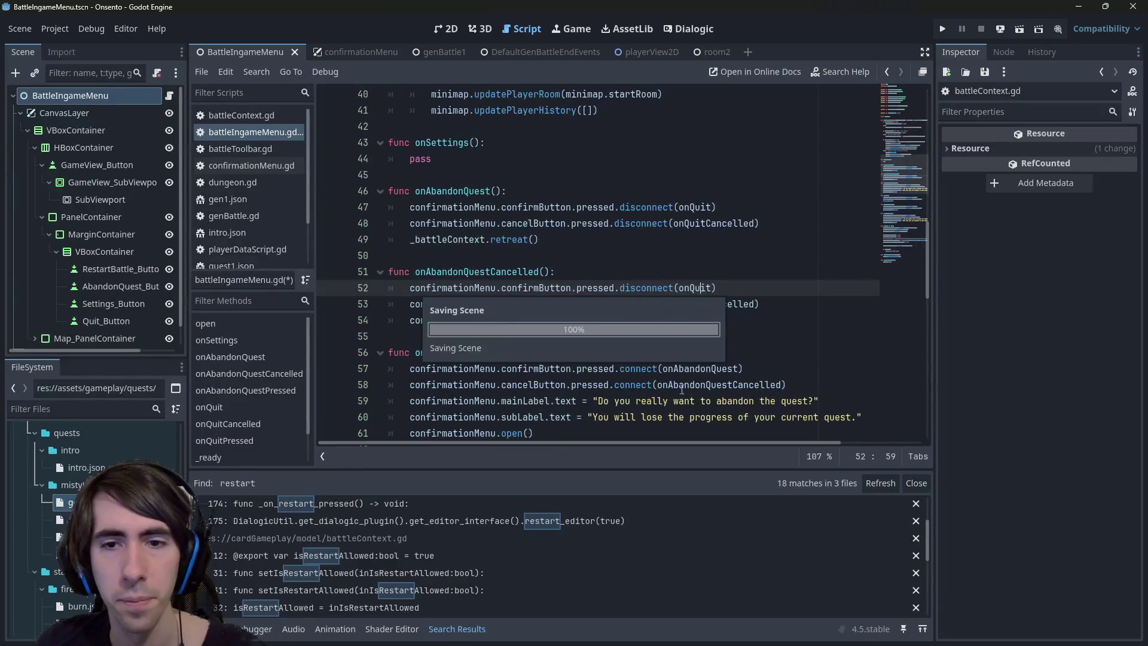
# Step: Rename the callbacks to onAbandonQuest and onAbandonQuestCancelled in both handlers, then save
pyautogui.doubleClick(699, 369)
pyautogui.hotkey('ctrl', 'c')
pyautogui.doubleClick(694, 207)
pyautogui.hotkey('ctrl', 'v')
pyautogui.doubleClick(693, 288)
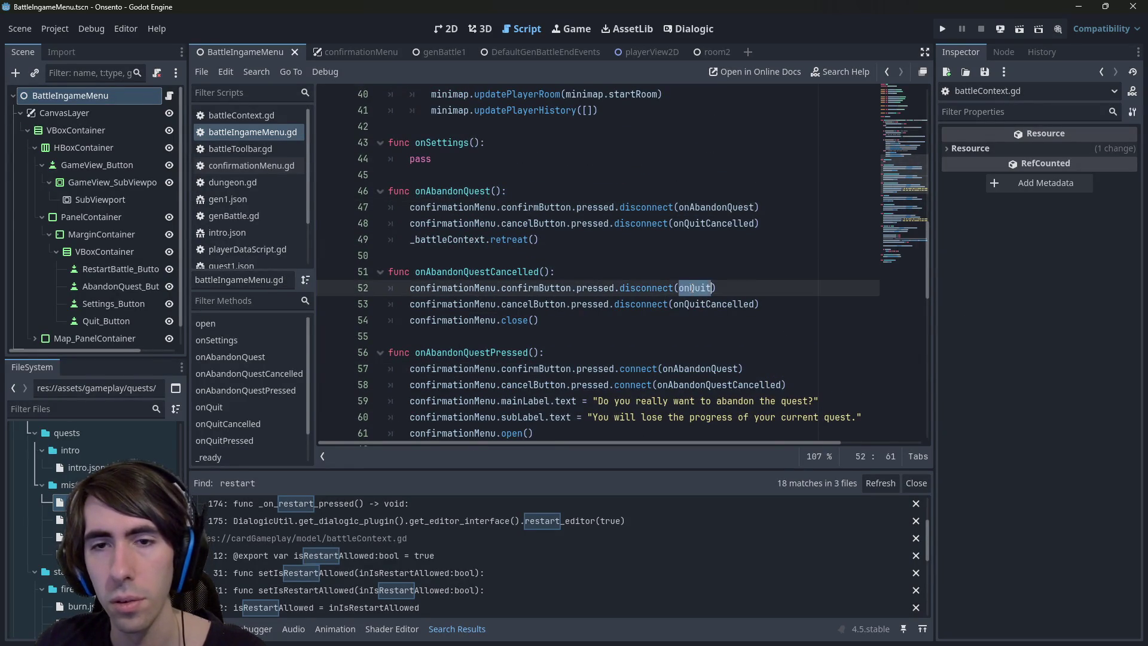
pyautogui.hotkey('ctrl', 'v')
pyautogui.doubleClick(726, 385)
pyautogui.hotkey('ctrl', 'c')
pyautogui.doubleClick(715, 223)
pyautogui.hotkey('ctrl', 'd')
pyautogui.hotkey('ctrl', 'v')
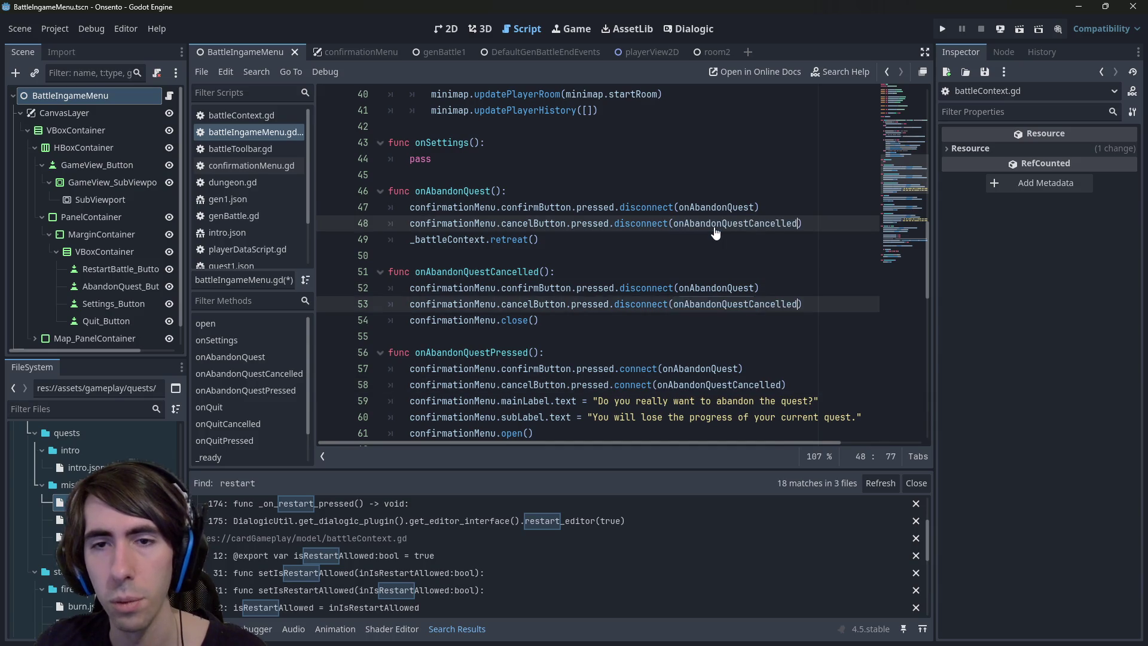
pyautogui.hotkey('ctrl', 's')
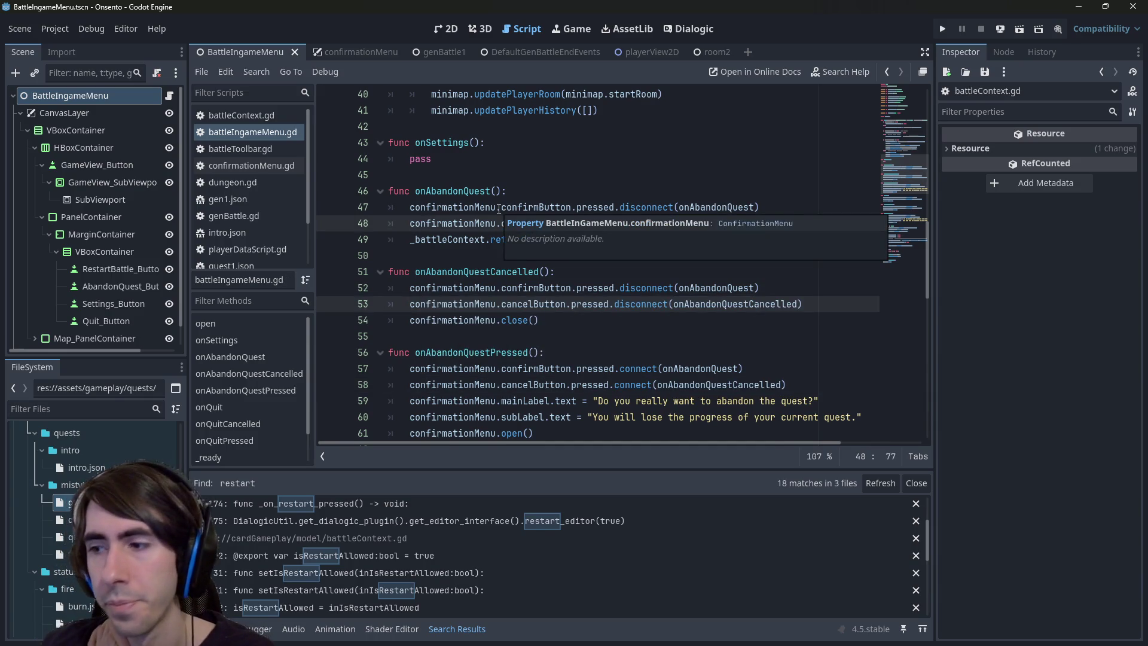
# Step: Select the retreat call in onAbandonQuest to read its description
pyautogui.scroll(1, 499, 209)
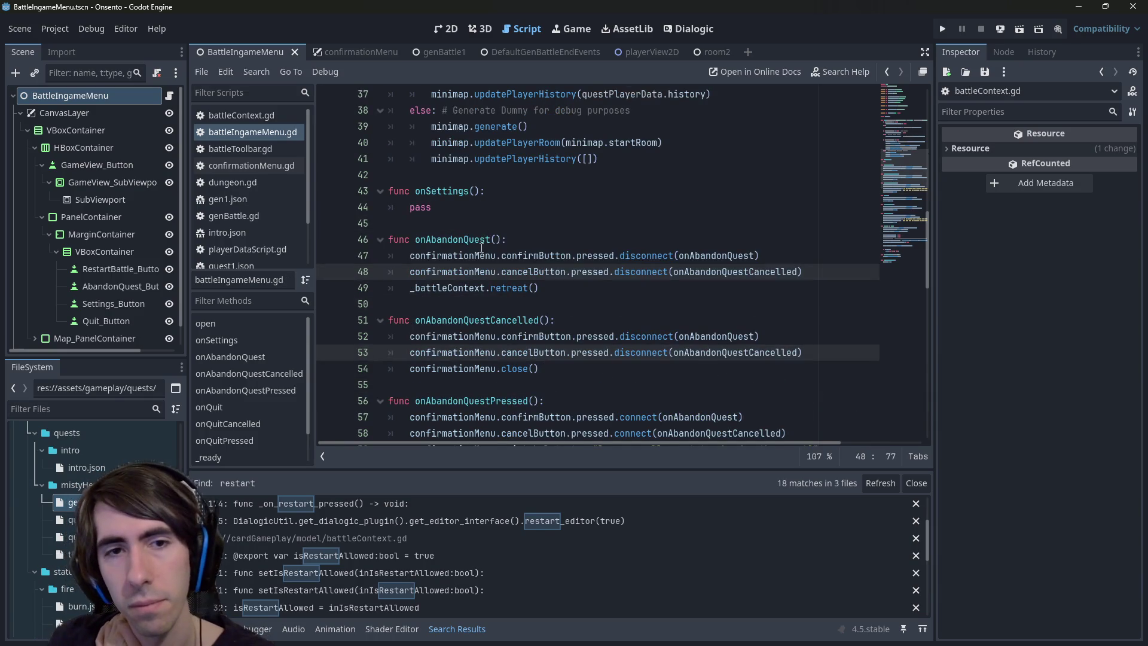
pyautogui.click(463, 239)
pyautogui.click(519, 290)
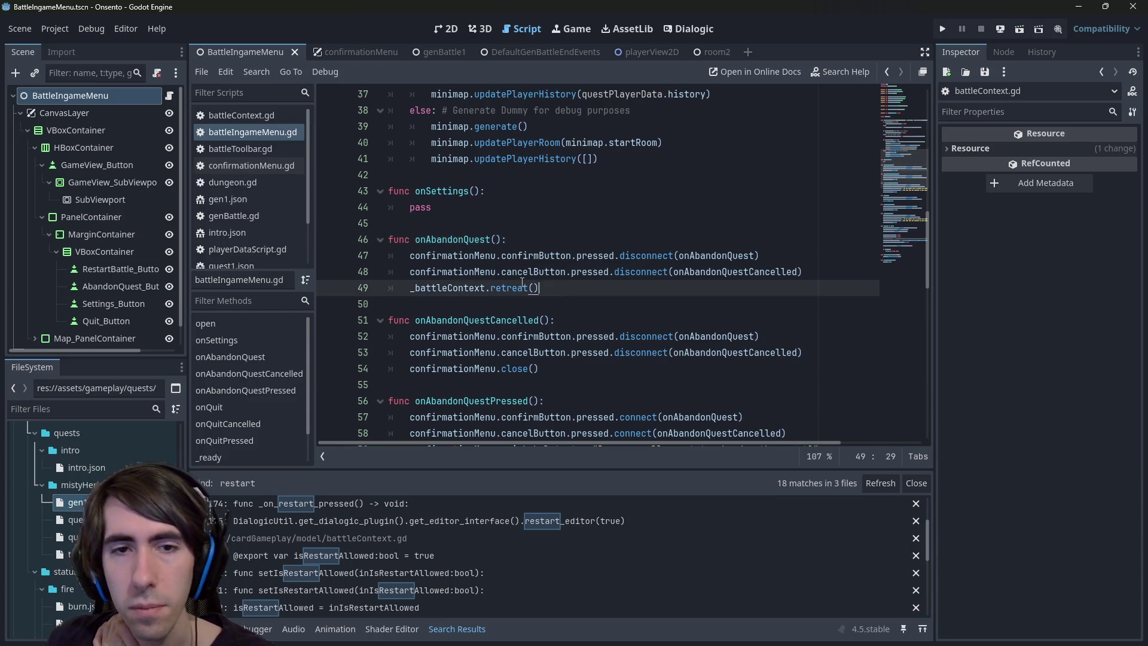
pyautogui.doubleClick(517, 288)
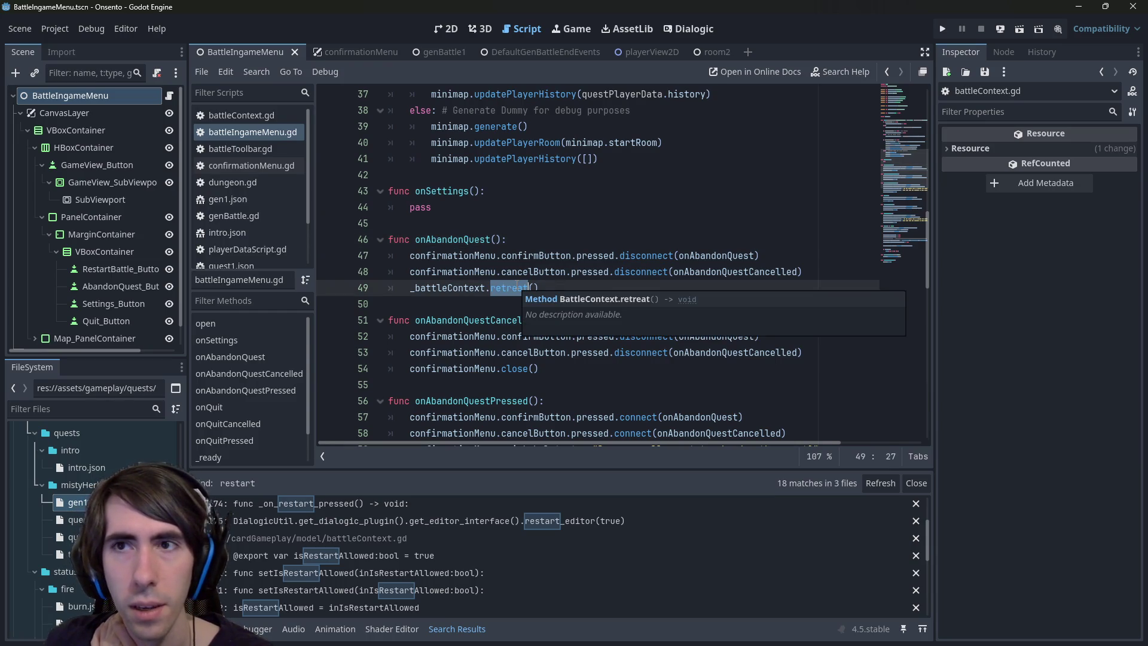
pyautogui.scroll(-5, 518, 275)
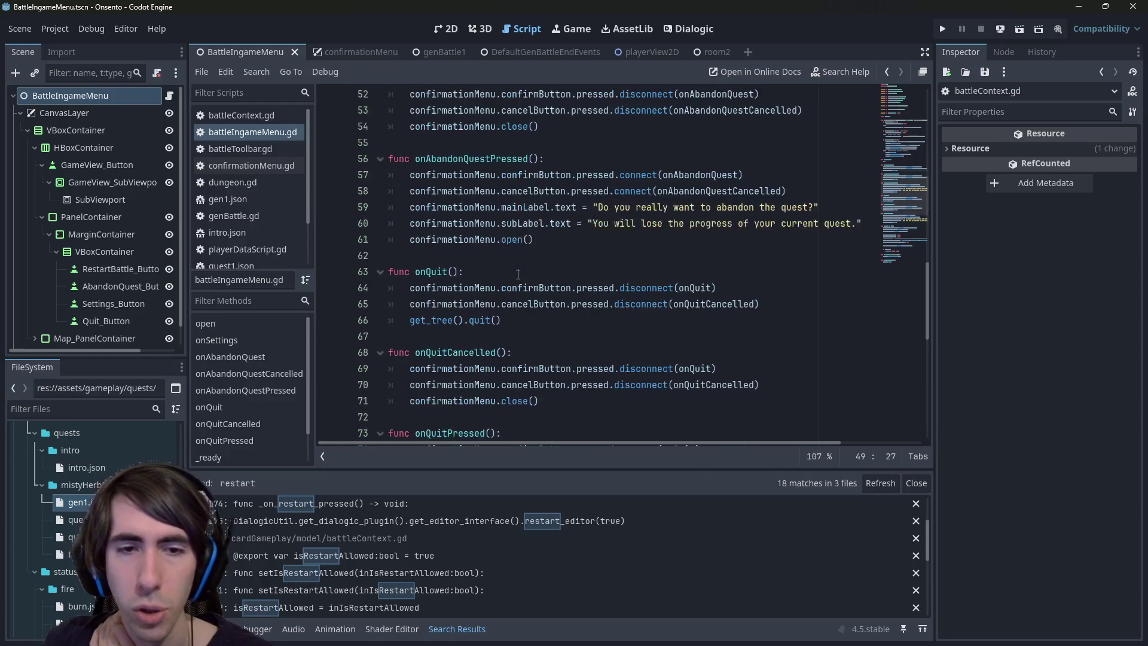
# Step: Review the disconnect call on line 47 and read its documentation
pyautogui.scroll(4, 518, 273)
pyautogui.scroll(1, 518, 274)
pyautogui.scroll(-4, 517, 272)
pyautogui.scroll(5, 515, 269)
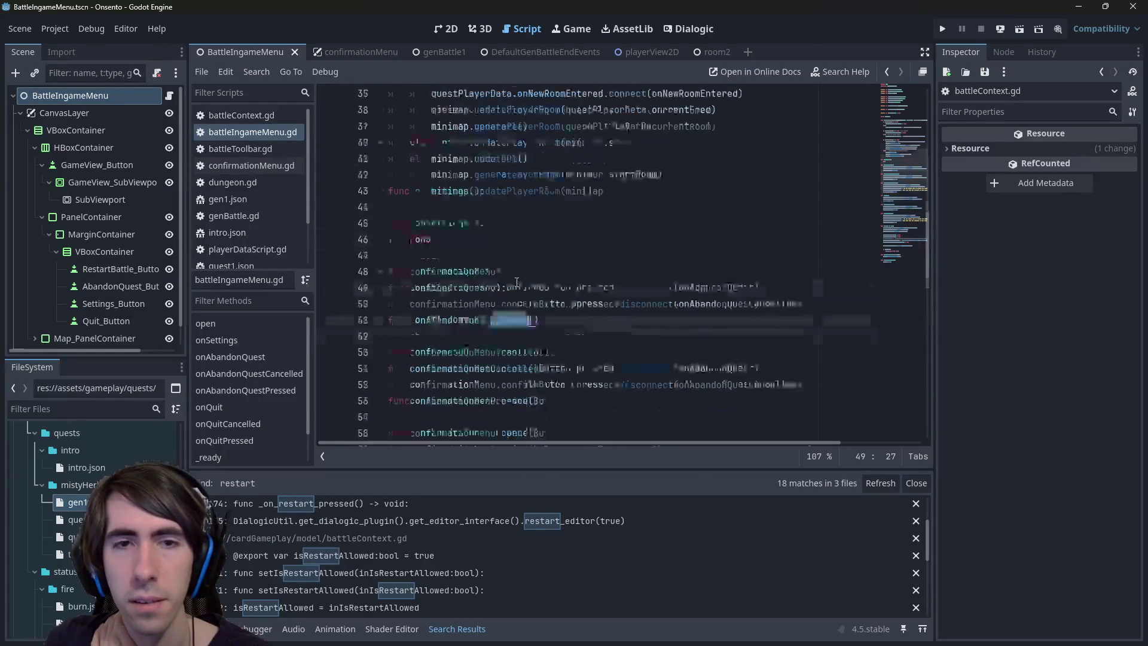
pyautogui.click(516, 269)
pyautogui.scroll(8, 515, 269)
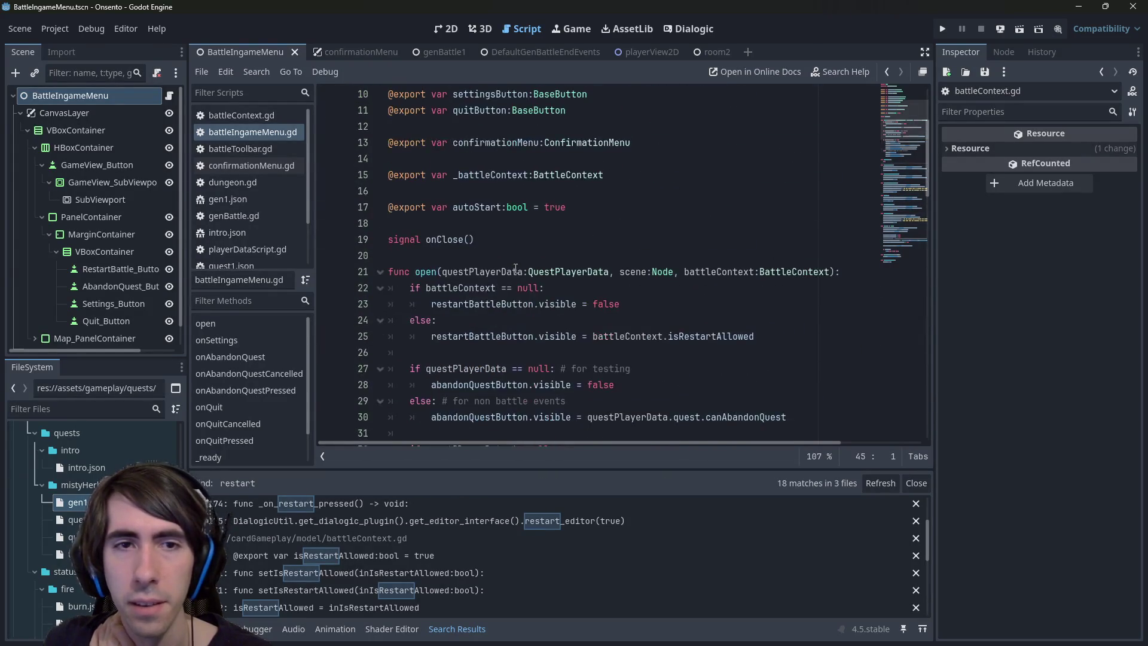
pyautogui.scroll(-3, 516, 269)
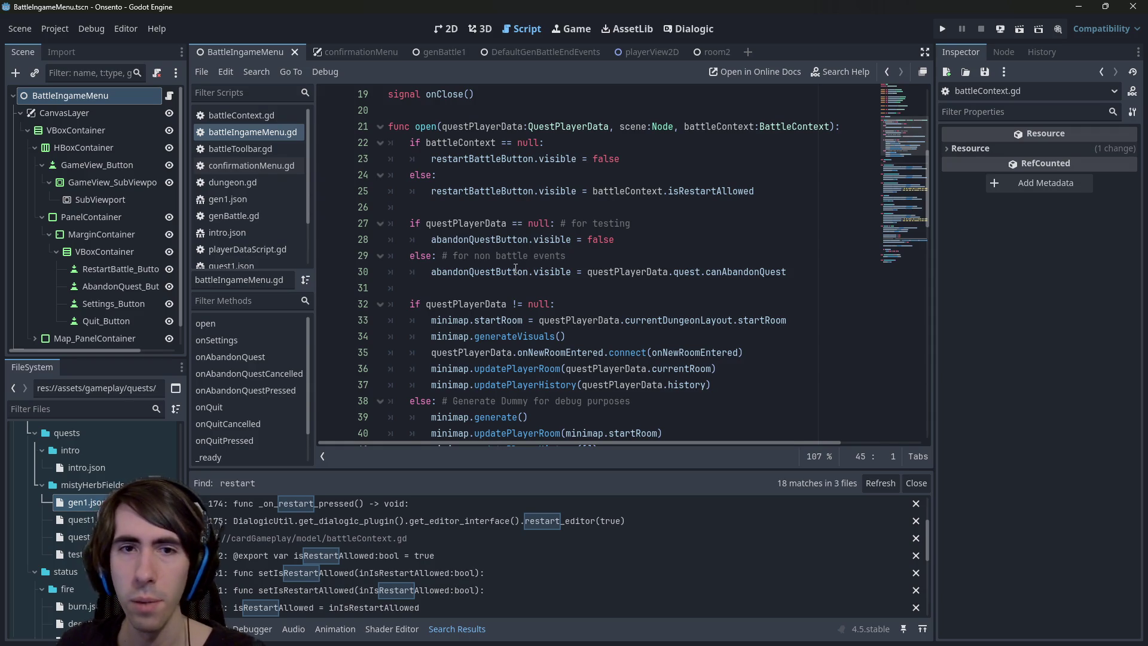
pyautogui.scroll(-6, 566, 285)
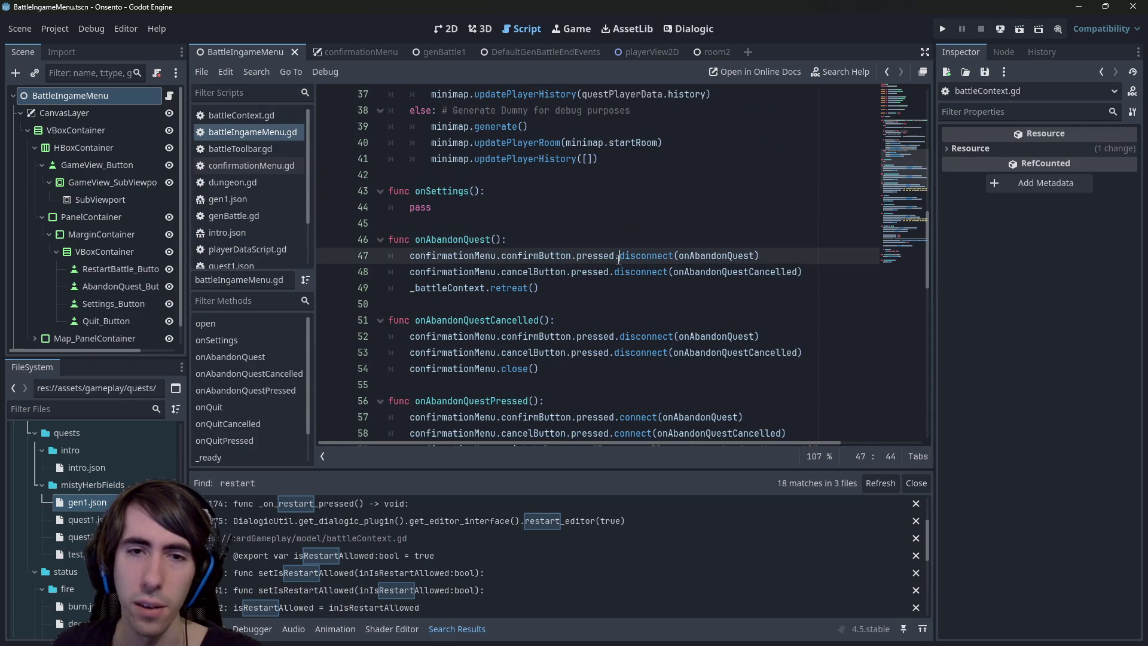
pyautogui.doubleClick(620, 255)
pyautogui.moveTo(618, 259)
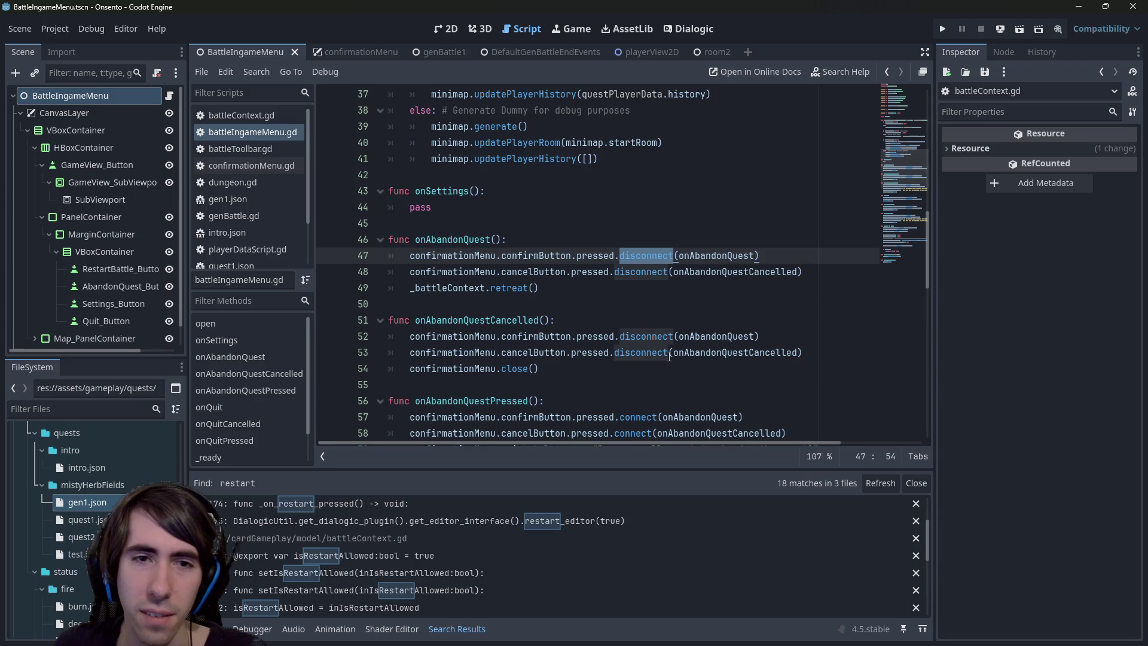
# Step: Look over the onAbandonQuest function and nearby handlers
pyautogui.scroll(-1, 669, 357)
pyautogui.doubleClick(473, 190)
pyautogui.scroll(-2, 598, 328)
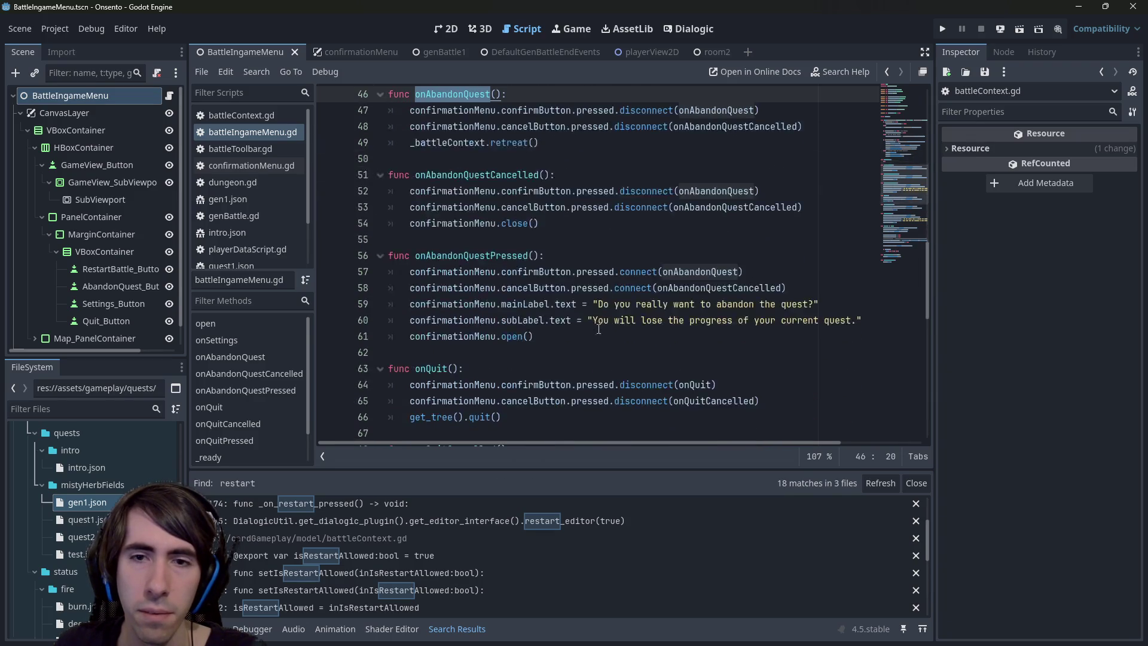
pyautogui.scroll(-1, 598, 326)
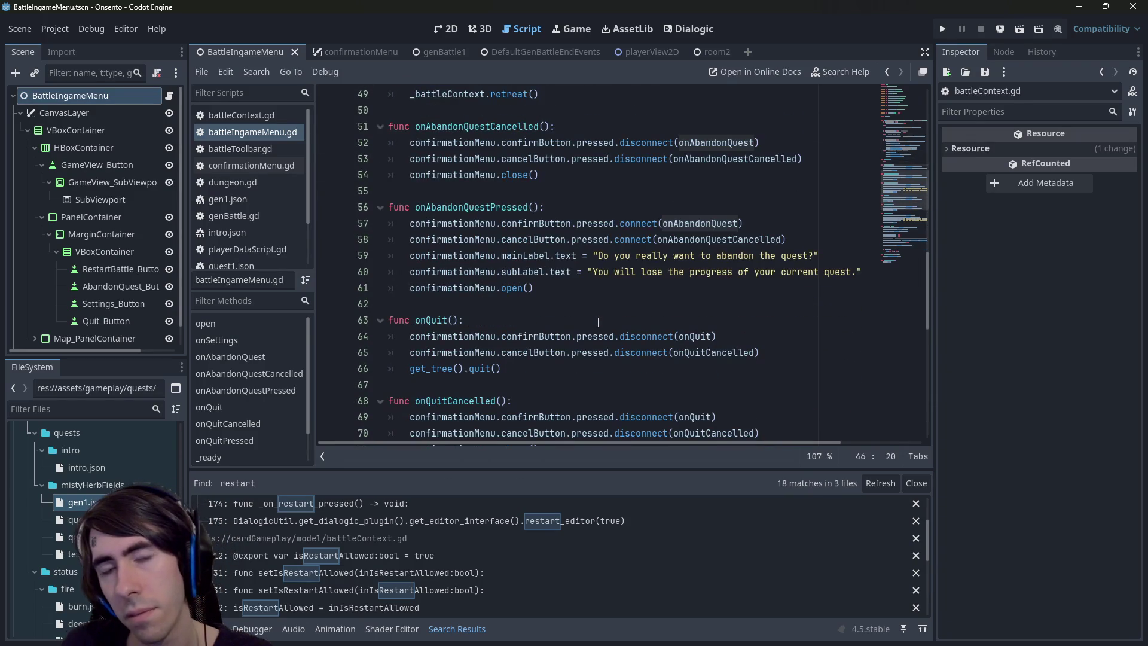
pyautogui.scroll(1, 598, 322)
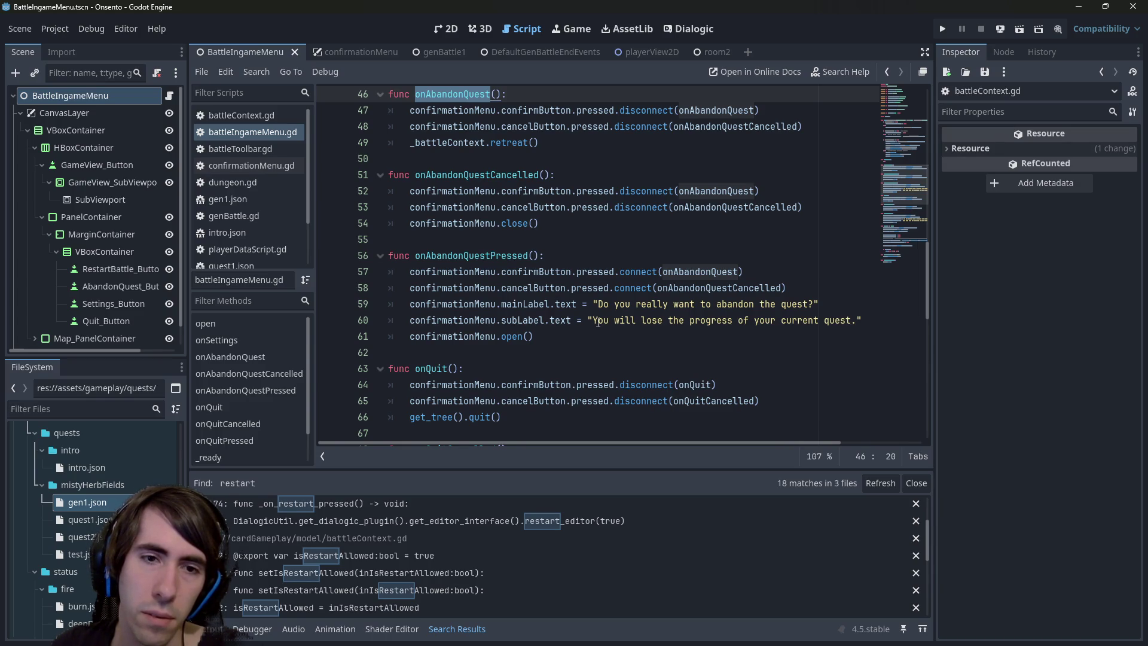
pyautogui.scroll(4, 598, 322)
pyautogui.click(468, 260)
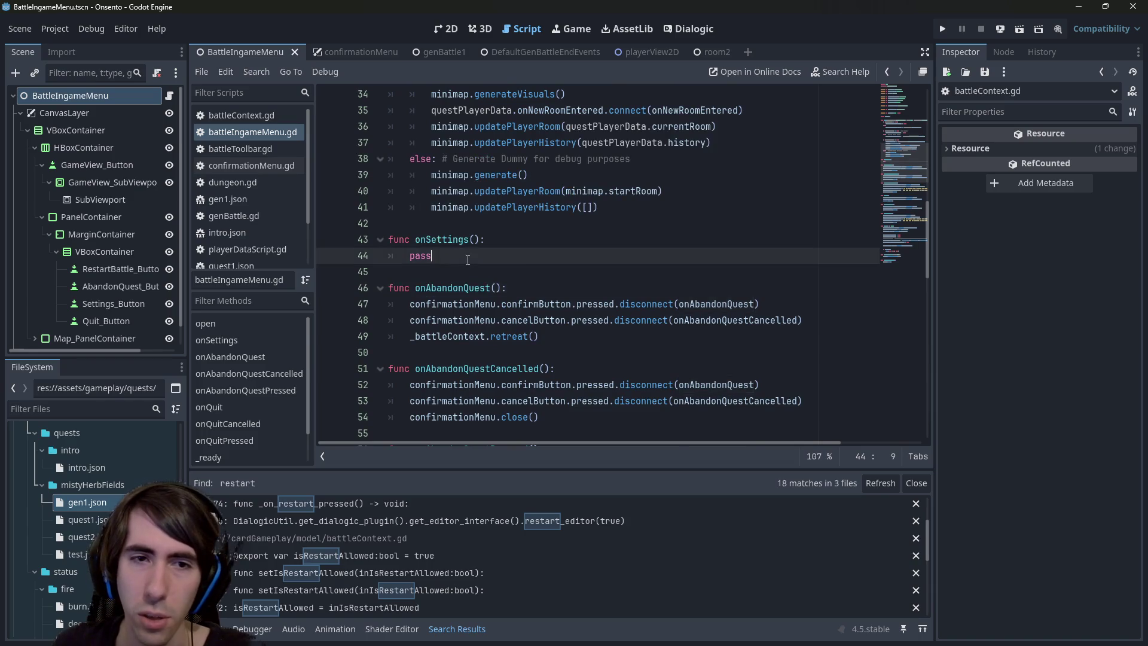
pyautogui.scroll(3, 468, 260)
pyautogui.scroll(-2, 468, 260)
# Step: Switch to the 2D layout of BattleIngameMenu and select the Settings and Quit buttons
pyautogui.click(445, 29)
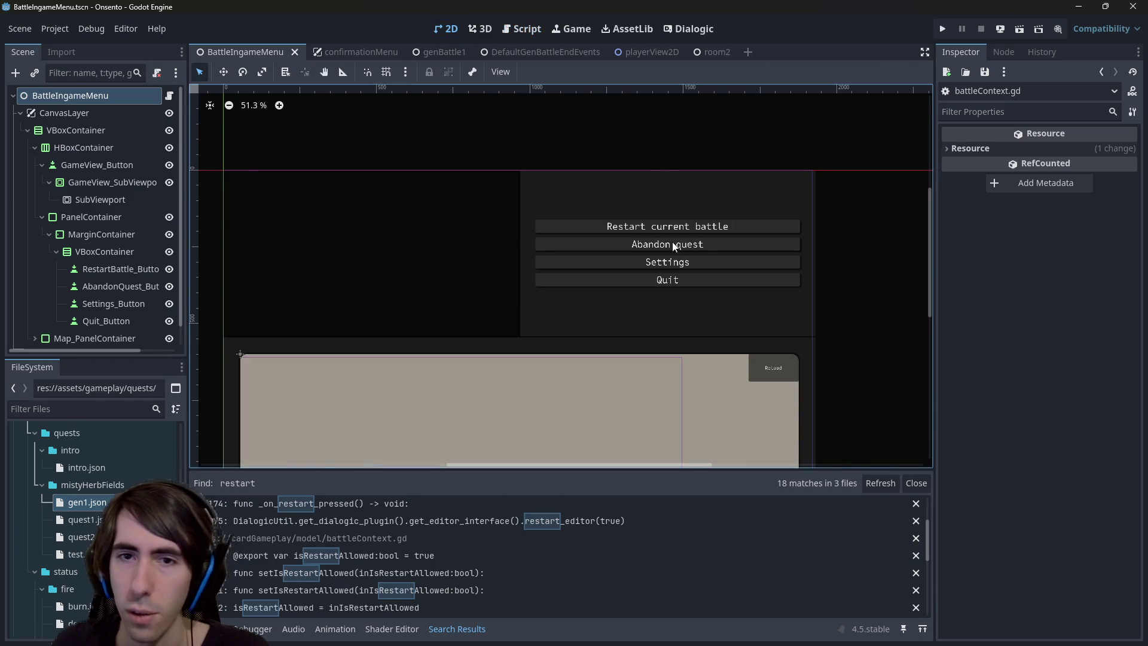
pyautogui.click(691, 257)
pyautogui.click(723, 283)
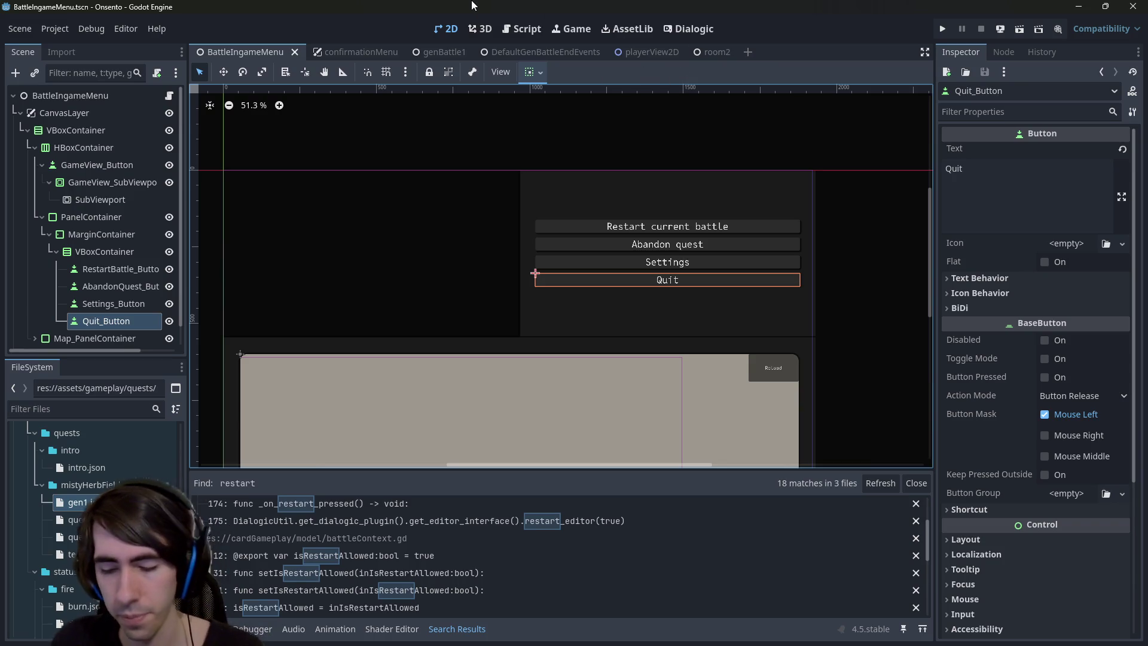
# Step: Quick-open the playQuest.tscn scene
pyautogui.hotkey('ctrl', 'shift', 'o')
pyautogui.write('playquest')
pyautogui.press('Return')
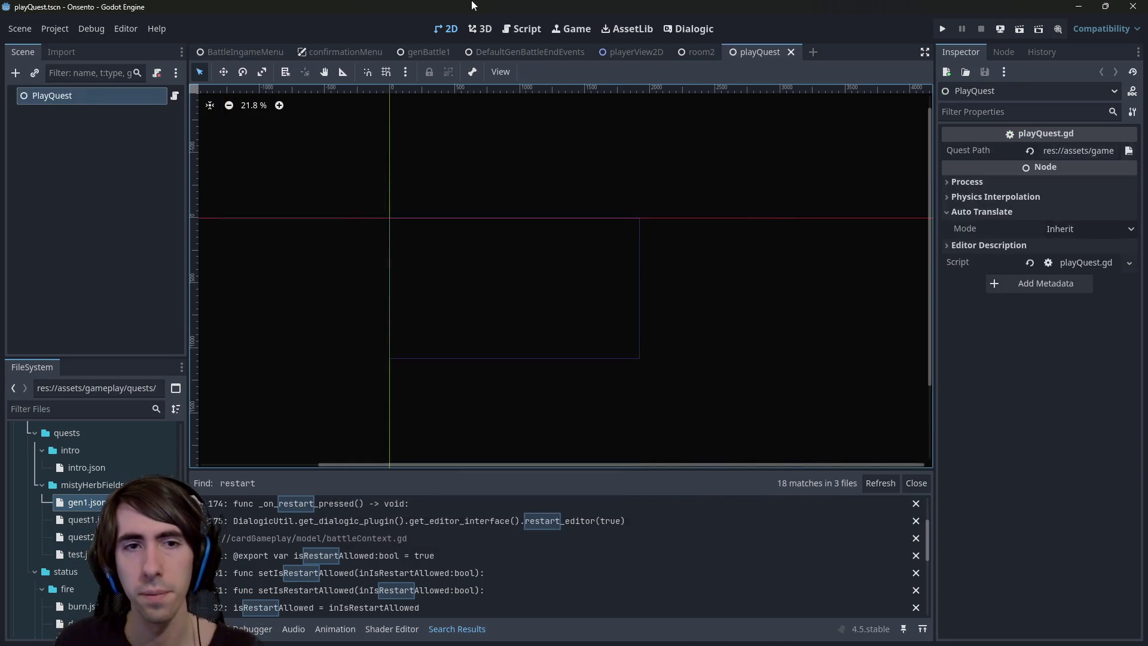
# Step: Run the project, confirm the Make your team screen, and press Escape for the in-game menu
pyautogui.click(940, 31)
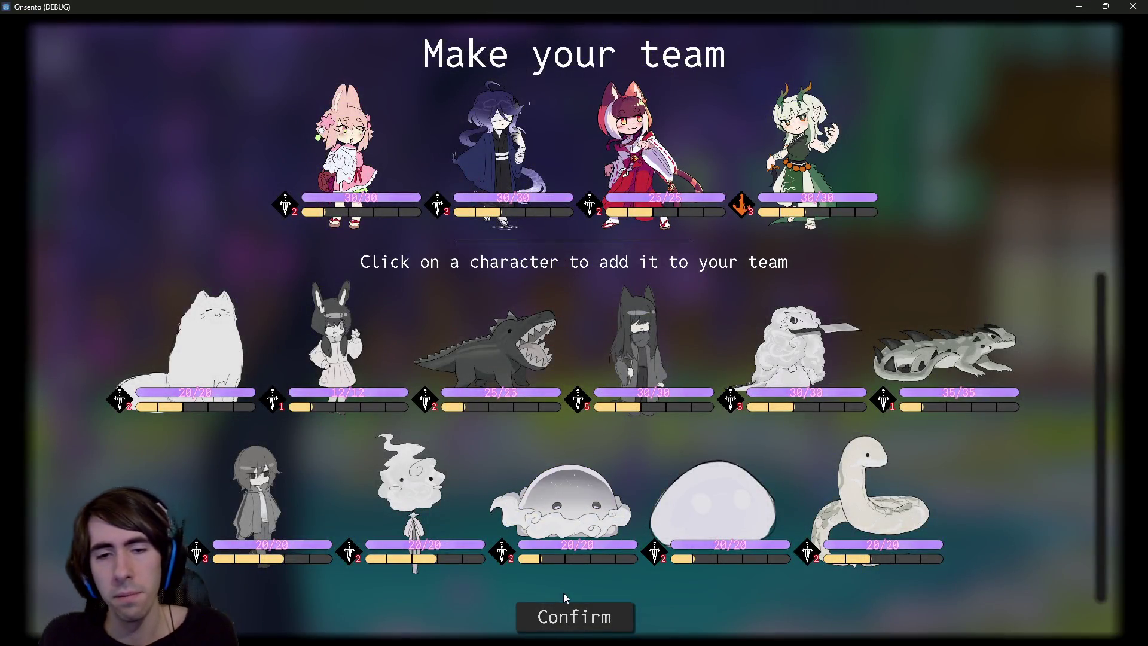
pyautogui.click(563, 610)
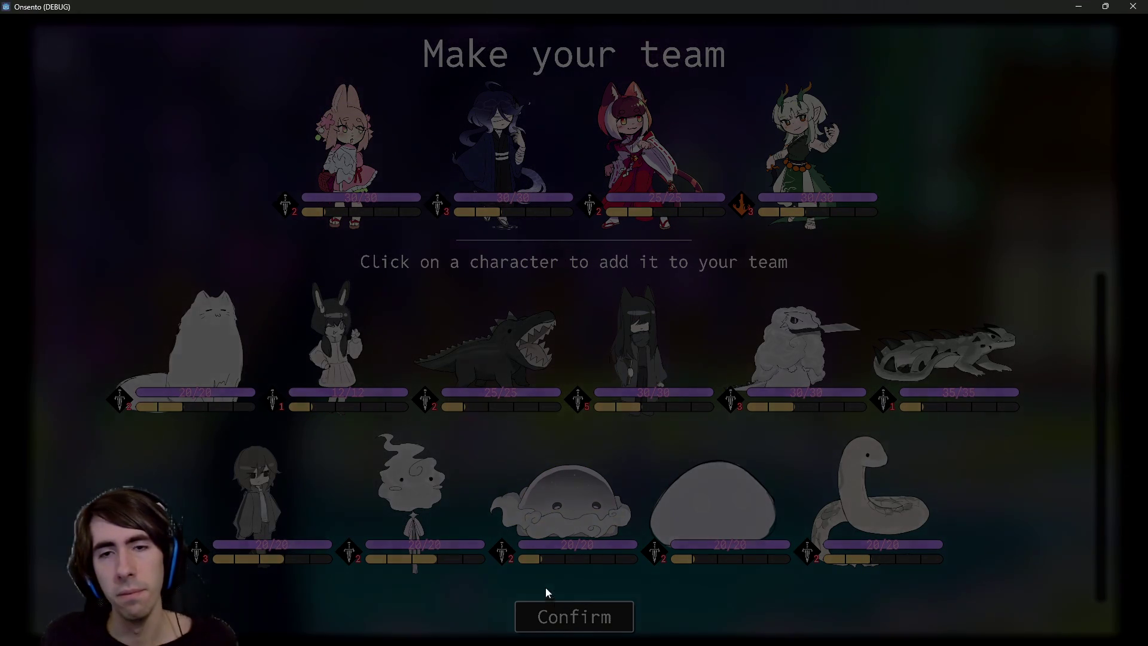
pyautogui.press('Escape')
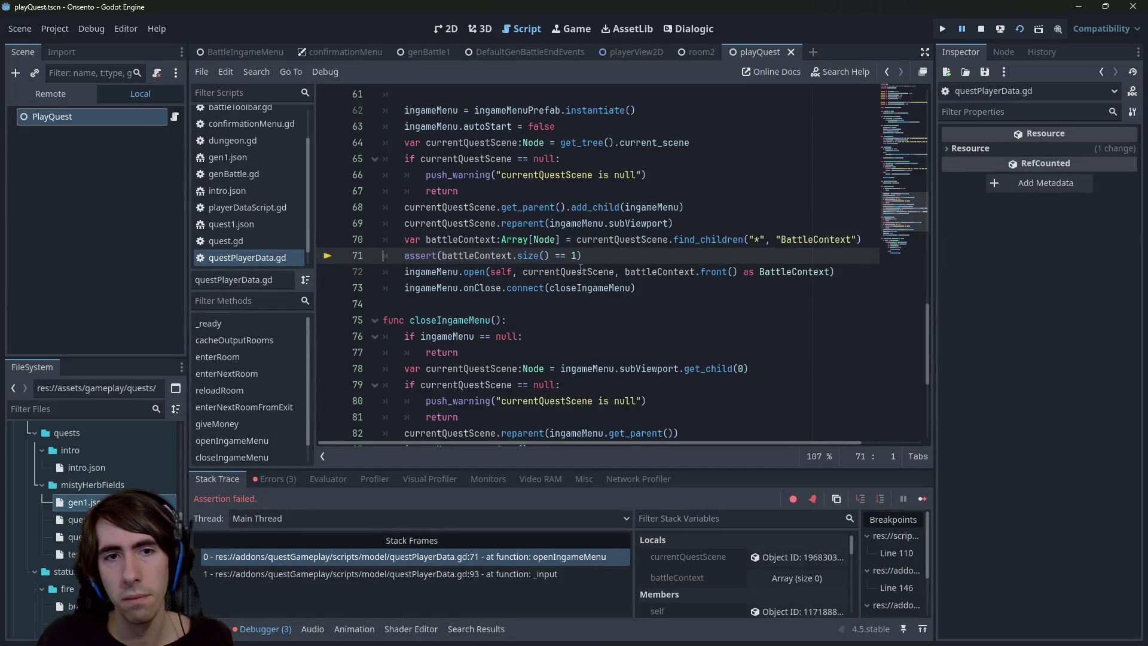
# Step: Rename the found array to battleContexts in its declaration and in the open call
pyautogui.scroll(1, 580, 269)
pyautogui.moveTo(583, 303)
pyautogui.mouseDown()
pyautogui.moveTo(352, 287)
pyautogui.moveTo(352, 309)
pyautogui.mouseUp()
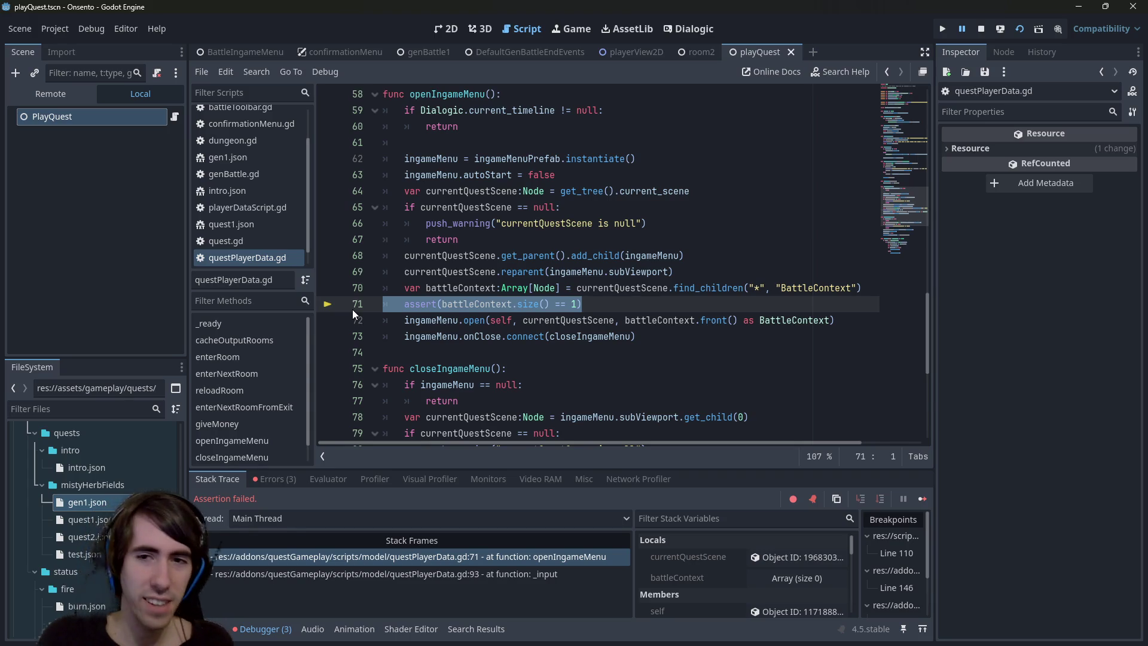
pyautogui.doubleClick(478, 304)
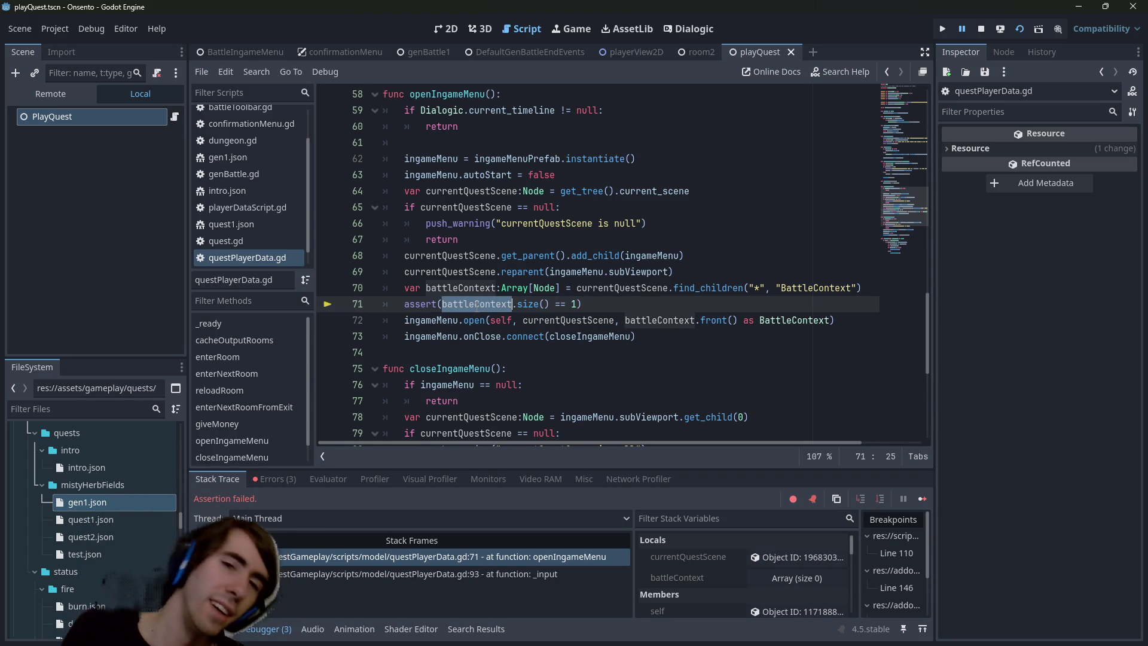
pyautogui.click(611, 303)
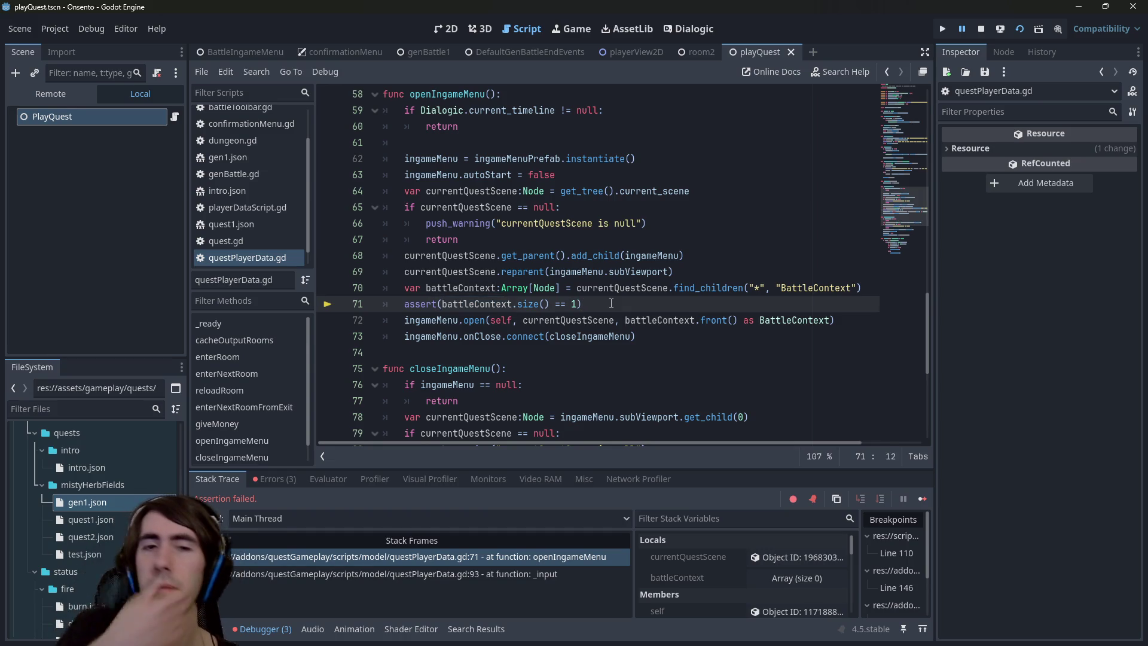
pyautogui.hotkey('ctrl', 'shift', 'Return')
pyautogui.write('var ba')
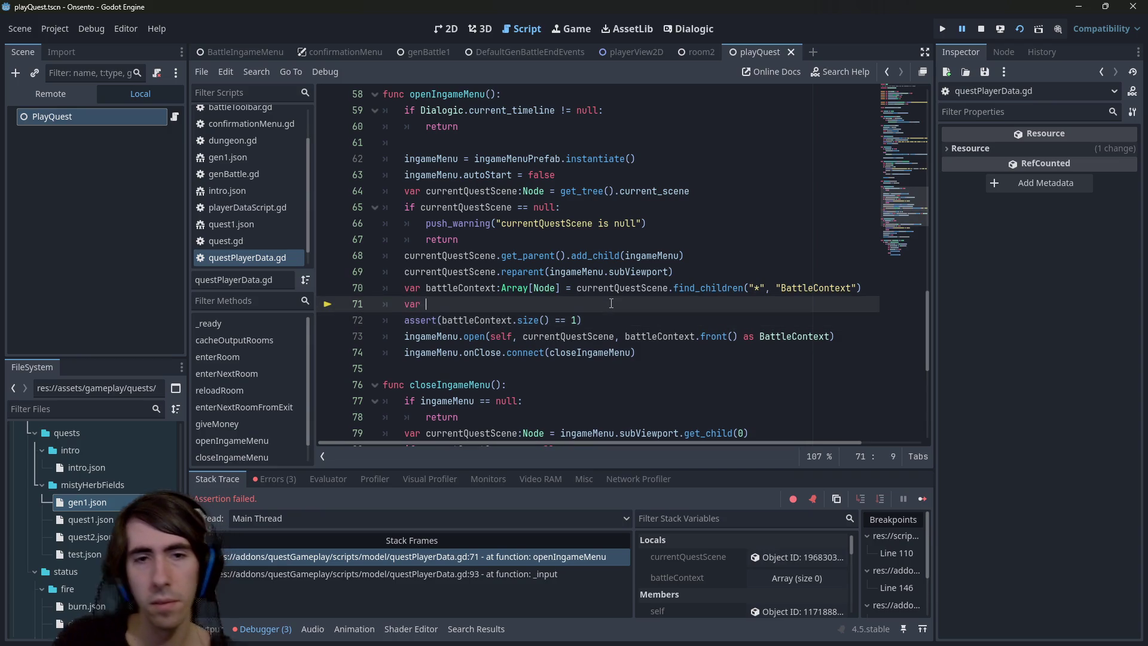
pyautogui.press('Up')
pyautogui.hotkey('ctrl', 'Right')
pyautogui.write('s')
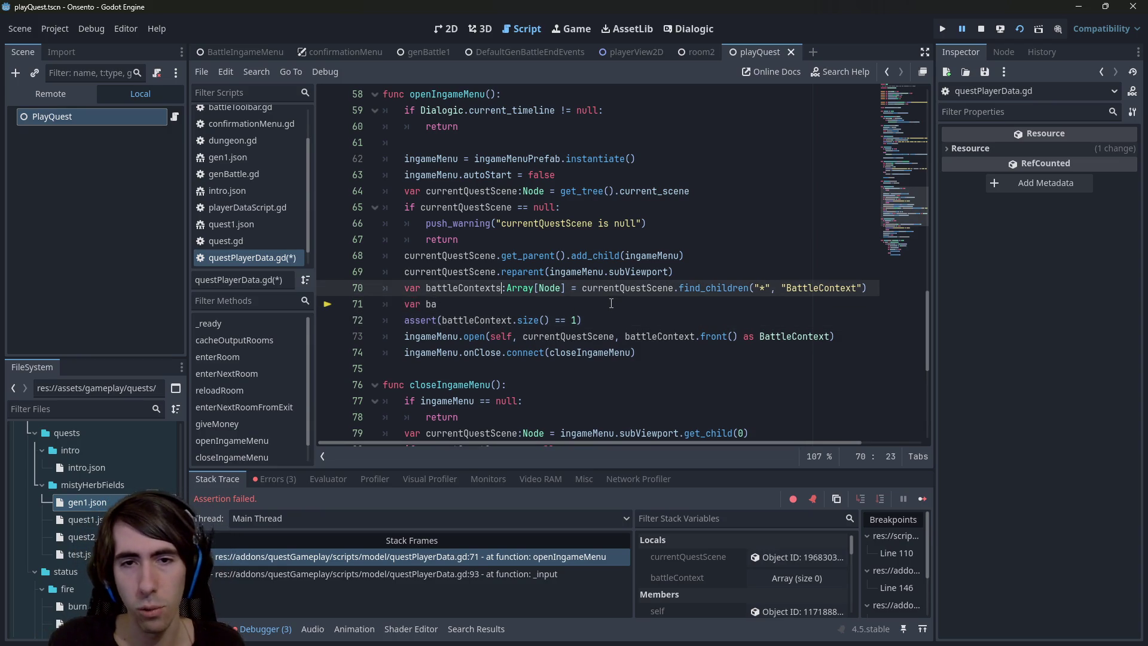
pyautogui.hotkey('ctrl', 'shift', 'Left')
pyautogui.doubleClick(657, 336)
pyautogui.write('battle')
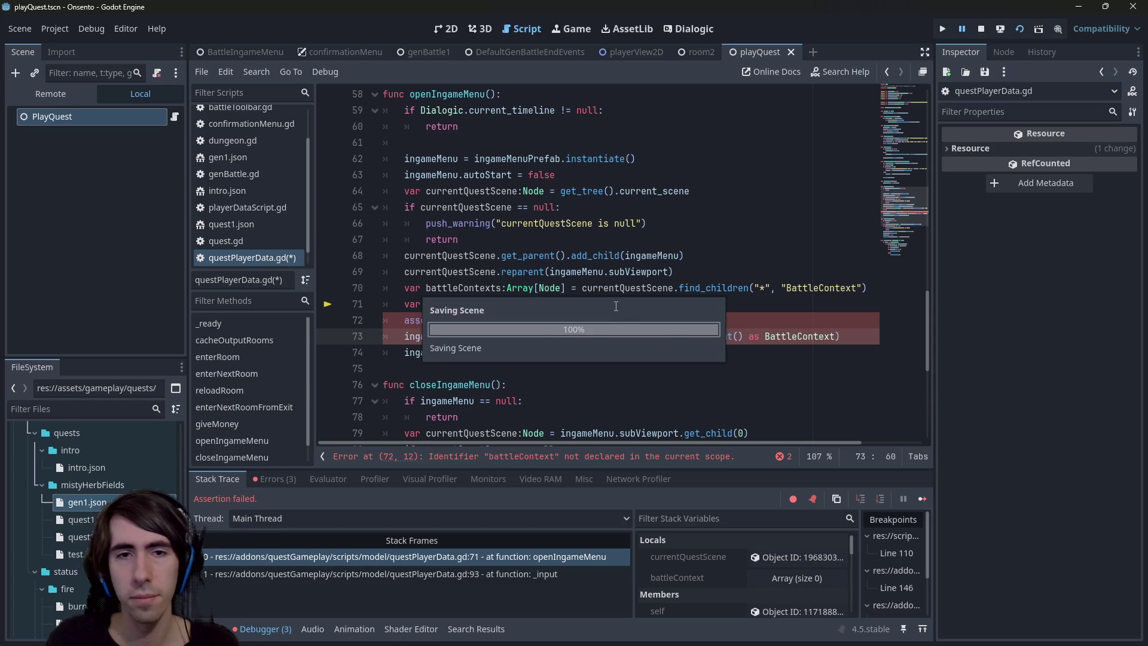
pyautogui.press('Return')
# Step: Declare 'var battleContext:BattleContext = null' above the assert and save
pyautogui.click(469, 306)
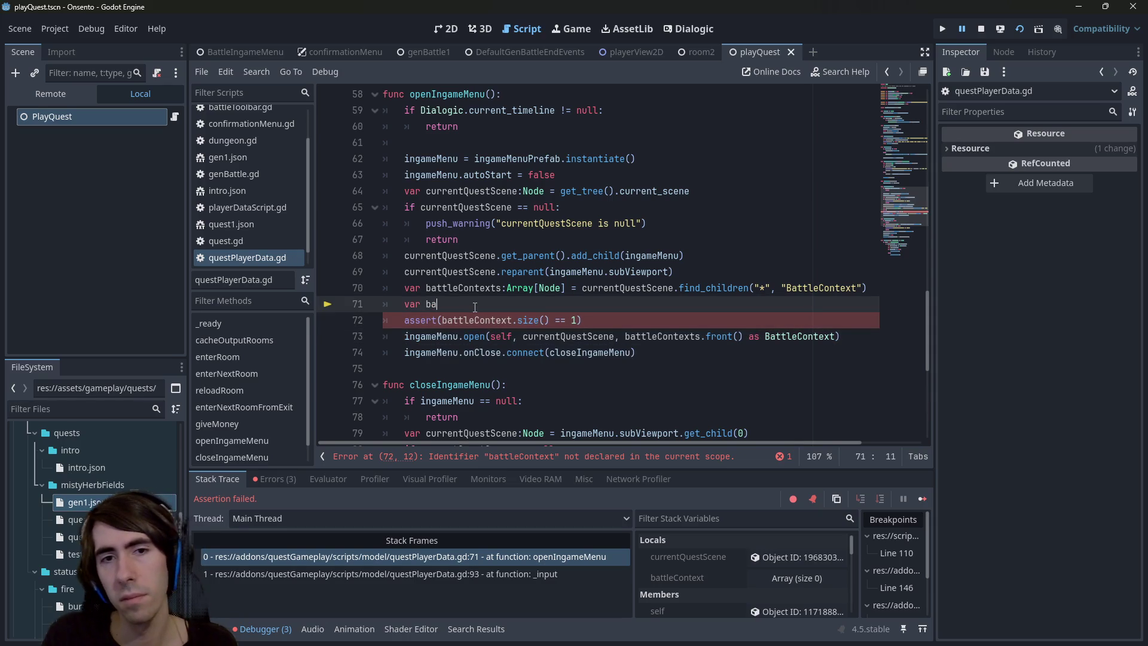
pyautogui.press('BackSpace')
pyautogui.press('BackSpace')
pyautogui.write('battleCont')
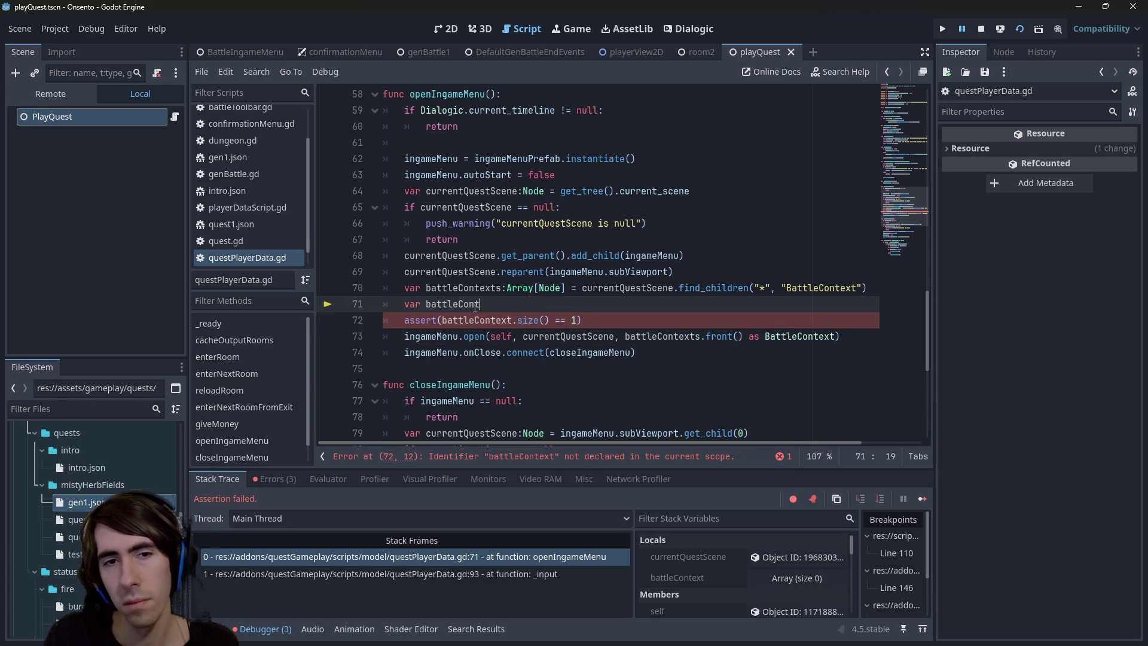
pyautogui.write('ext = null')
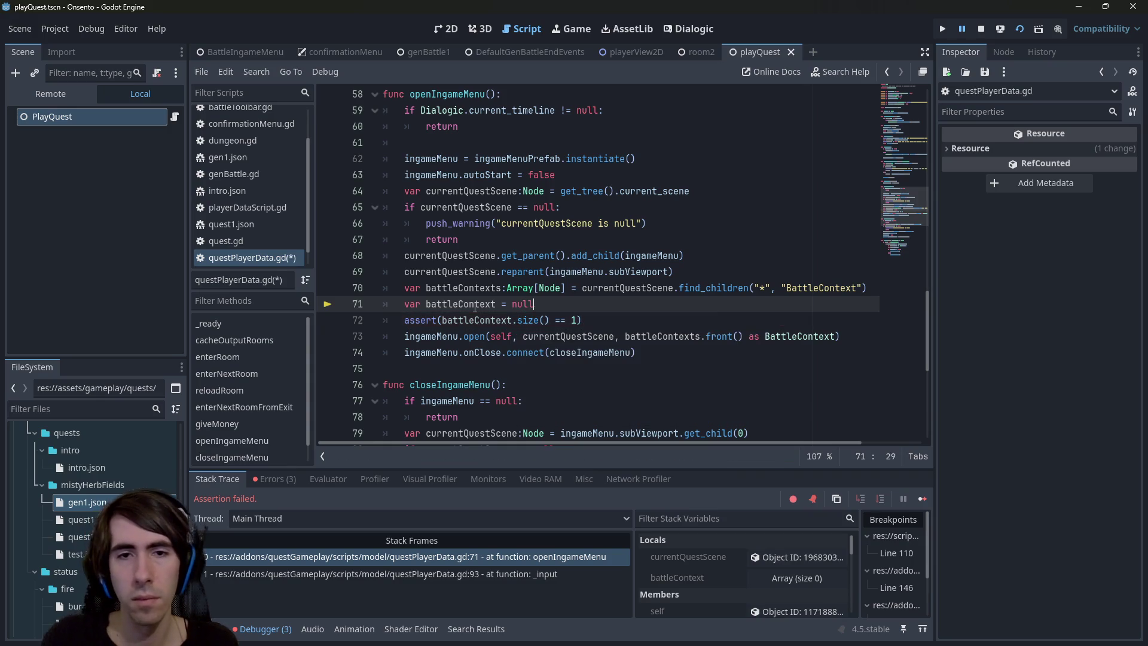
pyautogui.doubleClick(767, 336)
pyautogui.hotkey('ctrl', 'c')
pyautogui.click(494, 302)
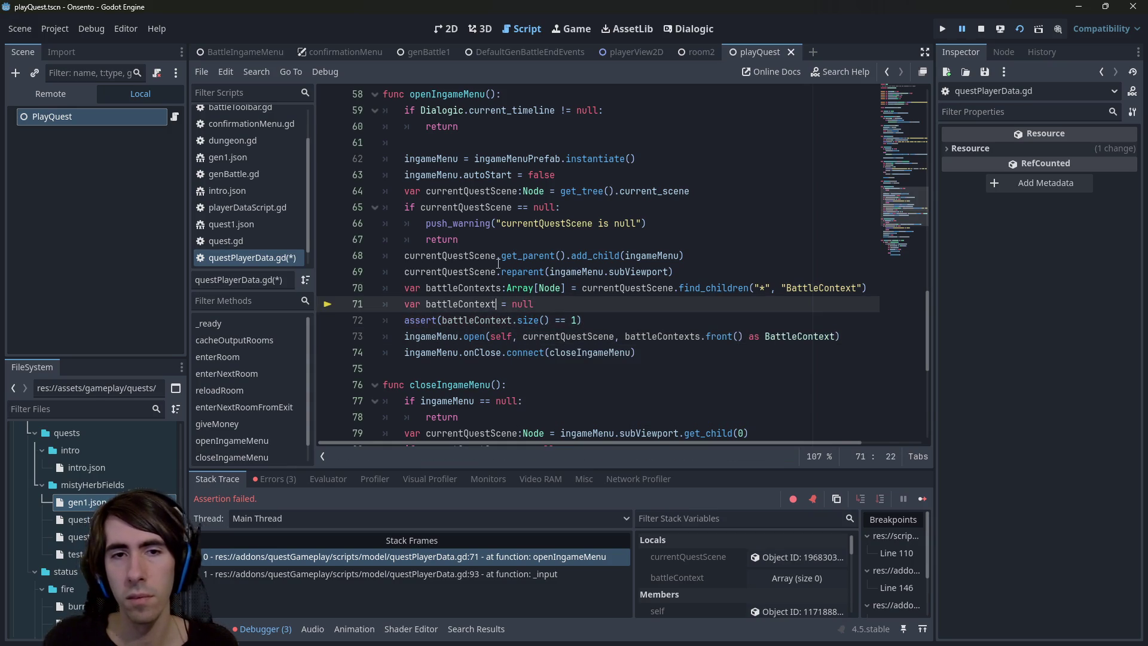
pyautogui.hotkey('ctrl', 'v')
pyautogui.write(':')
pyautogui.press('BackSpace')
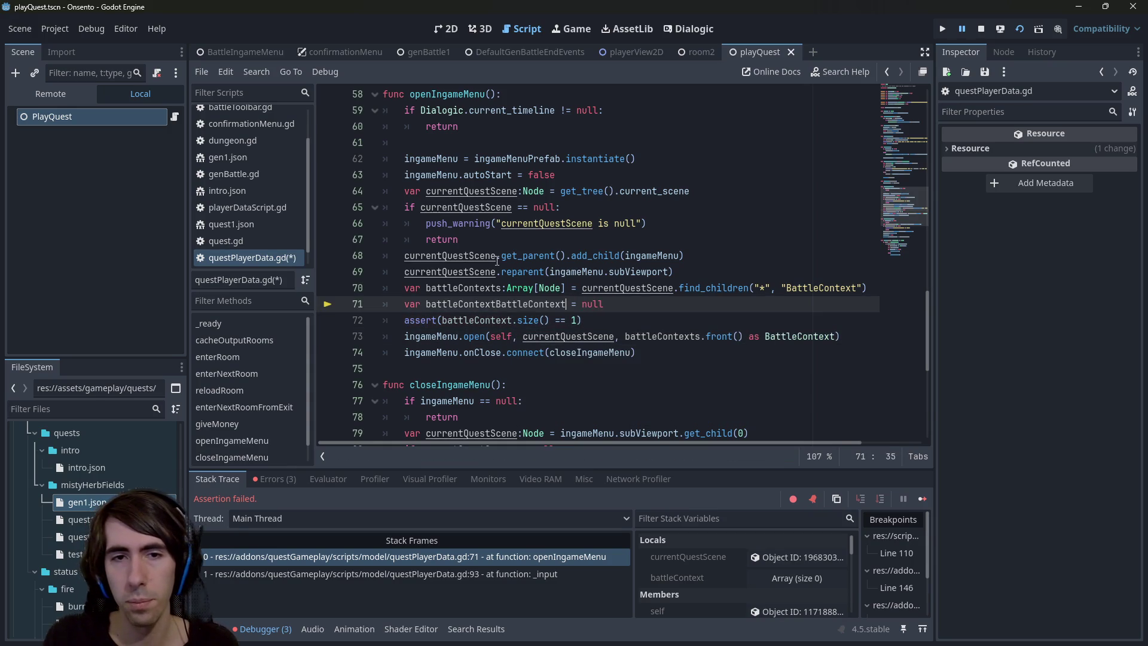
pyautogui.hotkey('ctrl', 'shift', 'Left')
pyautogui.hotkey('ctrl', 'x')
pyautogui.write(':')
pyautogui.hotkey('ctrl', 'v')
pyautogui.hotkey('ctrl', 's')
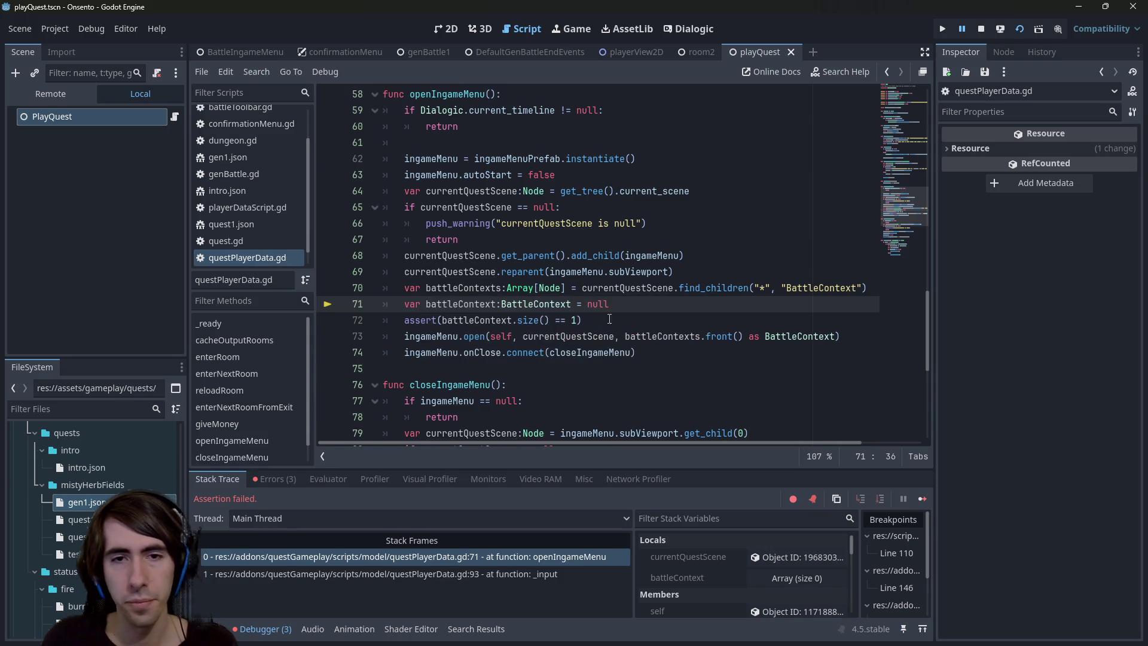
# Step: Replace the assert with 'if !battleContexts.is_empty():'
pyautogui.tripleClick(412, 312)
pyautogui.press('BackSpace')
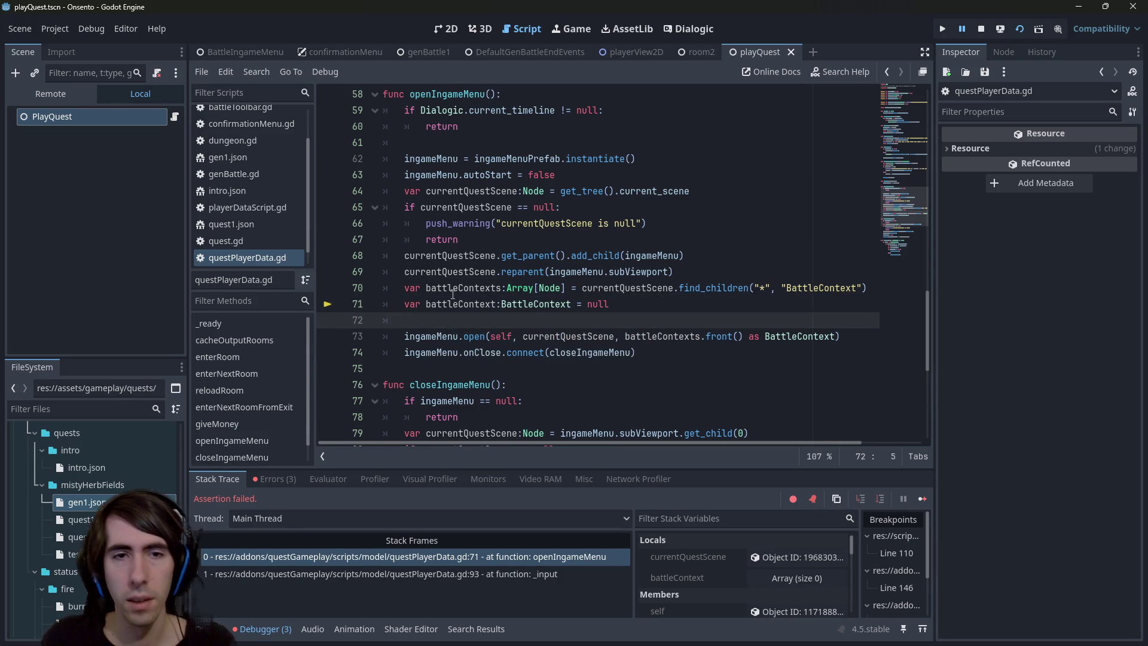
pyautogui.doubleClick(463, 287)
pyautogui.click(468, 320)
pyautogui.press('Tab')
pyautogui.write('of')
pyautogui.press('BackSpace')
pyautogui.press('BackSpace')
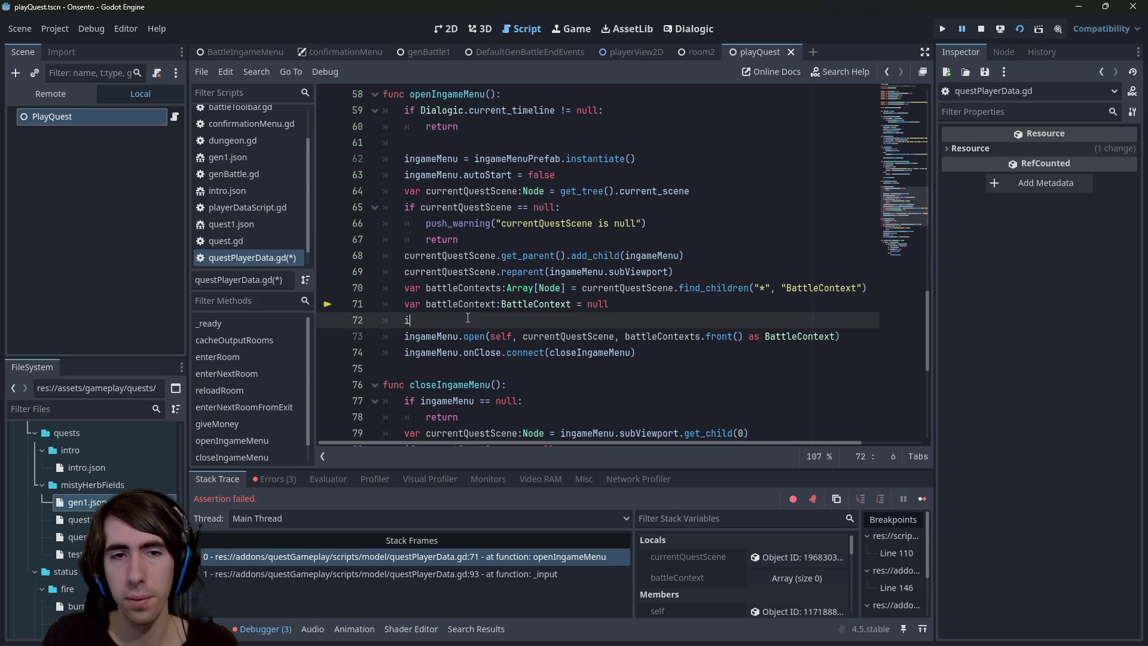
pyautogui.write('if battleContexts.is_empty()')
pyautogui.hotkey('ctrl', 'Left')
pyautogui.hotkey('ctrl', 'Left')
pyautogui.hotkey('ctrl', 'Left')
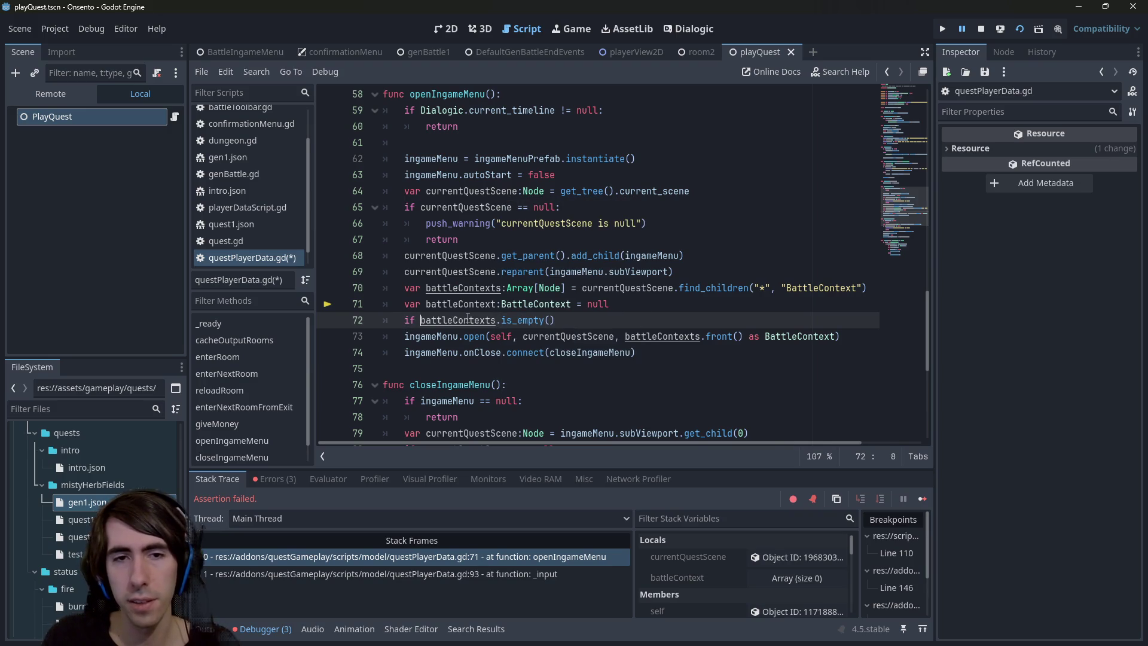
pyautogui.write('!')
pyautogui.press('End')
pyautogui.write(':')
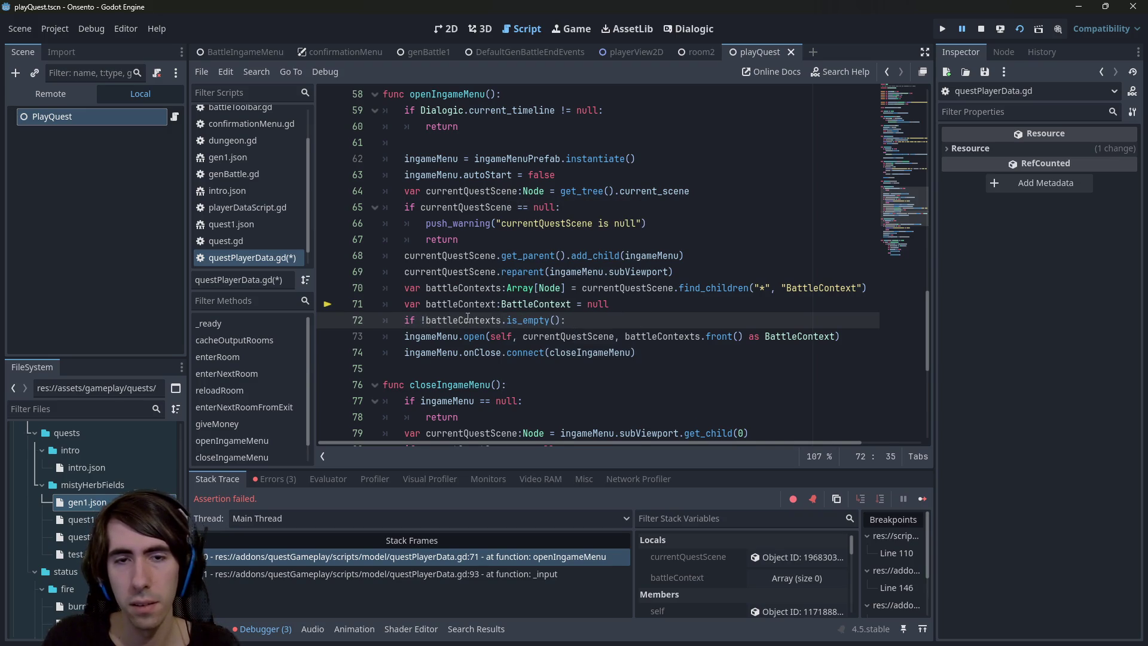
# Step: Inside the if, assign battleContexts.front() as BattleContext to battleContext and save
pyautogui.press('Return')
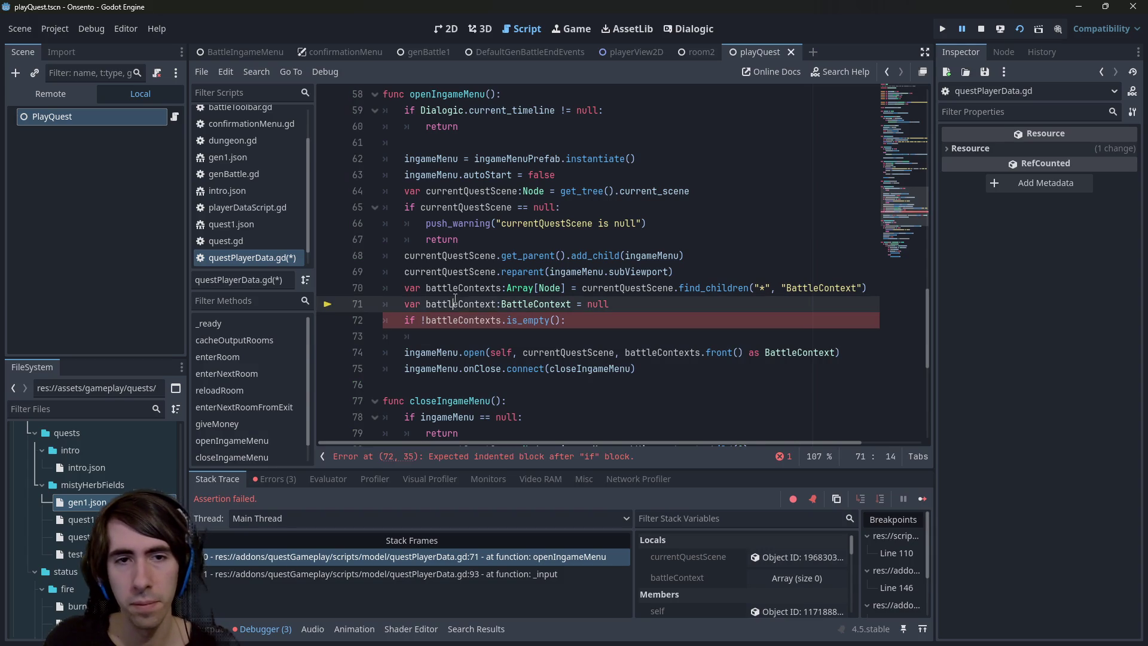
pyautogui.write('battleContext = battleContexts')
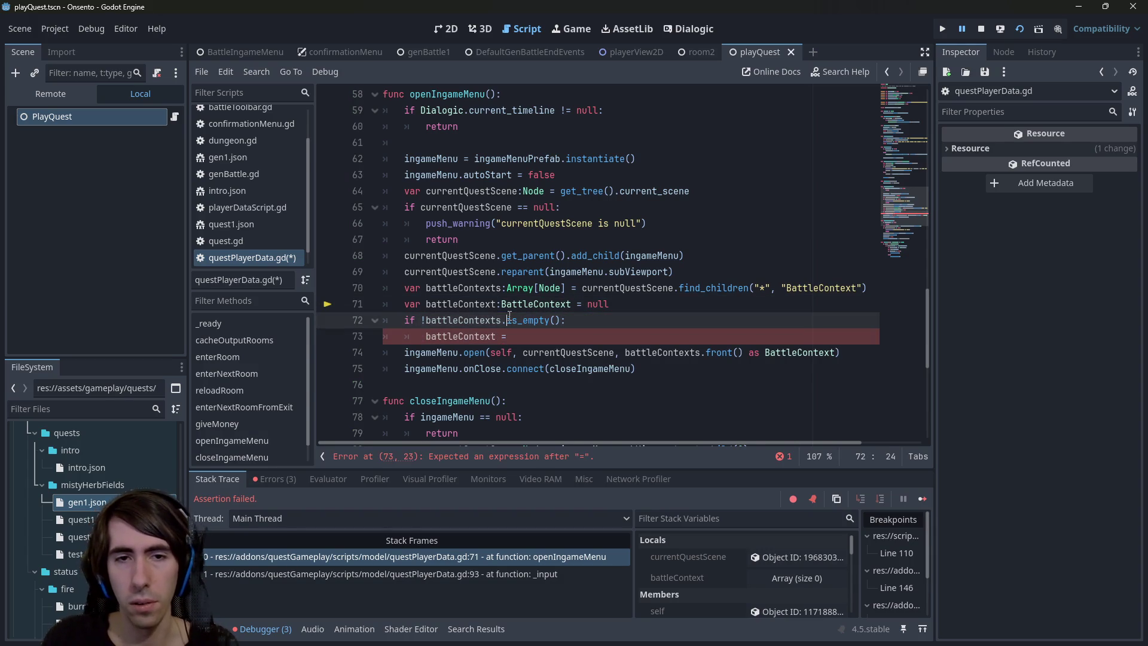
pyautogui.write('.front() as ')
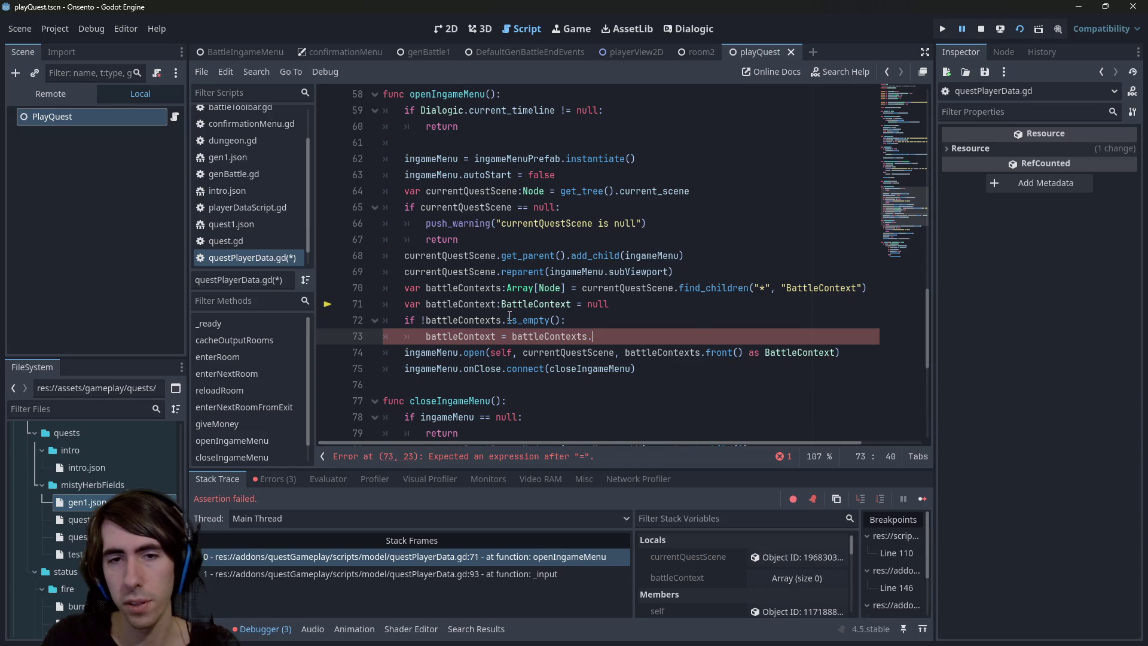
pyautogui.write('Battle')
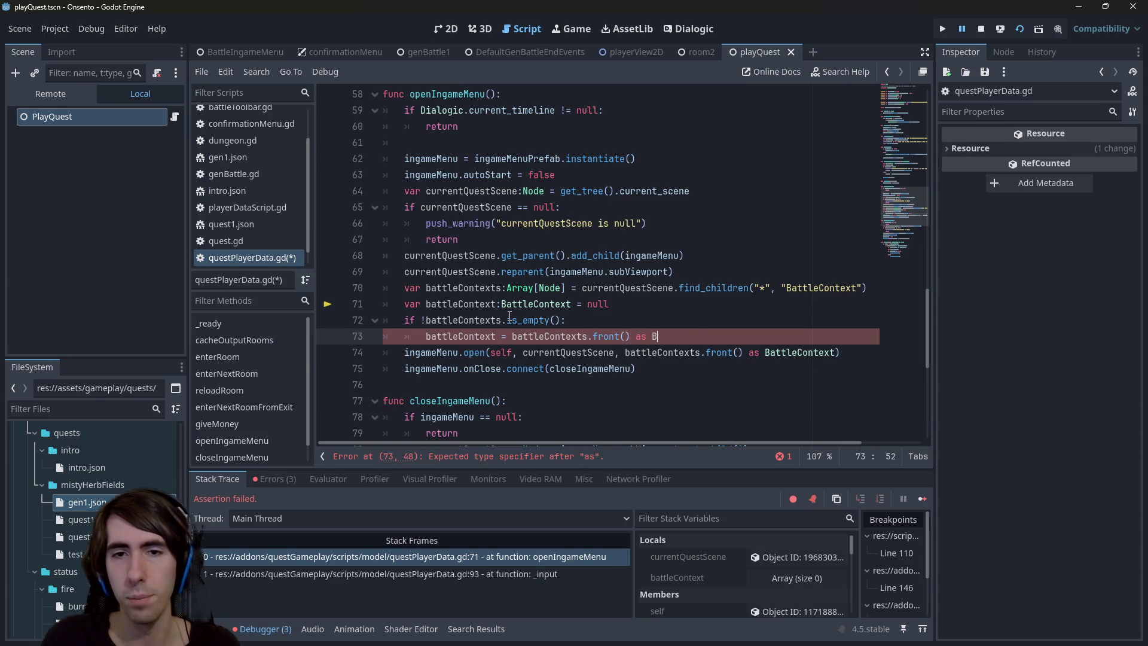
pyautogui.press('Down')
pyautogui.press('Return')
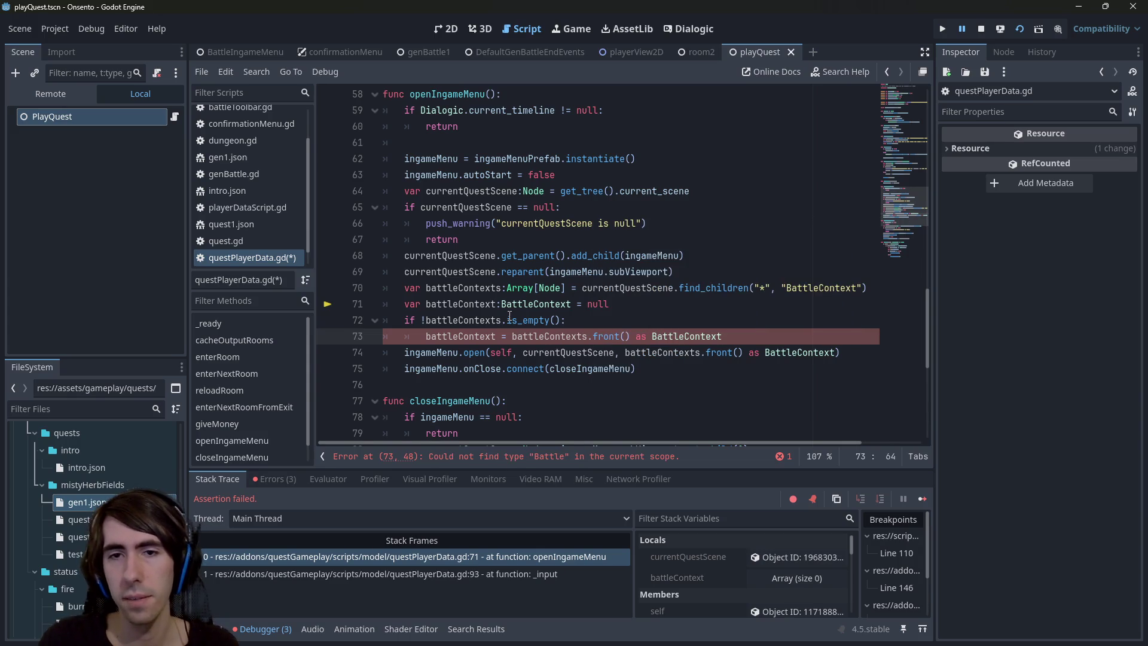
pyautogui.hotkey('ctrl', 's')
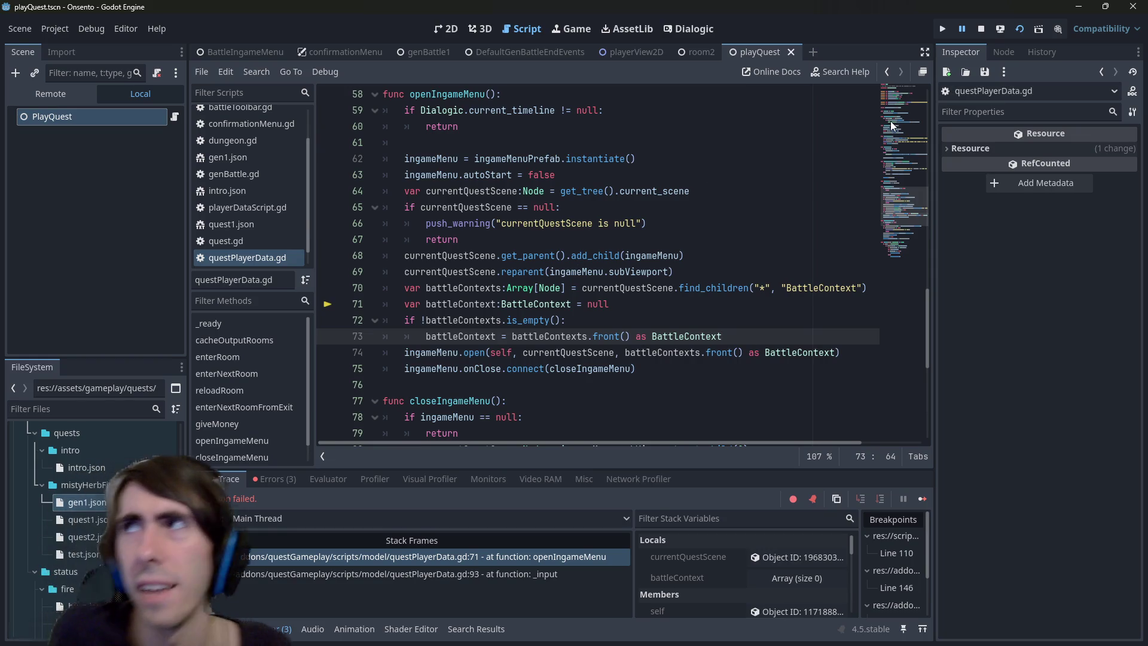
pyautogui.click(646, 336)
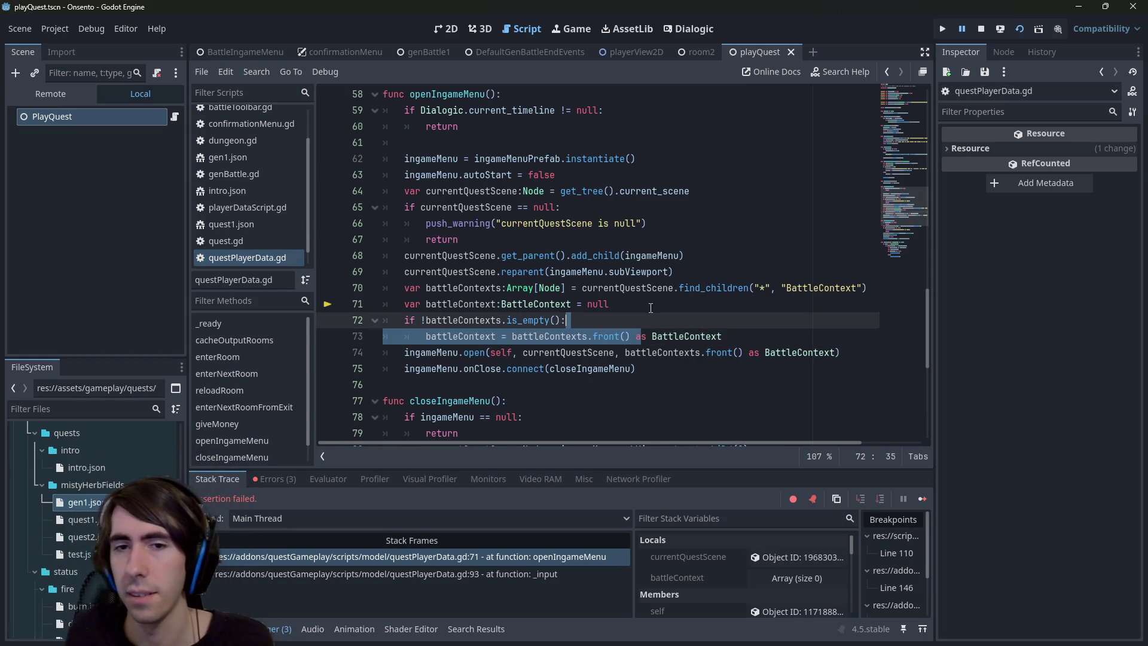
# Step: Stop the game and make the ingameMenu.open call pass battleContext
pyautogui.click(979, 27)
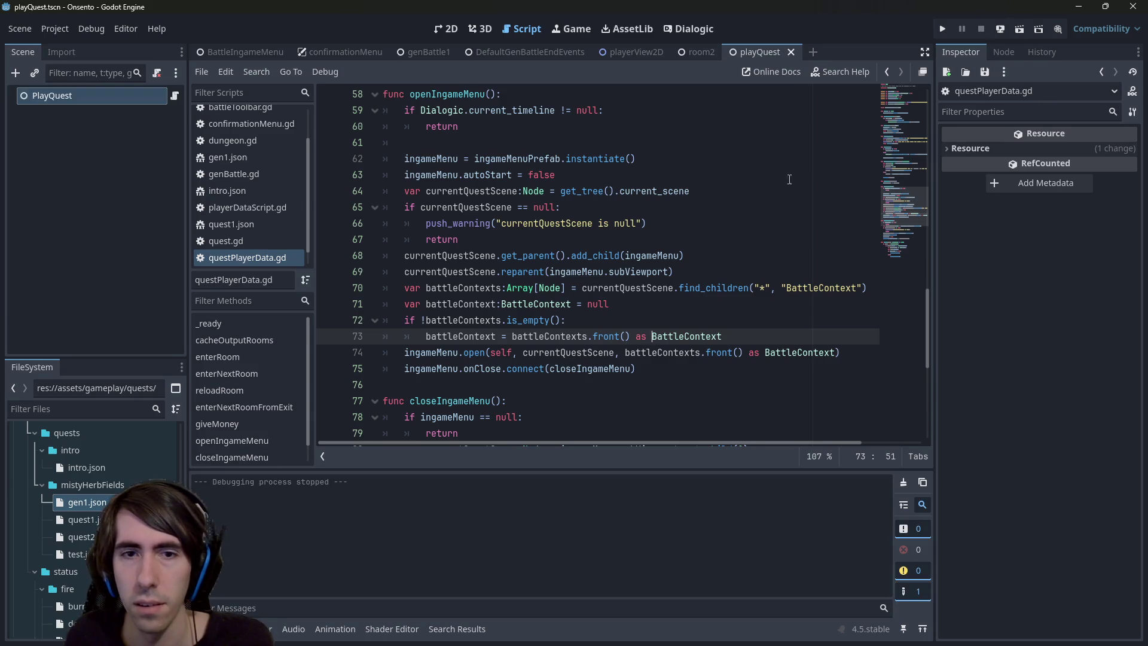
pyautogui.moveTo(425, 305); pyautogui.dragTo(471, 306)
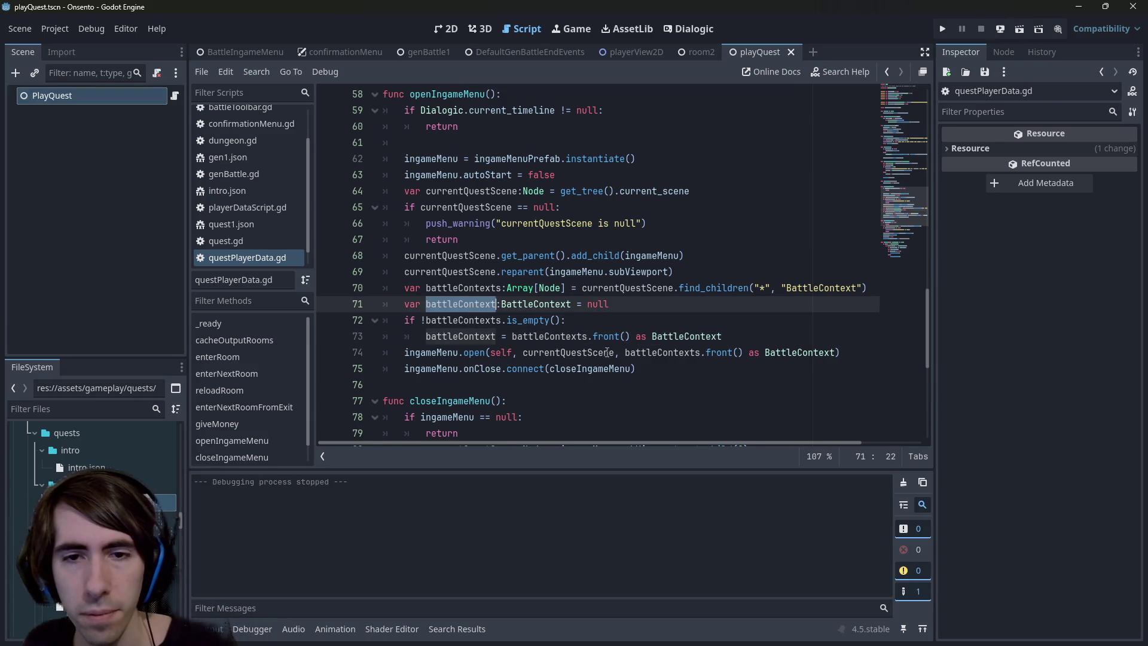
pyautogui.moveTo(625, 353); pyautogui.dragTo(832, 350)
pyautogui.write('battleContext')
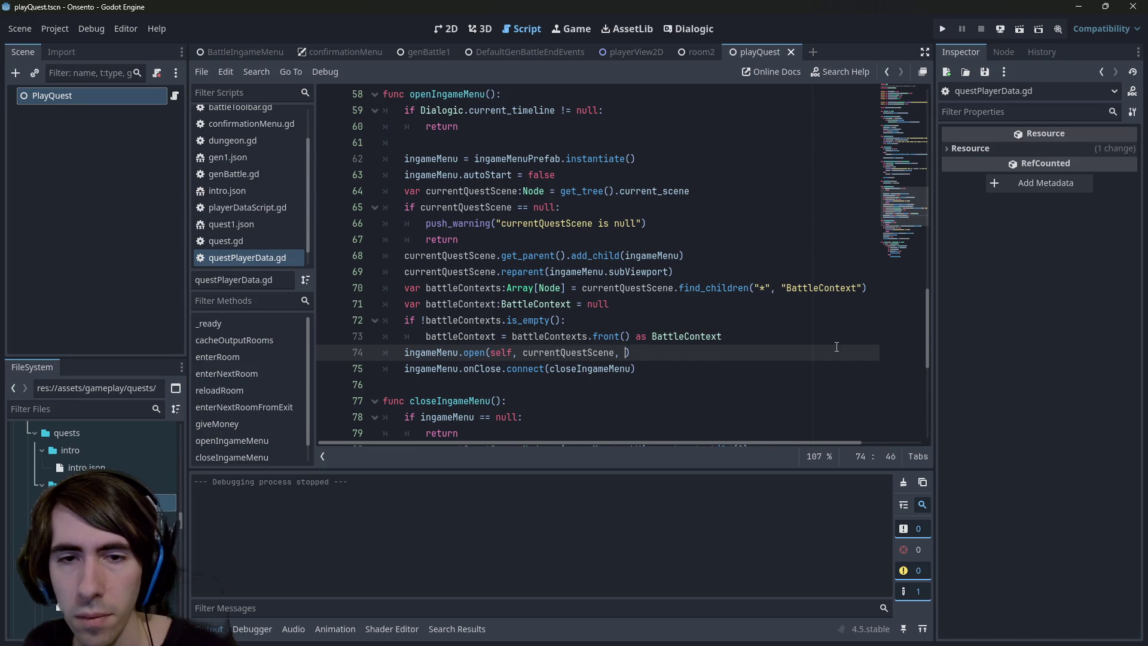
# Step: Run the scene with F6, open and dismiss the abandon-quest dialog, then close the game
pyautogui.press('F6')
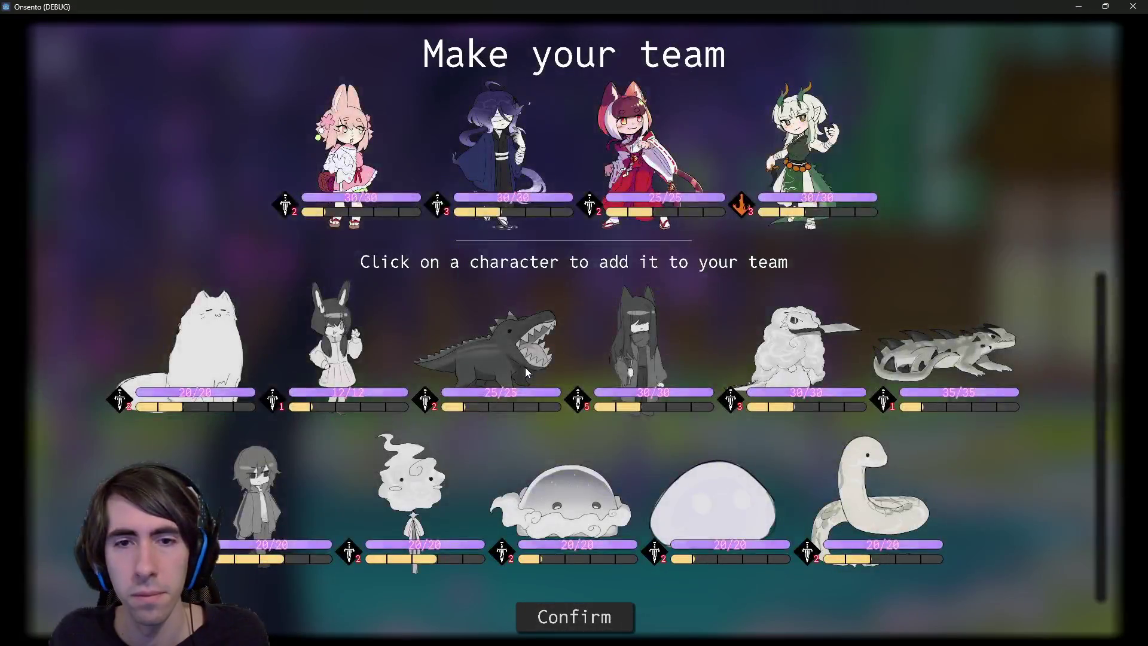
pyautogui.press('Escape')
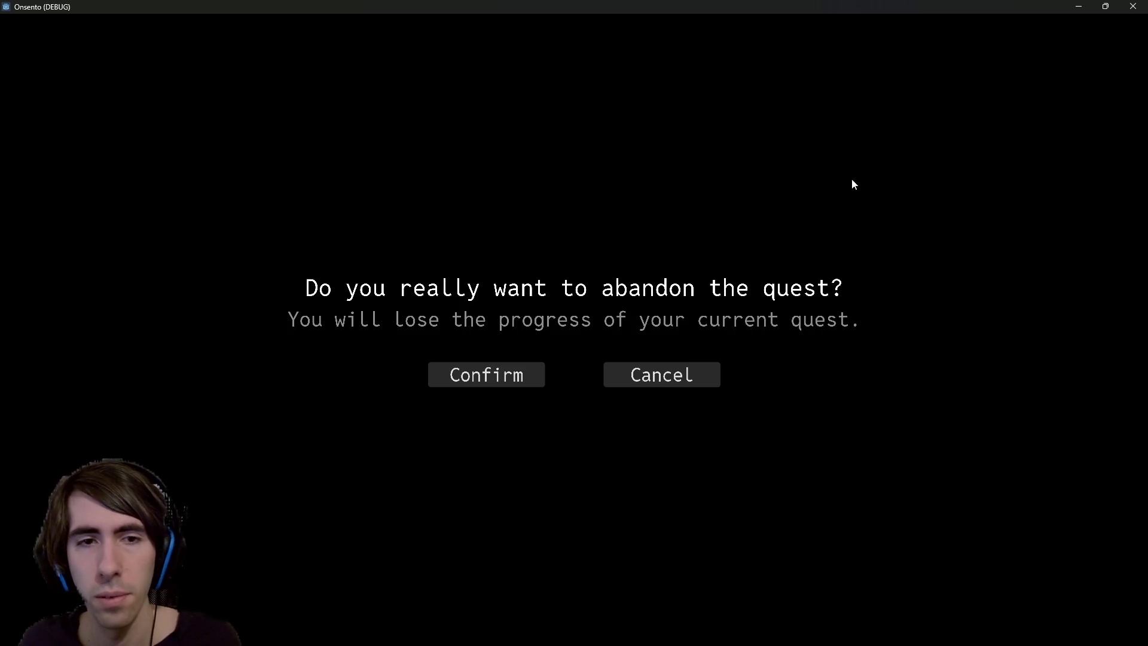
pyautogui.press('Escape')
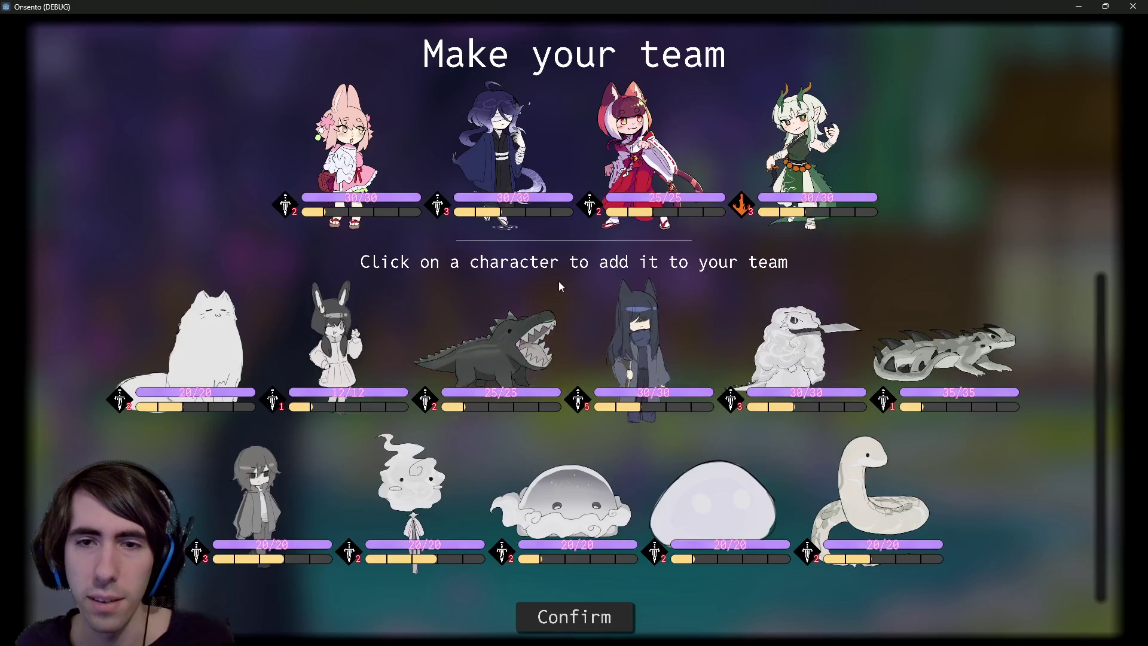
pyautogui.click(1133, 6)
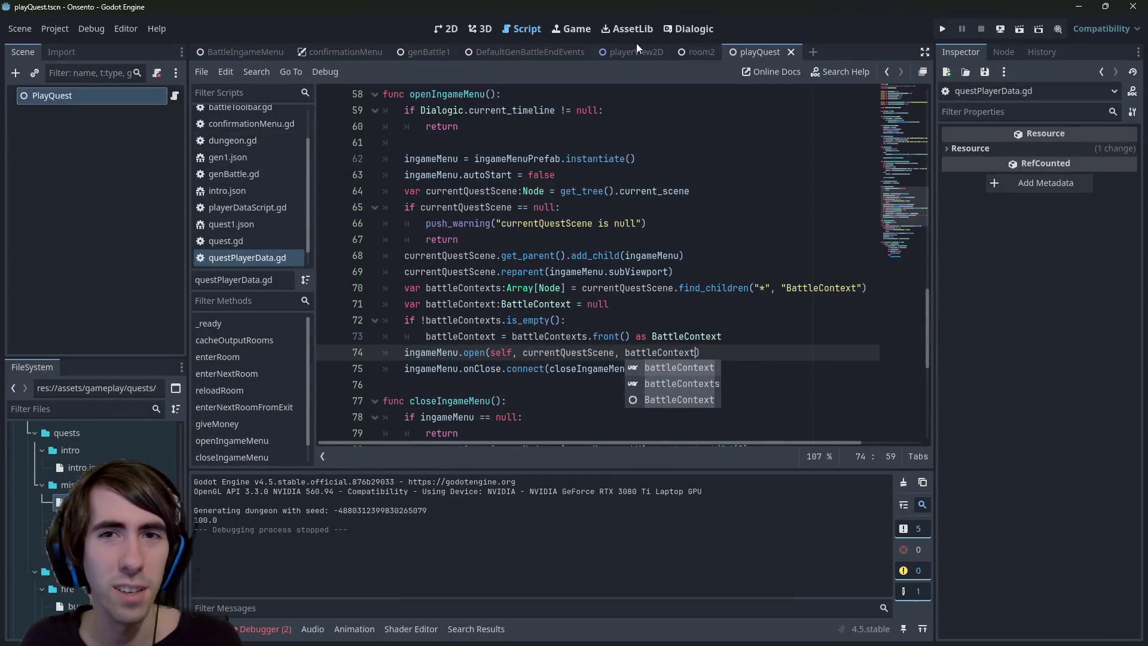
# Step: In the BattleIngameMenu scene, select the ConfirmationMenu node and open the attached script
pyautogui.click(273, 58)
pyautogui.click(350, 52)
pyautogui.click(235, 51)
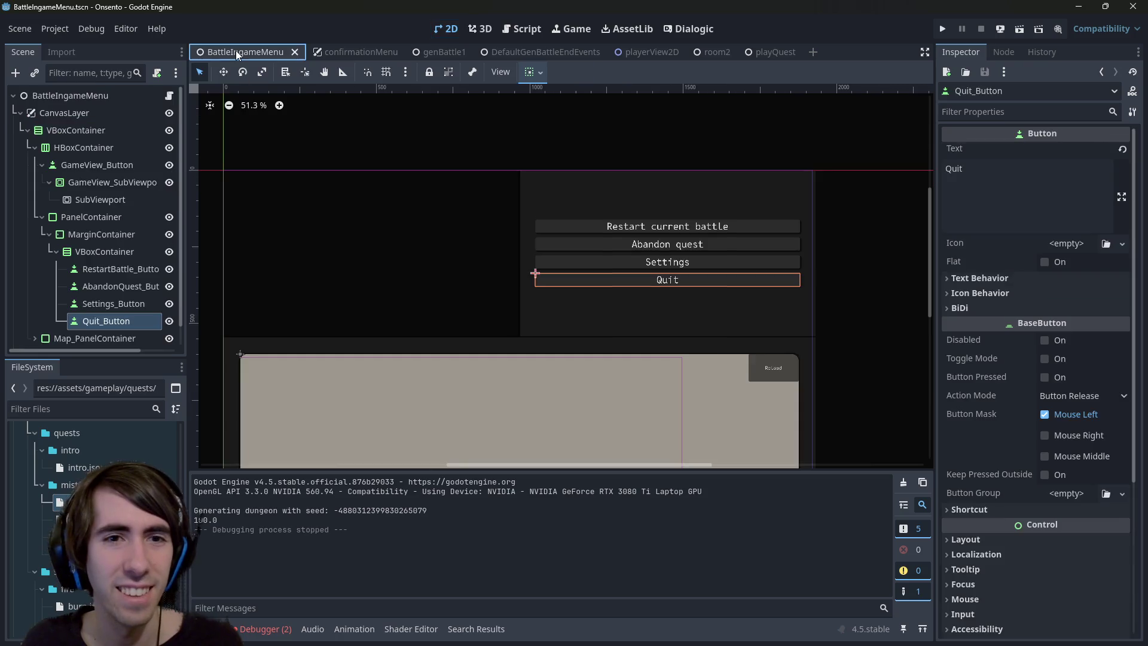
pyautogui.scroll(-1, 116, 213)
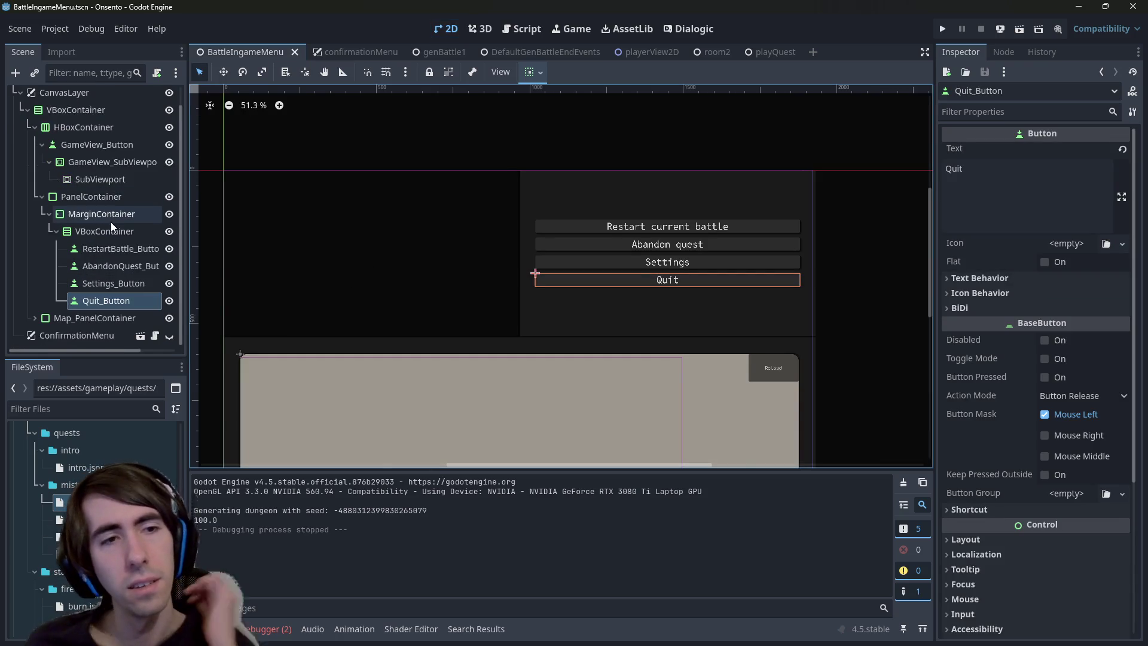
pyautogui.click(91, 334)
pyautogui.scroll(1, 149, 135)
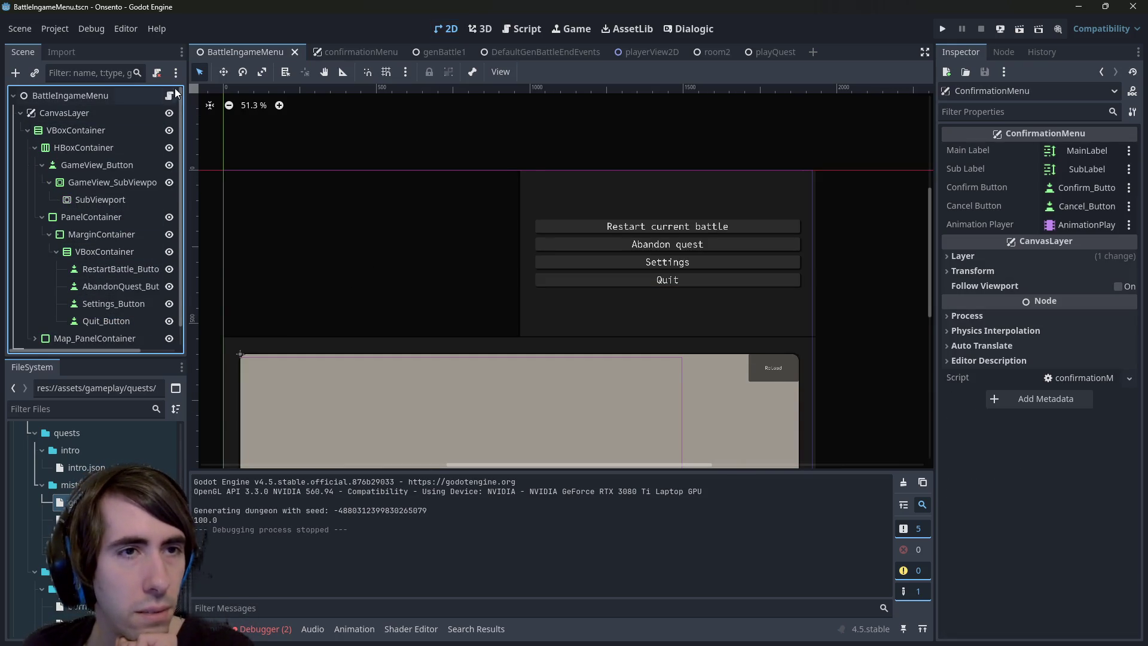
pyautogui.click(169, 96)
# Step: Step through the 'confirmationMenu' matches, jump to open(), and view the debugger's errors
pyautogui.click(651, 259)
pyautogui.hotkey('ctrl', 'f')
pyautogui.write('confirmationMenu')
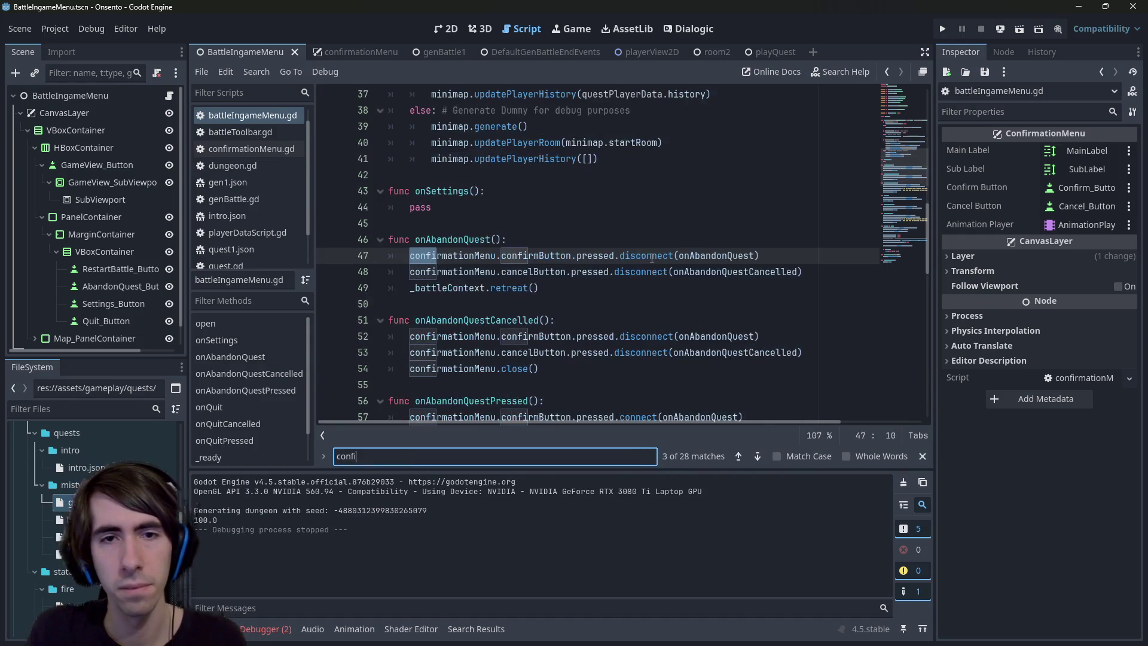
pyautogui.press('Return')
pyautogui.press('Return')
pyautogui.press('Return')
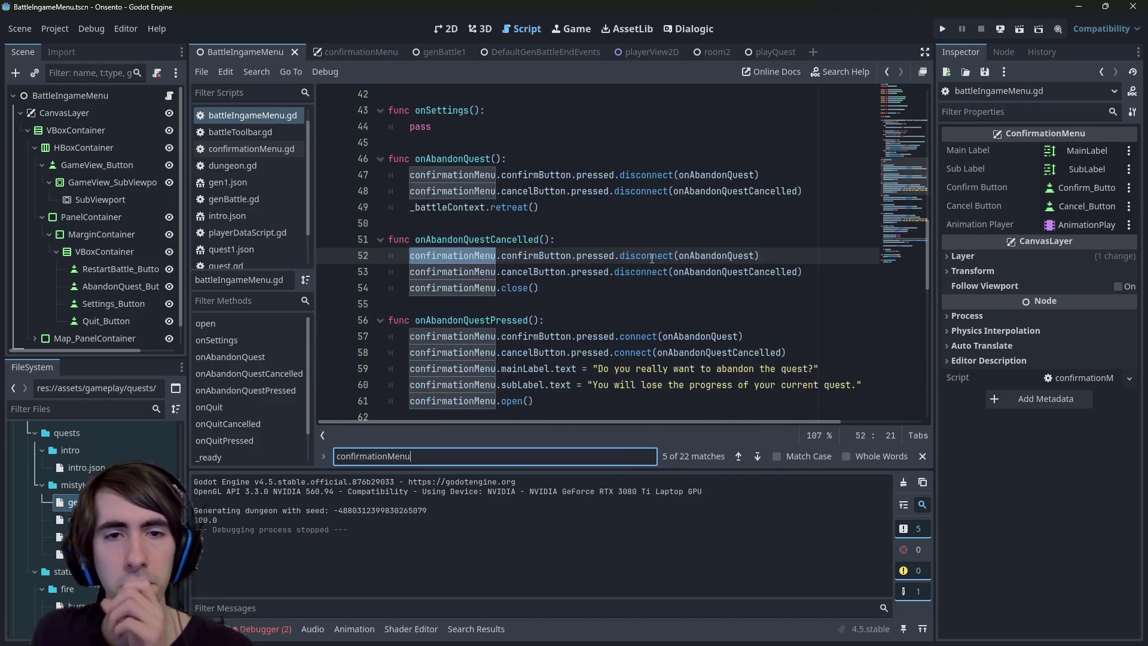
pyautogui.press('Return')
pyautogui.press('Return')
pyautogui.press('Return')
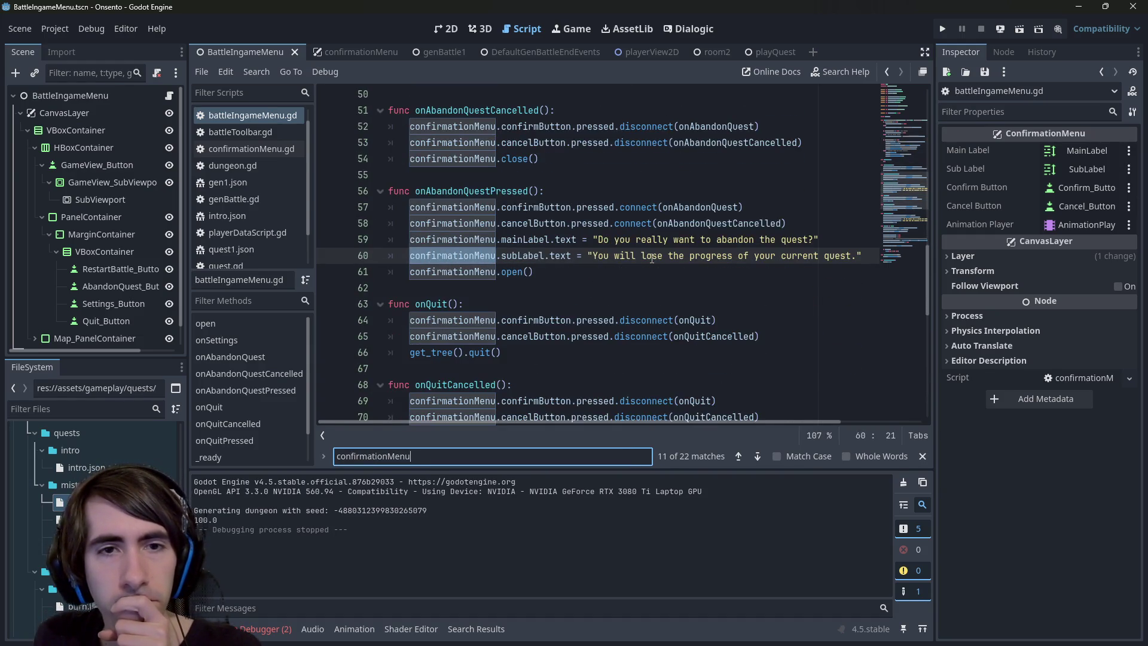
pyautogui.press('Return')
pyautogui.press('Return')
pyautogui.press('Return')
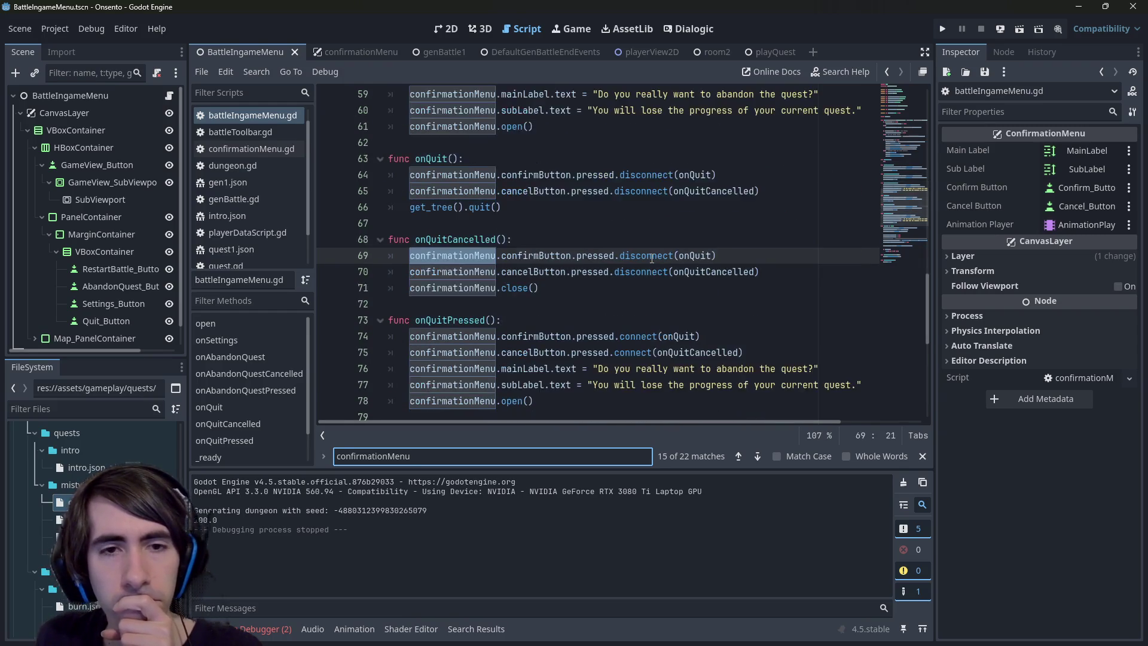
pyautogui.scroll(-5, 651, 258)
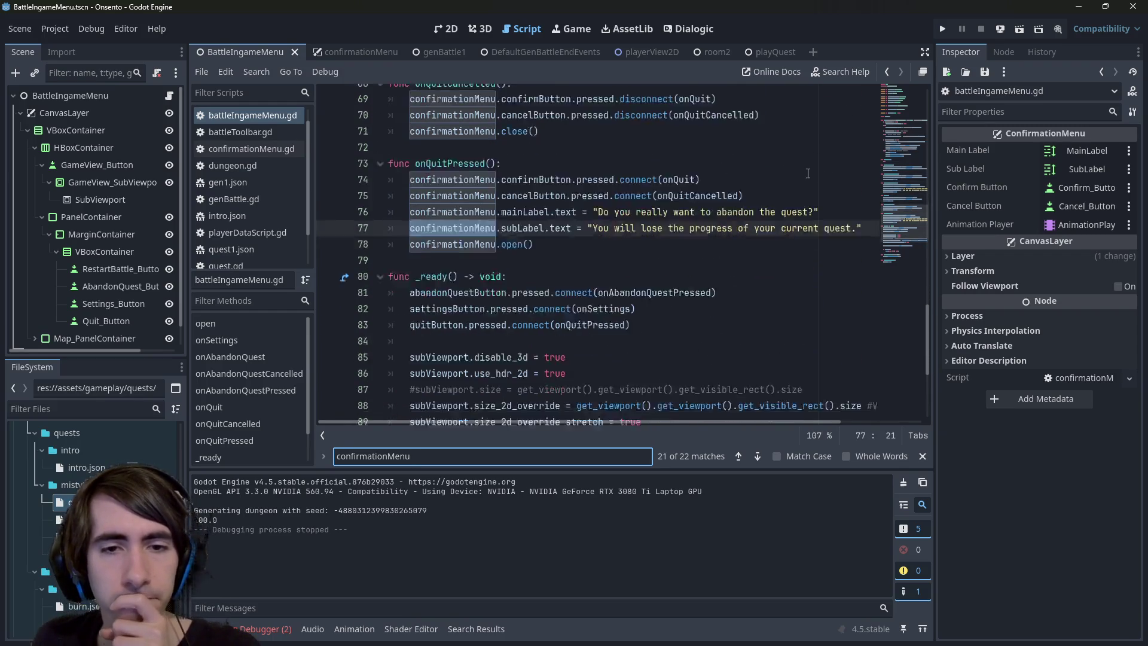
pyautogui.keyDown('ctrl'); pyautogui.click(444, 294); pyautogui.keyUp('ctrl')
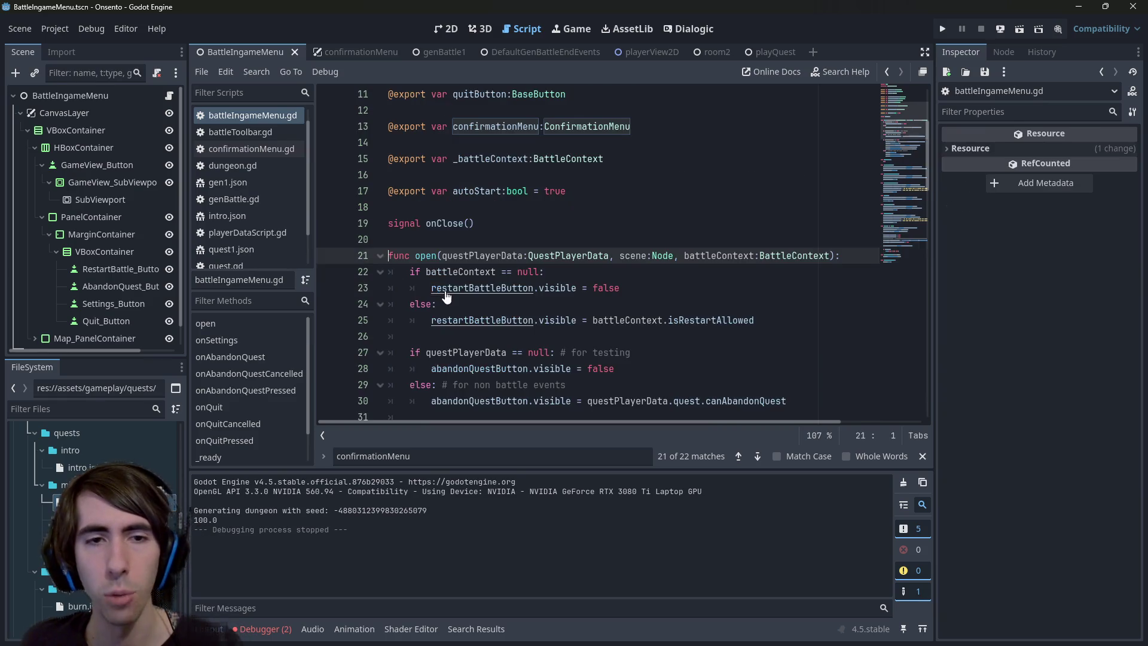
pyautogui.scroll(-3, 598, 257)
pyautogui.click(263, 628)
pyautogui.click(296, 480)
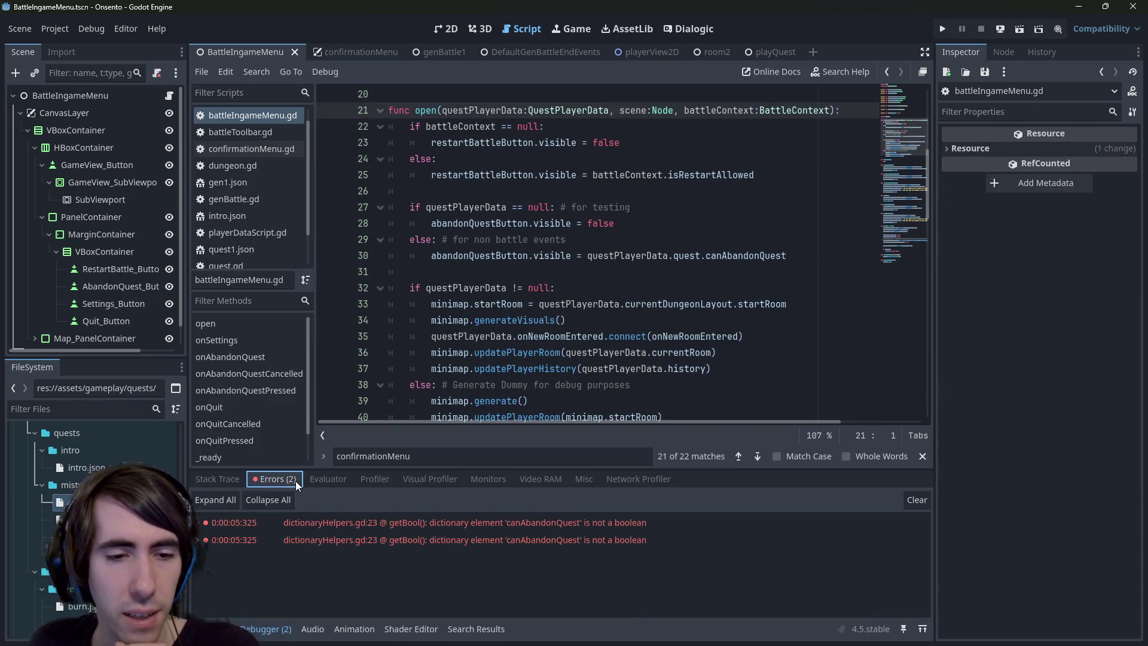
# Step: Open the canAbandonQuest error's code and set a breakpoint on line 23
pyautogui.doubleClick(426, 526)
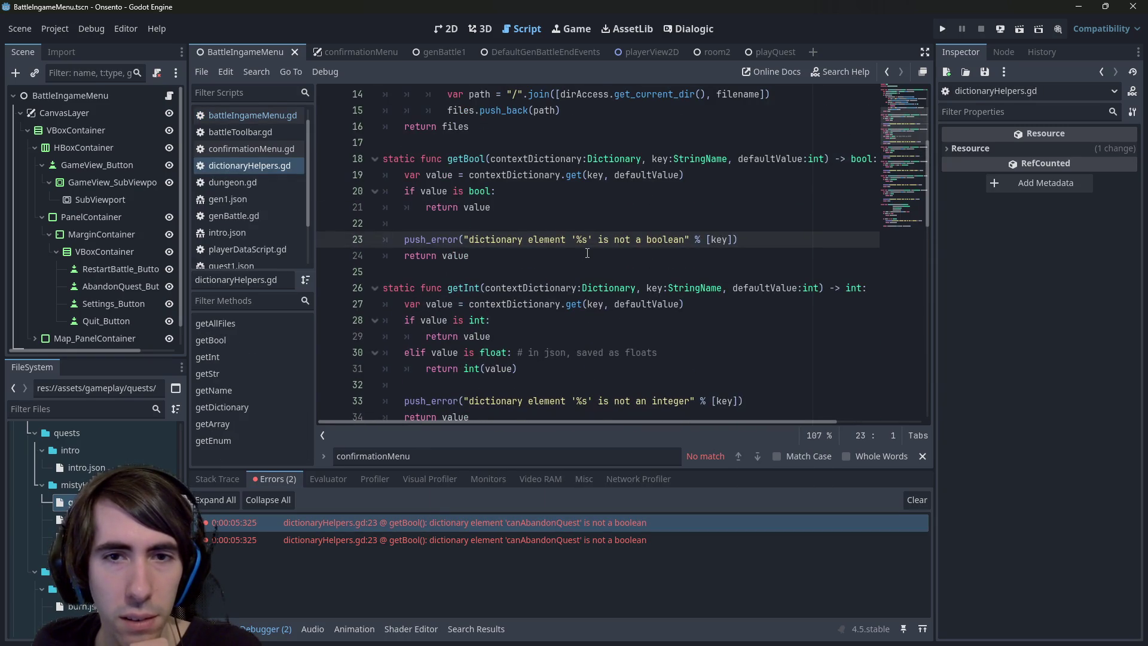
pyautogui.scroll(1, 538, 275)
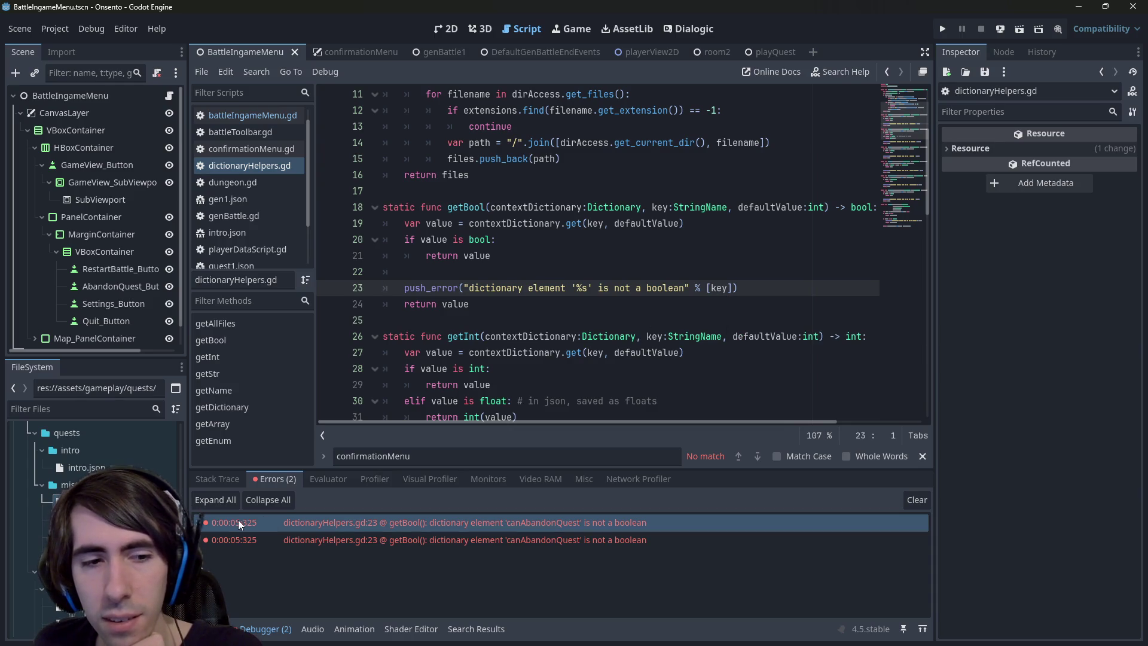
pyautogui.click(329, 292)
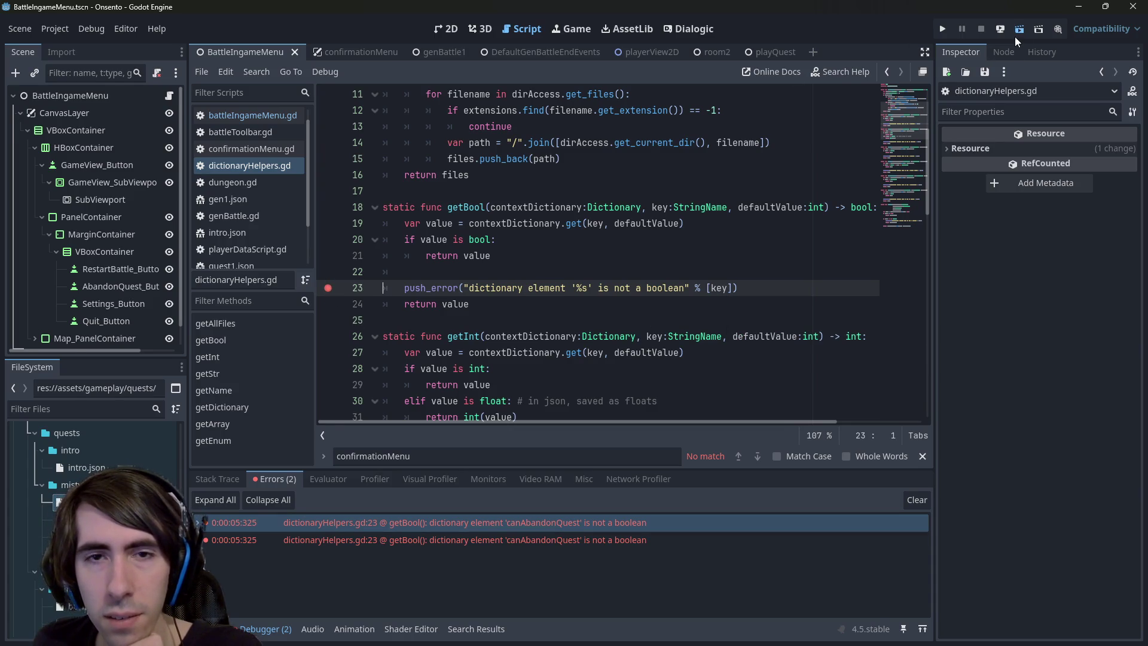
# Step: Run the current scene to the breakpoint, inspect the variables, then open the playQuest scene
pyautogui.click(1014, 37)
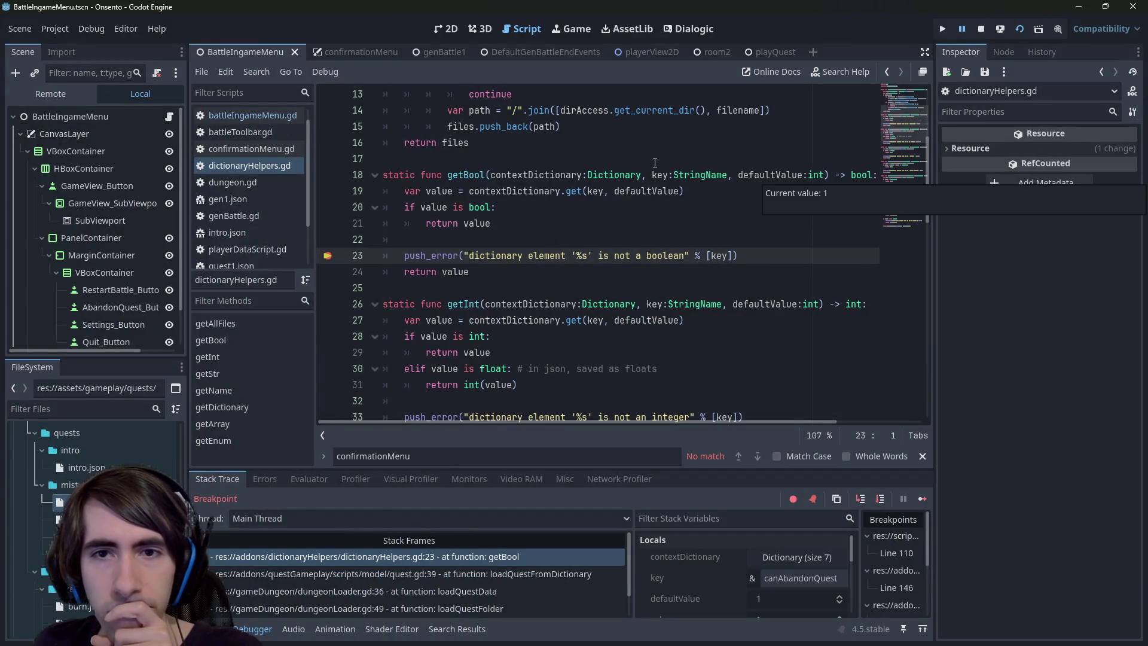
pyautogui.moveTo(659, 175)
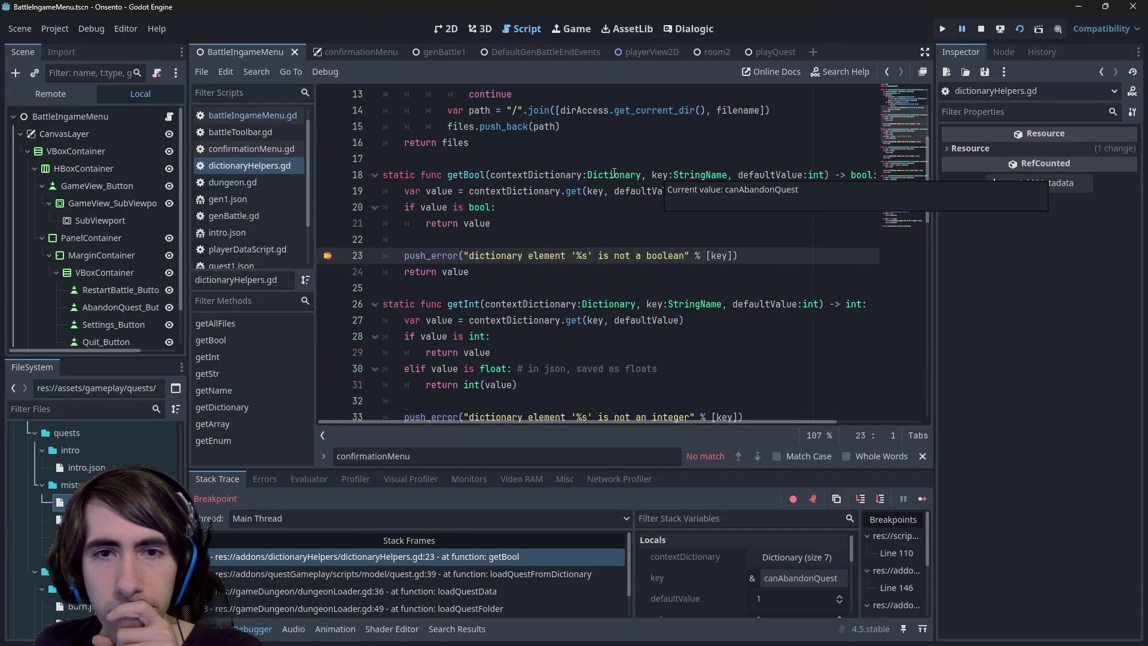
pyautogui.moveTo(573, 180)
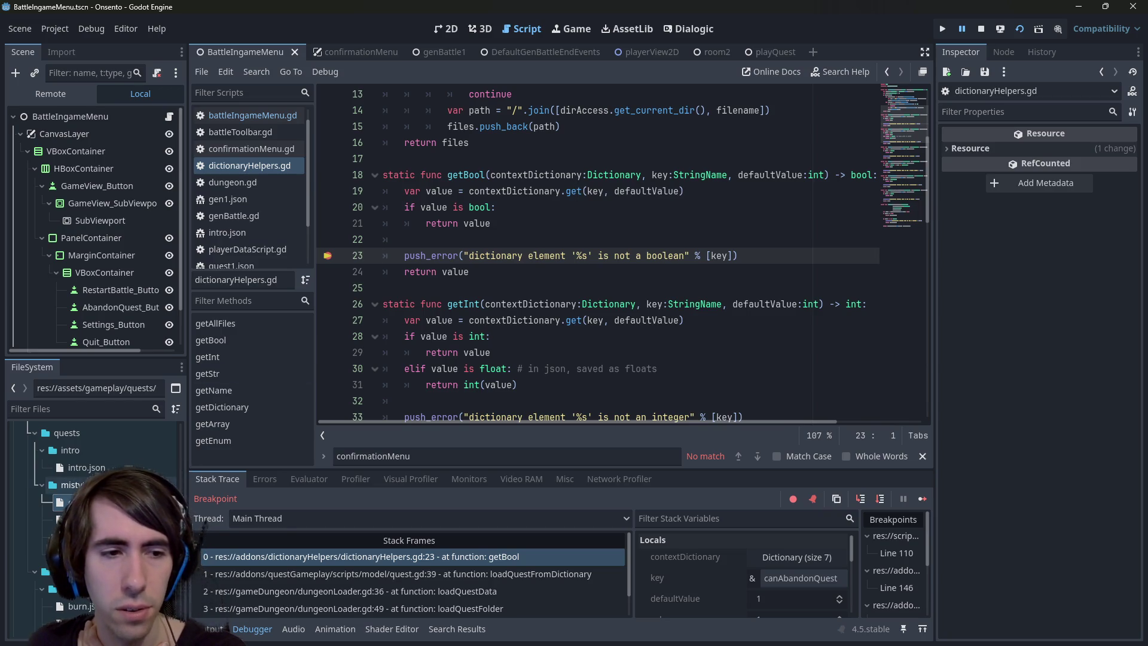
pyautogui.moveTo(507, 176)
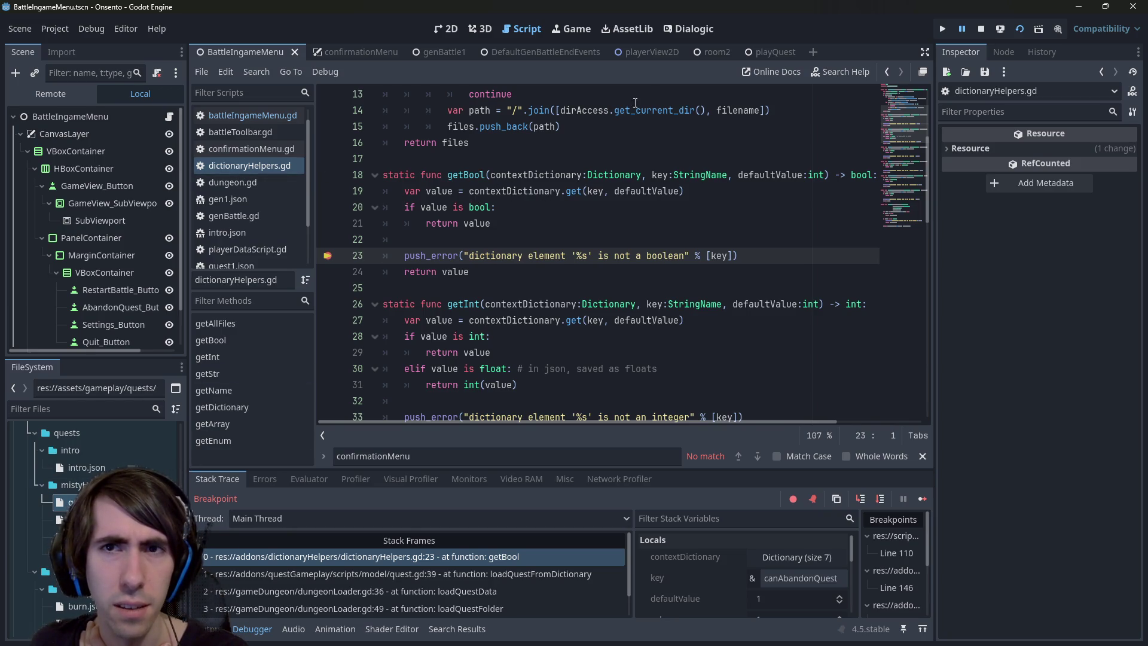
pyautogui.click(762, 55)
# Step: Check playQuest's Quest Path and inspect quest2.json, which has no canAbandonQuest entry
pyautogui.click(1078, 151)
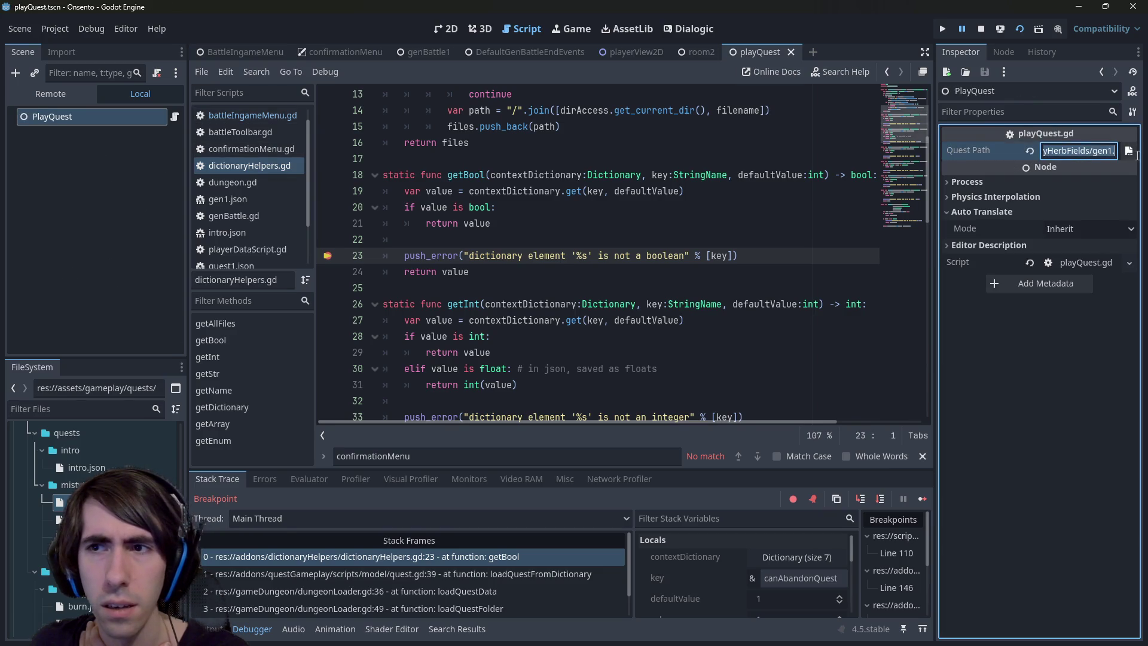
pyautogui.click(612, 256)
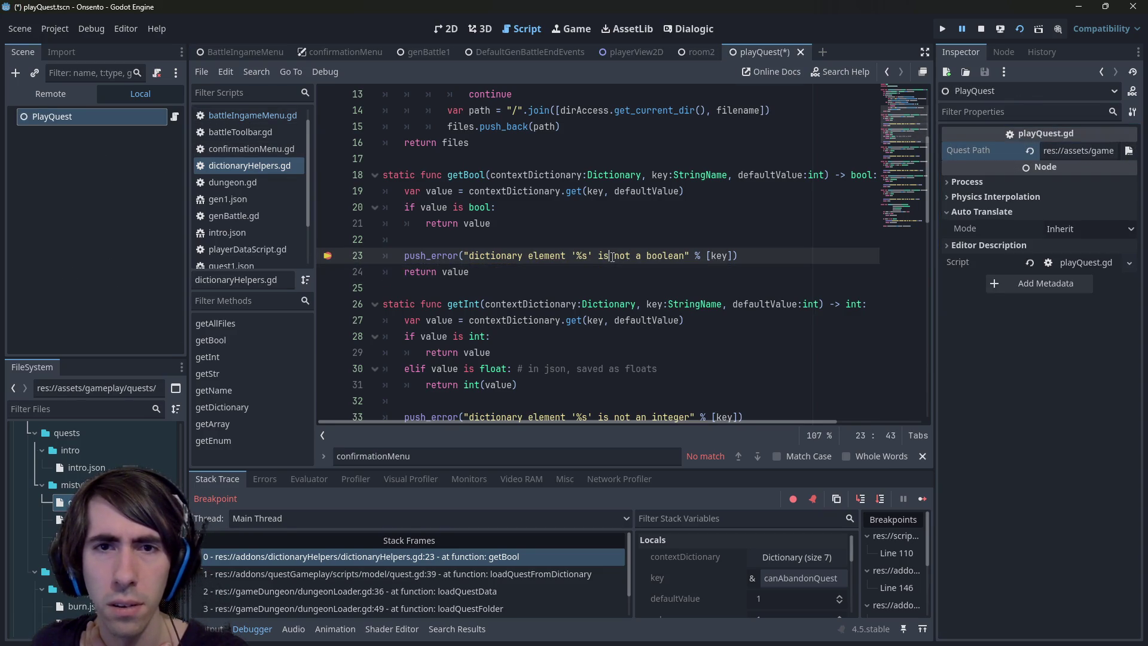
pyautogui.scroll(3, 90, 467)
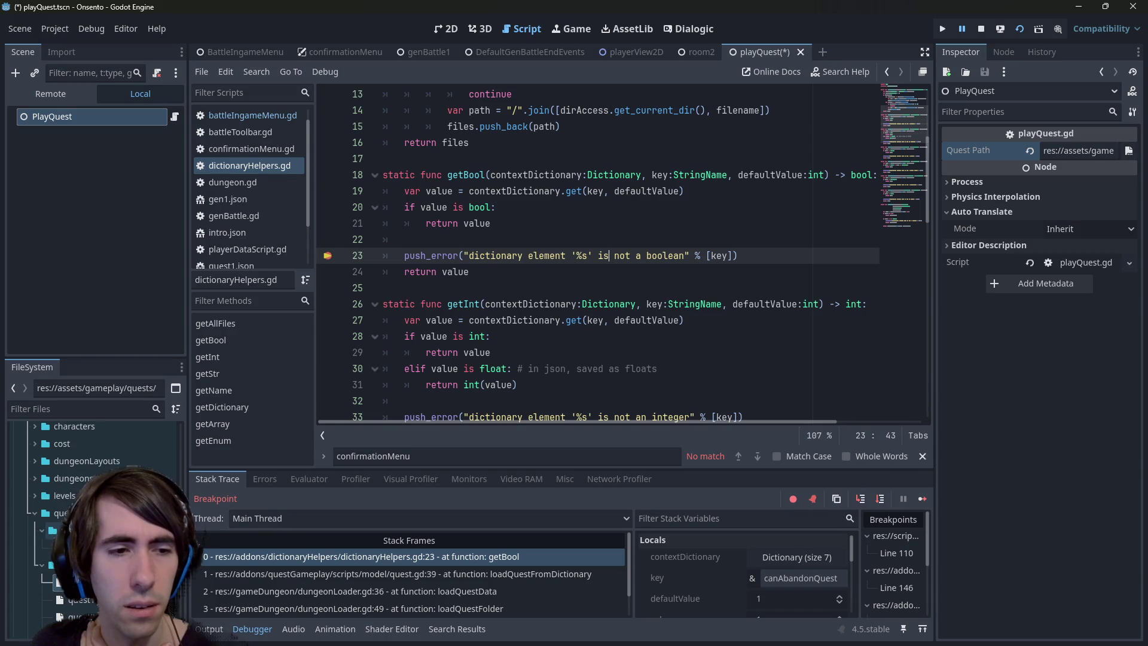
pyautogui.scroll(-3, 90, 466)
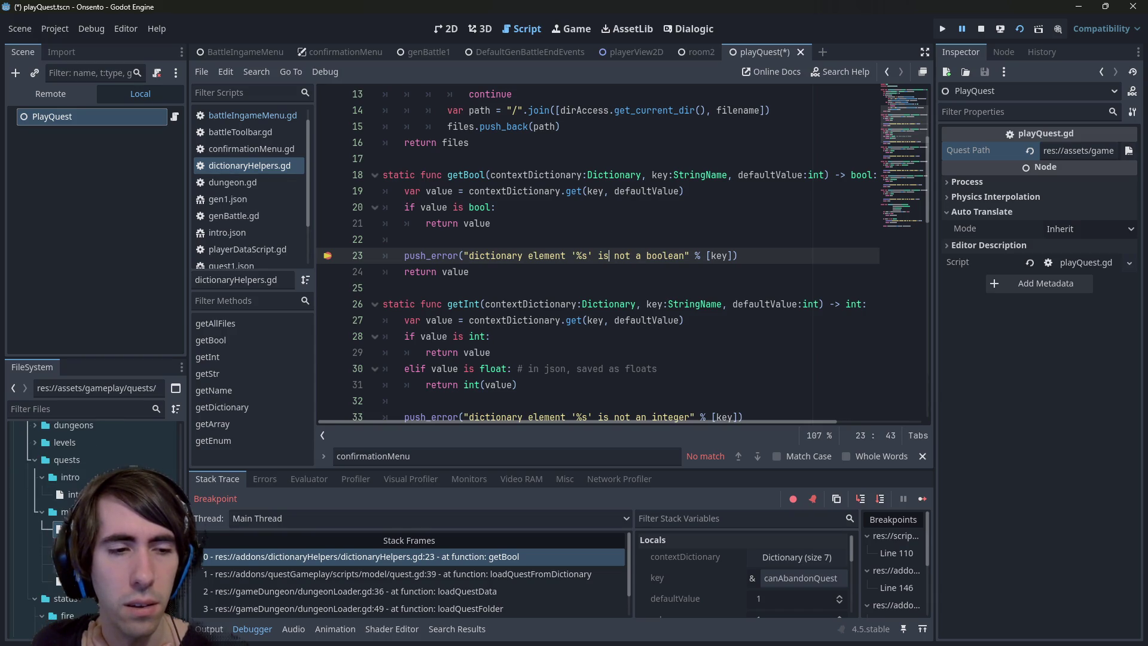
pyautogui.doubleClick(78, 529)
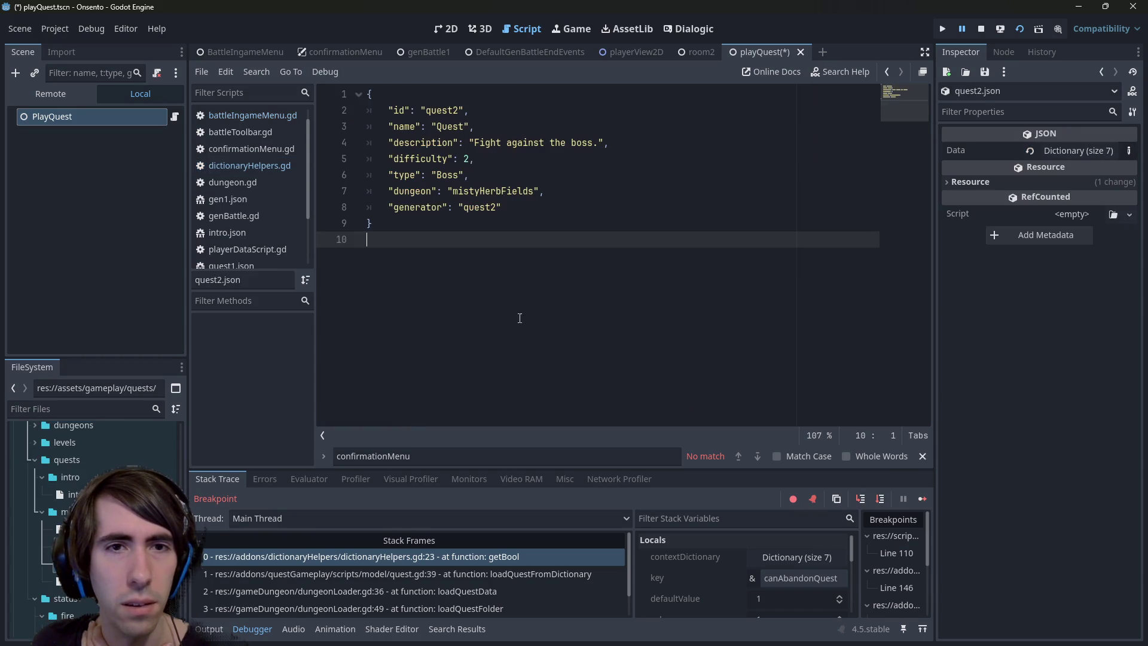
pyautogui.click(530, 202)
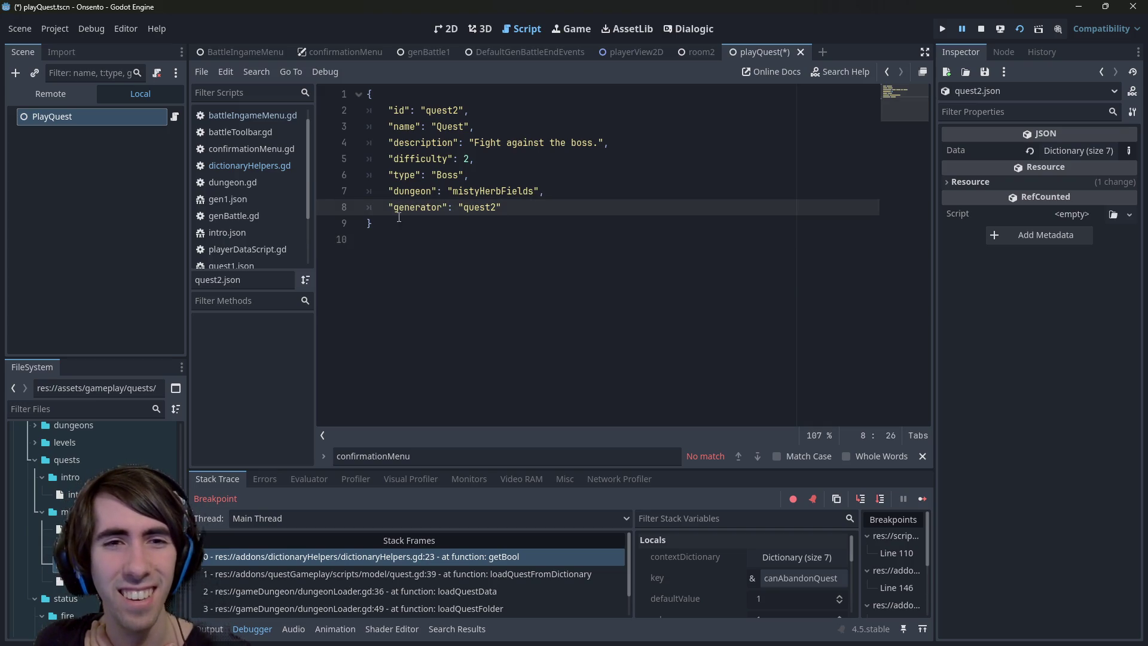
pyautogui.click(445, 223)
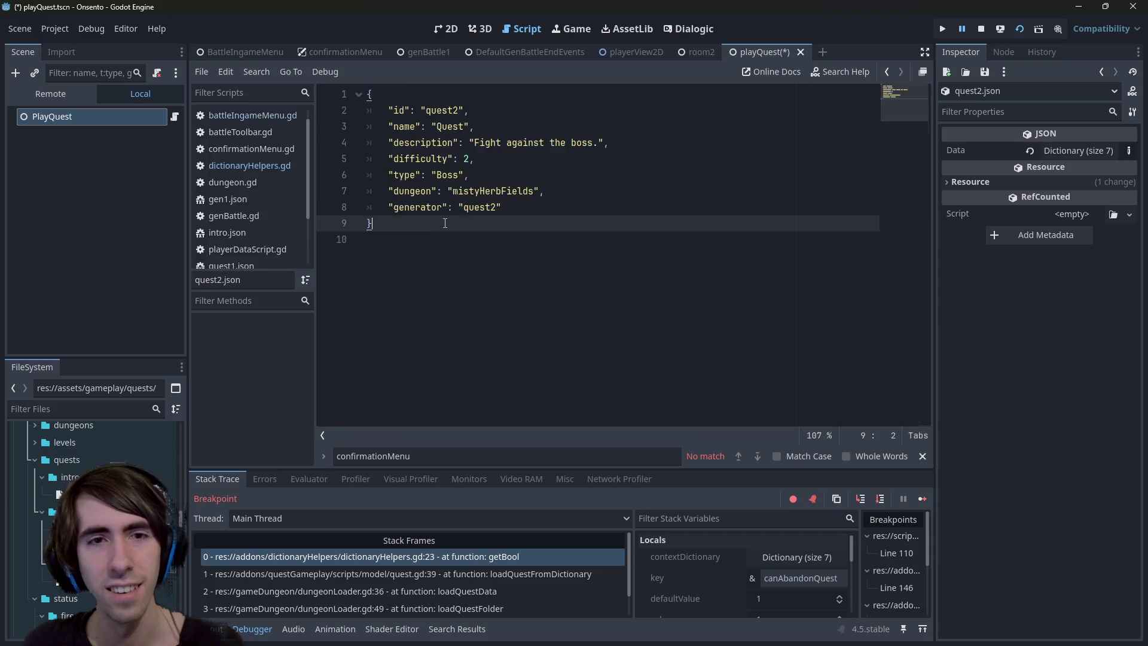
# Step: Go back to dictionaryHelpers.gd and remove the breakpoint on line 23
pyautogui.hotkey('alt', 'Left')
pyautogui.press('F9')
pyautogui.click(538, 274)
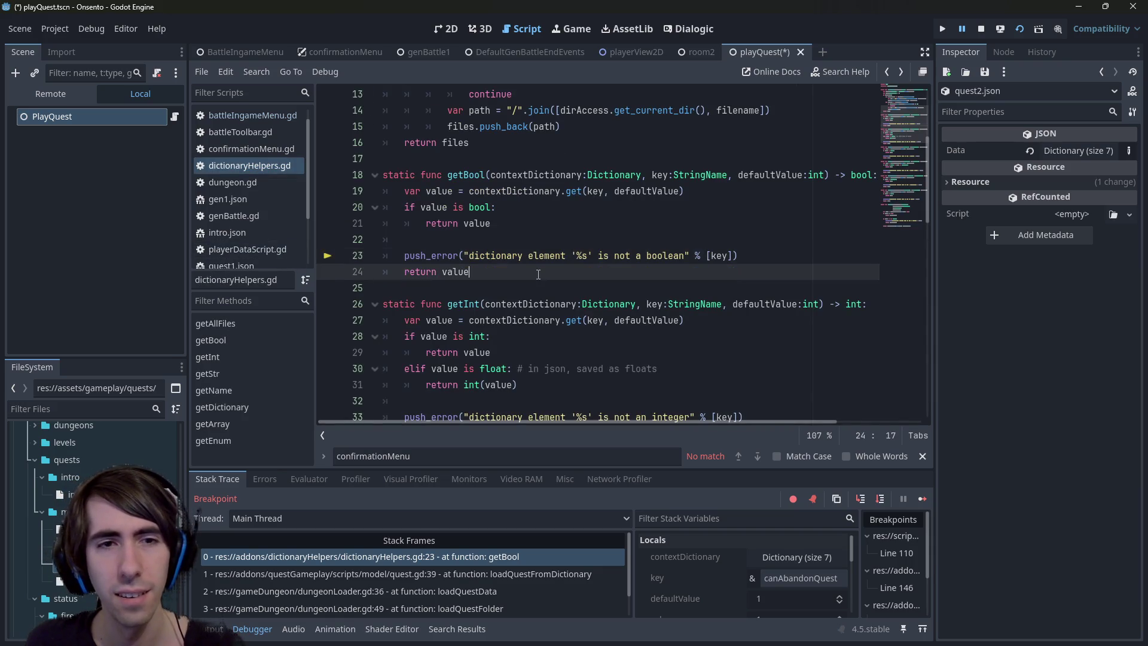
# Step: Open quest.gd and trace line 39's getBool call to its definition and back
pyautogui.hotkey('ctrl', 'alt', 'o')
pyautogui.write('quest')
pyautogui.press('Return')
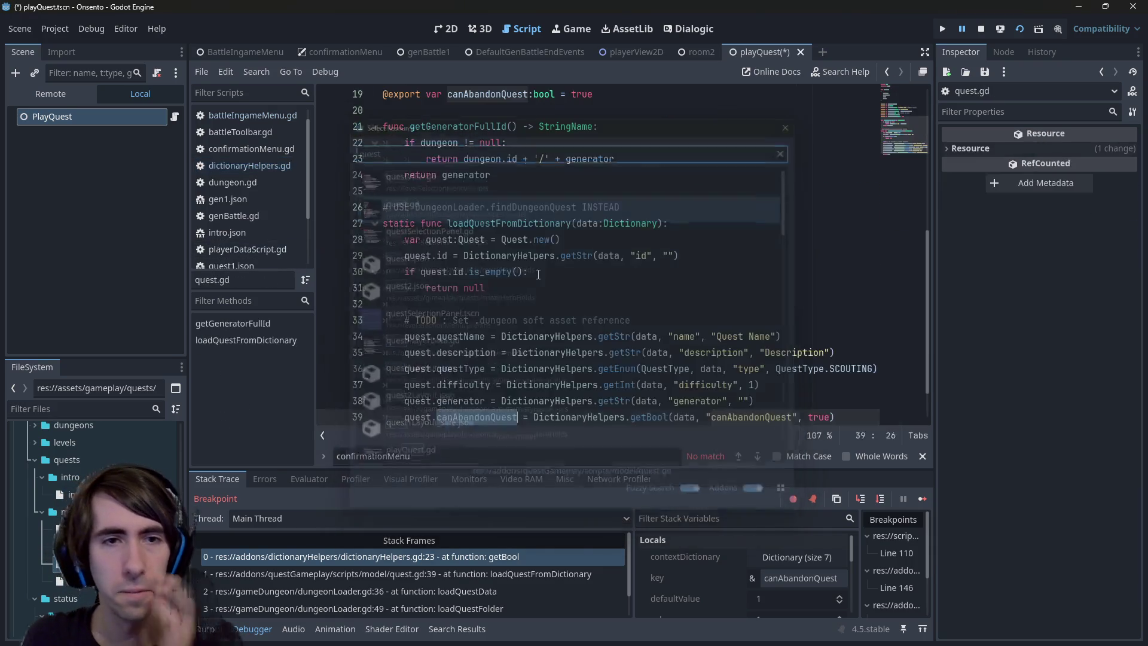
pyautogui.scroll(-1, 538, 274)
pyautogui.click(818, 369)
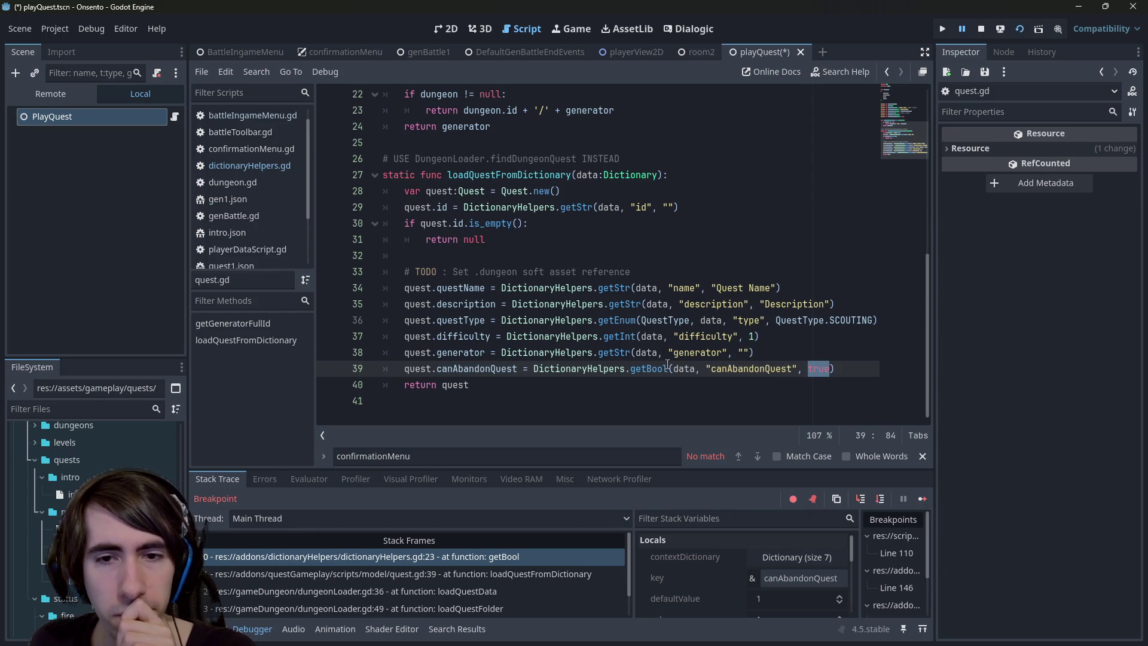
pyautogui.click(420, 558)
pyautogui.click(423, 573)
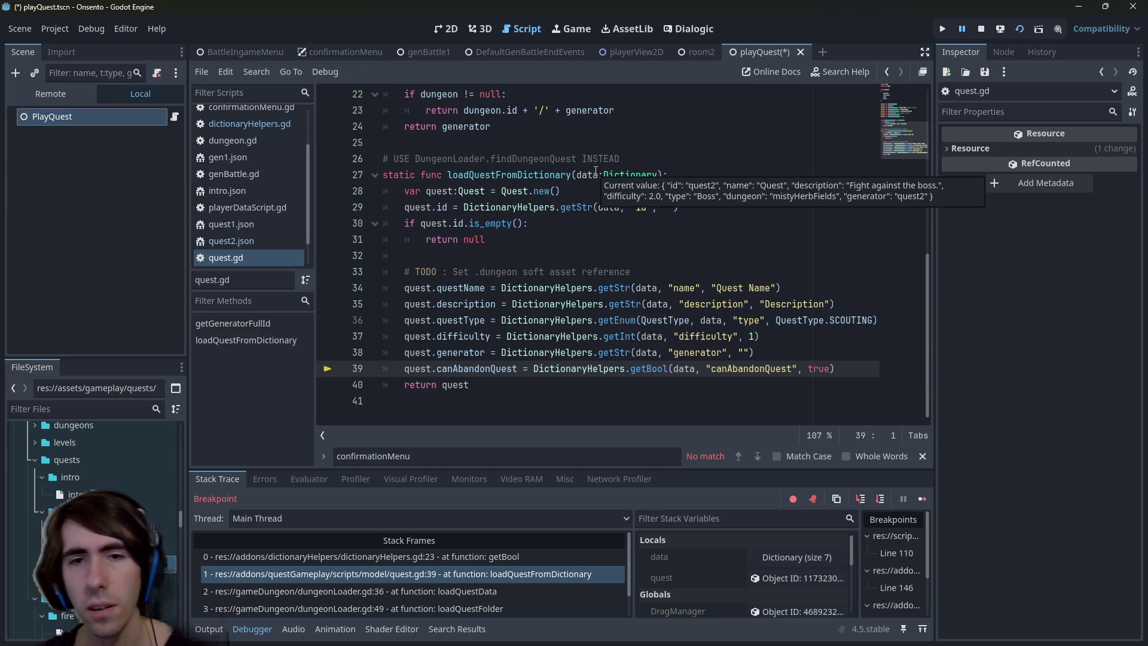
pyautogui.keyDown('ctrl'); pyautogui.click(647, 368); pyautogui.keyUp('ctrl')
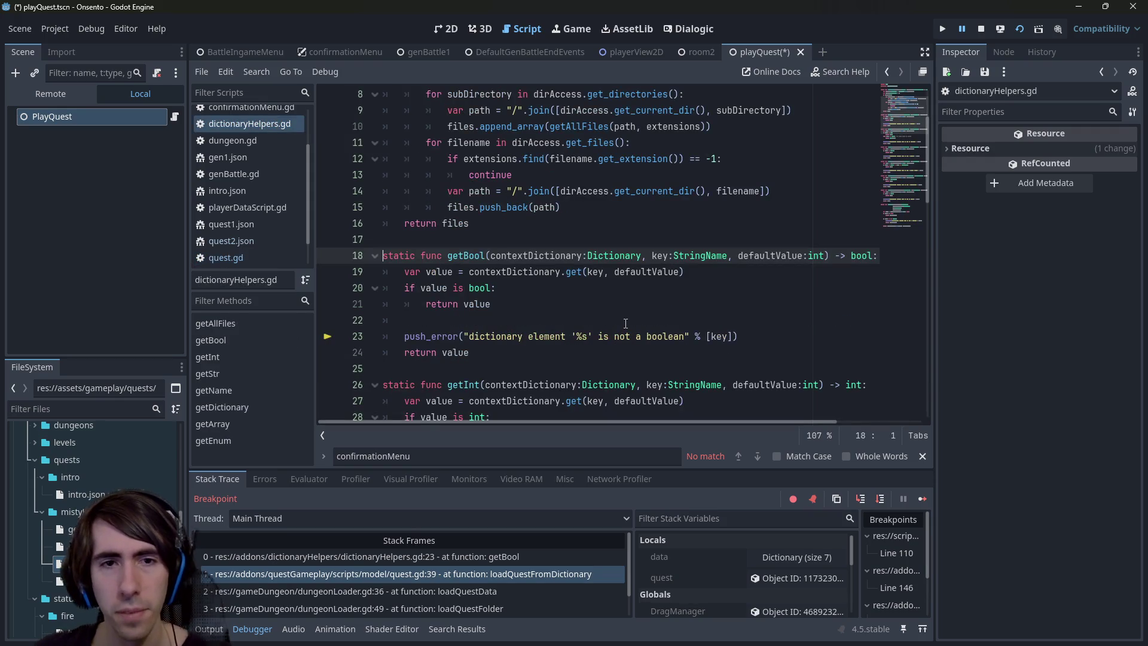
pyautogui.click(623, 318)
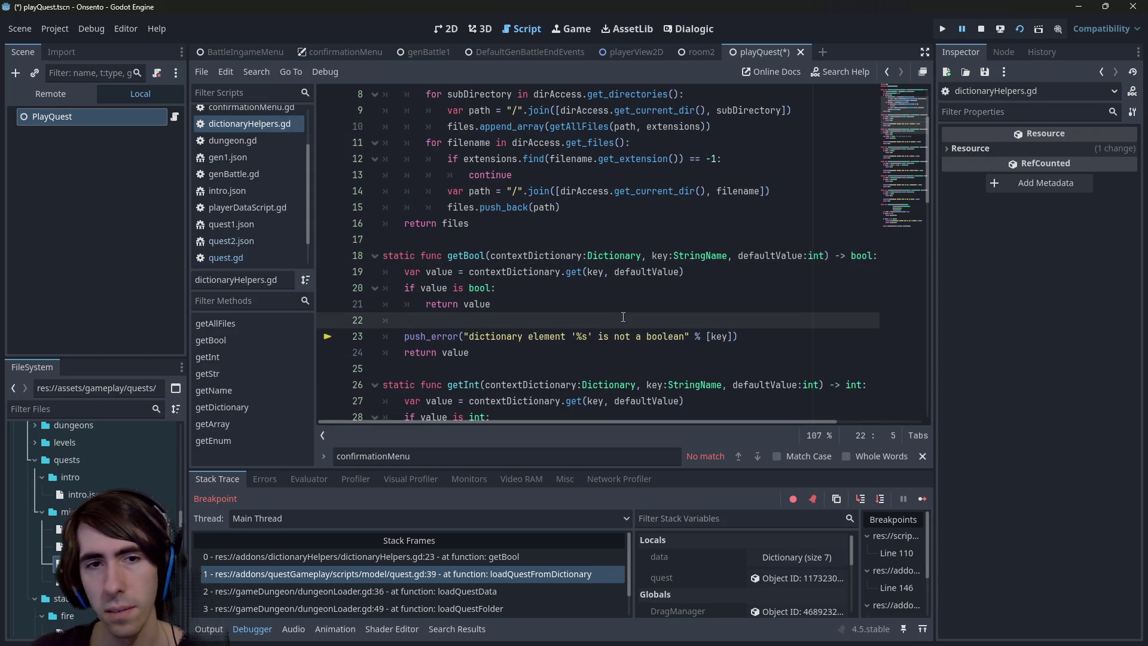
pyautogui.hotkey('alt', 'Left')
pyautogui.hotkey('alt', 'Right')
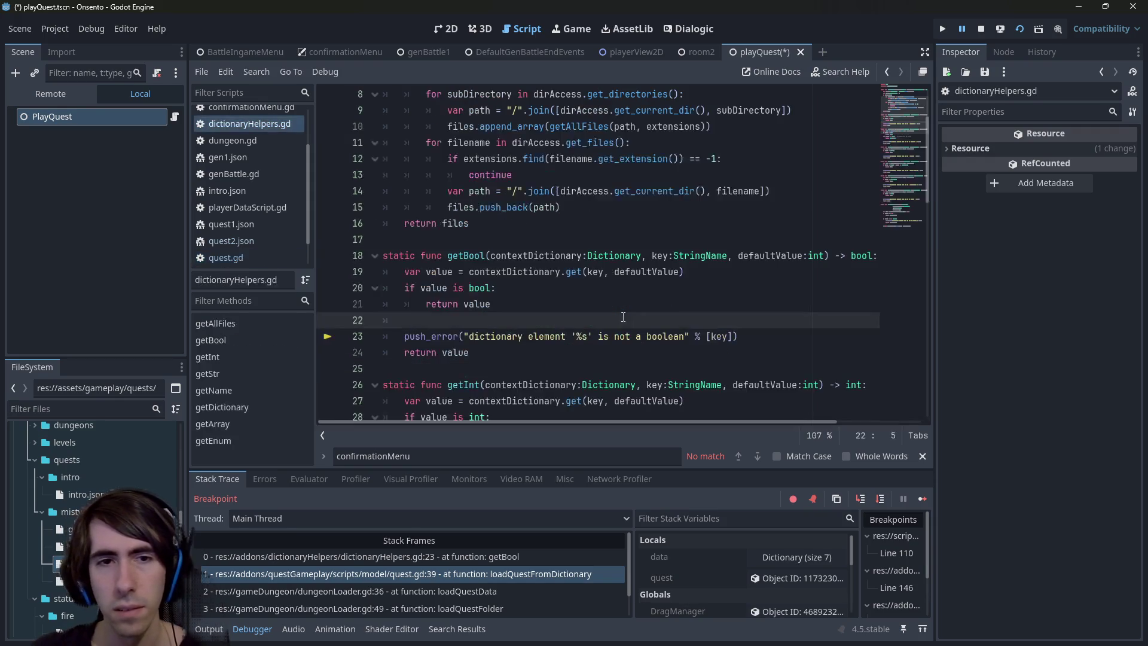
pyautogui.hotkey('alt', 'Left')
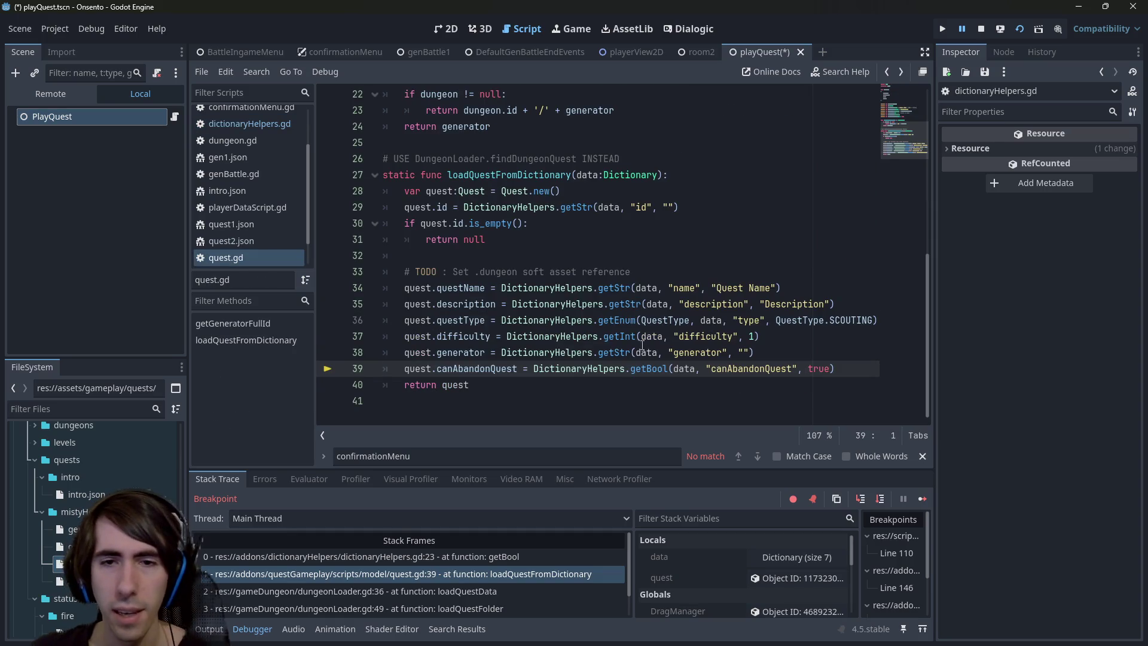
# Step: Replace line 39's getBool call with data.get("canAbandonQuest", true), save, and stop debugging
pyautogui.hotkey('ctrl', 'BackSpace')
pyautogui.hotkey('ctrl', 'BackSpace')
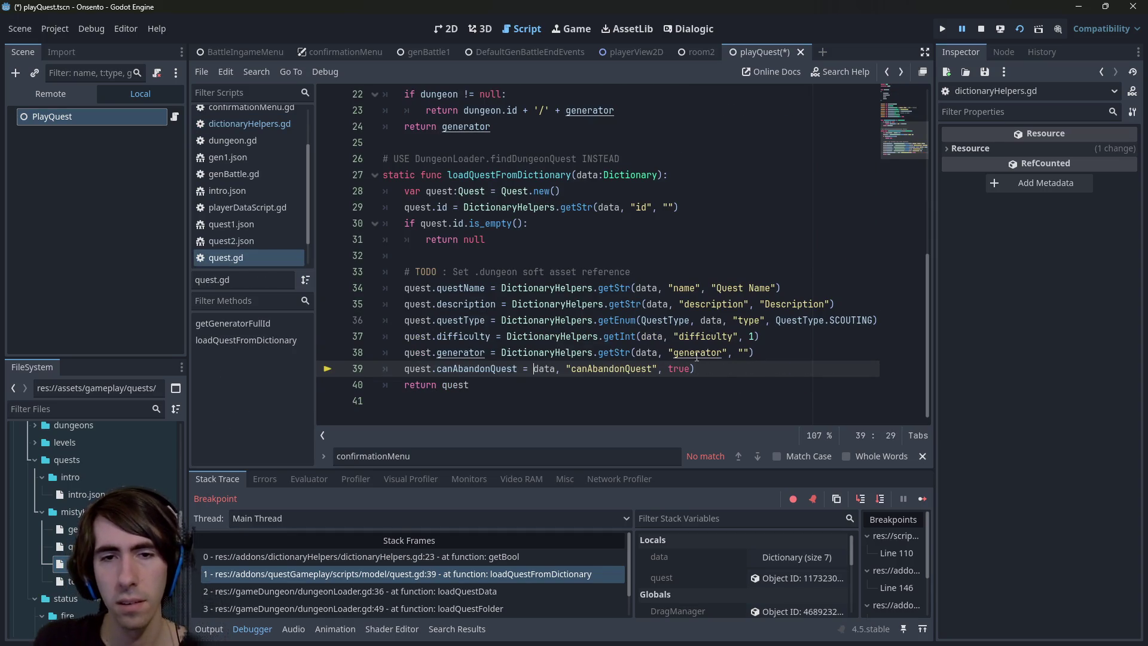
pyautogui.hotkey('ctrl', 'Right')
pyautogui.write('.get(')
pyautogui.press('Delete')
pyautogui.press('Delete')
pyautogui.press('Delete')
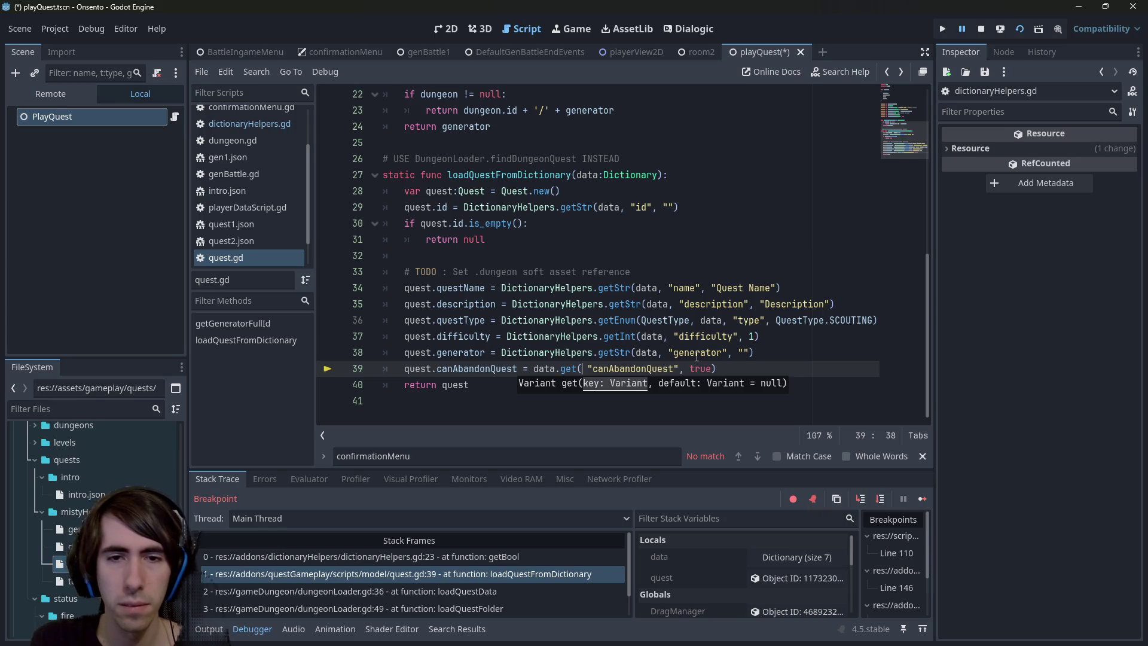
pyautogui.hotkey('ctrl', 'Right')
pyautogui.hotkey('ctrl', 's')
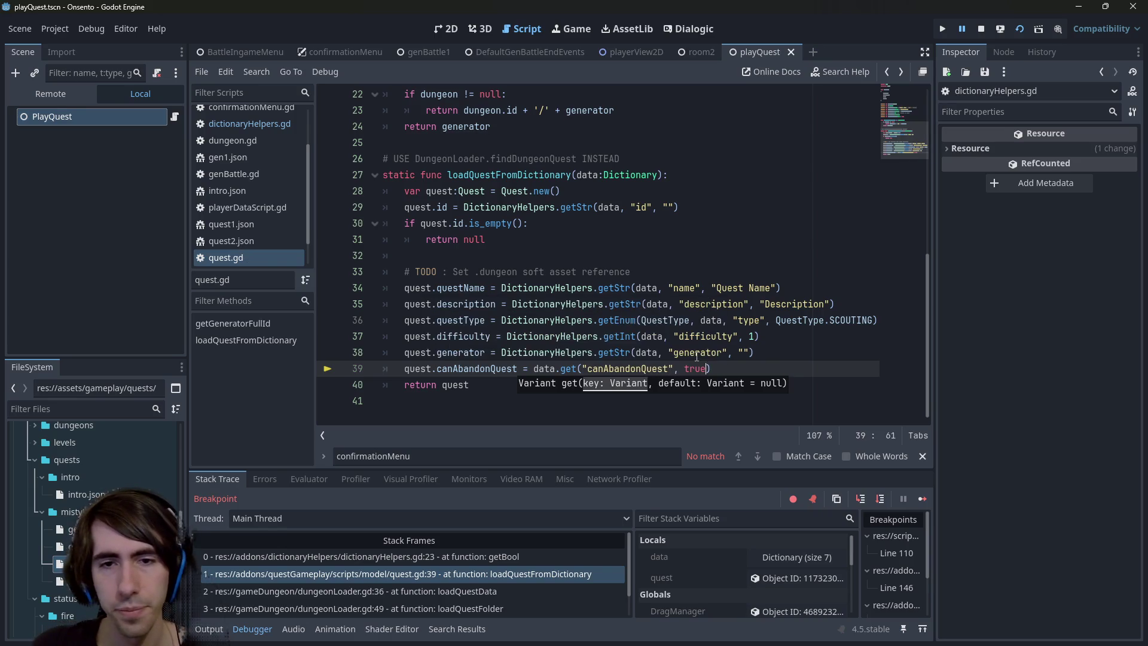
pyautogui.click(975, 27)
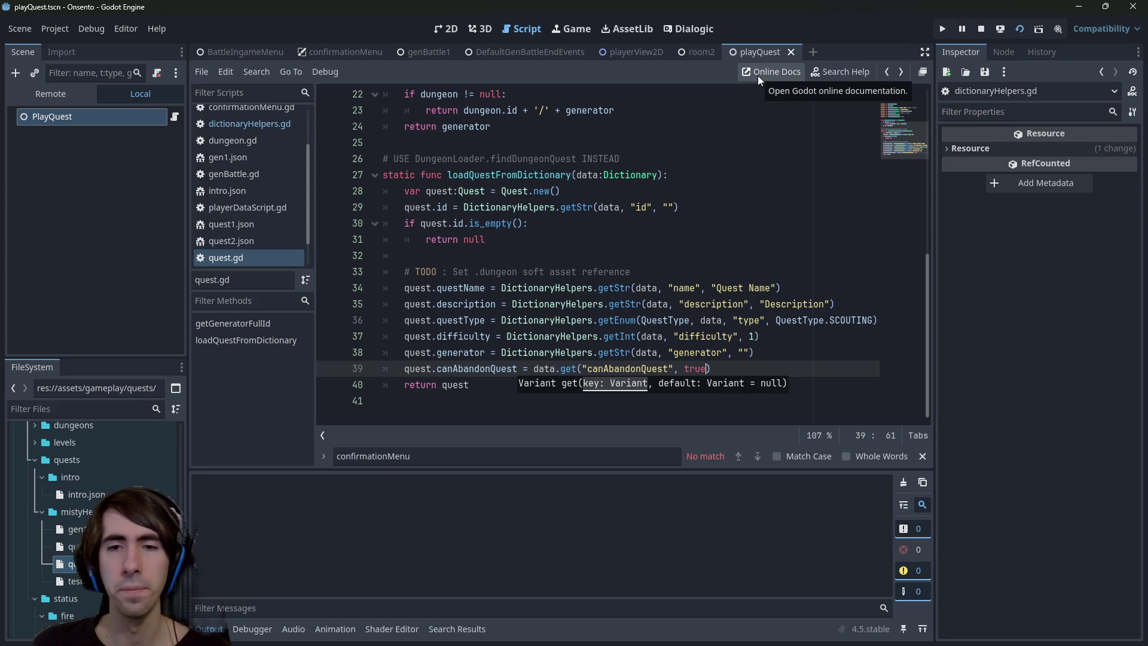
# Step: Test-run the game, toggle the abandon-quest dialog, stop, and show battleIngameMenu.gd
pyautogui.press('F5')
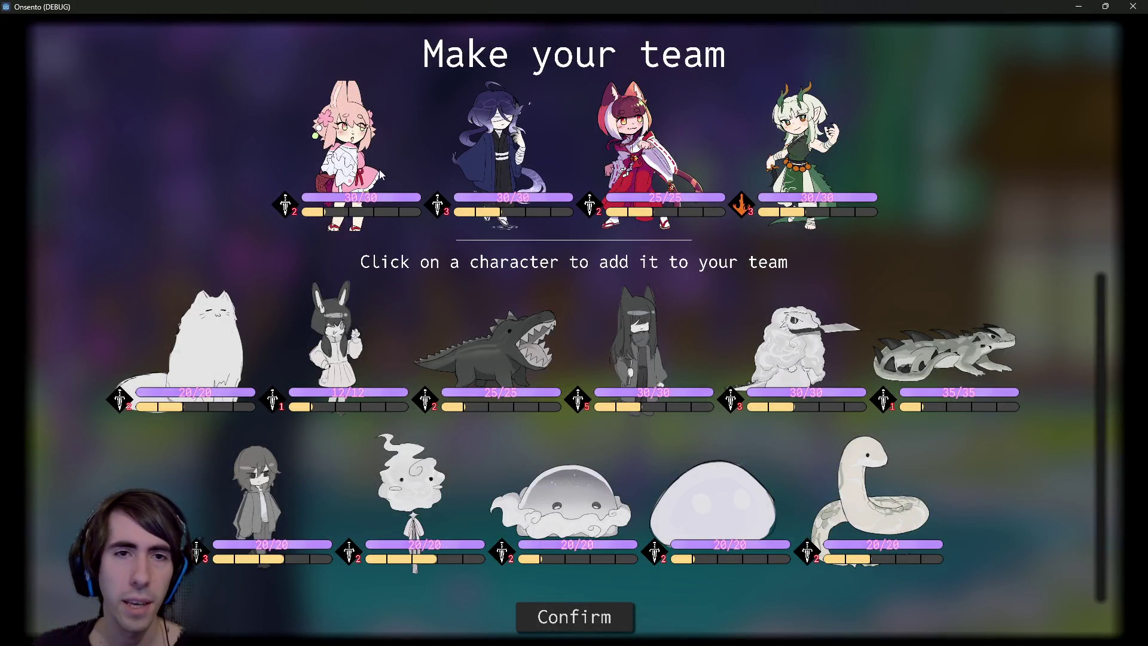
pyautogui.click(825, 179)
pyautogui.press('Escape')
pyautogui.press('Escape')
pyautogui.press('Escape')
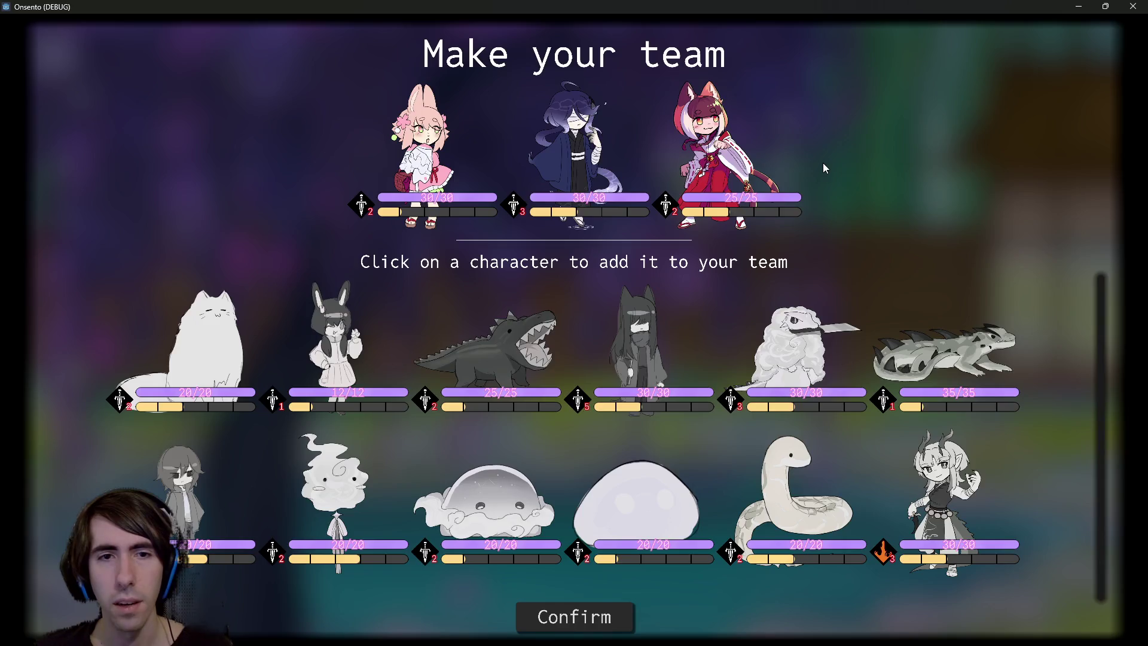
pyautogui.press('Escape')
pyautogui.press('Escape')
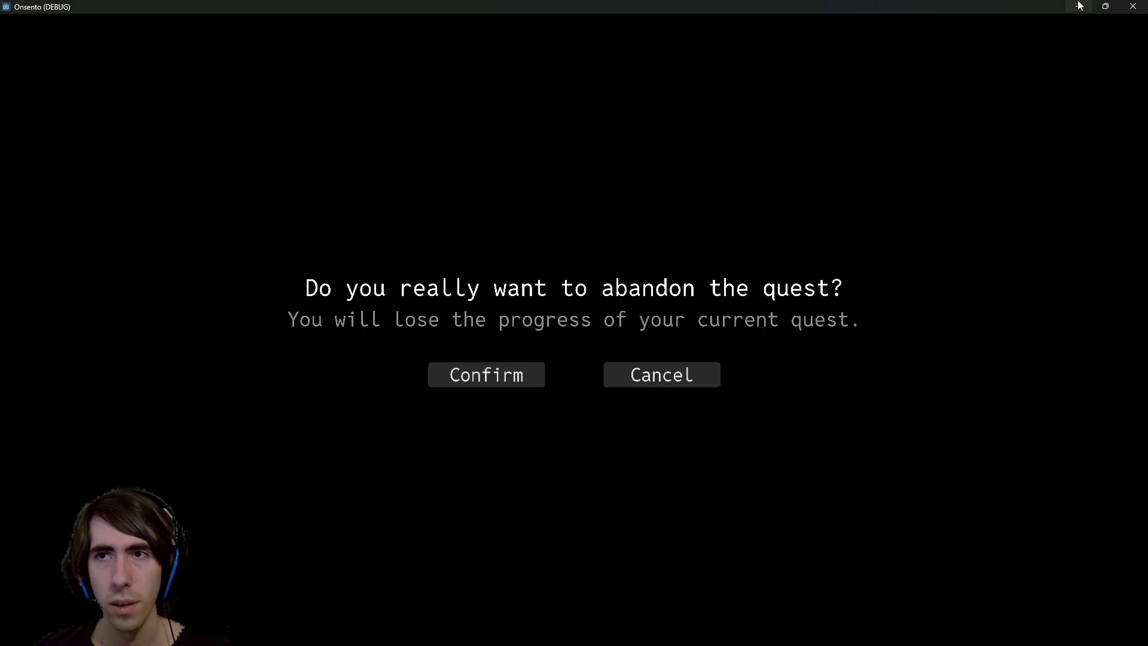
pyautogui.press('F8')
pyautogui.scroll(2, 231, 169)
pyautogui.click(251, 131)
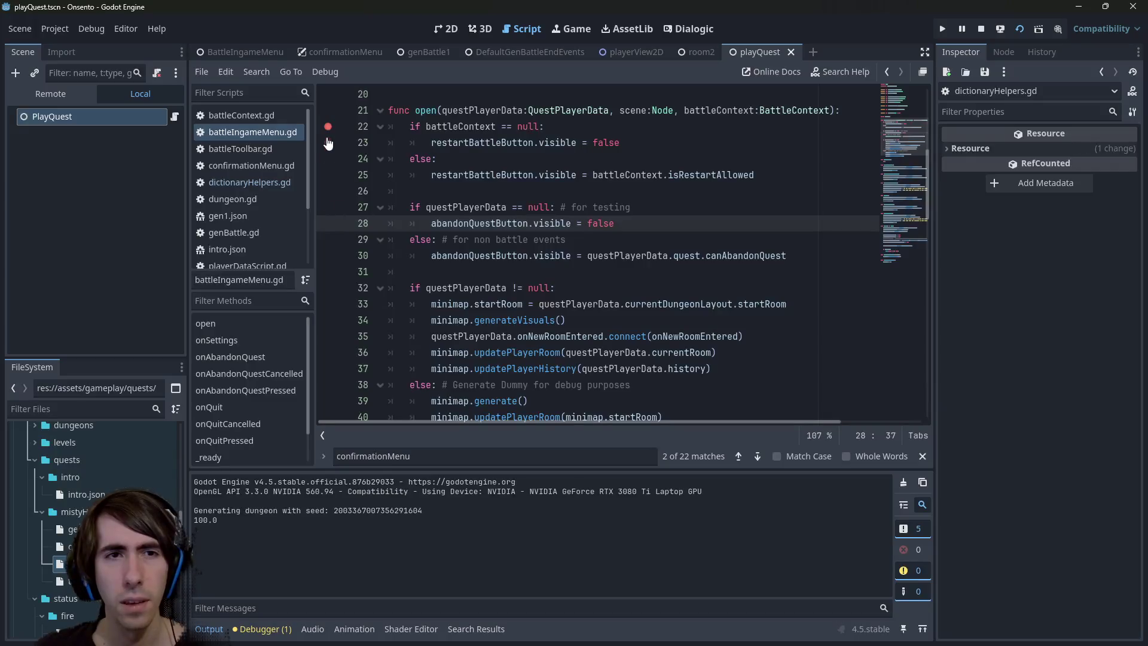
# Step: In confirmationMenu's RESET animation, set the visible key to off and save
pyautogui.click(330, 54)
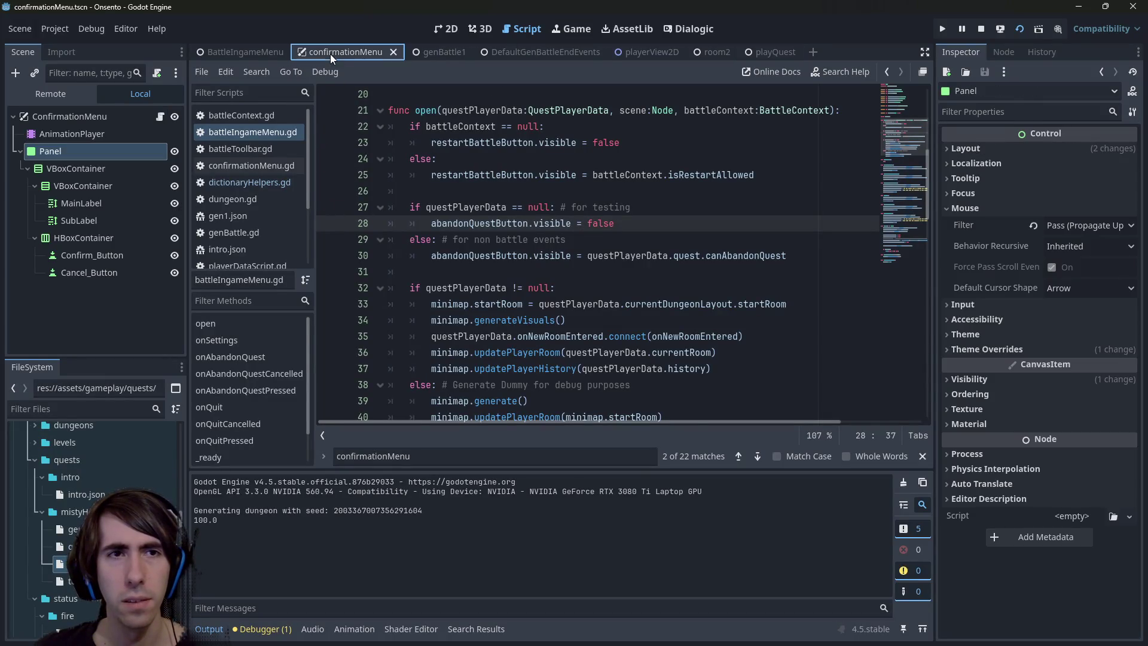
pyautogui.click(142, 114)
pyautogui.click(161, 115)
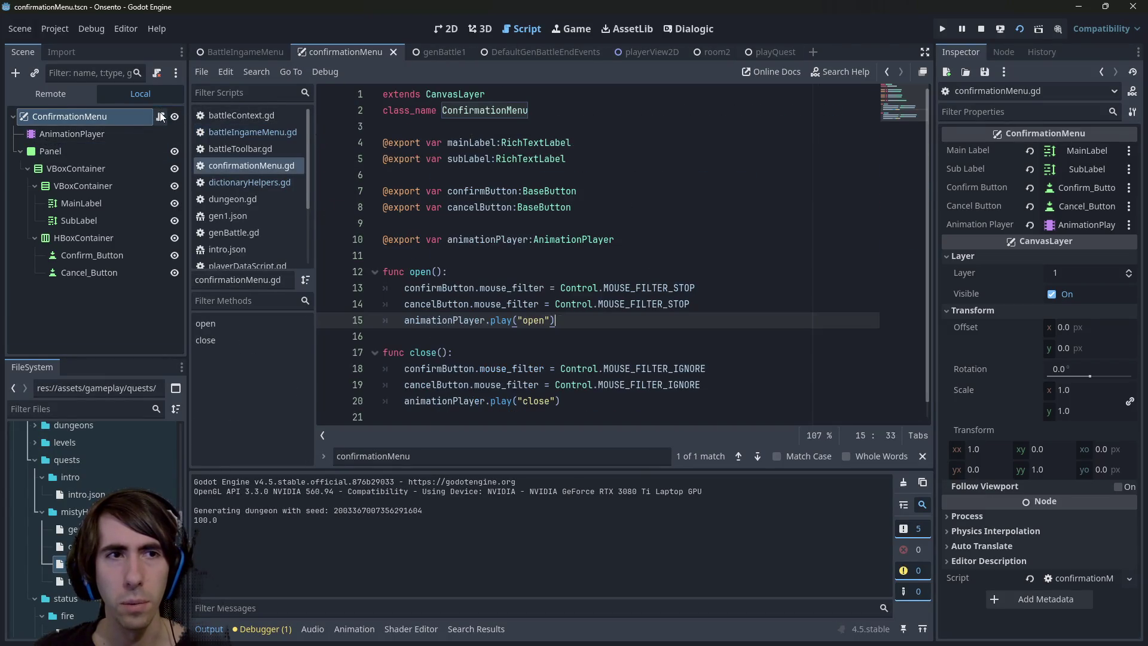
pyautogui.scroll(-1, 462, 366)
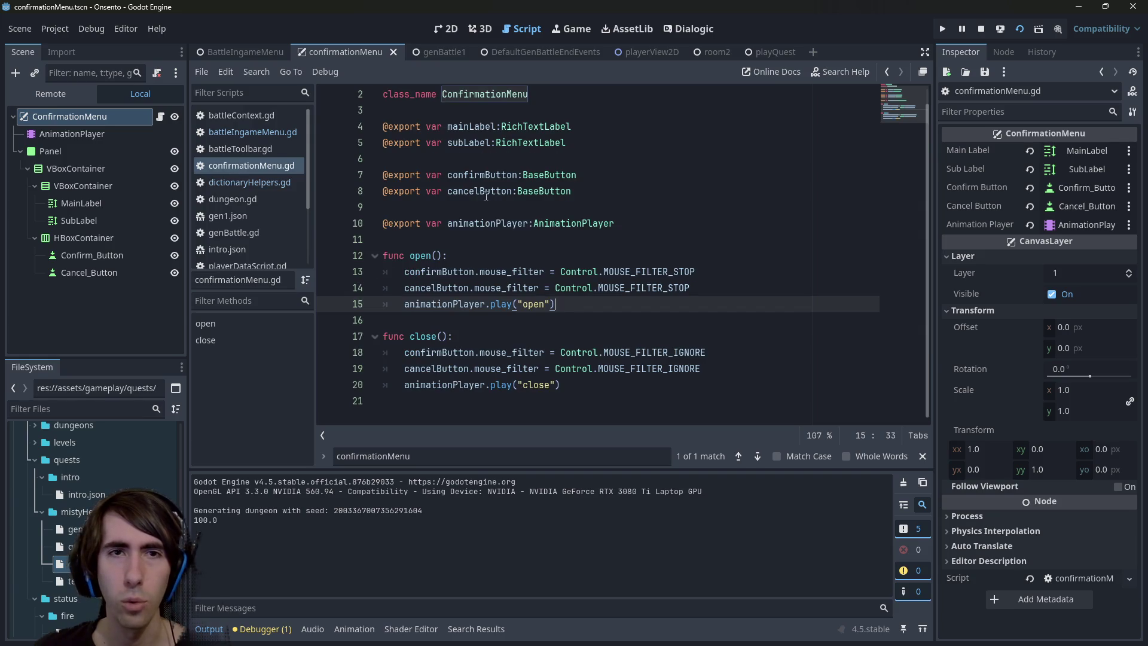
pyautogui.click(72, 134)
pyautogui.click(539, 481)
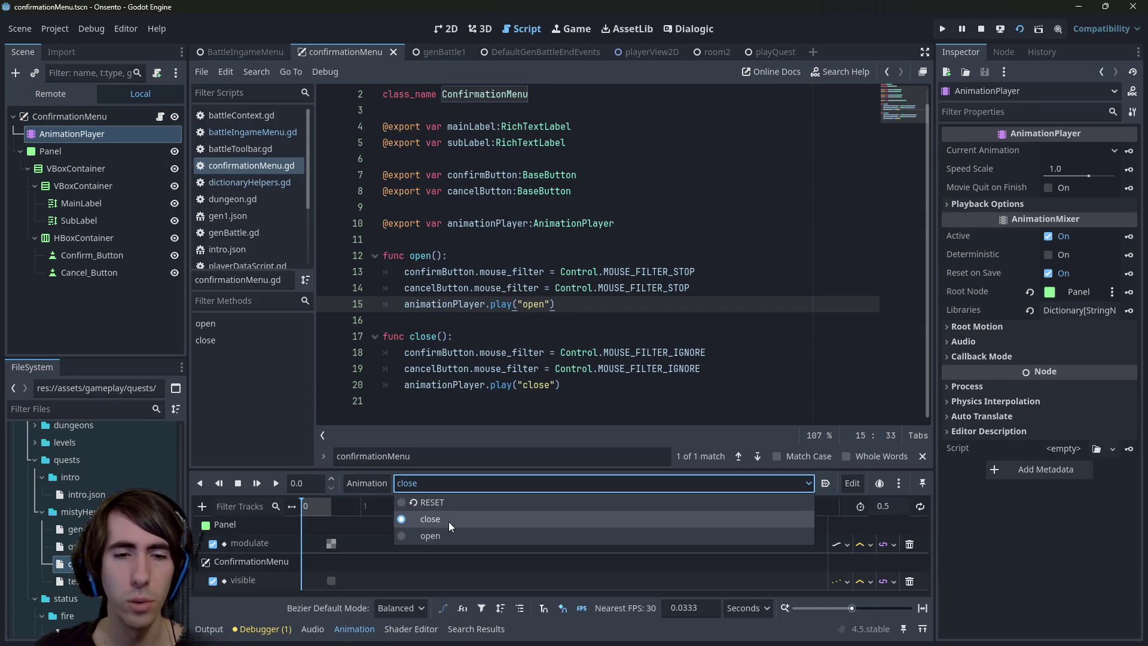
pyautogui.click(446, 502)
pyautogui.click(451, 29)
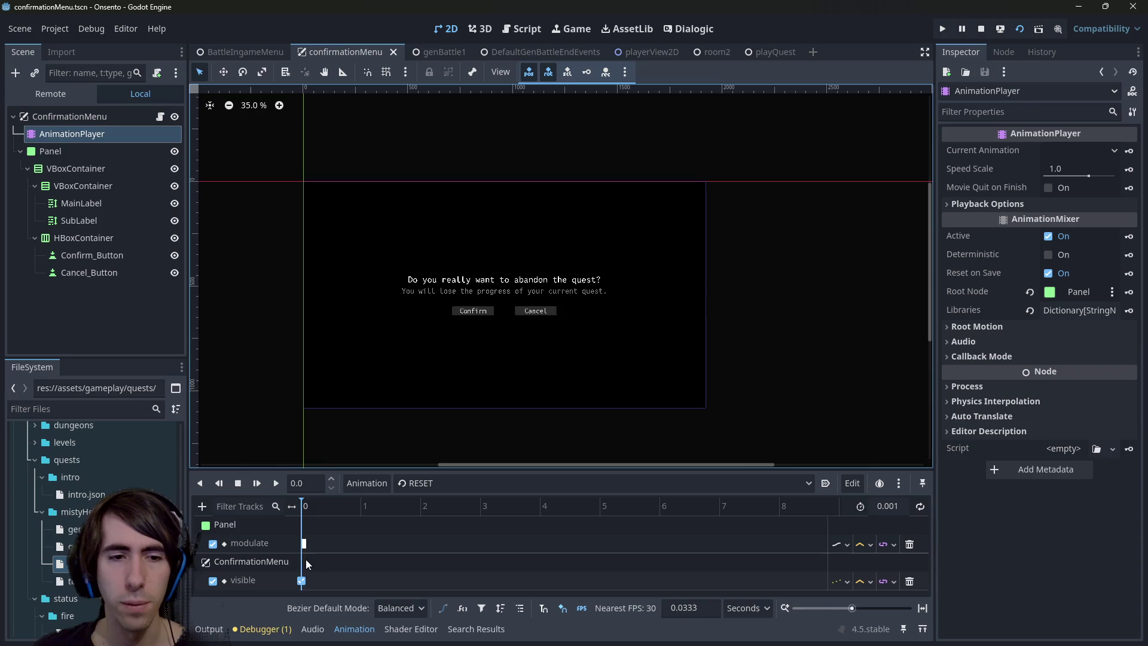
pyautogui.click(301, 581)
pyautogui.click(213, 580)
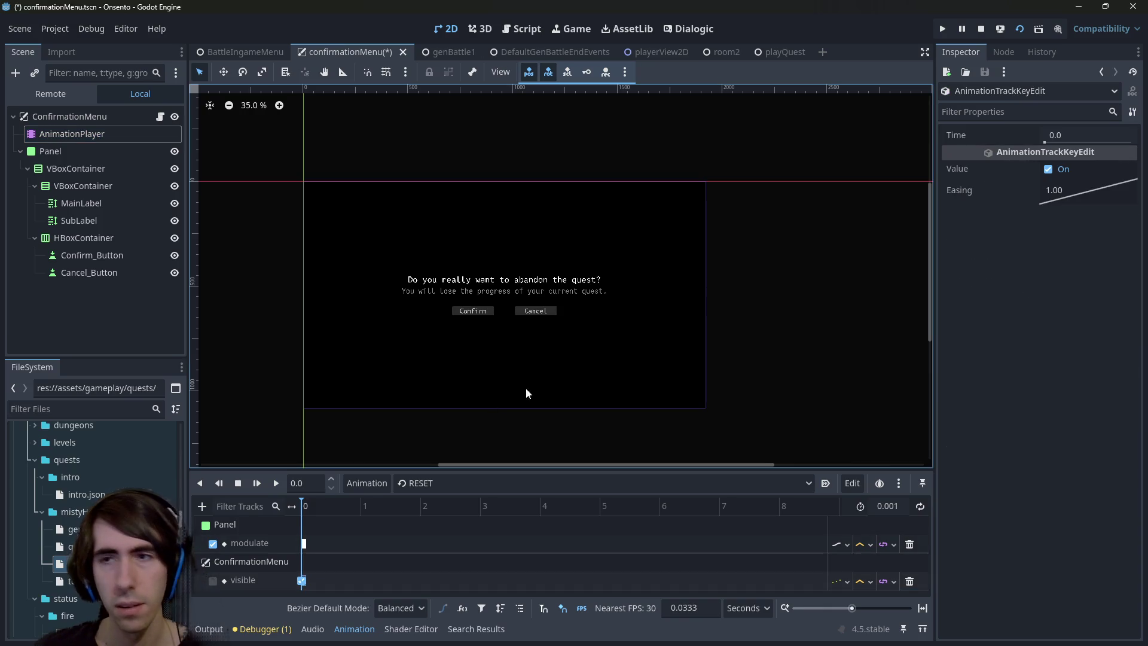
pyautogui.hotkey('ctrl', 'z')
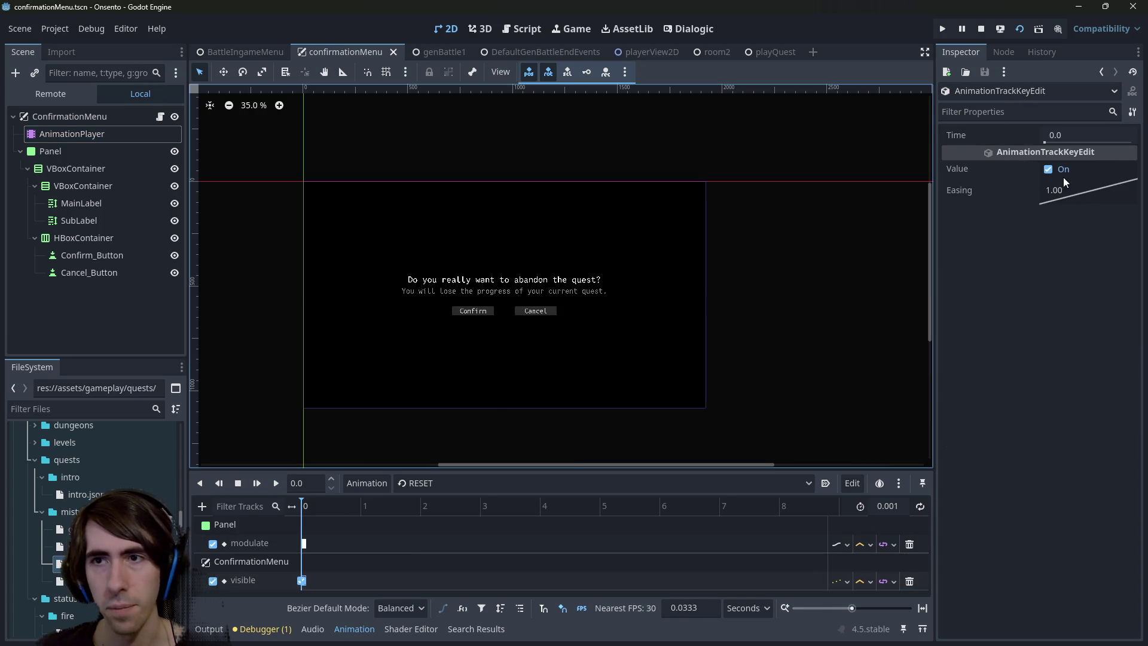
pyautogui.click(1055, 172)
pyautogui.hotkey('ctrl', 's')
# Step: Make the RESET modulate key fully transparent (alpha 0), save, and run playQuest
pyautogui.click(304, 543)
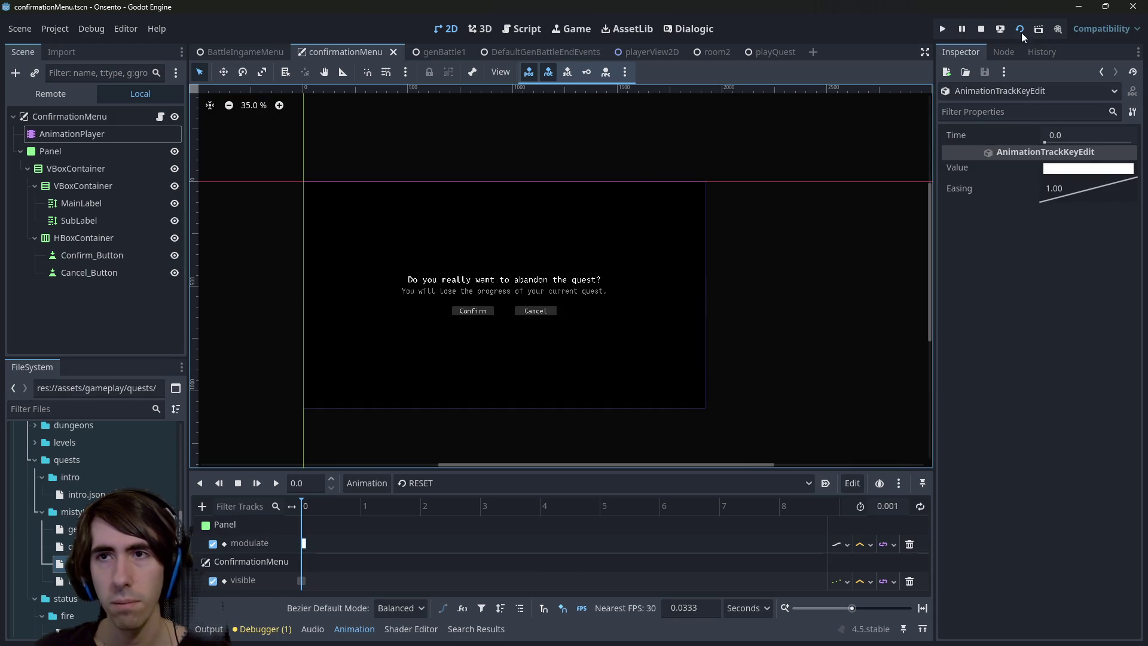
pyautogui.click(761, 52)
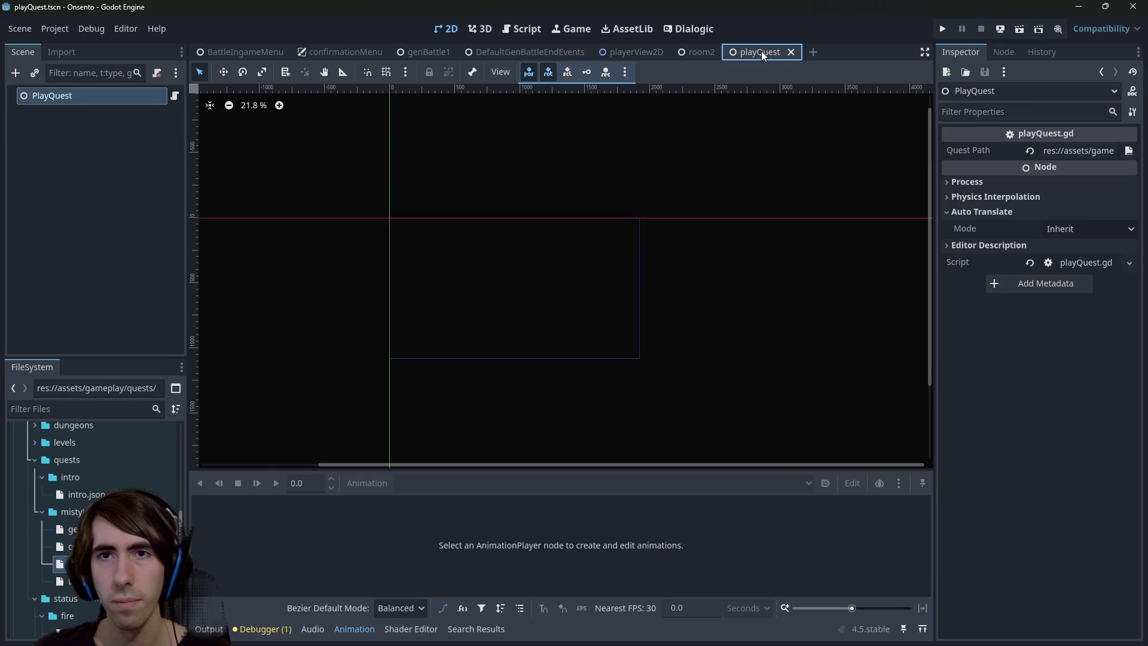
pyautogui.click(325, 53)
pyautogui.click(771, 52)
pyautogui.click(353, 52)
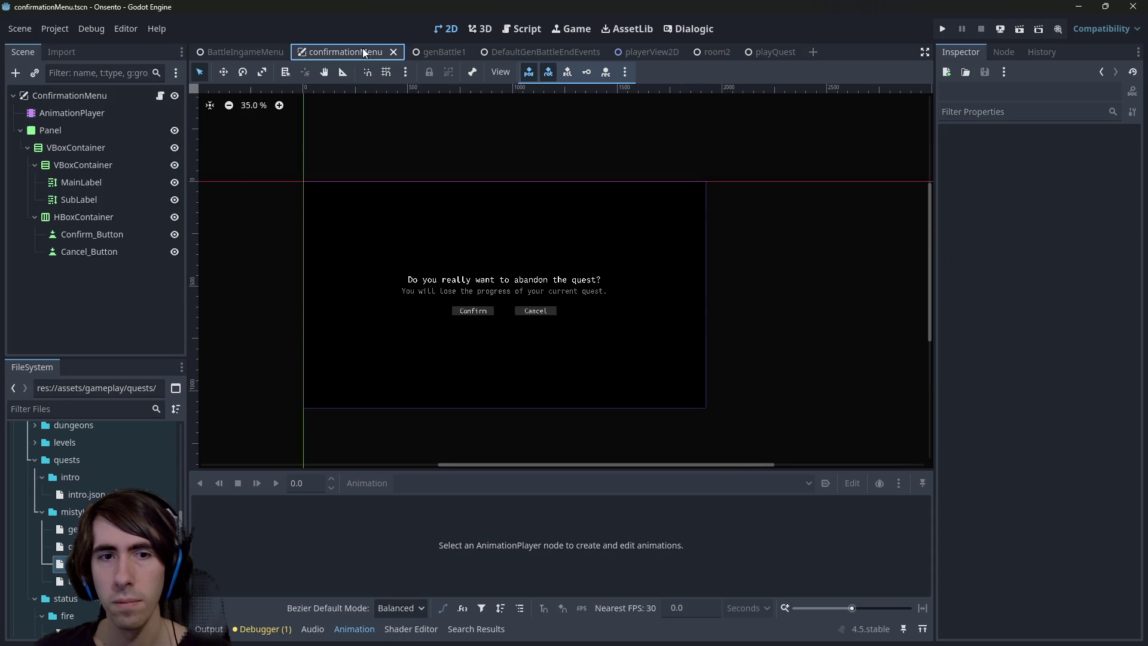
pyautogui.click(72, 112)
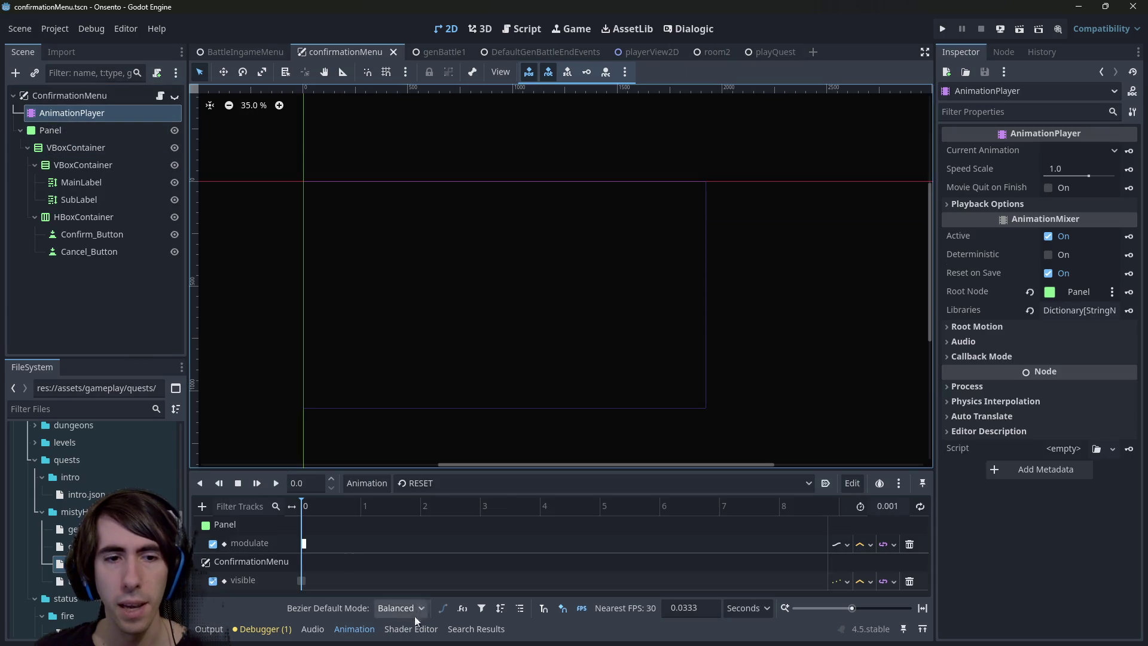
pyautogui.click(303, 544)
pyautogui.click(1076, 168)
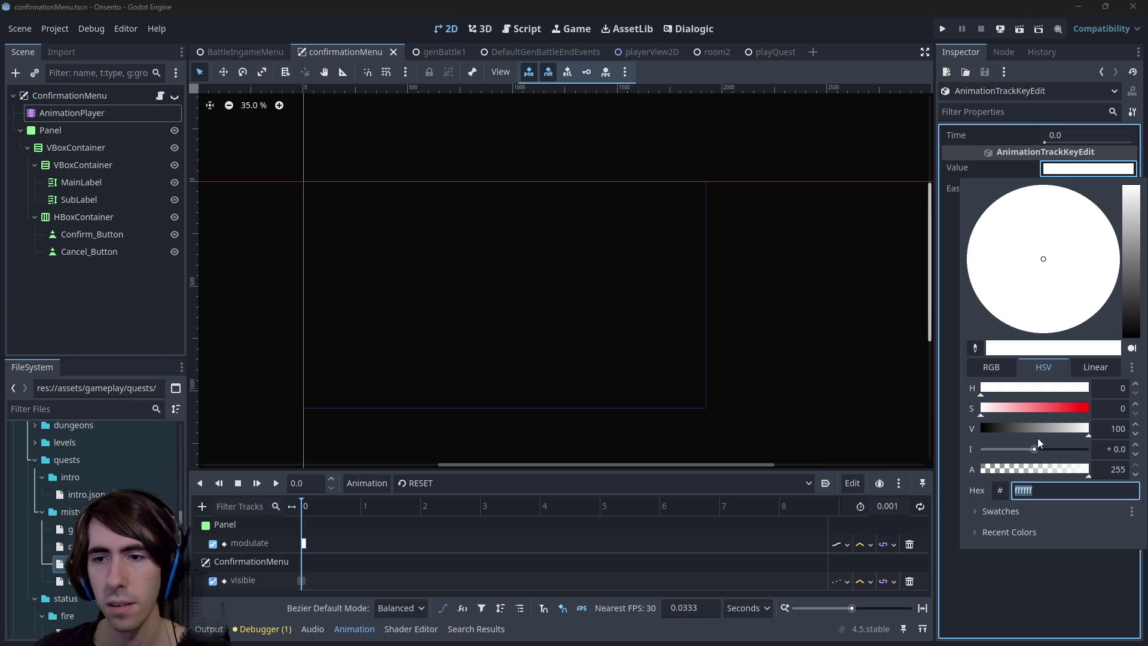
pyautogui.moveTo(1037, 469); pyautogui.dragTo(880, 478)
pyautogui.click(992, 612)
pyautogui.hotkey('ctrl', 's')
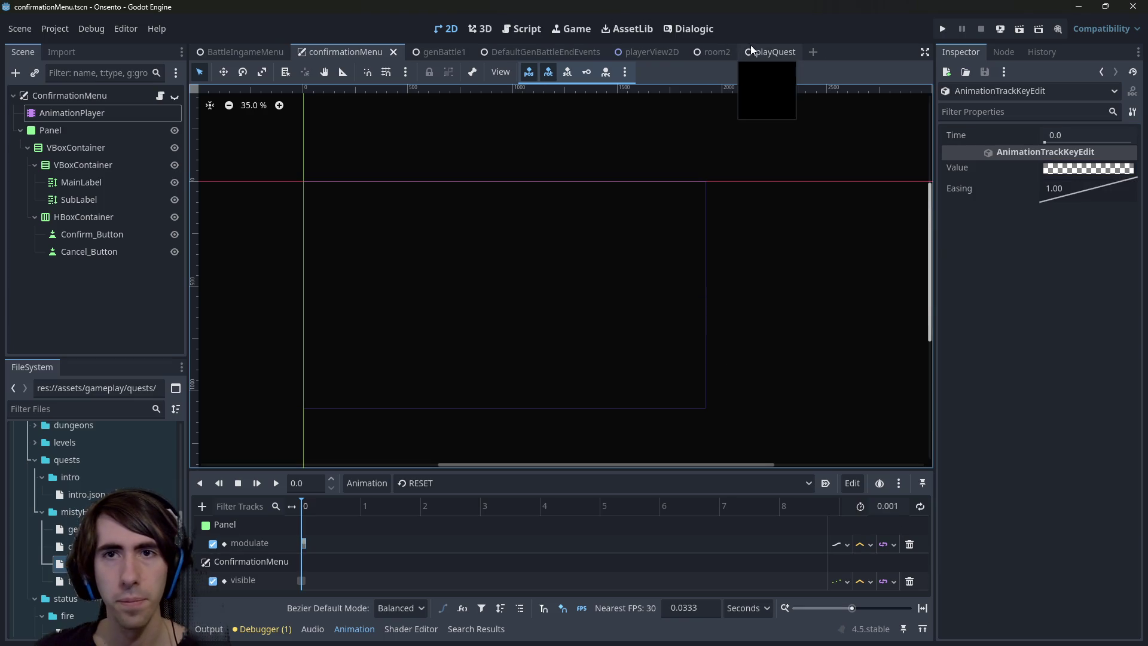
pyautogui.click(771, 51)
pyautogui.click(1020, 29)
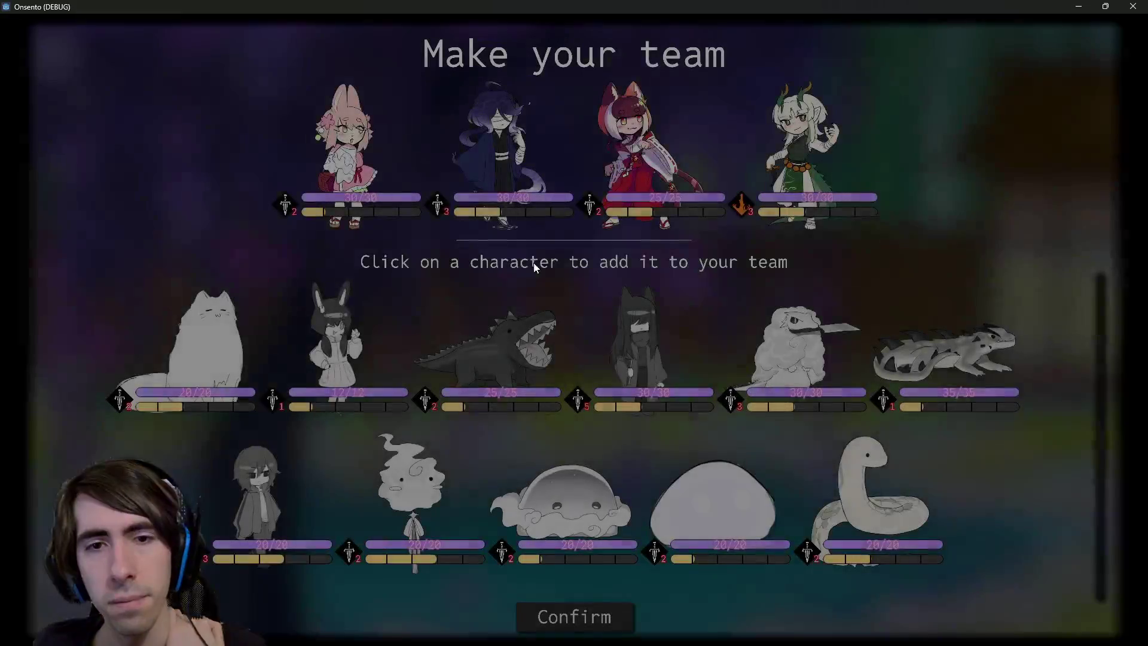
# Step: From the pause menu, open and cancel the abandon-quest dialog about thirteen times, then close the game
pyautogui.press('Escape')
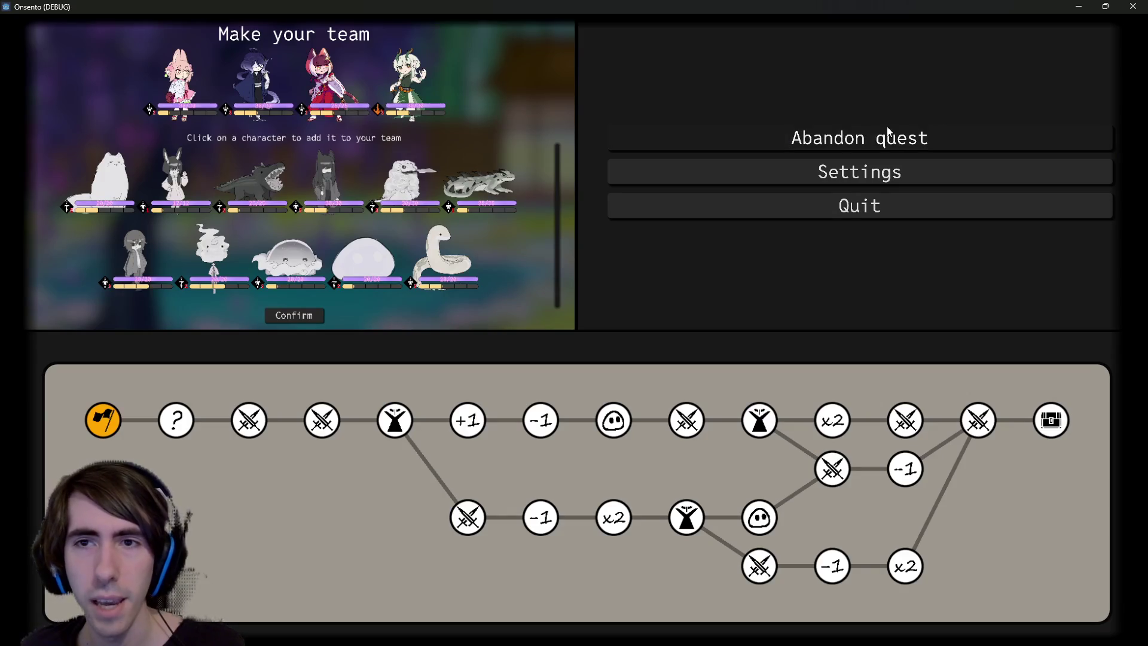
pyautogui.click(837, 139)
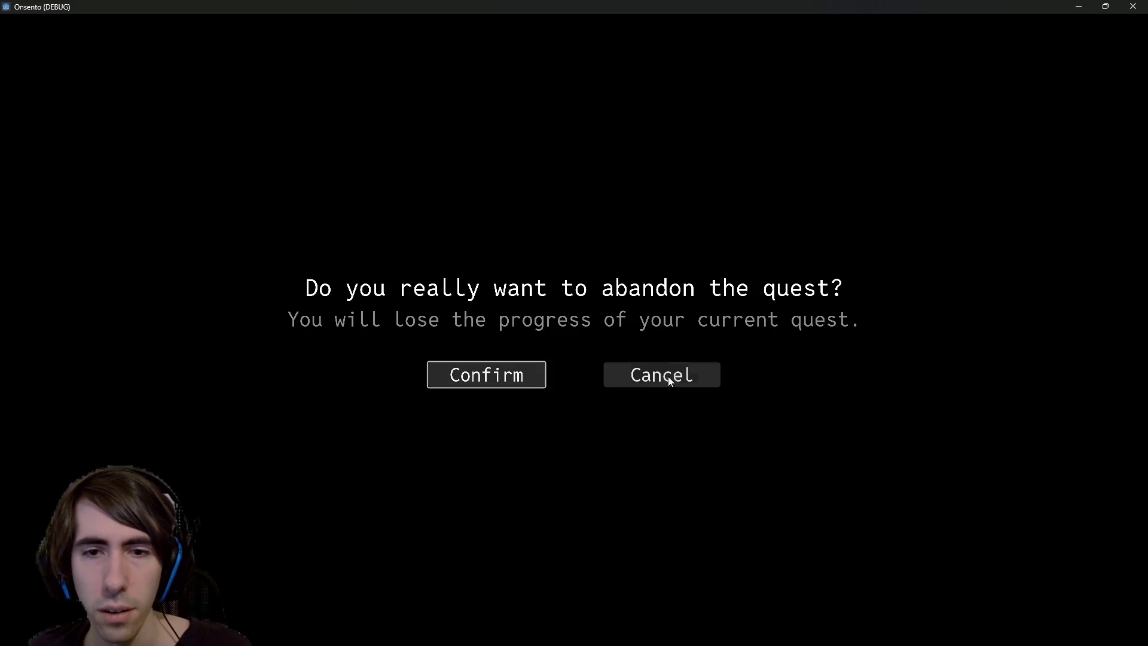
pyautogui.click(667, 375)
pyautogui.click(738, 144)
pyautogui.click(654, 371)
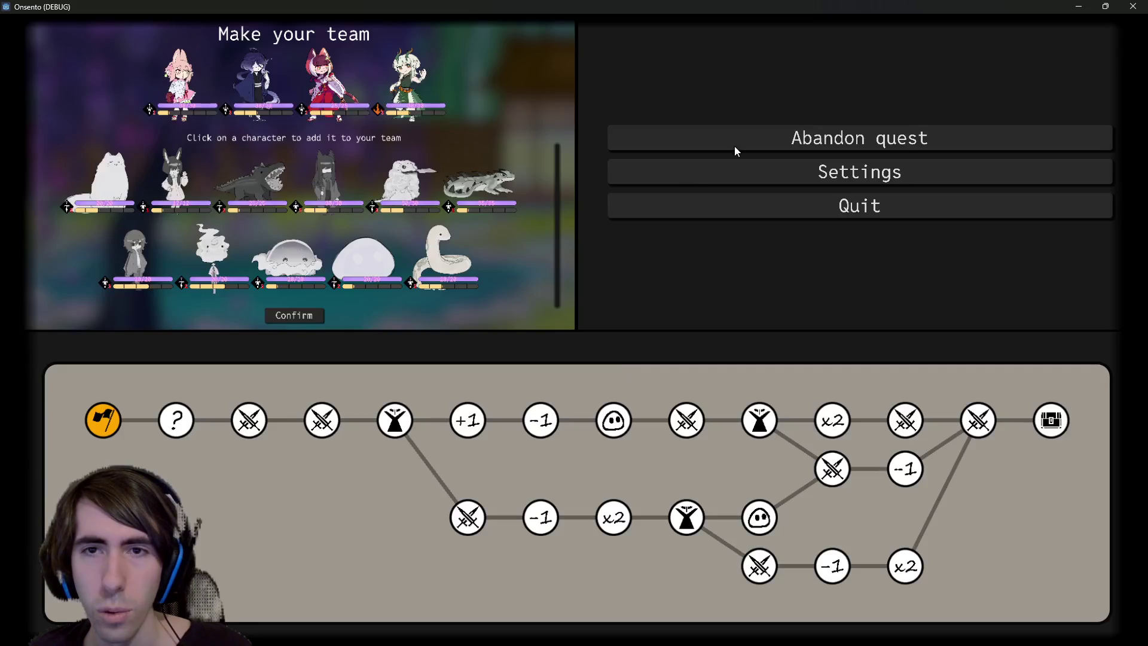
pyautogui.click(755, 139)
pyautogui.click(661, 374)
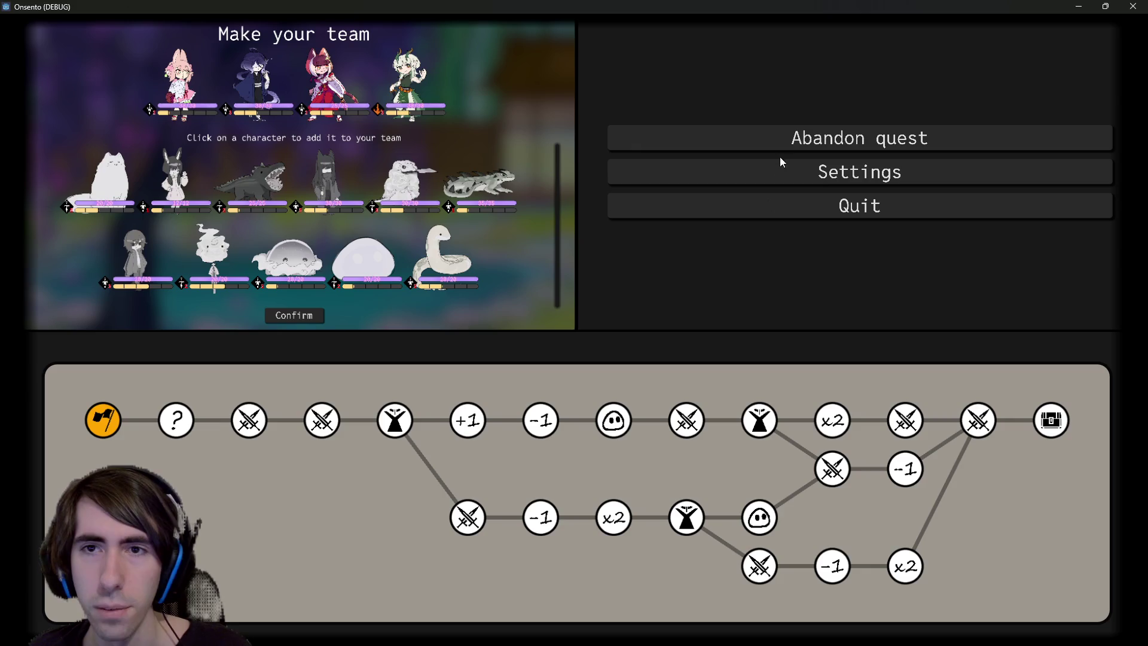
pyautogui.click(780, 141)
pyautogui.click(672, 373)
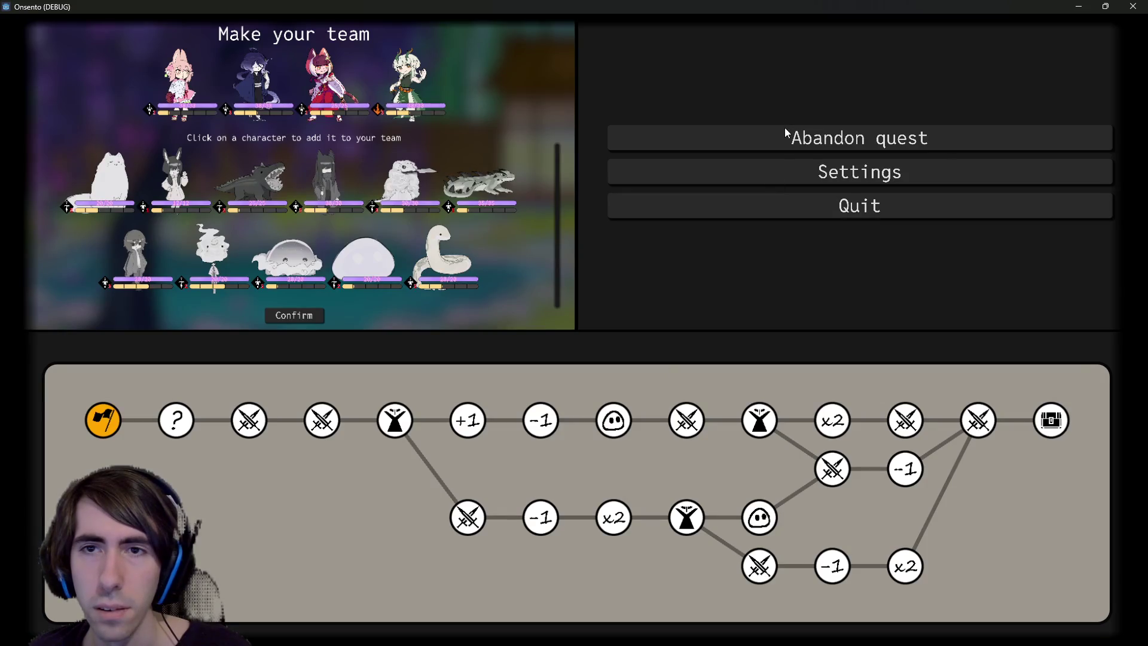
pyautogui.click(784, 129)
pyautogui.click(646, 372)
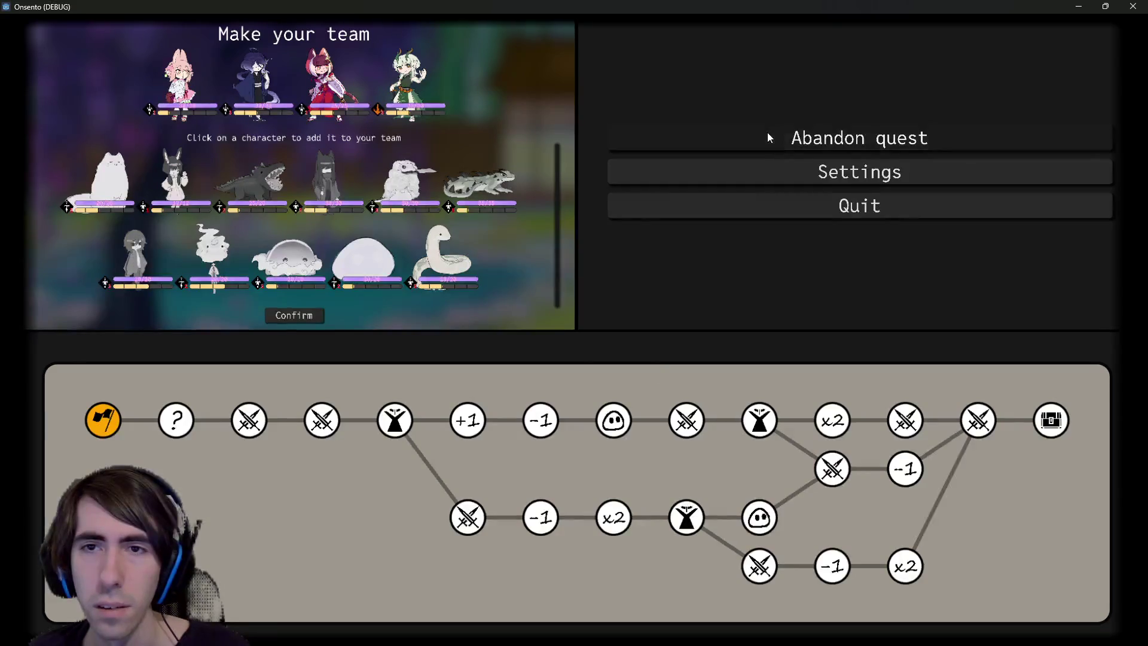
pyautogui.click(766, 134)
pyautogui.click(635, 375)
pyautogui.click(771, 138)
pyautogui.click(661, 375)
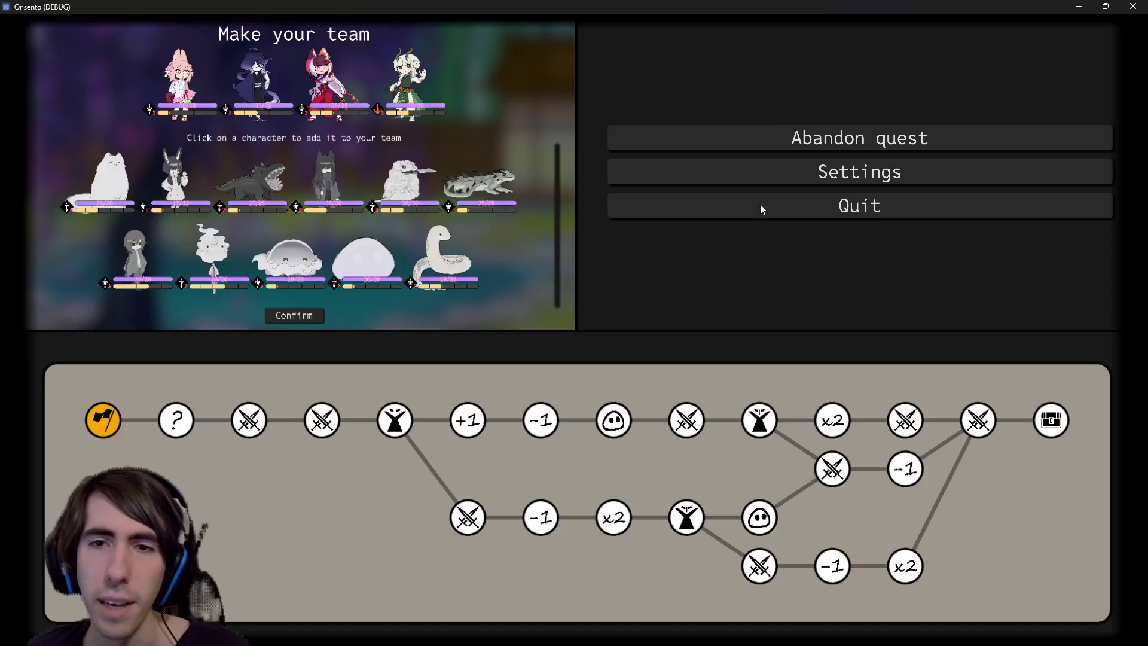
pyautogui.click(770, 136)
pyautogui.click(672, 377)
pyautogui.click(801, 137)
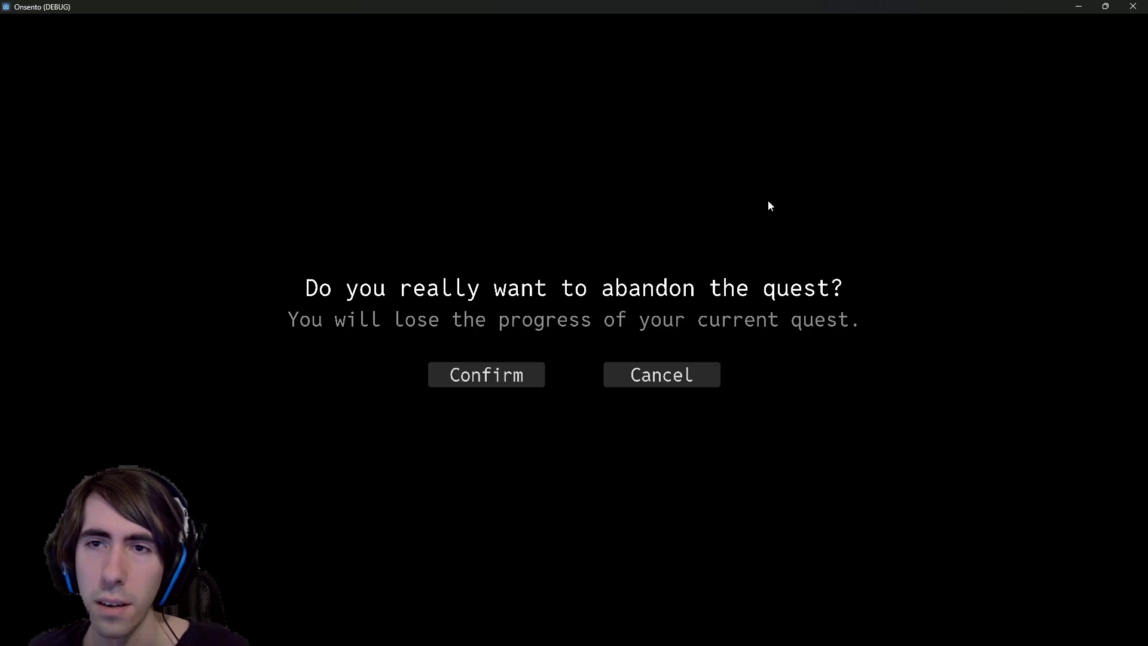
pyautogui.click(657, 383)
pyautogui.click(789, 137)
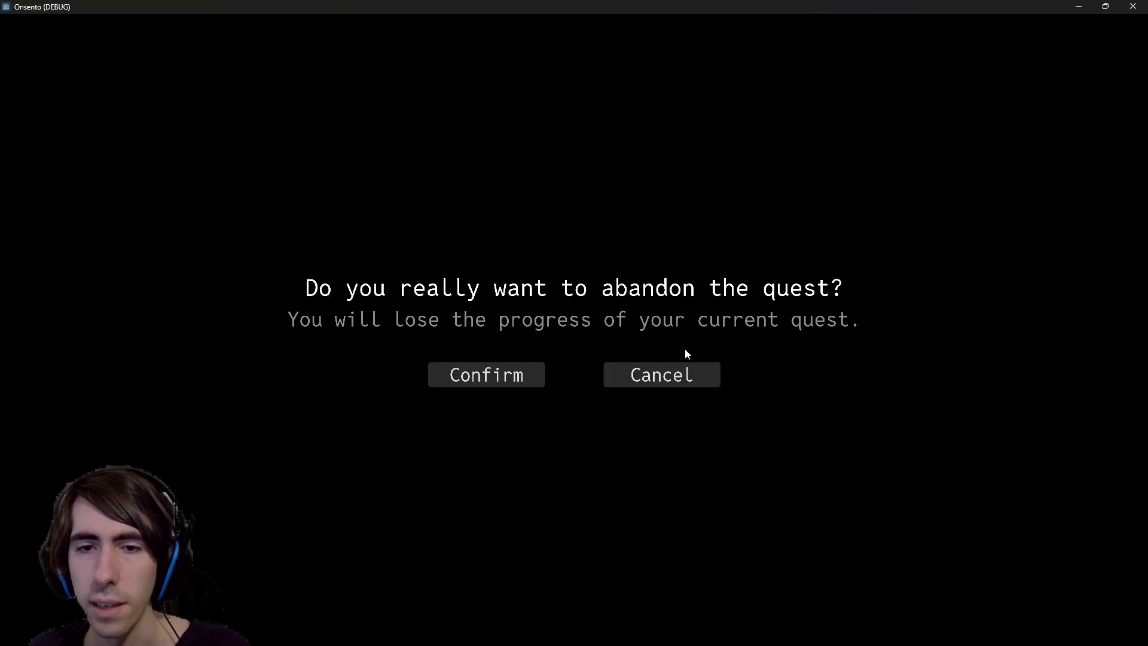
pyautogui.click(681, 374)
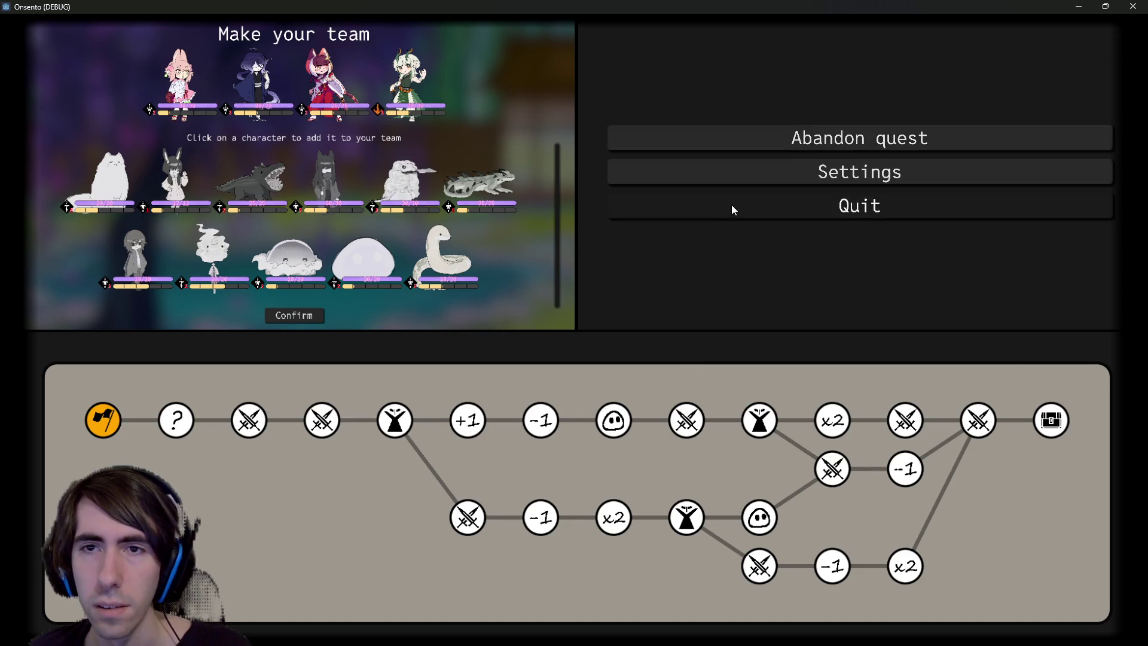
pyautogui.click(746, 143)
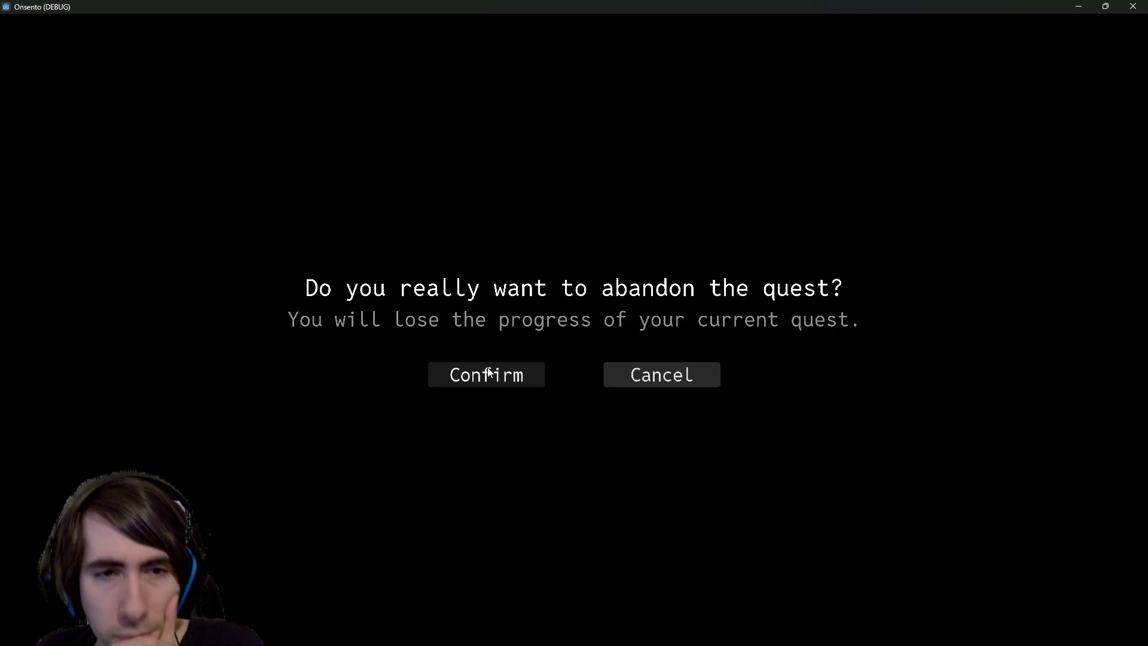
pyautogui.click(650, 378)
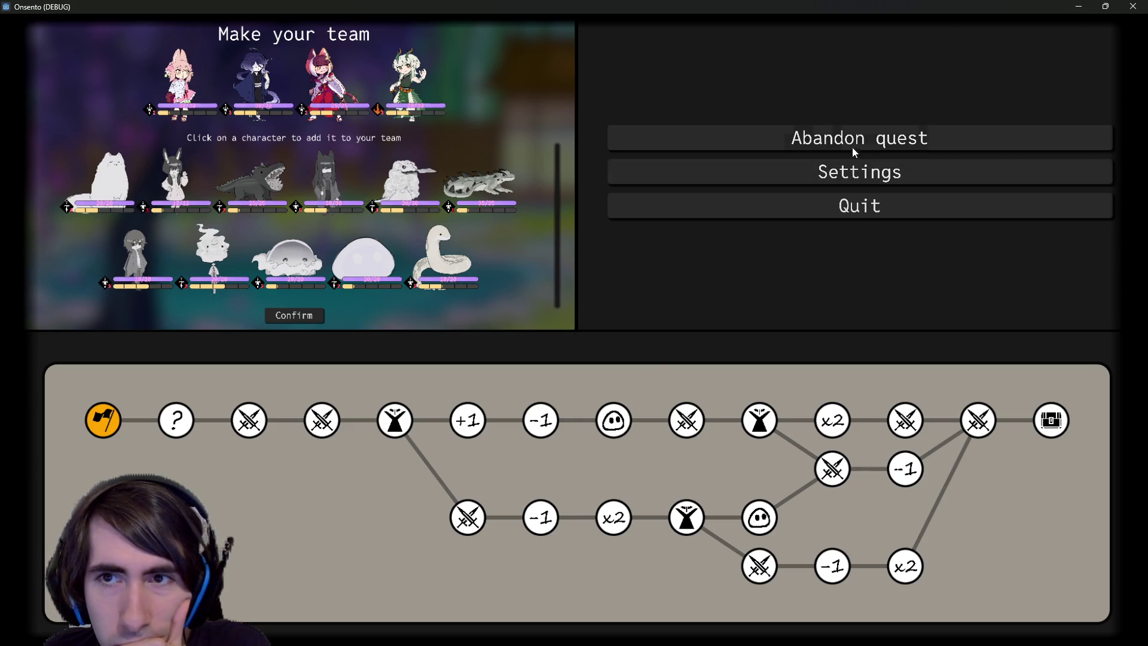
pyautogui.click(852, 144)
pyautogui.click(687, 379)
pyautogui.click(762, 148)
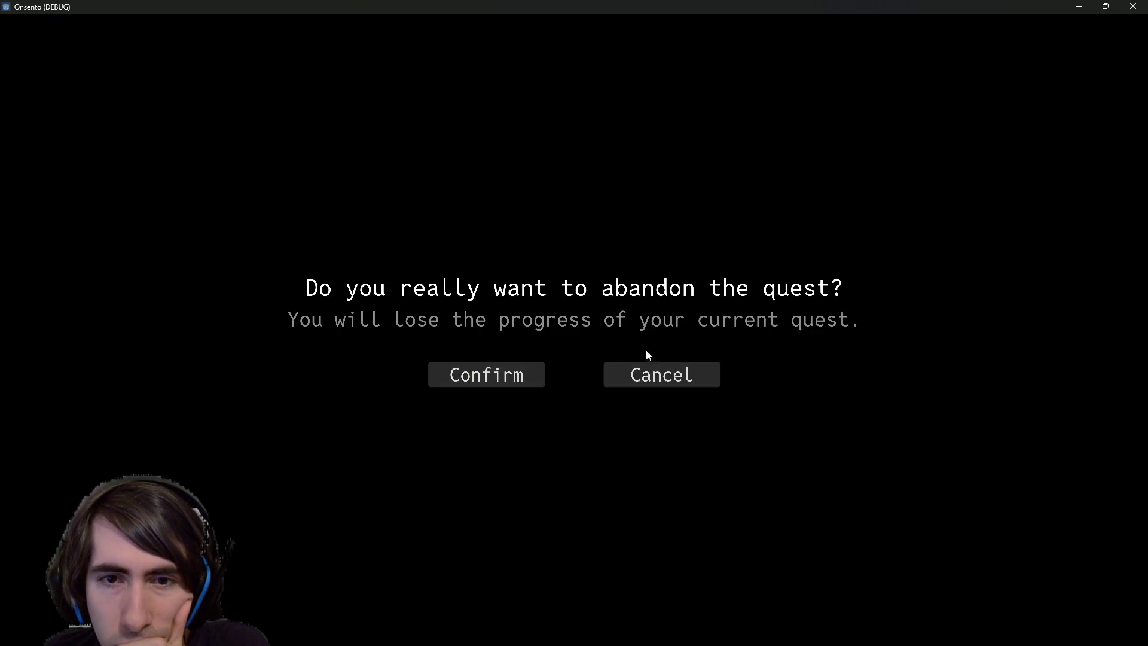
pyautogui.click(653, 374)
pyautogui.click(1133, 7)
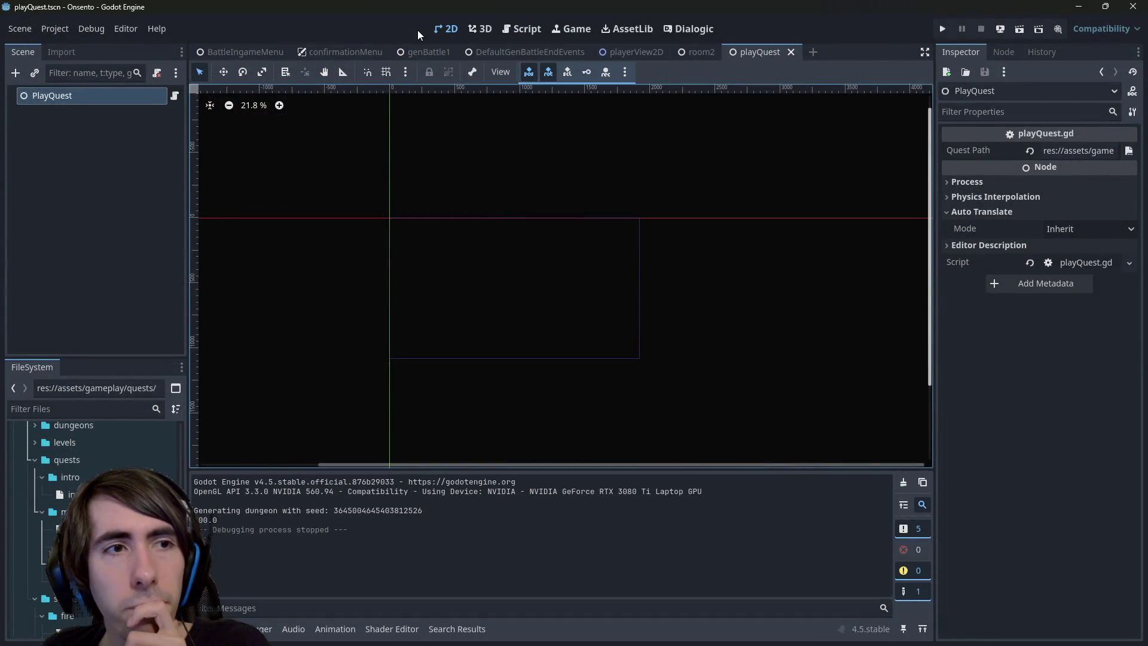
# Step: Return to the confirmationMenu scene and select its AnimationPlayer node
pyautogui.click(344, 52)
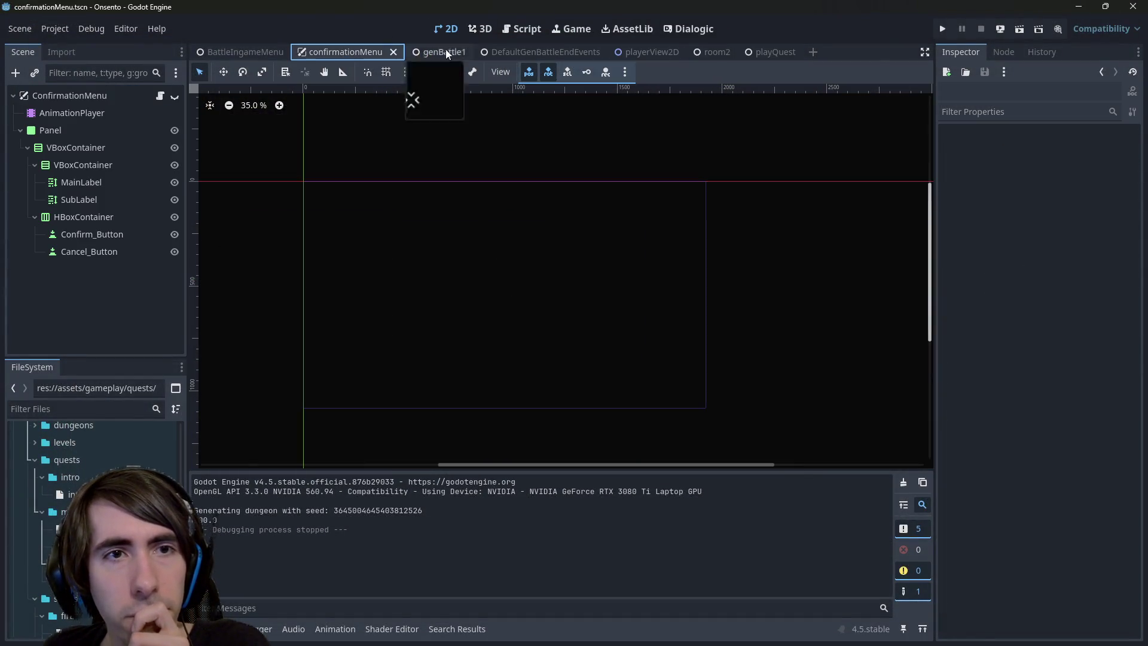
pyautogui.click(759, 52)
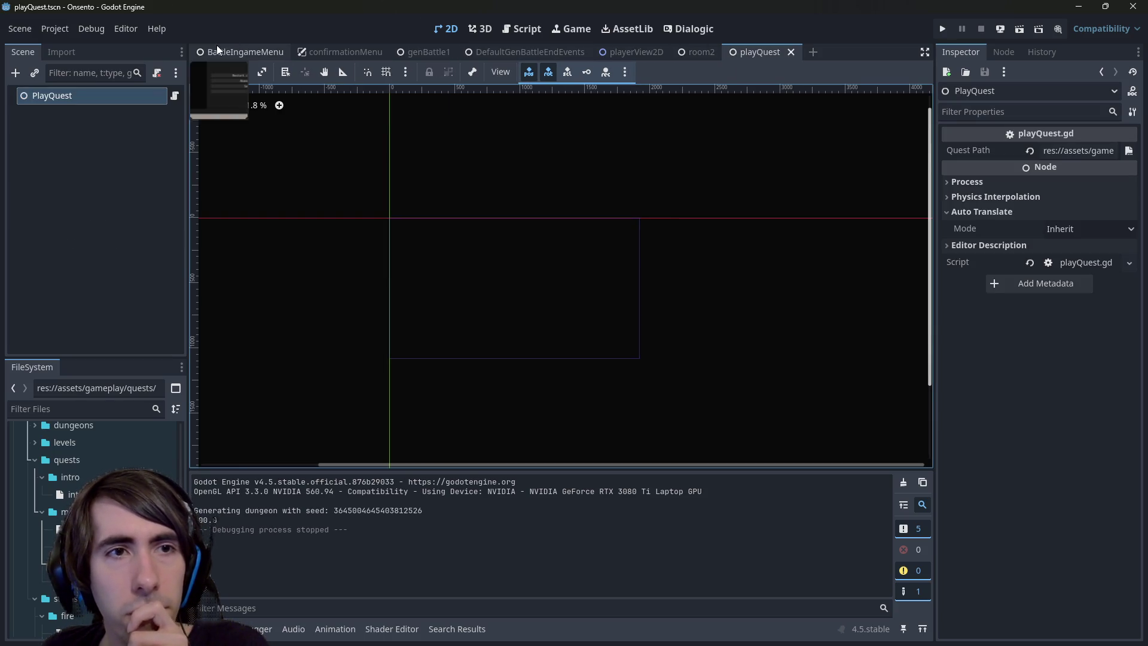
pyautogui.click(343, 51)
pyautogui.click(252, 50)
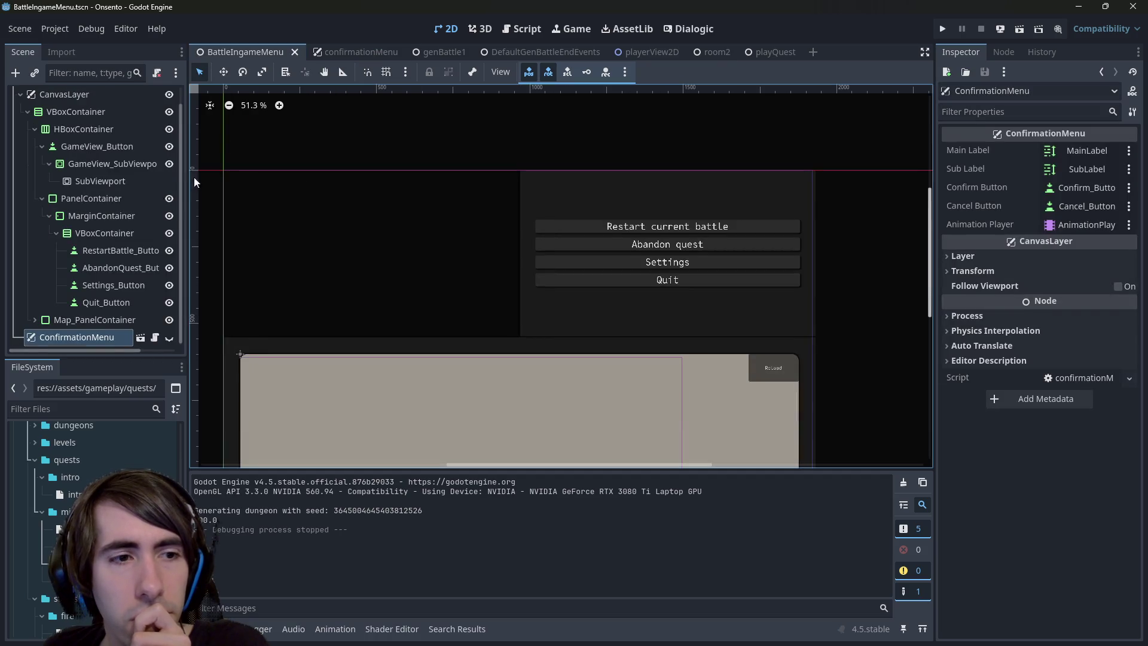
pyautogui.click(338, 48)
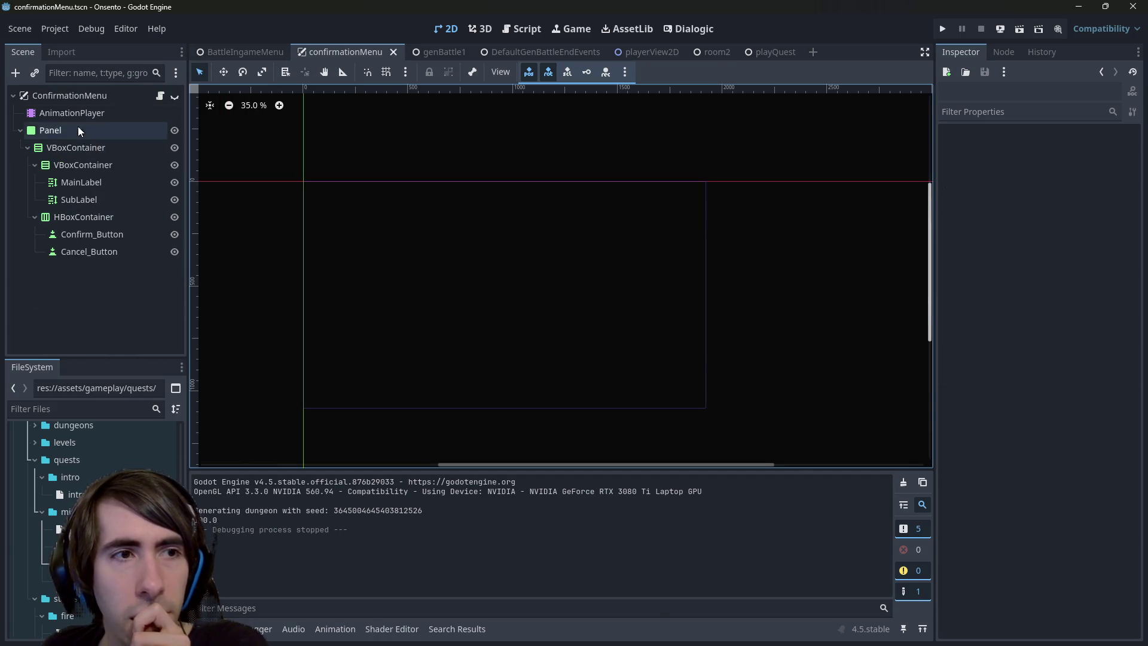
pyautogui.click(73, 113)
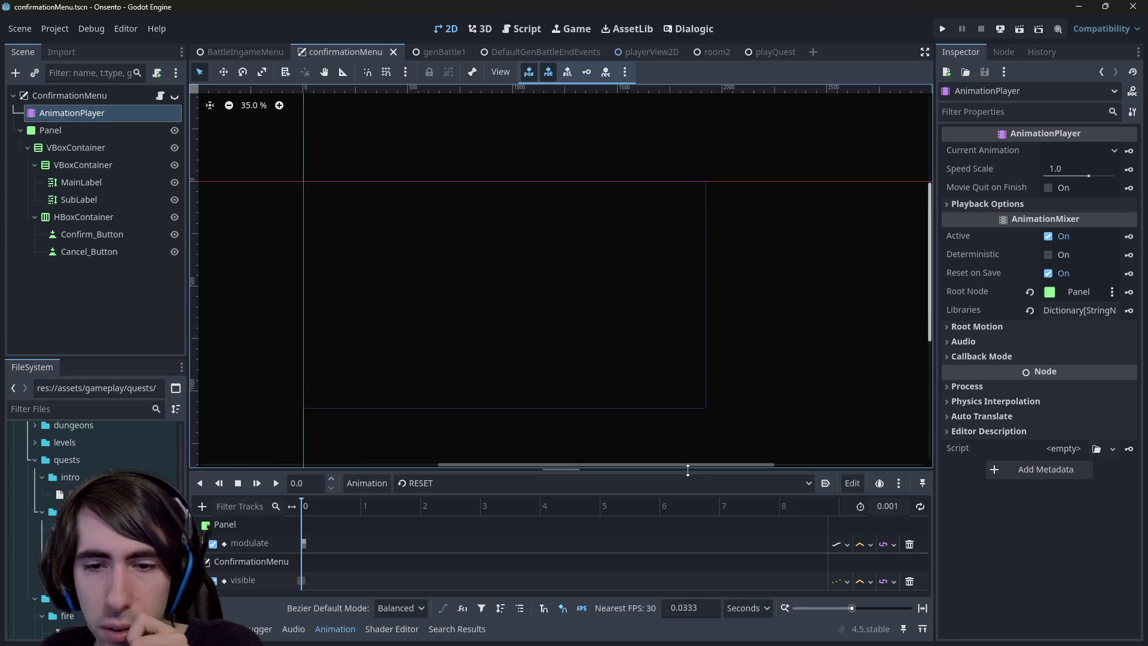
# Step: In the open animation, set the modulate track's update mode to Capture
pyautogui.moveTo(688, 470); pyautogui.dragTo(687, 396)
pyautogui.click(846, 471)
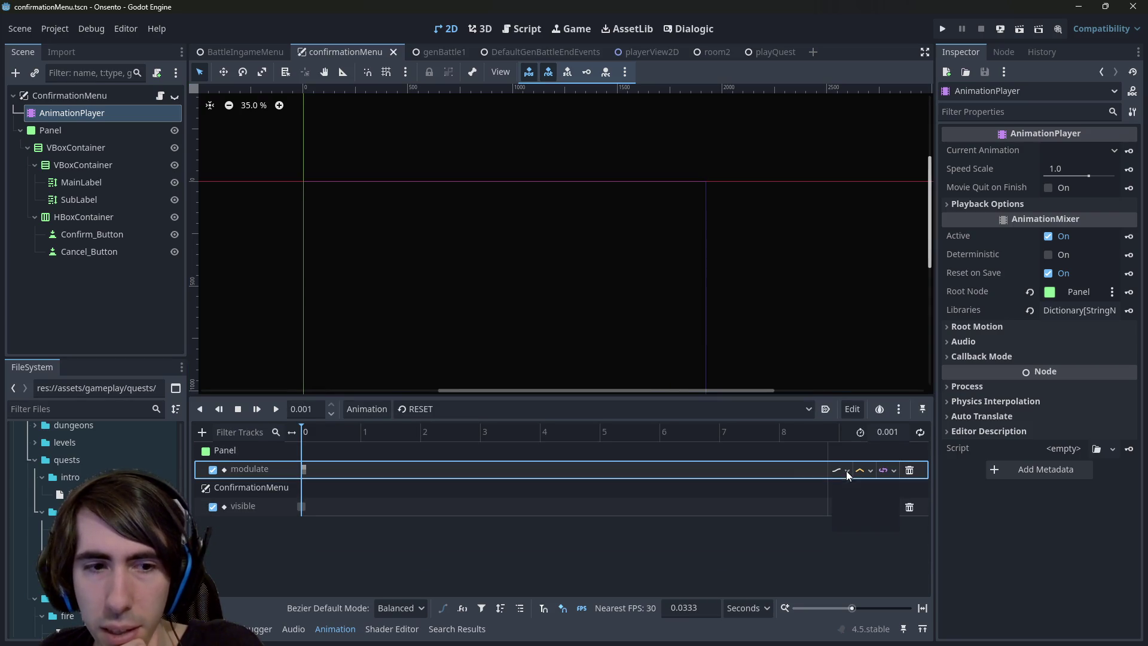
pyautogui.click(445, 413)
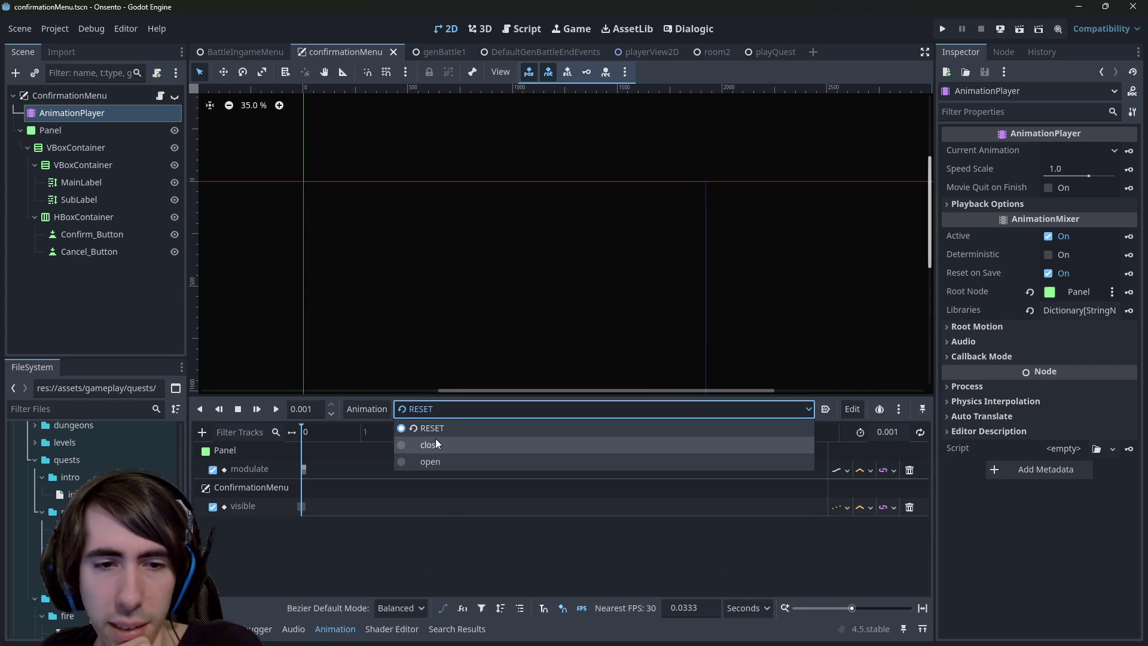
pyautogui.click(459, 460)
pyautogui.click(330, 469)
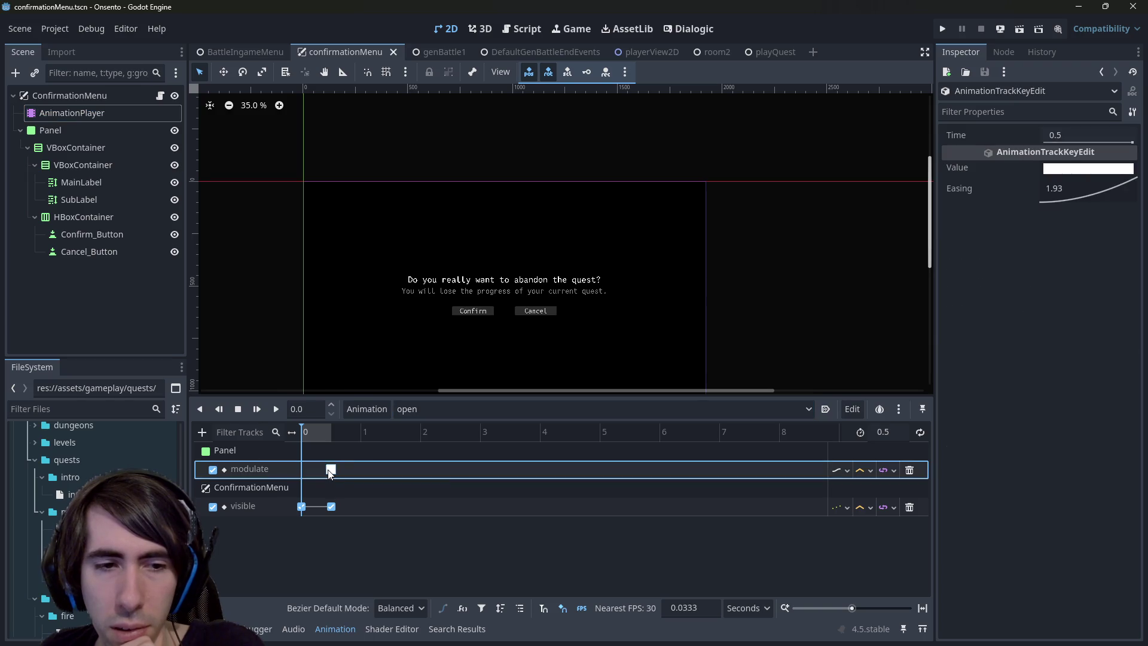
pyautogui.click(841, 471)
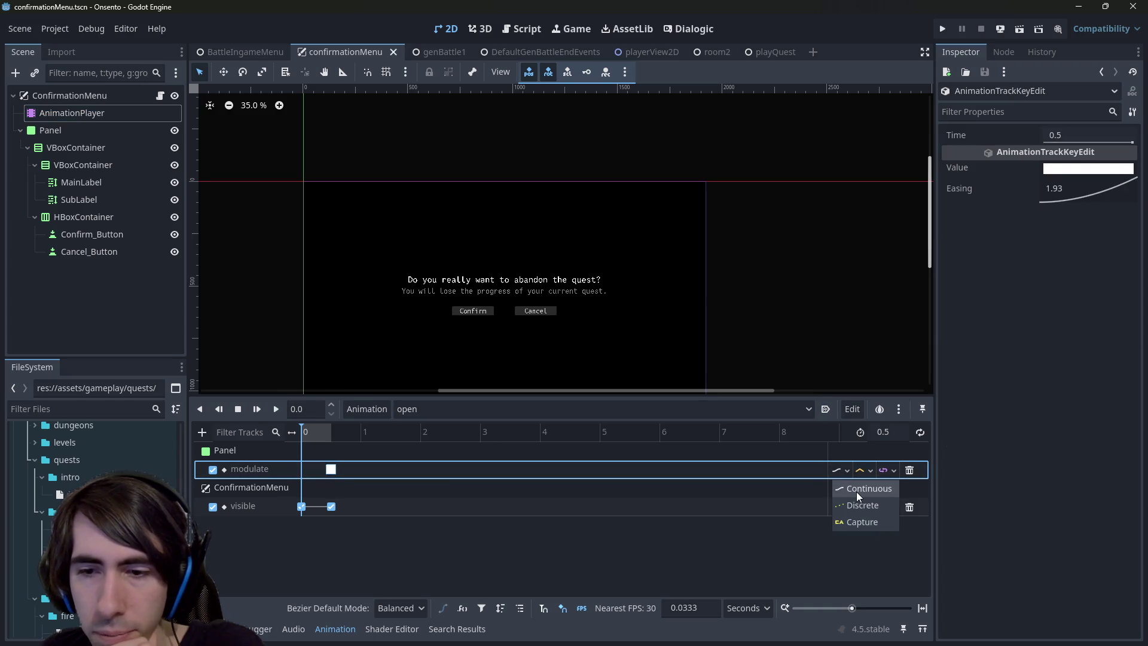
pyautogui.click(856, 492)
pyautogui.click(839, 469)
pyautogui.click(849, 520)
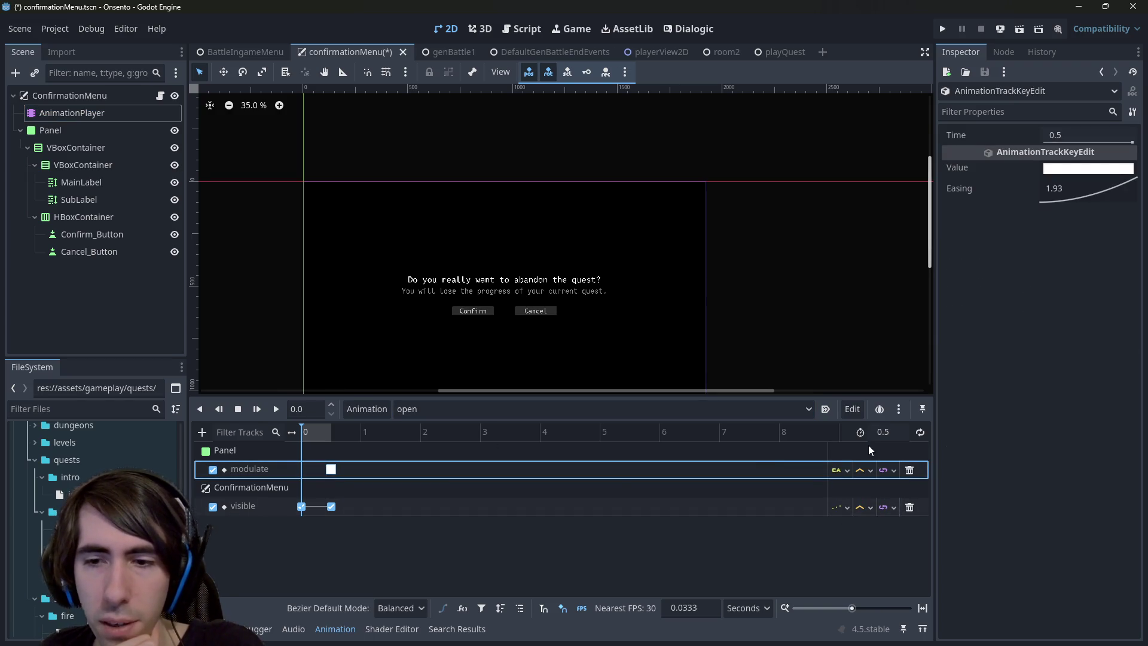
pyautogui.click(864, 470)
pyautogui.click(884, 471)
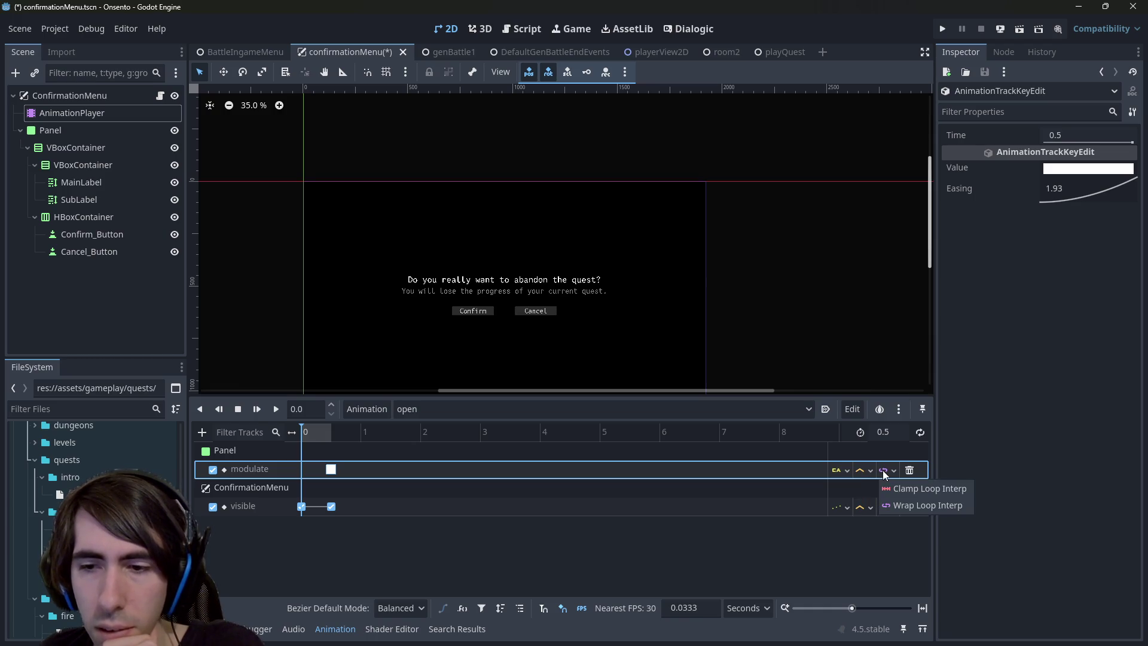
pyautogui.click(849, 452)
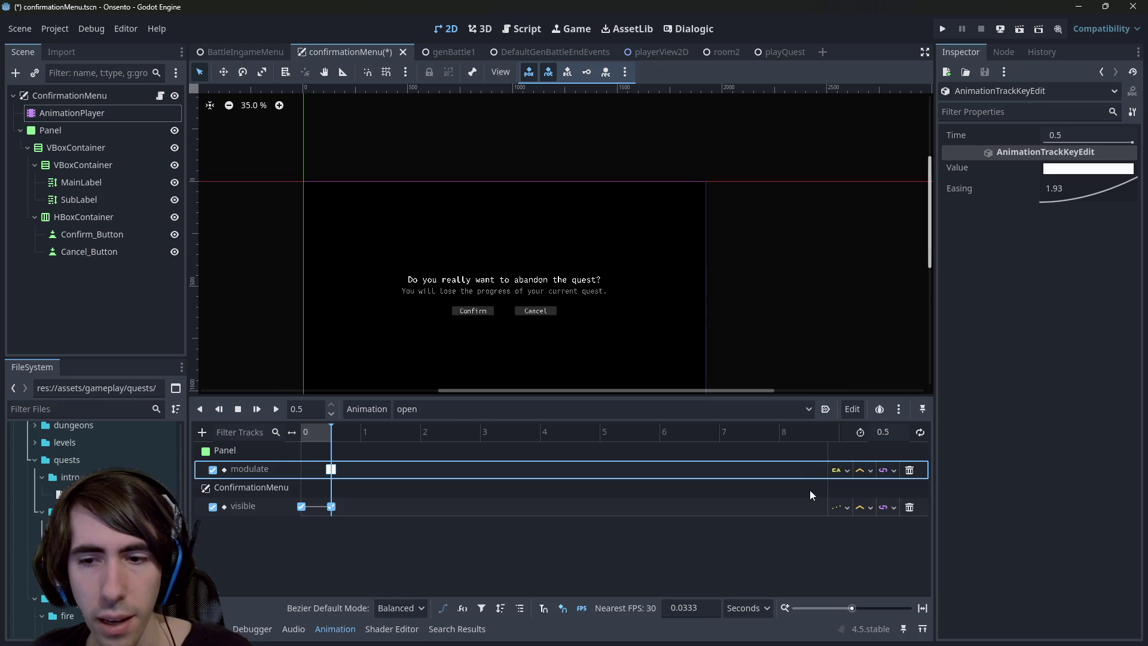
pyautogui.click(844, 506)
pyautogui.click(840, 507)
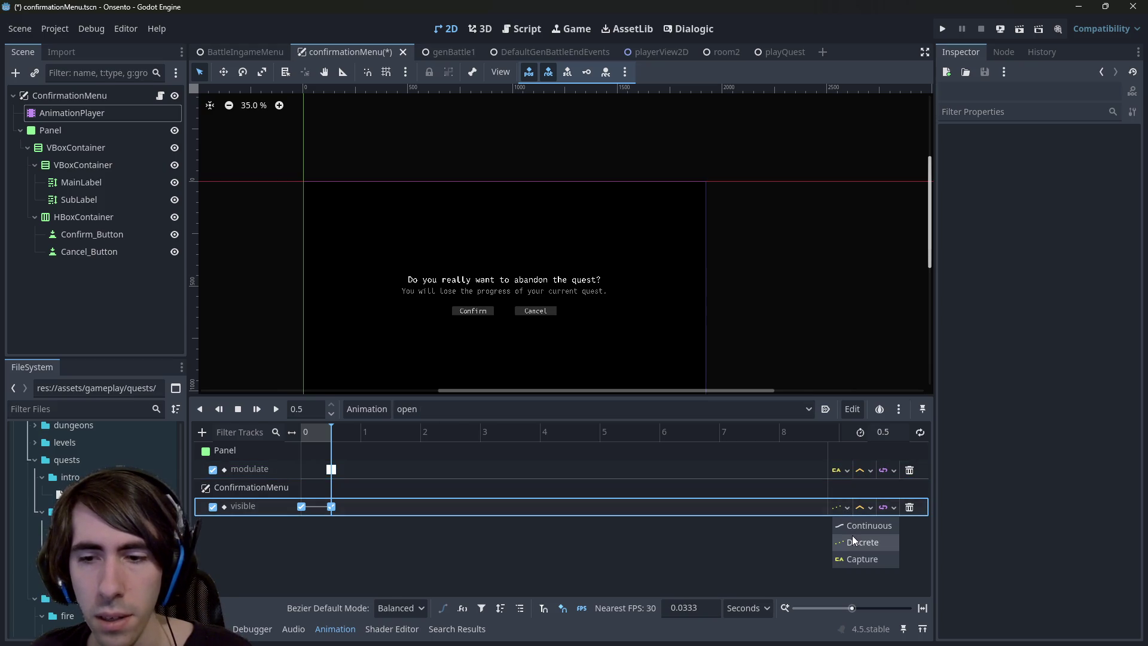
pyautogui.click(416, 528)
# Step: In the close animation, set visible and modulate tracks to Capture and save the scene
pyautogui.click(478, 409)
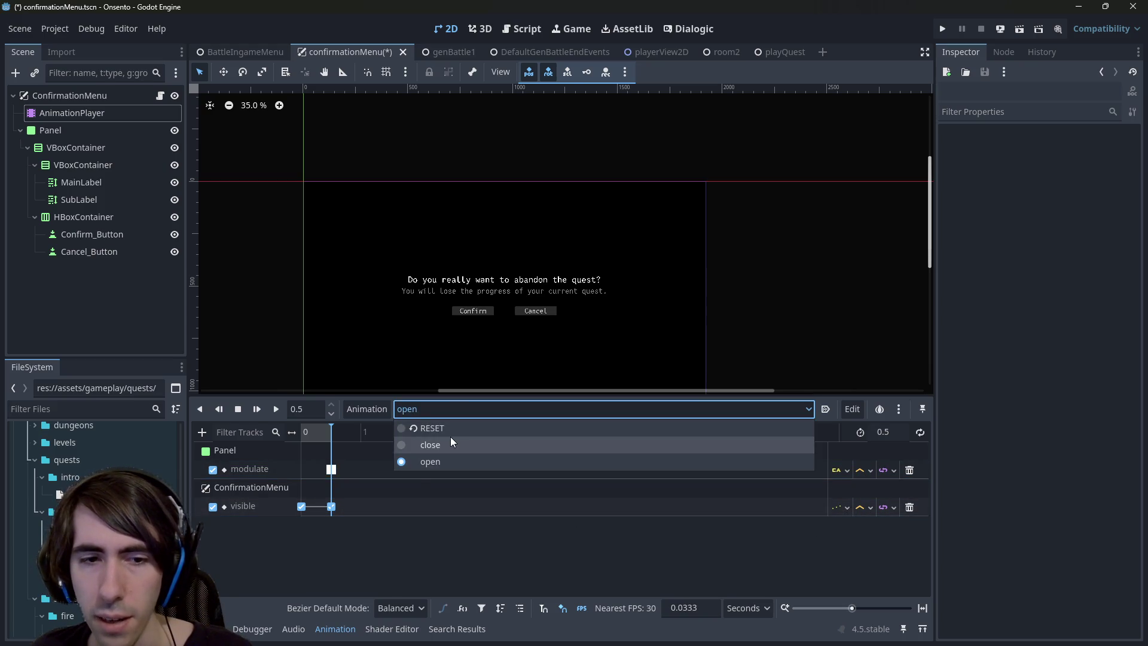
pyautogui.click(450, 444)
pyautogui.click(846, 508)
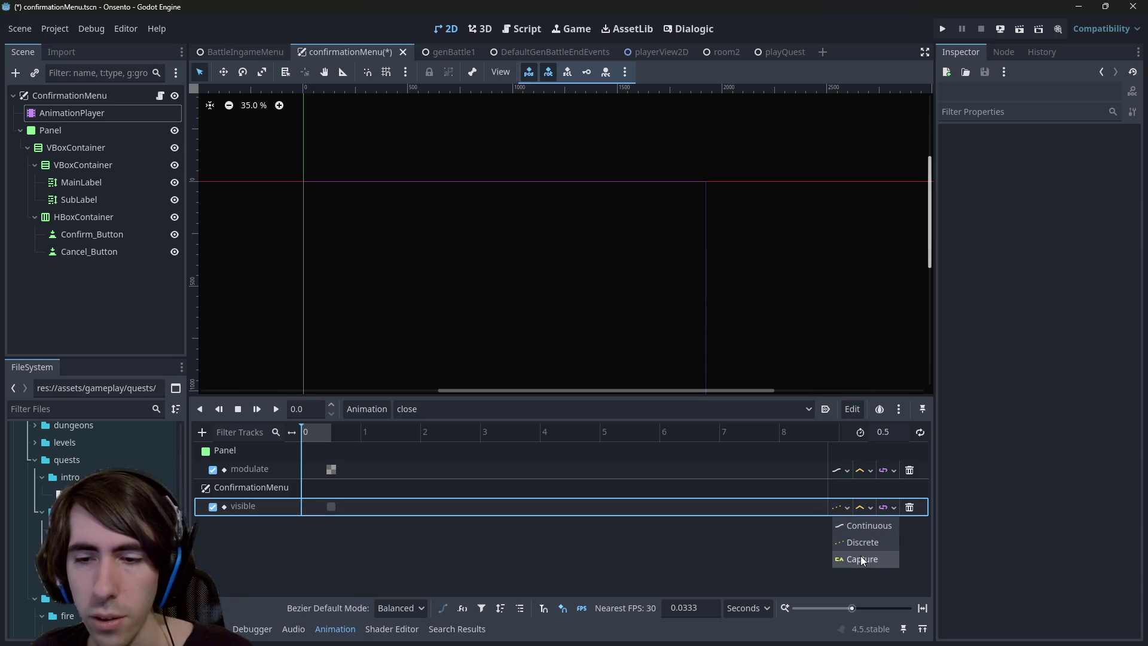
pyautogui.click(861, 559)
pyautogui.click(844, 471)
pyautogui.click(852, 523)
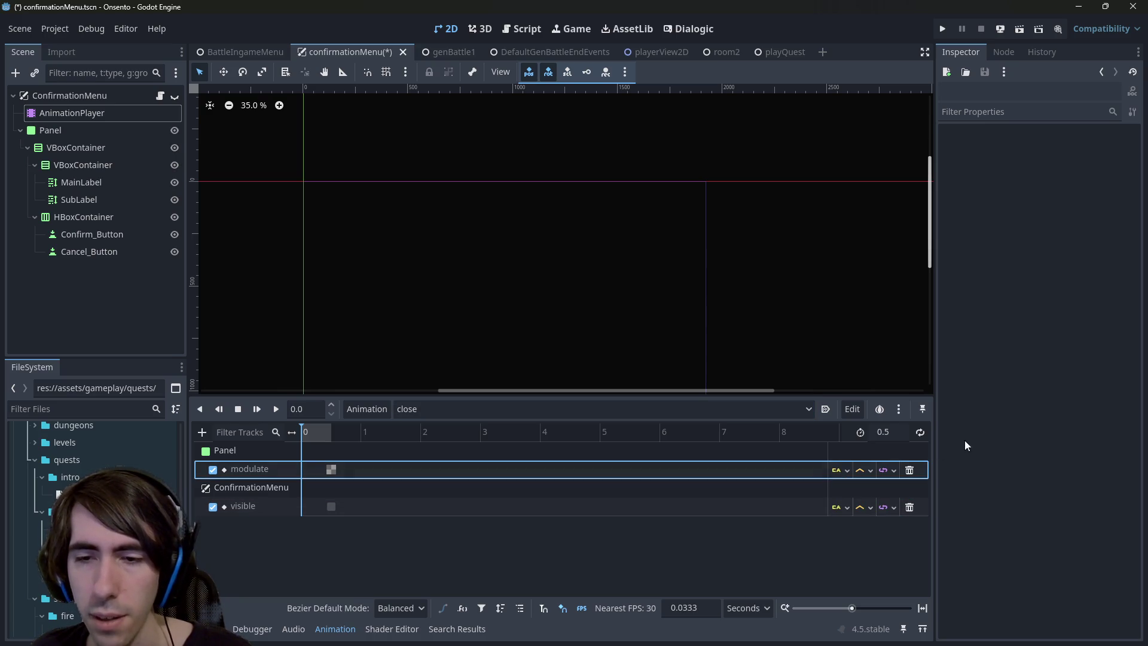
pyautogui.click(966, 446)
pyautogui.hotkey('ctrl', 's')
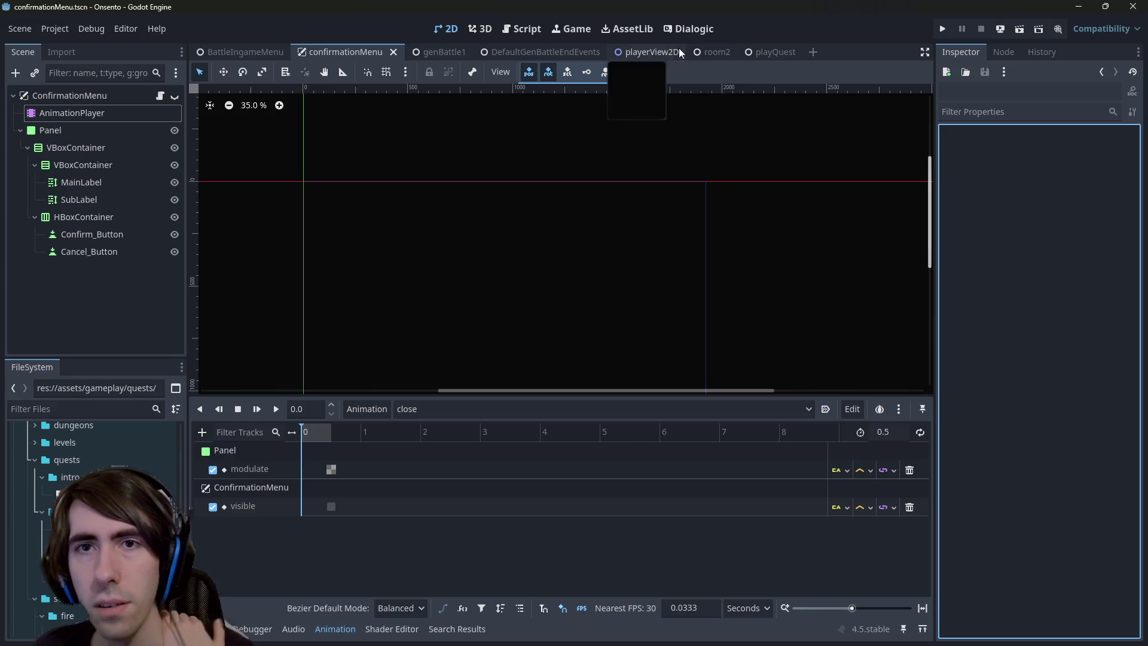
pyautogui.click(701, 53)
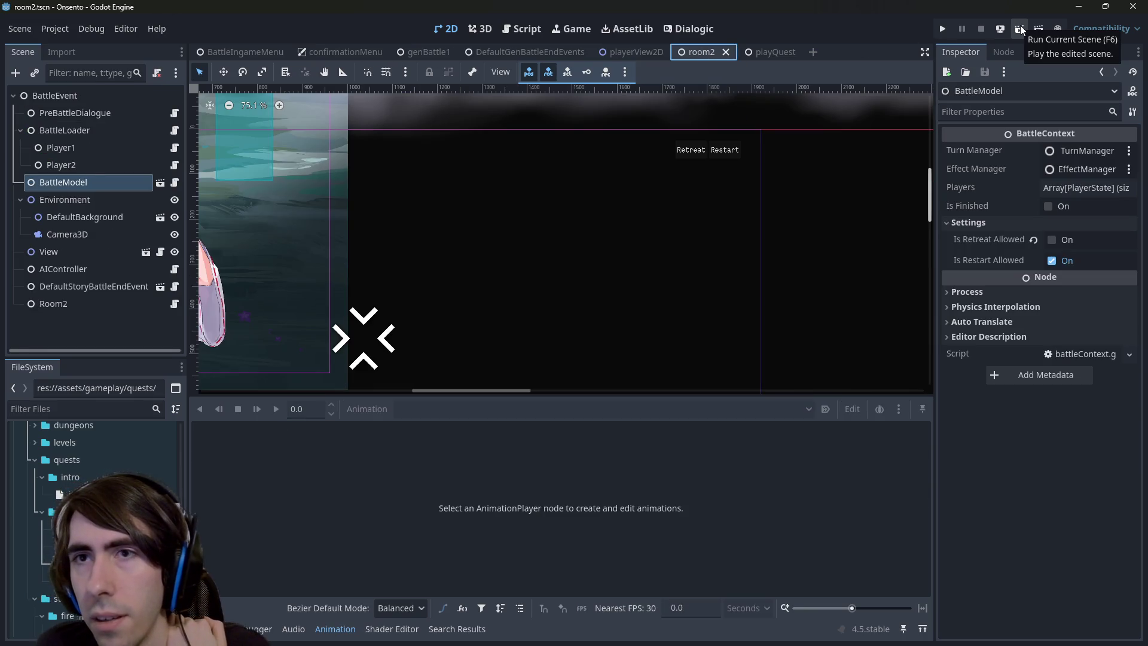
# Step: Run the playQuest scene to test the retimed dialog
pyautogui.click(776, 52)
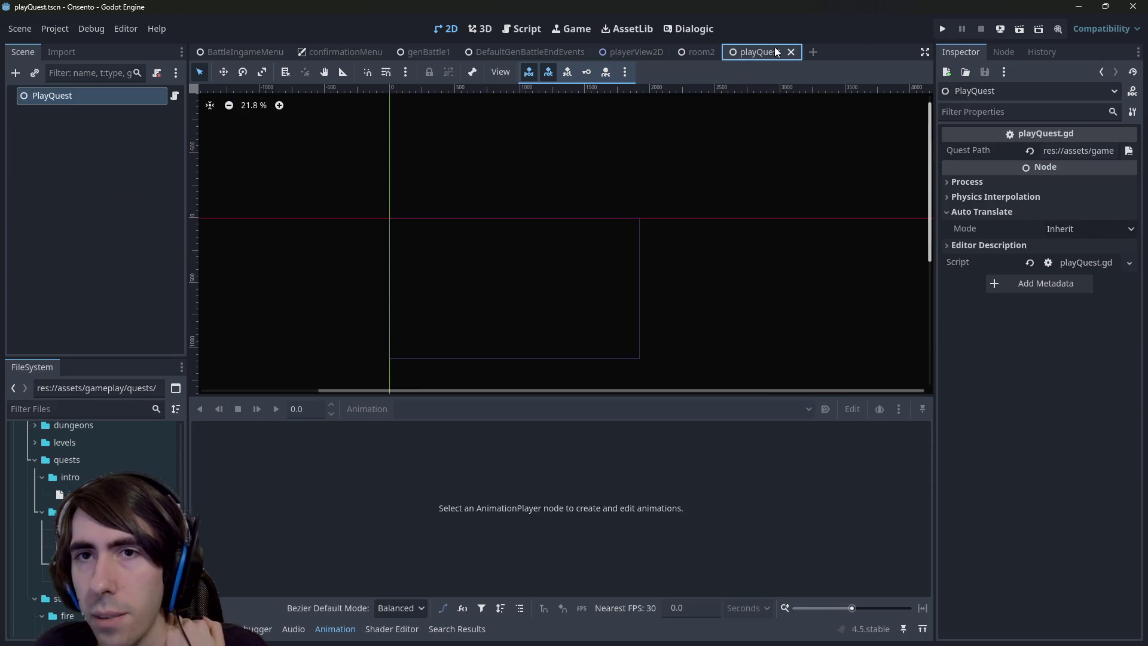
pyautogui.click(1002, 29)
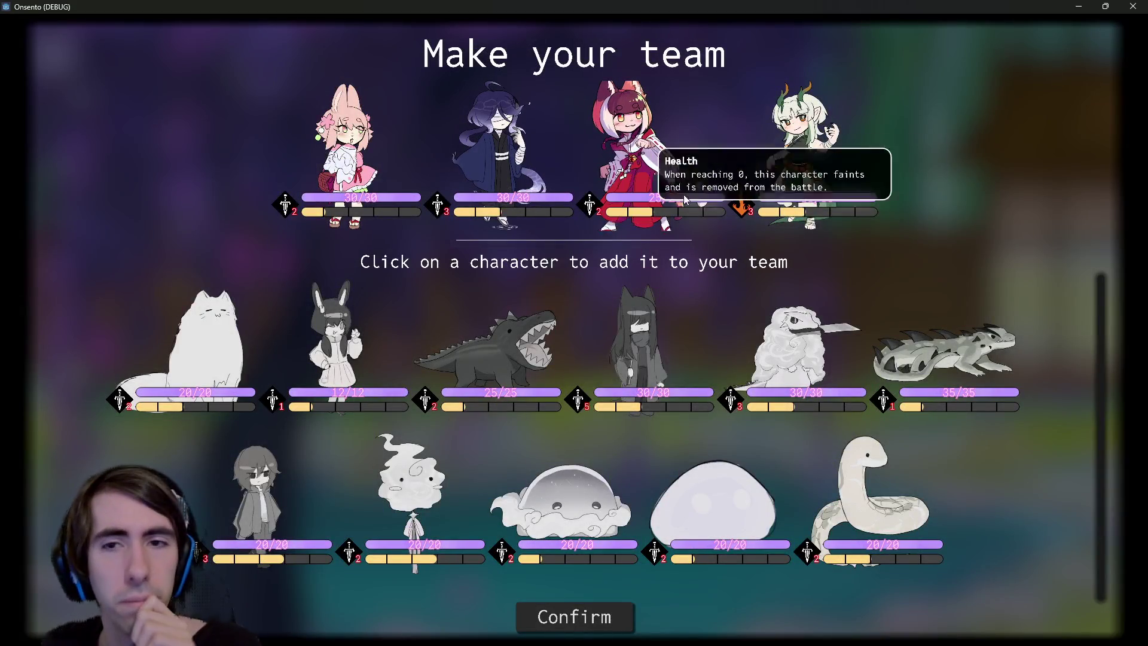
# Step: Open the pause menu and repeatedly open and cancel the abandon-quest dialog to watch its fades
pyautogui.press('Escape')
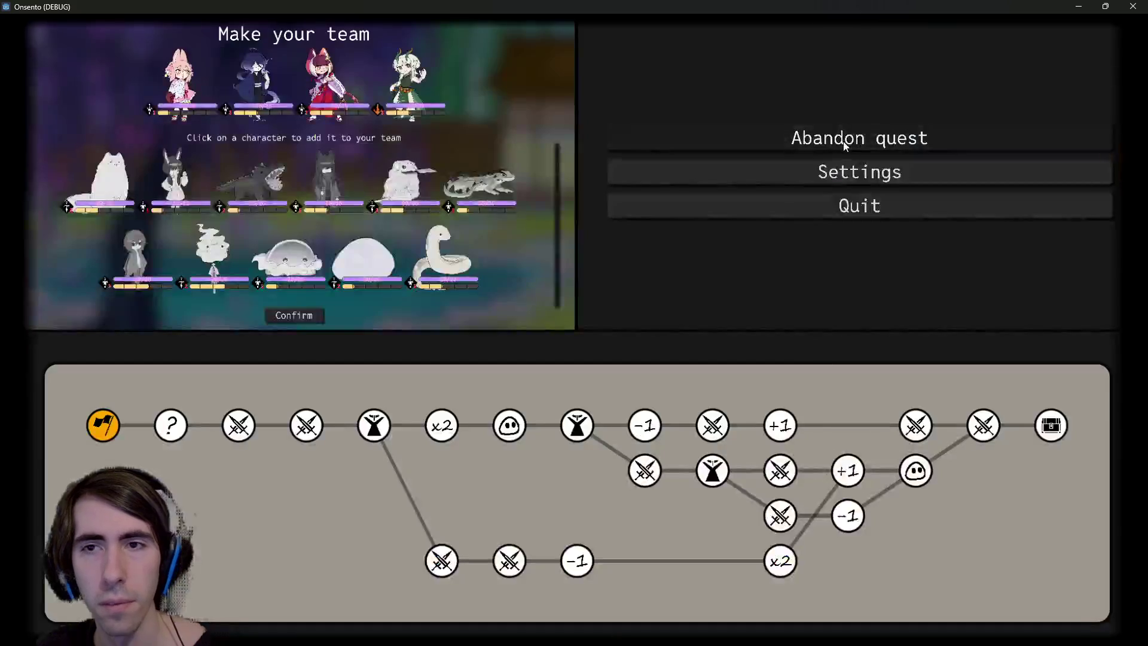
pyautogui.click(843, 141)
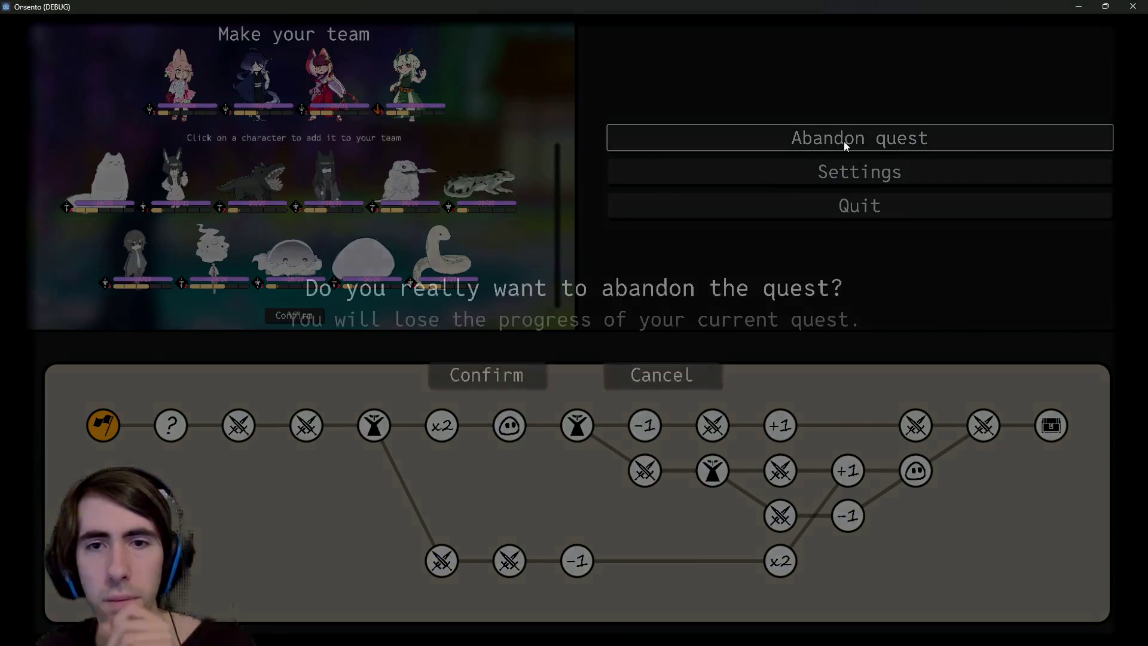
pyautogui.click(697, 372)
pyautogui.click(854, 146)
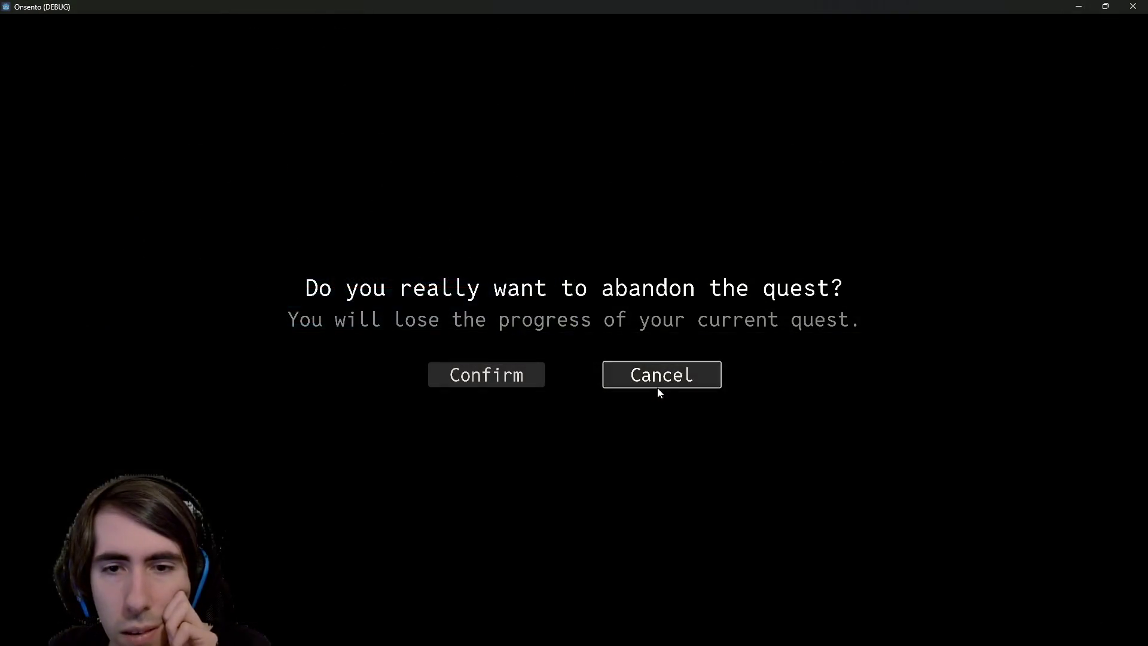
pyautogui.click(659, 382)
pyautogui.click(800, 136)
pyautogui.click(660, 374)
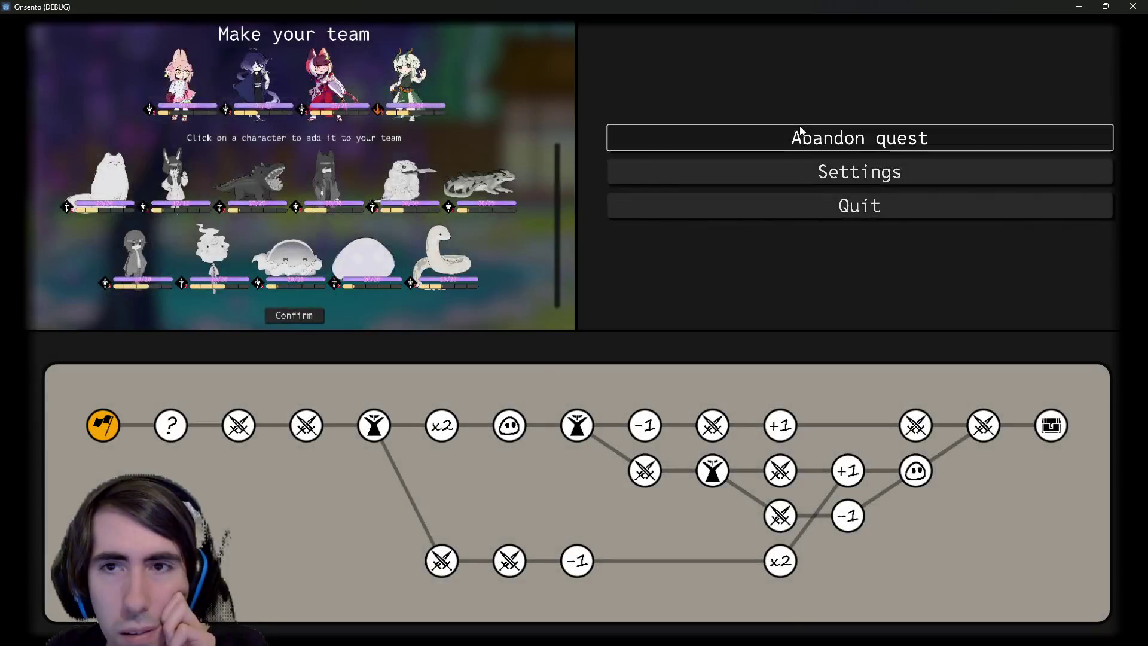
pyautogui.click(800, 135)
pyautogui.click(700, 372)
pyautogui.click(809, 141)
pyautogui.click(682, 379)
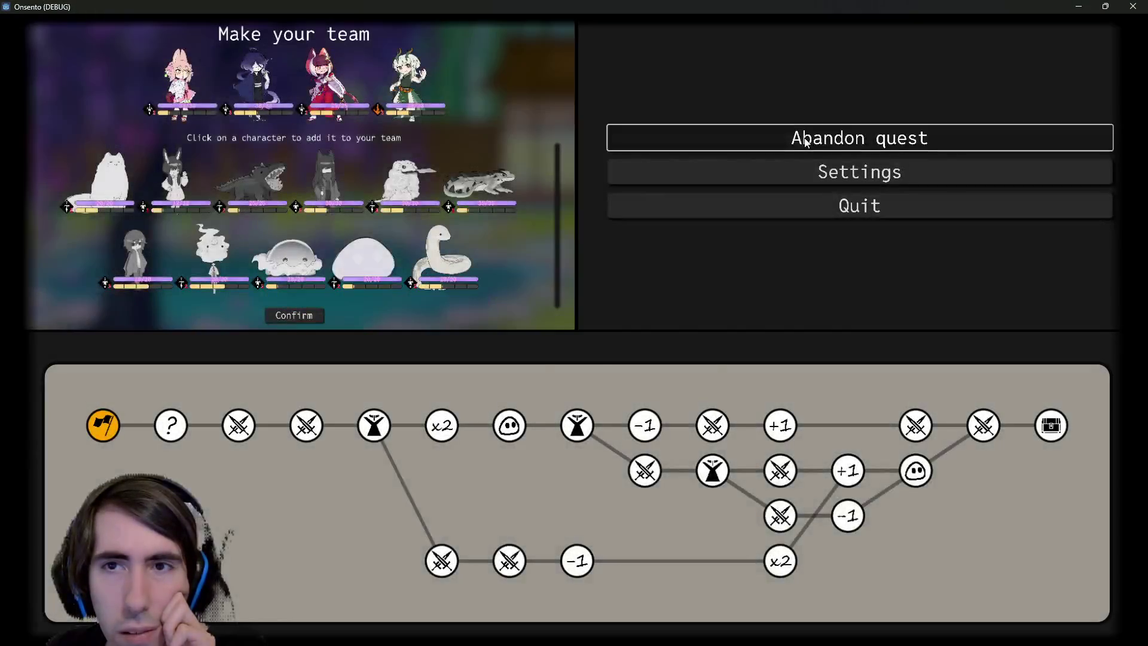
pyautogui.click(799, 140)
pyautogui.click(684, 367)
pyautogui.click(799, 139)
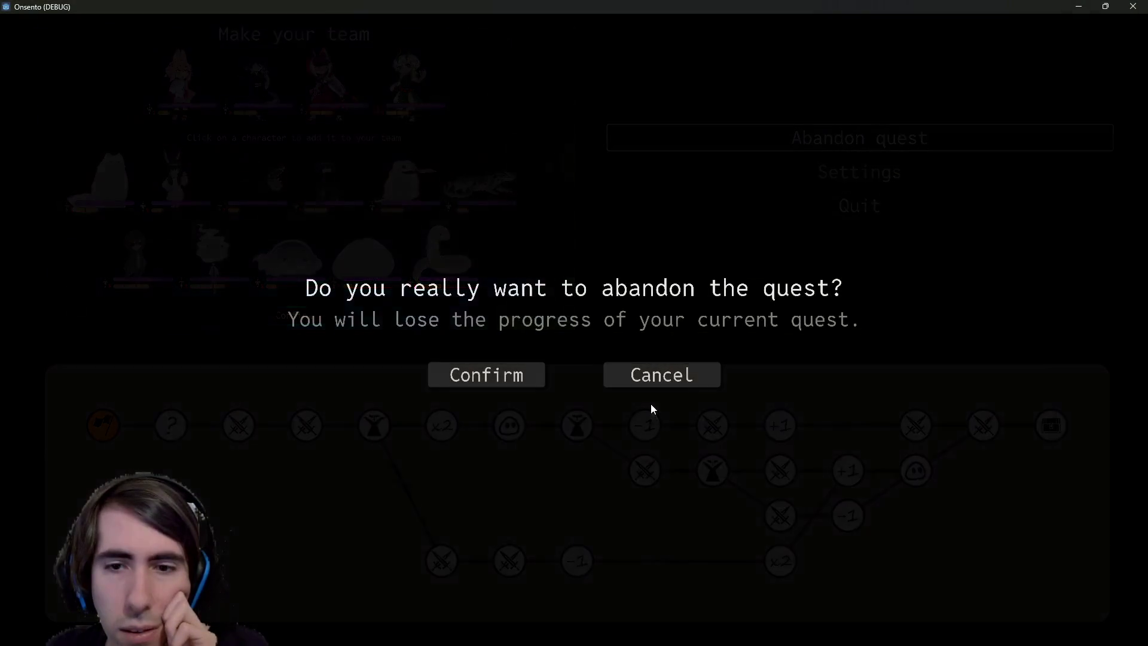
pyautogui.click(658, 375)
pyautogui.click(769, 144)
pyautogui.click(685, 374)
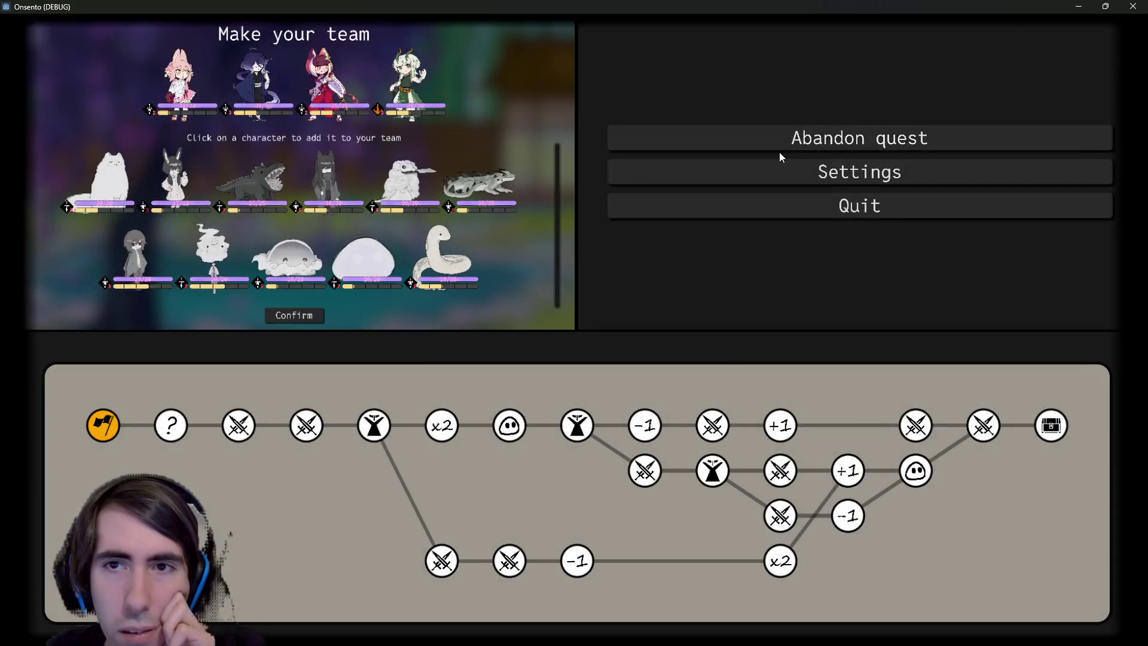
pyautogui.click(778, 139)
pyautogui.click(665, 376)
pyautogui.click(795, 141)
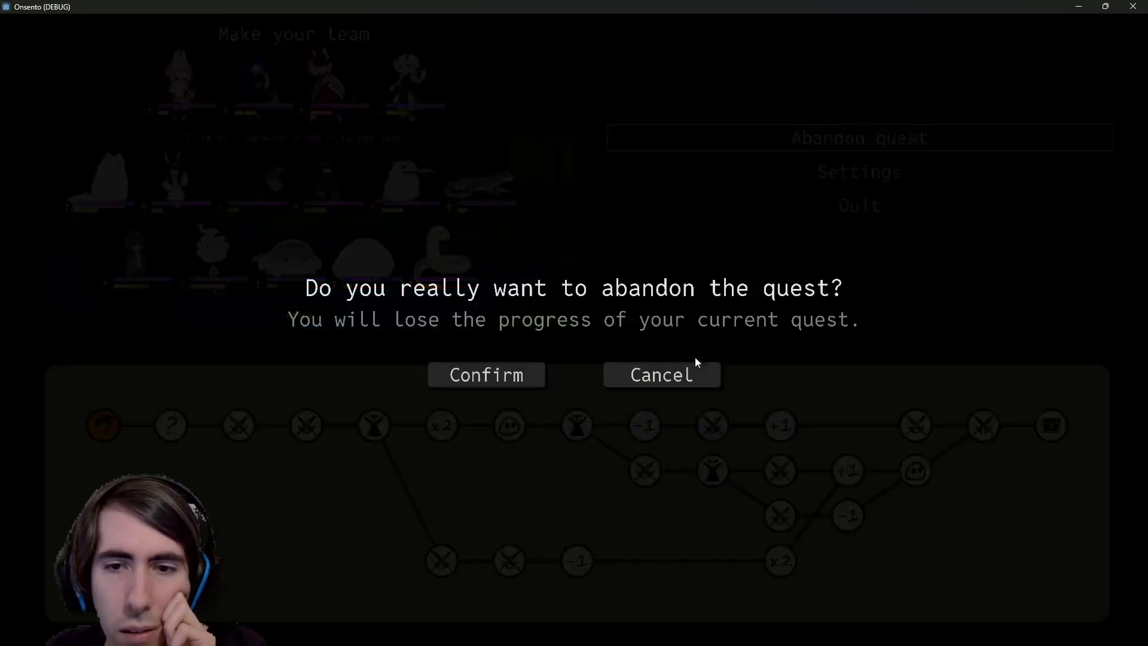
pyautogui.click(661, 376)
# Step: Keep cycling the abandon-quest dialog open and cancelled, then close the game window
pyautogui.click(743, 144)
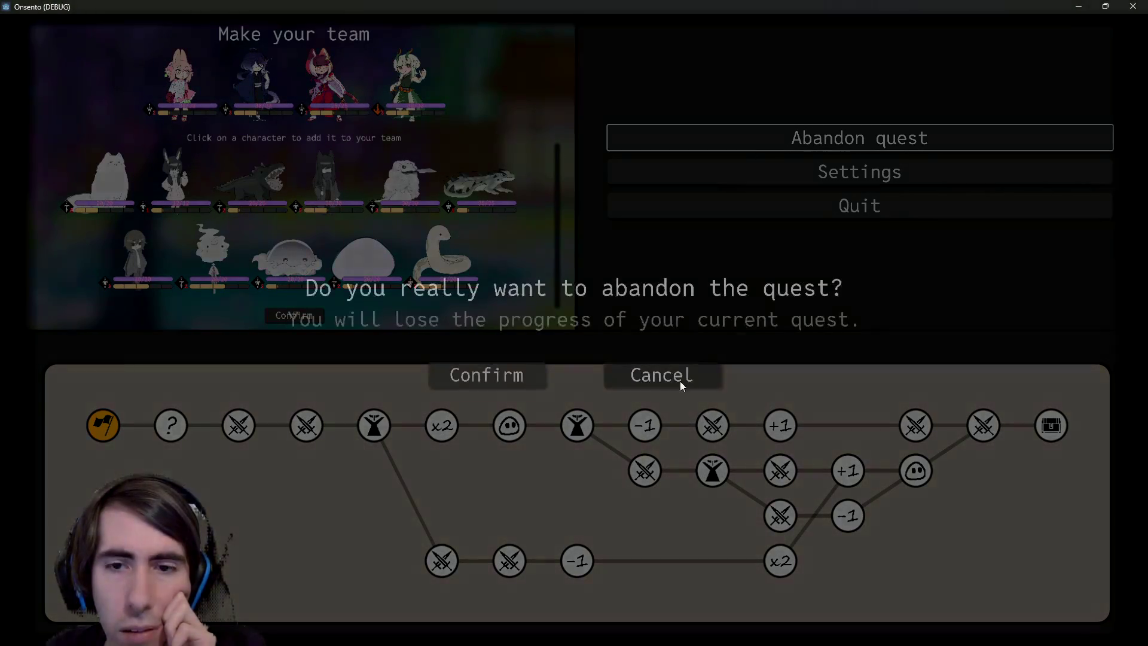
pyautogui.click(686, 372)
pyautogui.click(682, 137)
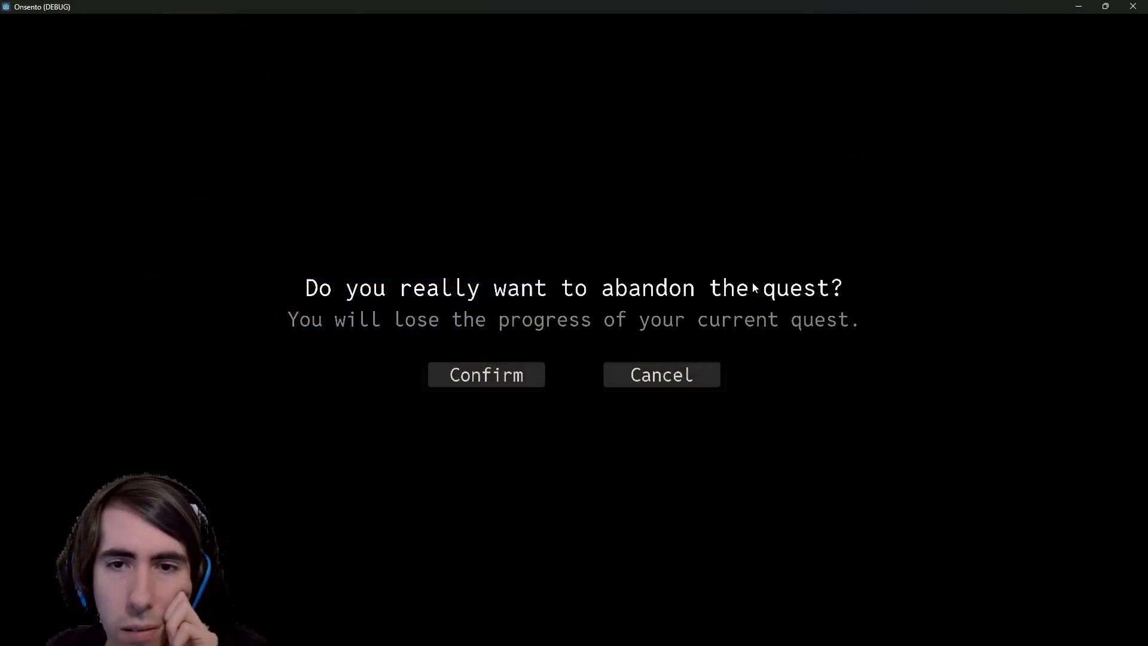
pyautogui.click(693, 370)
pyautogui.click(747, 139)
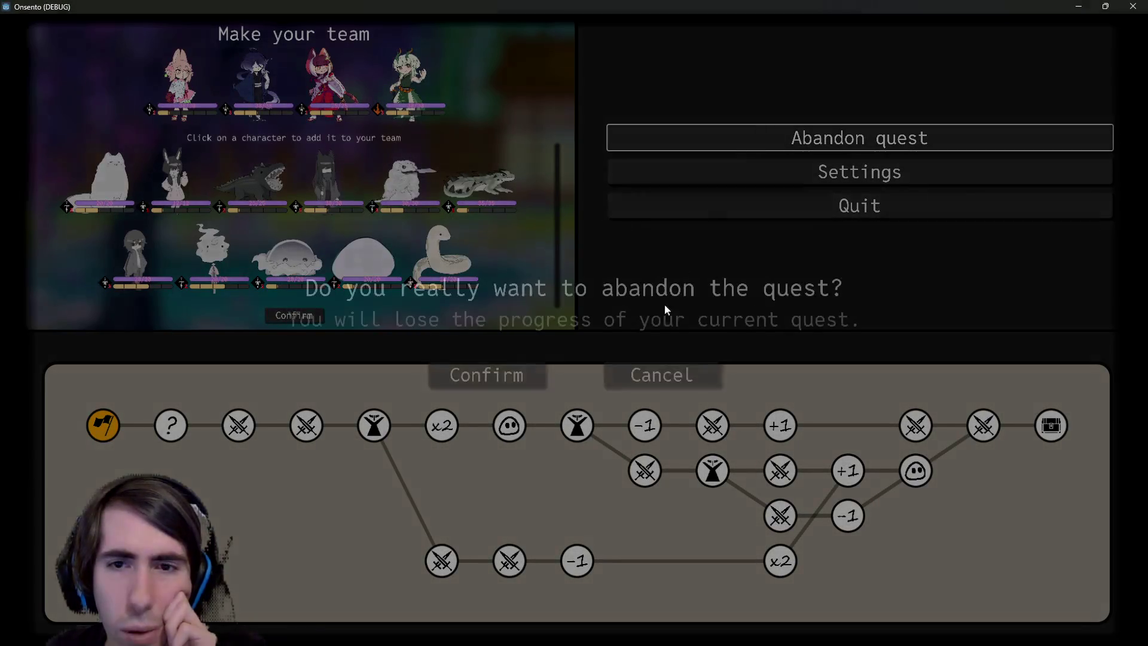
pyautogui.click(685, 325)
pyautogui.click(745, 148)
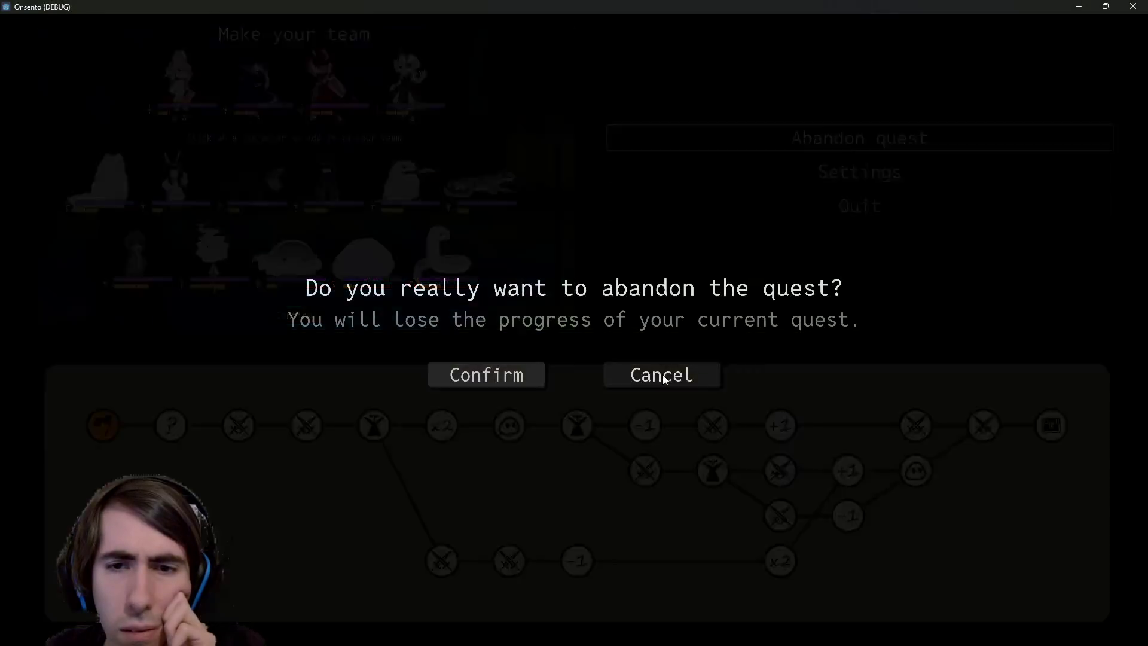
pyautogui.click(759, 238)
pyautogui.click(756, 139)
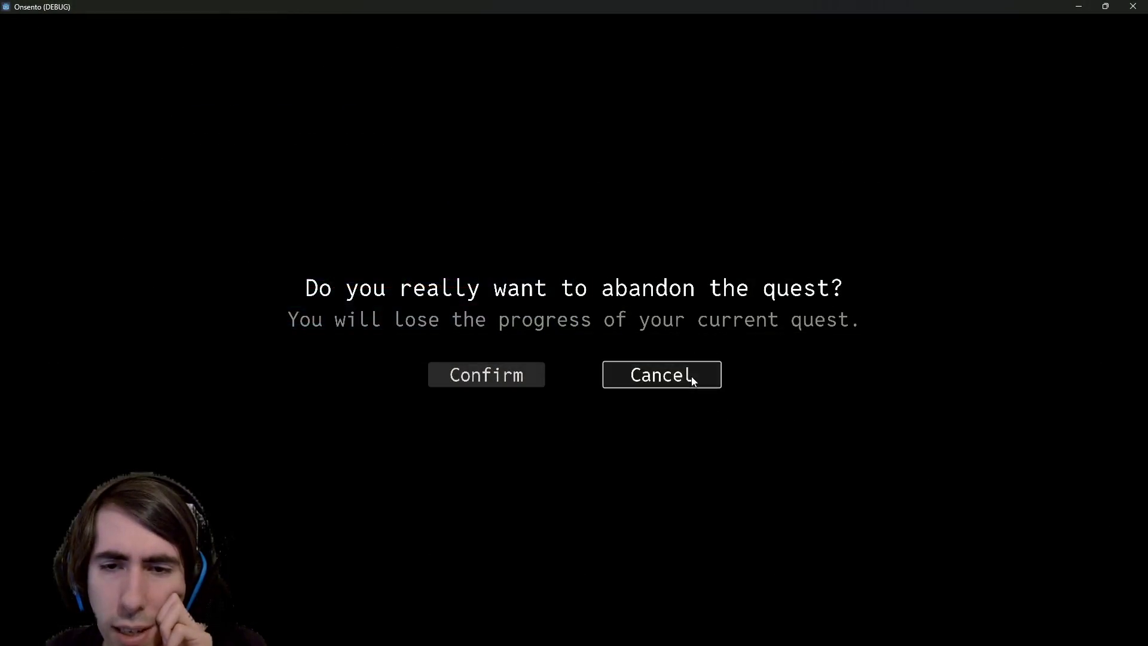
pyautogui.click(691, 376)
pyautogui.click(750, 138)
pyautogui.click(699, 372)
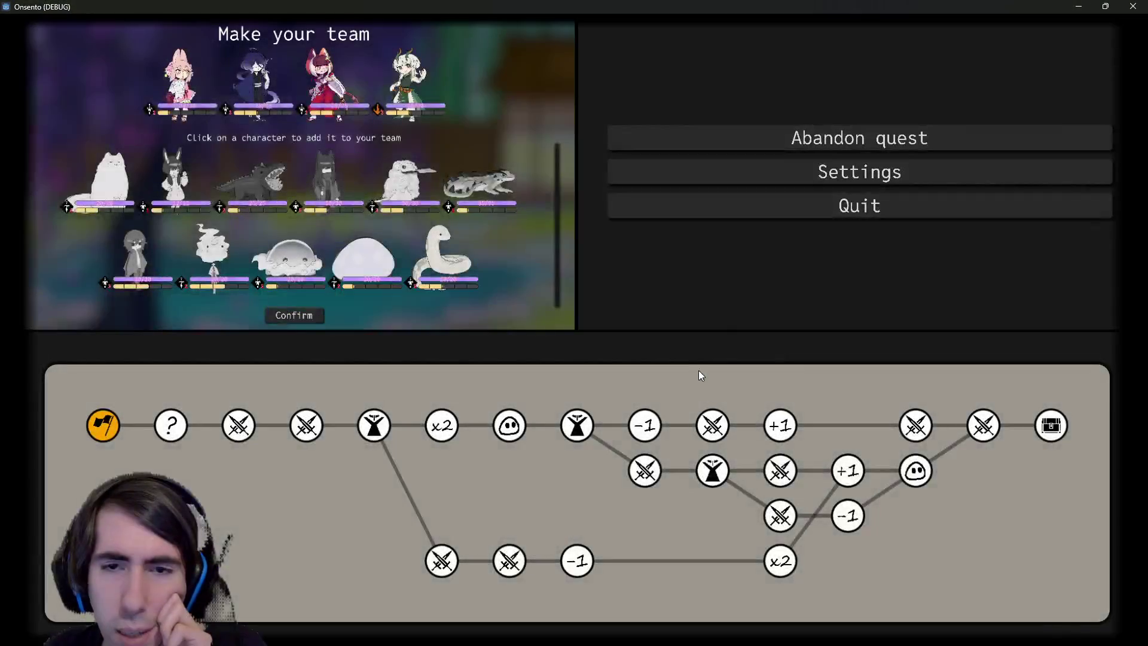
pyautogui.click(739, 141)
pyautogui.click(664, 379)
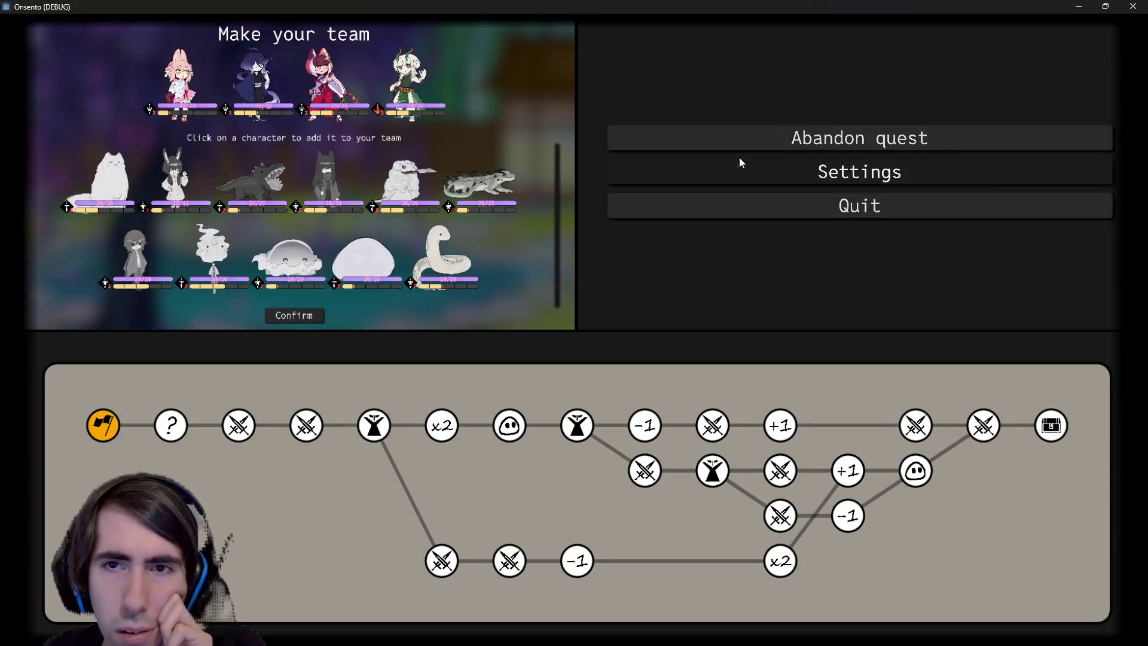
pyautogui.click(739, 143)
pyautogui.click(655, 374)
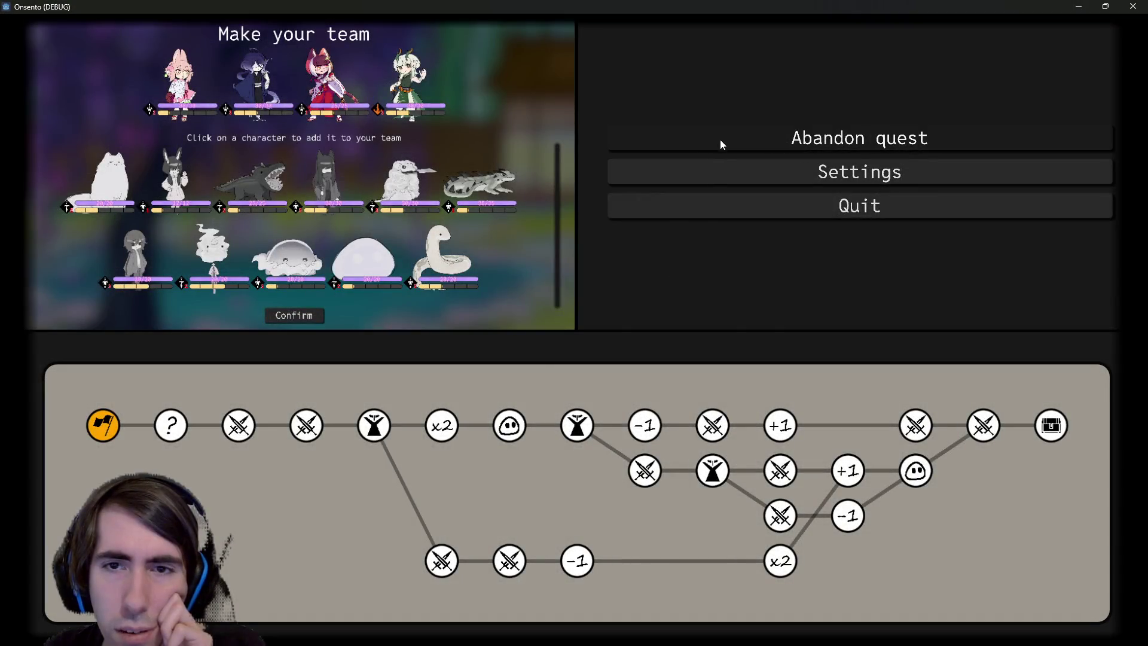
pyautogui.click(719, 138)
pyautogui.click(679, 378)
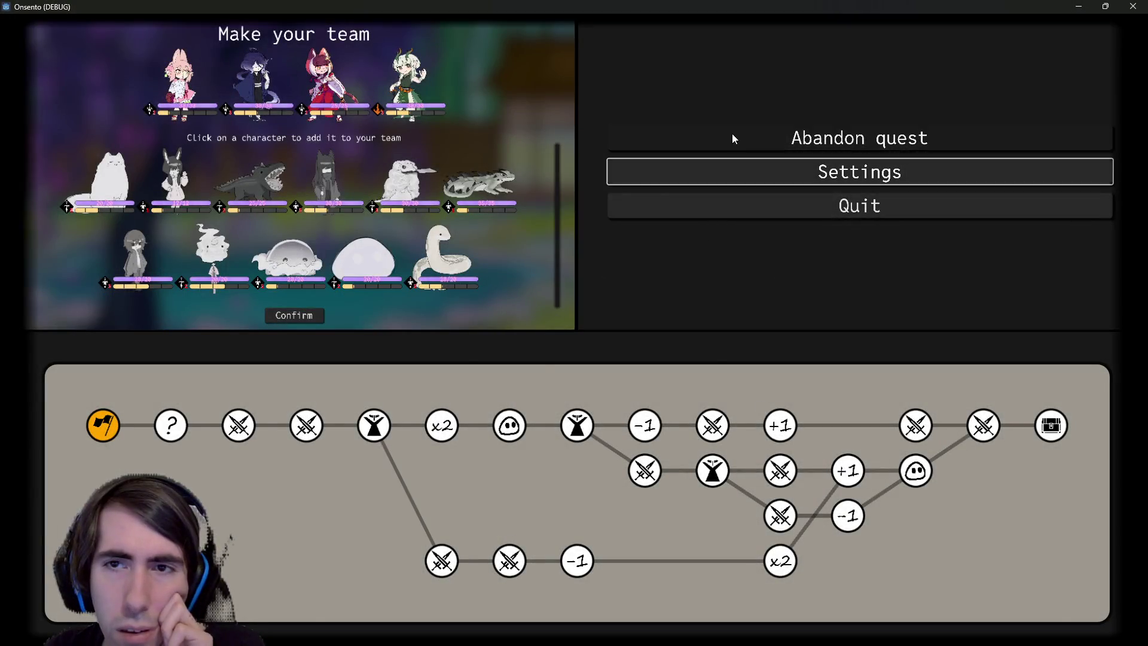
pyautogui.click(731, 134)
pyautogui.click(663, 375)
pyautogui.click(708, 134)
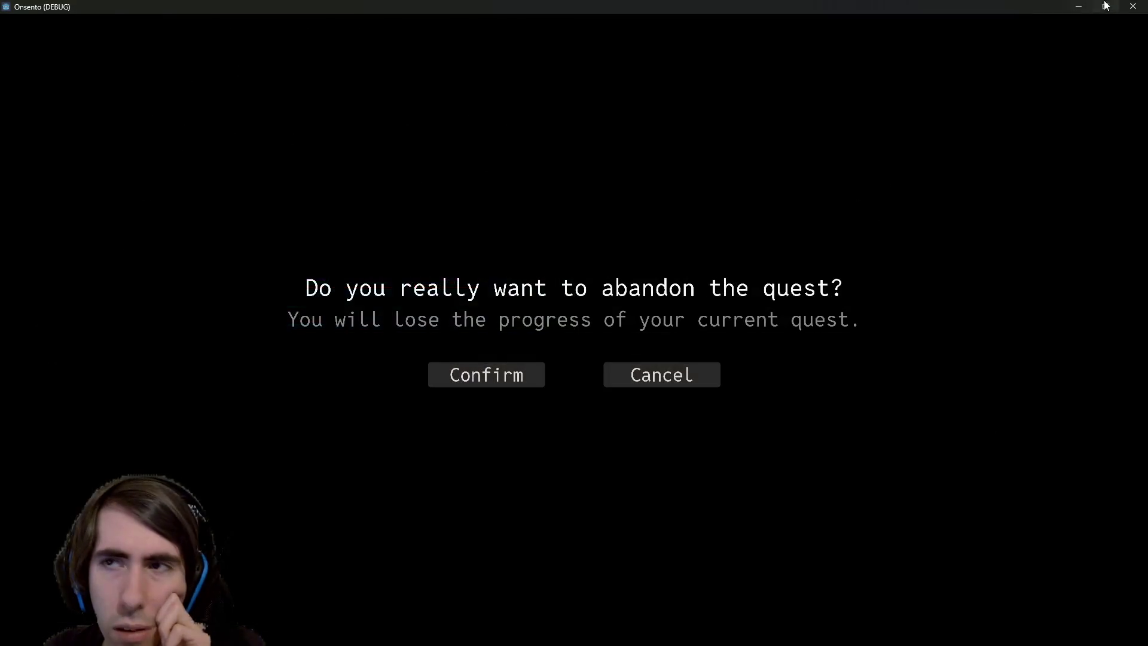
pyautogui.click(1133, 6)
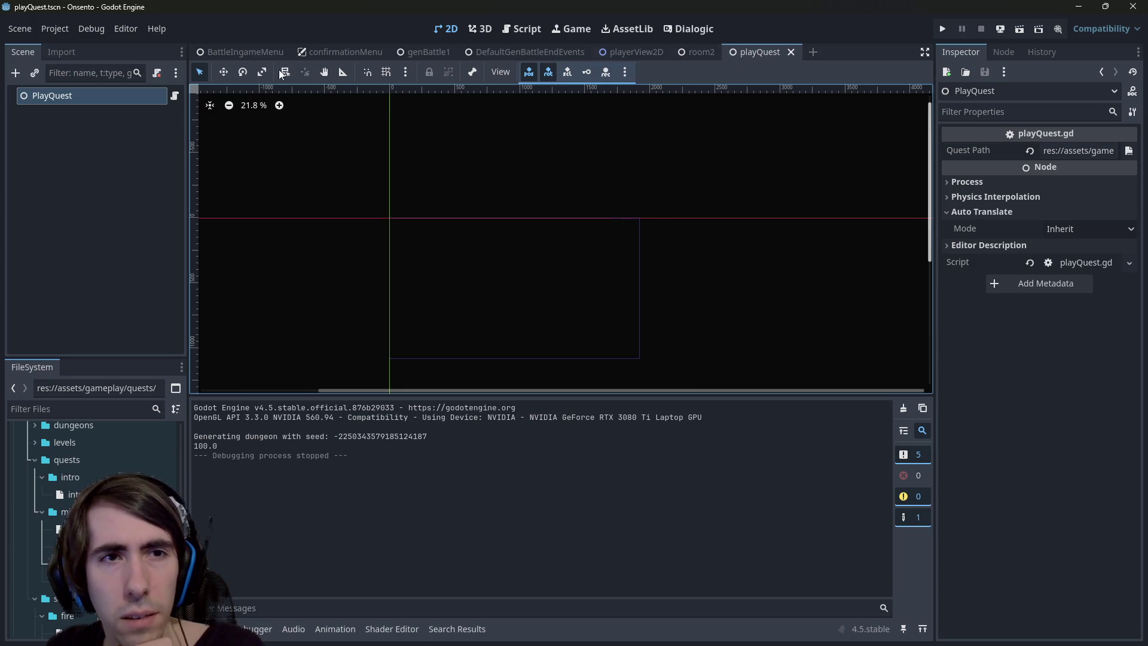
# Step: In the confirmationMenu scene, select the AnimationPlayer and show its close animation
pyautogui.click(233, 46)
pyautogui.click(338, 47)
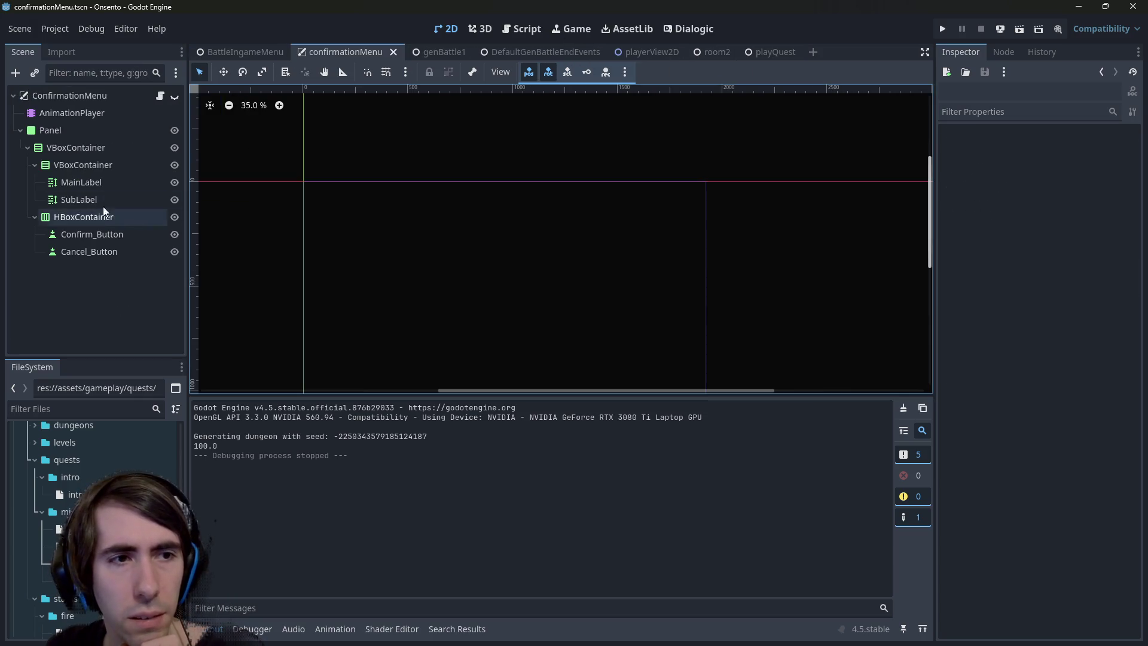
pyautogui.click(75, 115)
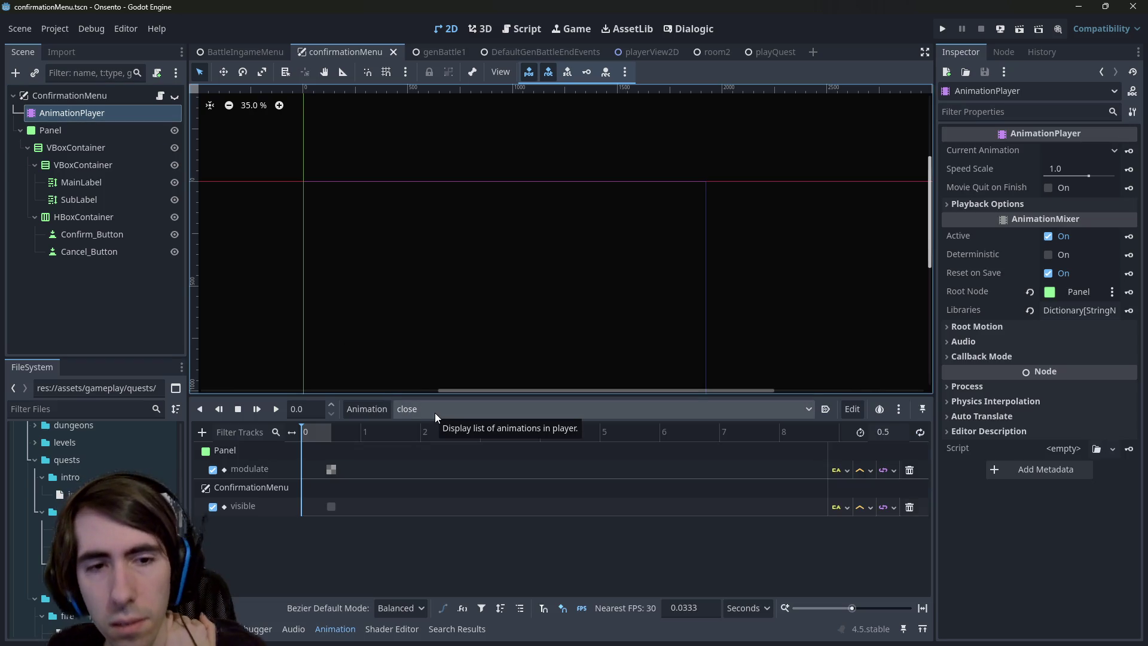
pyautogui.click(435, 413)
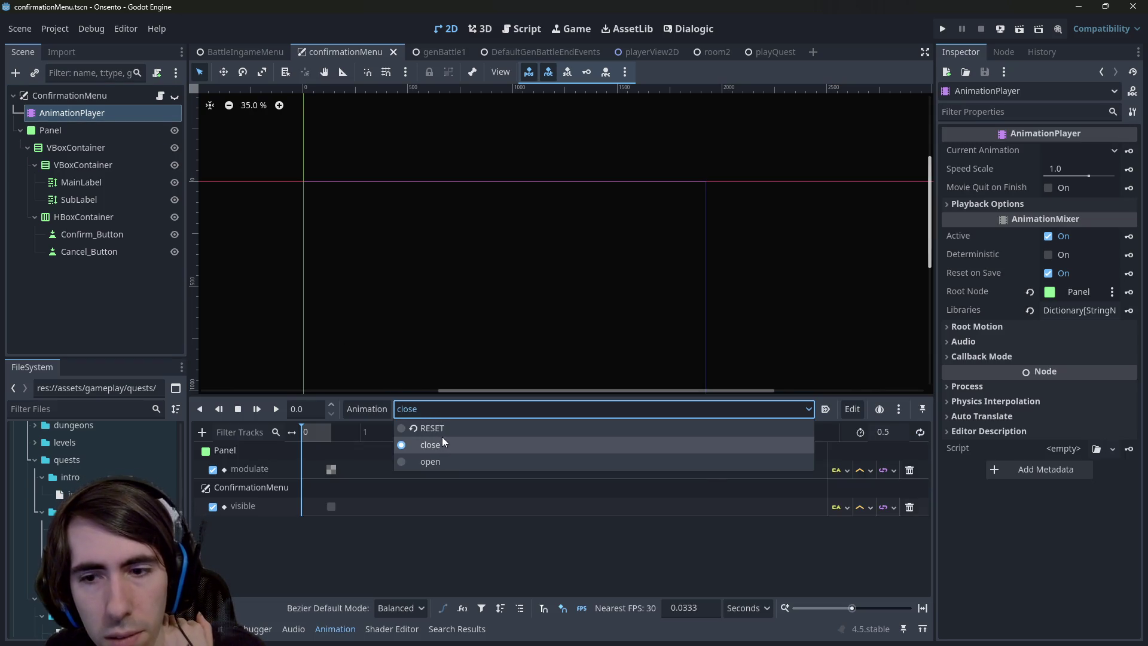
pyautogui.click(443, 437)
# Step: Change the close animation's Panel modulate key at 0.5 to transparent white
pyautogui.click(331, 506)
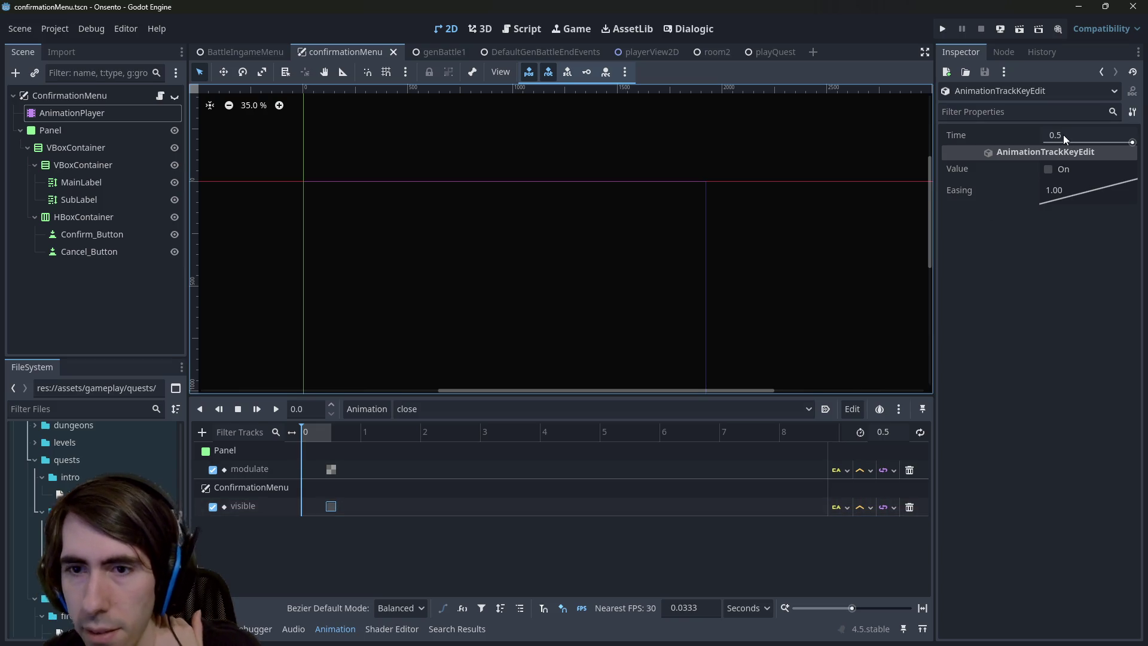
pyautogui.click(332, 469)
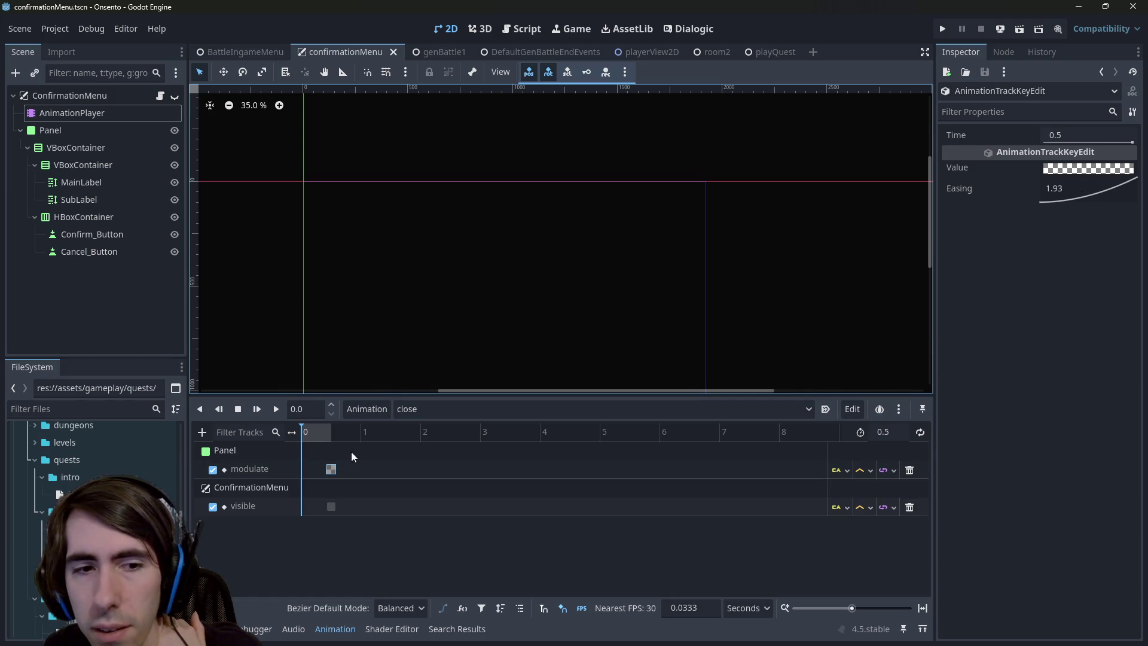
pyautogui.click(1073, 168)
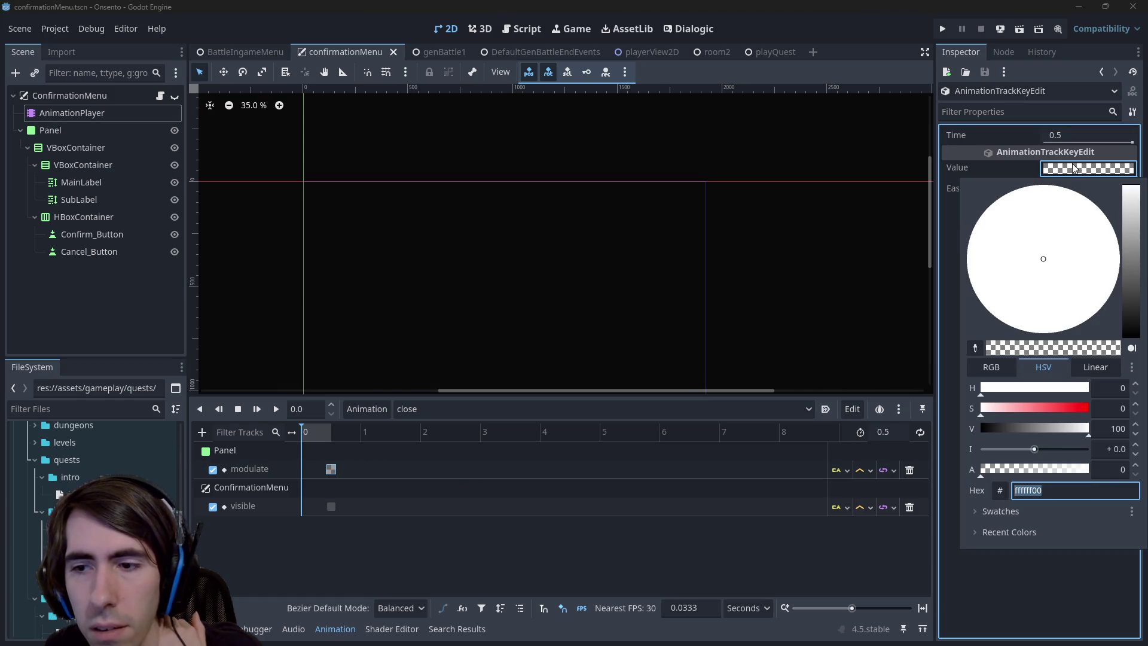
pyautogui.click(1043, 599)
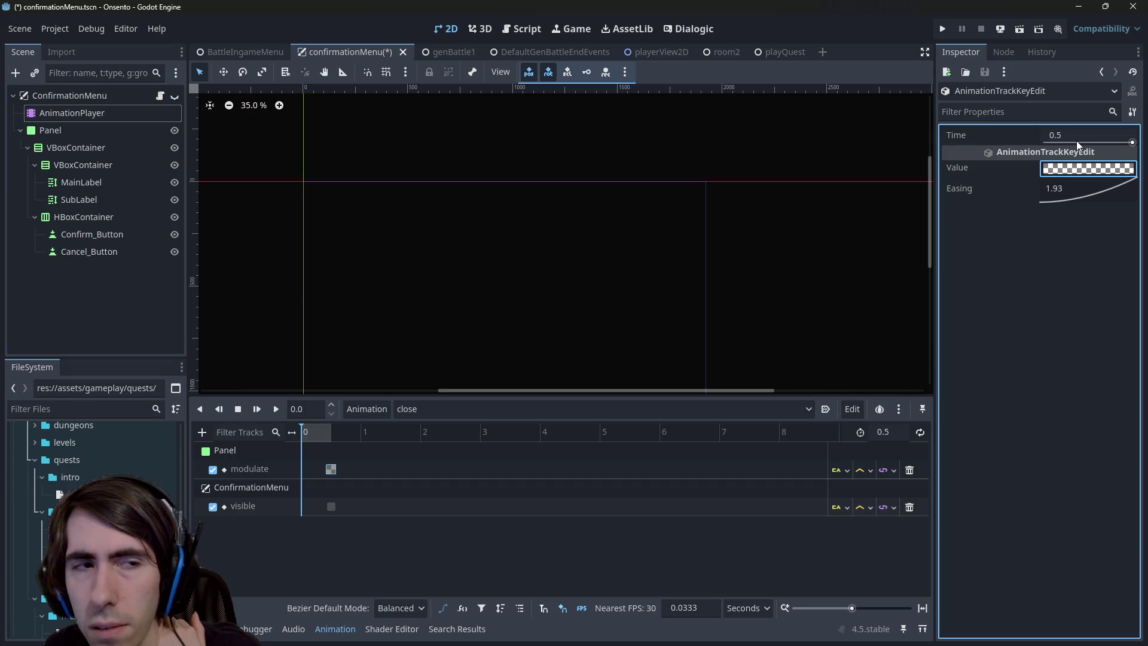
# Step: Compare the open and close animations, ending on close with its visible key selected
pyautogui.click(490, 409)
pyautogui.click(458, 460)
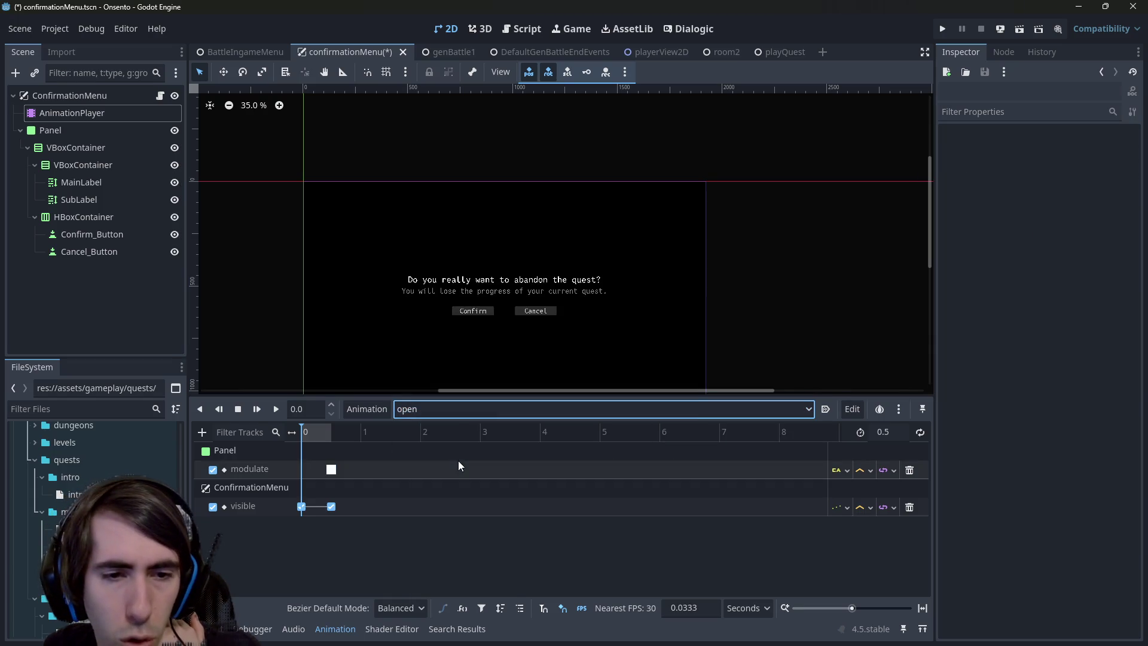
pyautogui.click(454, 412)
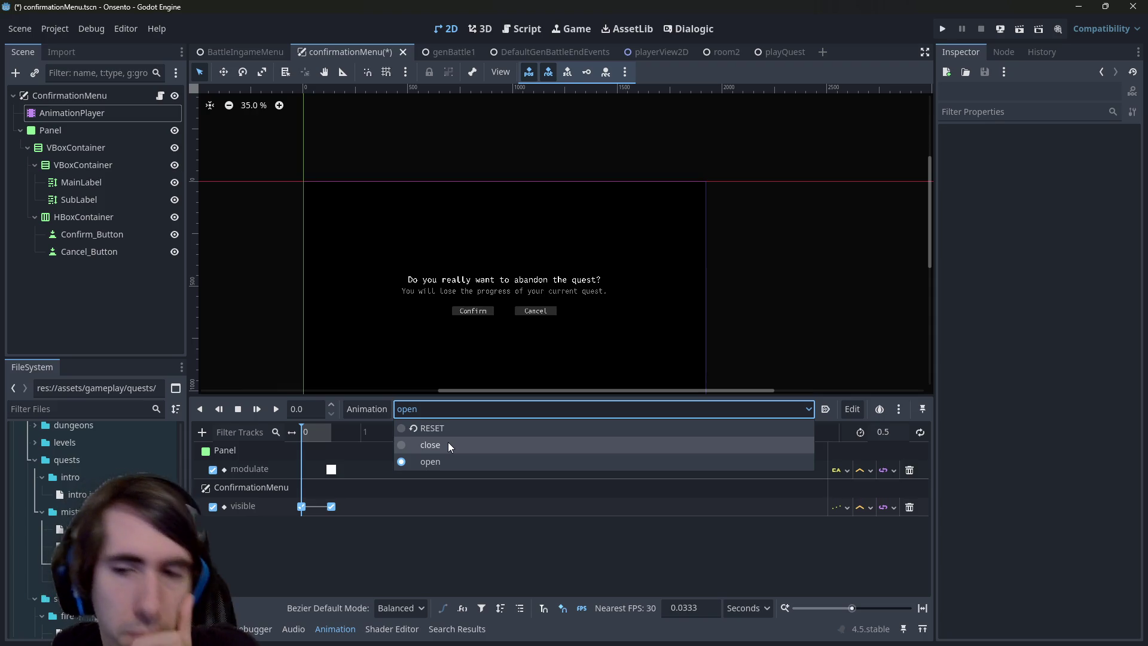
pyautogui.click(447, 442)
pyautogui.click(451, 410)
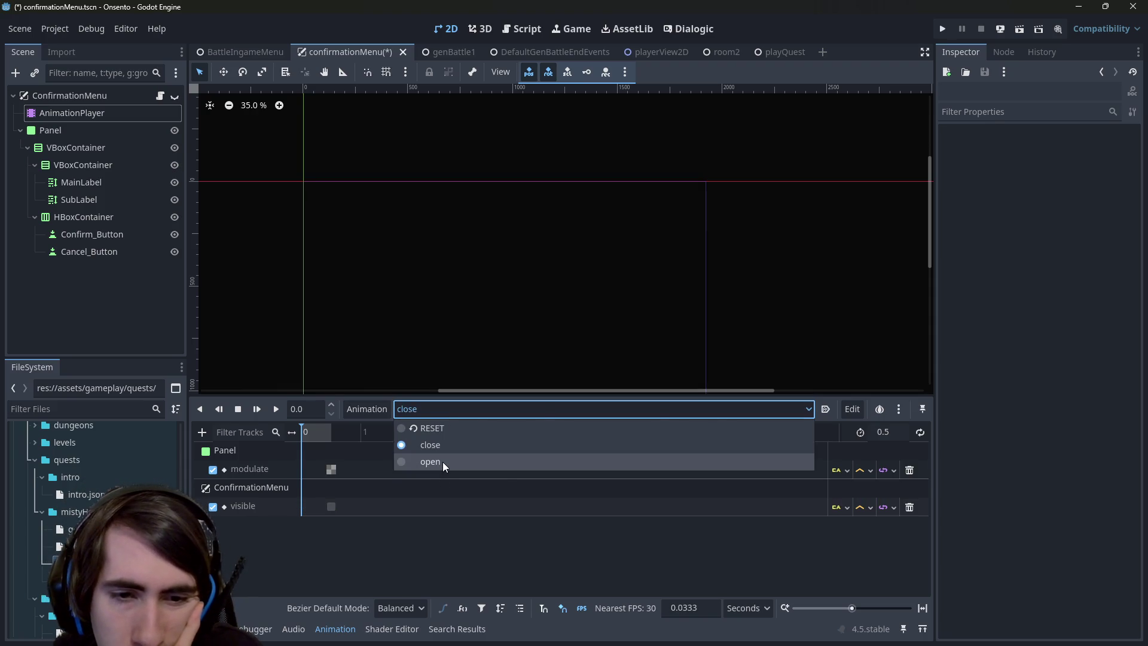
pyautogui.click(442, 461)
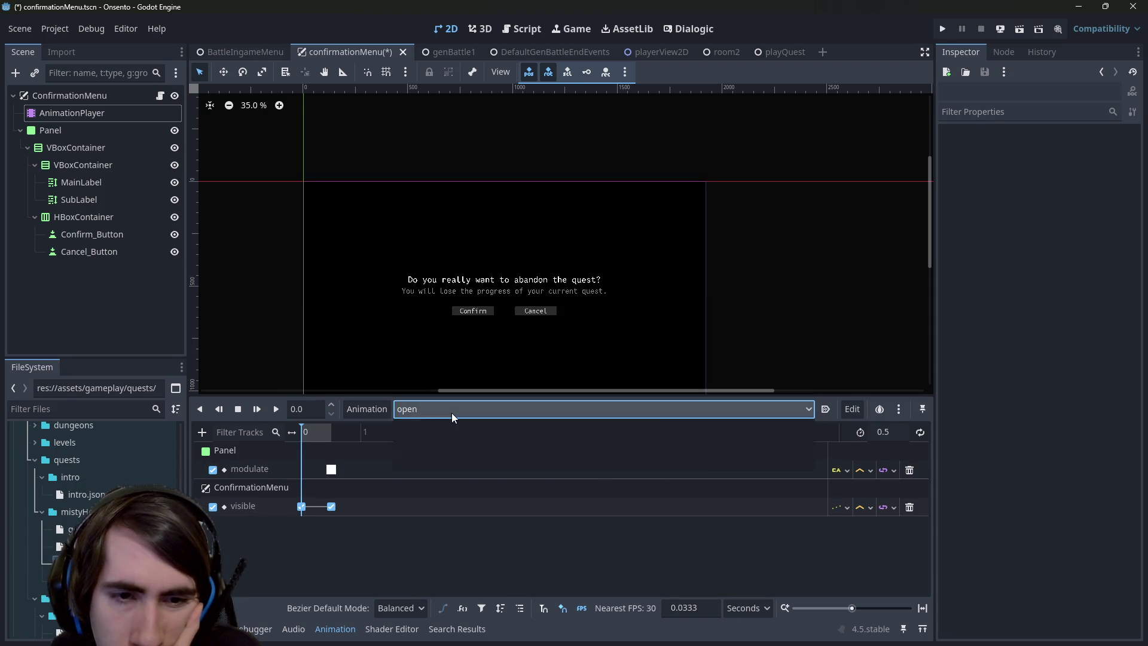
pyautogui.click(451, 413)
pyautogui.click(440, 446)
pyautogui.click(436, 410)
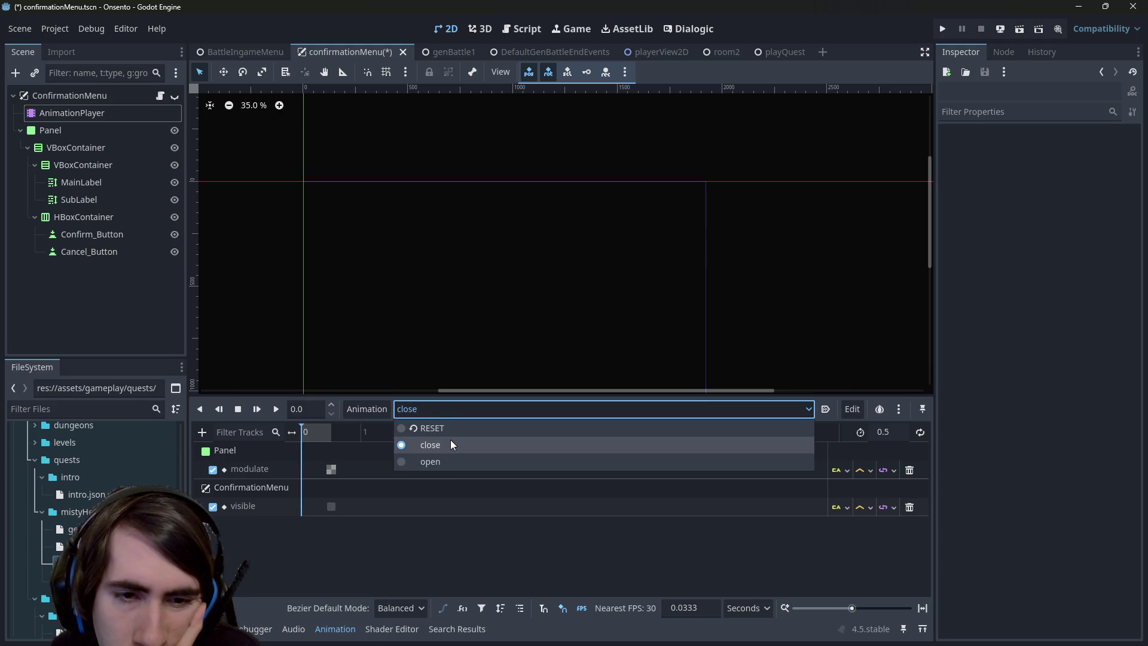
pyautogui.click(451, 445)
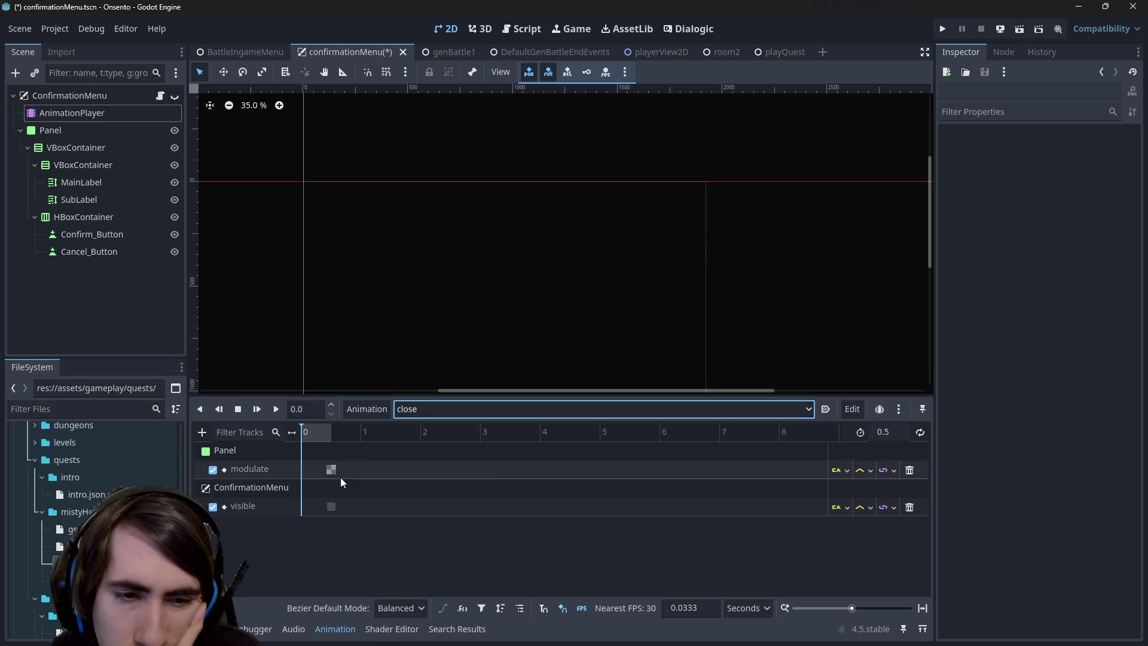
pyautogui.click(331, 506)
# Step: Nudge the close animation's visible key back to 0.5 and place the playhead there
pyautogui.moveTo(332, 506); pyautogui.dragTo(334, 479)
pyautogui.click(331, 432)
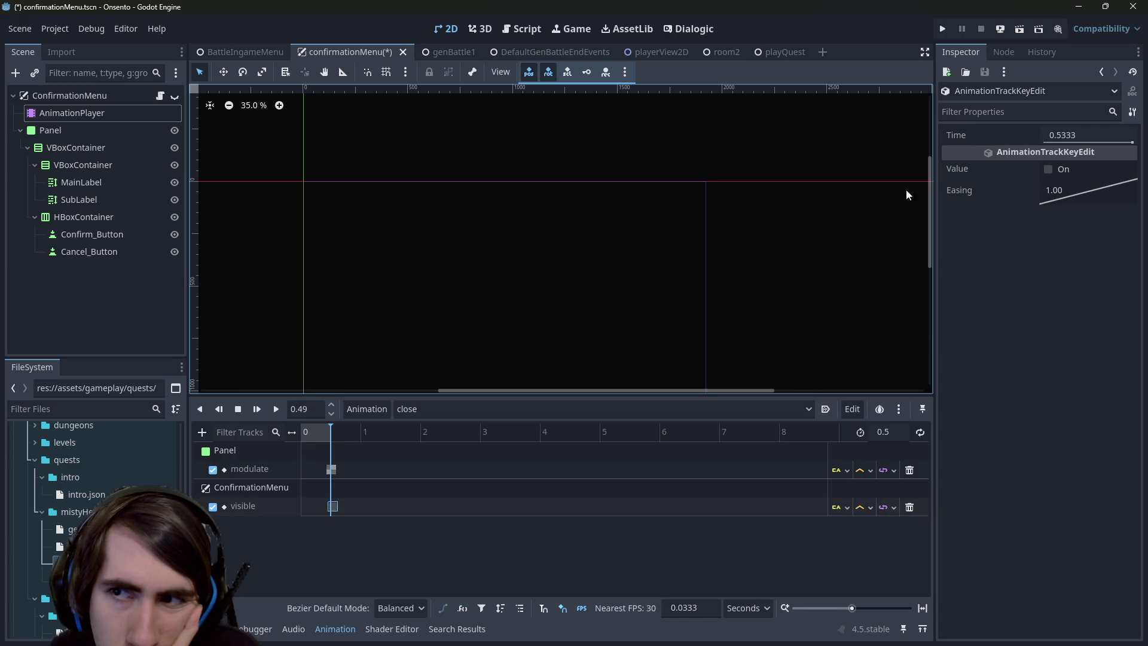
pyautogui.moveTo(333, 506); pyautogui.dragTo(331, 506)
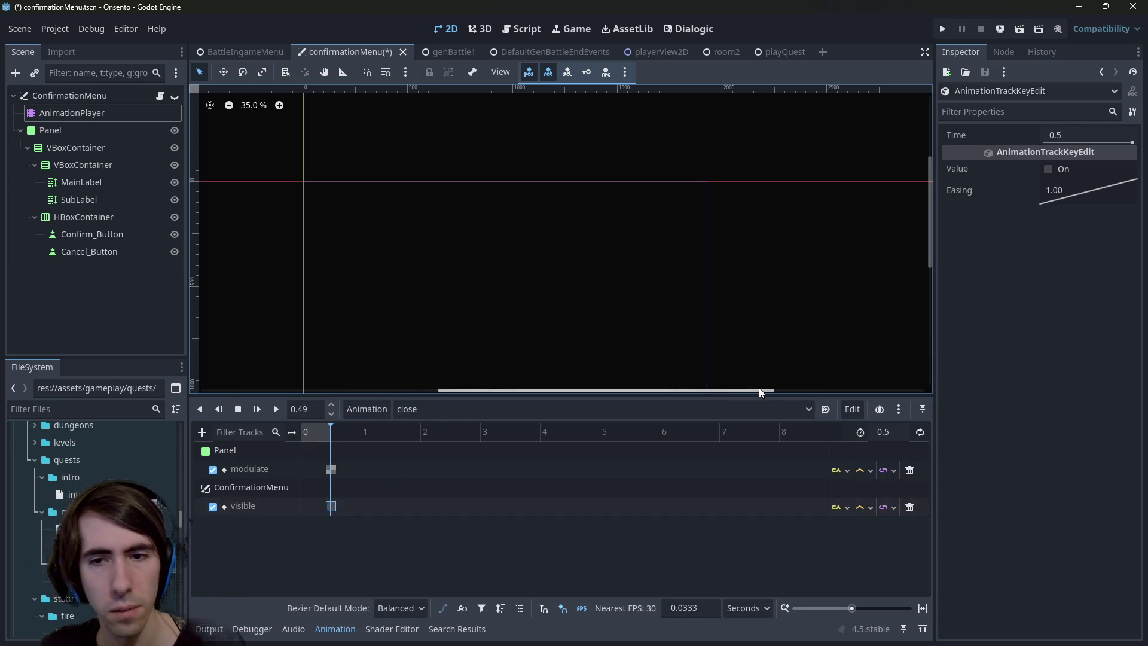
pyautogui.scroll(10, 342, 508)
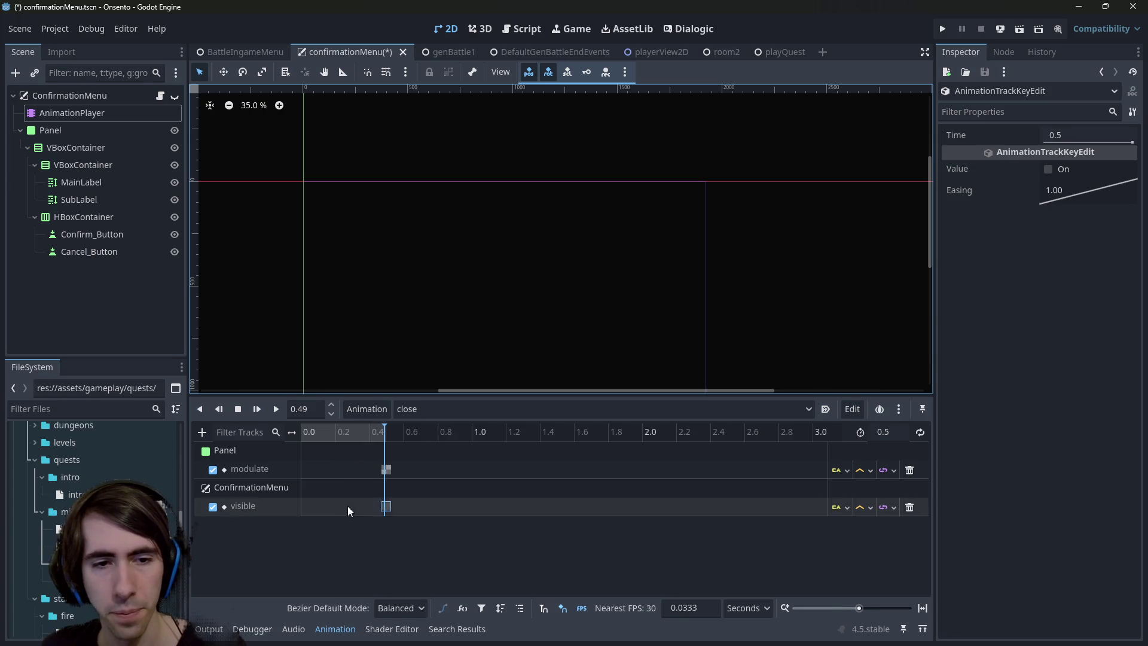
pyautogui.moveTo(539, 434); pyautogui.dragTo(548, 436)
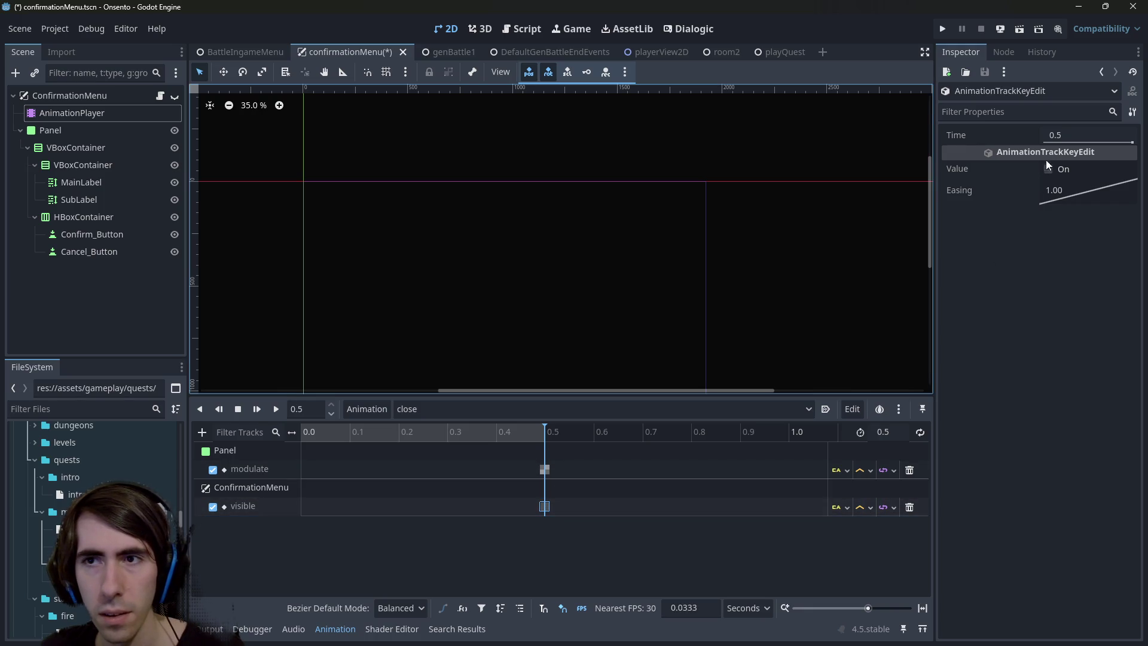
# Step: Insert a visible key at 0.5 on the visible track and turn its value on
pyautogui.click(1071, 135)
pyautogui.press('Return')
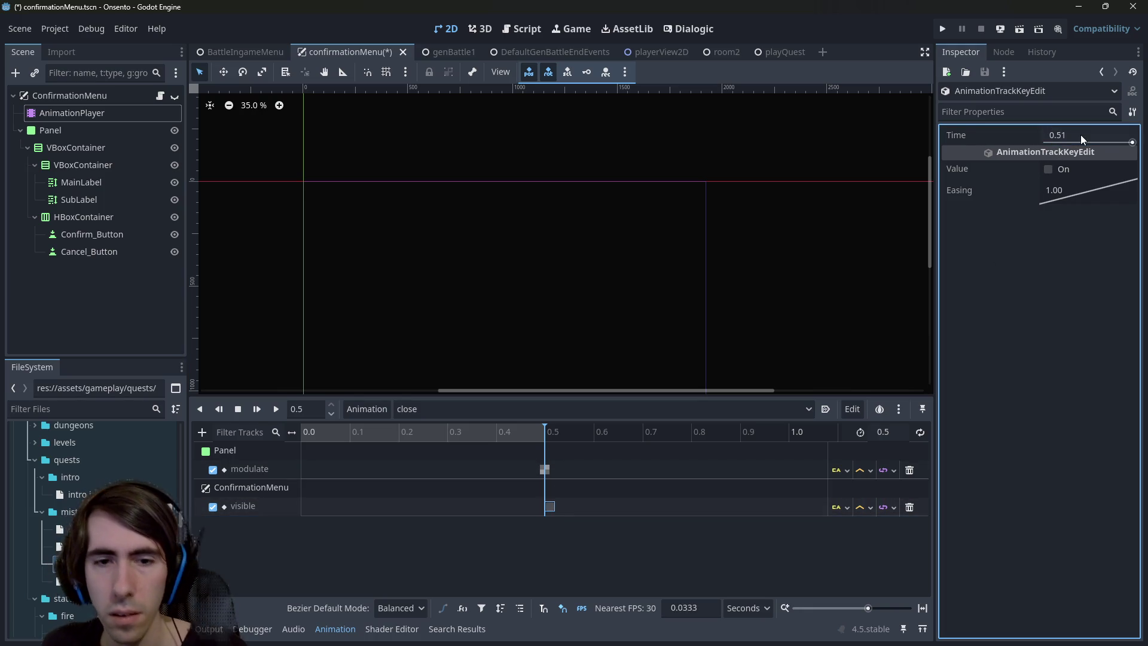
pyautogui.rightClick(536, 508)
pyautogui.click(547, 516)
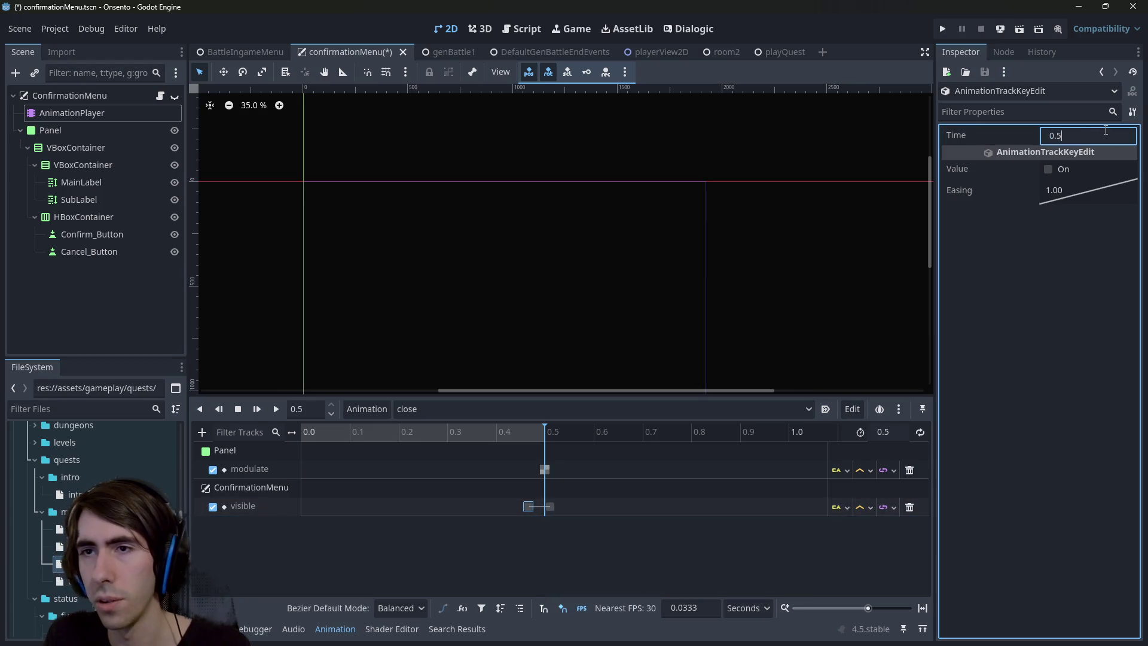
pyautogui.press('Return')
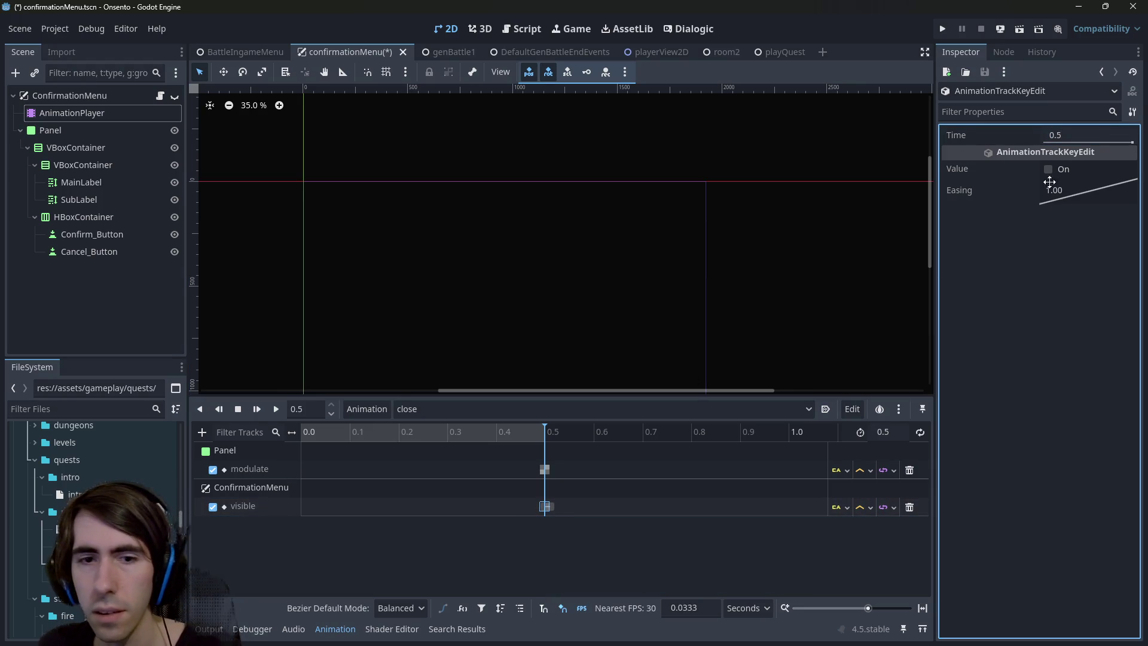
pyautogui.click(1048, 169)
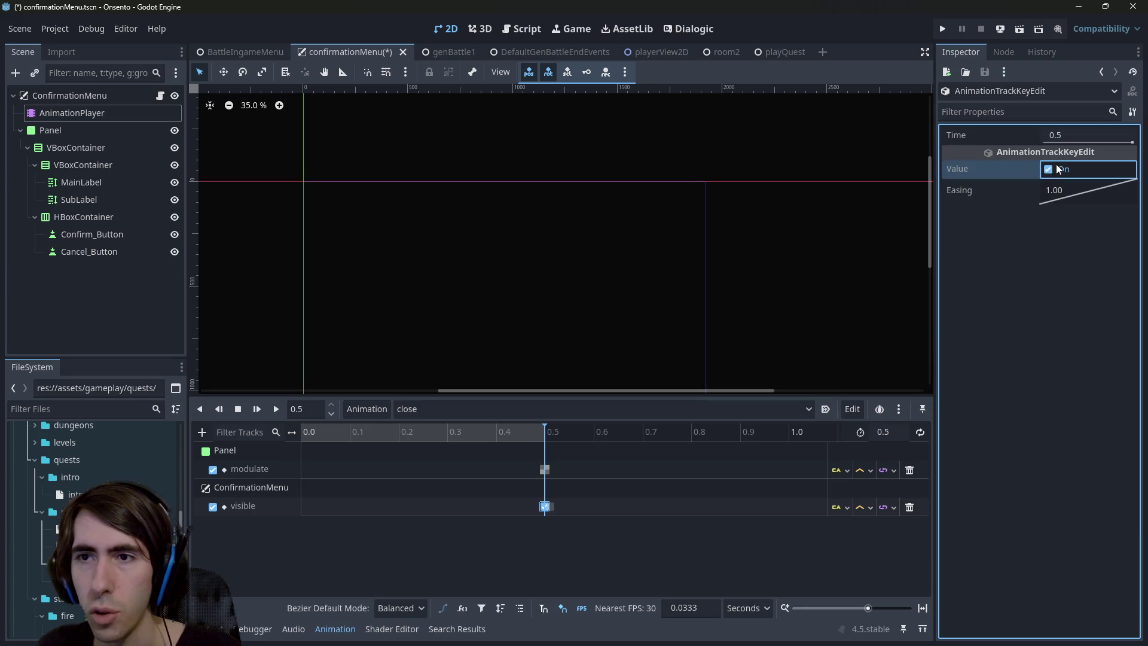
# Step: Move the Panel modulate key to 0.51 and save confirmationMenu
pyautogui.click(546, 470)
pyautogui.click(1068, 136)
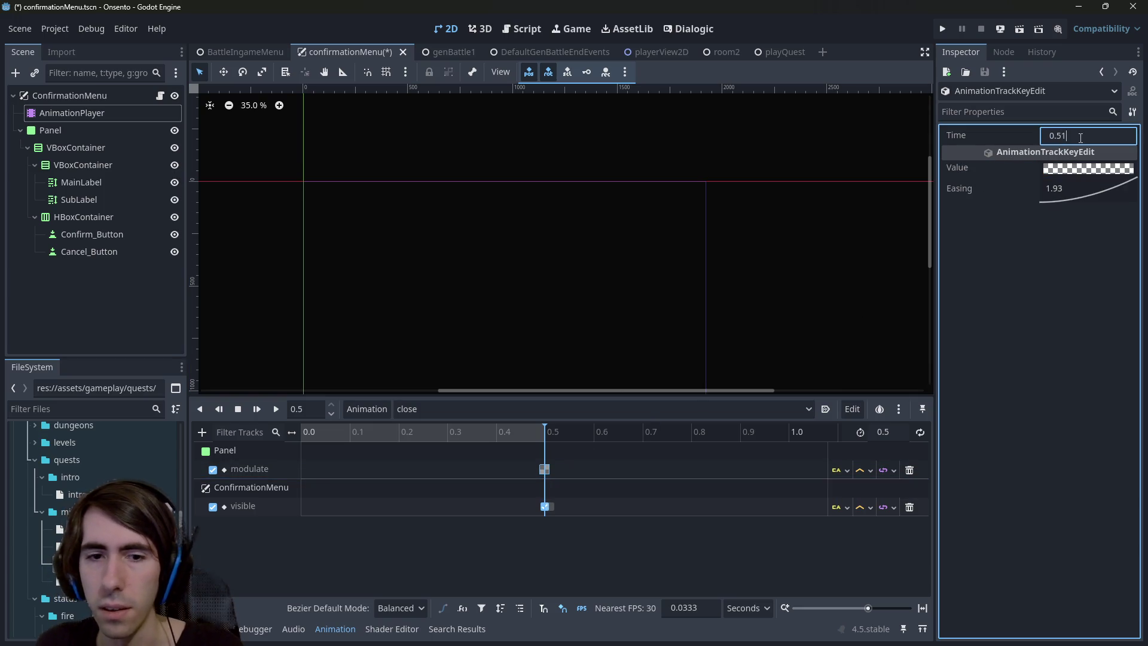
pyautogui.press('Return')
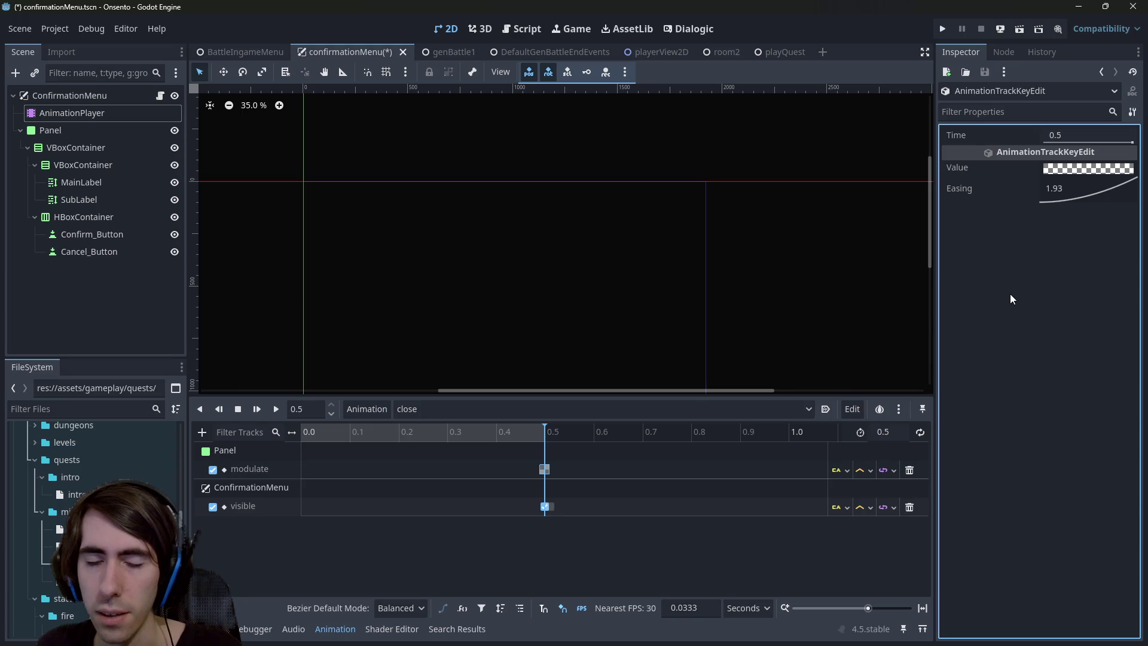
pyautogui.hotkey('ctrl', 's')
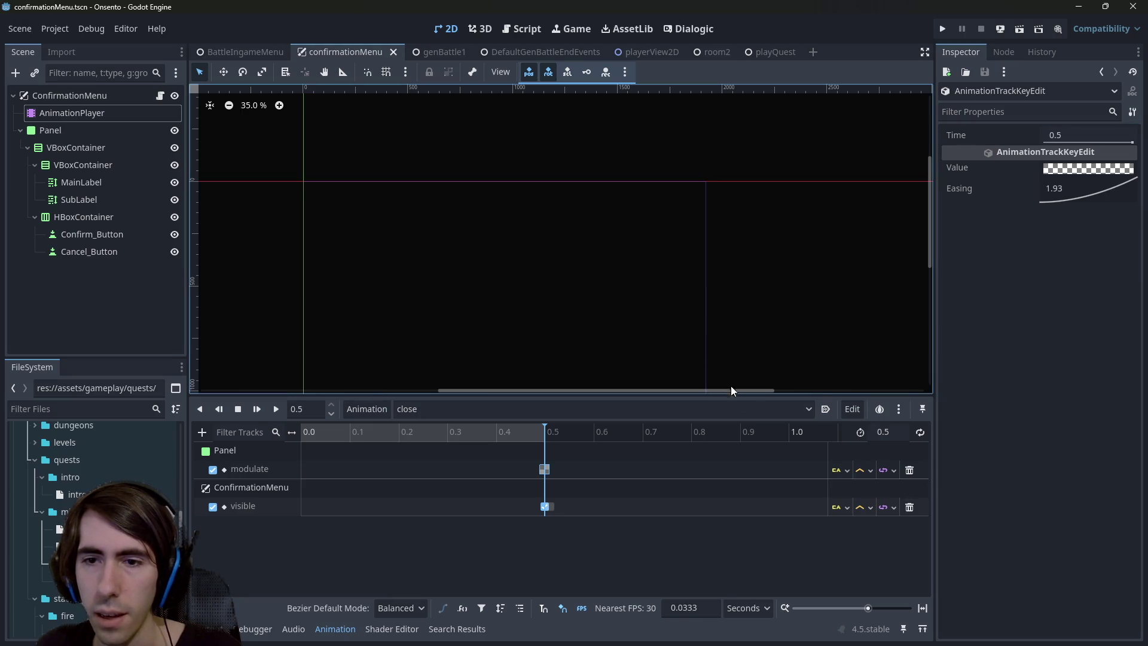
# Step: Set the close animation length to 0.51, save, and return to playQuest
pyautogui.click(889, 431)
pyautogui.press('Return')
pyautogui.hotkey('ctrl', 's')
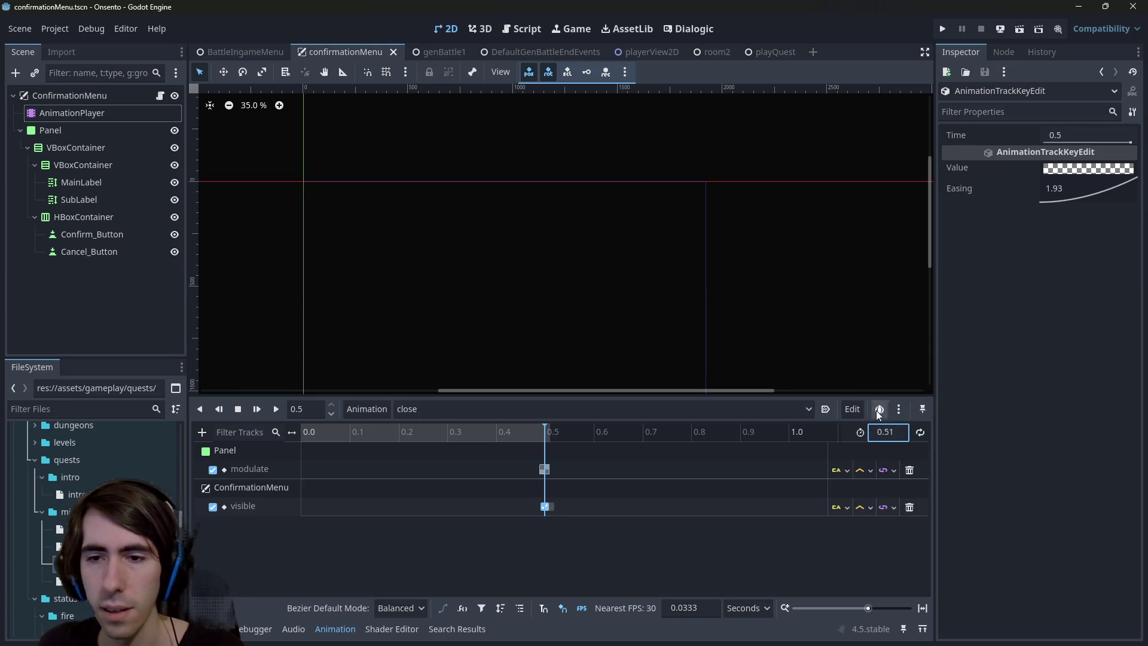
pyautogui.click(758, 54)
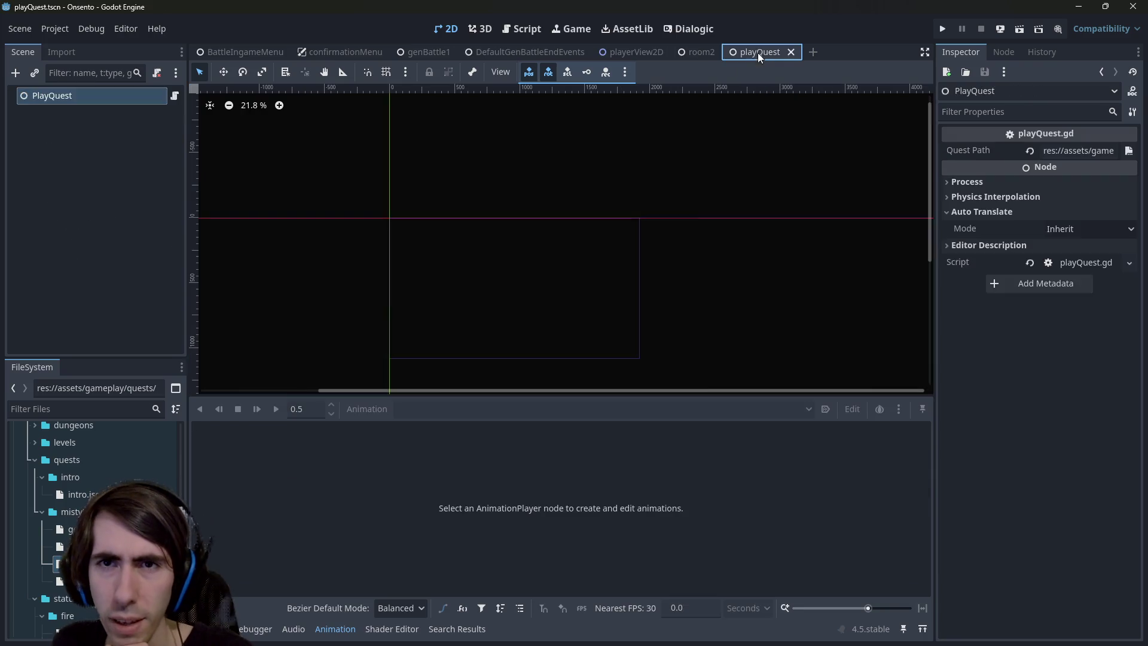
# Step: Run the game from playQuest and open the in-game pause menu
pyautogui.click(1025, 31)
pyautogui.click(346, 47)
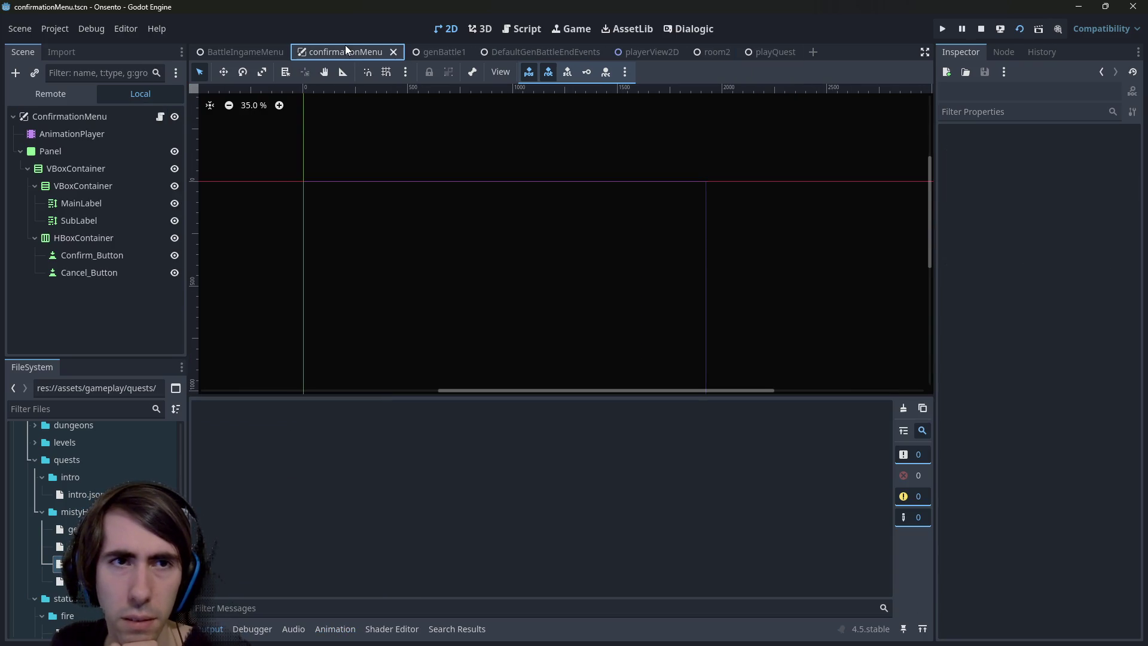
pyautogui.click(747, 50)
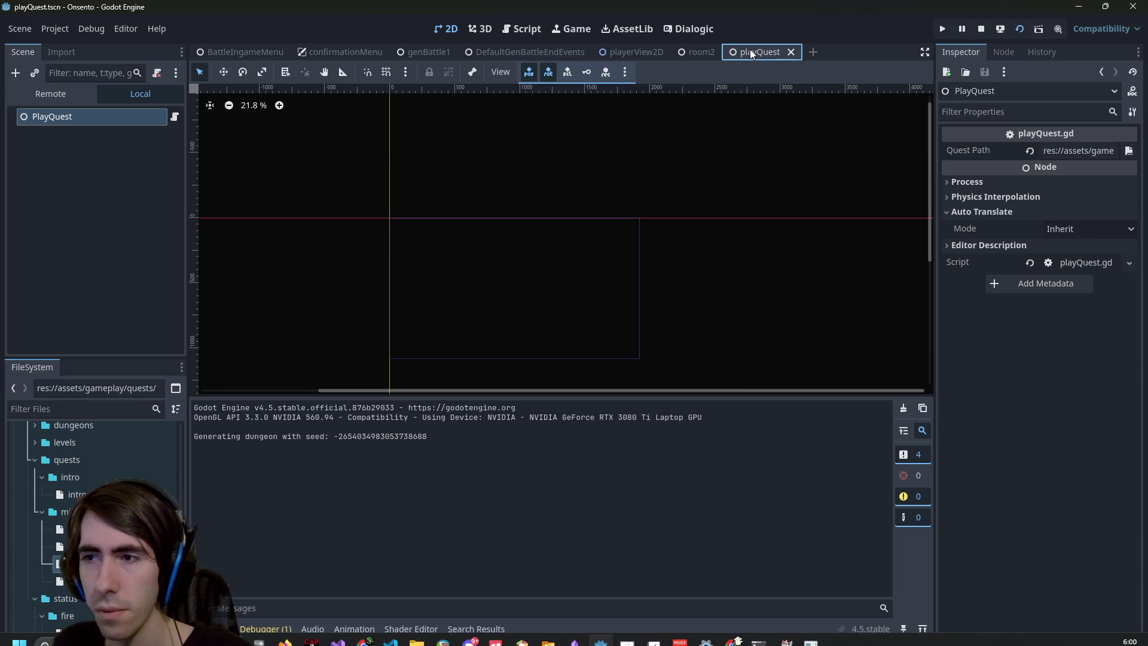
pyautogui.click(809, 635)
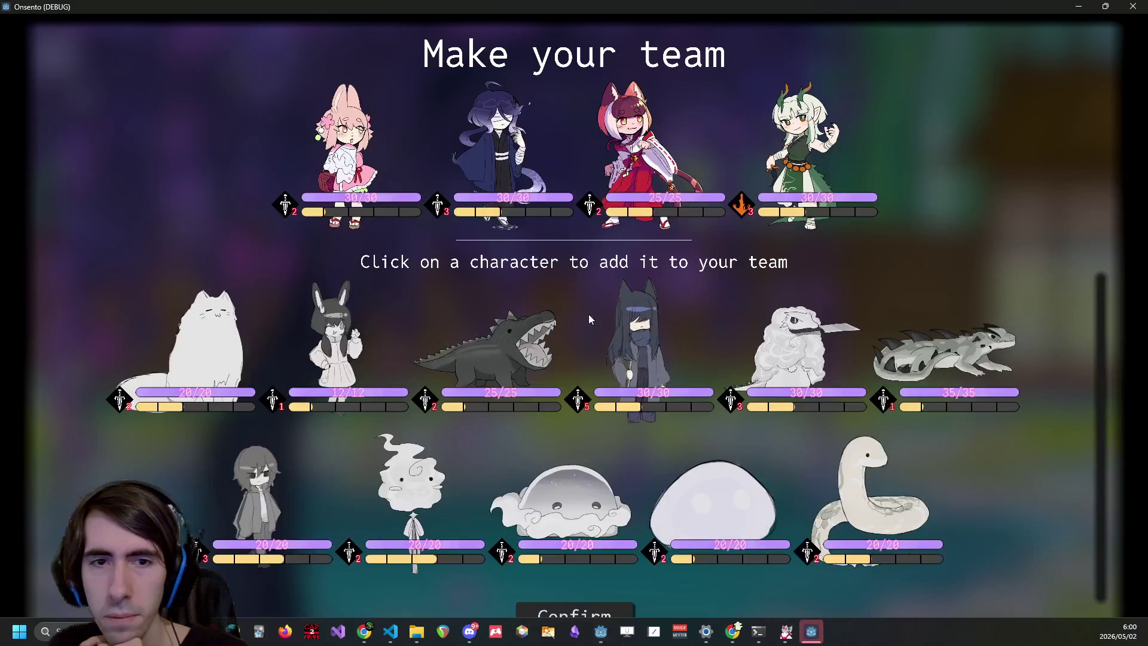
pyautogui.press('Escape')
# Step: Repeatedly open and cancel the abandon-quest dialog to check its fade in and out
pyautogui.click(902, 139)
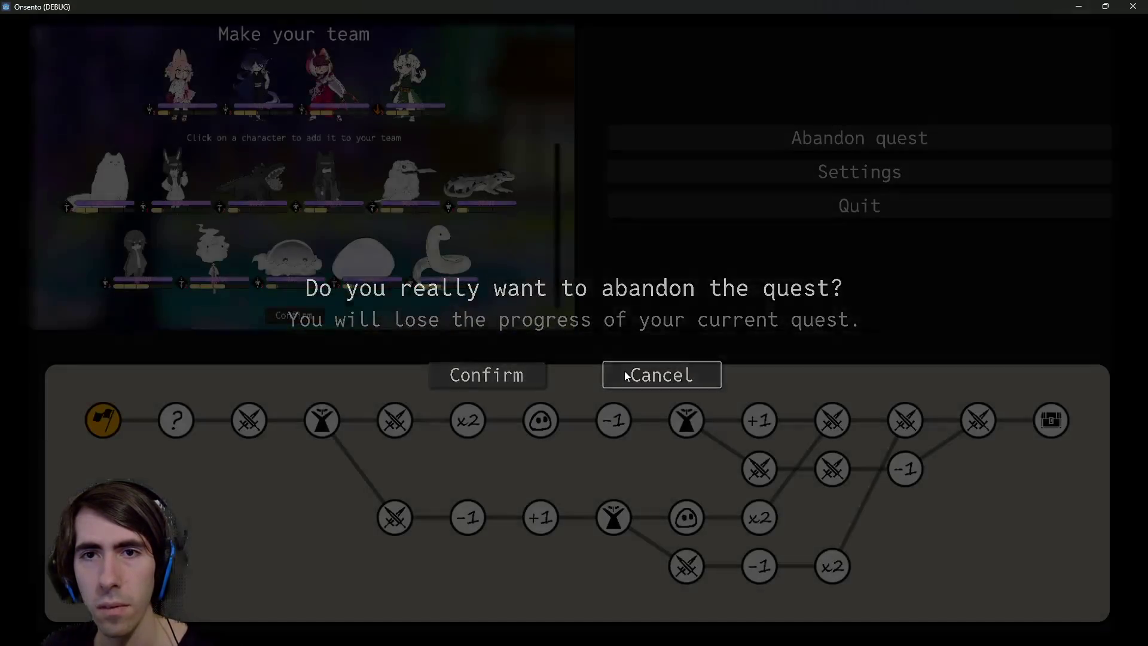
pyautogui.click(626, 375)
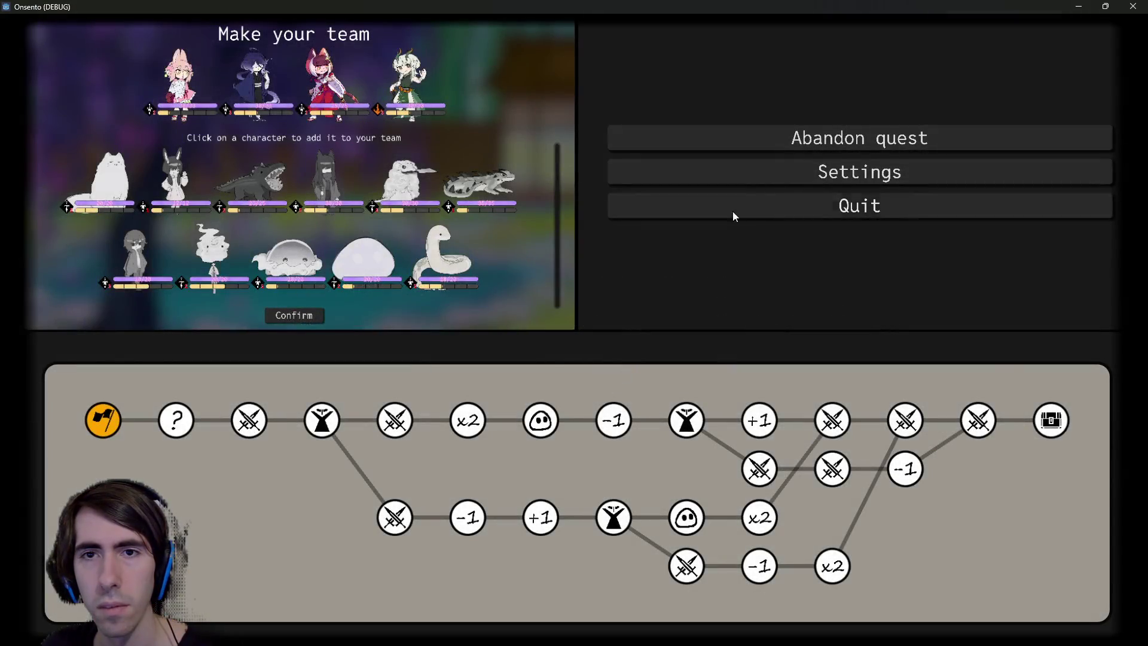
pyautogui.click(729, 139)
pyautogui.click(660, 375)
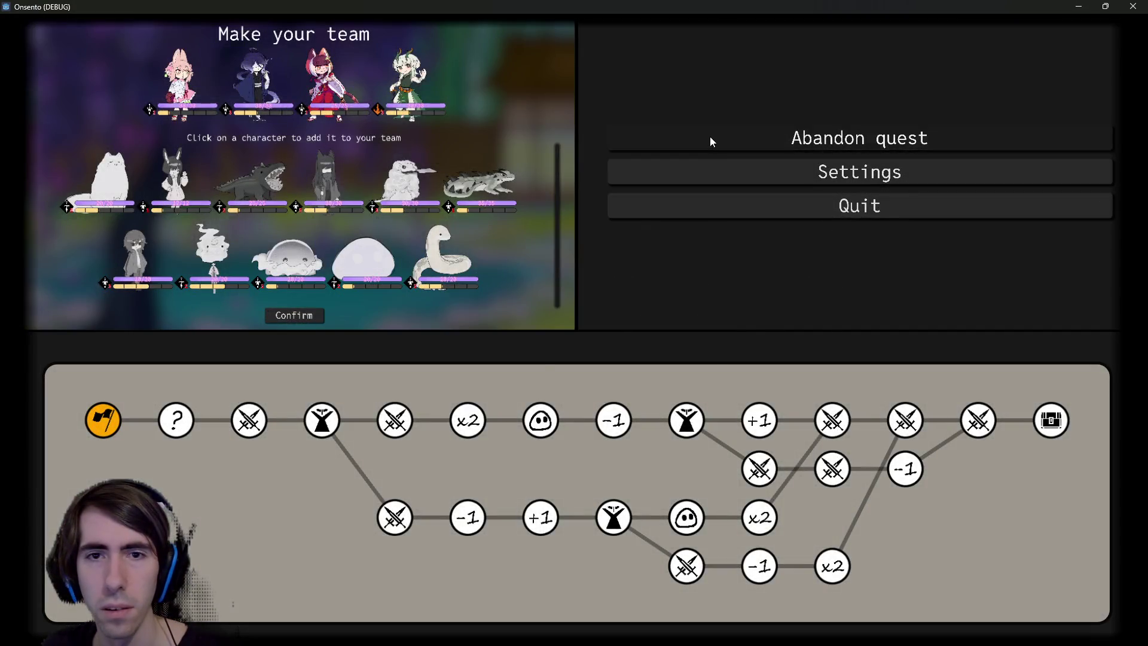
pyautogui.click(710, 141)
pyautogui.click(629, 375)
pyautogui.click(731, 140)
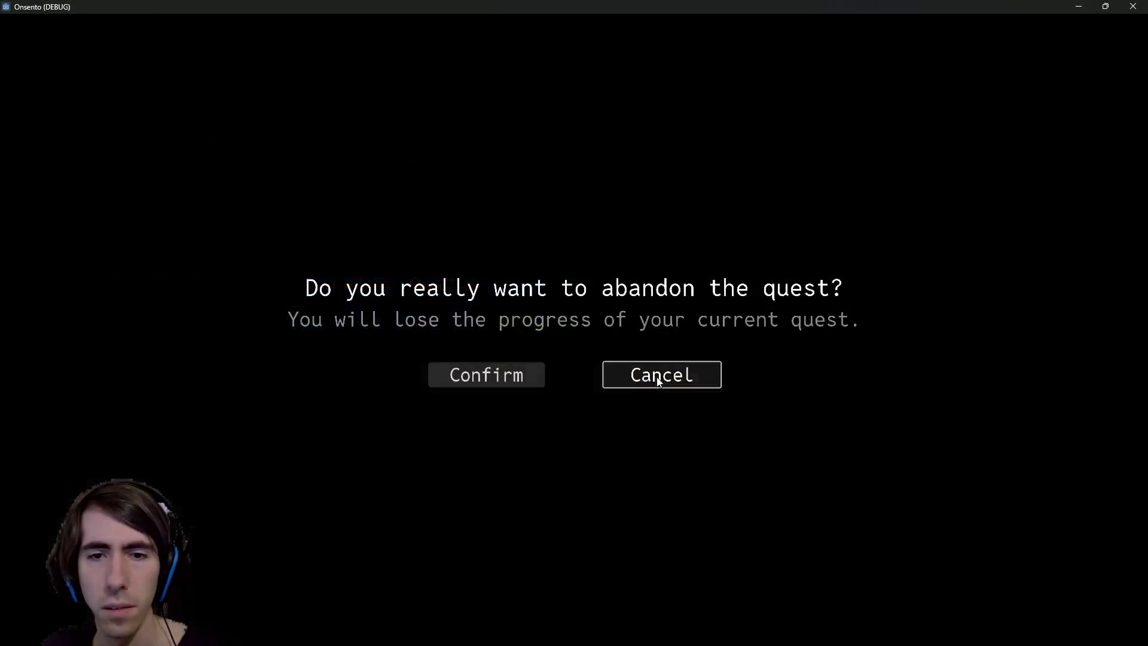
pyautogui.click(657, 375)
pyautogui.click(720, 138)
pyautogui.click(668, 374)
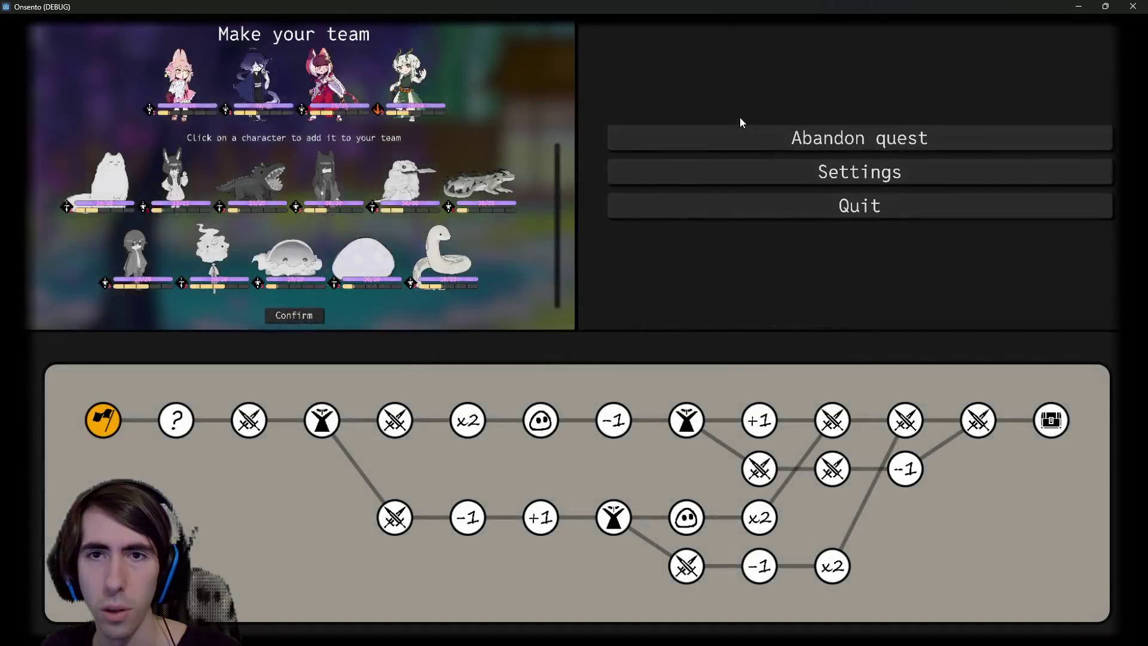
pyautogui.click(740, 138)
pyautogui.click(628, 374)
pyautogui.click(714, 142)
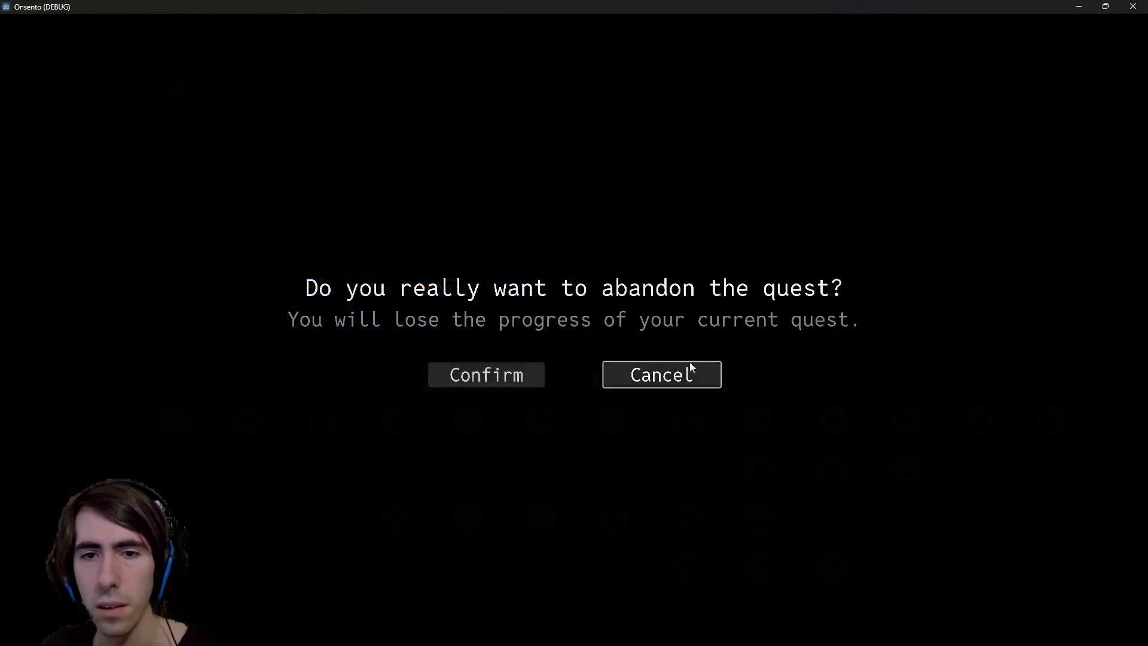
pyautogui.click(689, 372)
pyautogui.click(757, 135)
pyautogui.click(682, 375)
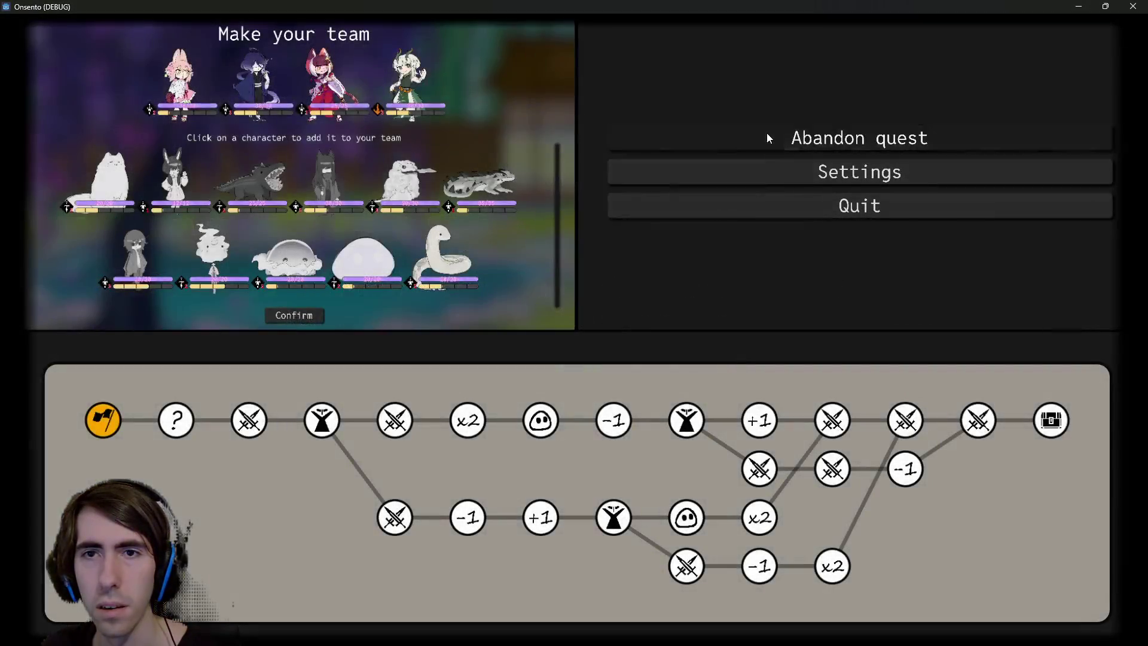
pyautogui.click(766, 133)
pyautogui.click(690, 382)
pyautogui.click(765, 130)
pyautogui.click(661, 374)
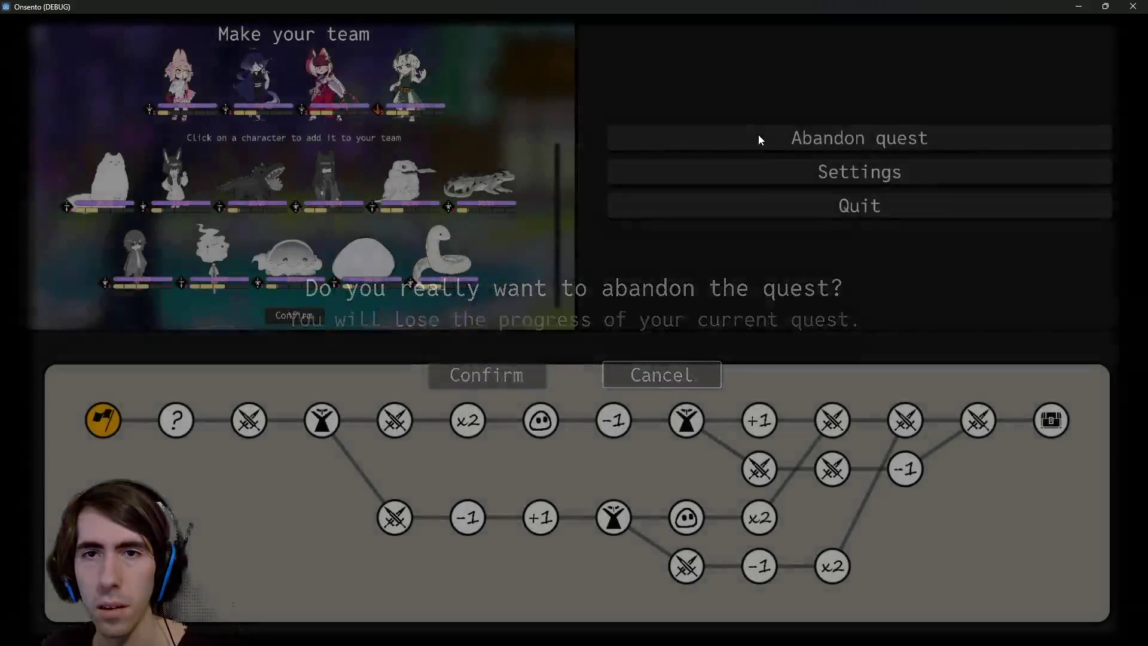
# Step: Continue cycling the abandon-quest dialog open and cancelled, then close the game window
pyautogui.click(758, 134)
pyautogui.click(635, 374)
pyautogui.click(722, 135)
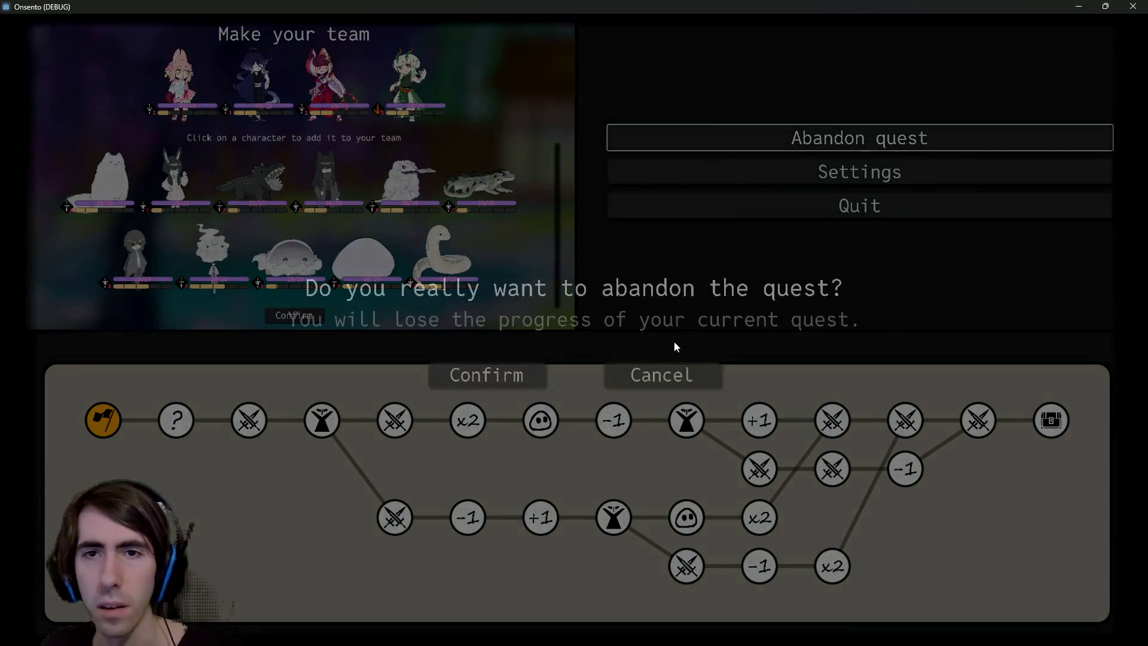
pyautogui.click(672, 376)
pyautogui.click(708, 138)
pyautogui.click(669, 383)
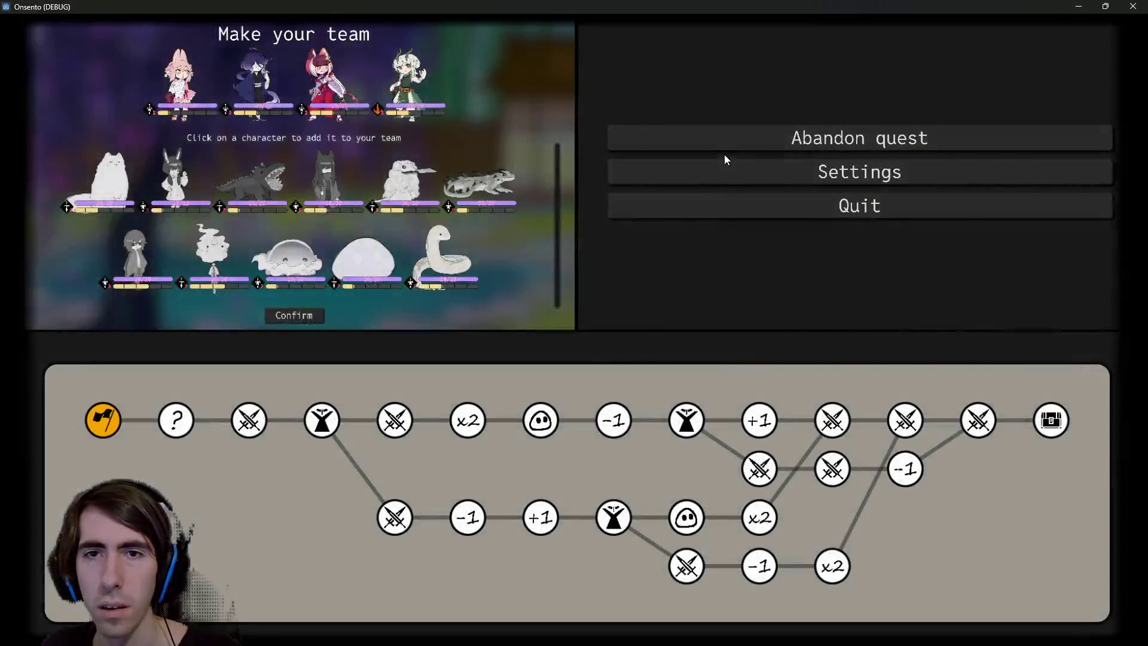
pyautogui.click(729, 138)
pyautogui.click(683, 366)
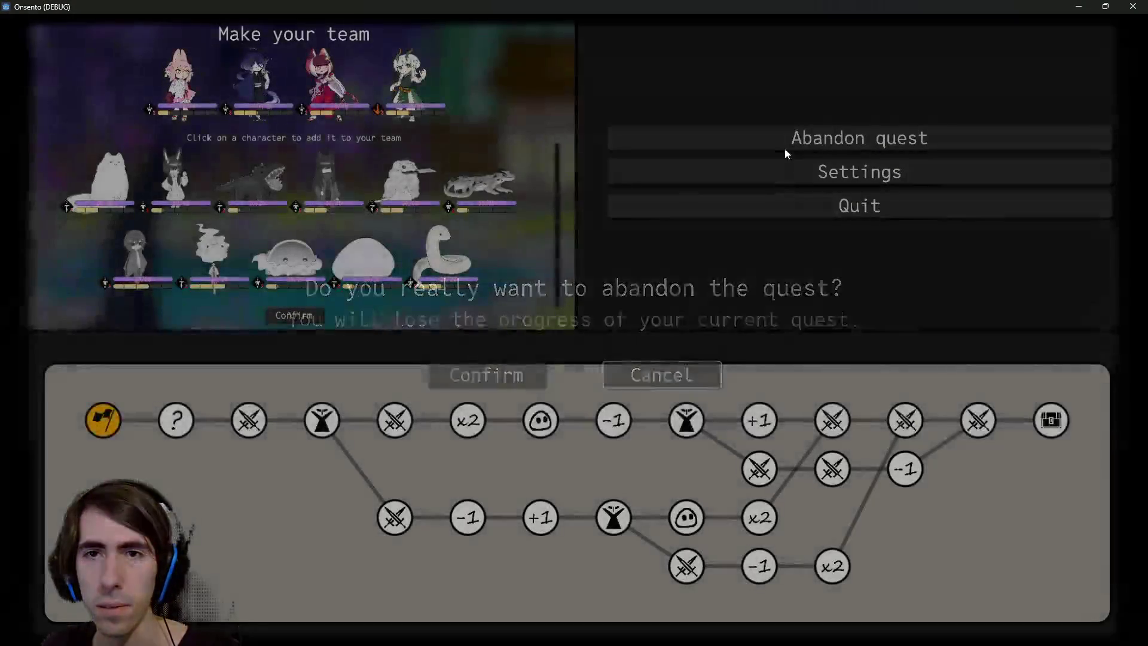
pyautogui.click(783, 138)
pyautogui.click(669, 382)
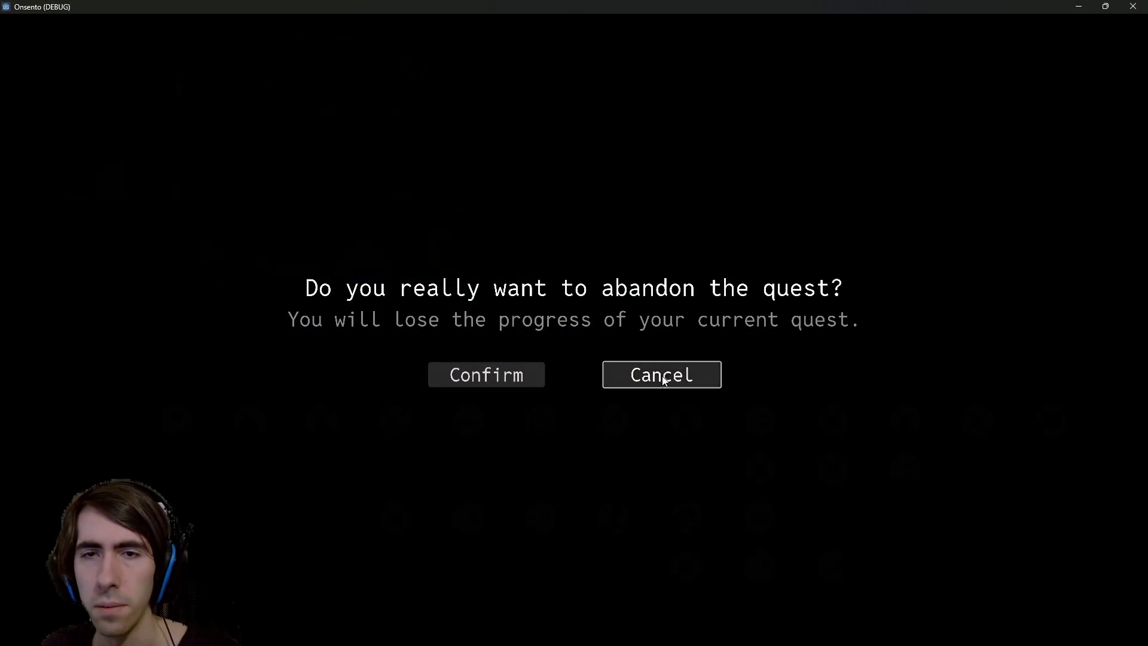
pyautogui.click(761, 138)
pyautogui.click(676, 376)
pyautogui.click(750, 143)
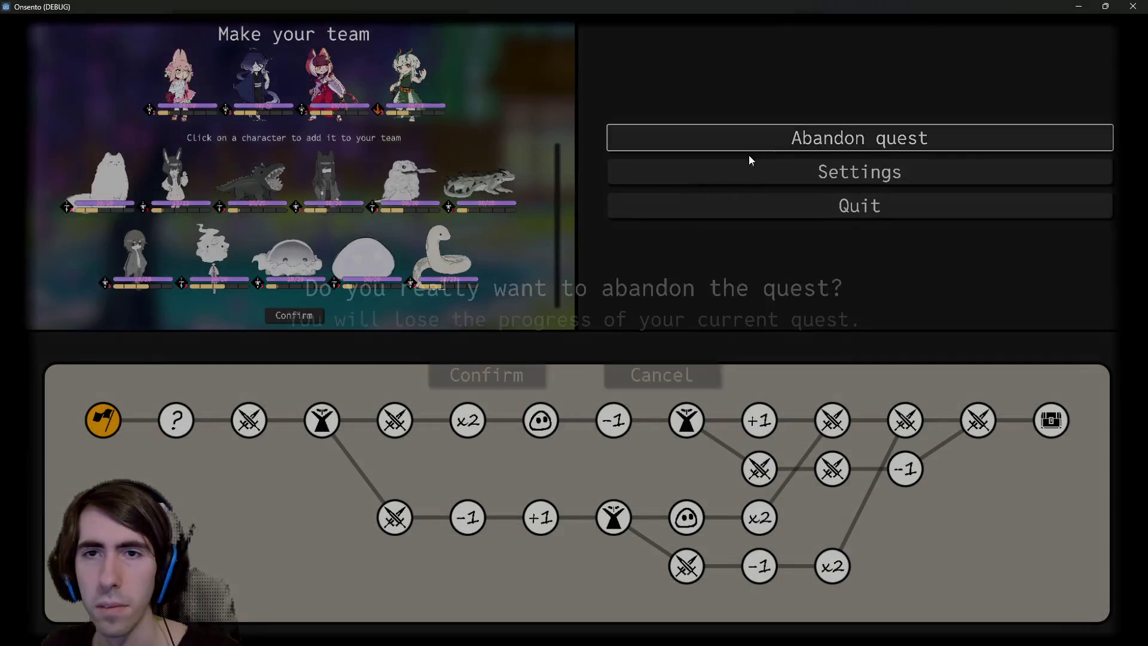
pyautogui.click(663, 375)
pyautogui.click(745, 139)
pyautogui.click(650, 383)
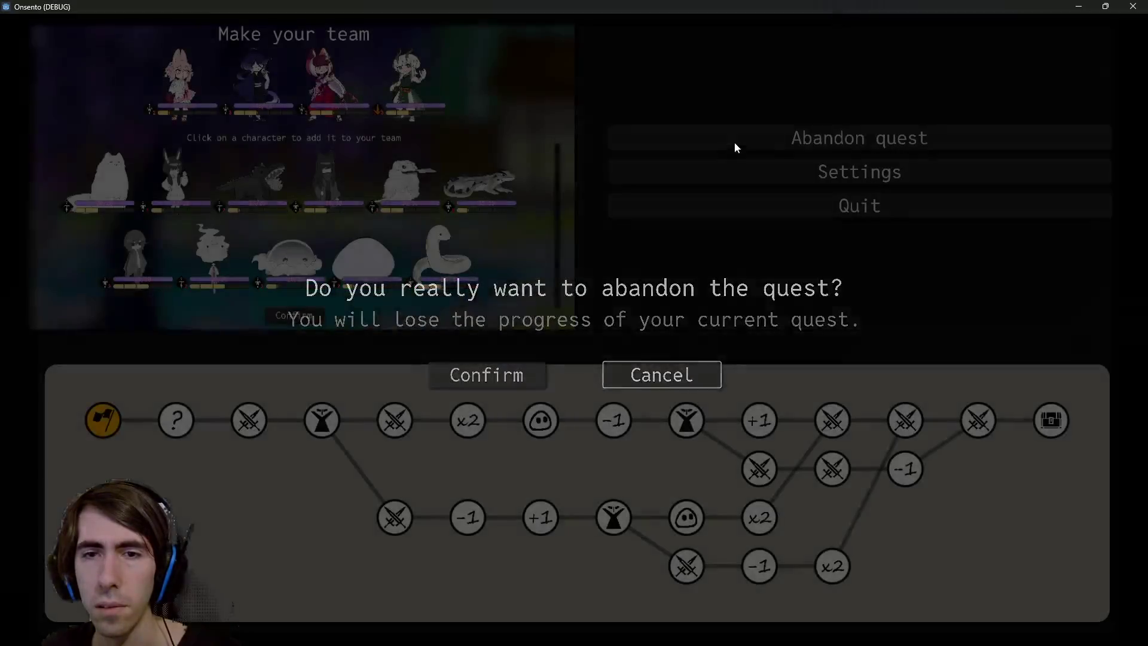
pyautogui.click(737, 136)
pyautogui.click(697, 372)
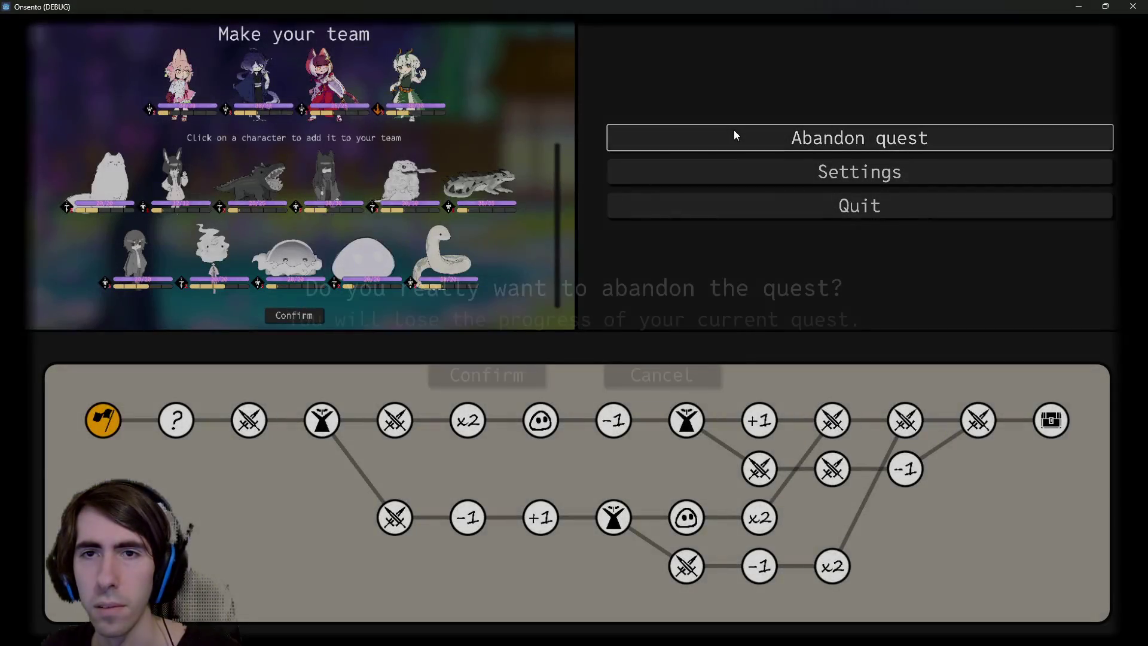
pyautogui.click(734, 130)
pyautogui.click(1133, 6)
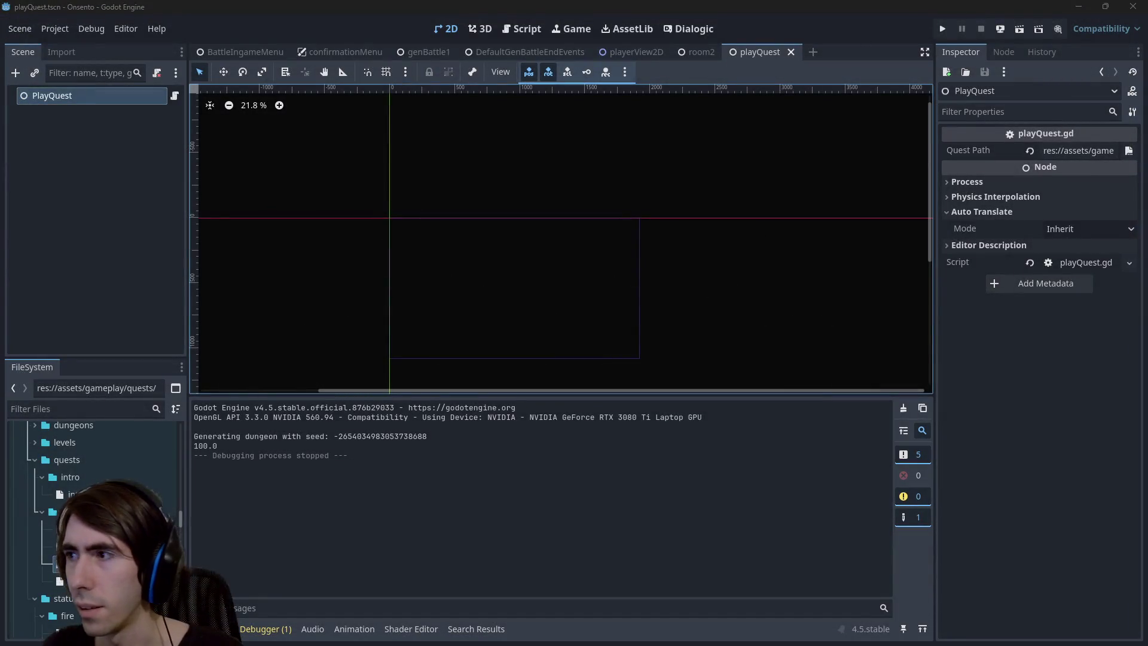
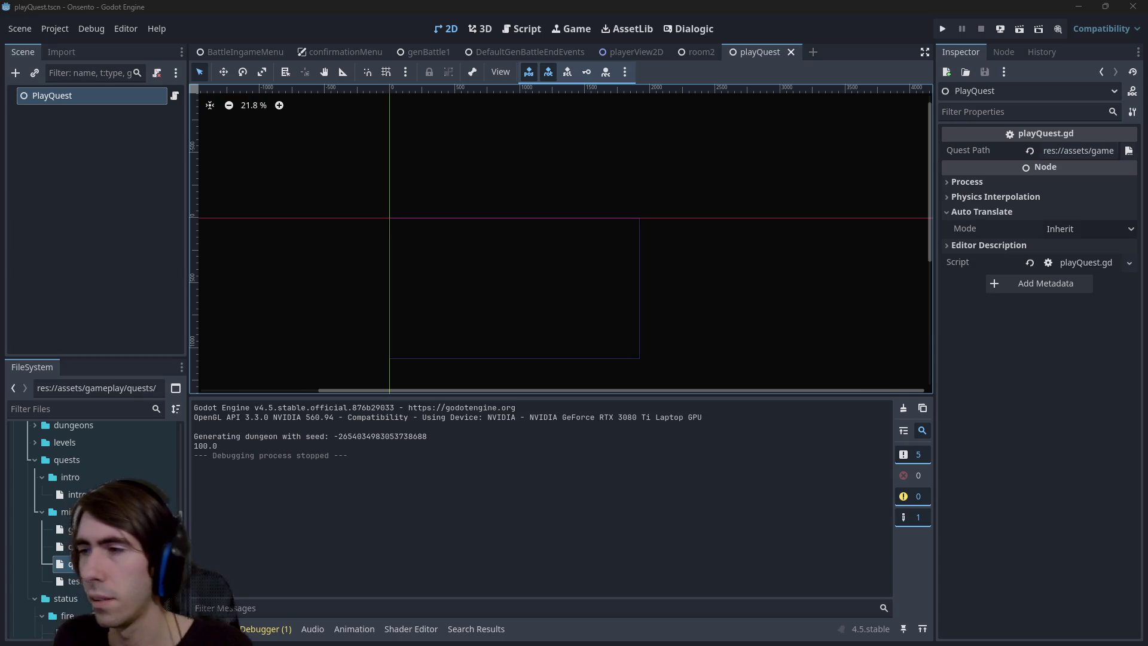
# Step: Run the playQuest scene and show the last clicked control in the Debugger's Misc tab
pyautogui.hotkey('alt', 'Tab')
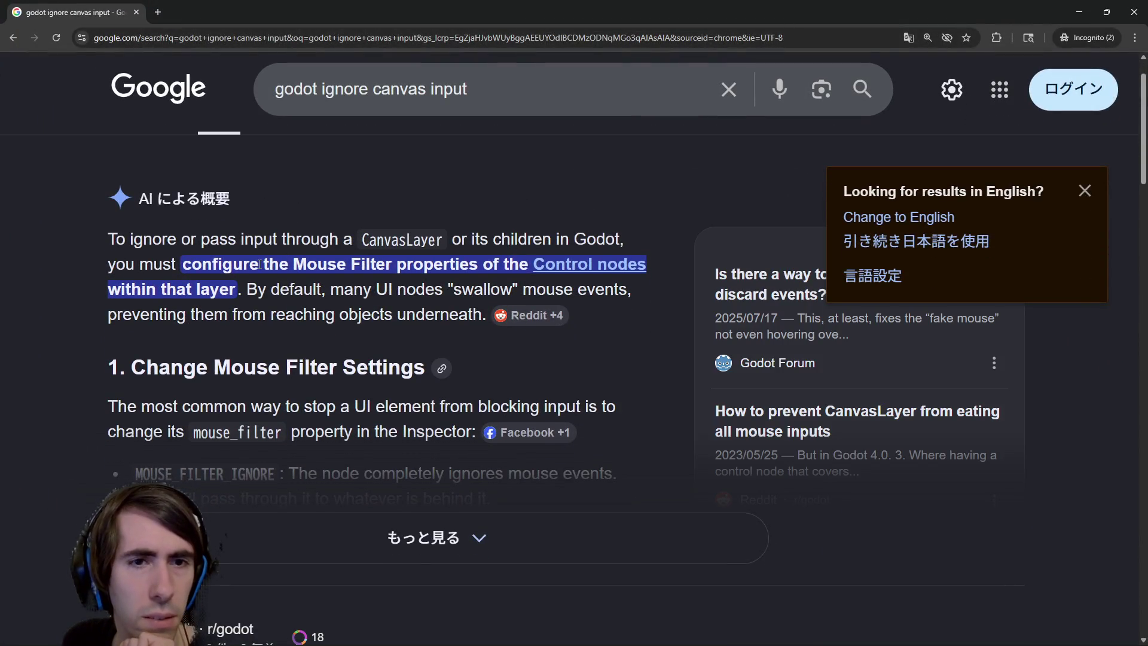
pyautogui.hotkey('alt', 'Tab')
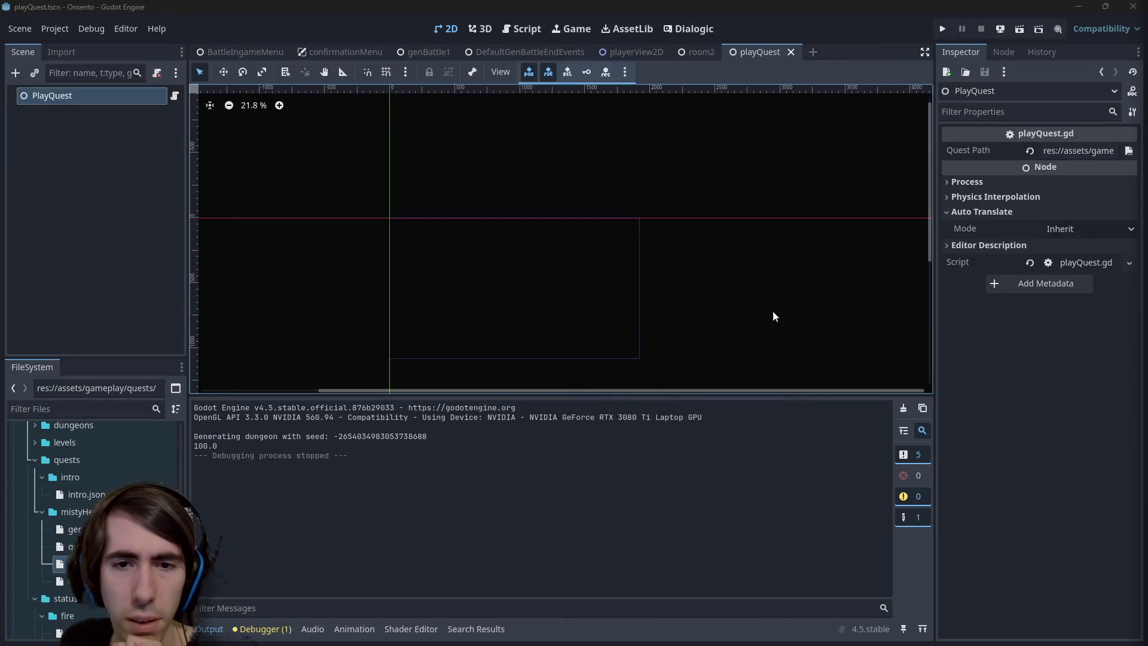
pyautogui.click(1020, 31)
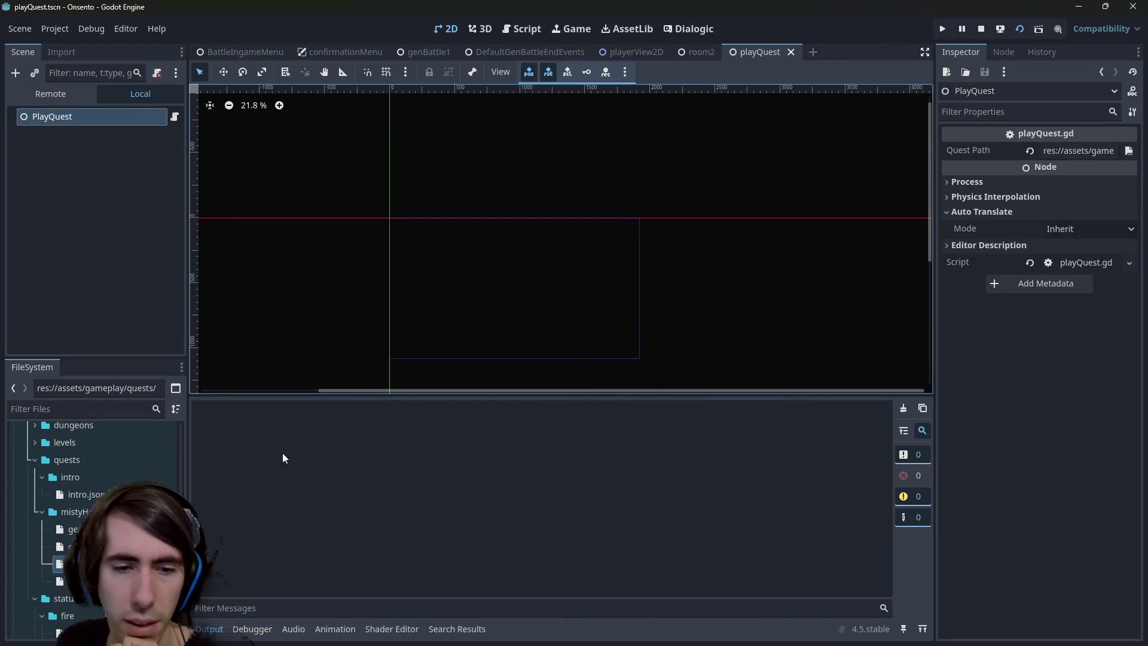
pyautogui.click(251, 629)
pyautogui.click(555, 406)
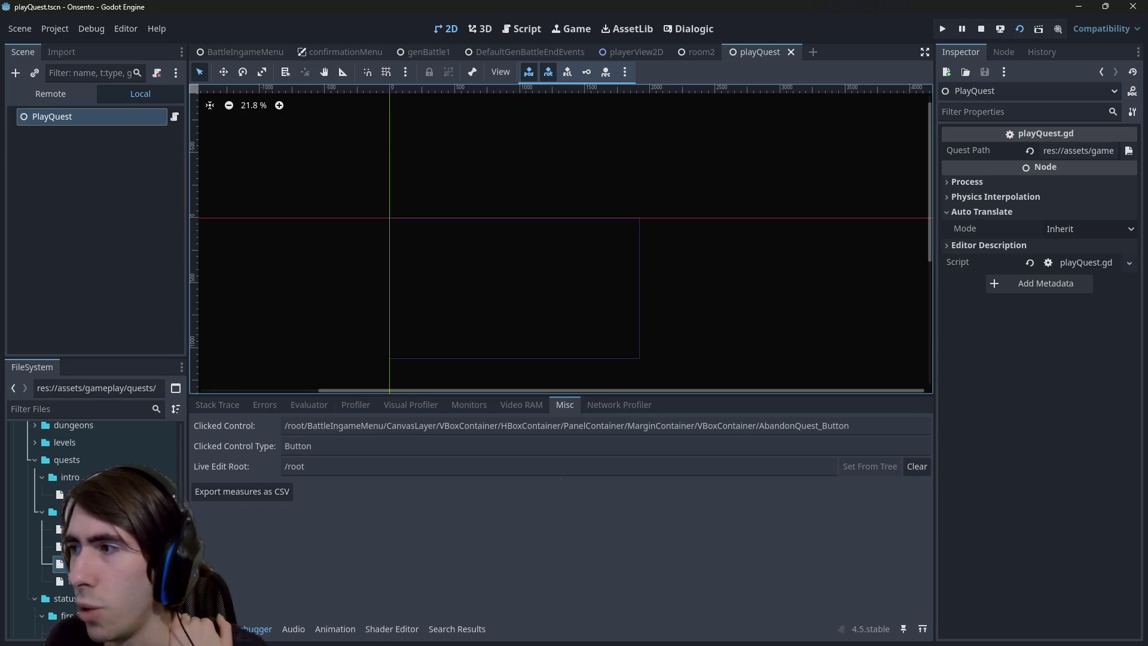
pyautogui.press('F5')
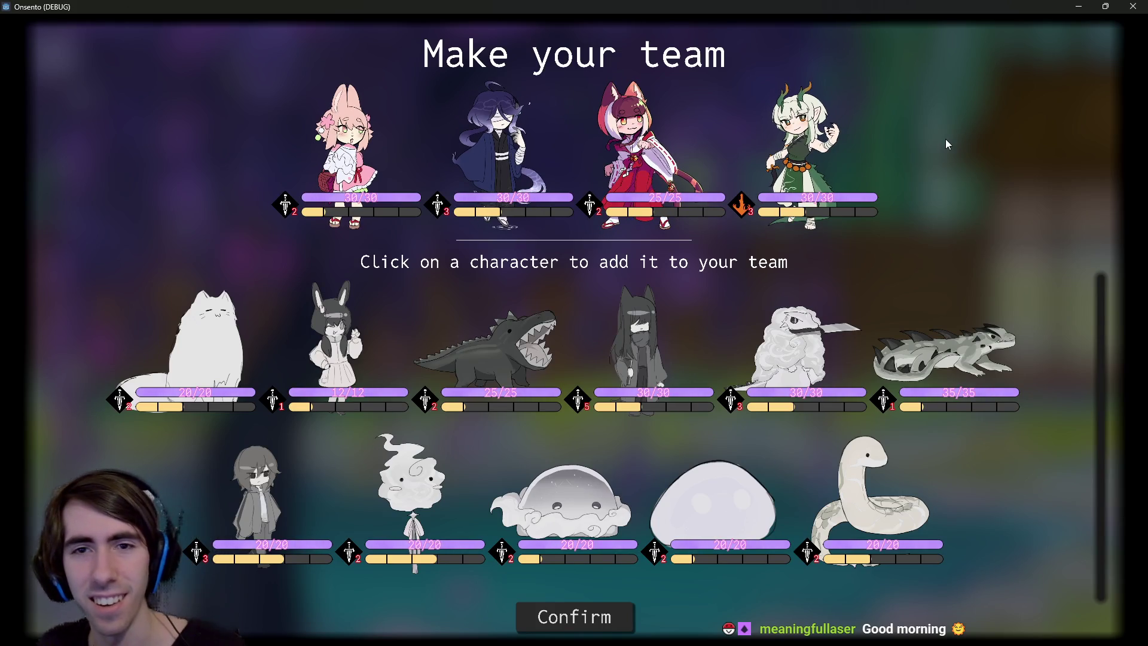
# Step: From the Esc pause menu, choose Abandon quest, cancel the prompt, and return to the editor
pyautogui.press('Escape')
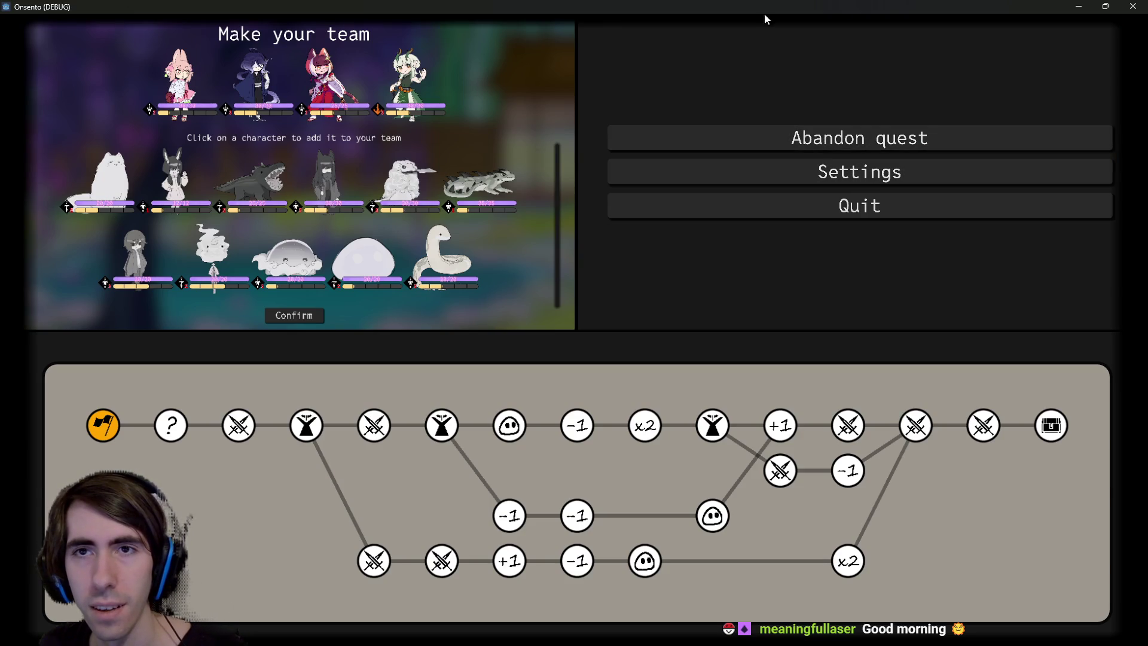
pyautogui.click(843, 172)
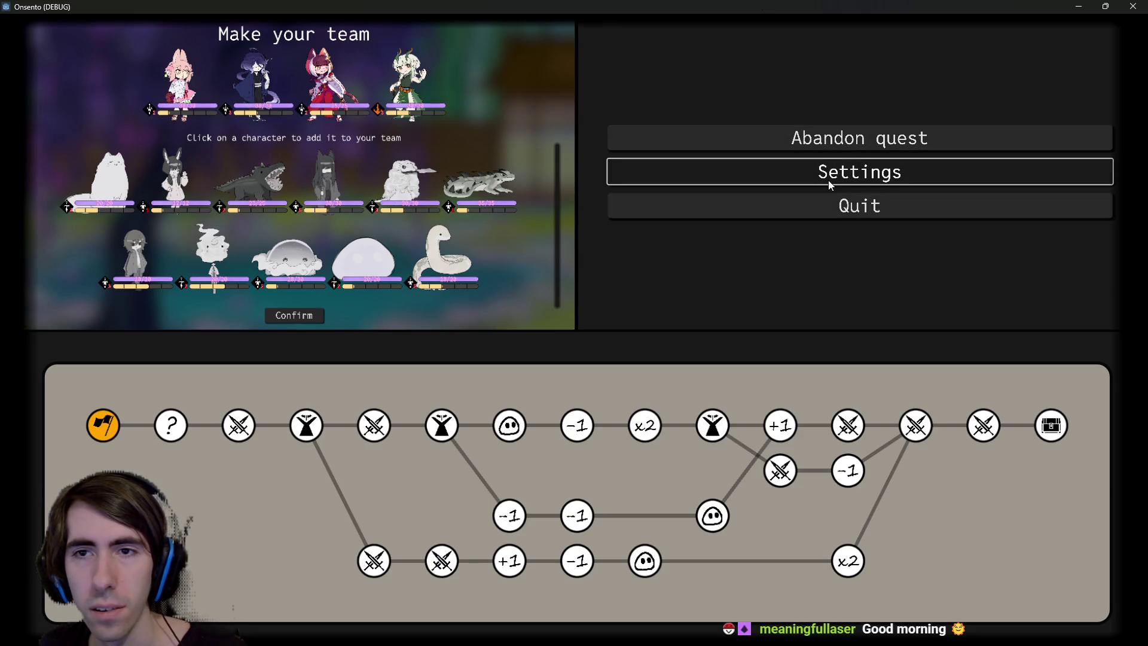
pyautogui.click(831, 141)
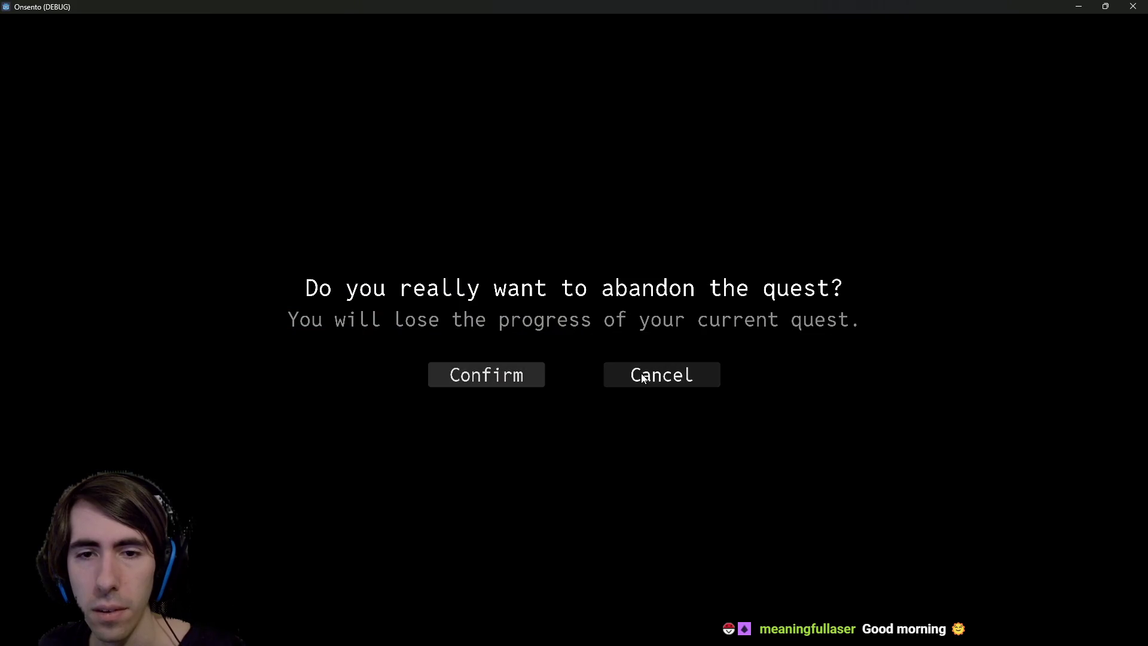
pyautogui.click(642, 378)
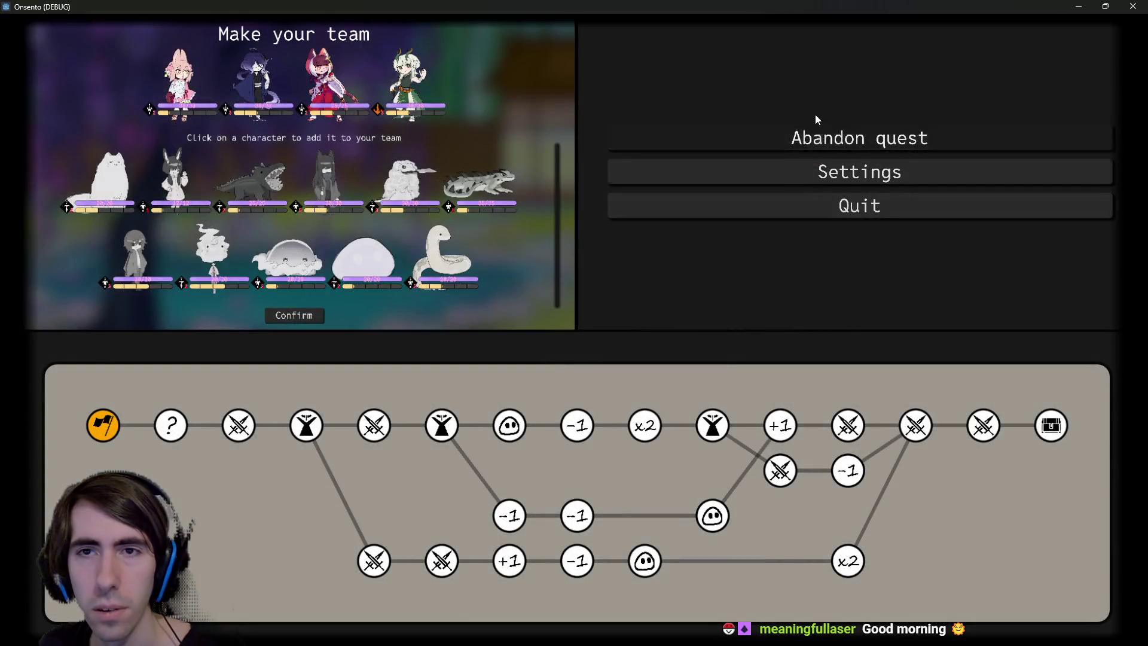
pyautogui.press('F8')
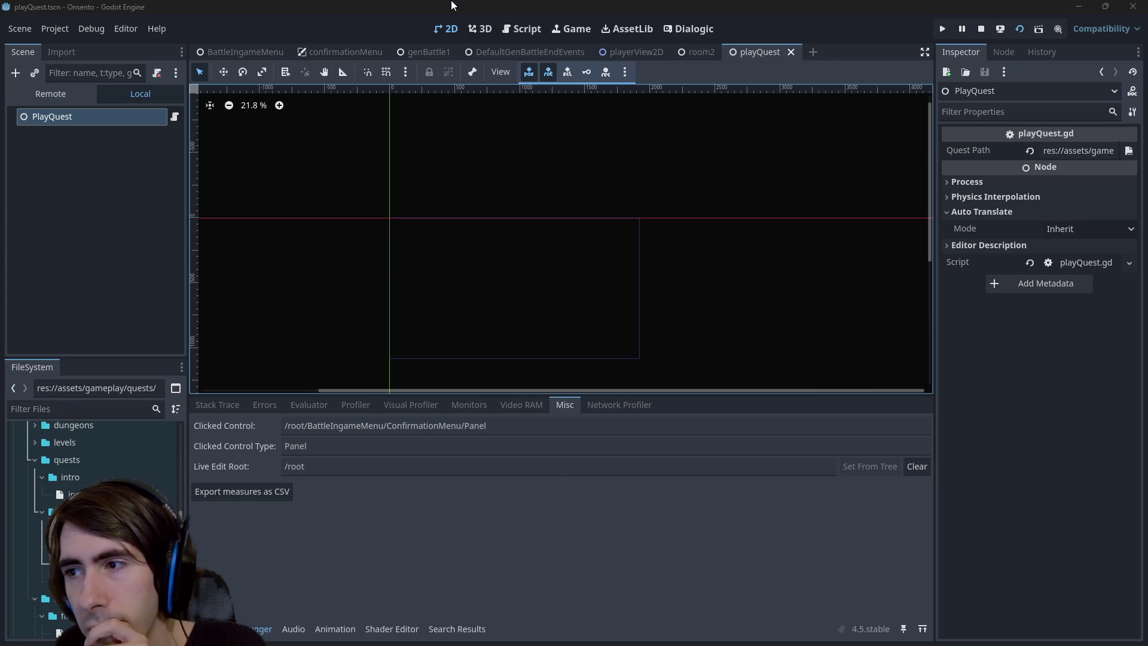
# Step: Open the confirmationMenu scene and its ConfirmationMenu script
pyautogui.click(350, 48)
pyautogui.scroll(-3, 576, 148)
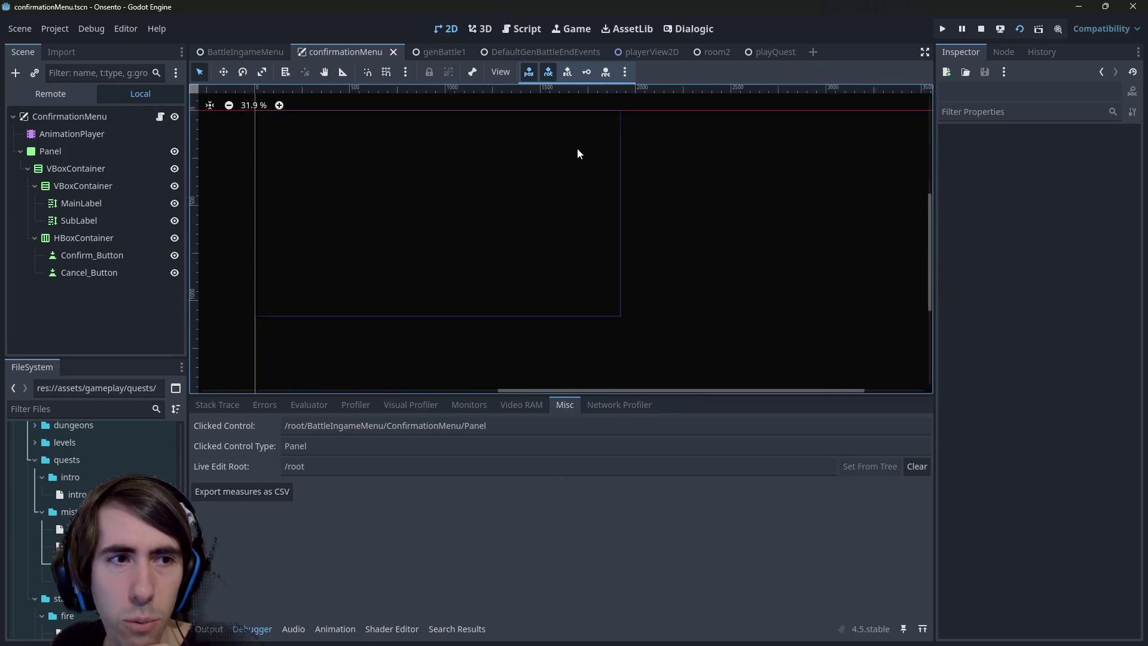
pyautogui.click(127, 156)
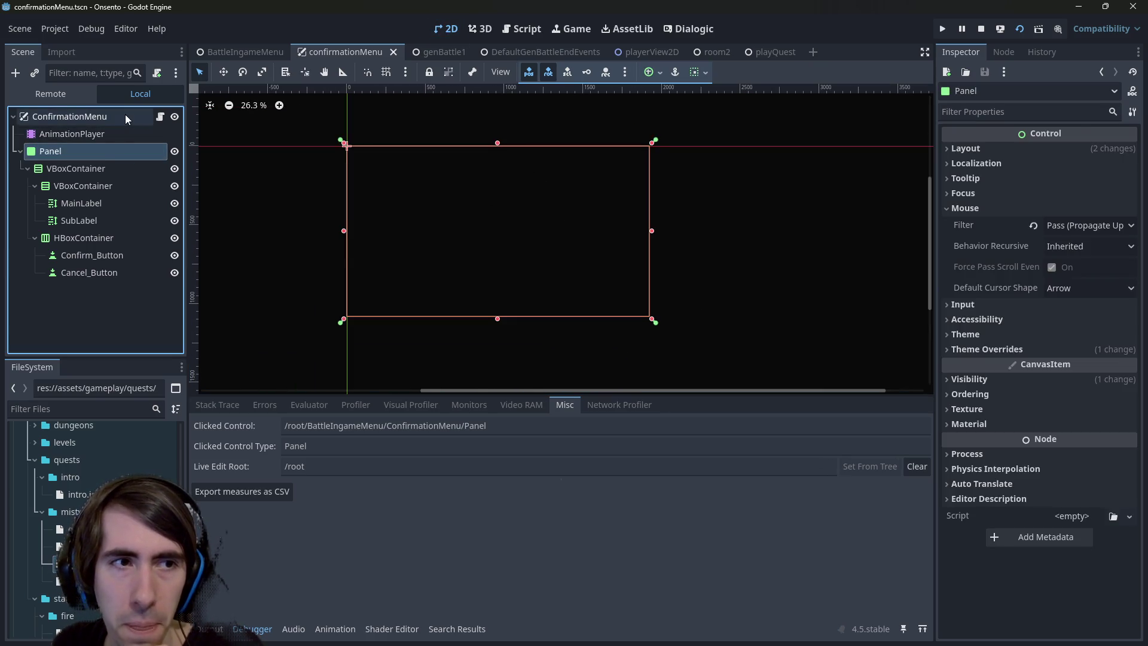
pyautogui.click(124, 114)
pyautogui.click(160, 116)
pyautogui.click(92, 207)
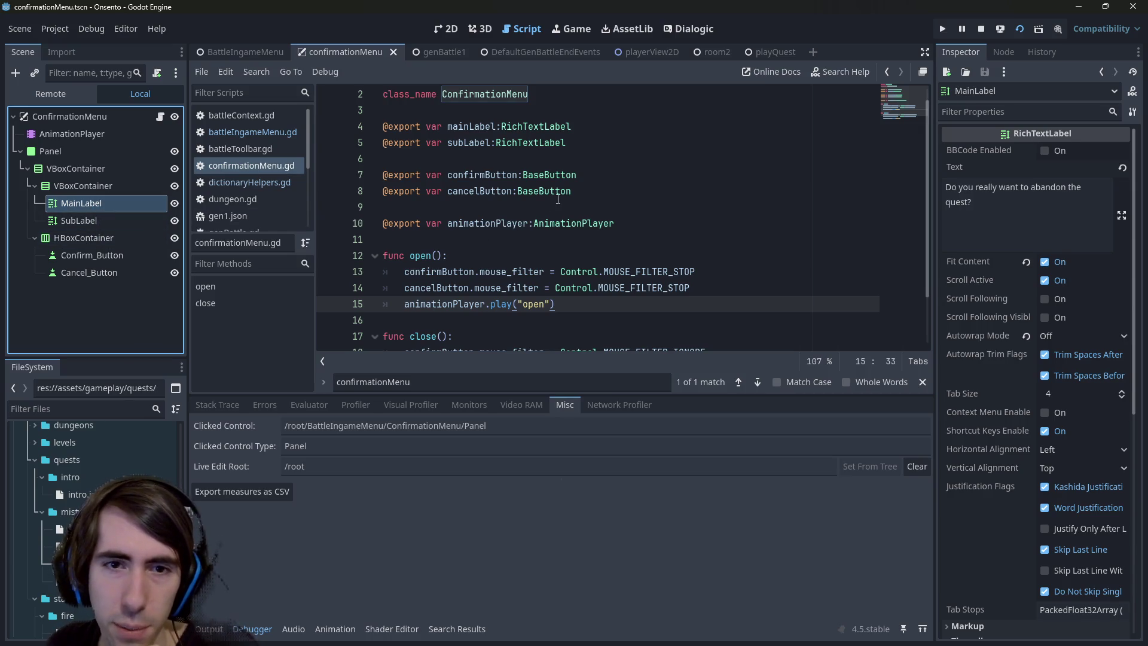
pyautogui.click(641, 236)
pyautogui.press('Return')
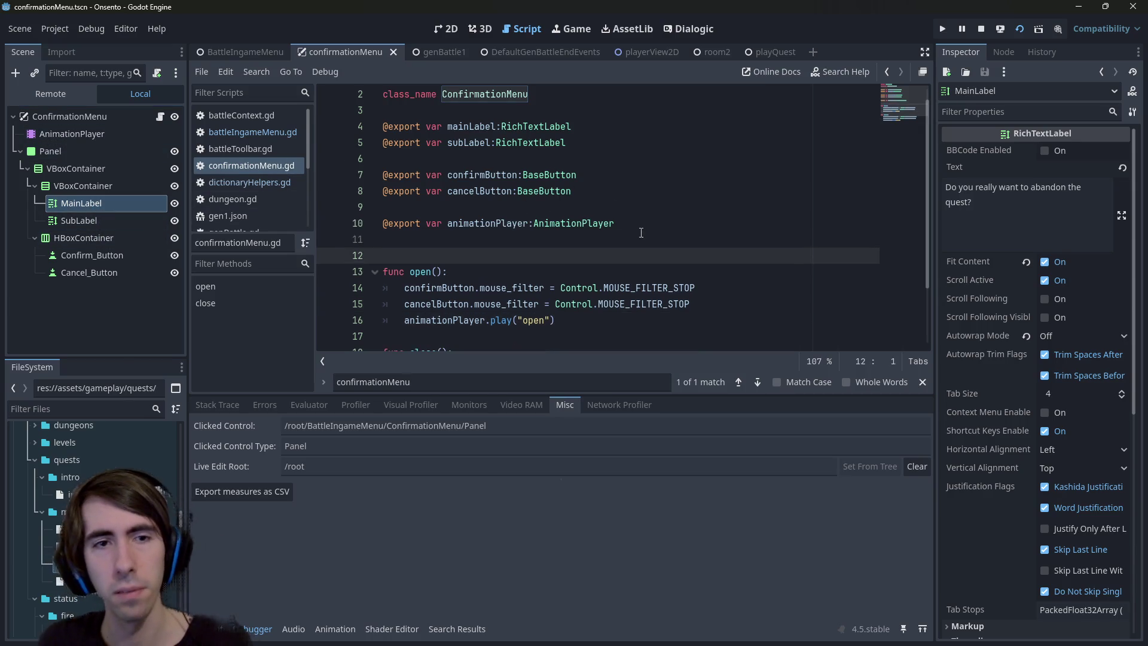
pyautogui.click(640, 232)
pyautogui.write('@ex')
pyautogui.press('BackSpace')
pyautogui.press('BackSpace')
pyautogui.write('rt var mainPan')
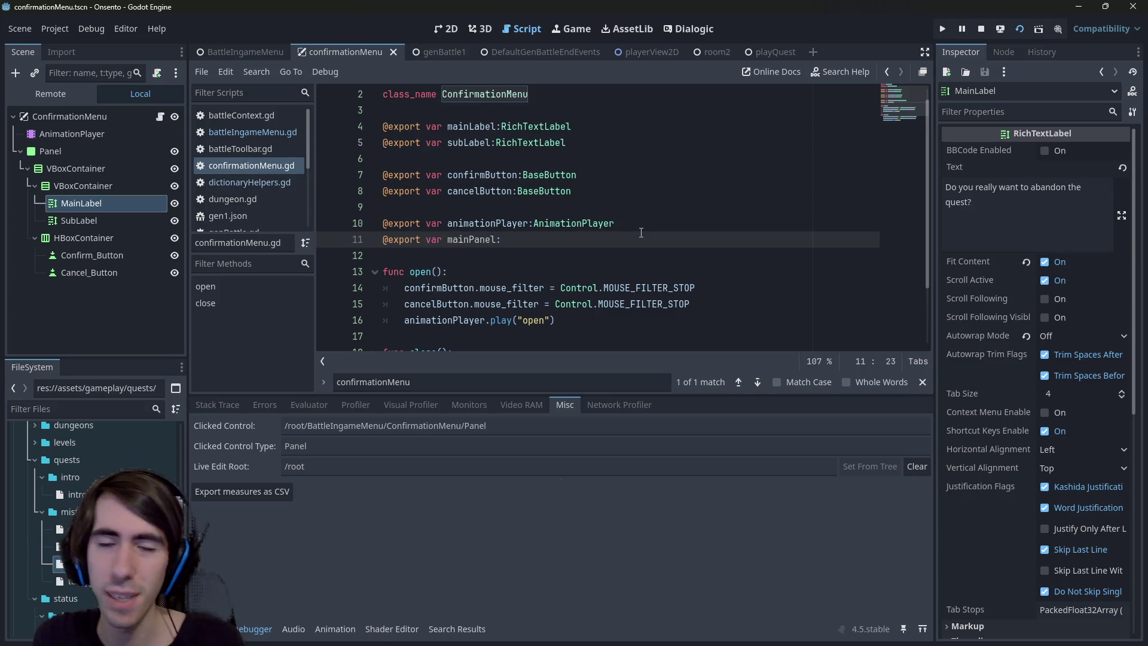
pyautogui.write('el')
pyautogui.hotkey('ctrl', 's')
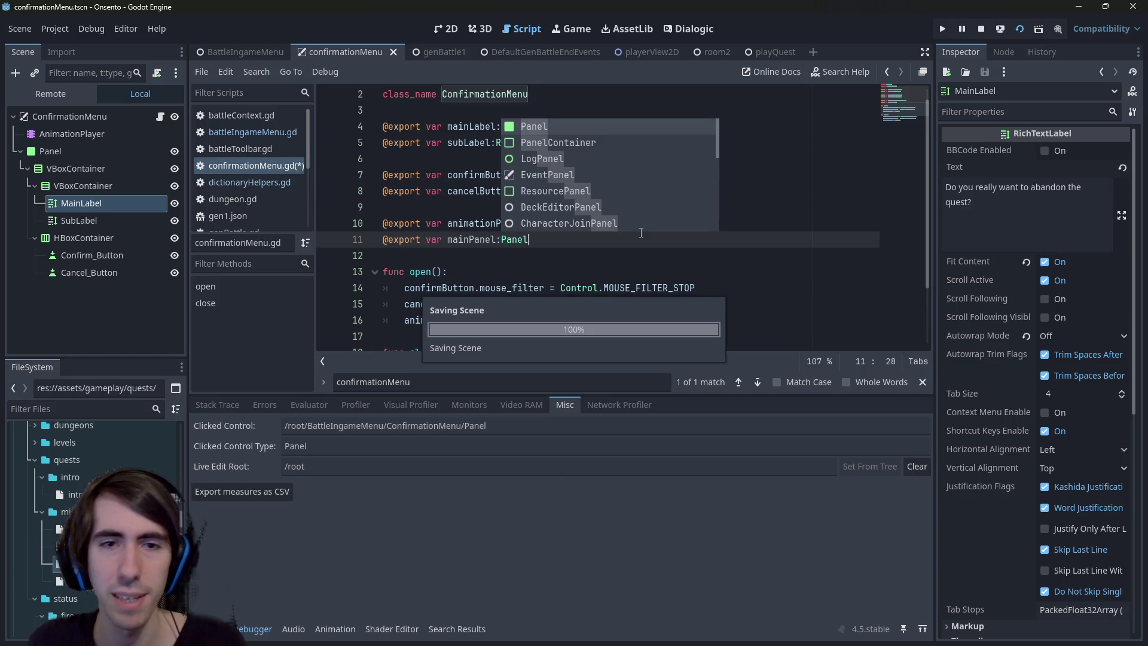
pyautogui.click(114, 114)
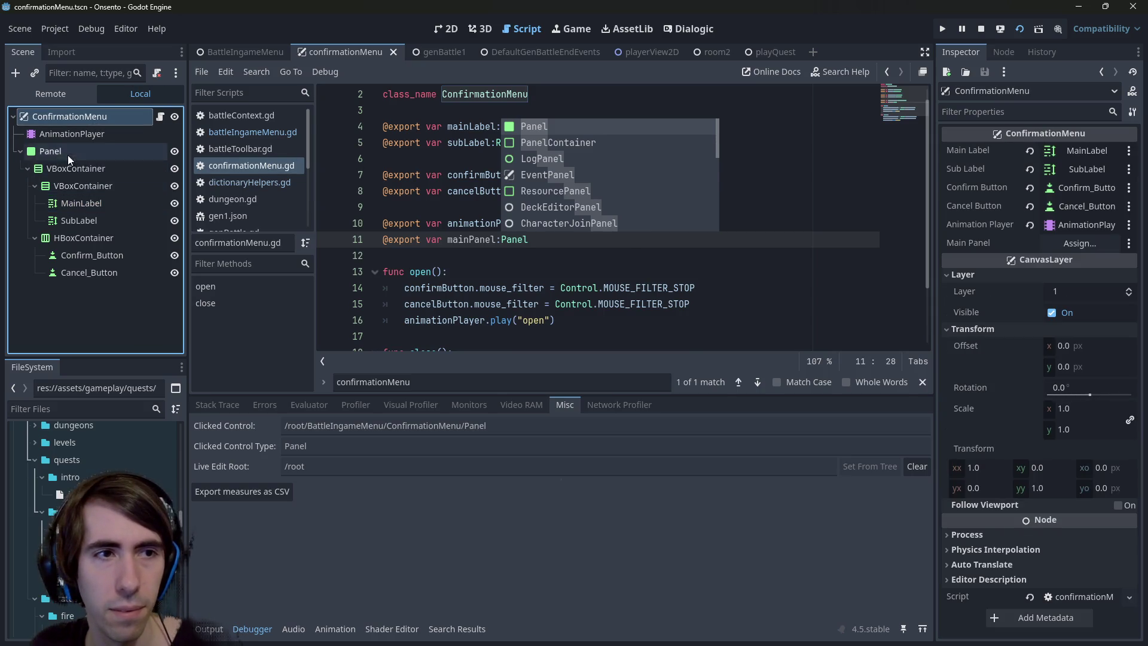
pyautogui.moveTo(66, 153)
pyautogui.mouseDown()
pyautogui.moveTo(1073, 226)
pyautogui.moveTo(1080, 242)
pyautogui.mouseUp()
# Step: Add a copied mouse_filter line at the end of func open()
pyautogui.doubleClick(471, 240)
pyautogui.hotkey('ctrl', 'c')
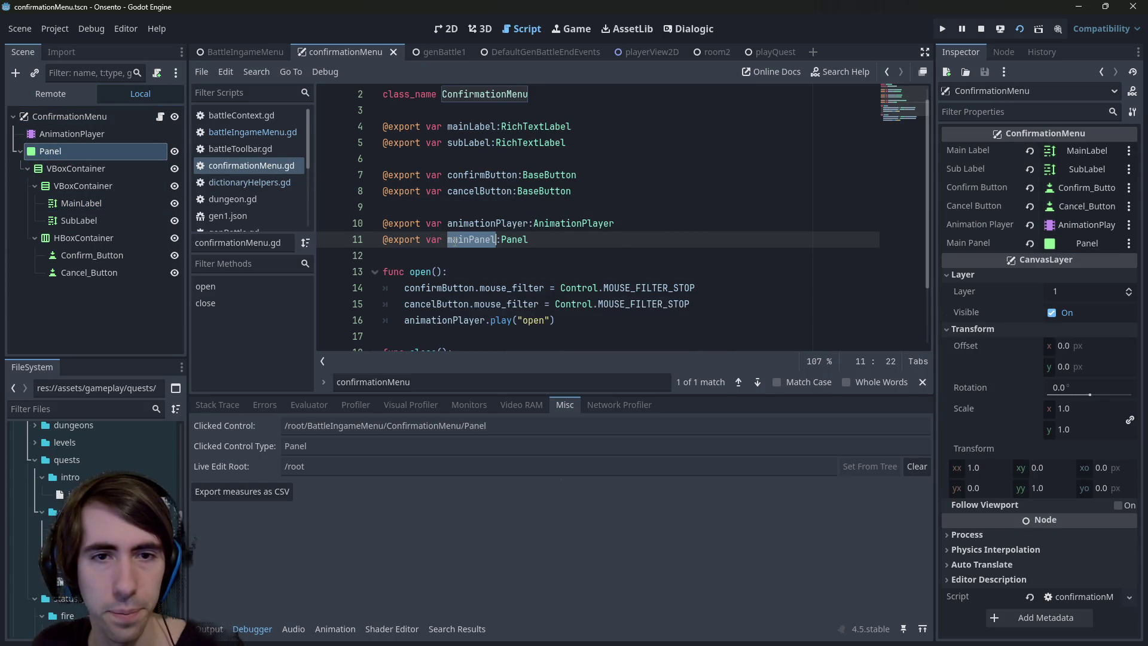
pyautogui.scroll(-2, 535, 251)
pyautogui.click(512, 193)
pyautogui.press('Return')
pyautogui.hotkey('ctrl', 'v')
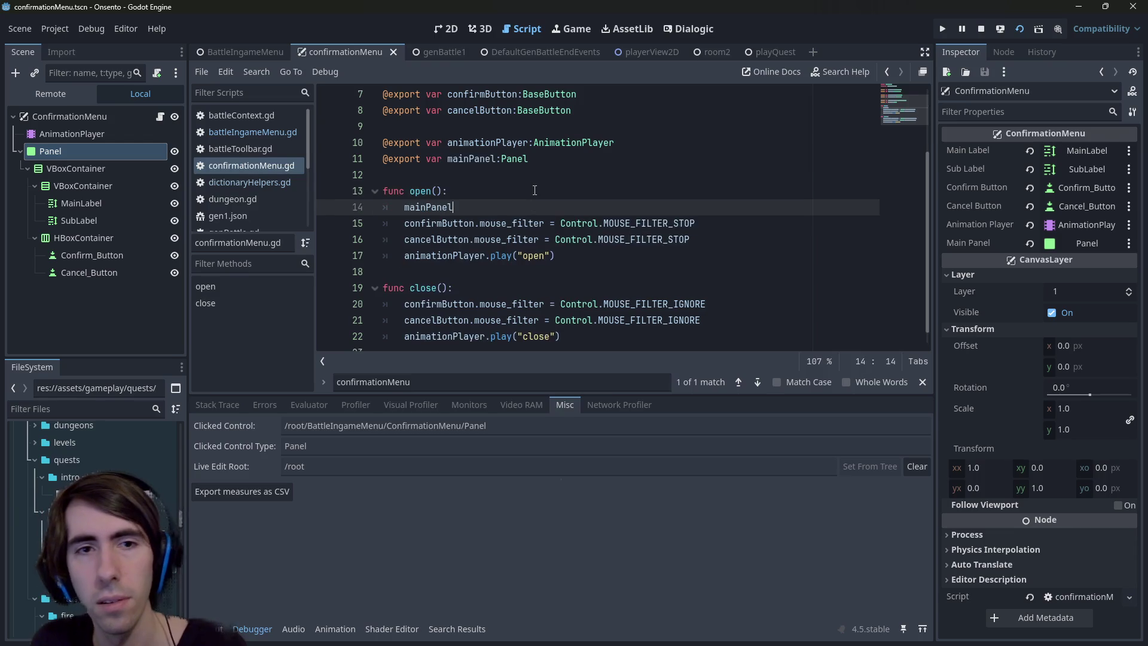
pyautogui.press('Escape')
pyautogui.hotkey('shift', 'Home')
pyautogui.hotkey('shift', 'Home')
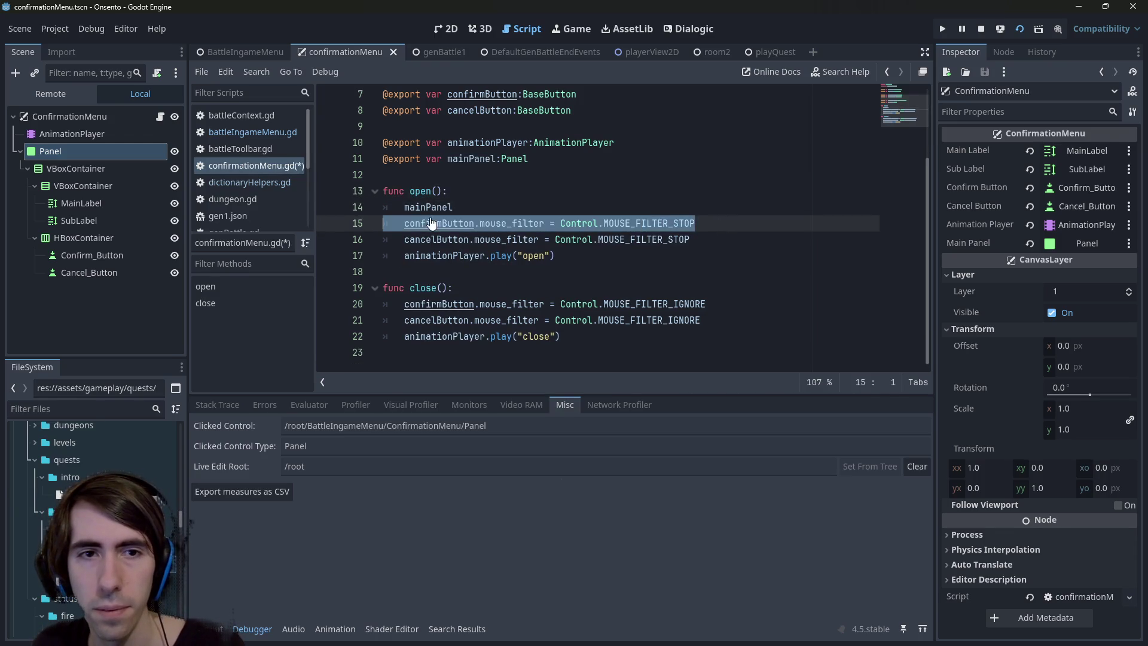
pyautogui.hotkey('ctrl', 'x')
pyautogui.hotkey('ctrl', 'c')
pyautogui.hotkey('ctrl', 'v')
# Step: Paste the same mouse_filter line into func close() and save the script
pyautogui.press('Down')
pyautogui.press('Down')
pyautogui.press('Down')
pyautogui.press('End')
pyautogui.press('Return')
pyautogui.hotkey('ctrl', 'v')
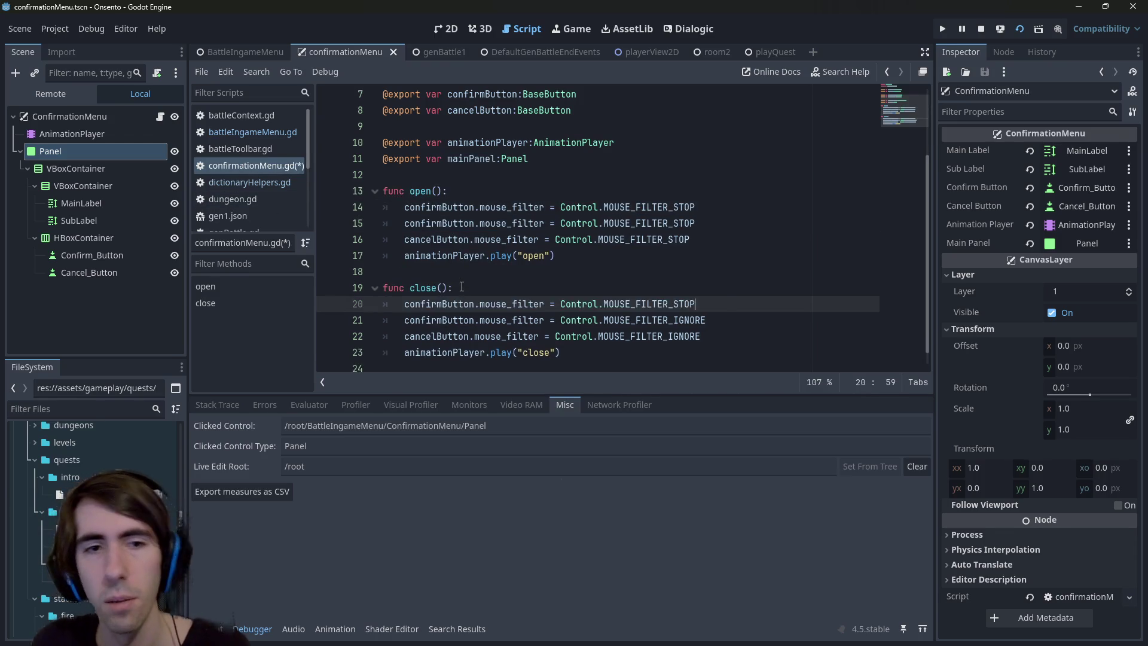
pyautogui.hotkey('ctrl', 's')
# Step: Change confirmButton to mainPanel in the new mouse_filter lines, save, and restart the scene
pyautogui.doubleClick(466, 158)
pyautogui.hotkey('ctrl', 'c')
pyautogui.doubleClick(432, 207)
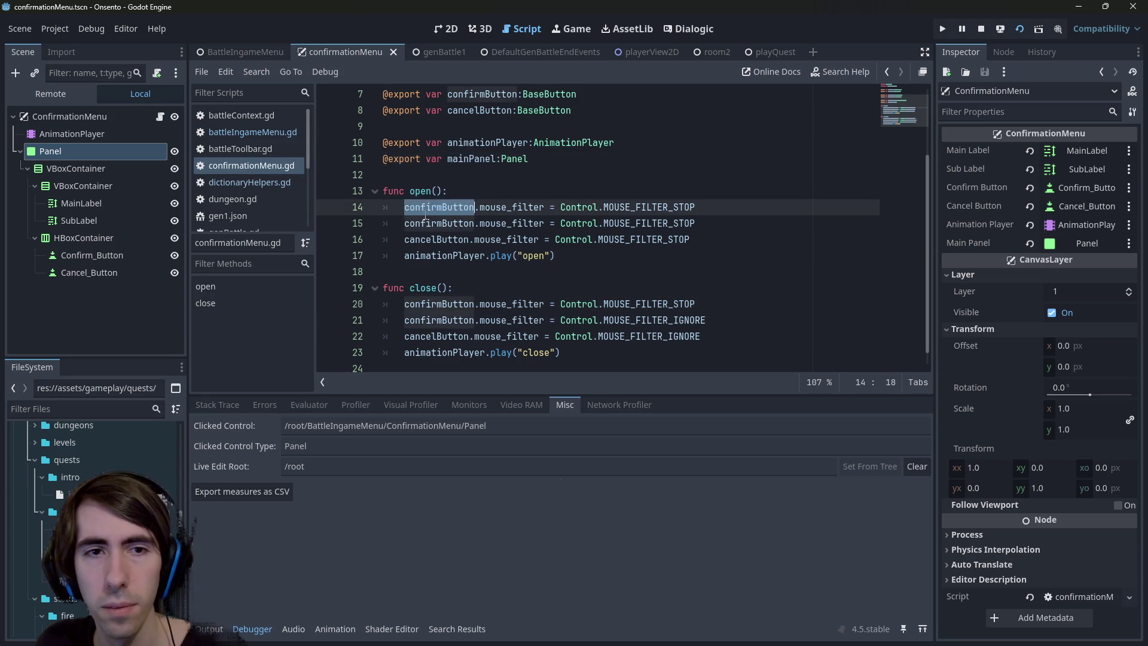
pyautogui.hotkey('ctrl', 'v')
pyautogui.doubleClick(432, 304)
pyautogui.hotkey('ctrl', 'v')
pyautogui.hotkey('ctrl', 's')
pyautogui.click(555, 223)
pyautogui.scroll(2, 749, 163)
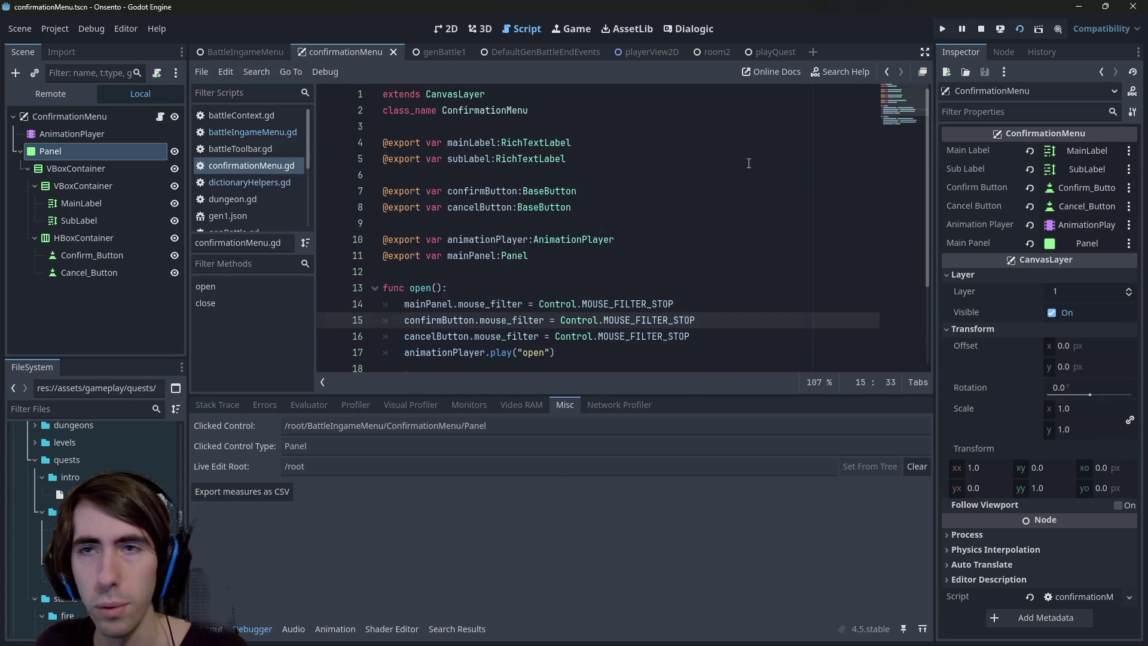
pyautogui.click(1016, 29)
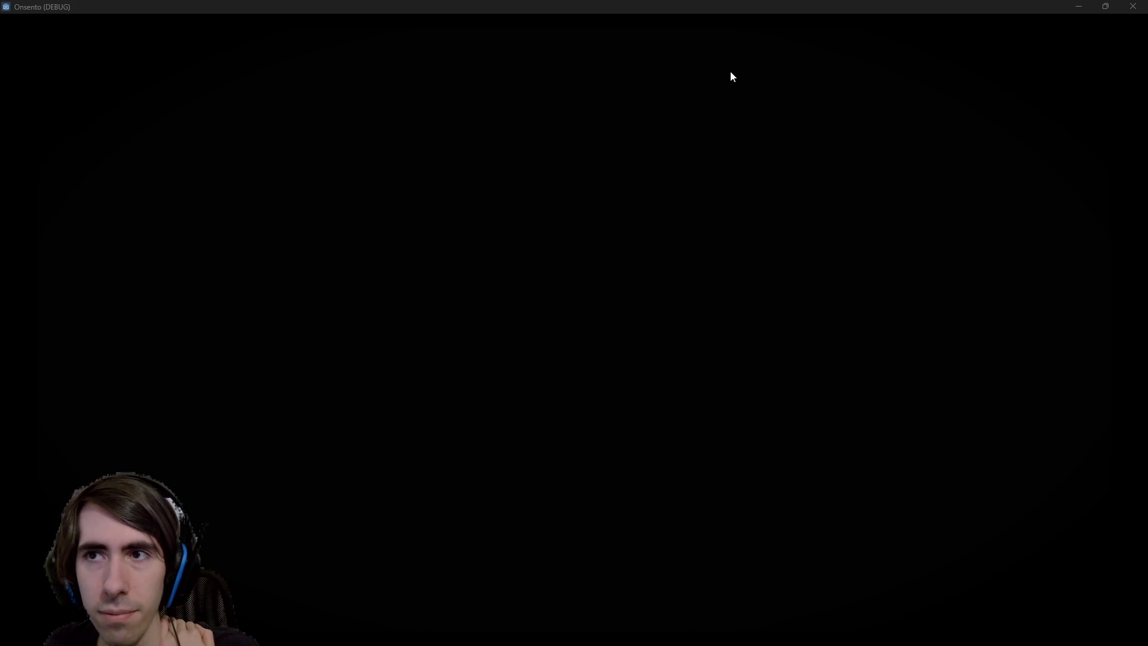
# Step: Stop the running game, switch to the playQuest scene, and run it with F6
pyautogui.click(1070, 5)
pyautogui.click(981, 29)
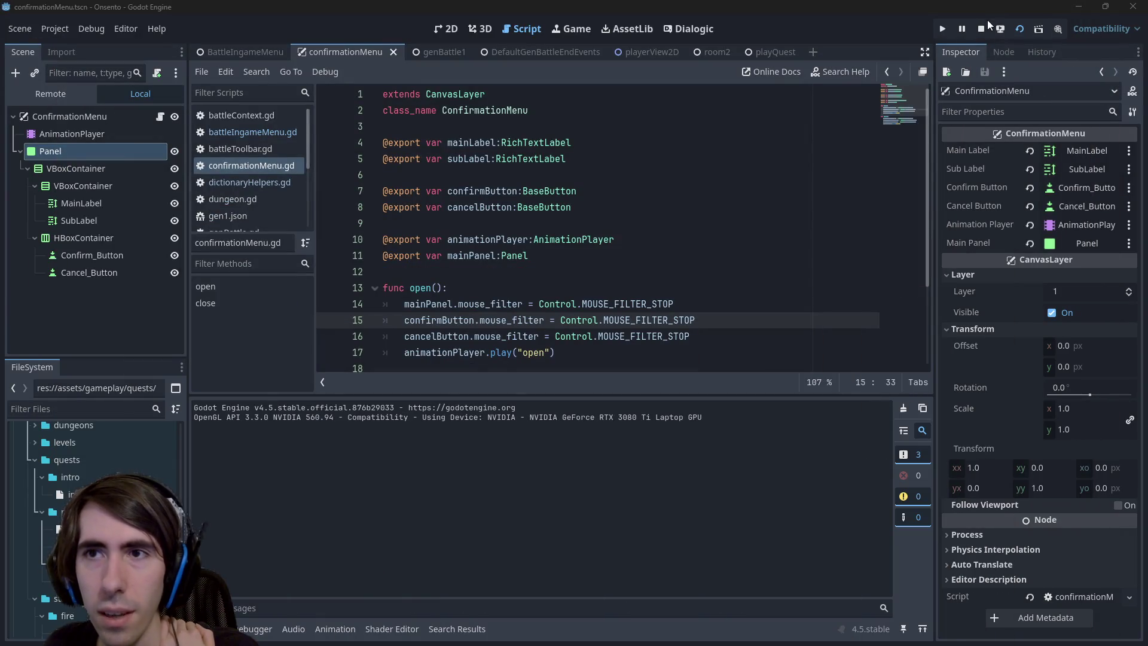
pyautogui.click(698, 53)
pyautogui.click(783, 51)
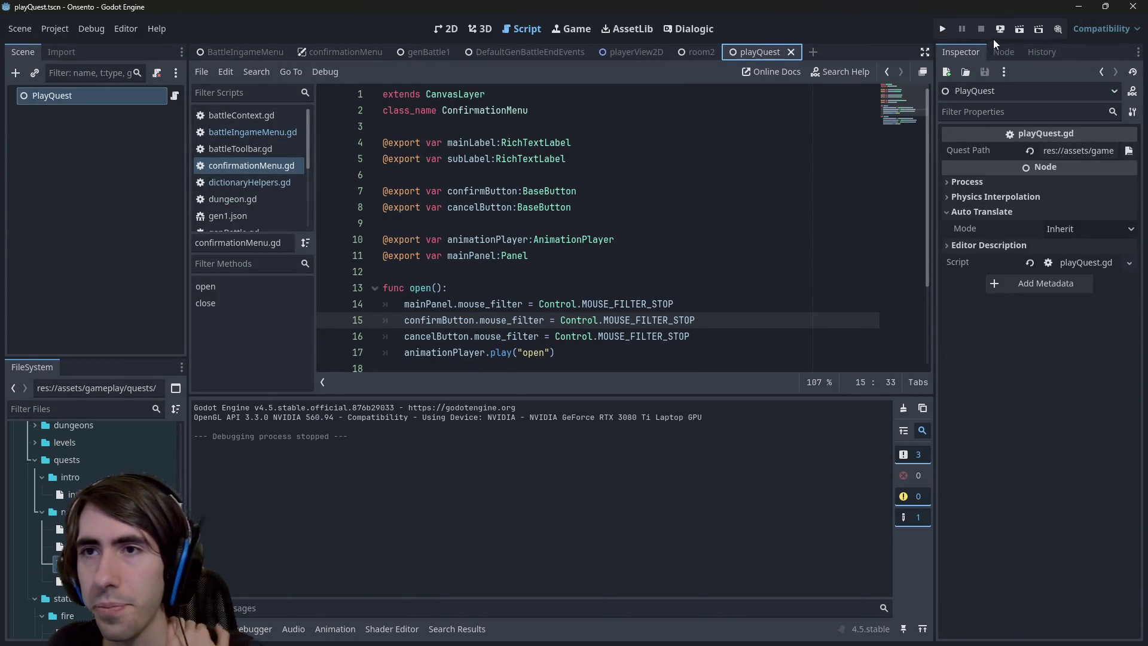
pyautogui.press('F6')
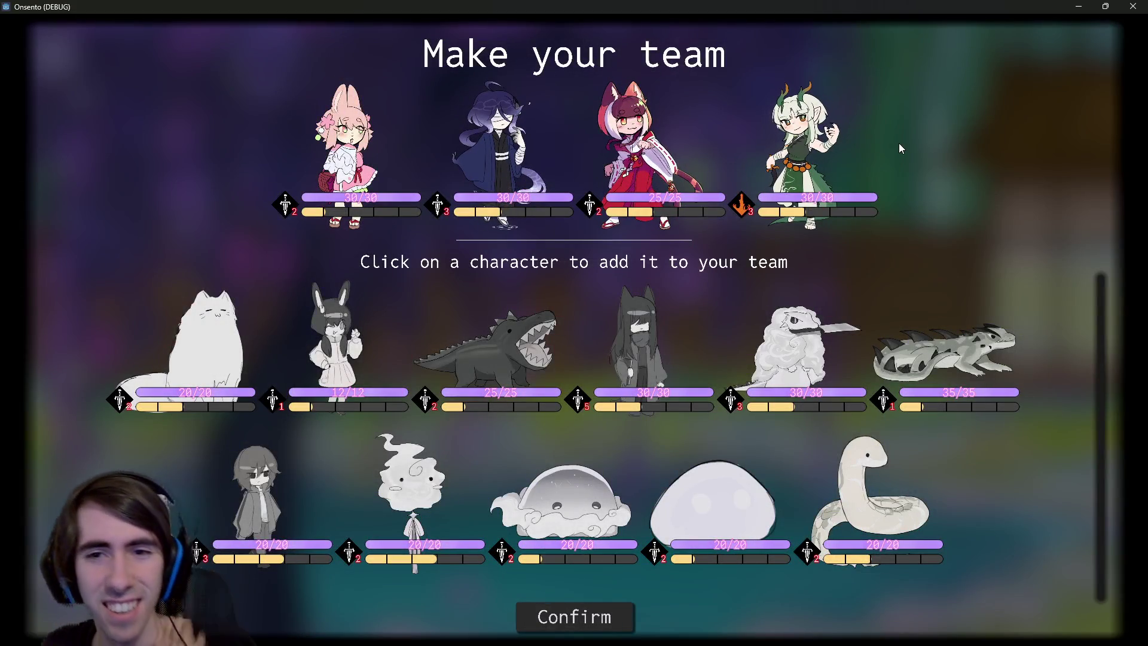
# Step: Open the pause menu, choose Abandon quest, cancel the prompt, then close the game window
pyautogui.press('Escape')
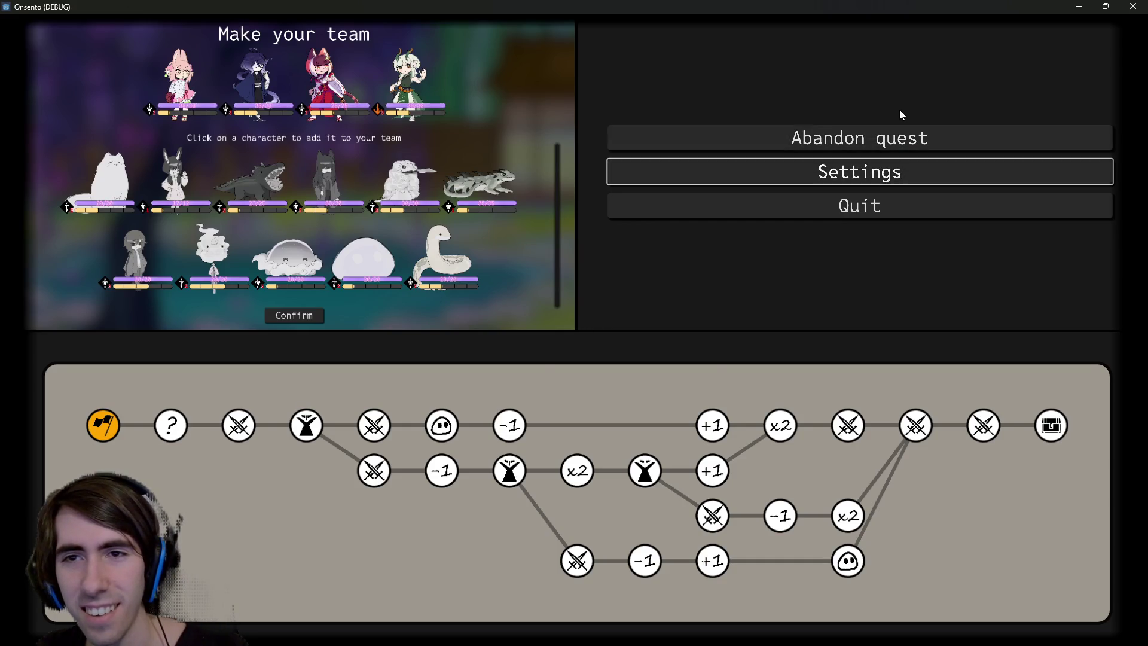
pyautogui.click(891, 128)
pyautogui.press('Escape')
pyautogui.press('Escape')
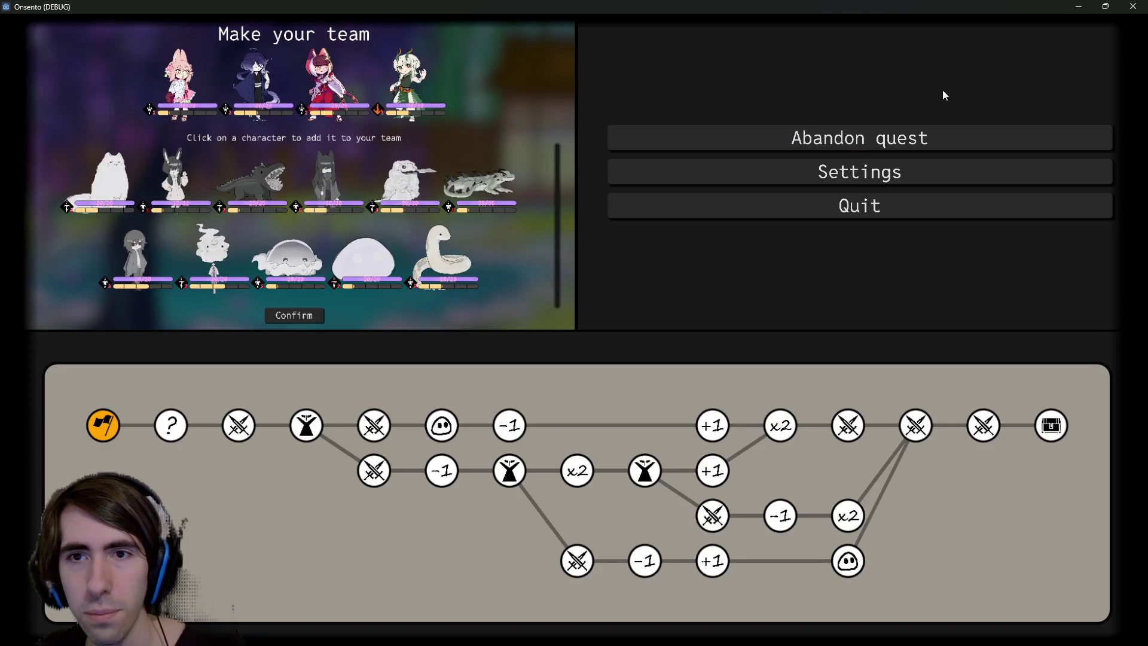
pyautogui.press('Escape')
pyautogui.press('Escape')
pyautogui.click(887, 138)
pyautogui.press('Escape')
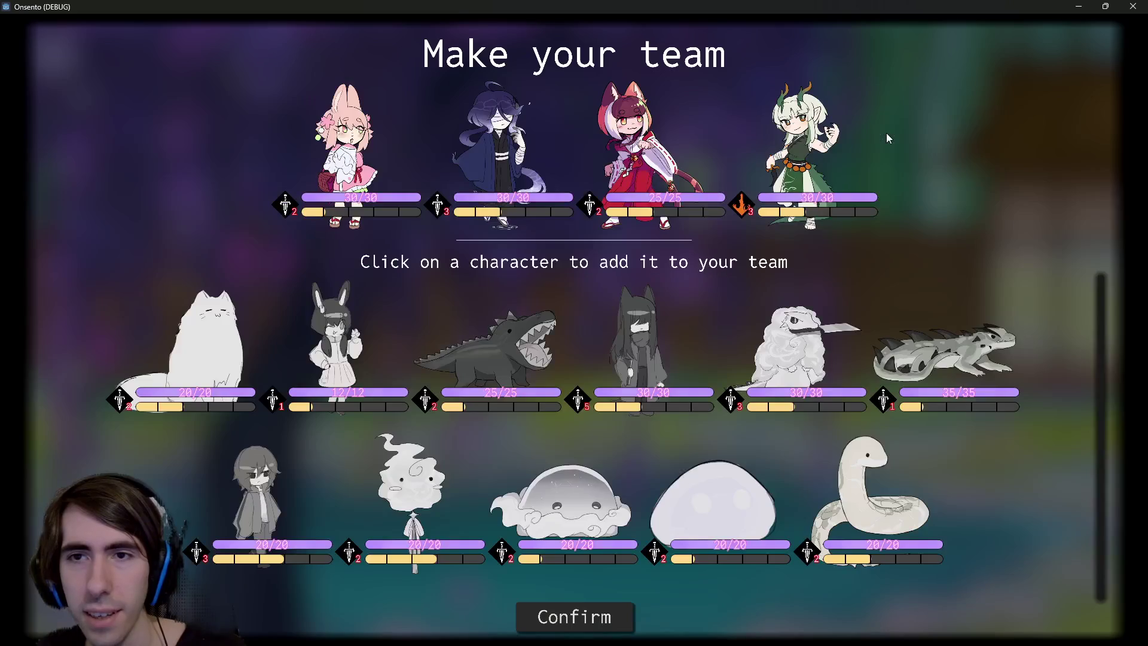
pyautogui.press('Escape')
pyautogui.press('Escape')
pyautogui.press('Escape')
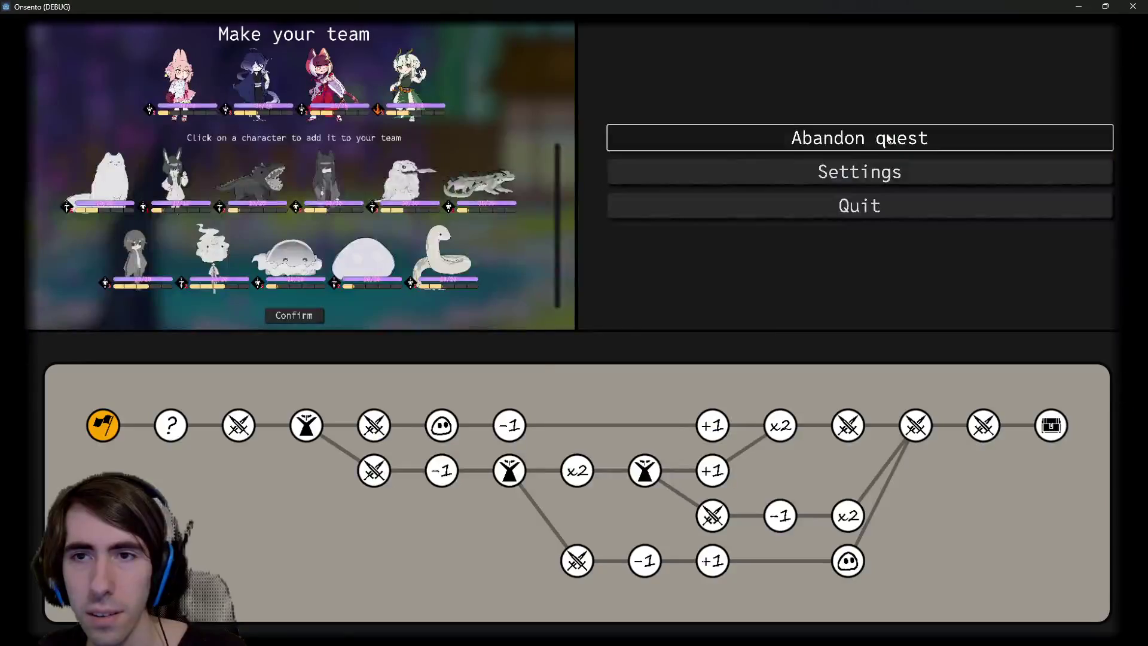
pyautogui.press('Escape')
pyautogui.press('Escape')
pyautogui.click(884, 139)
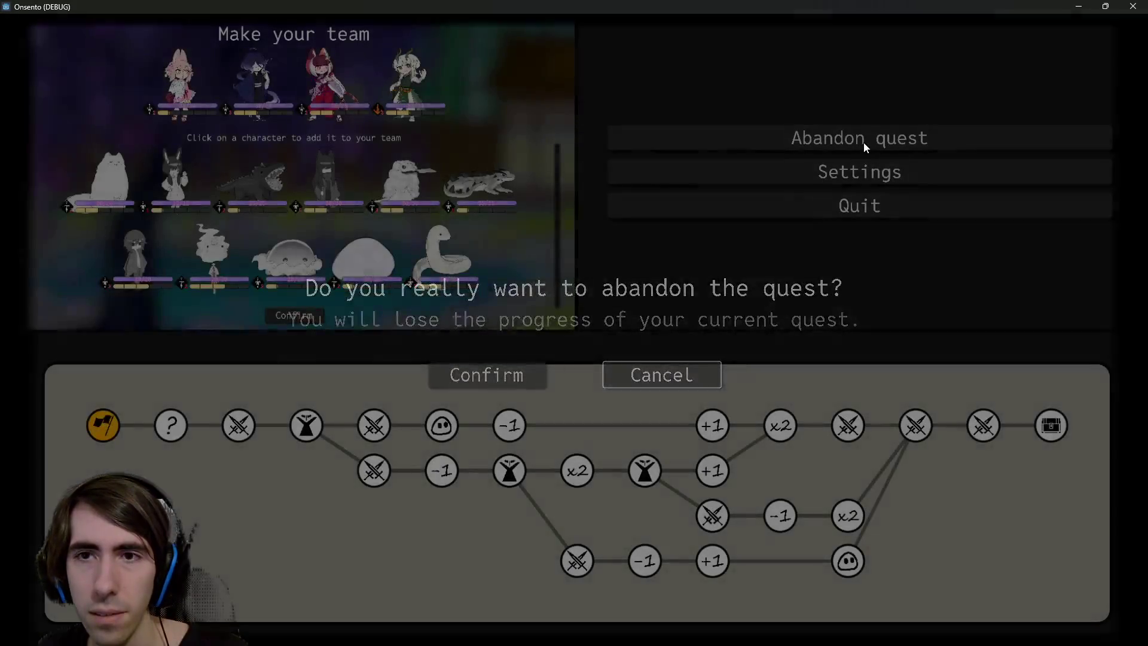
pyautogui.press('Escape')
pyautogui.click(862, 139)
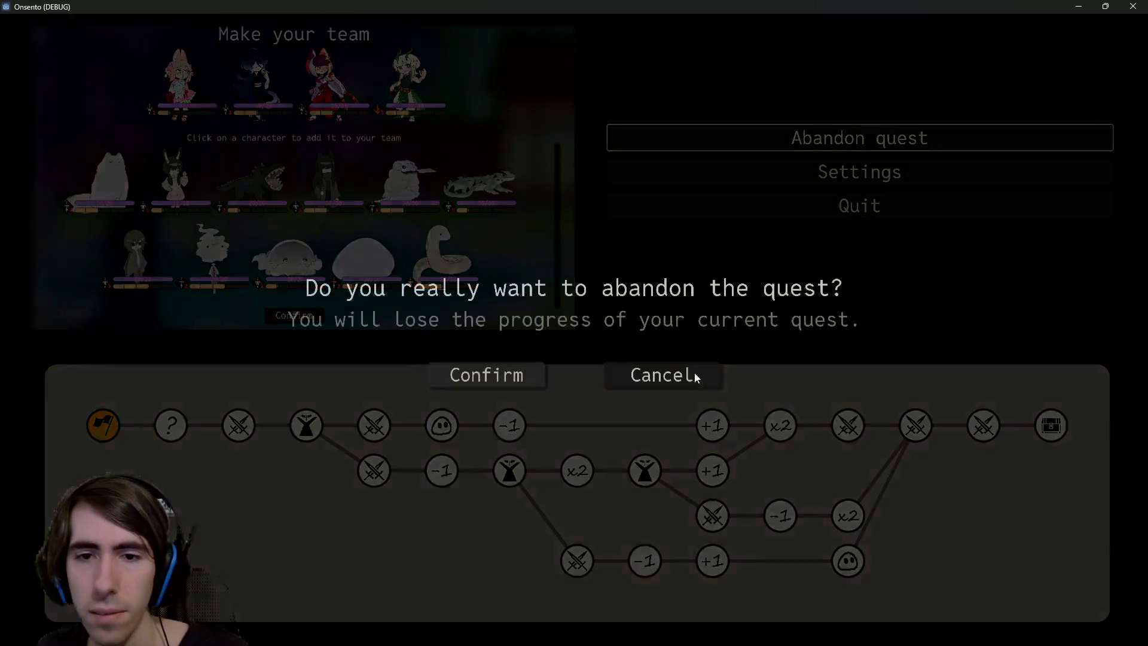
pyautogui.click(695, 372)
pyautogui.press('F8')
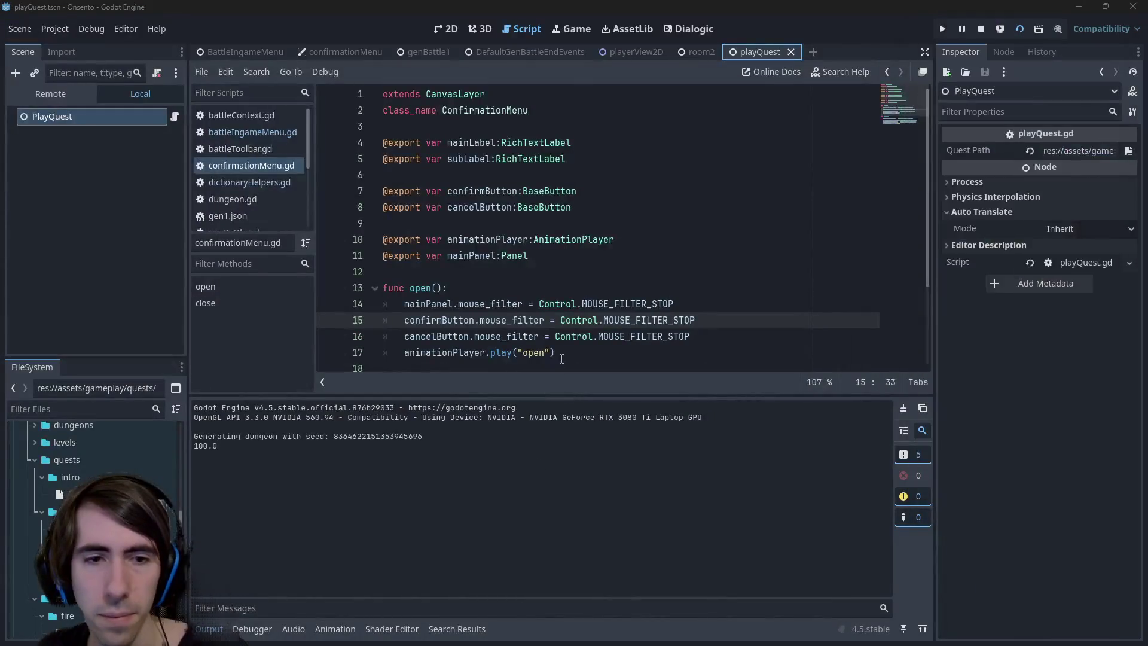
# Step: Check the debugger's clicked control, then inspect the confirmationMenu scene's AnimationPlayer
pyautogui.click(252, 628)
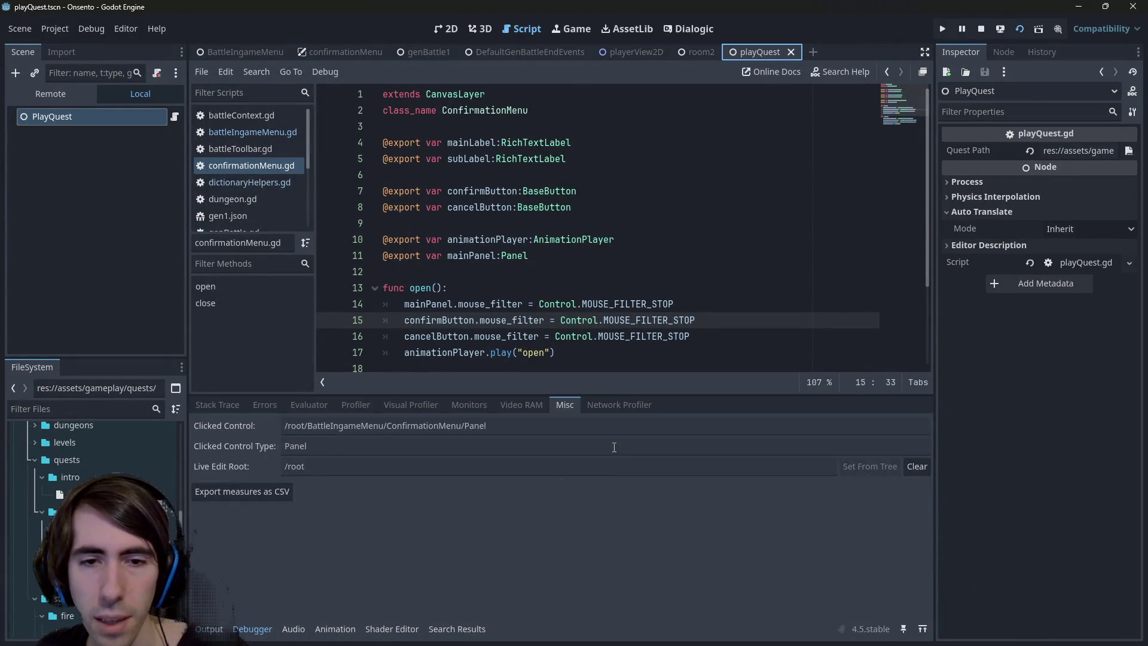
pyautogui.doubleClick(449, 305)
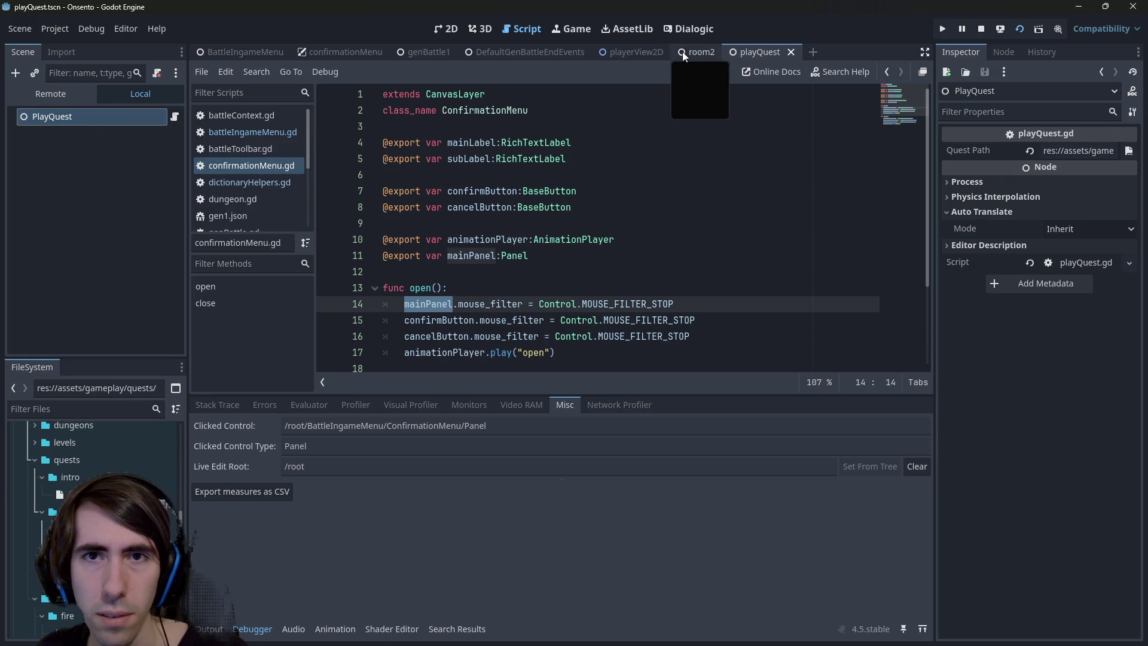
pyautogui.click(305, 54)
pyautogui.click(221, 53)
pyautogui.click(316, 52)
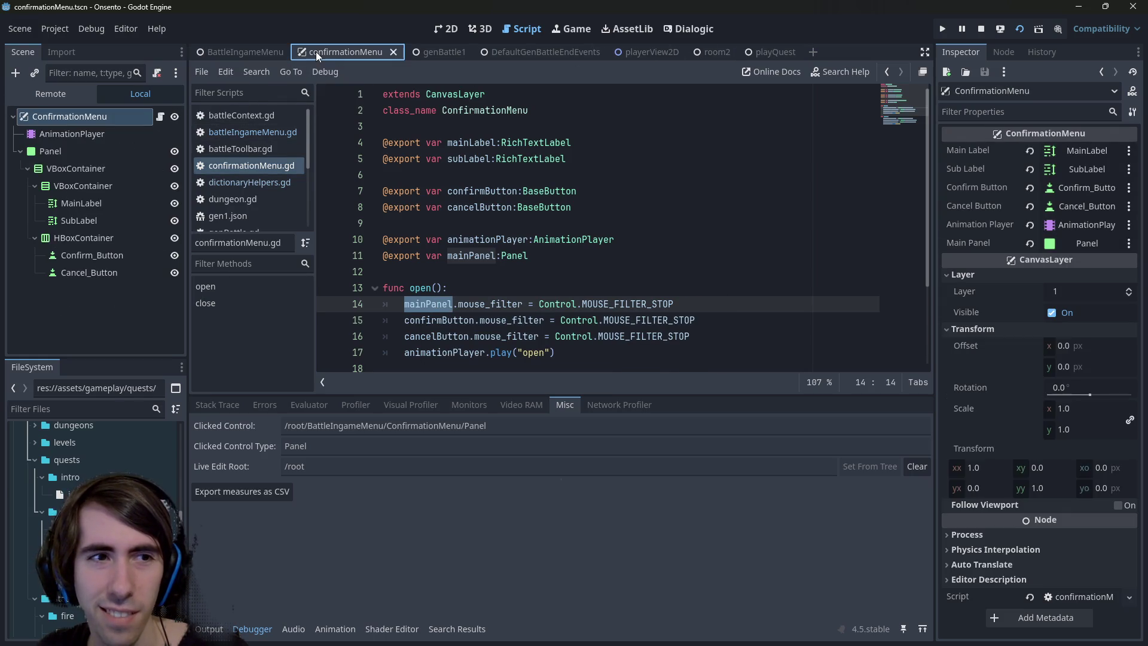
pyautogui.click(77, 133)
pyautogui.click(69, 116)
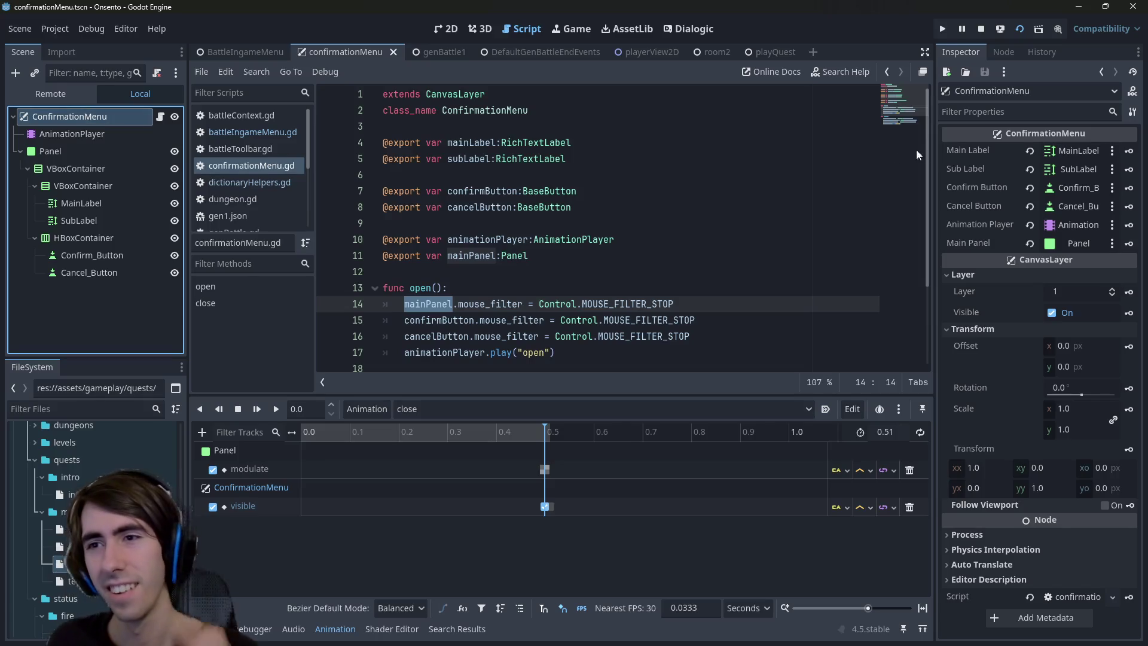
pyautogui.scroll(-2, 680, 321)
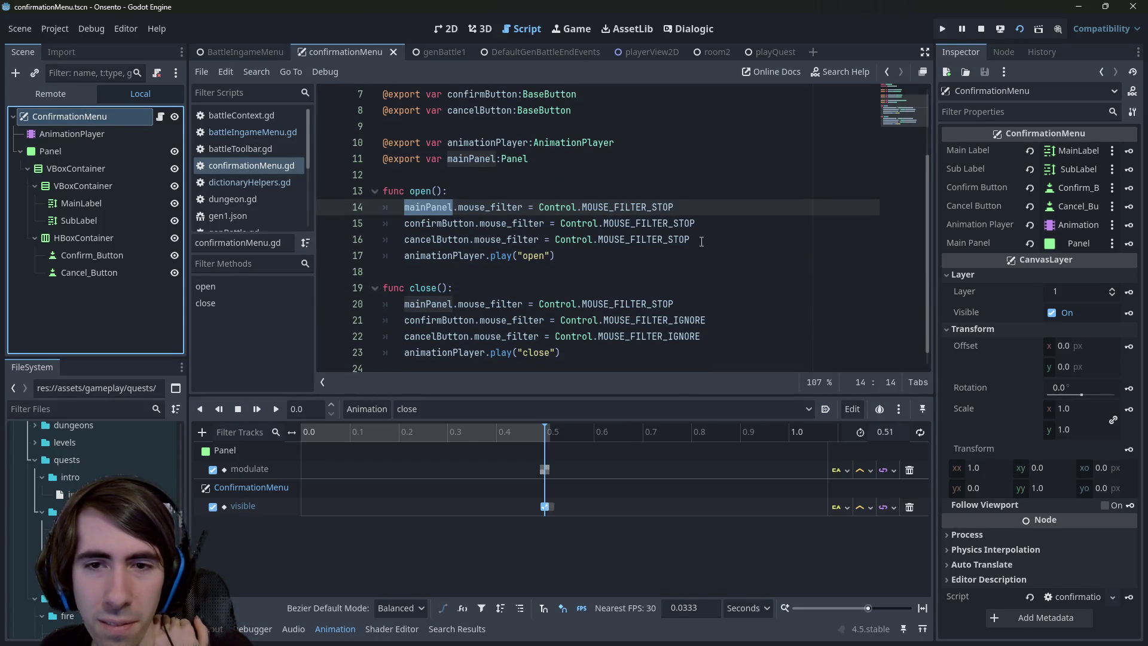
# Step: Change line 20 in close() to MOUSE_FILTER_IGNORE and relaunch the game
pyautogui.click(675, 304)
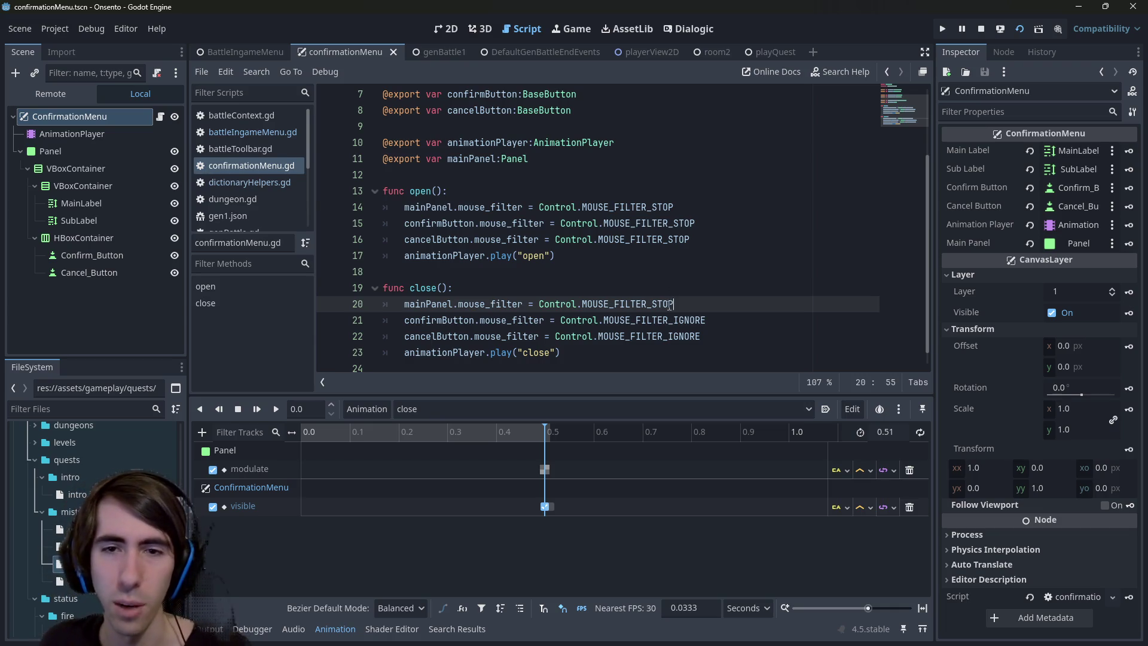
pyautogui.doubleClick(655, 320)
pyautogui.hotkey('ctrl', 'c')
pyautogui.doubleClick(627, 303)
pyautogui.hotkey('ctrl', 'v')
pyautogui.click(556, 255)
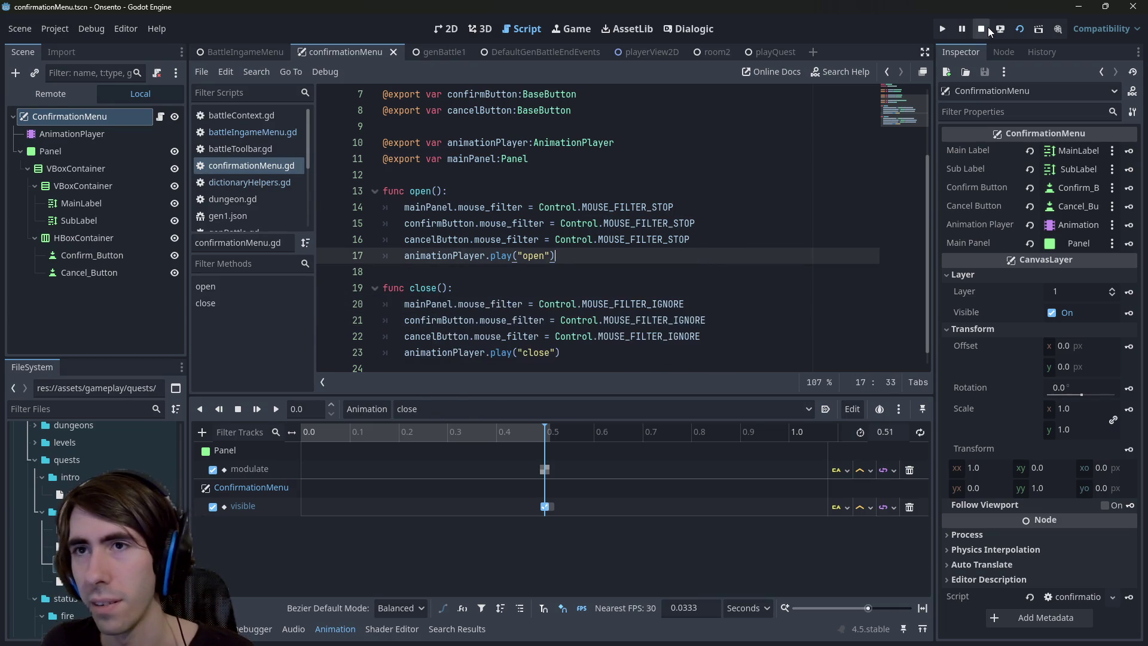
pyautogui.click(1019, 29)
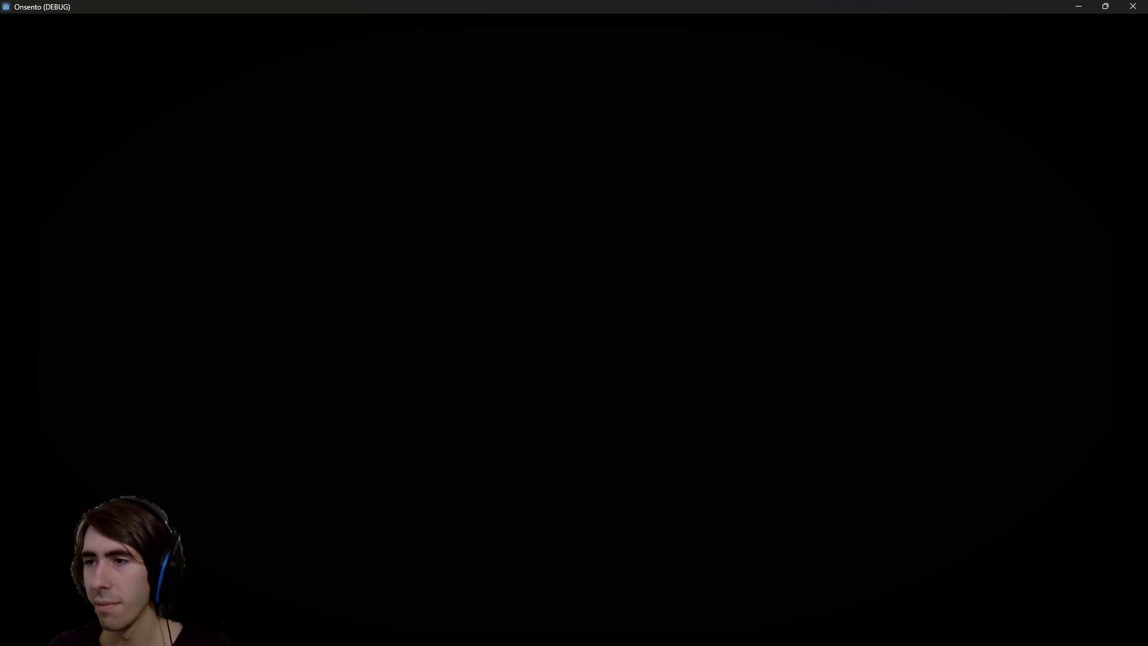
# Step: Stop the current debug run and launch the game again
pyautogui.click(1133, 6)
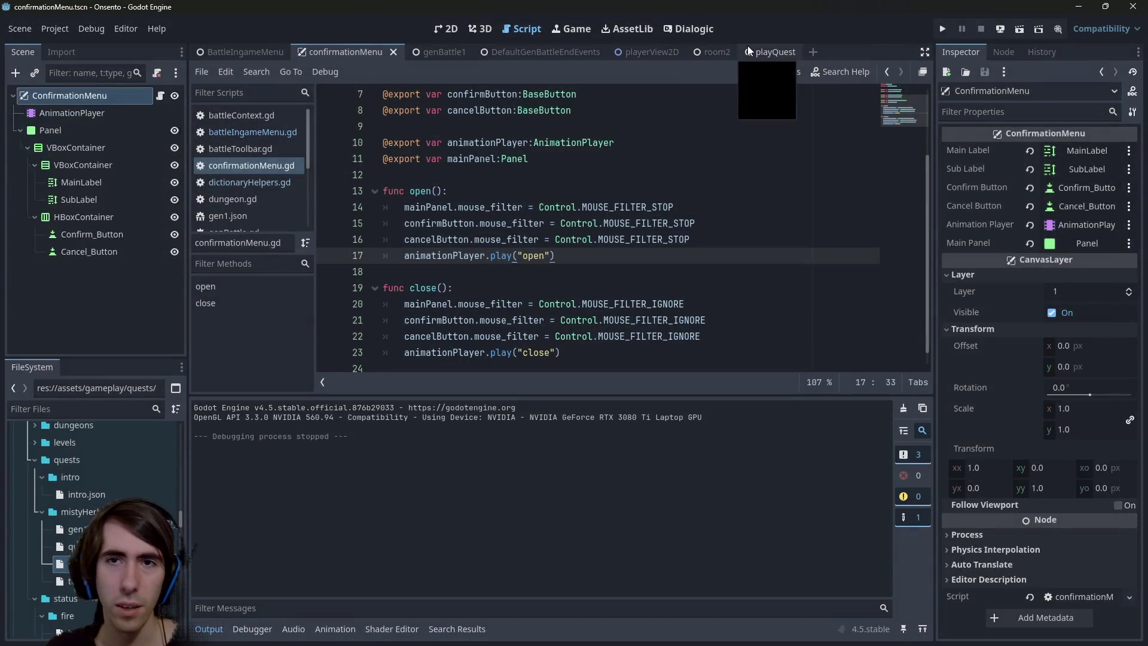
pyautogui.click(1001, 29)
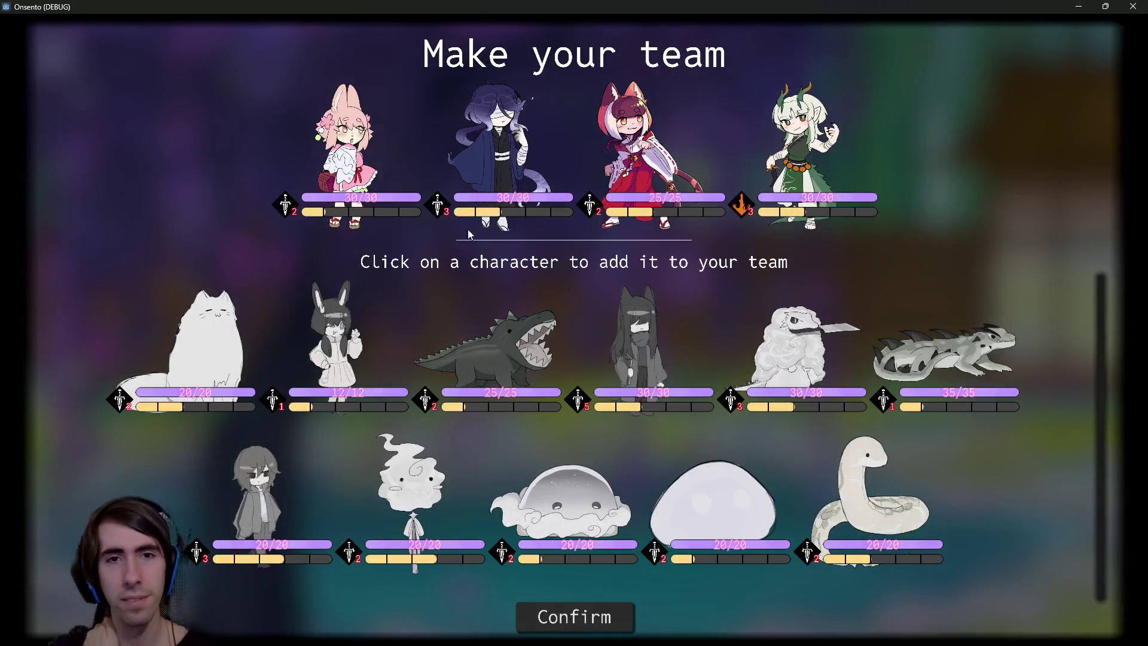
# Step: Repeatedly open the Abandon quest confirmation and cancel it, testing clicks behind the prompt
pyautogui.press('Escape')
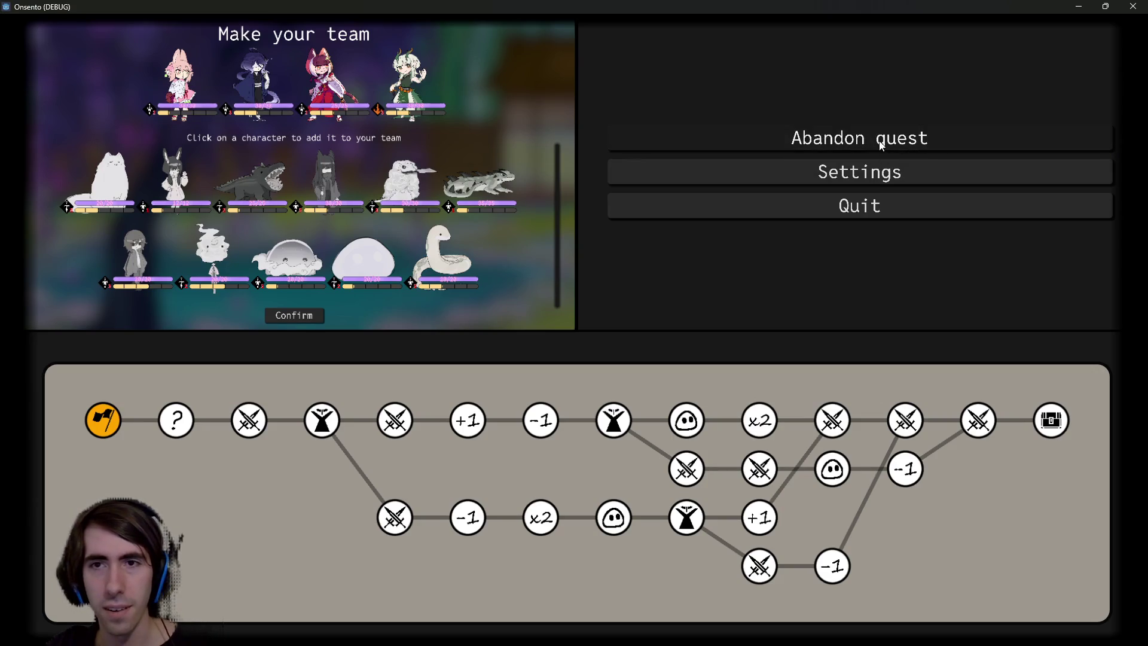
pyautogui.click(878, 141)
pyautogui.press('Escape')
pyautogui.press('Escape')
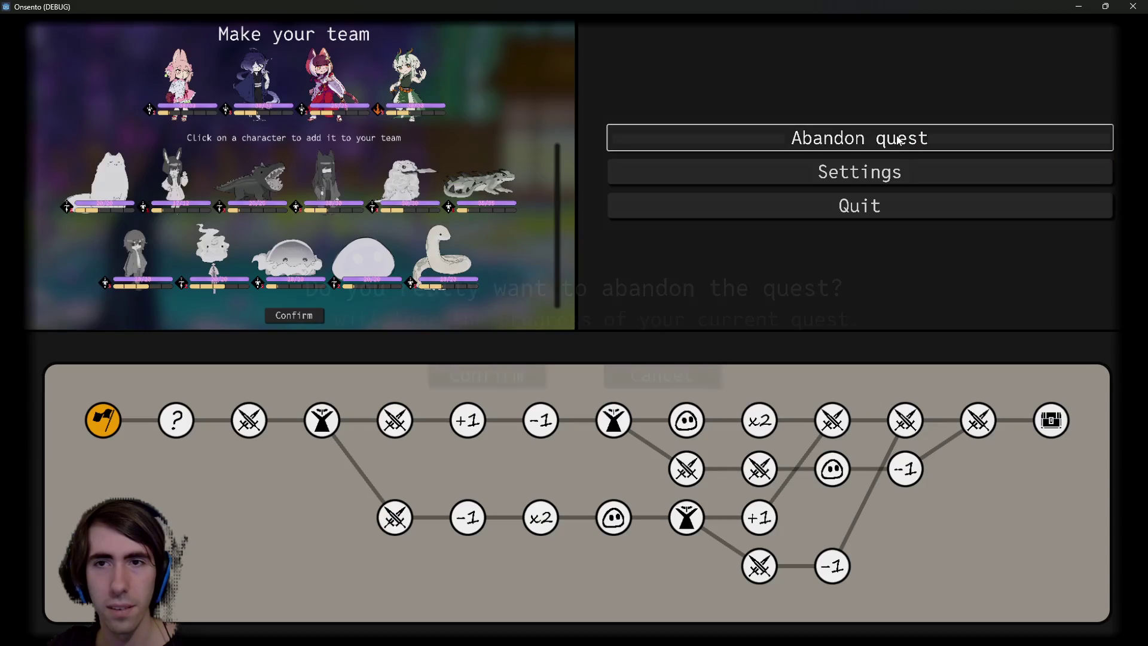
pyautogui.click(900, 138)
pyautogui.click(635, 379)
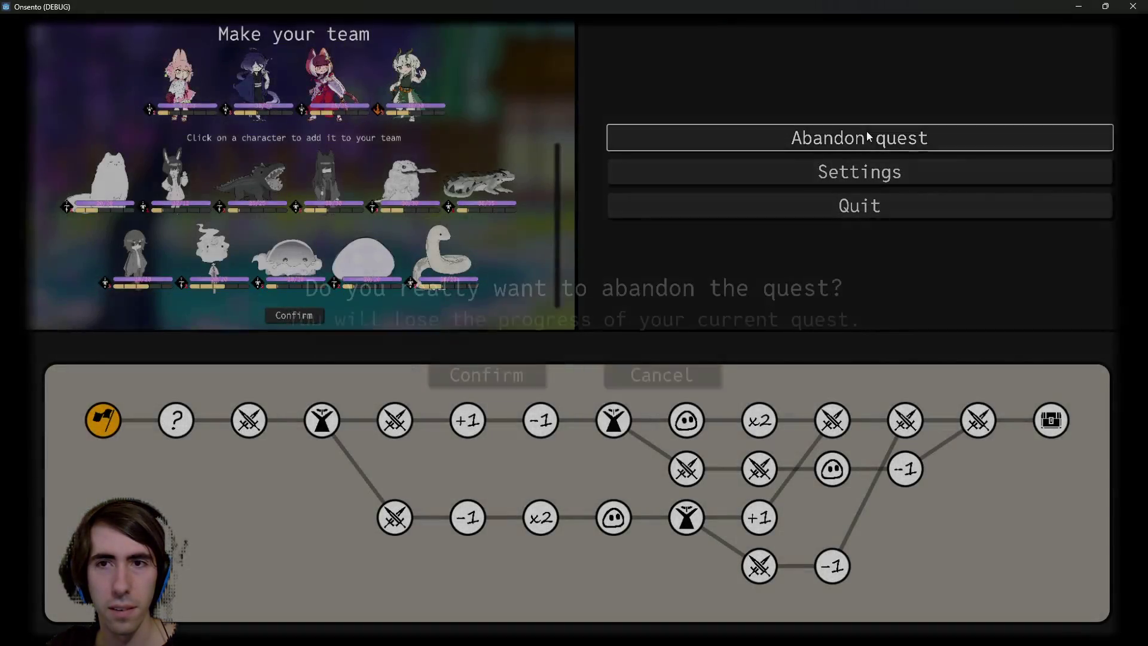
pyautogui.click(866, 131)
pyautogui.click(651, 379)
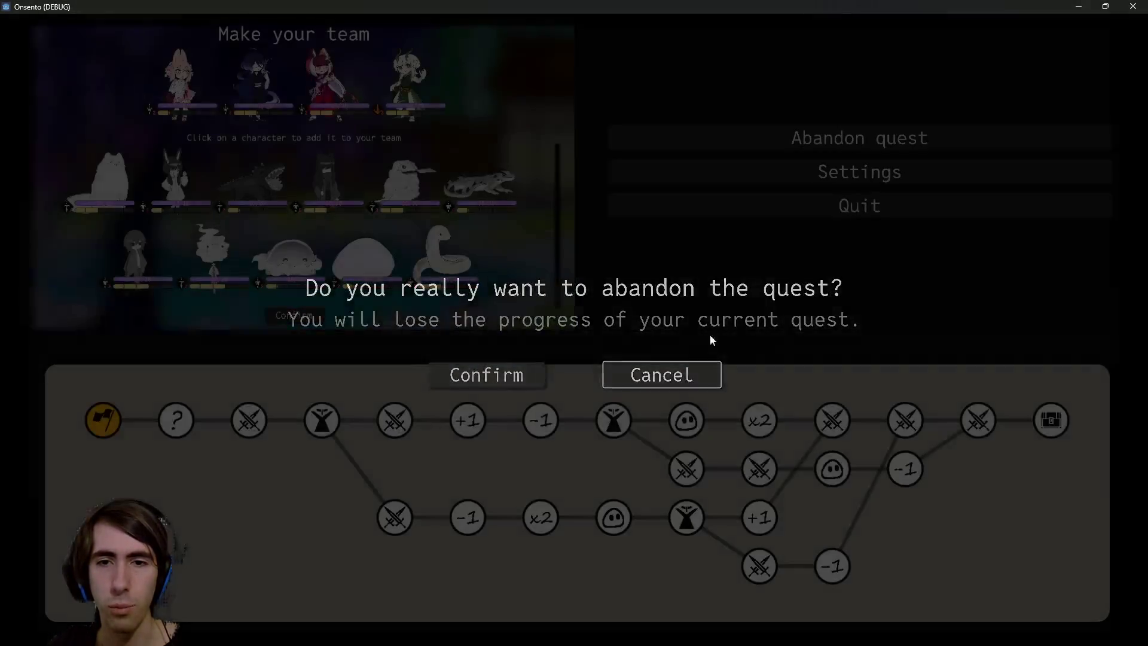
pyautogui.press('Escape')
pyautogui.click(880, 138)
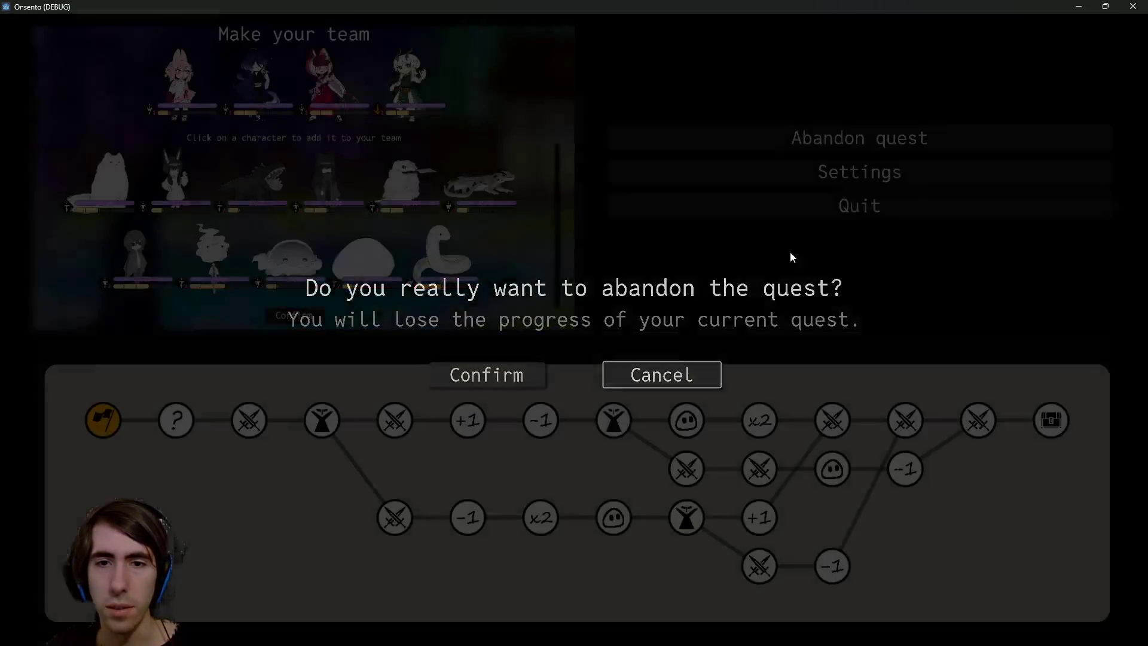
pyautogui.press('Escape')
pyautogui.click(917, 136)
pyautogui.click(689, 366)
pyautogui.click(902, 137)
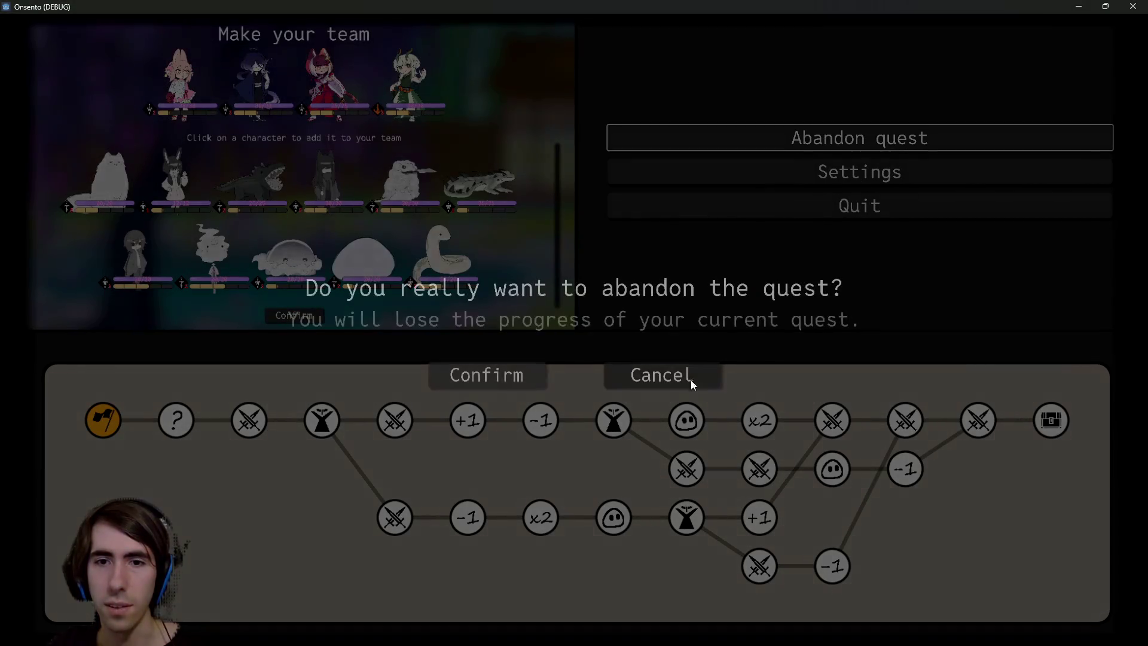
pyautogui.click(691, 377)
pyautogui.click(910, 136)
pyautogui.click(695, 378)
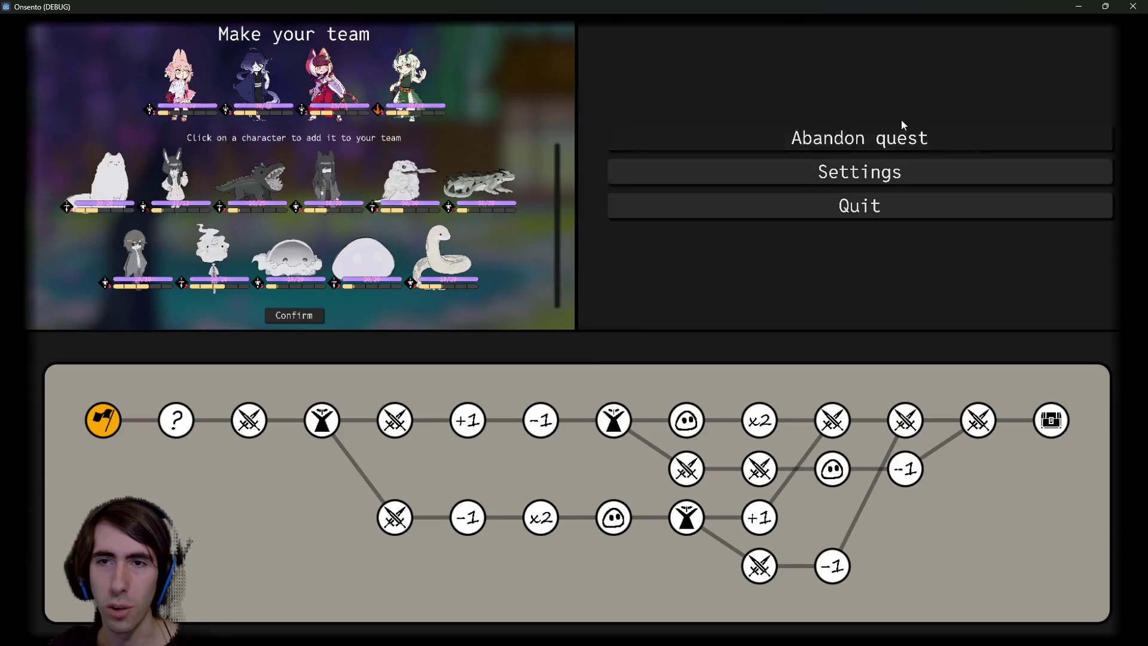
pyautogui.click(901, 134)
pyautogui.click(687, 376)
pyautogui.click(897, 136)
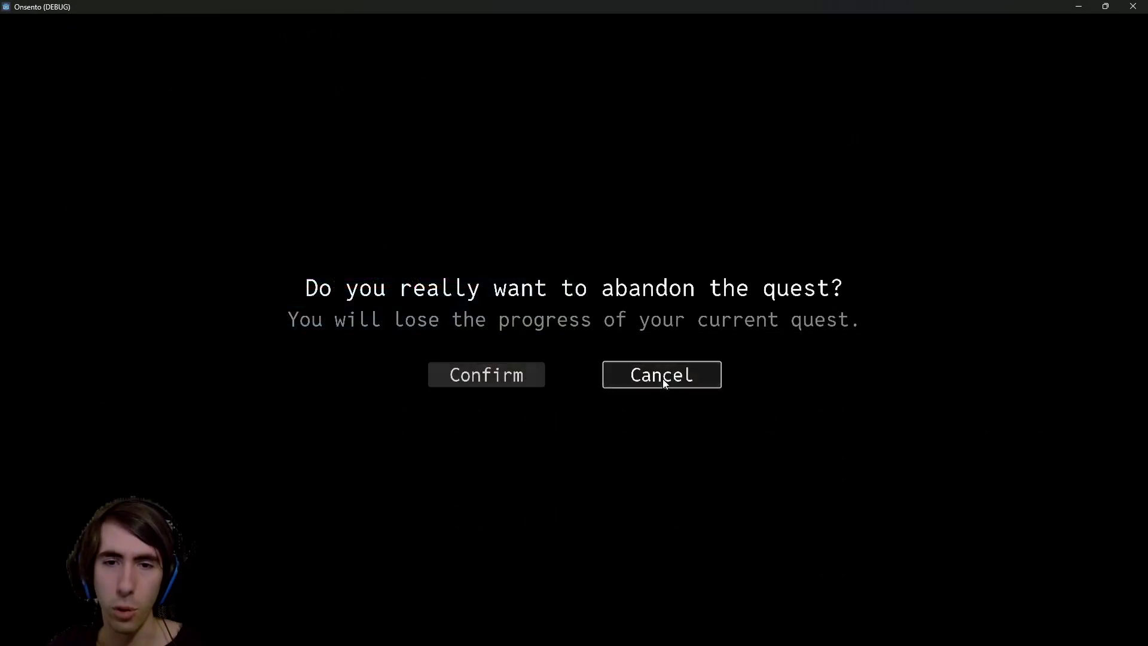
pyautogui.click(662, 378)
pyautogui.click(896, 136)
pyautogui.click(695, 370)
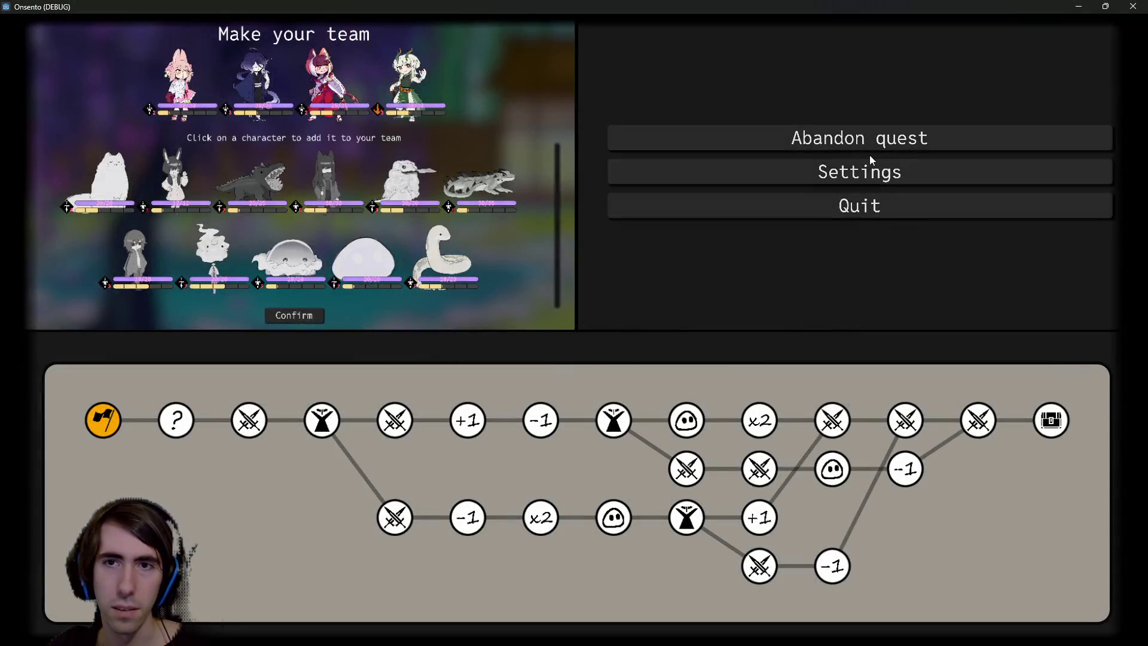
pyautogui.click(867, 140)
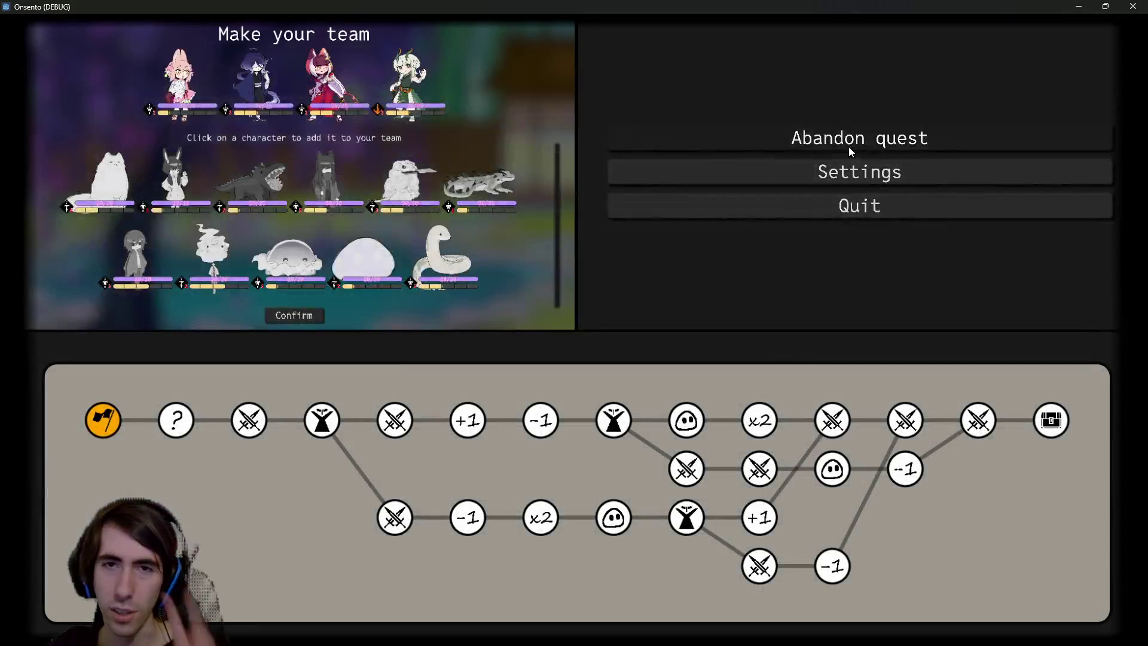
pyautogui.click(846, 150)
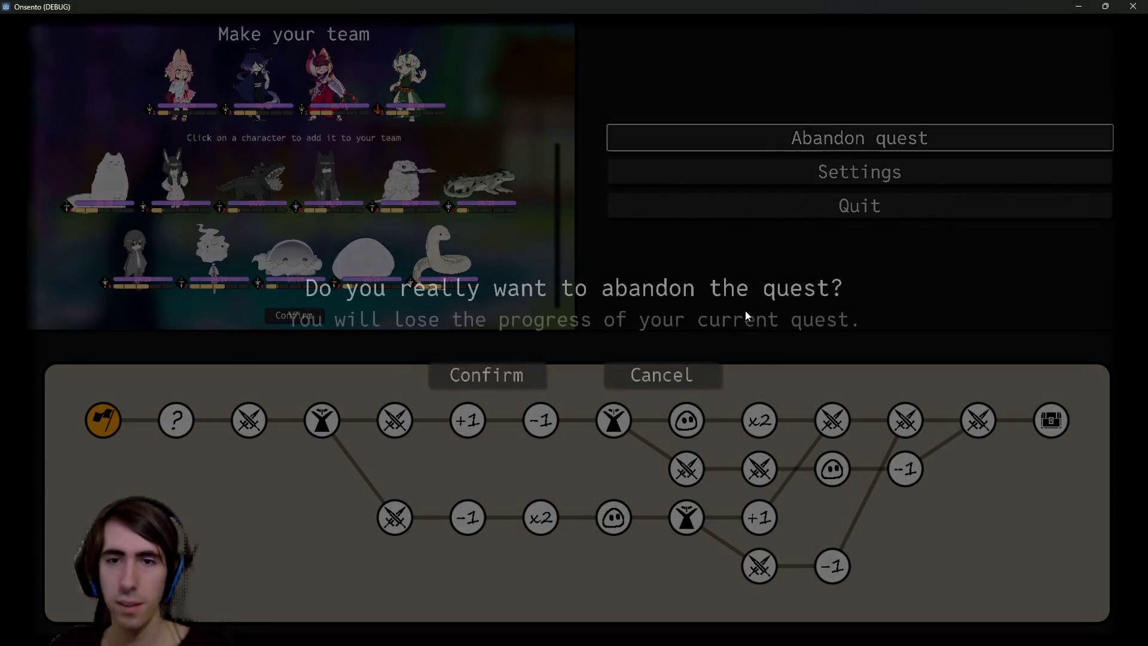
pyautogui.click(694, 368)
pyautogui.click(917, 203)
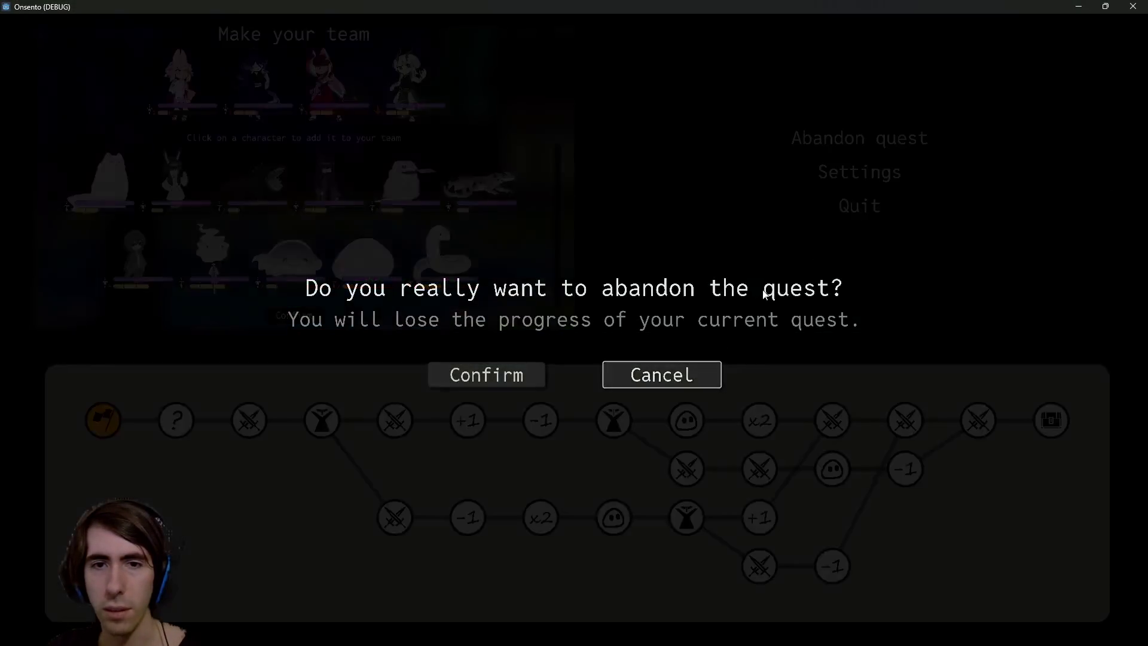
pyautogui.click(705, 372)
pyautogui.click(844, 146)
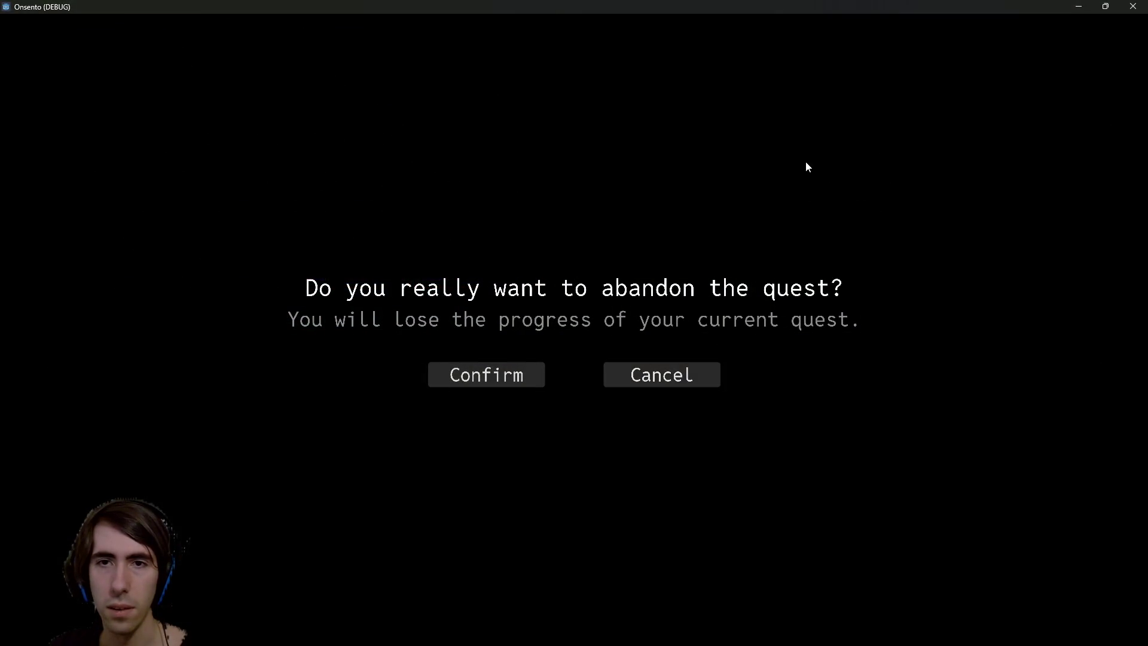
pyautogui.click(688, 387)
pyautogui.click(745, 150)
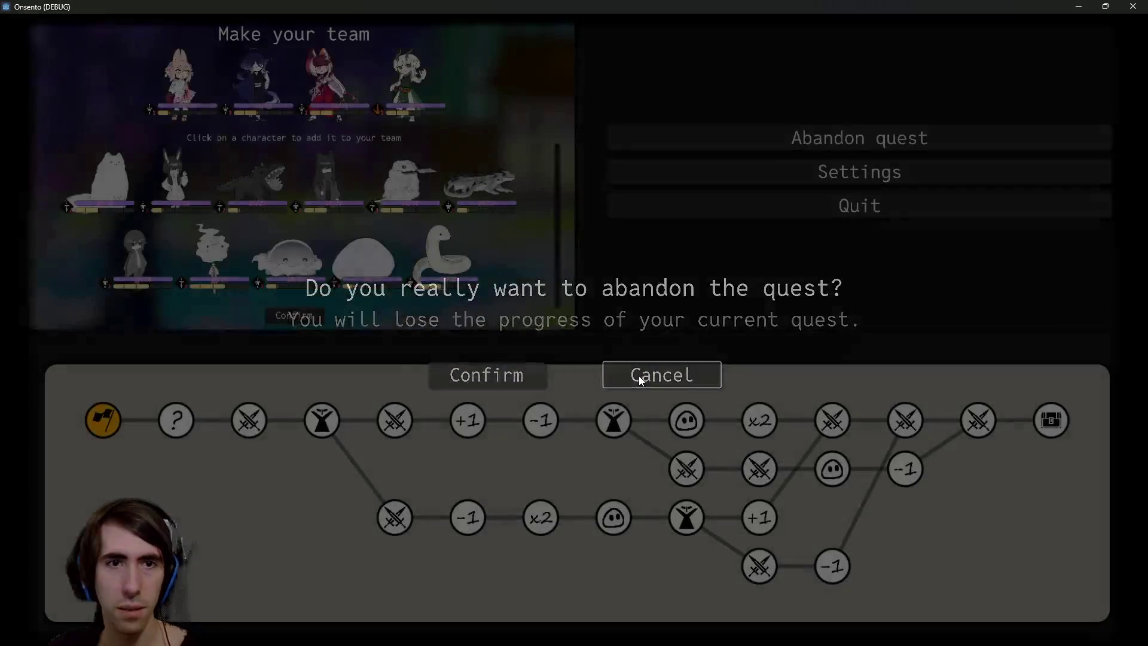
pyautogui.click(638, 375)
pyautogui.click(766, 148)
pyautogui.click(496, 376)
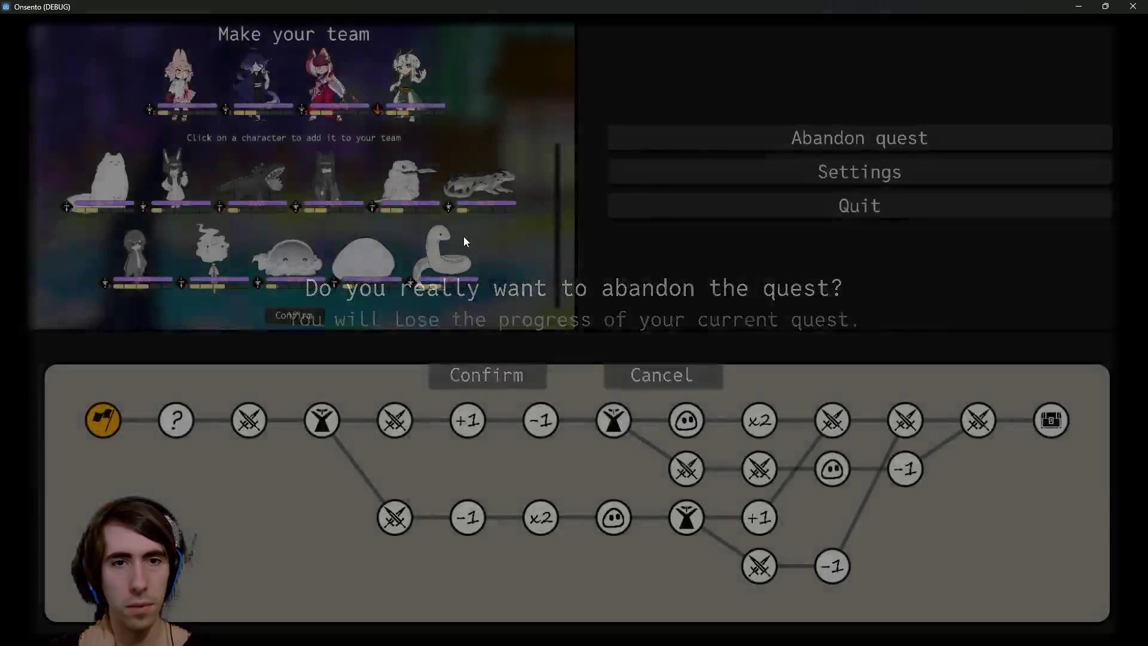
# Step: Cancel the abandon prompt four more times, then choose Quit and confirm to close the game
pyautogui.press('Escape')
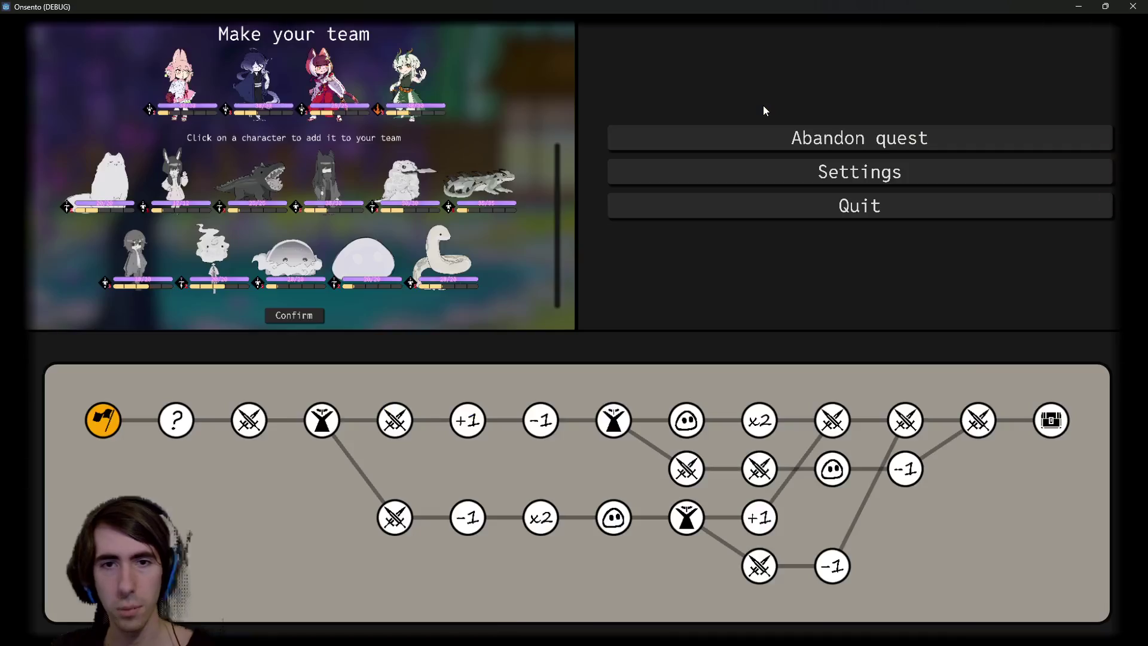
pyautogui.press('Escape')
pyautogui.press('Escape')
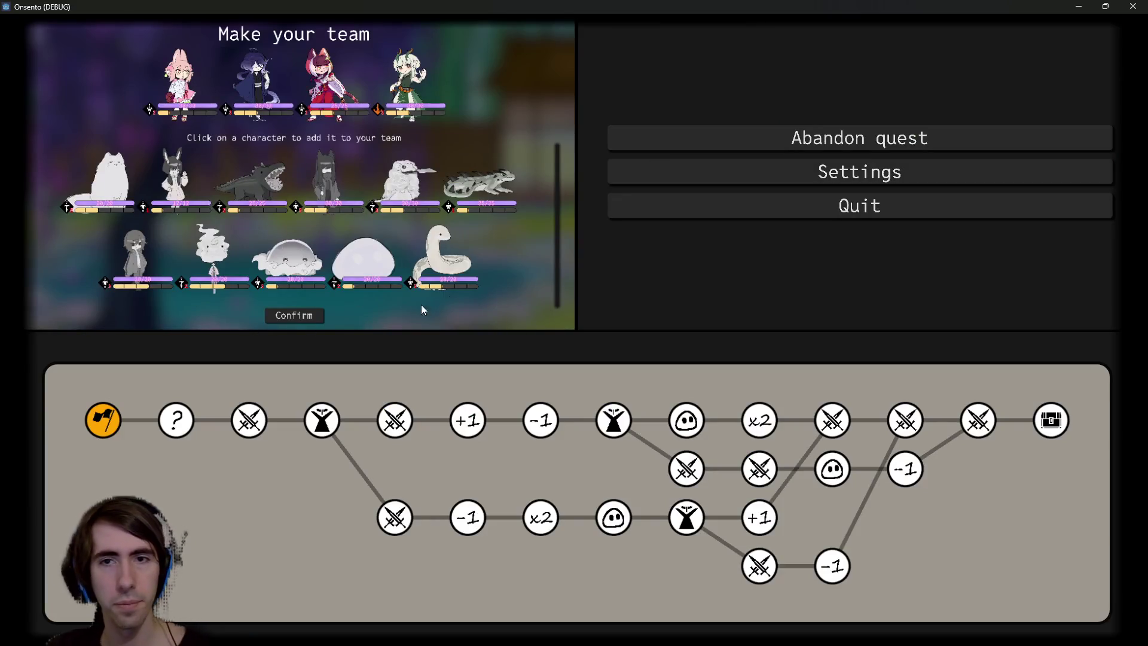
pyautogui.click(703, 146)
pyautogui.click(690, 372)
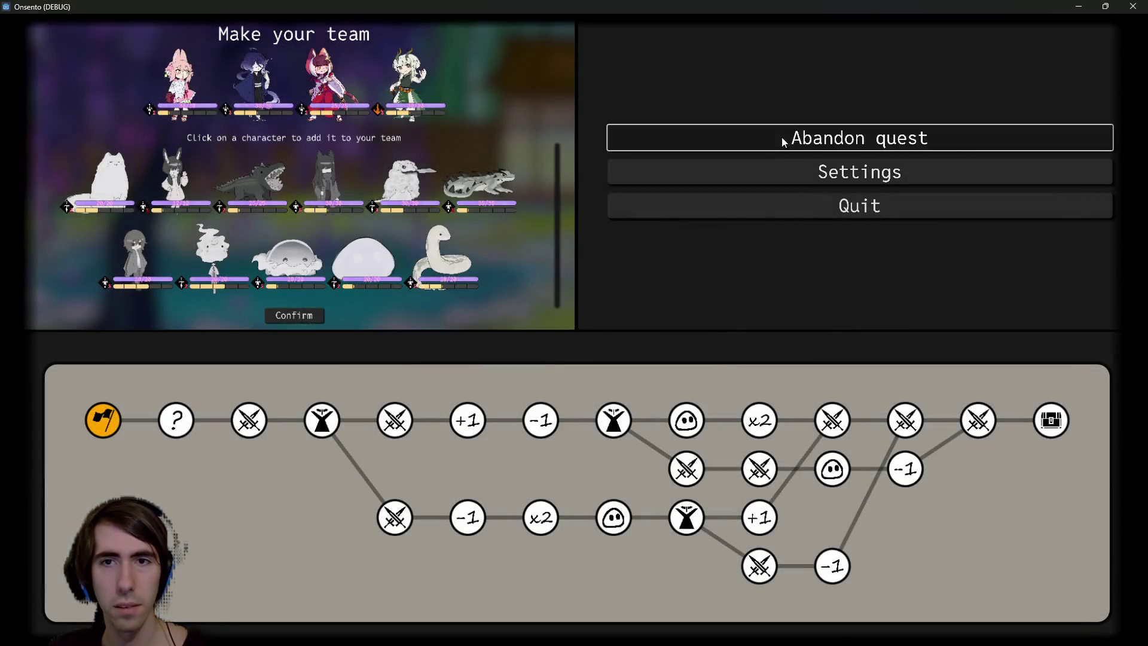
pyautogui.click(782, 140)
pyautogui.click(646, 377)
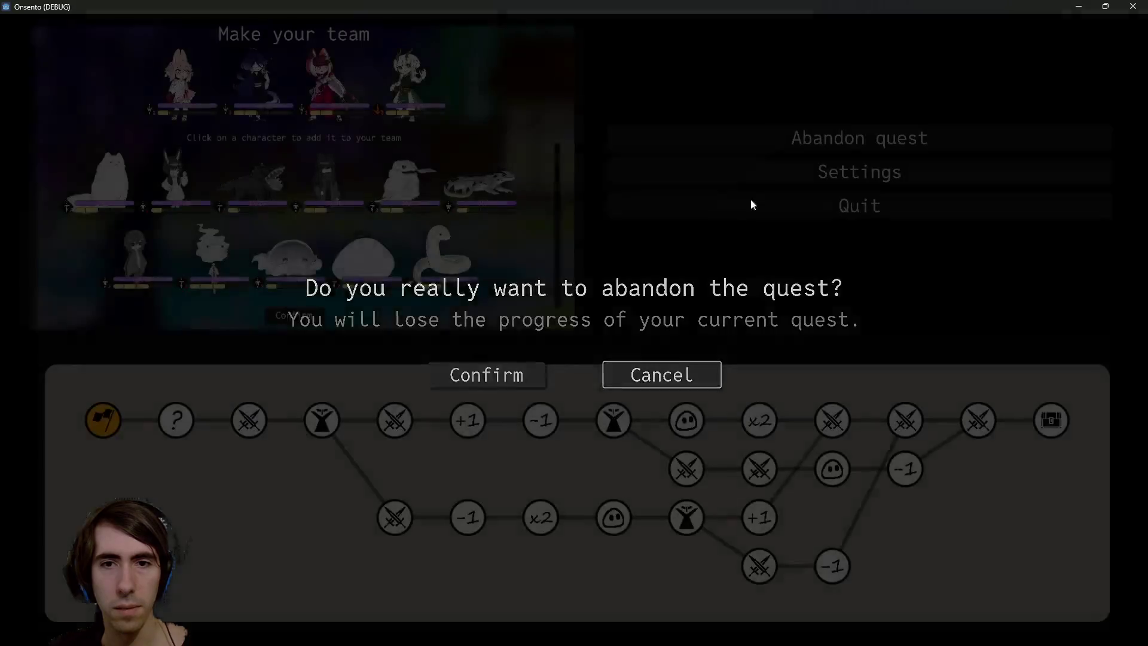
pyautogui.click(775, 145)
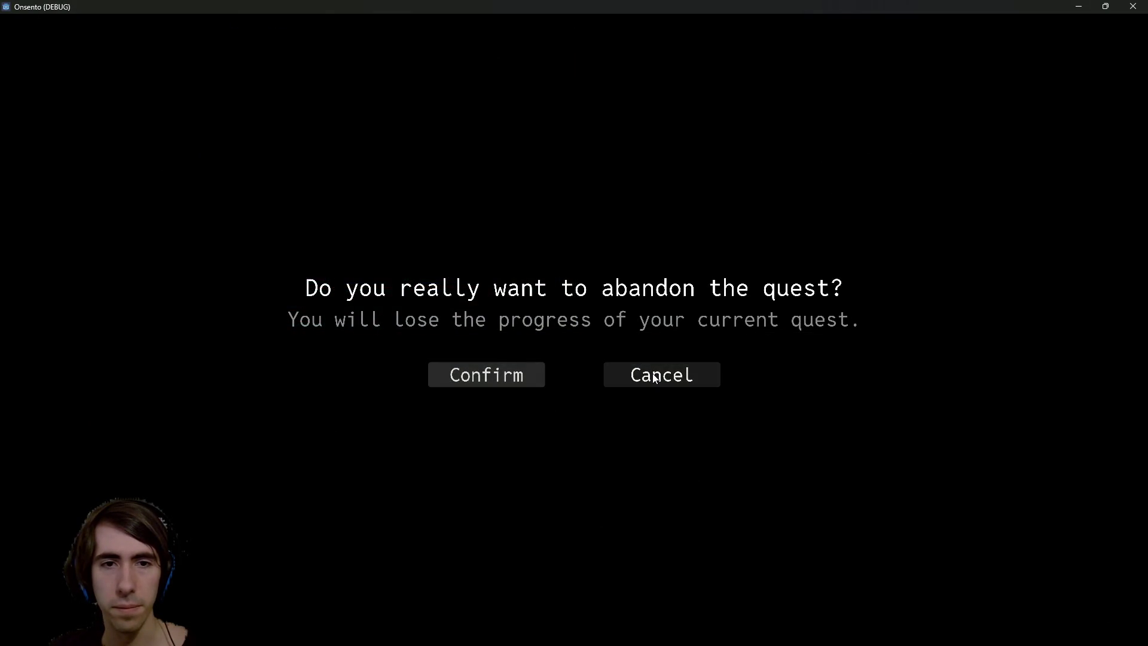
pyautogui.click(658, 375)
pyautogui.click(736, 143)
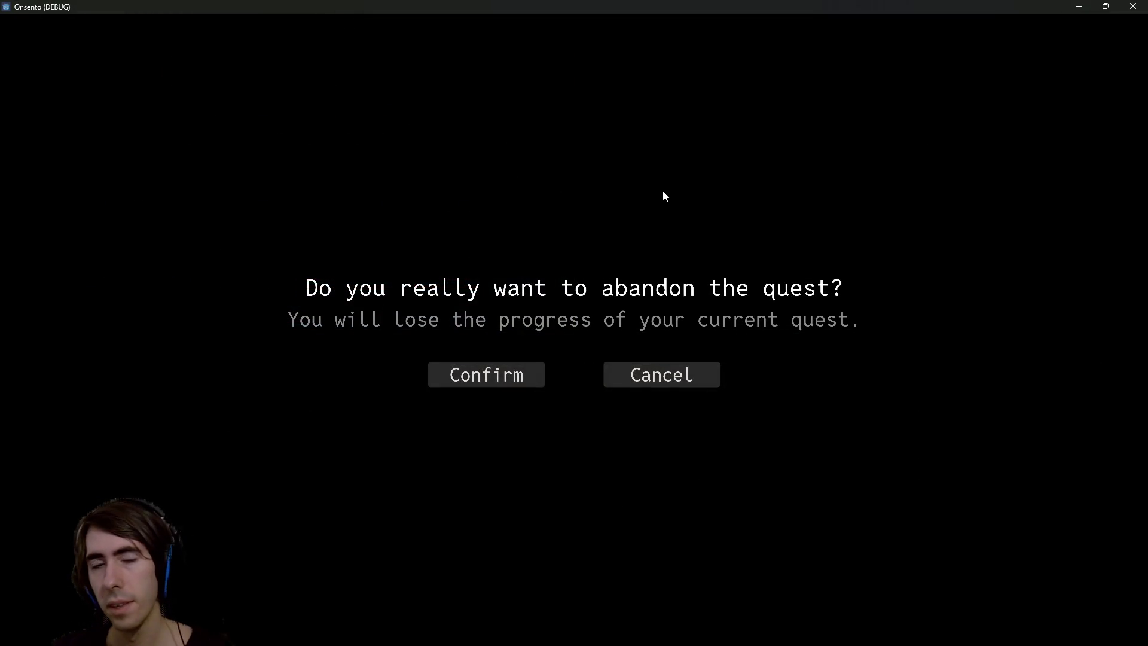
pyautogui.click(694, 375)
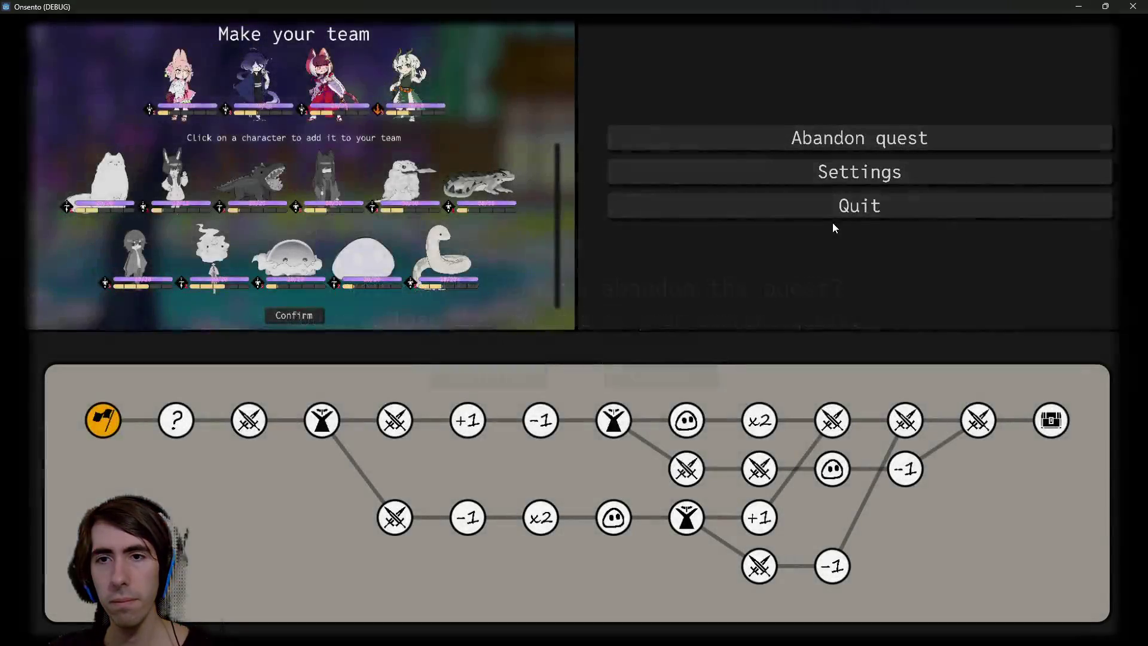
pyautogui.click(831, 211)
pyautogui.click(526, 369)
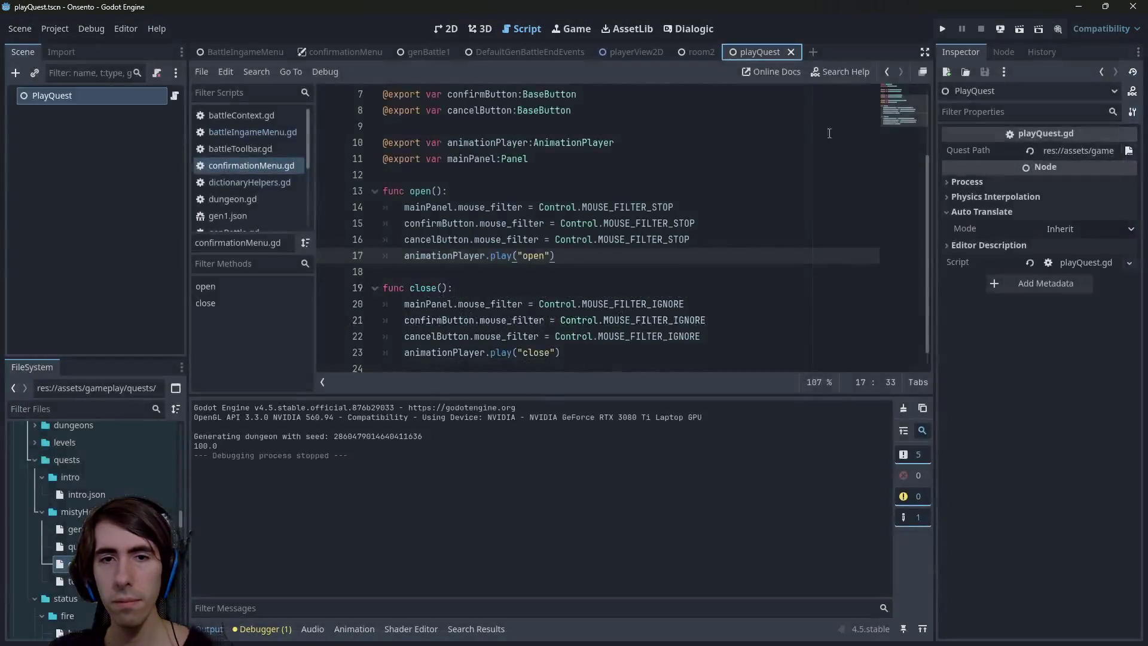
# Step: Relaunch, confirm Abandon quest, inspect the Nil _battleContext on line 49, then stop debugging
pyautogui.click(1025, 25)
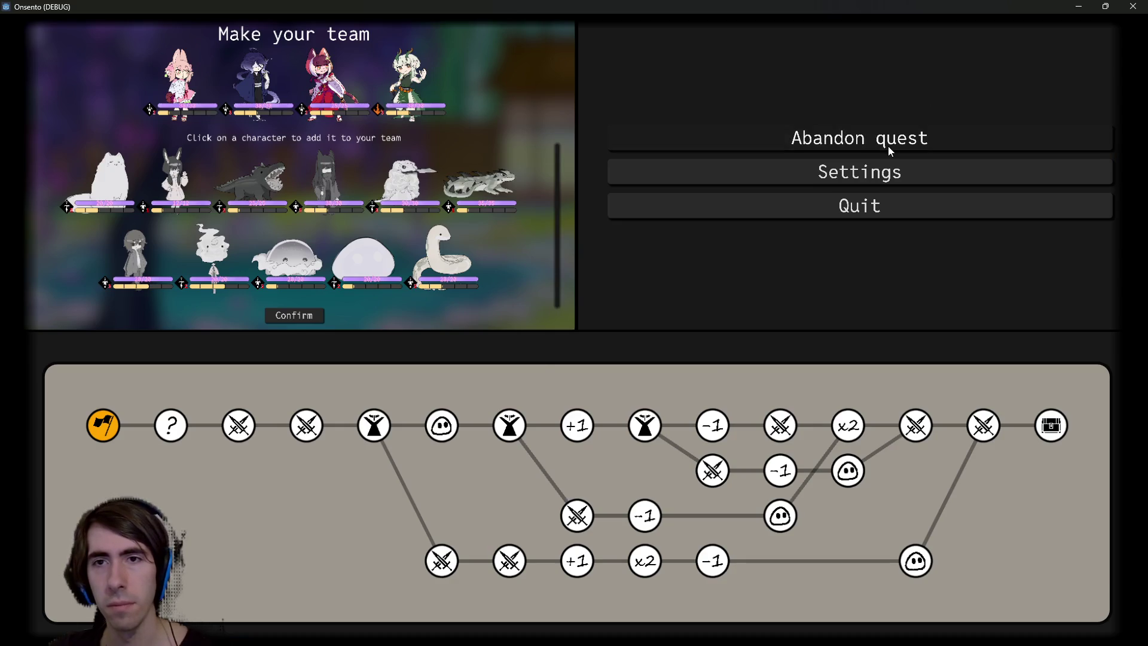
pyautogui.click(887, 146)
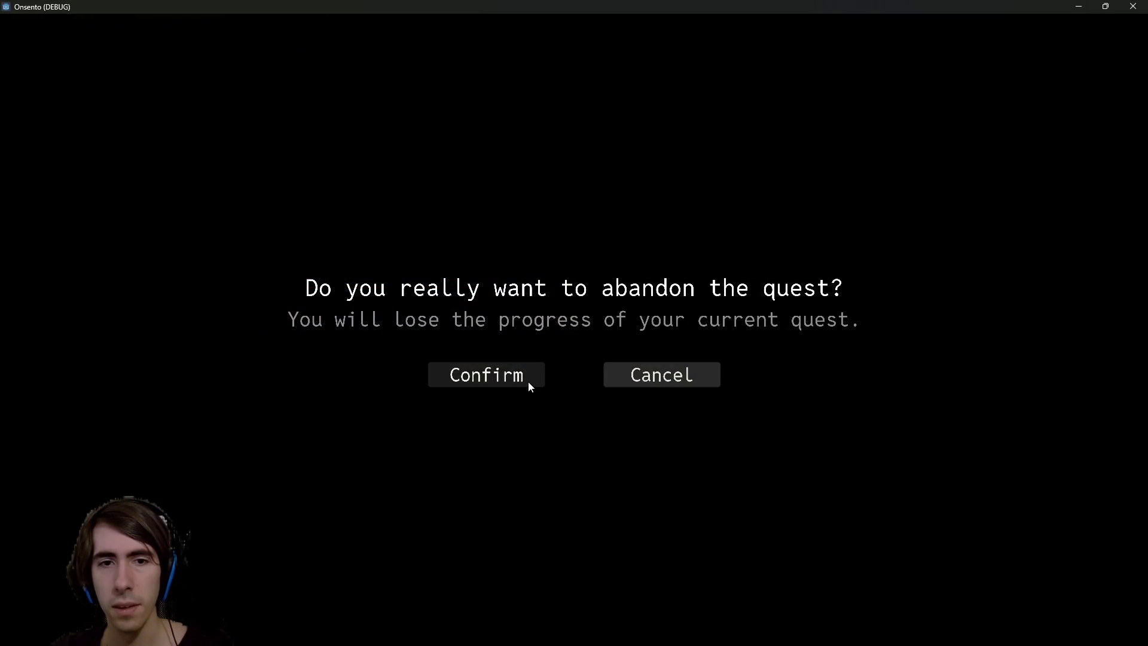
pyautogui.click(529, 382)
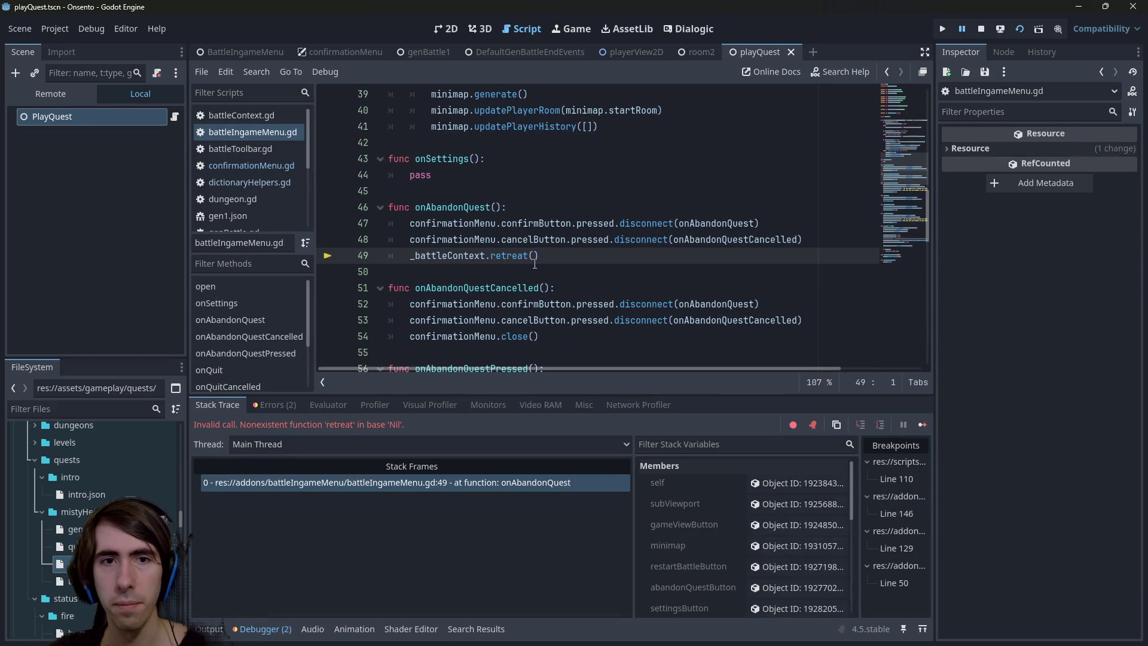
pyautogui.doubleClick(465, 258)
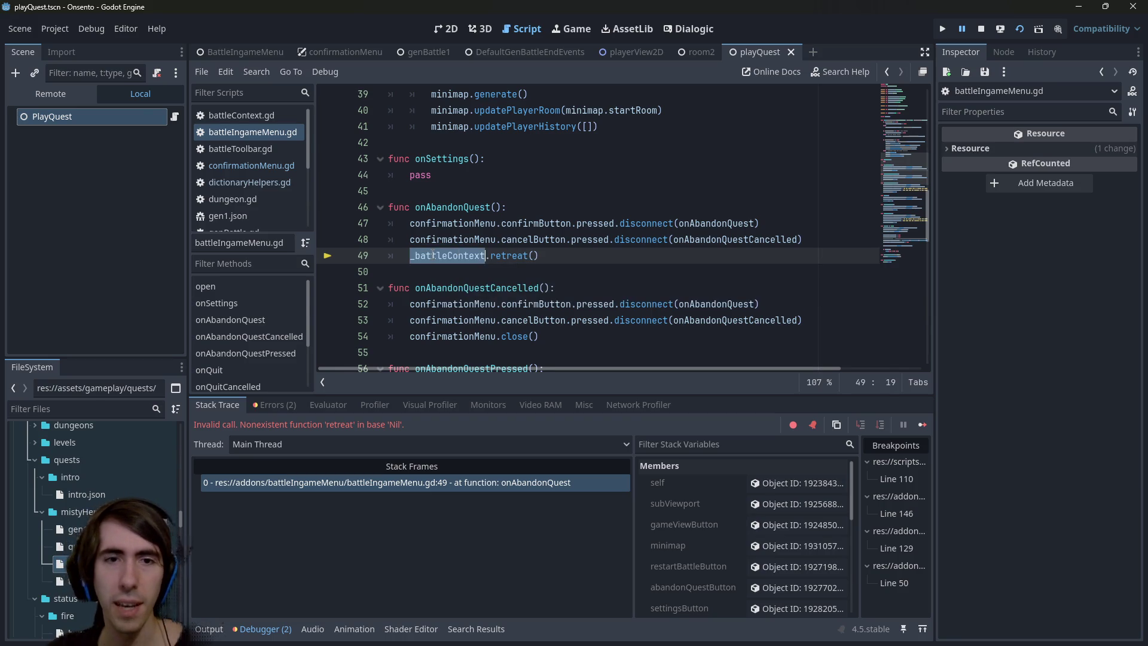
pyautogui.click(981, 29)
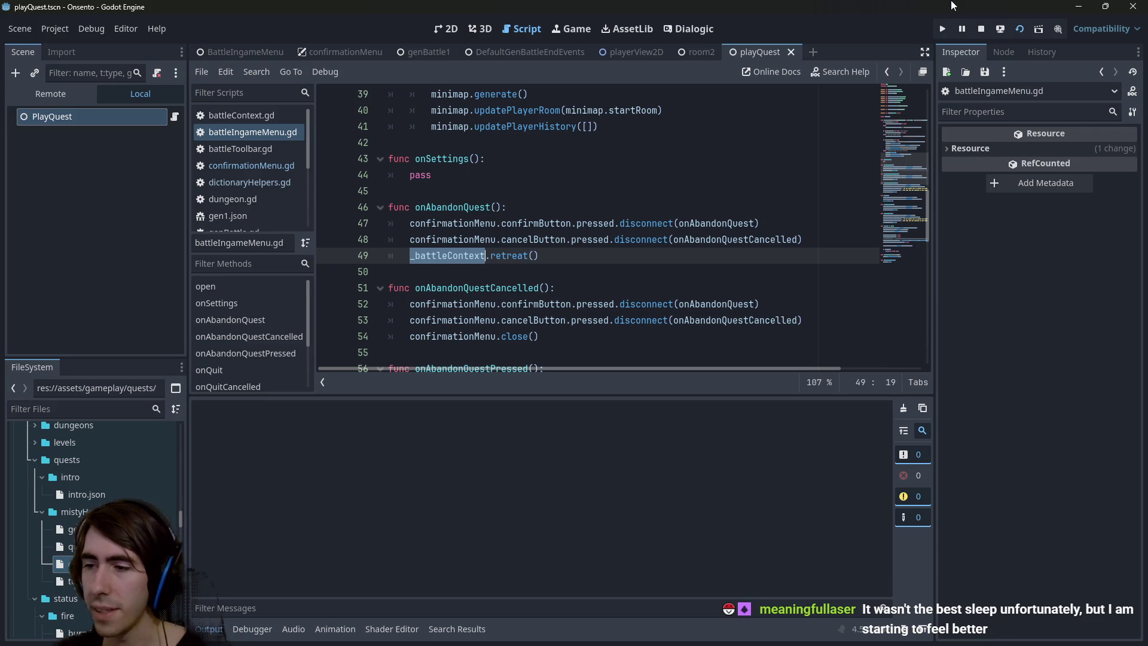
# Step: Relaunch the game, confirm the team and fill the deck with offered cards to start the battle
pyautogui.press('F5')
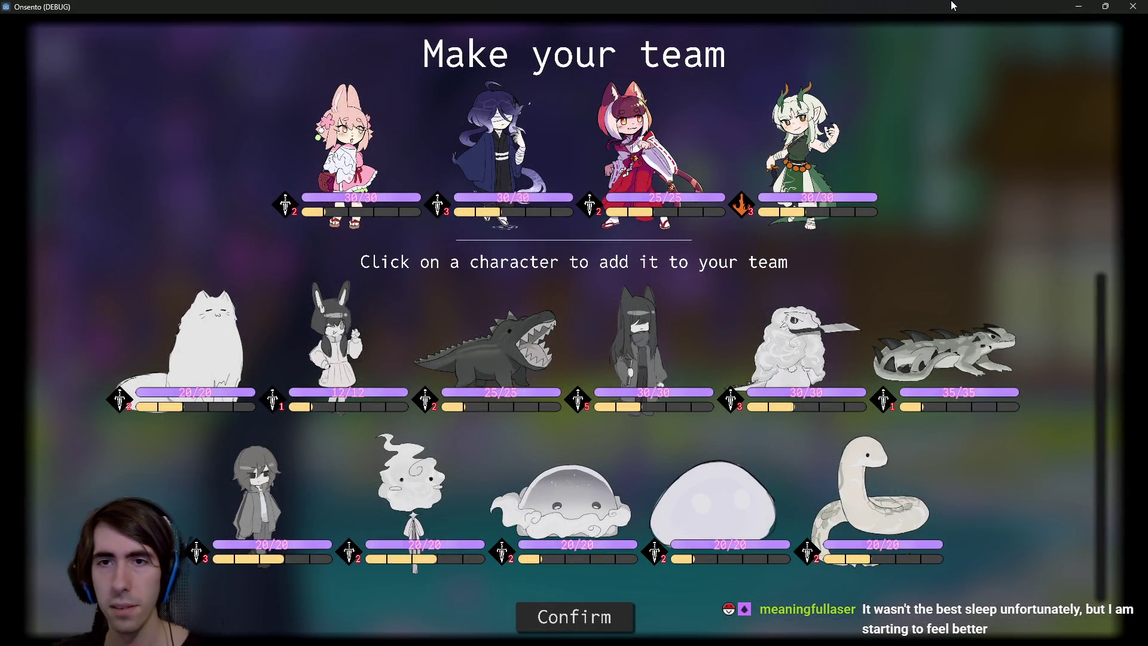
pyautogui.click(588, 613)
pyautogui.click(529, 203)
pyautogui.click(529, 203)
pyautogui.click(511, 200)
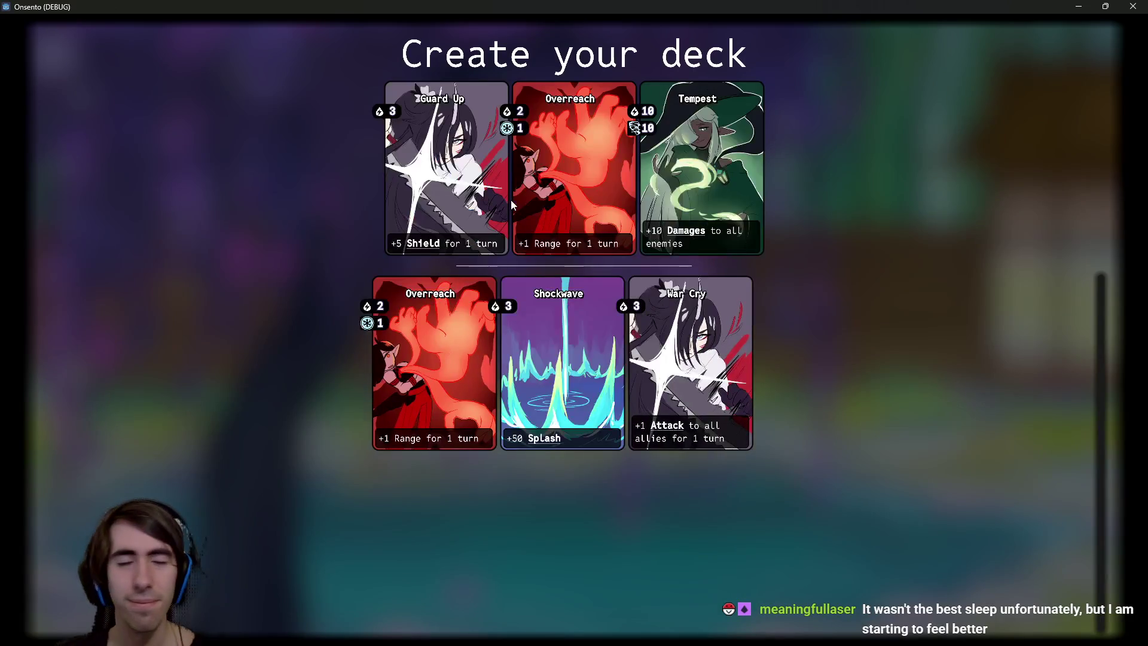
pyautogui.click(520, 194)
pyautogui.click(538, 182)
pyautogui.click(538, 182)
pyautogui.click(538, 183)
pyautogui.click(562, 170)
pyautogui.click(562, 170)
pyautogui.click(566, 166)
pyautogui.doubleClick(565, 167)
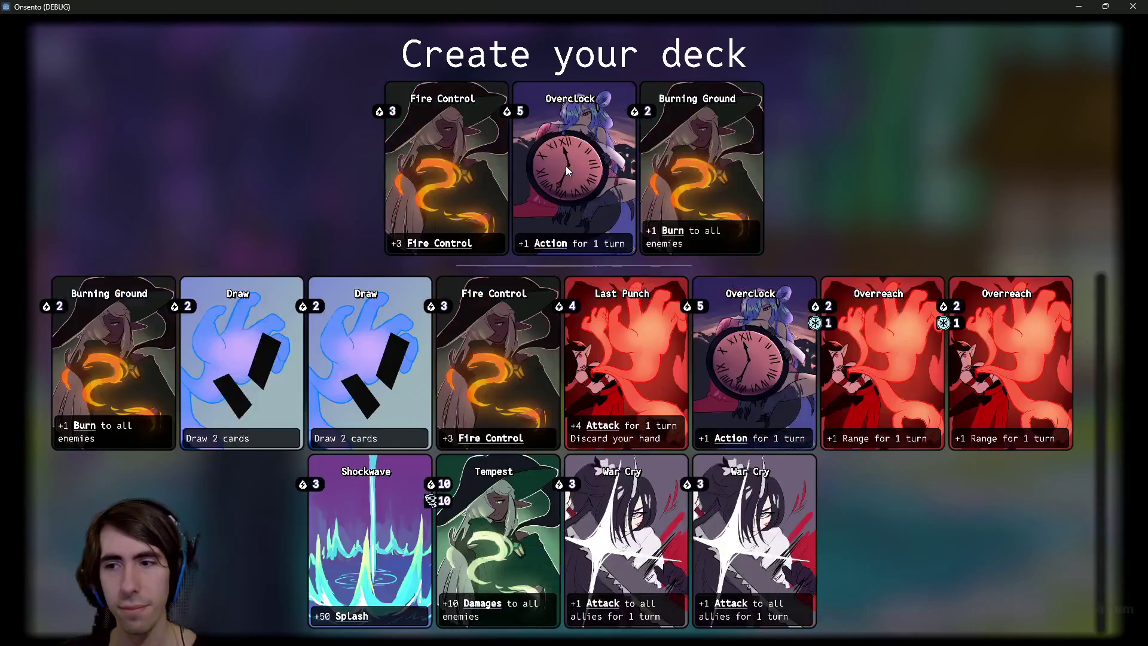
pyautogui.click(565, 167)
pyautogui.click(565, 166)
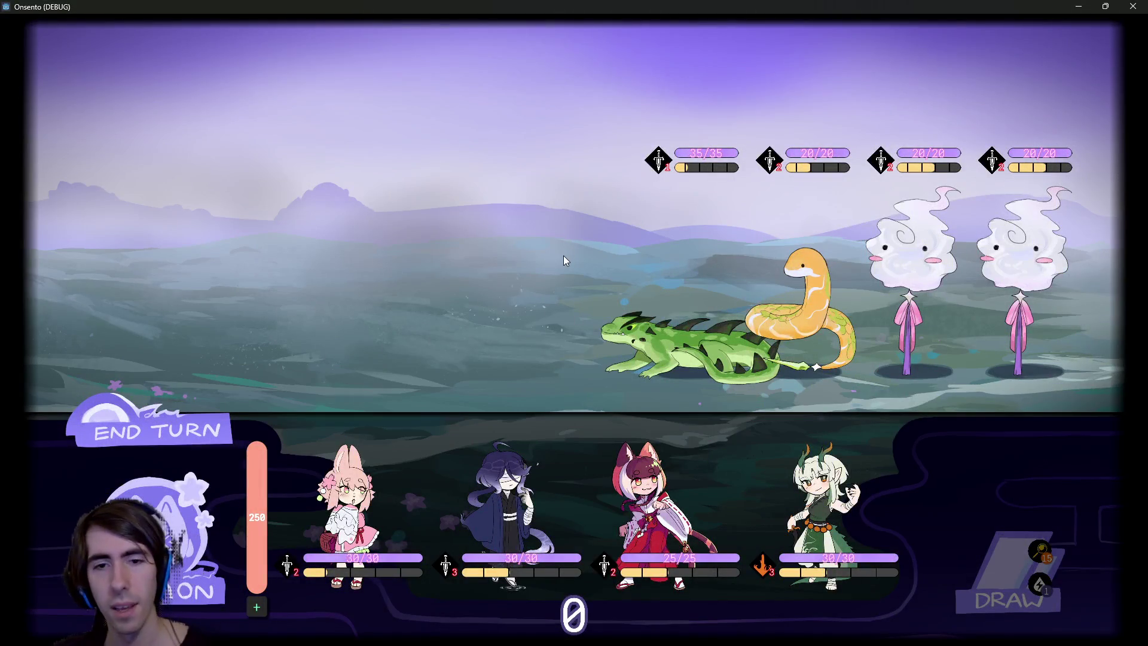
# Step: Pause the battle and abandon the quest, hitting the line 49 'retreat' on Nil crash
pyautogui.press('Escape')
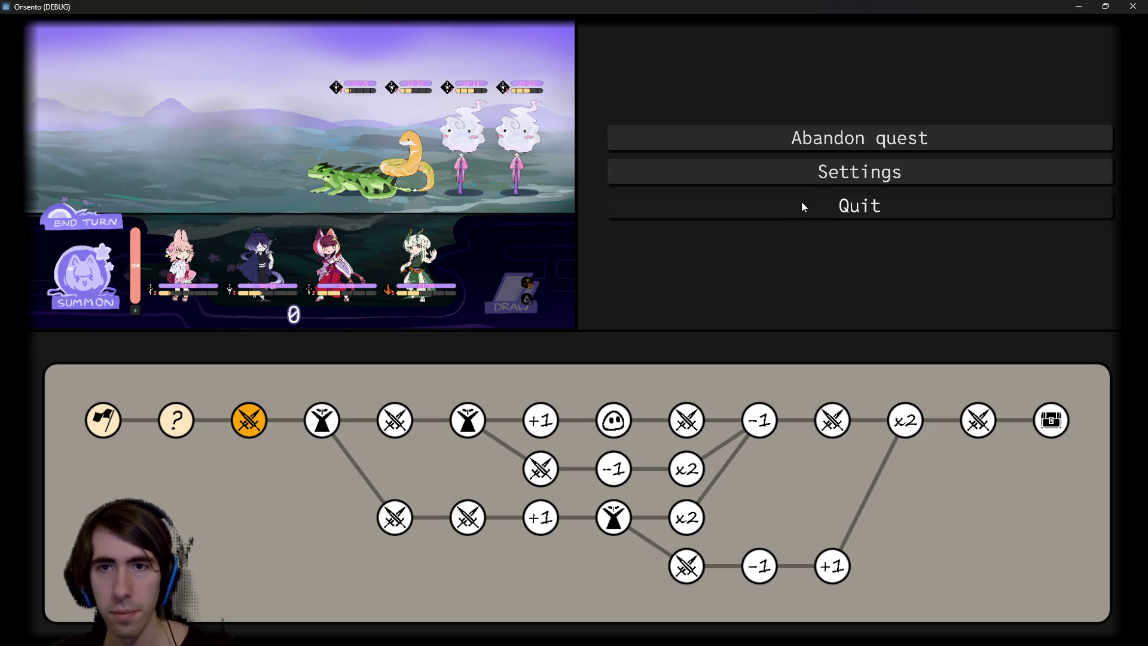
pyautogui.click(812, 142)
pyautogui.click(490, 370)
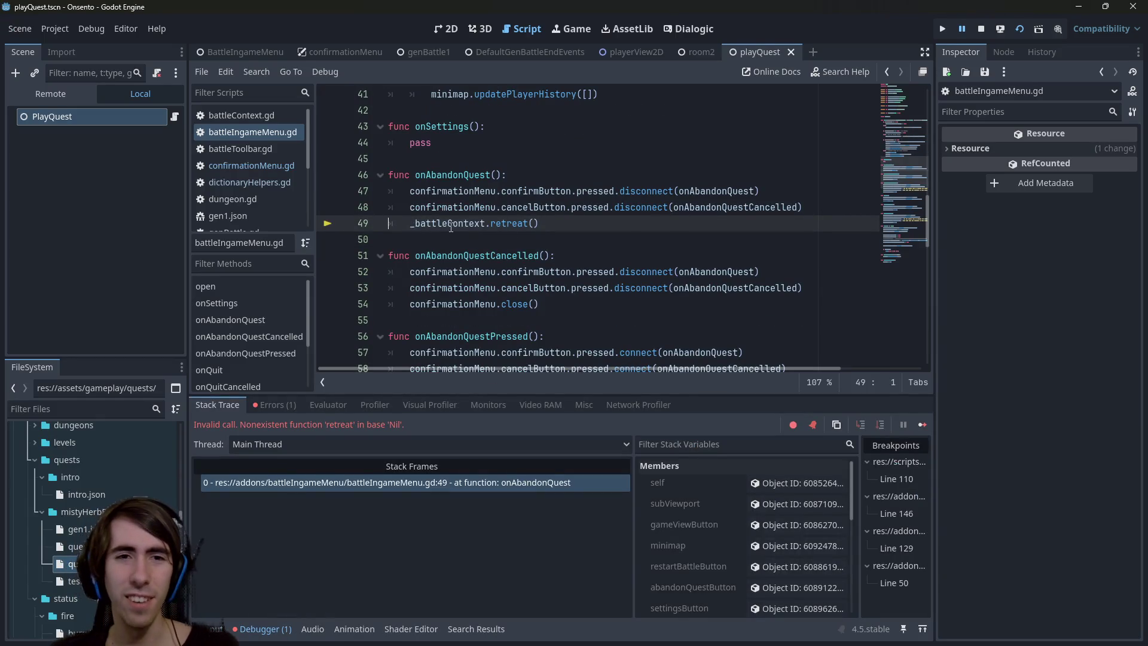
# Step: Show the debugger's Errors list and inspect the 'retreat' on Nil error in onAbandonQuest
pyautogui.click(257, 629)
pyautogui.click(257, 629)
pyautogui.click(297, 406)
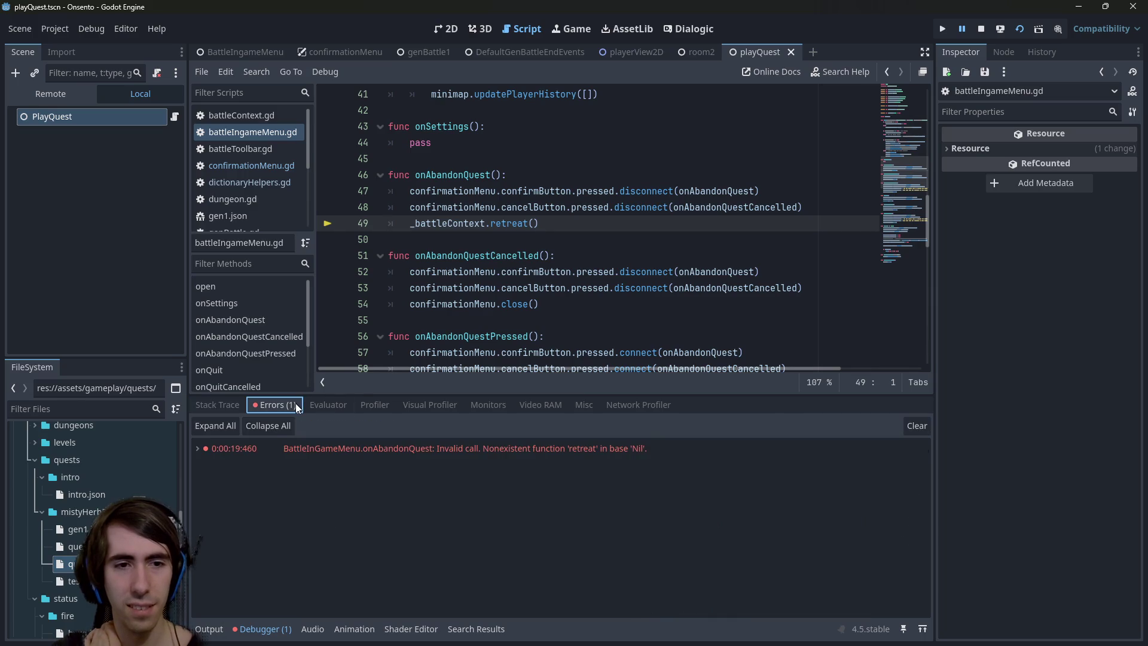
pyautogui.click(347, 448)
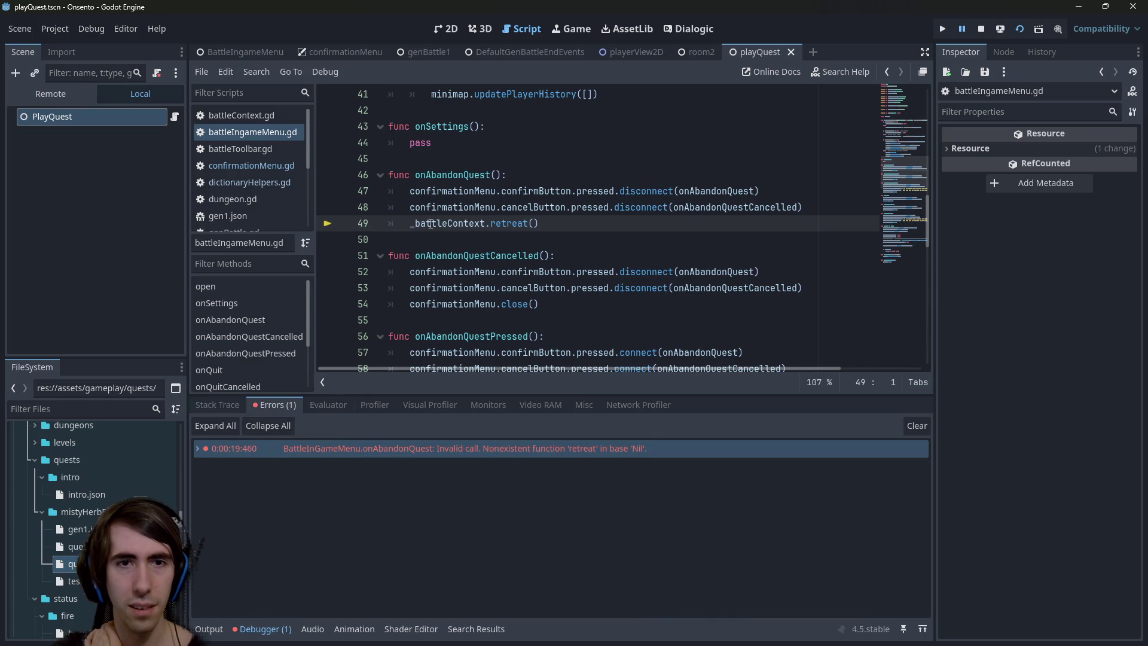
pyautogui.doubleClick(452, 174)
pyautogui.scroll(-6, 461, 260)
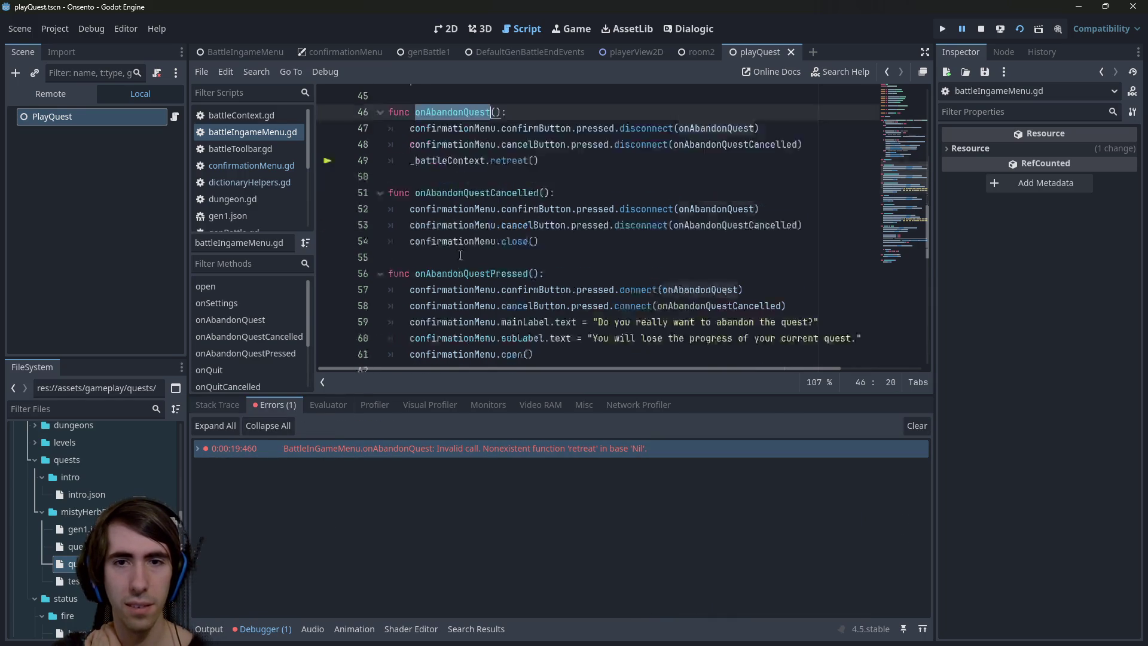
pyautogui.scroll(5, 460, 260)
pyautogui.doubleClick(470, 156)
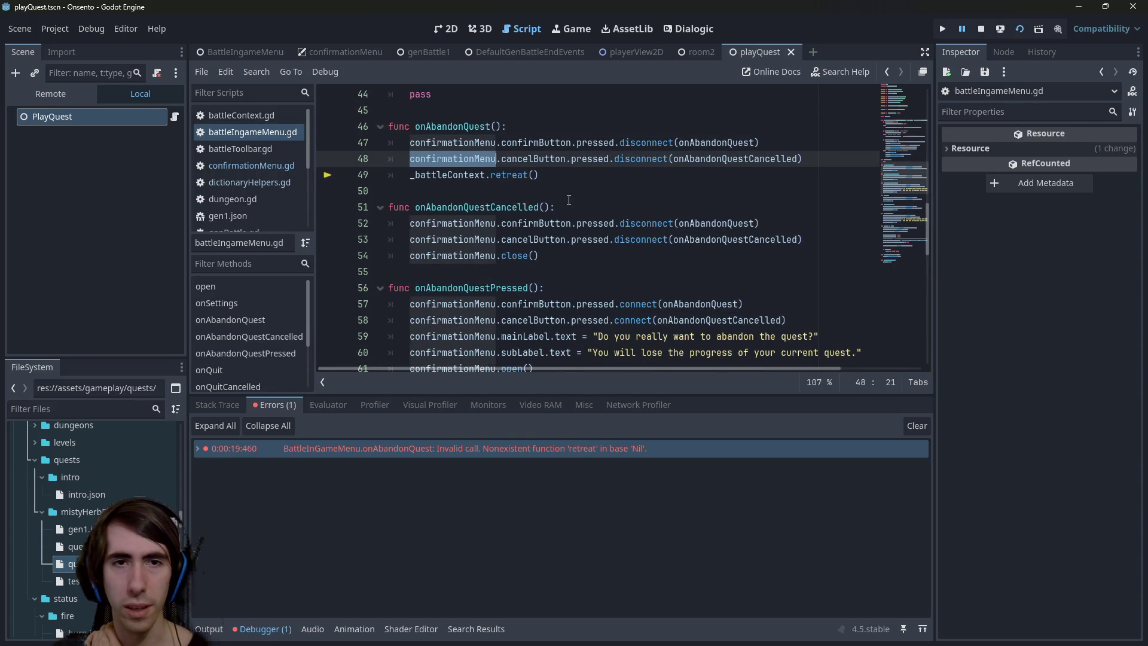
pyautogui.click(569, 197)
# Step: Set a breakpoint on line 22 of battleIngameMenu.gd
pyautogui.scroll(-10, 562, 206)
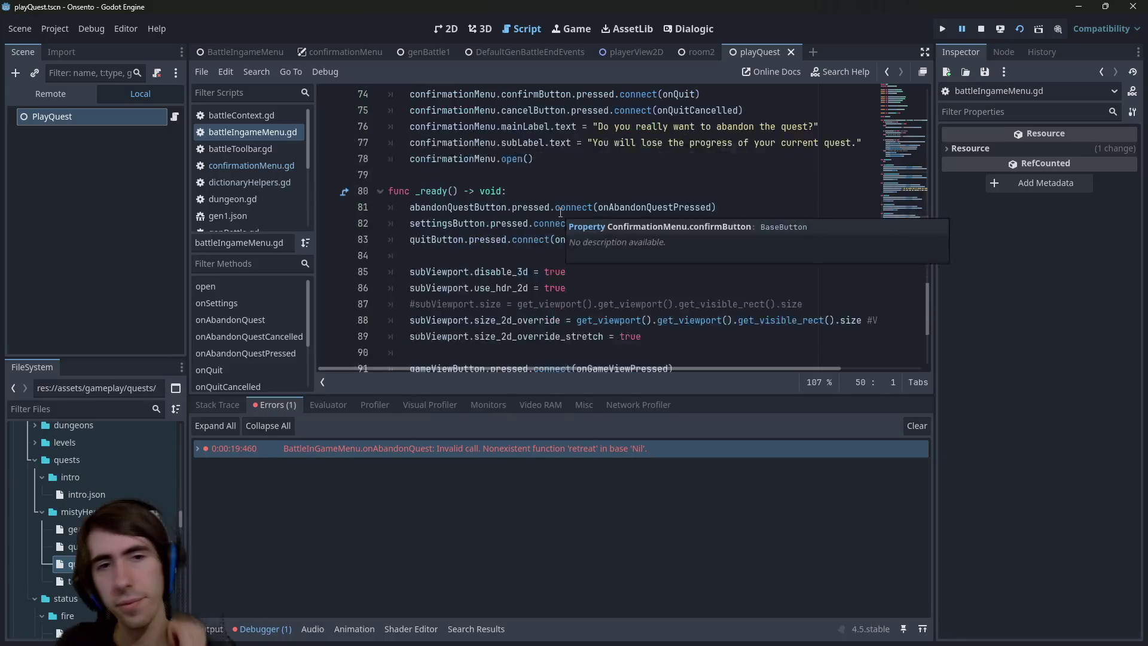
pyautogui.scroll(-4, 562, 209)
pyautogui.scroll(12, 568, 206)
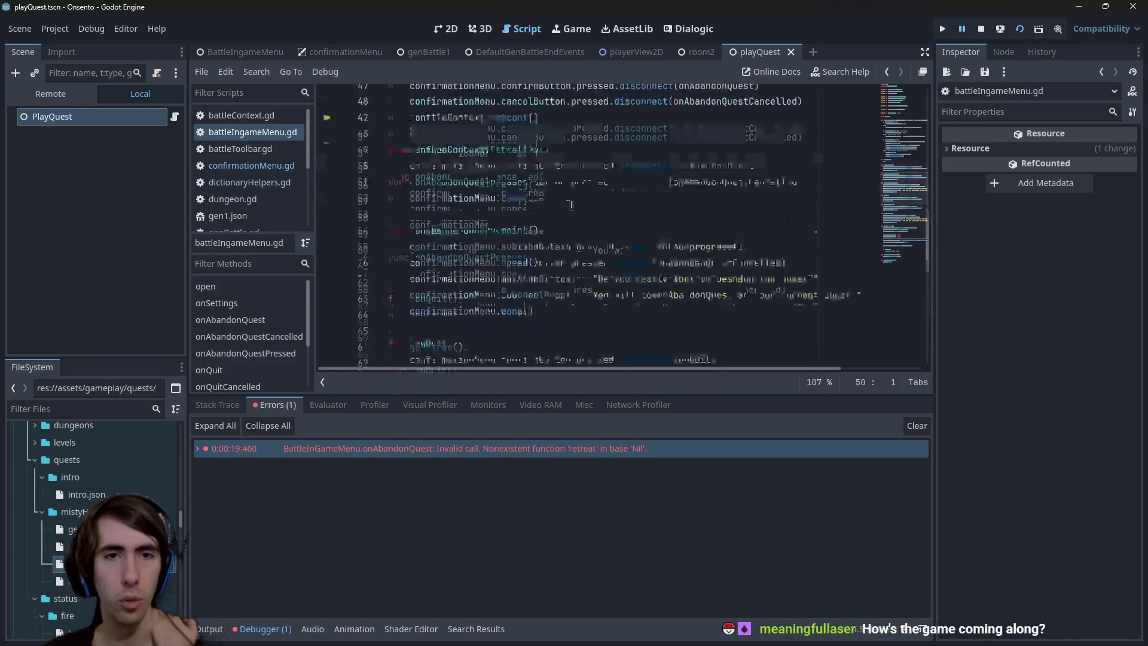
pyautogui.scroll(10, 570, 205)
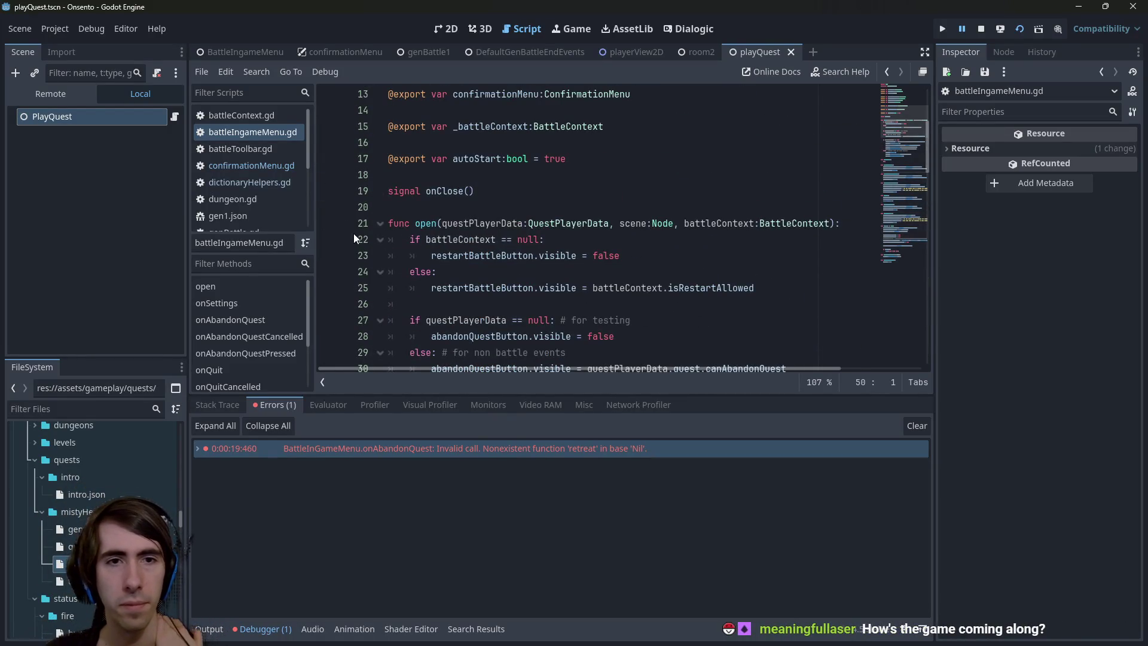
pyautogui.click(329, 240)
# Step: Stop and rerun the scene, confirming the team to reach deck building
pyautogui.click(985, 29)
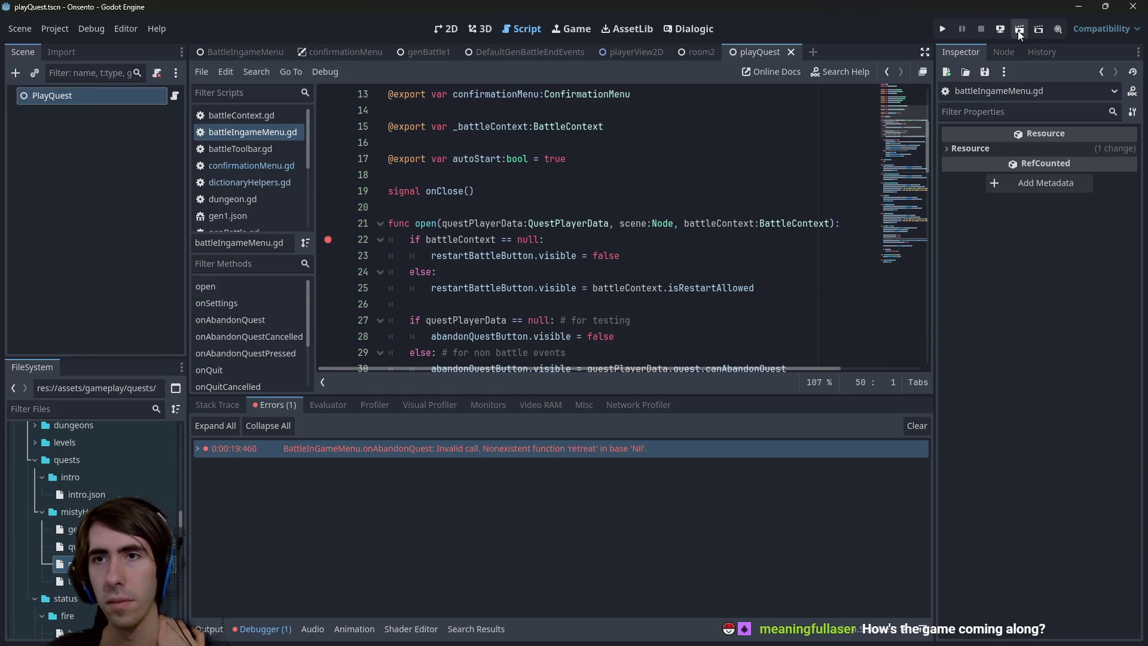
pyautogui.click(1019, 31)
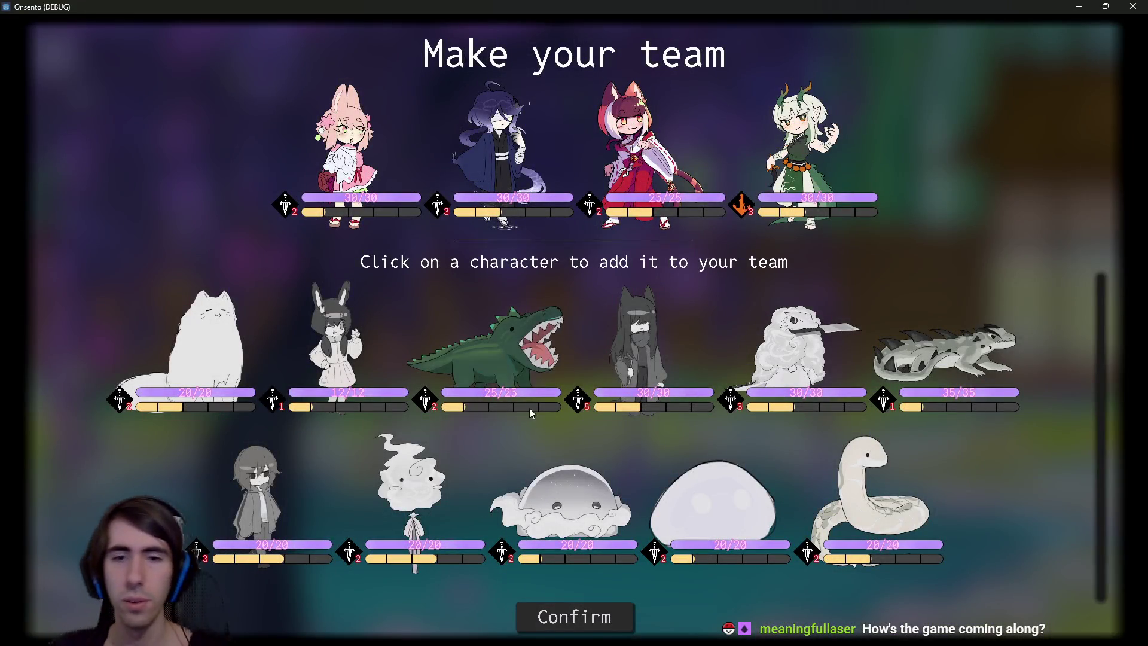
pyautogui.click(594, 617)
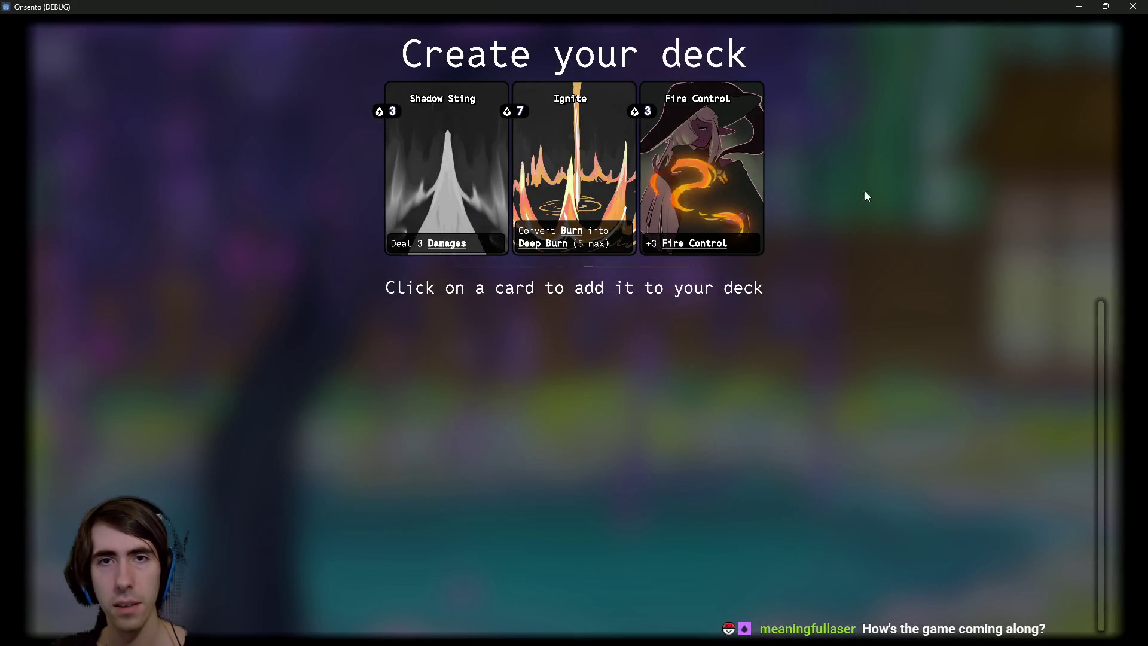
# Step: Add the offered cards to the deck, start the battle and open the in-game menu
pyautogui.click(564, 209)
pyautogui.click(613, 156)
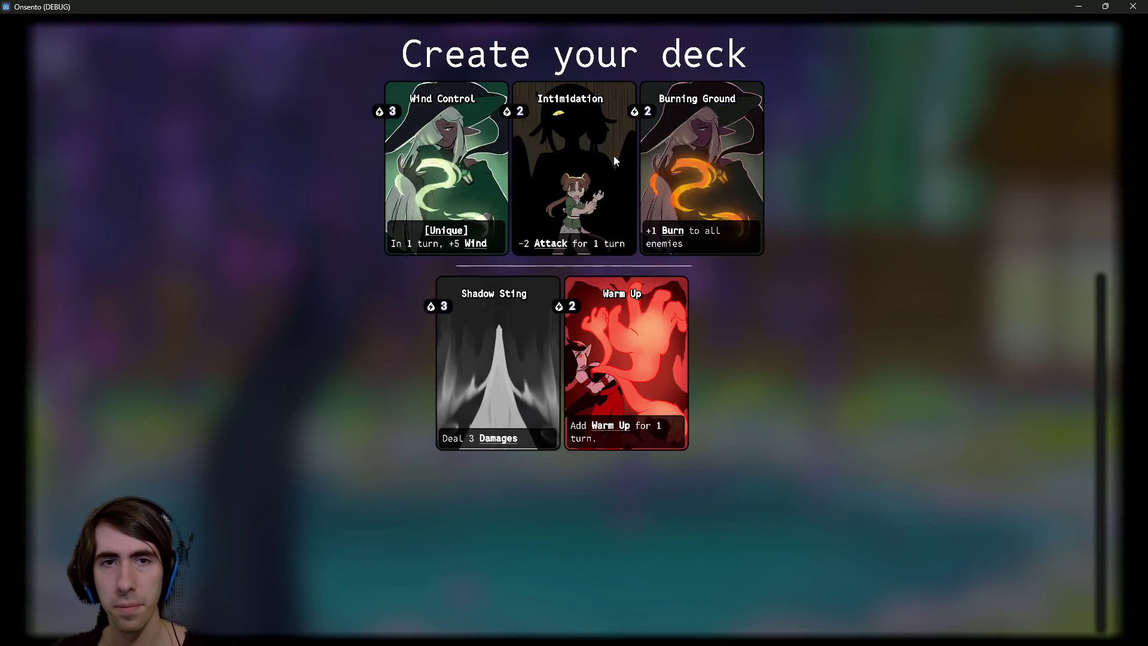
pyautogui.click(614, 155)
pyautogui.click(614, 159)
pyautogui.click(614, 159)
pyautogui.click(633, 162)
pyautogui.click(633, 163)
pyautogui.click(536, 176)
pyautogui.click(536, 176)
pyautogui.click(536, 176)
pyautogui.click(536, 175)
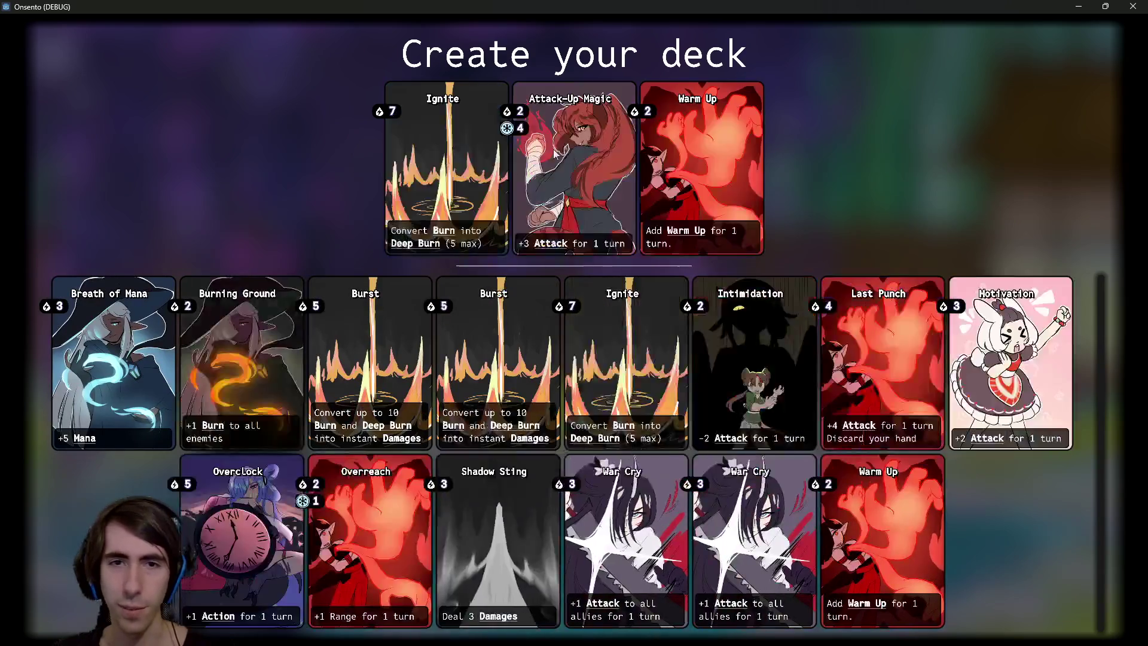
pyautogui.click(531, 186)
pyautogui.press('Escape')
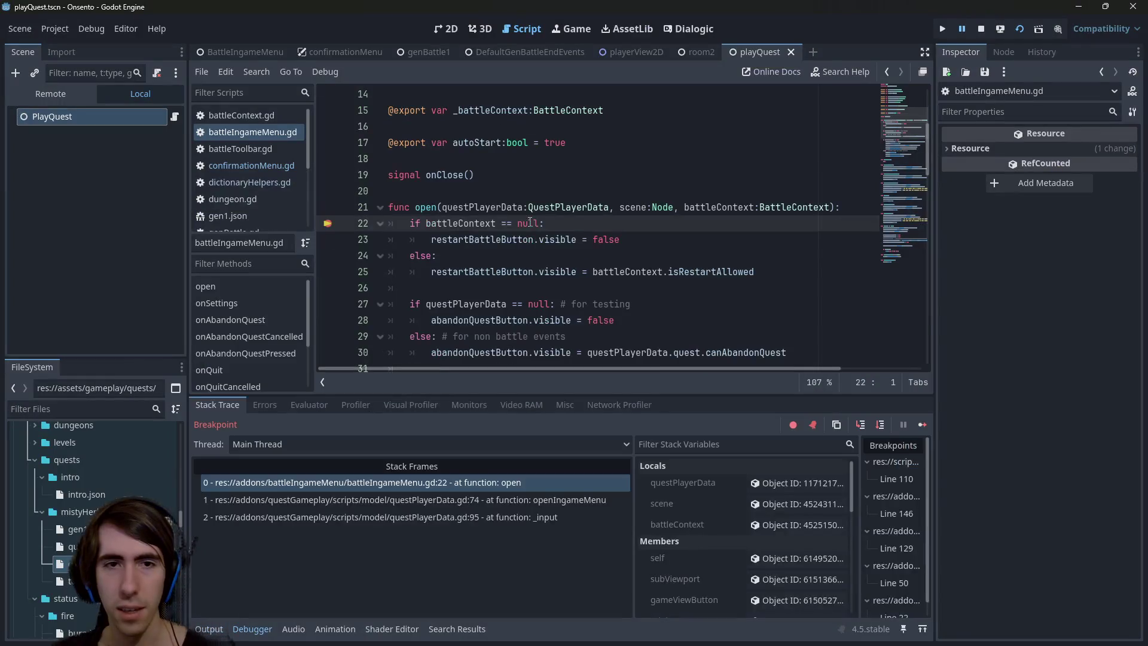
# Step: Copy the _battleContext variable name from its declaration
pyautogui.moveTo(695, 205)
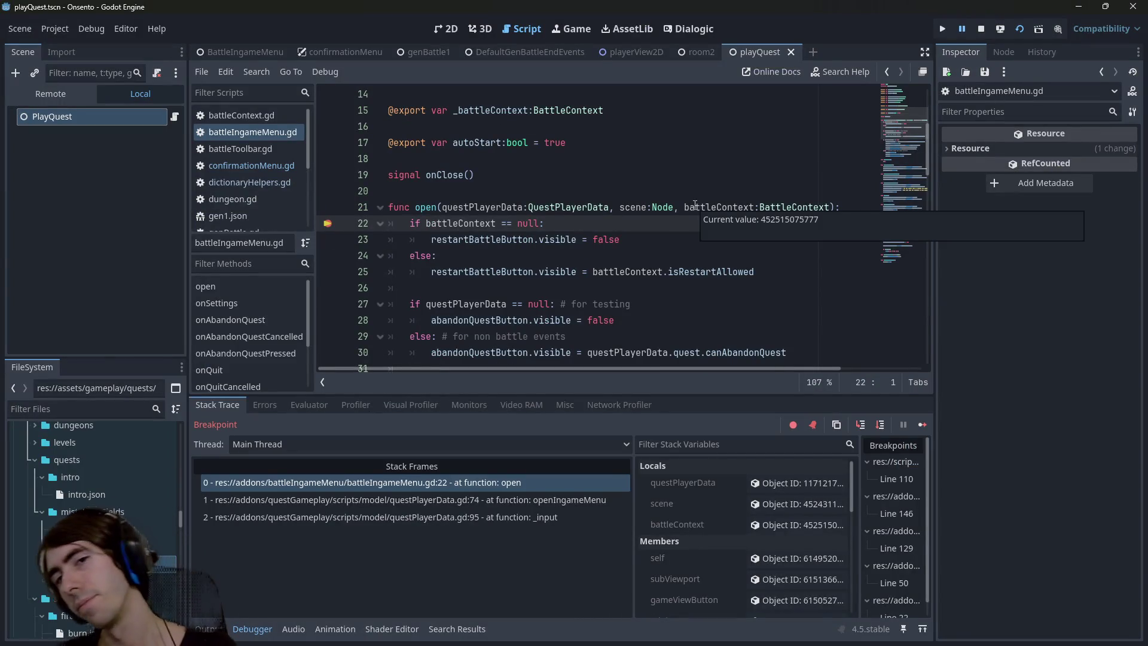
pyautogui.doubleClick(723, 208)
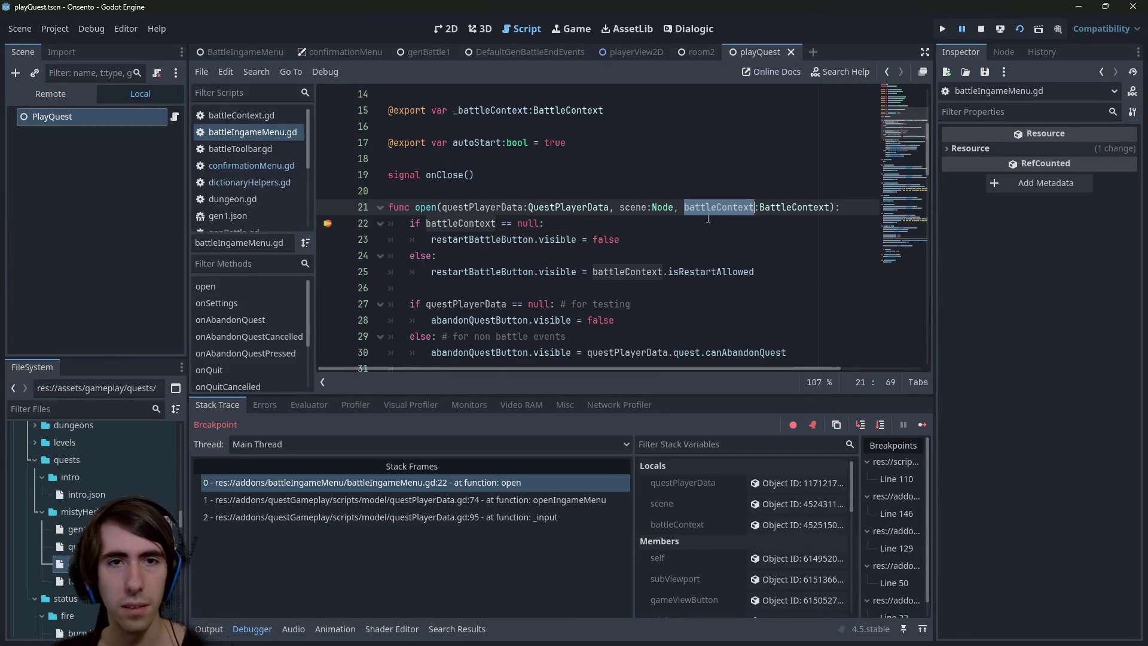
pyautogui.scroll(3, 507, 221)
pyautogui.scroll(-5, 507, 259)
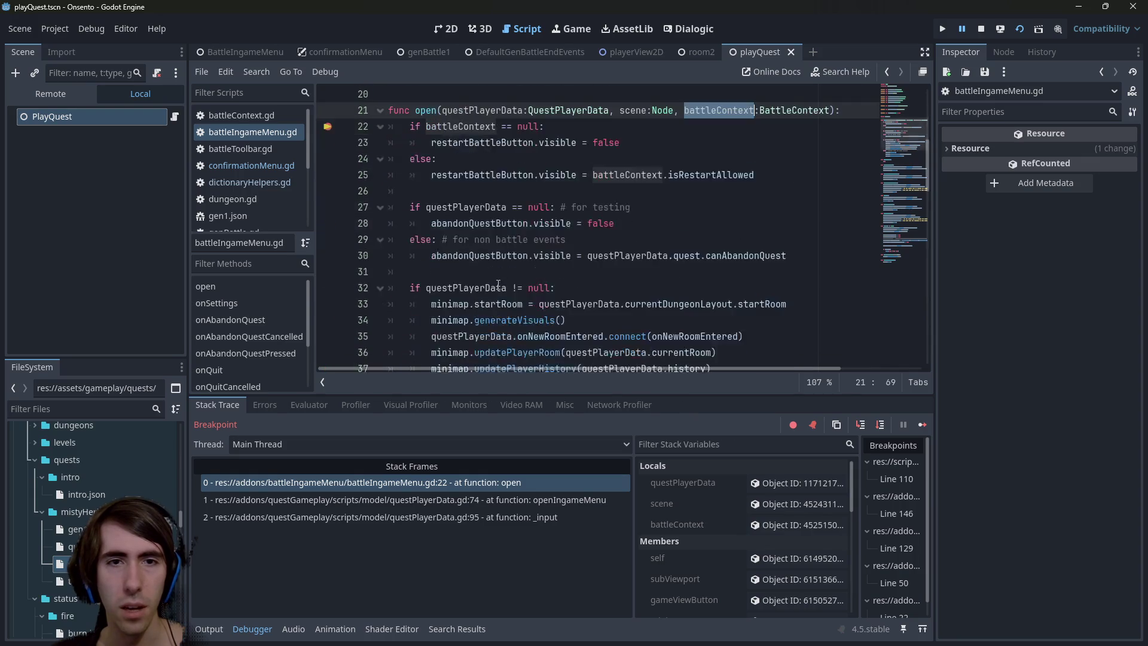
pyautogui.scroll(3, 506, 259)
pyautogui.click(481, 156)
pyautogui.doubleClick(482, 156)
pyautogui.hotkey('ctrl', 'c')
# Step: Insert '_battleContext = battleContext' as the first line of open()
pyautogui.click(410, 272)
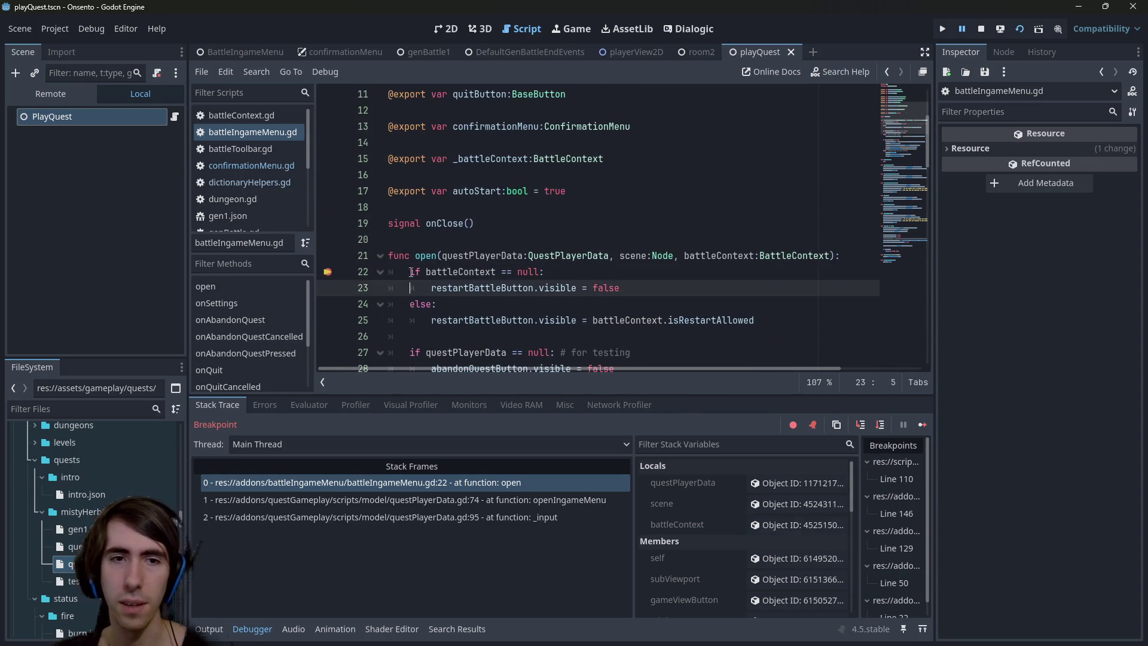
pyautogui.hotkey('ctrl', 'shift', 'Return')
pyautogui.hotkey('ctrl', 'v')
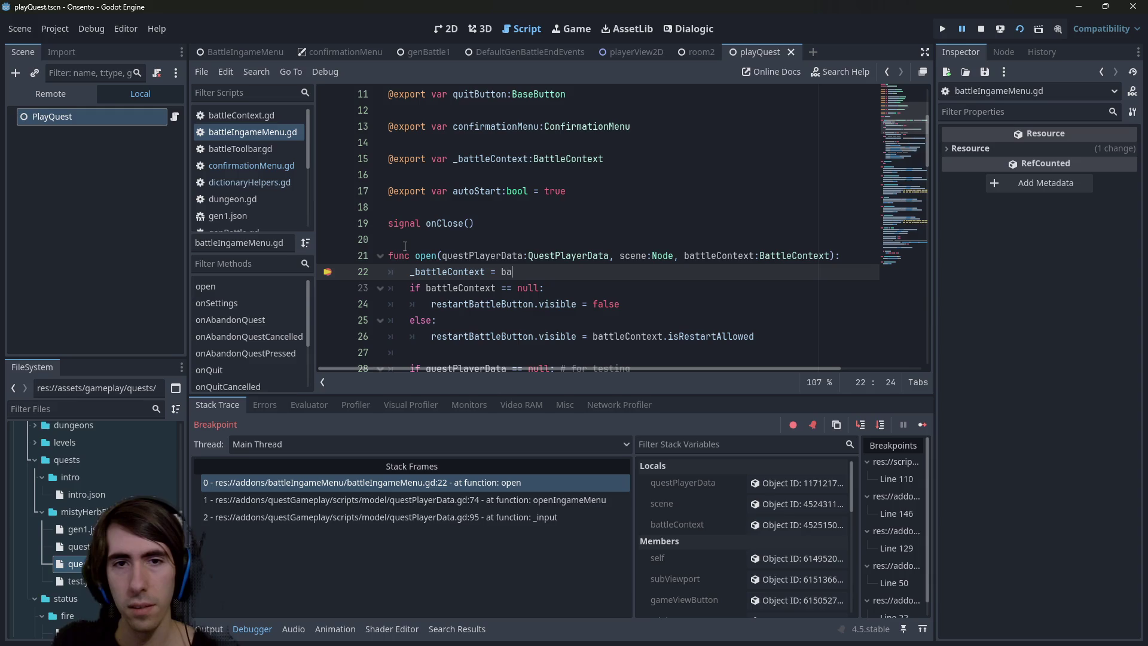
pyautogui.write('ttleeC')
pyautogui.press('BackSpace')
pyautogui.press('BackSpace')
pyautogui.write('C')
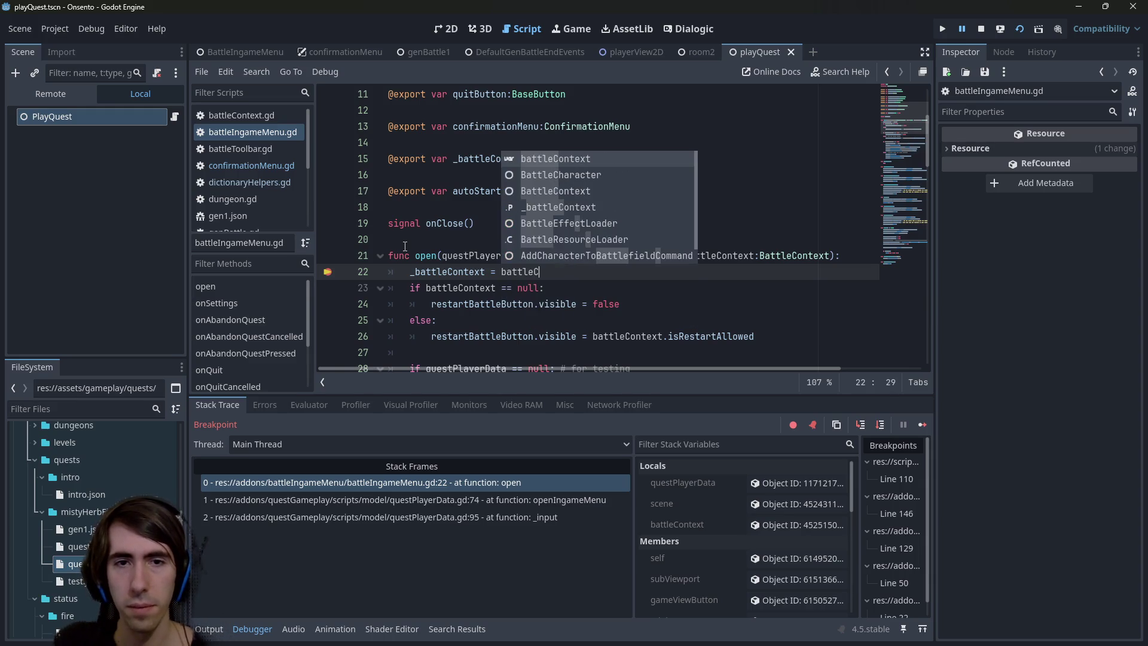
pyautogui.press('Return')
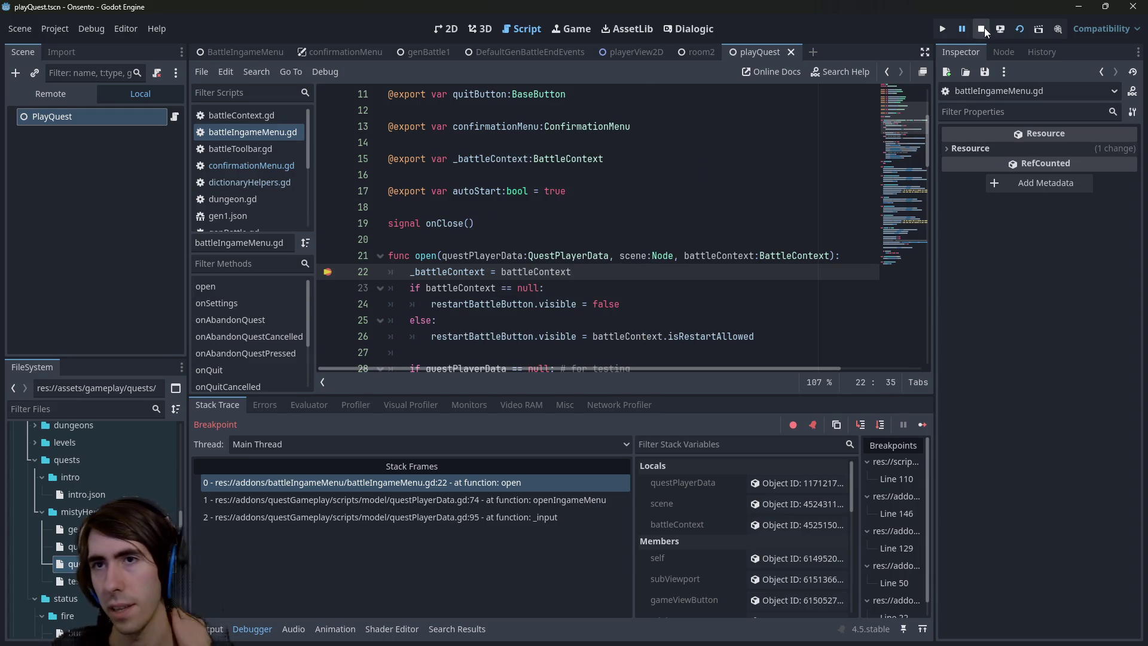
# Step: Stop the debug game and remove the line 22 breakpoint
pyautogui.click(982, 30)
pyautogui.click(328, 272)
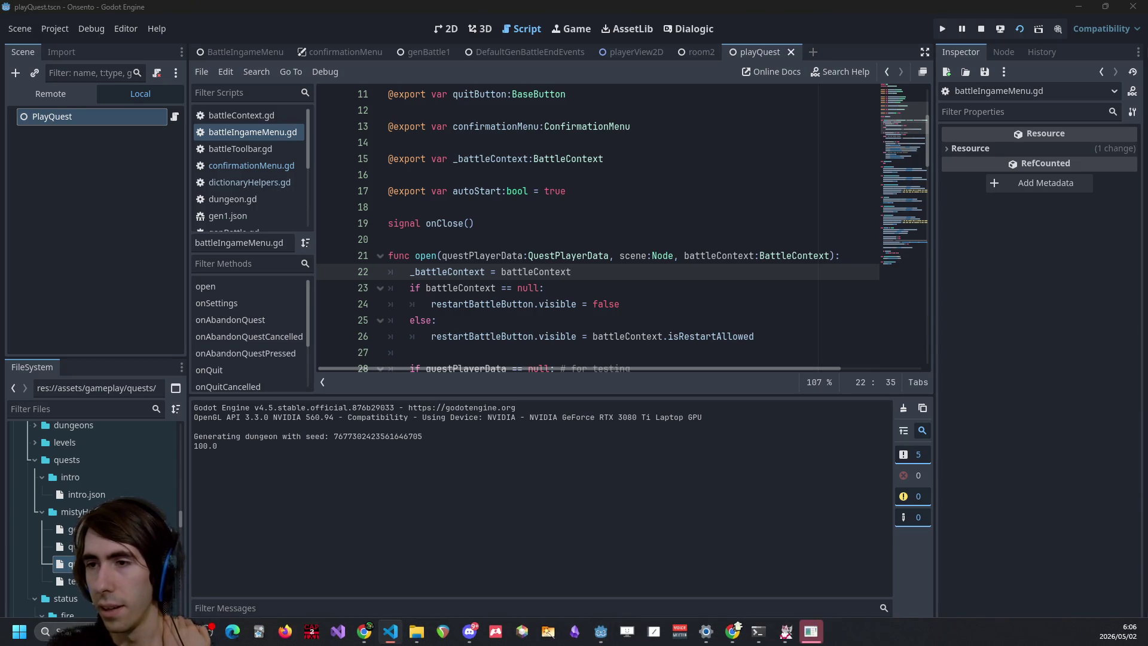
pyautogui.hotkey('alt', 'Tab')
# Step: Review onsento todo.md, selecting the in-game menu buttons and difficulty items
pyautogui.scroll(-3, 430, 297)
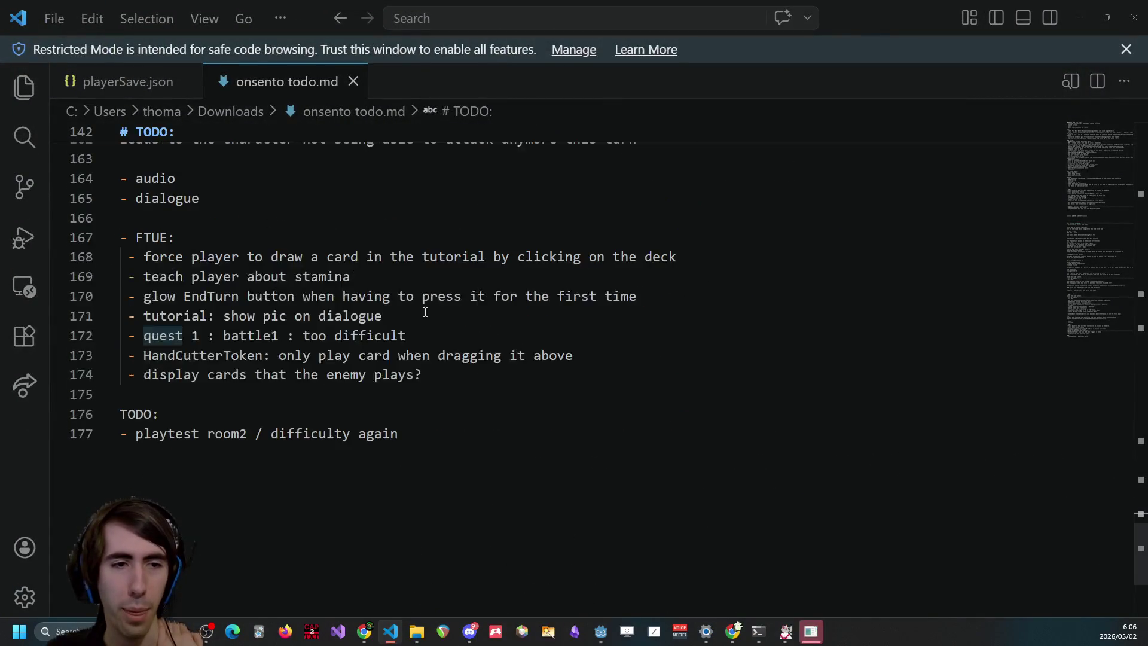
pyautogui.scroll(8, 430, 297)
pyautogui.moveTo(120, 255); pyautogui.dragTo(287, 413)
pyautogui.scroll(-2, 288, 413)
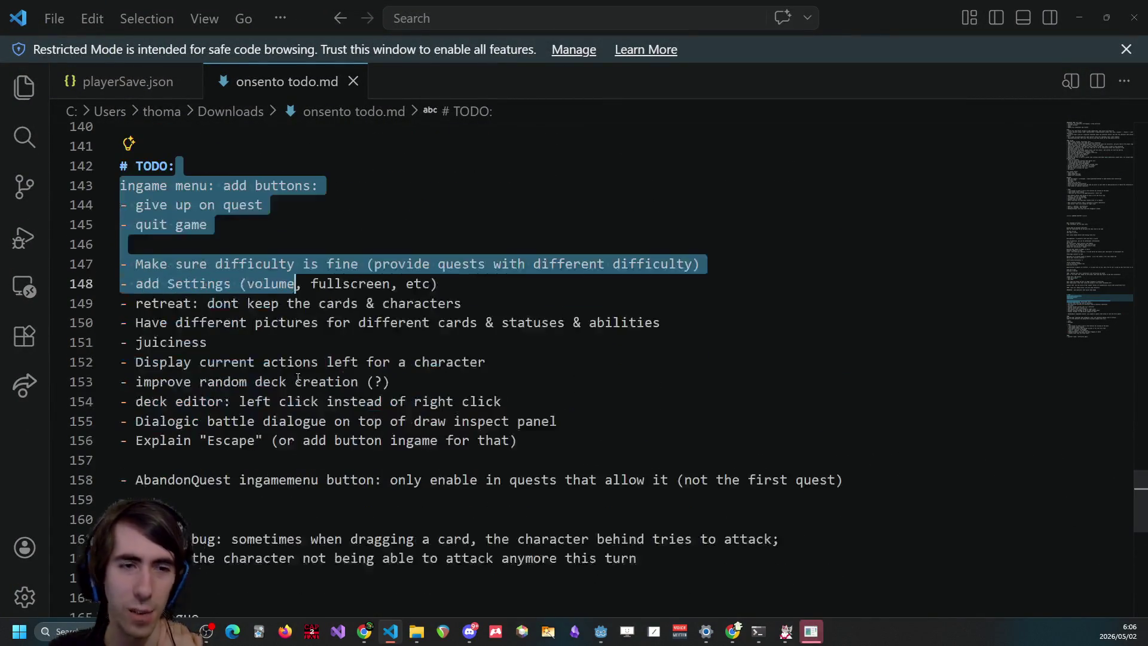
pyautogui.click(295, 381)
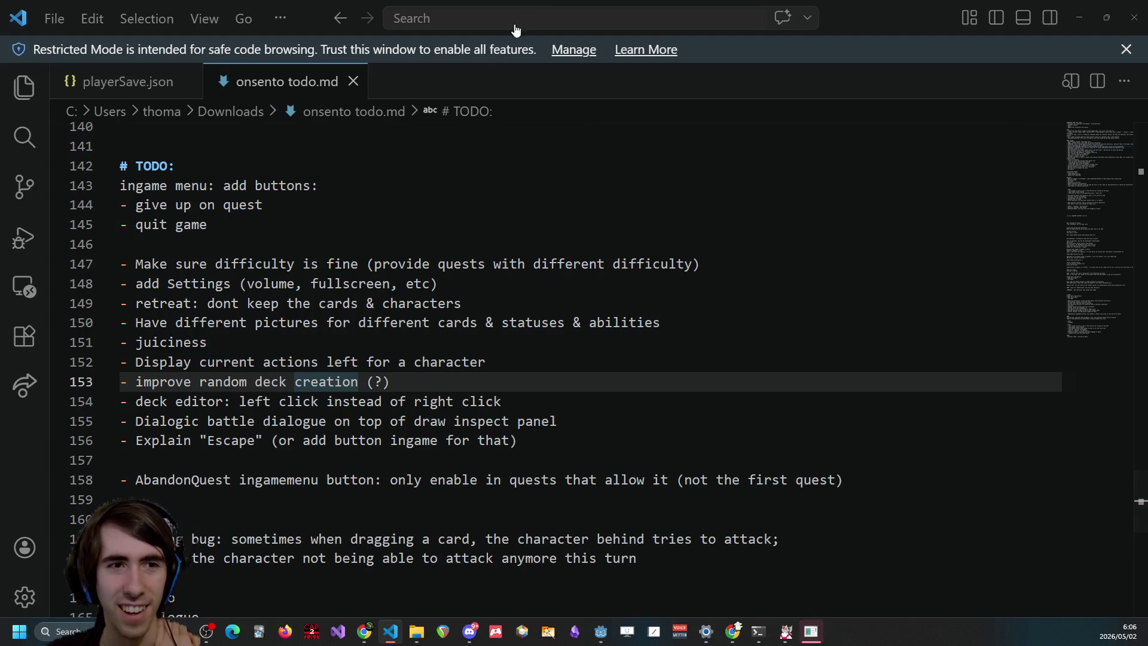
pyautogui.scroll(-2, 384, 308)
pyautogui.scroll(1, 384, 308)
pyautogui.scroll(1, 383, 308)
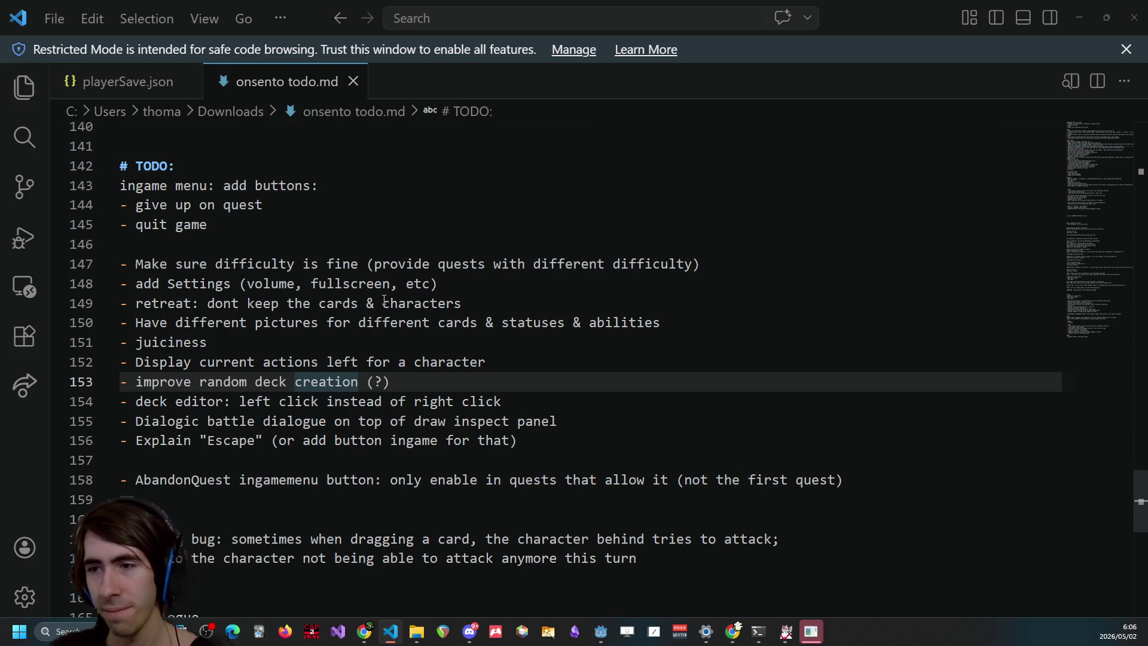
pyautogui.scroll(-3, 278, 508)
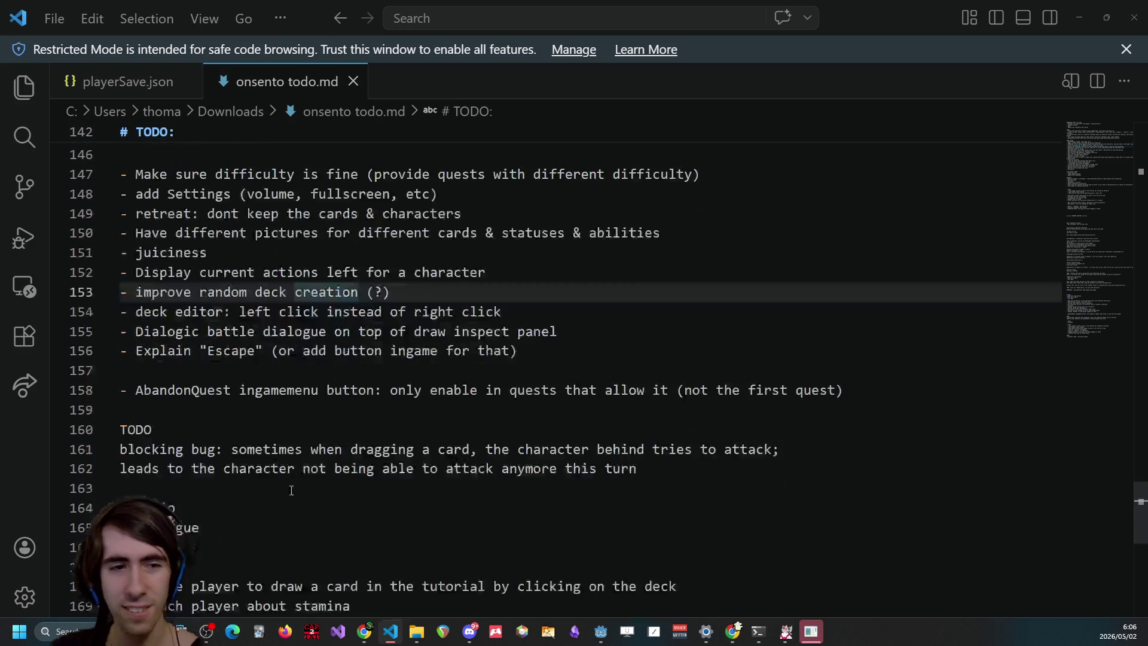
pyautogui.scroll(3, 293, 466)
pyautogui.scroll(1, 294, 466)
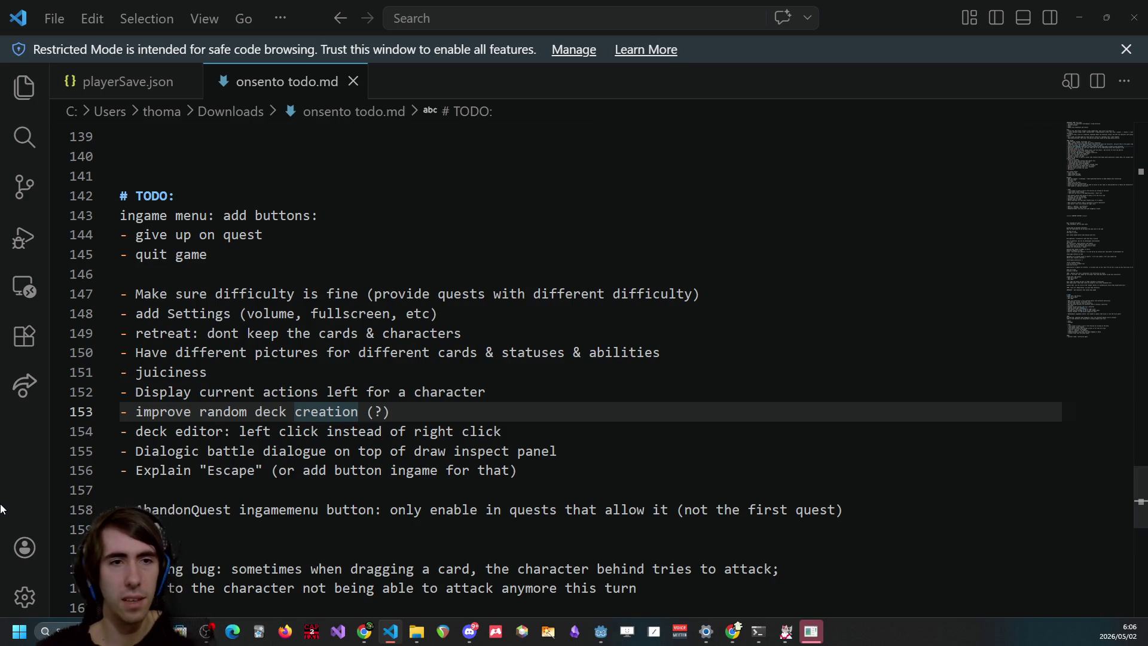
pyautogui.moveTo(259, 235); pyautogui.dragTo(119, 216)
pyautogui.moveTo(263, 256)
pyautogui.mouseDown()
pyautogui.moveTo(119, 235)
pyautogui.moveTo(119, 215)
pyautogui.mouseUp()
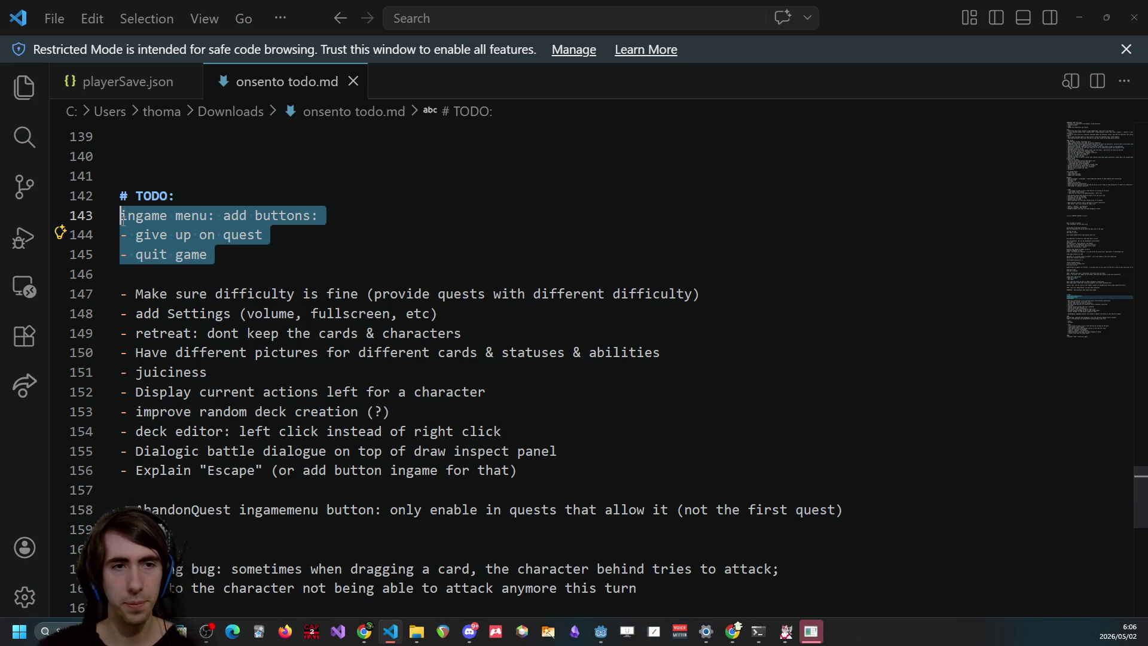
pyautogui.moveTo(714, 300)
pyautogui.mouseDown()
pyautogui.moveTo(197, 313)
pyautogui.moveTo(119, 294)
pyautogui.mouseUp()
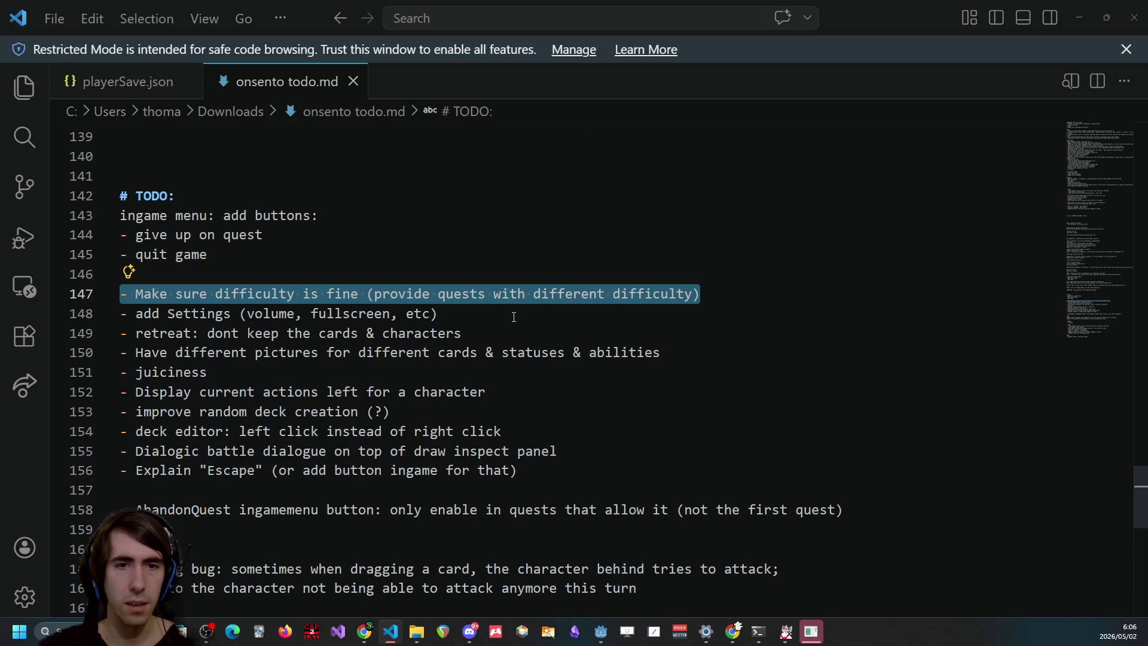
# Step: Delete the 'retreat: dont keep the cards & characters' item and save onsento todo.md
pyautogui.moveTo(492, 335); pyautogui.dragTo(80, 339)
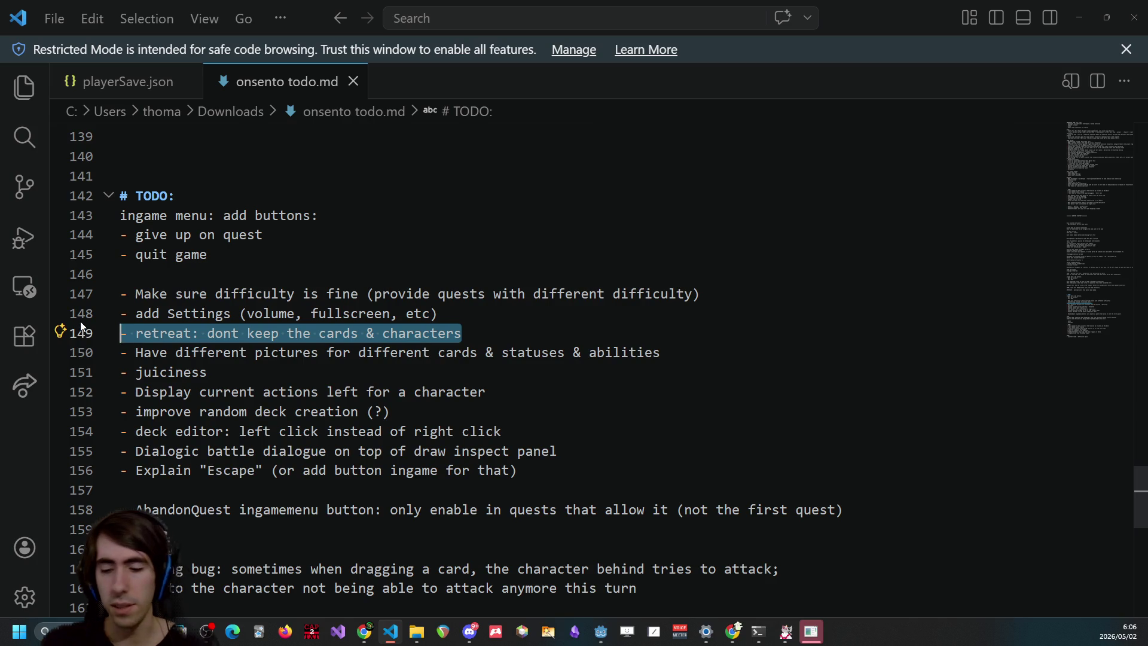
pyautogui.press('BackSpace')
pyautogui.press('BackSpace')
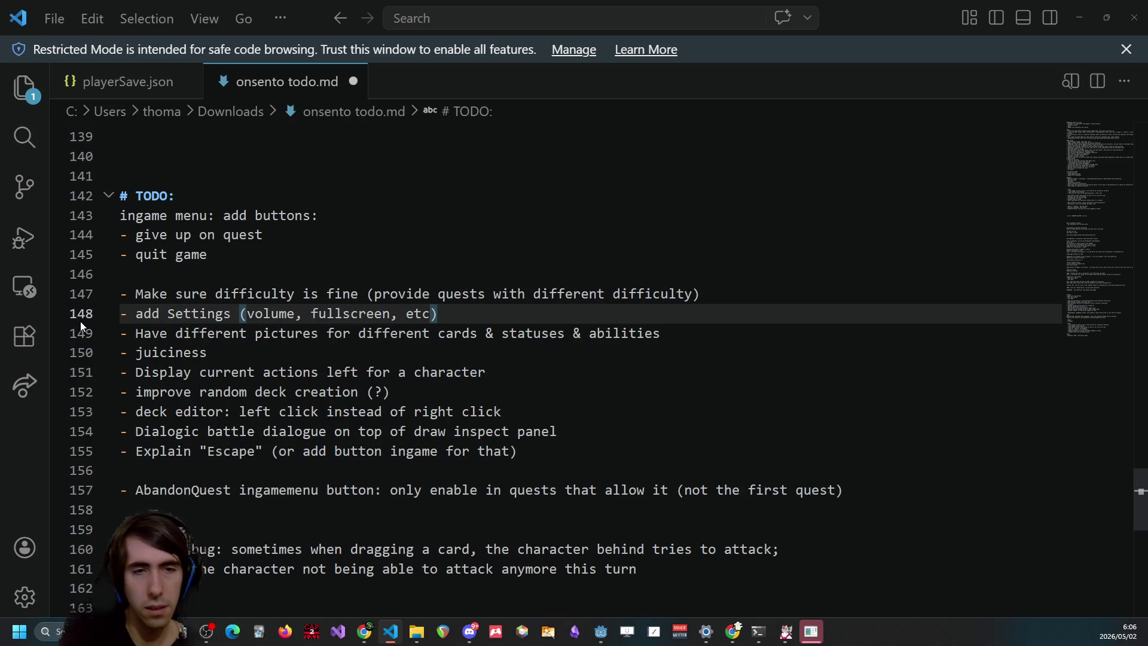
pyautogui.hotkey('ctrl', 's')
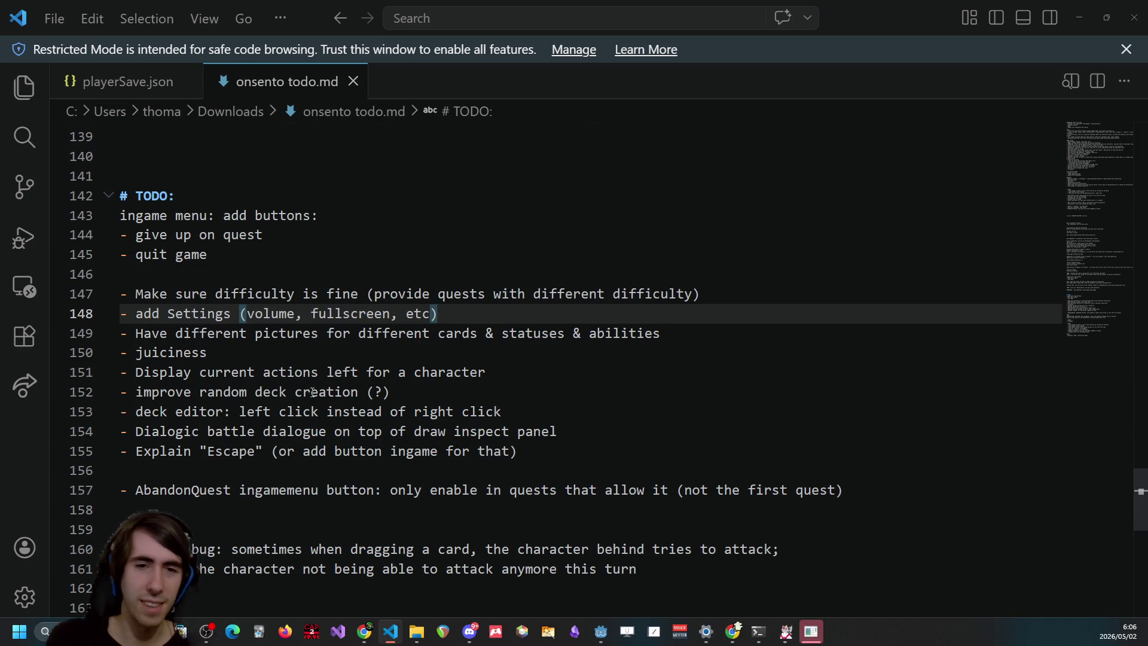
pyautogui.moveTo(449, 372)
pyautogui.mouseDown()
pyautogui.moveTo(446, 383)
pyautogui.moveTo(119, 372)
pyautogui.mouseUp()
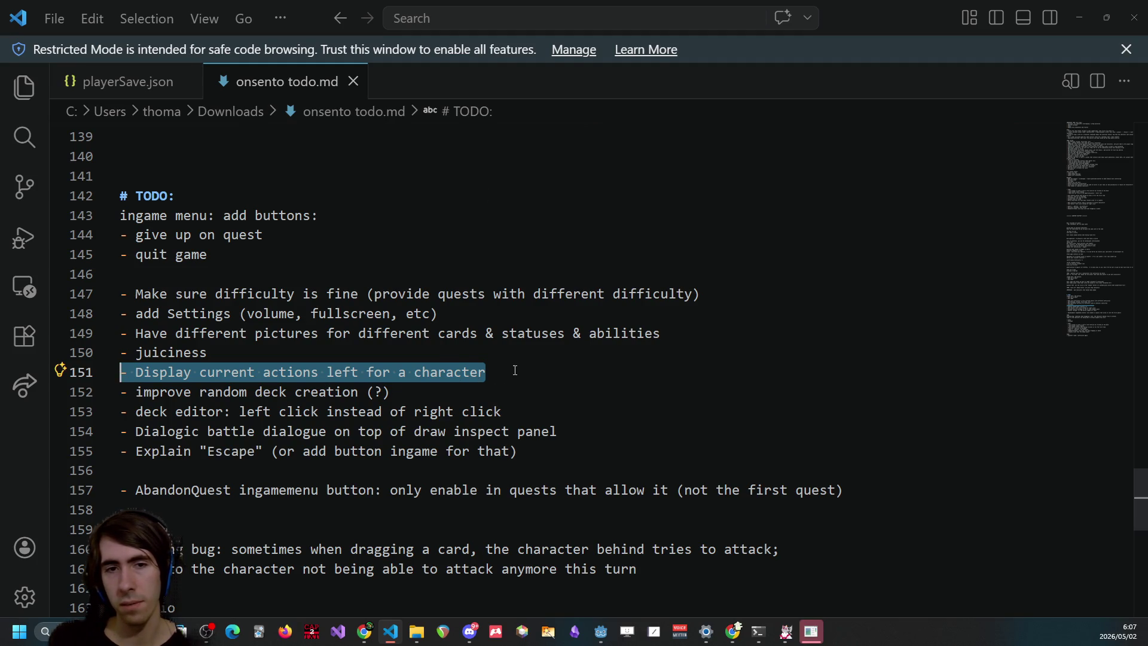
# Step: Read through the random deck, deck editor, Dialogic/Escape, blocking bug and FTUE todo items
pyautogui.click(106, 388)
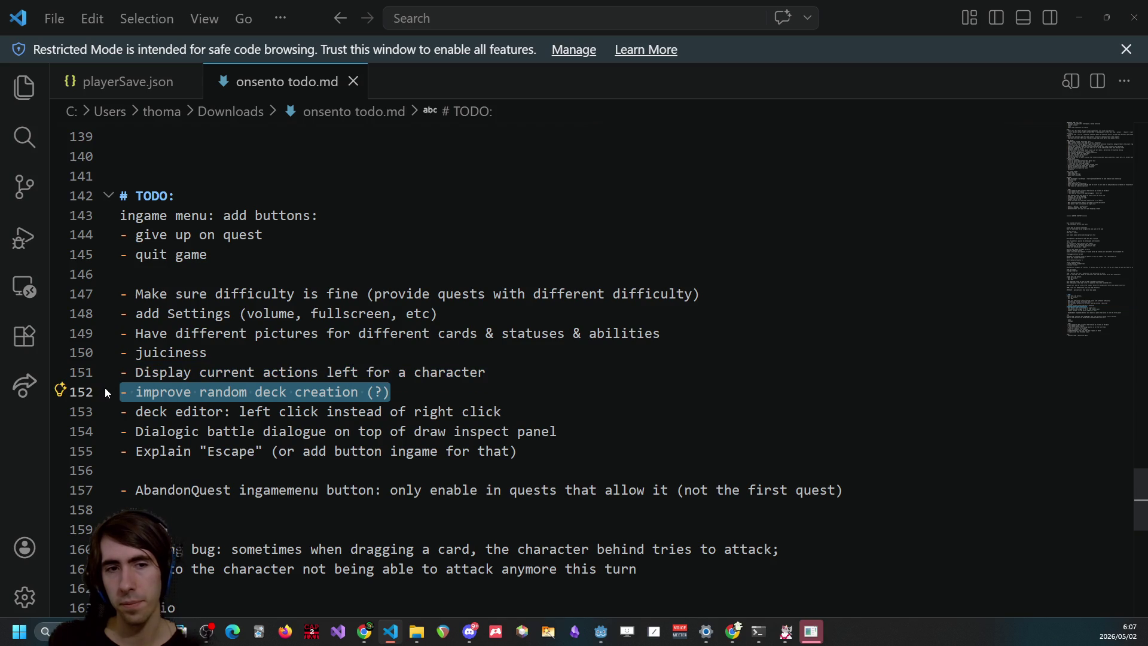
pyautogui.moveTo(499, 413); pyautogui.dragTo(120, 413)
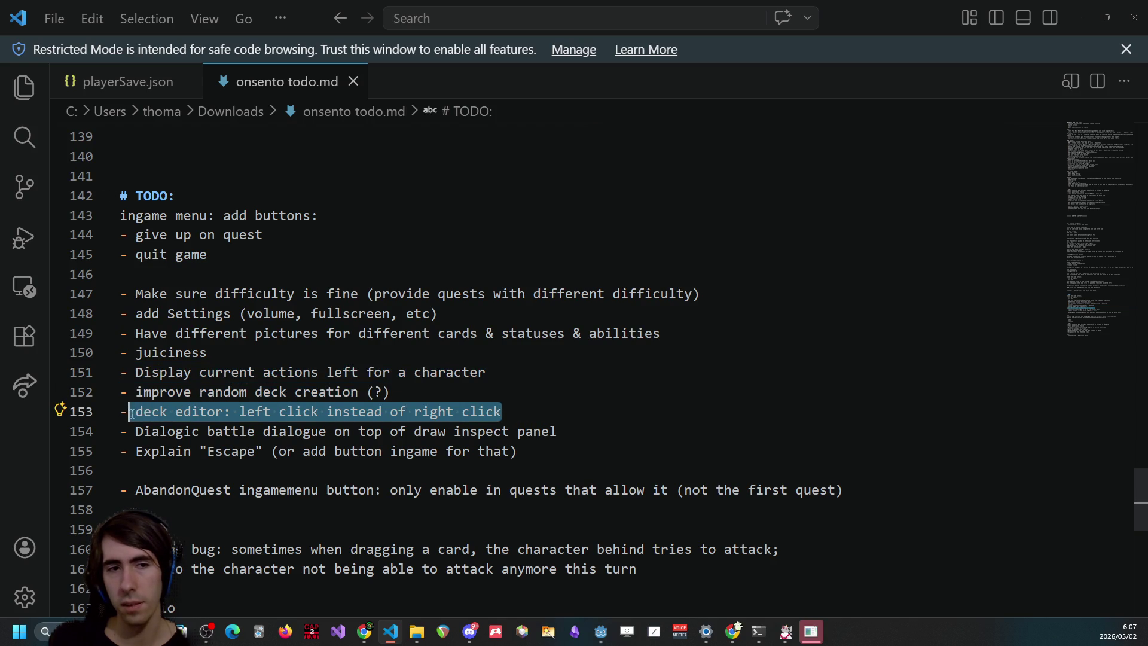
pyautogui.moveTo(519, 451)
pyautogui.mouseDown()
pyautogui.moveTo(122, 452)
pyautogui.moveTo(182, 434)
pyautogui.moveTo(133, 432)
pyautogui.mouseUp()
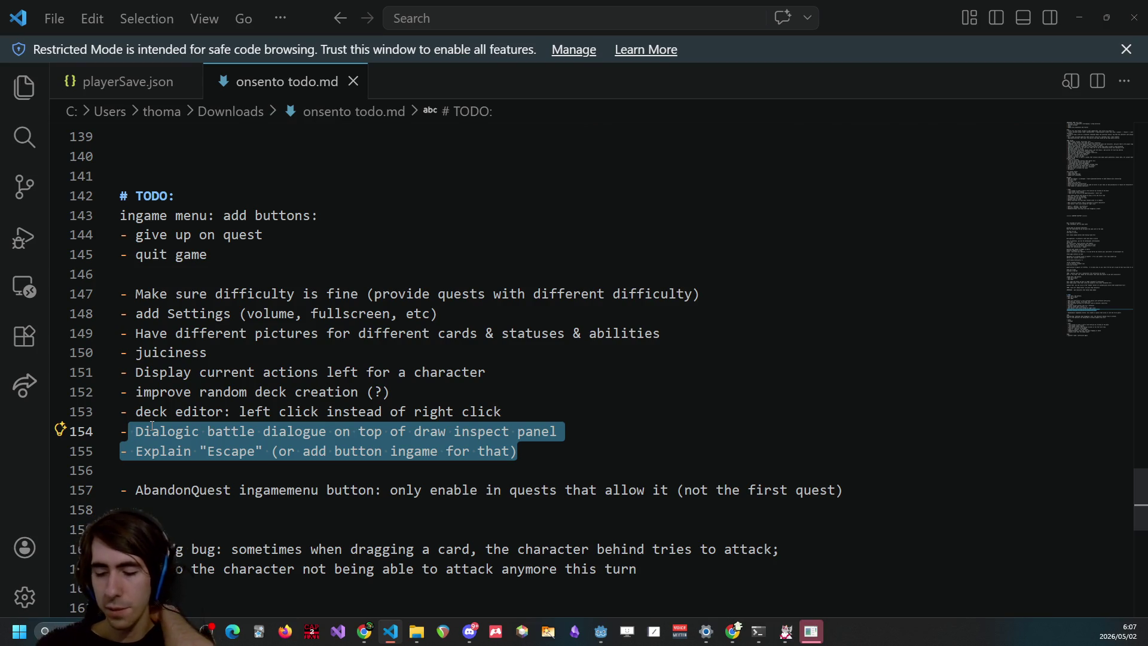
pyautogui.scroll(-1, 303, 556)
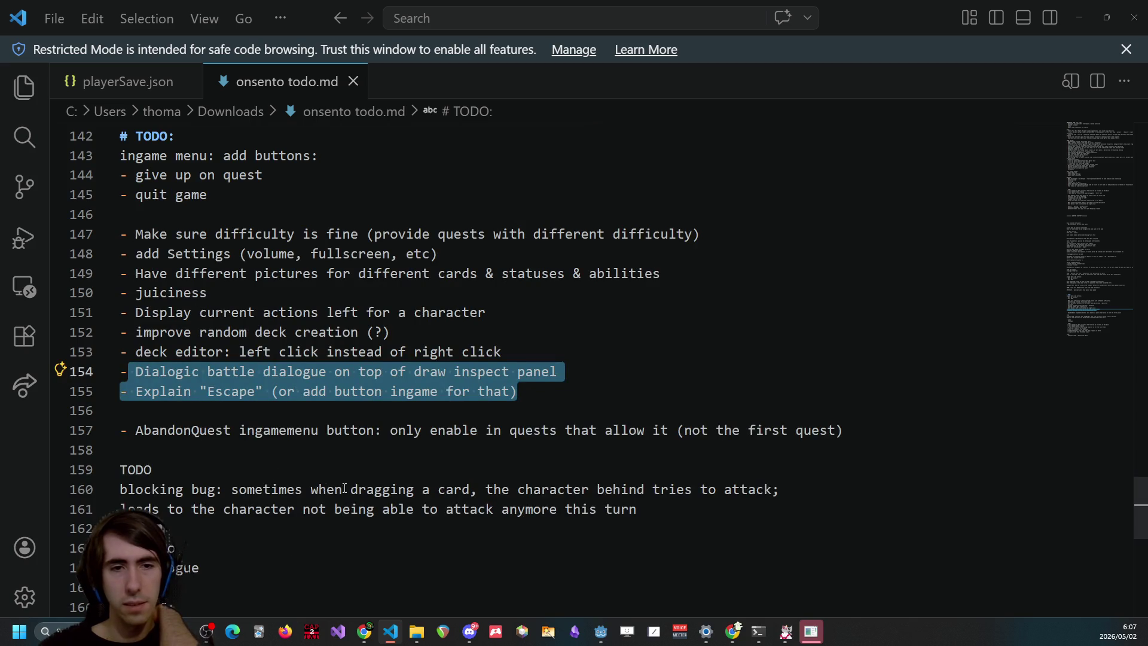
pyautogui.moveTo(779, 489); pyautogui.dragTo(71, 491)
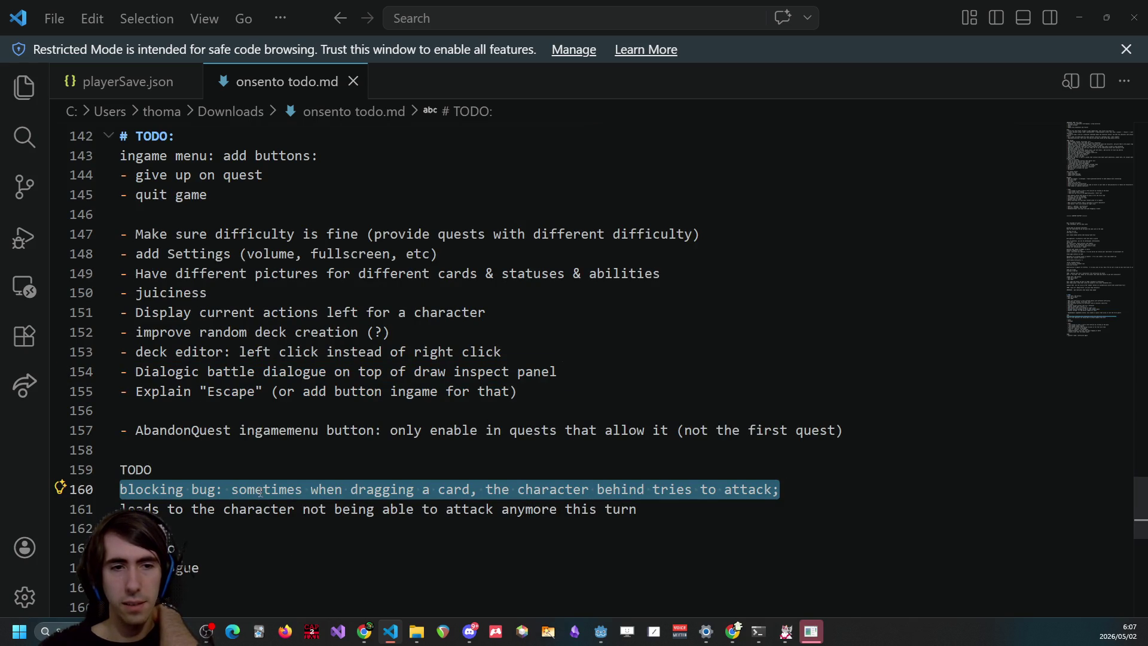
pyautogui.moveTo(732, 509); pyautogui.dragTo(11, 510)
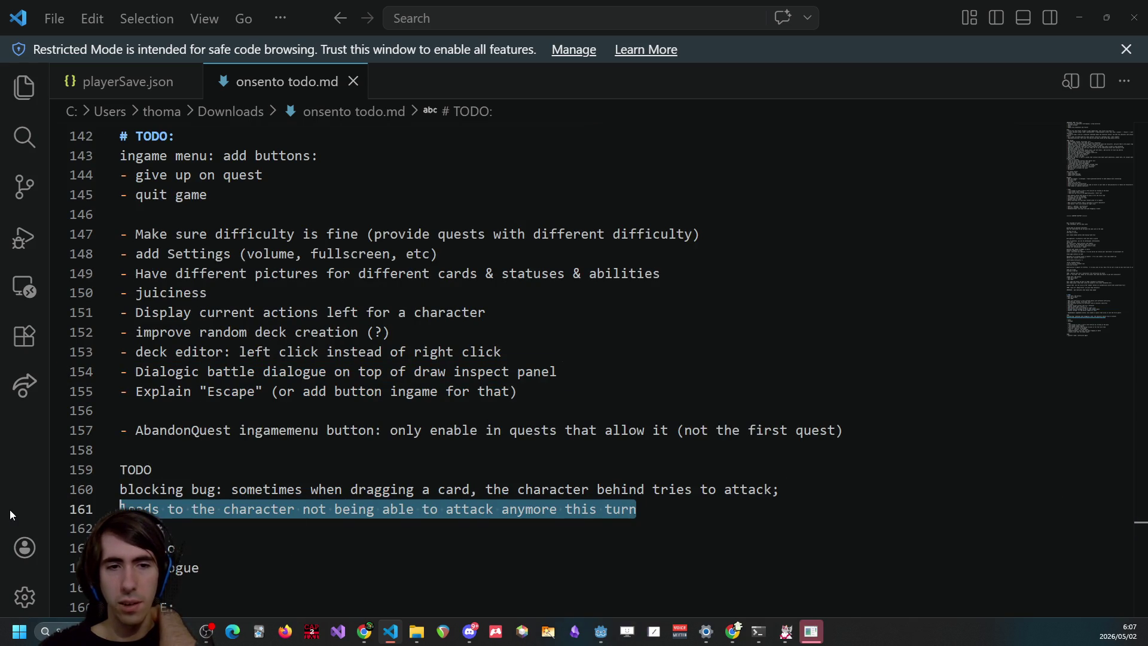
pyautogui.scroll(-4, 425, 396)
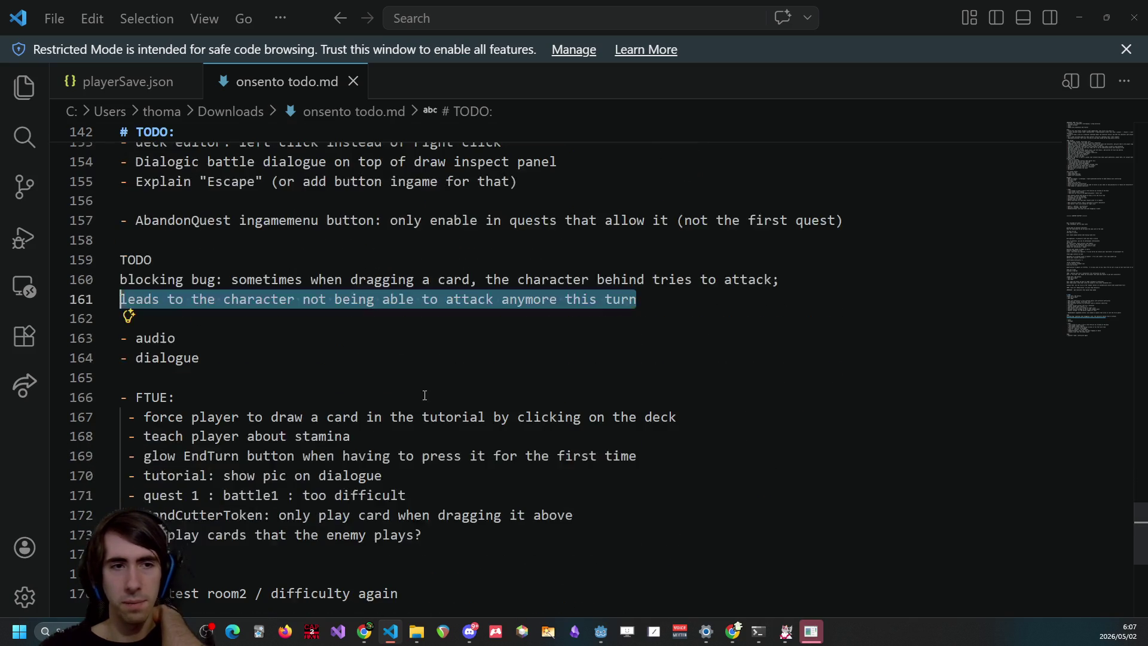
pyautogui.scroll(-1, 424, 395)
pyautogui.scroll(1, 423, 392)
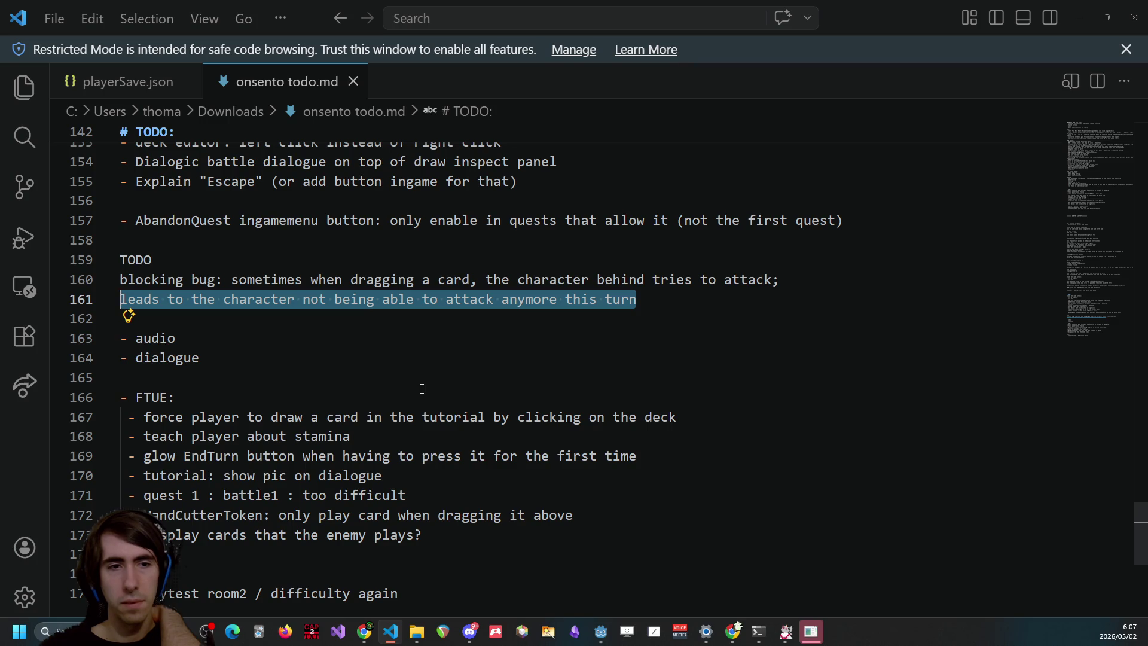
pyautogui.moveTo(455, 534)
pyautogui.mouseDown()
pyautogui.moveTo(192, 435)
pyautogui.moveTo(177, 392)
pyautogui.moveTo(303, 392)
pyautogui.mouseUp()
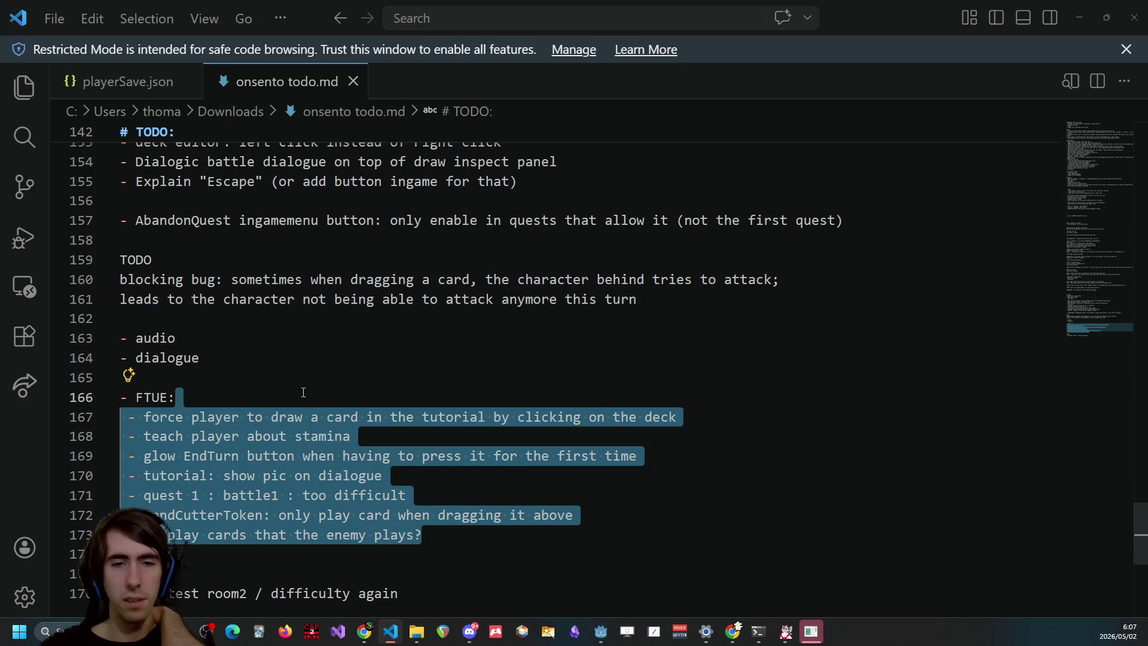
pyautogui.scroll(4, 303, 392)
pyautogui.hotkey('alt', 'Tab')
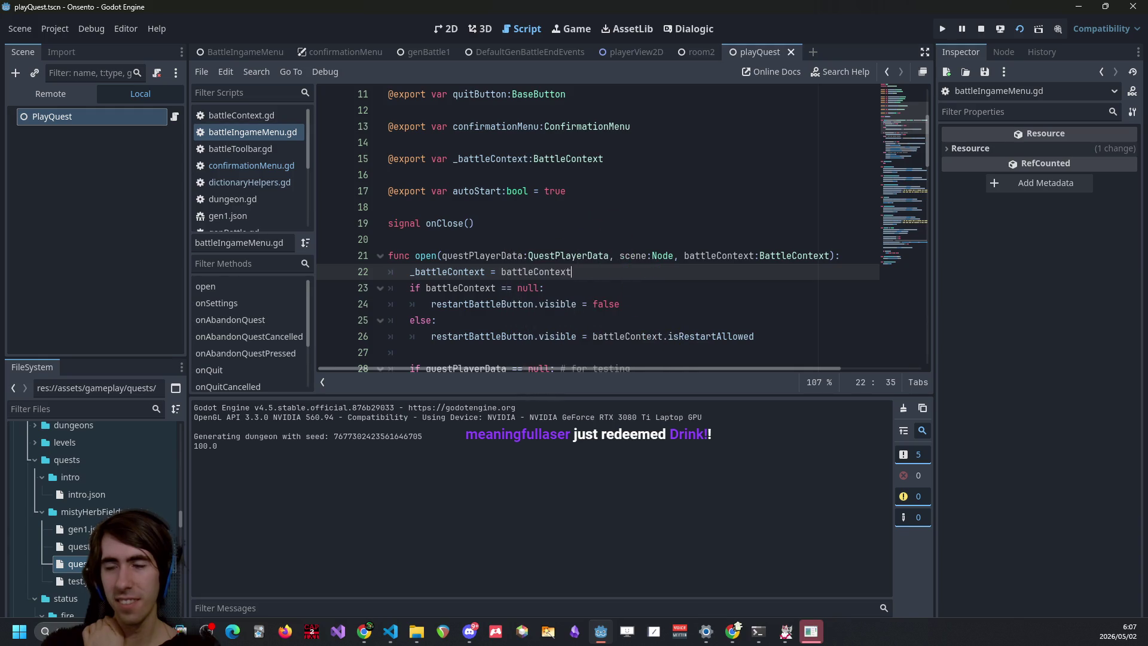
# Step: Bring the game window forward, open and close the pause menu, and confirm the team
pyautogui.hotkey('alt', 'Tab')
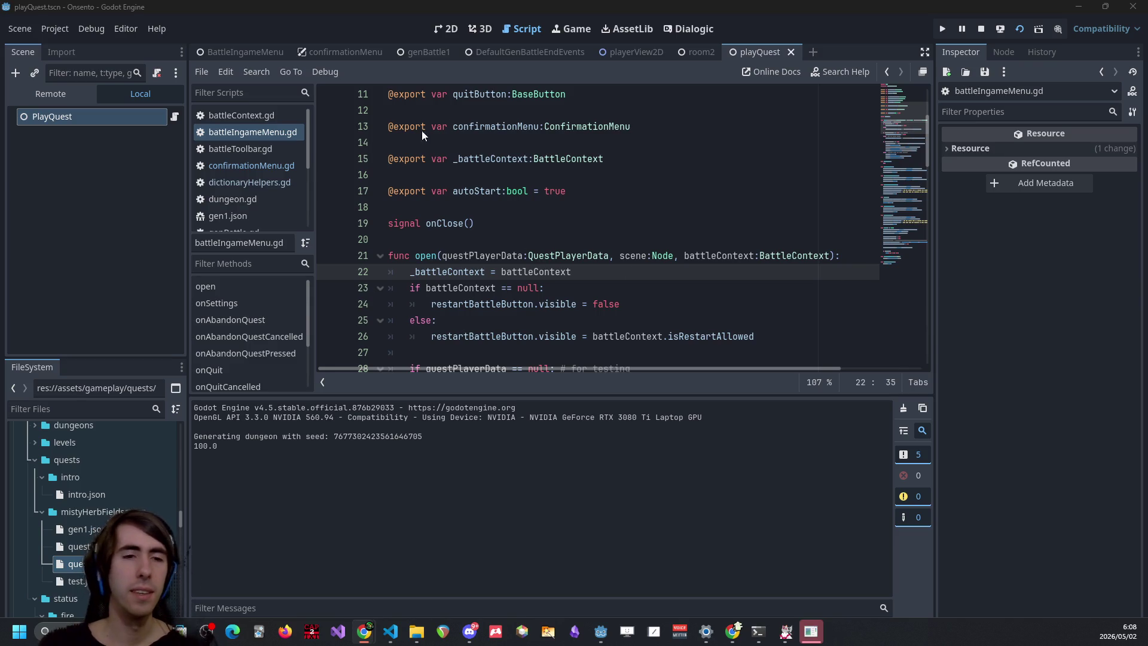
pyautogui.click(811, 631)
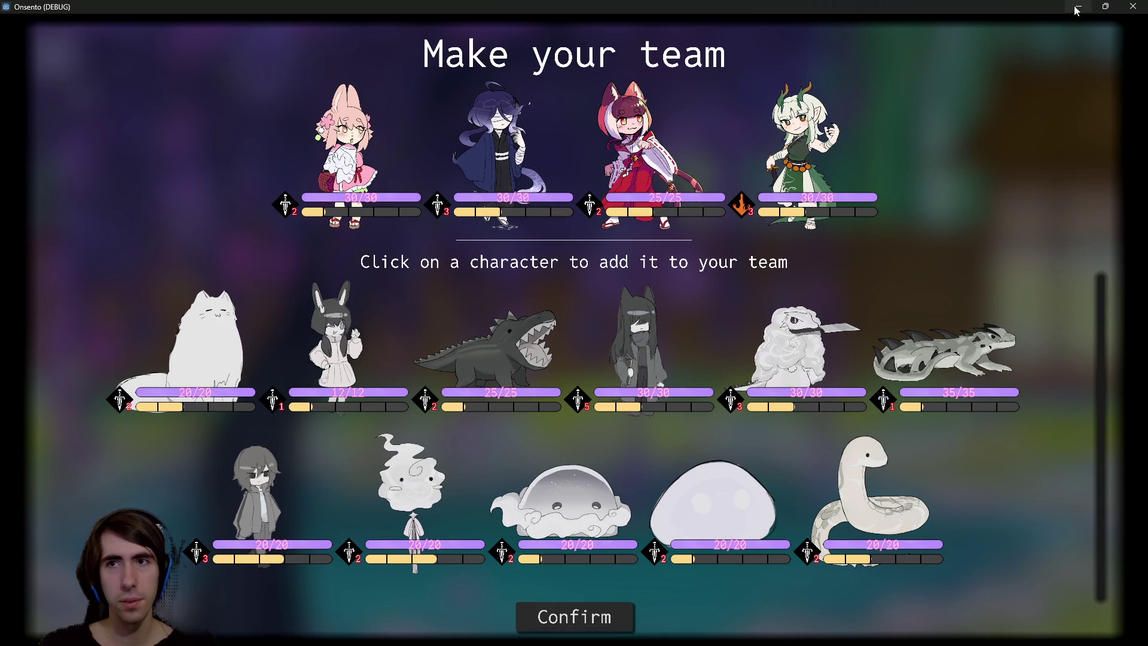
pyautogui.press('Escape')
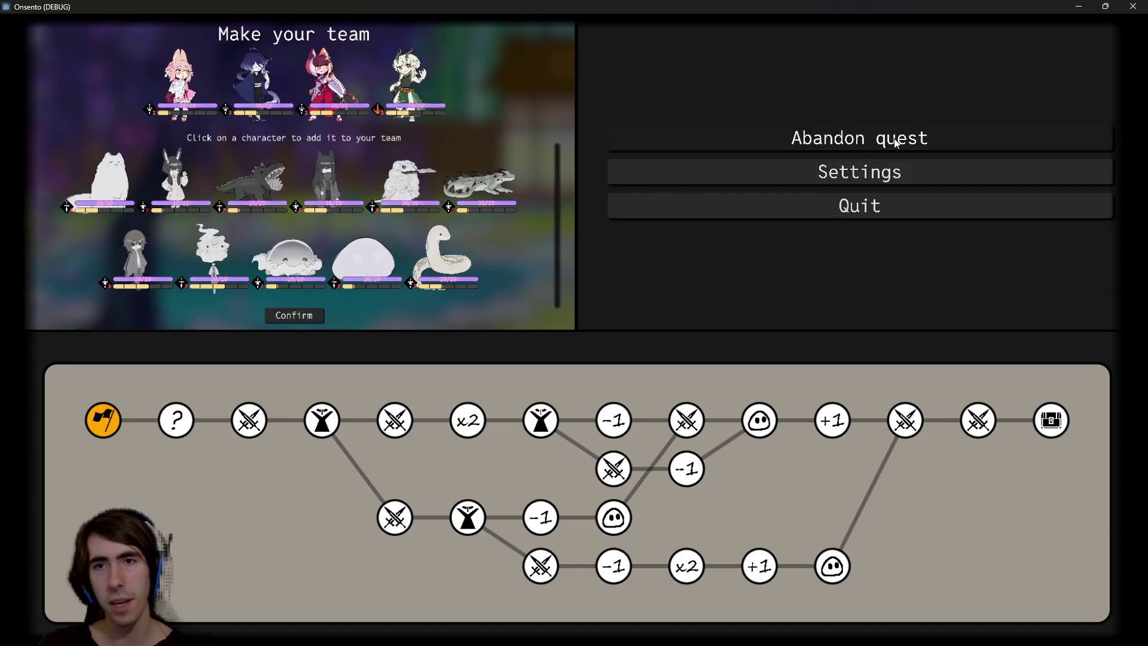
pyautogui.press('Escape')
pyautogui.click(548, 617)
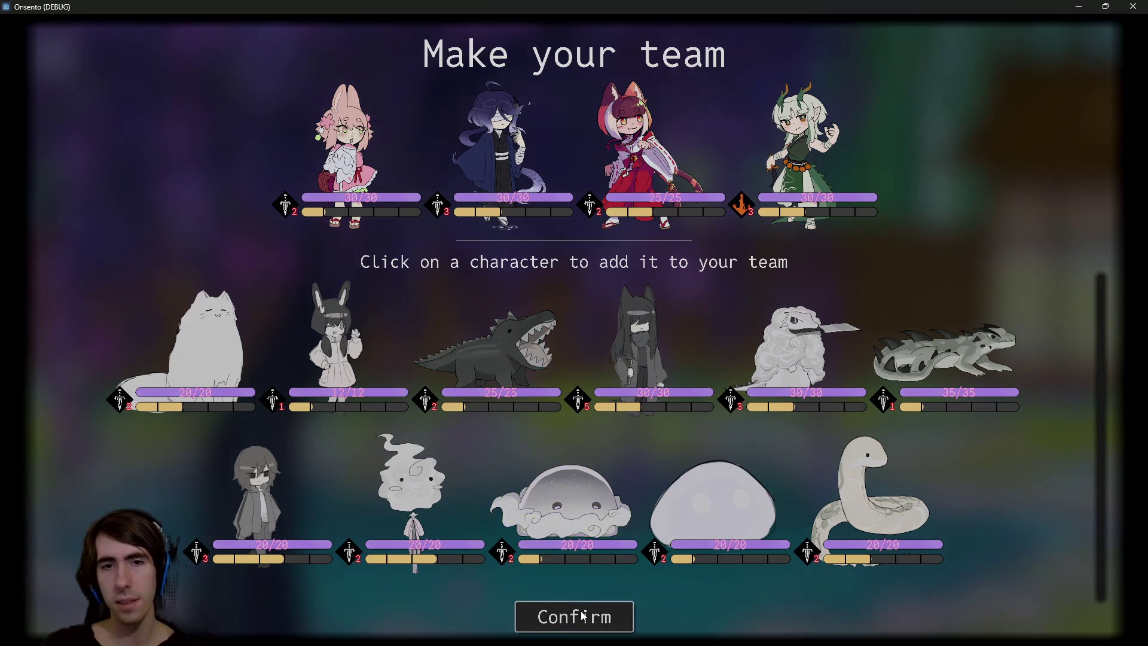
# Step: Add eight cards to the deck, start the battle, open the in-game menu, then minimize the game
pyautogui.click(574, 167)
pyautogui.click(574, 167)
pyautogui.click(699, 167)
pyautogui.click(445, 167)
pyautogui.click(574, 168)
pyautogui.click(700, 167)
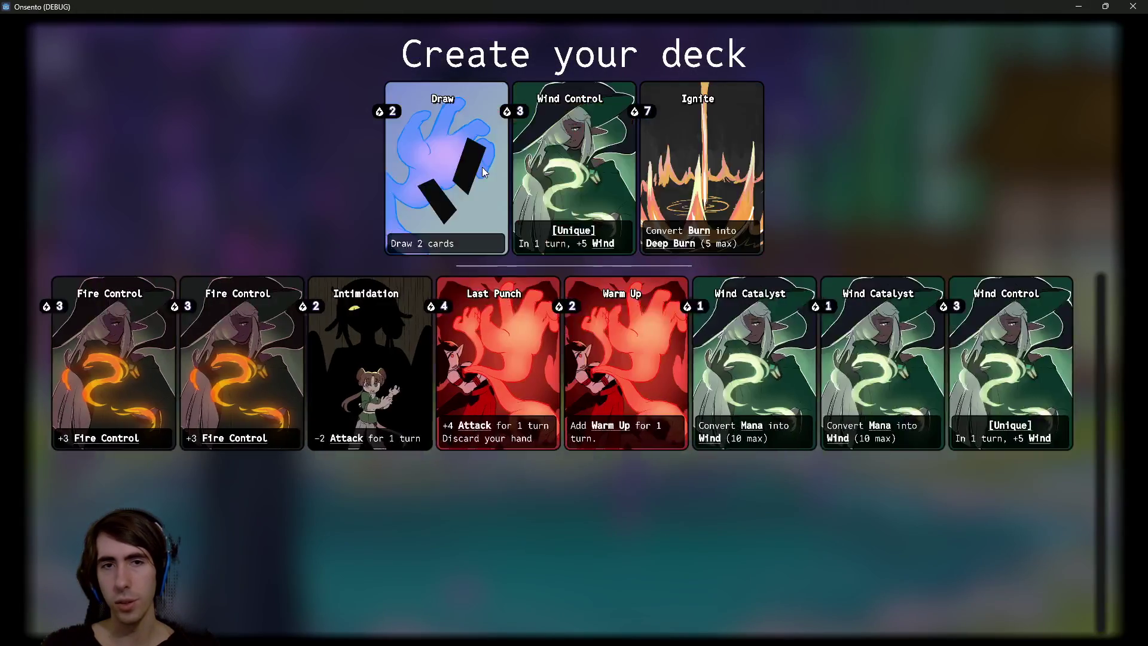
pyautogui.click(445, 167)
pyautogui.click(485, 172)
pyautogui.click(484, 172)
pyautogui.click(483, 171)
pyautogui.click(483, 172)
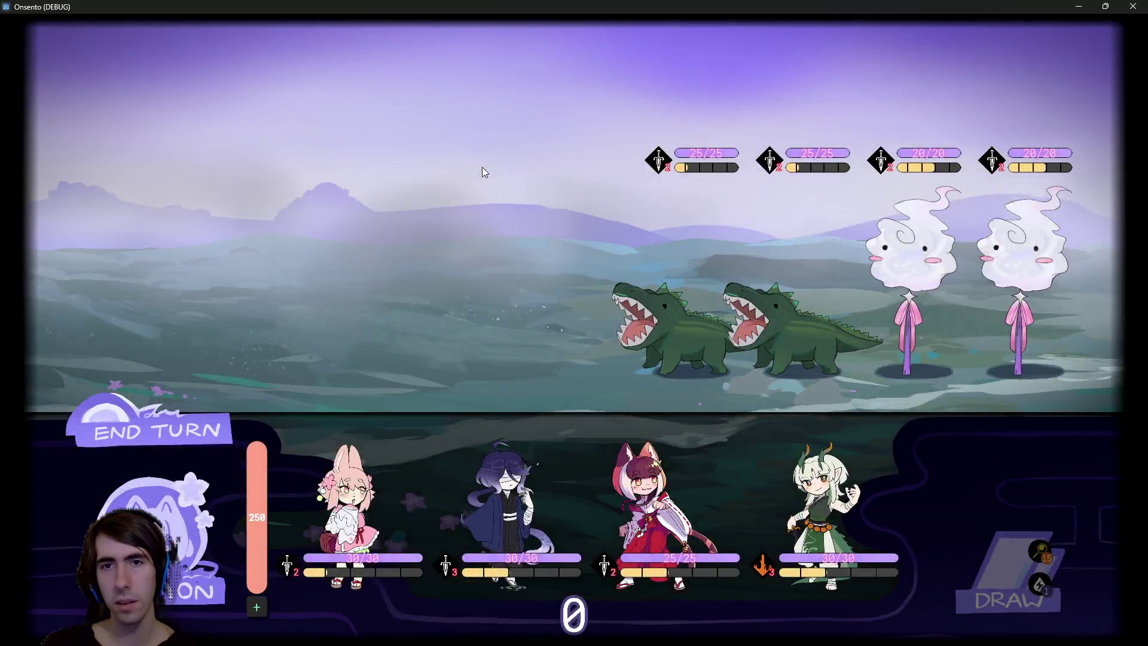
pyautogui.press('Escape')
pyautogui.press('Escape')
pyautogui.press('Escape')
pyautogui.press('Escape')
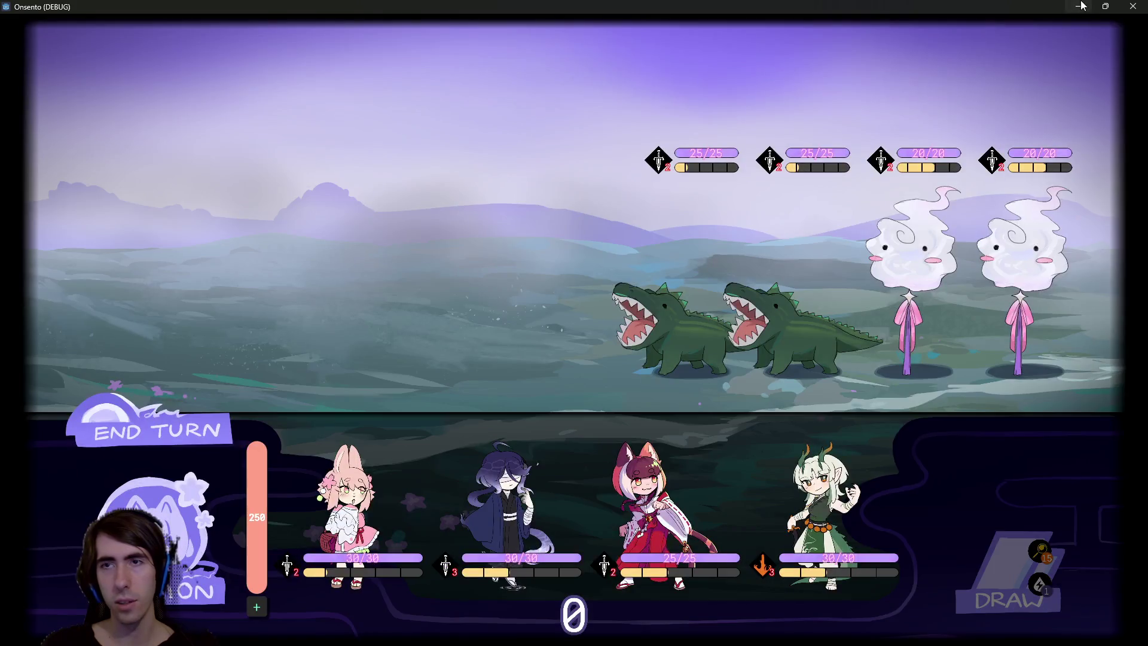
pyautogui.click(1078, 6)
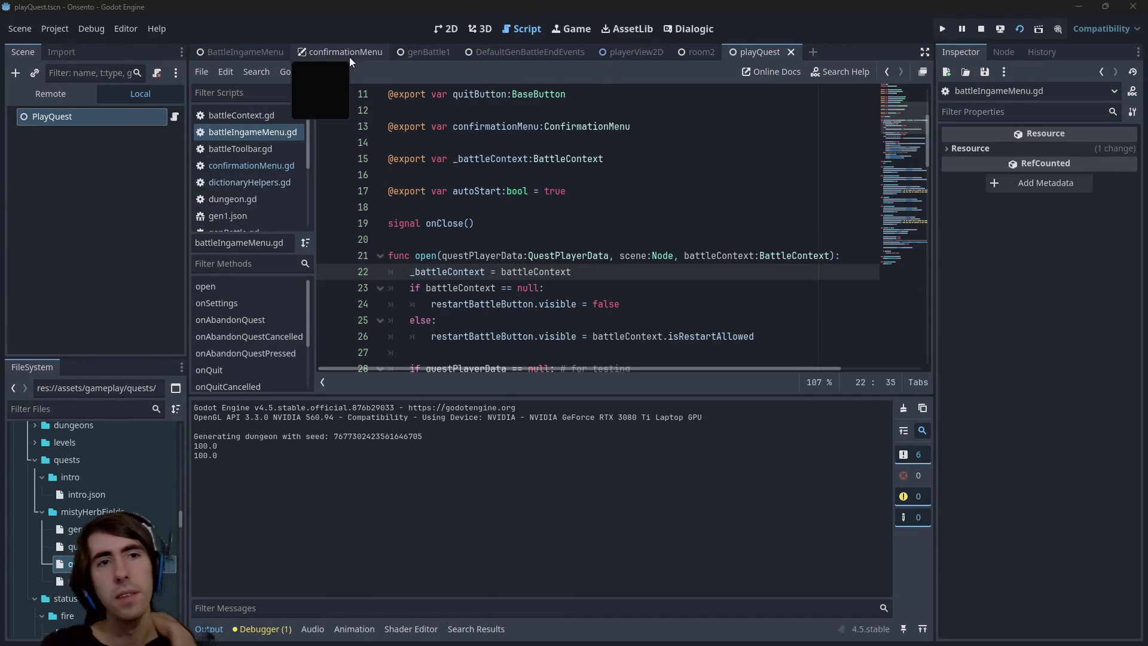
# Step: Open the BattleIngameMenu scene and scroll its battleIngameMenu.gd script around open()
pyautogui.click(242, 48)
pyautogui.scroll(2, 138, 129)
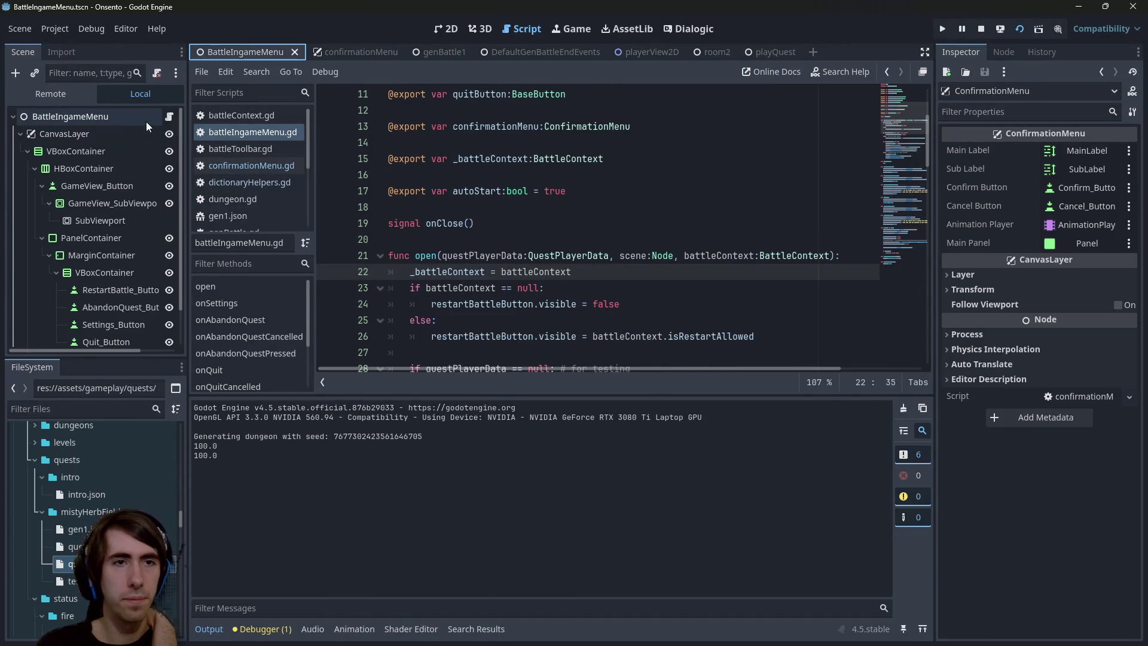
pyautogui.scroll(-2, 621, 246)
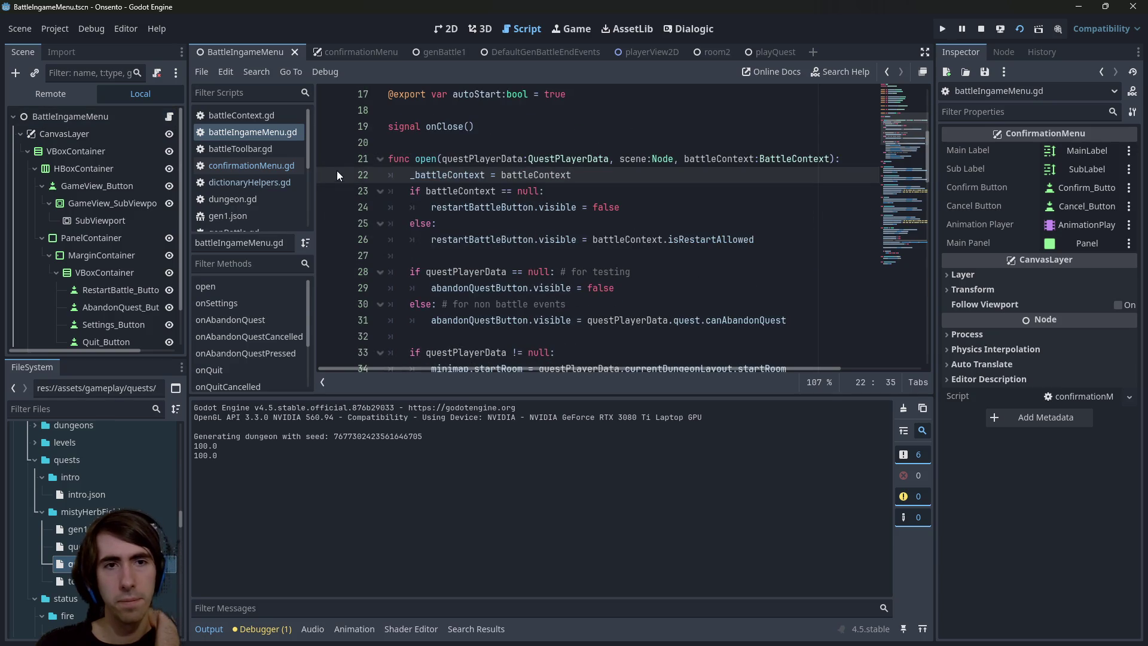
pyautogui.scroll(-3, 784, 196)
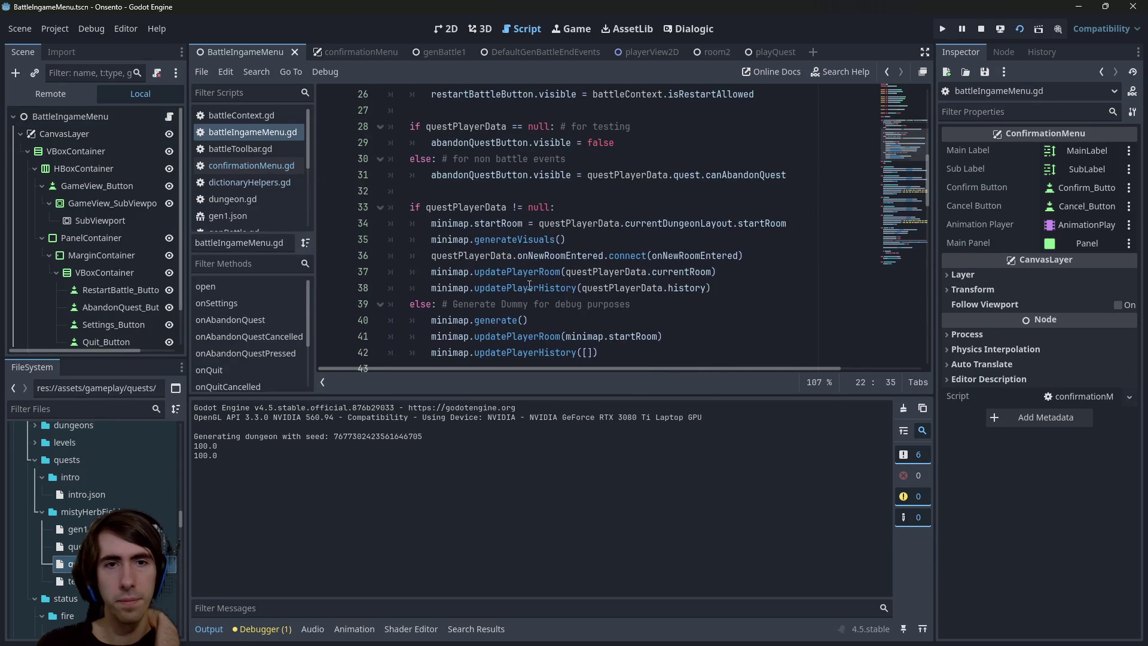
pyautogui.scroll(3, 529, 285)
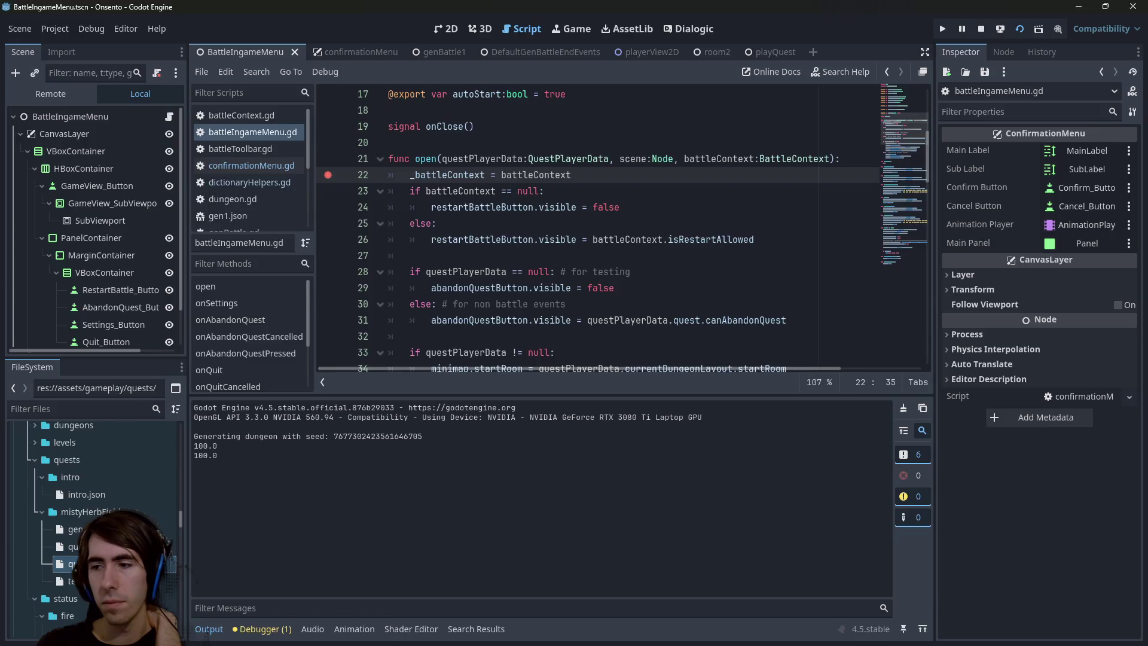
# Step: Hit the open() breakpoint from the game, step to line 26 and inspect battleContext in Locals
pyautogui.hotkey('alt', 'Tab')
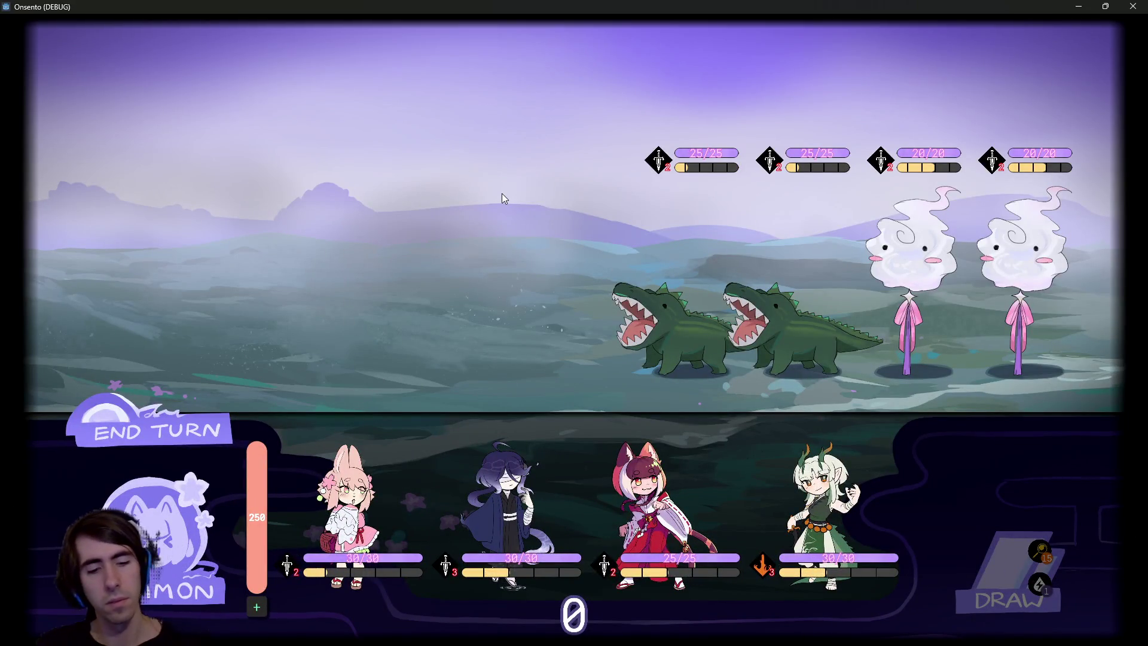
pyautogui.press('Escape')
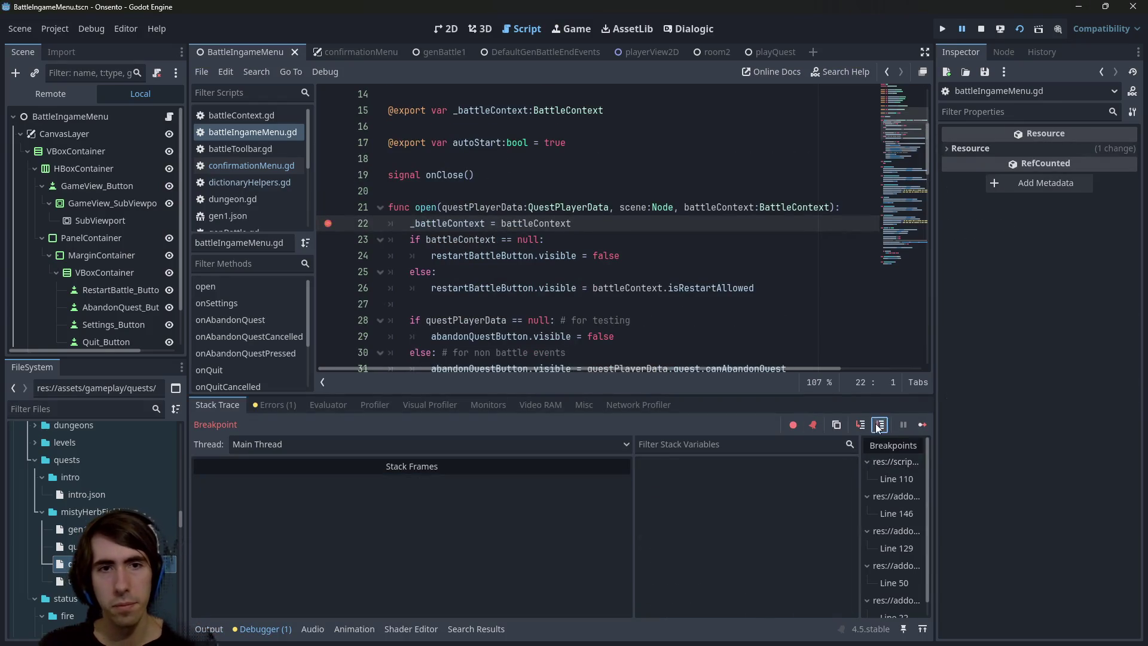
pyautogui.click(860, 424)
pyautogui.click(879, 424)
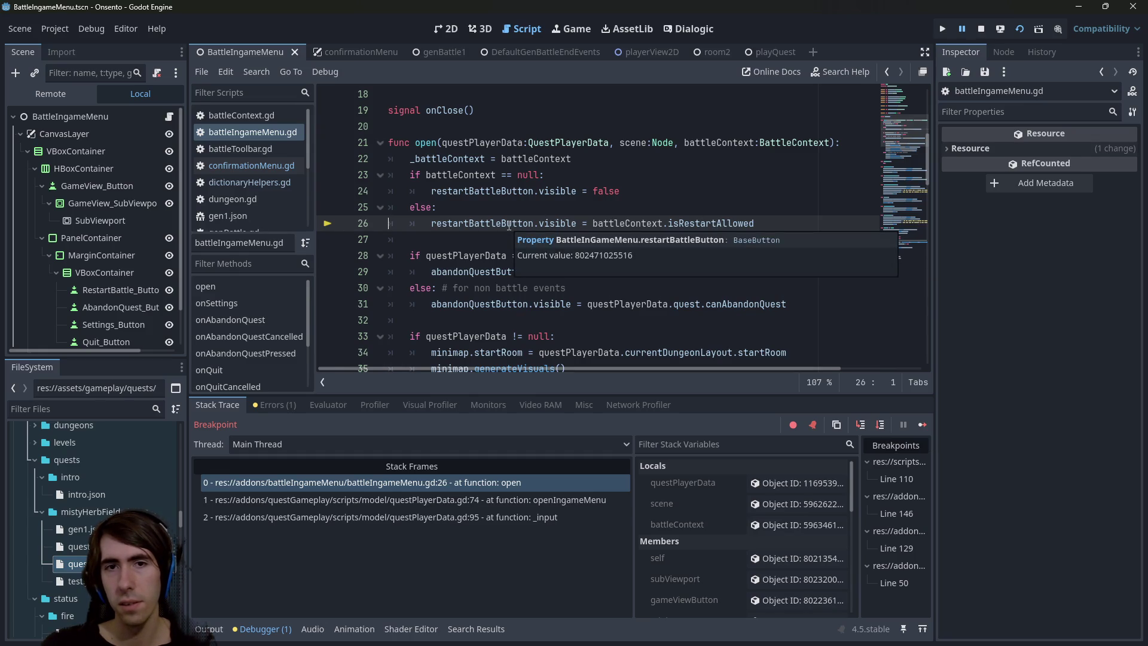
pyautogui.click(771, 526)
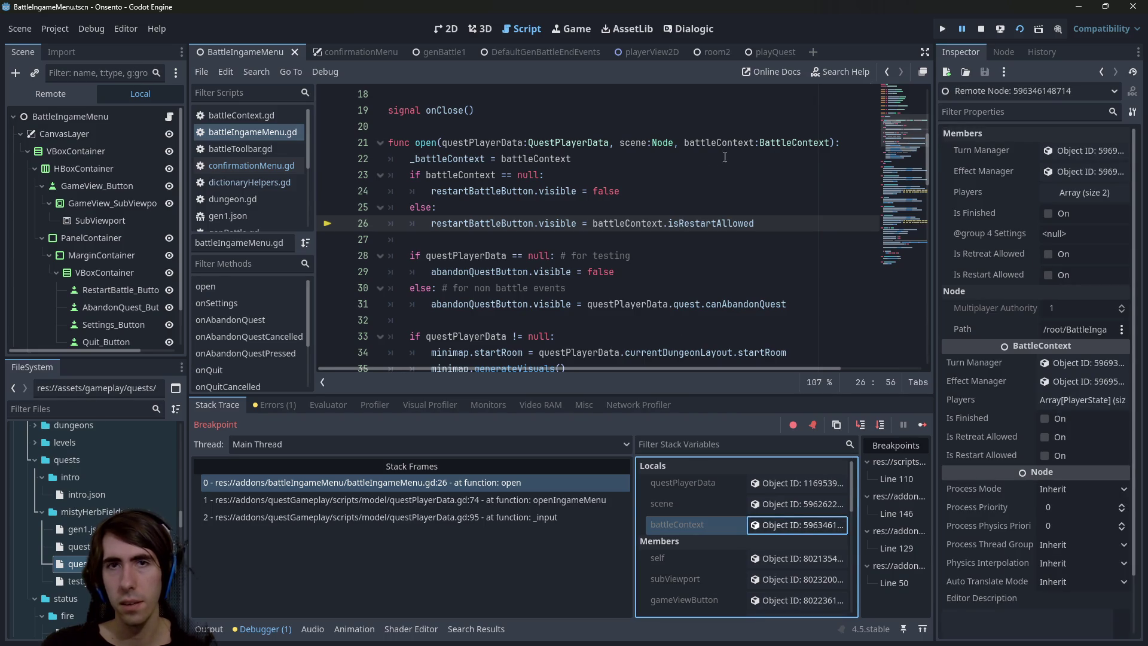
# Step: Stop the debug session and show the BattleIngameMenu root node's properties
pyautogui.click(984, 27)
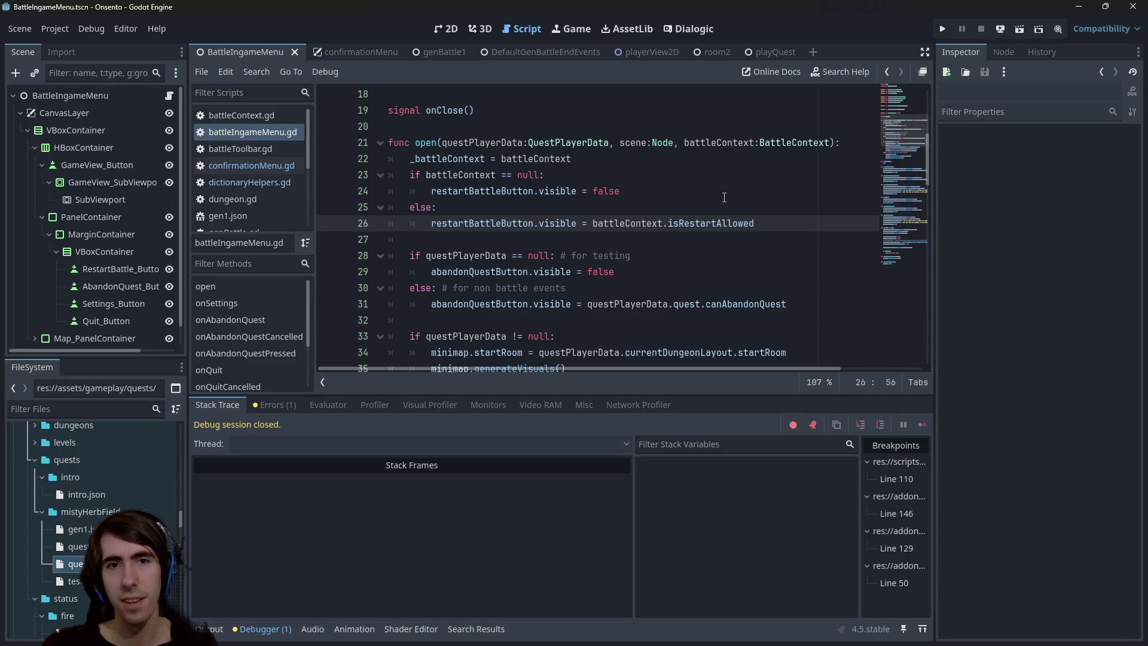
pyautogui.click(85, 96)
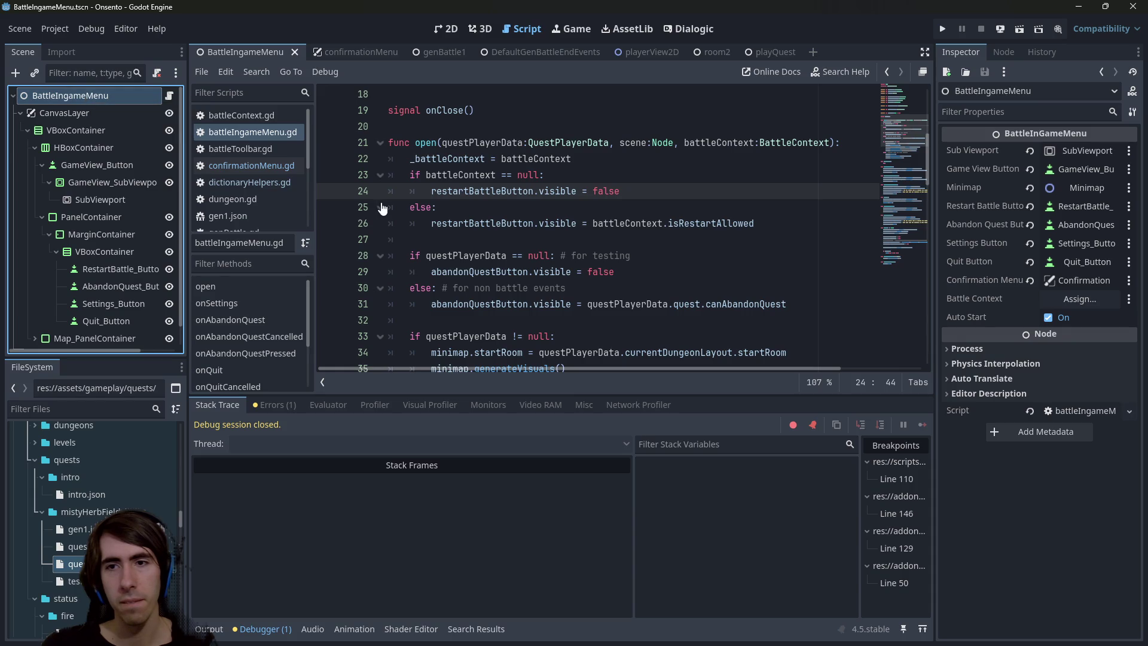
pyautogui.hotkey('shift', 'alt', 'o')
# Step: Quick-open genBattle1.tscn and inspect its PreBattleDialogue and BattleEvent nodes
pyautogui.write('genbat')
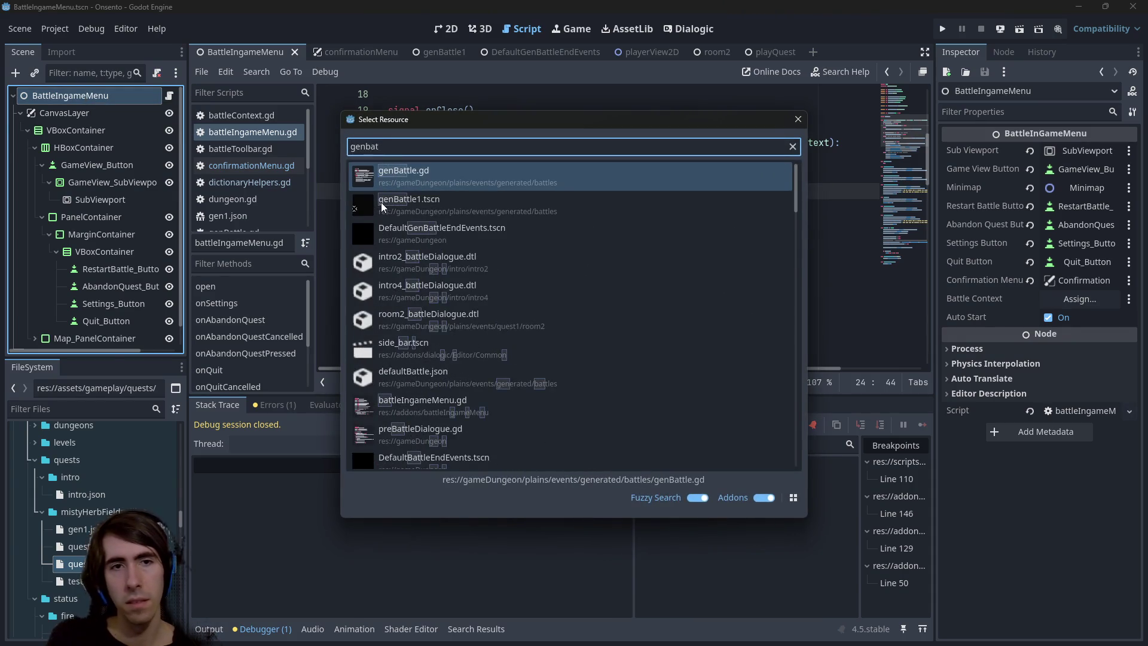
pyautogui.doubleClick(383, 205)
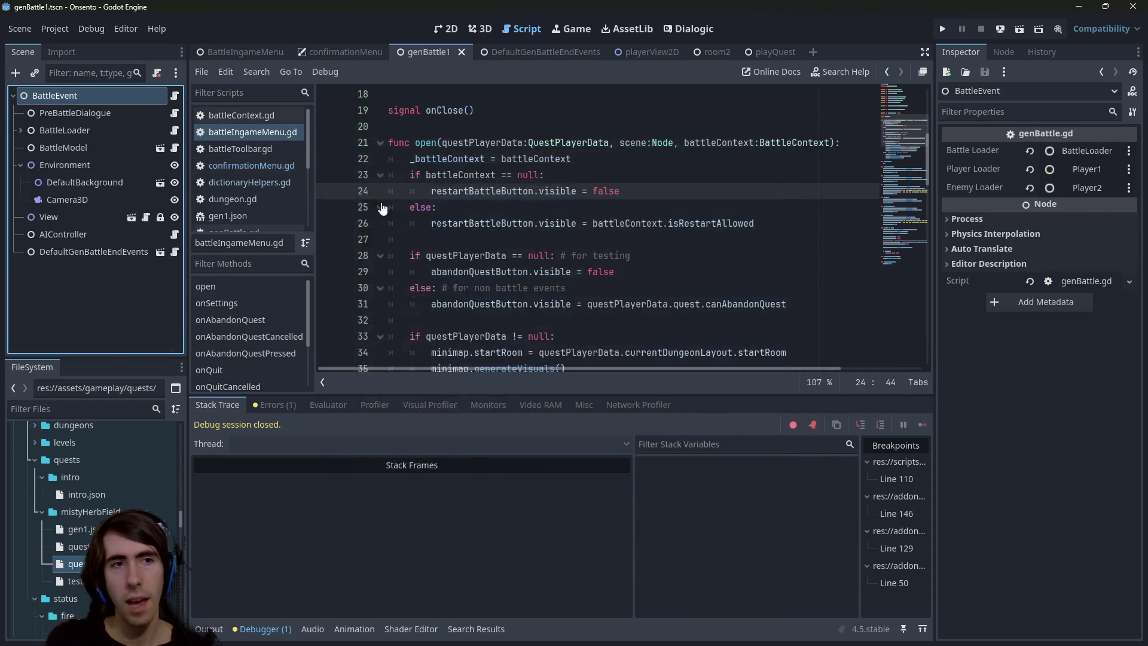
pyautogui.click(55, 110)
pyautogui.click(51, 99)
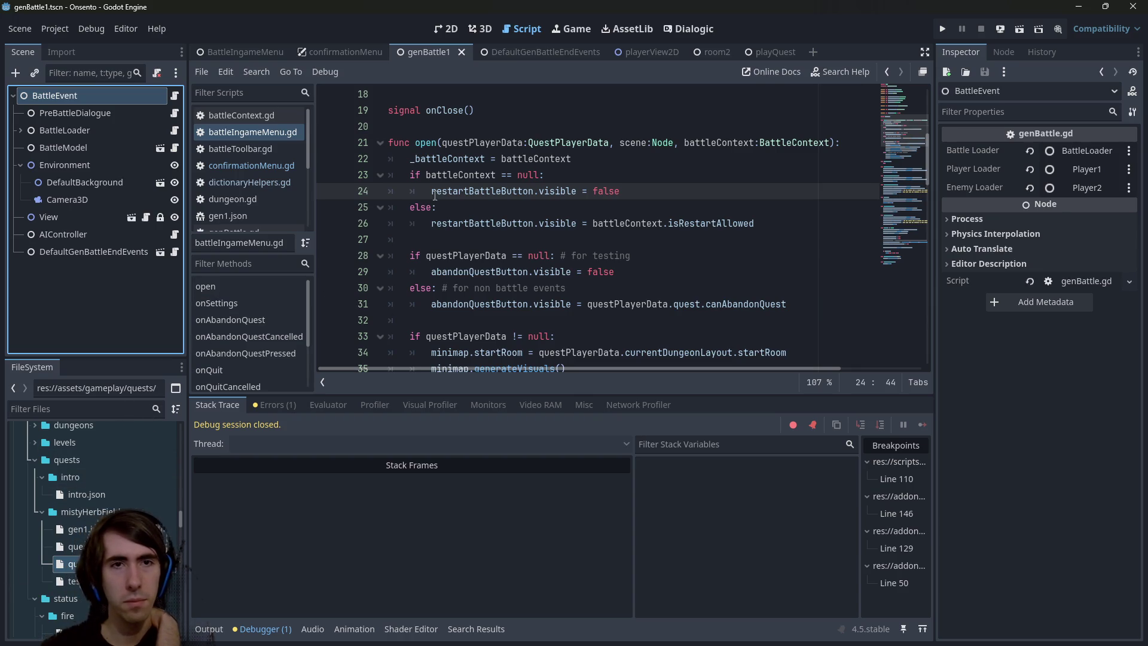
pyautogui.click(597, 247)
# Step: Filter FileSystem for 'playintro', open playIntro.tscn in the 2D view and run it
pyautogui.click(445, 29)
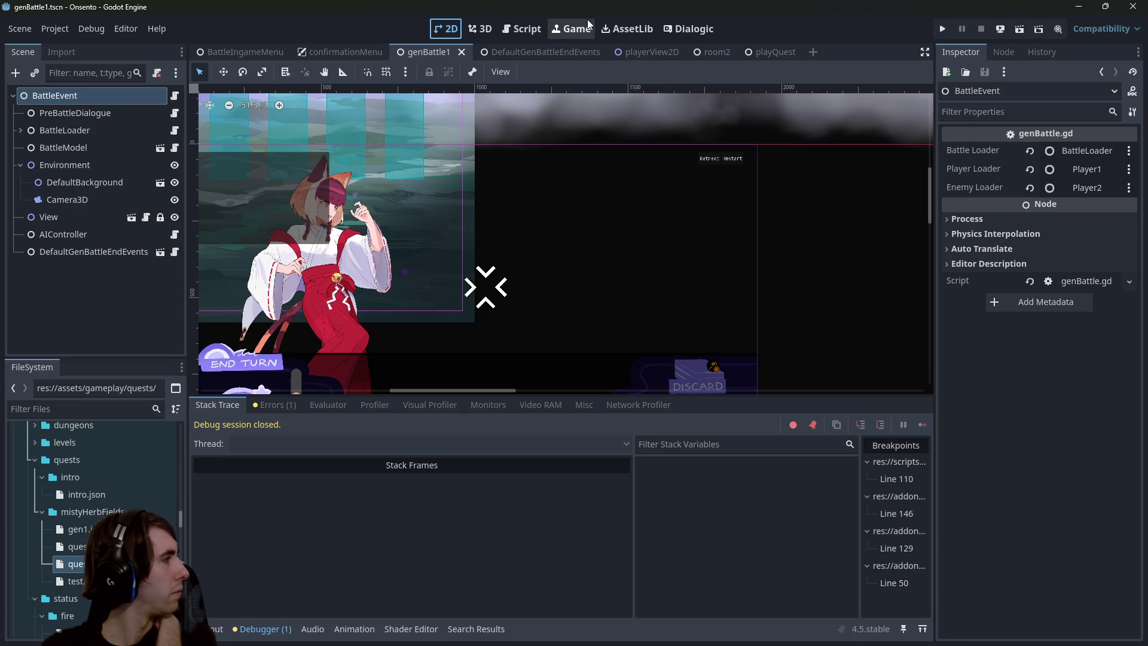
pyautogui.click(101, 409)
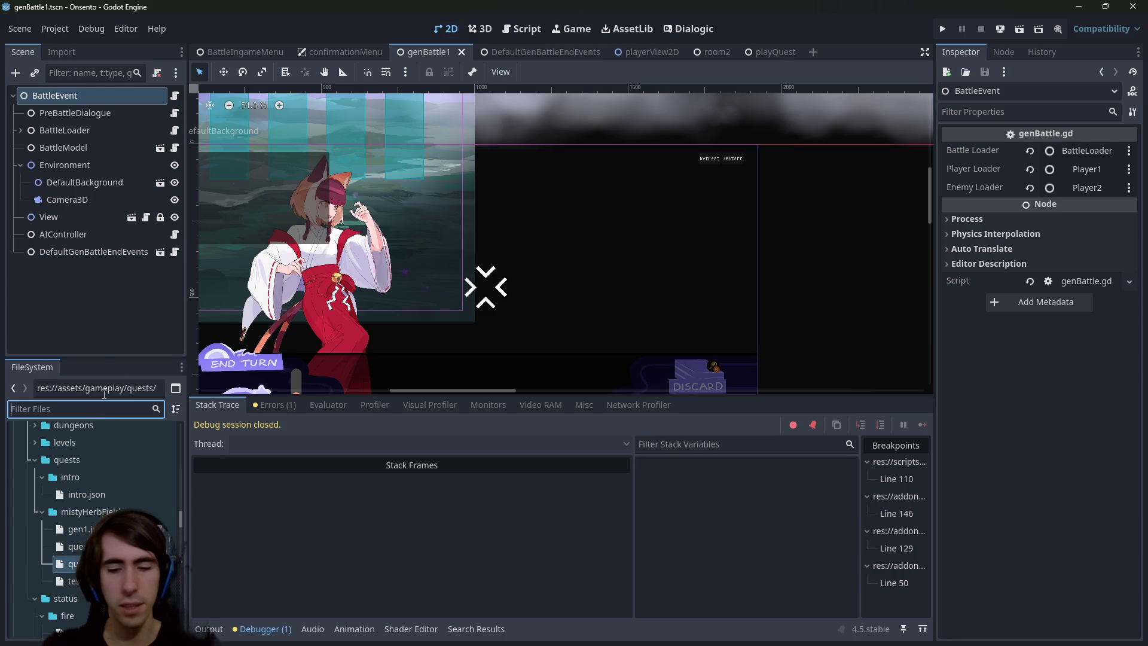
pyautogui.write('iplayintro')
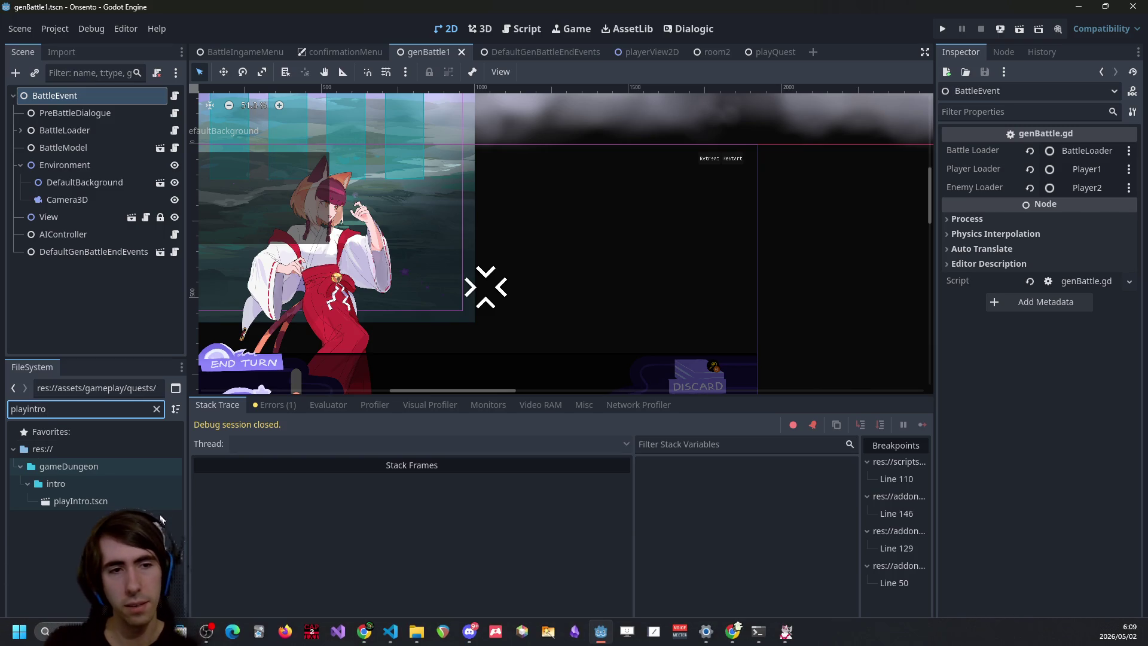
pyautogui.doubleClick(81, 501)
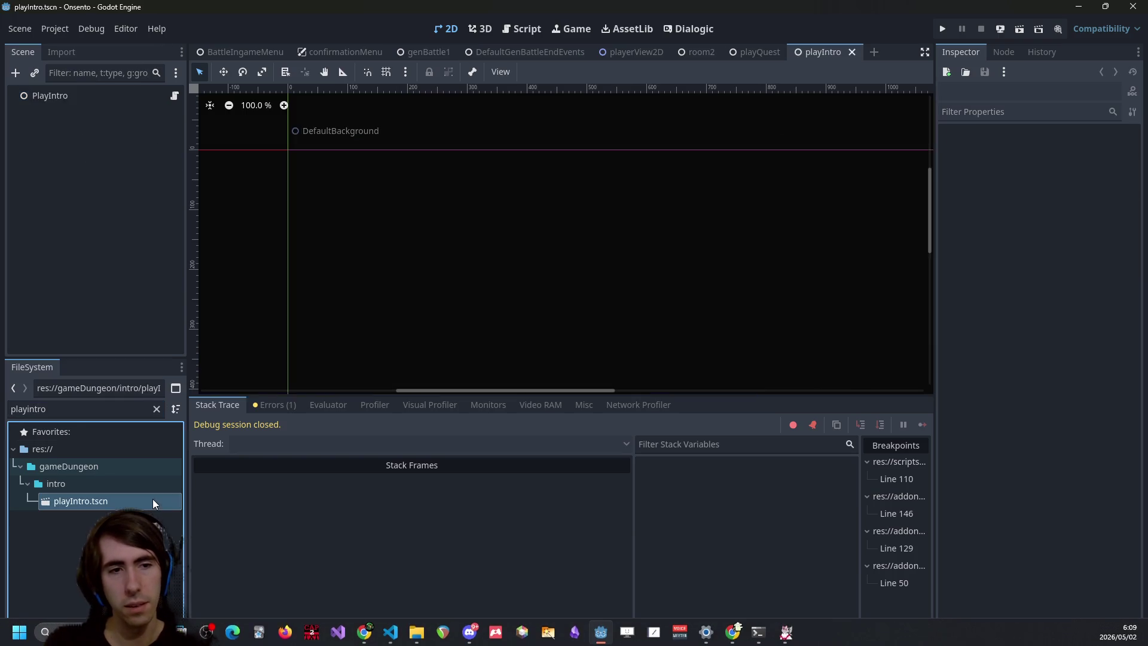
pyautogui.click(1018, 29)
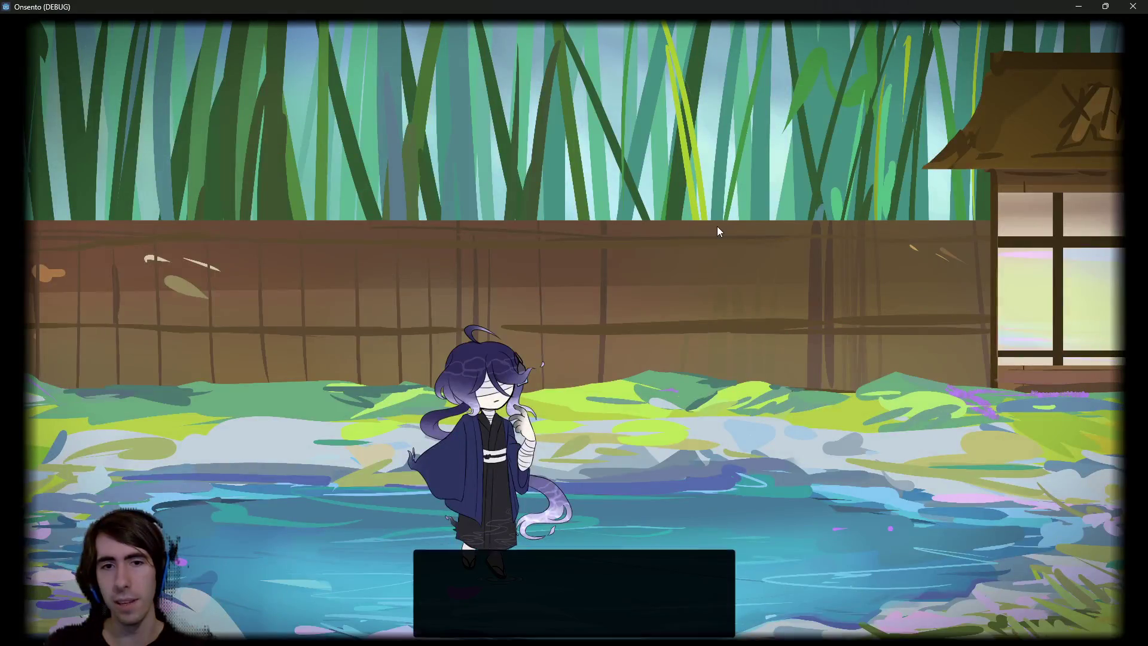
# Step: Advance the intro dialogue past 'Monsters? Here?' and through the first tutorial attack
pyautogui.click(718, 227)
pyautogui.click(631, 342)
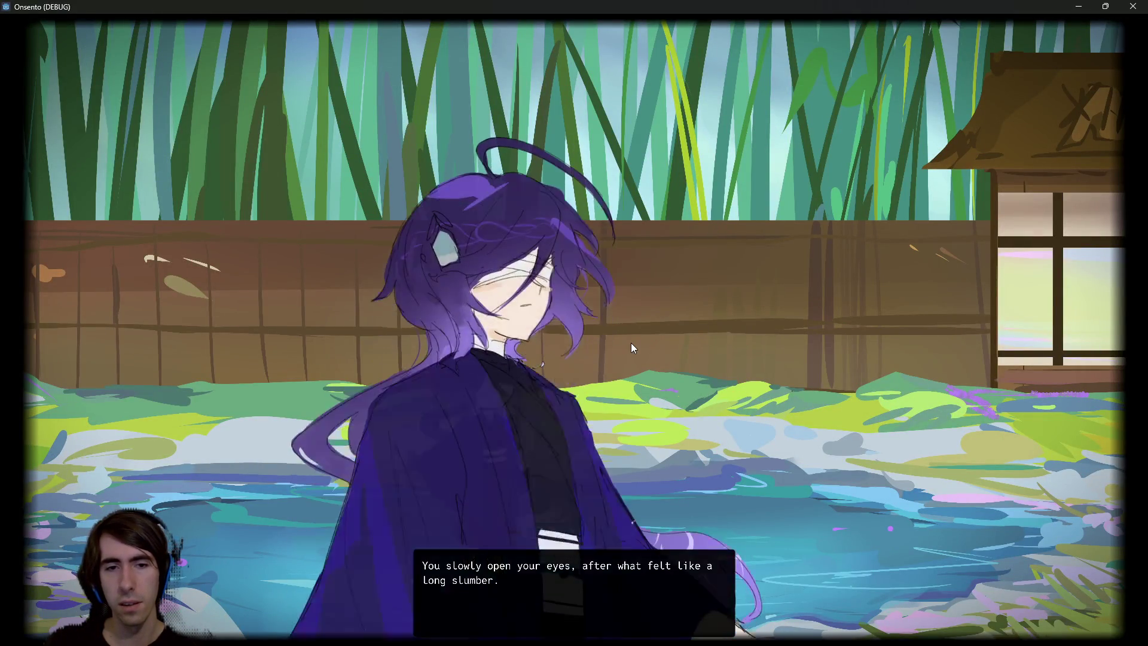
pyautogui.click(622, 342)
pyautogui.click(612, 339)
pyautogui.click(612, 338)
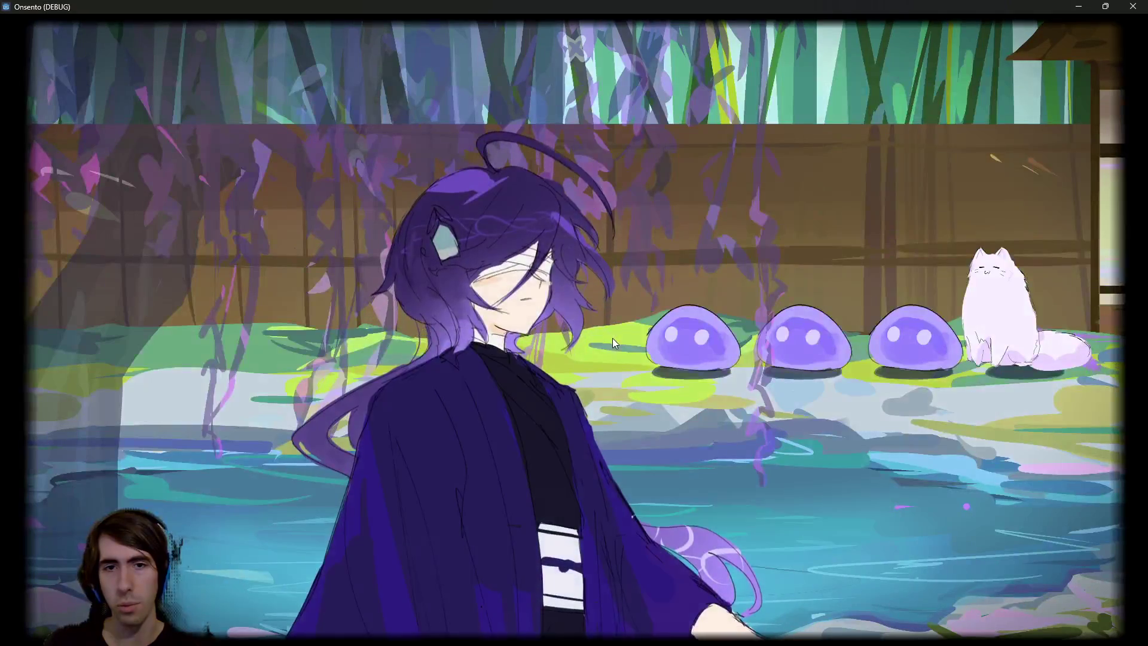
pyautogui.click(547, 343)
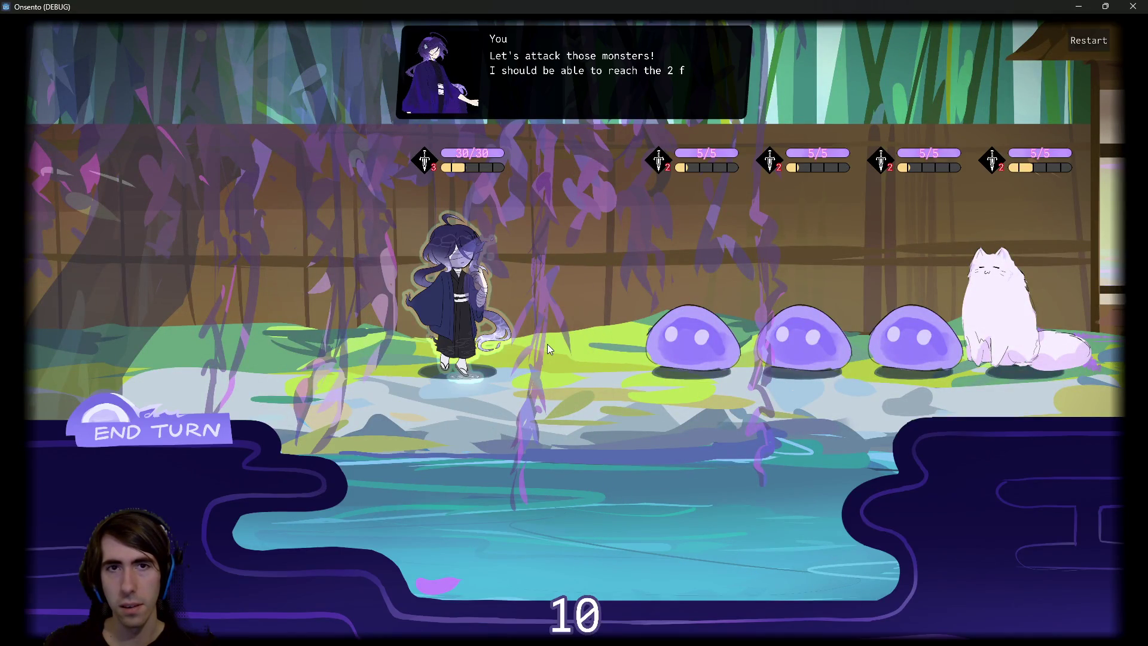
pyautogui.click(547, 343)
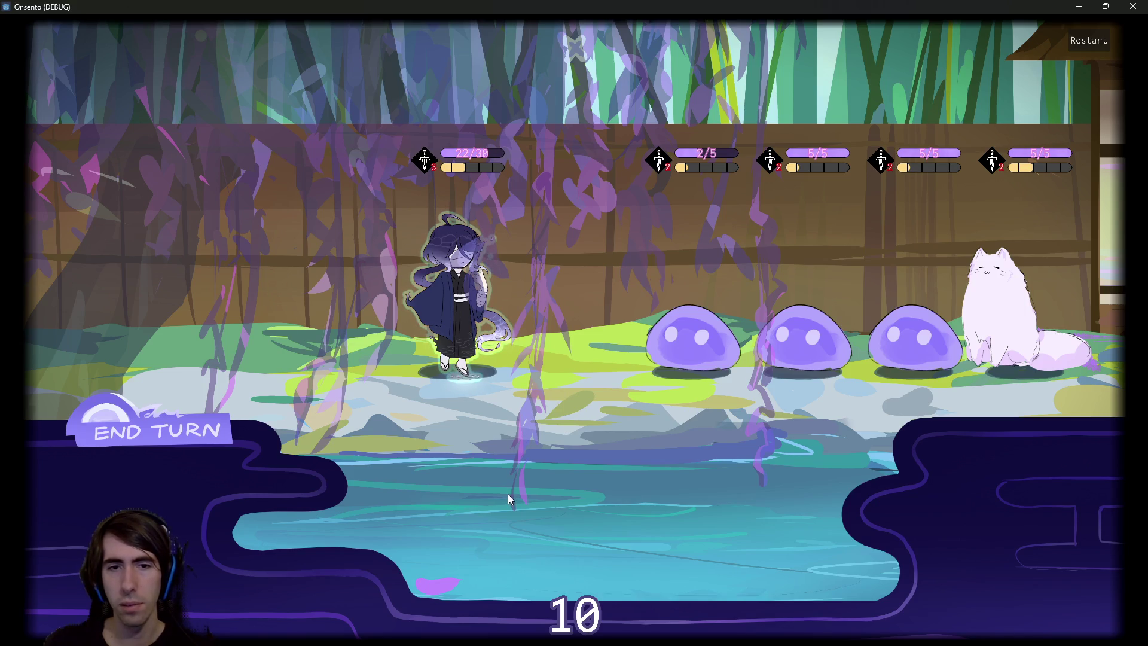
pyautogui.click(460, 307)
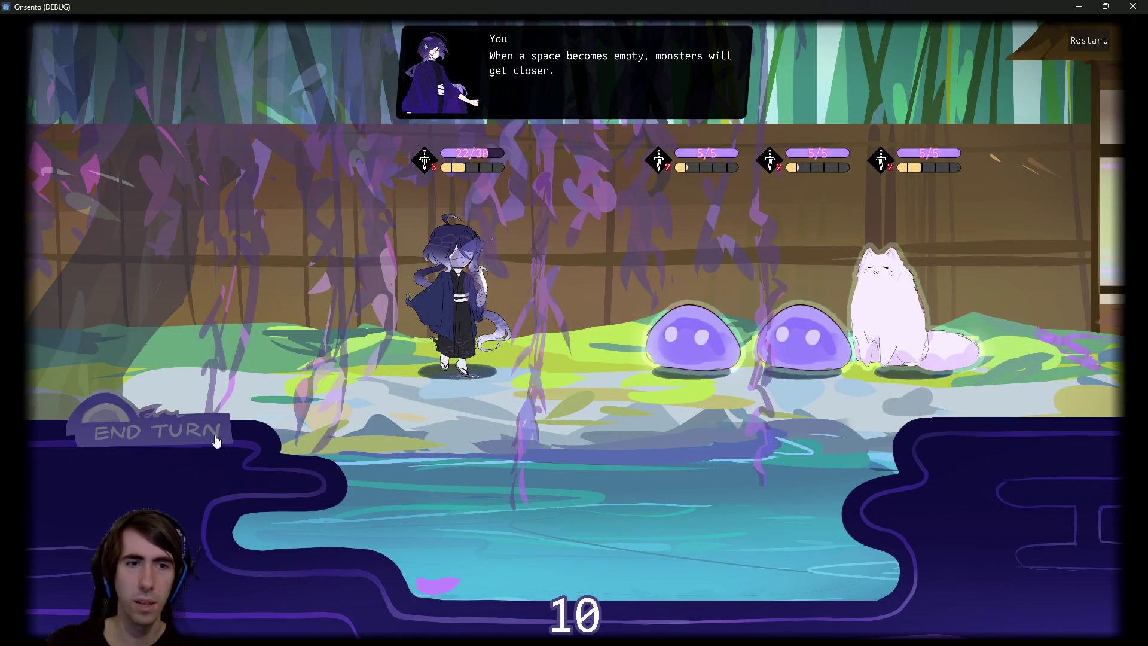
# Step: End the turn, play Motivation and Guard Up on the player, draw two cards, end turn
pyautogui.click(220, 441)
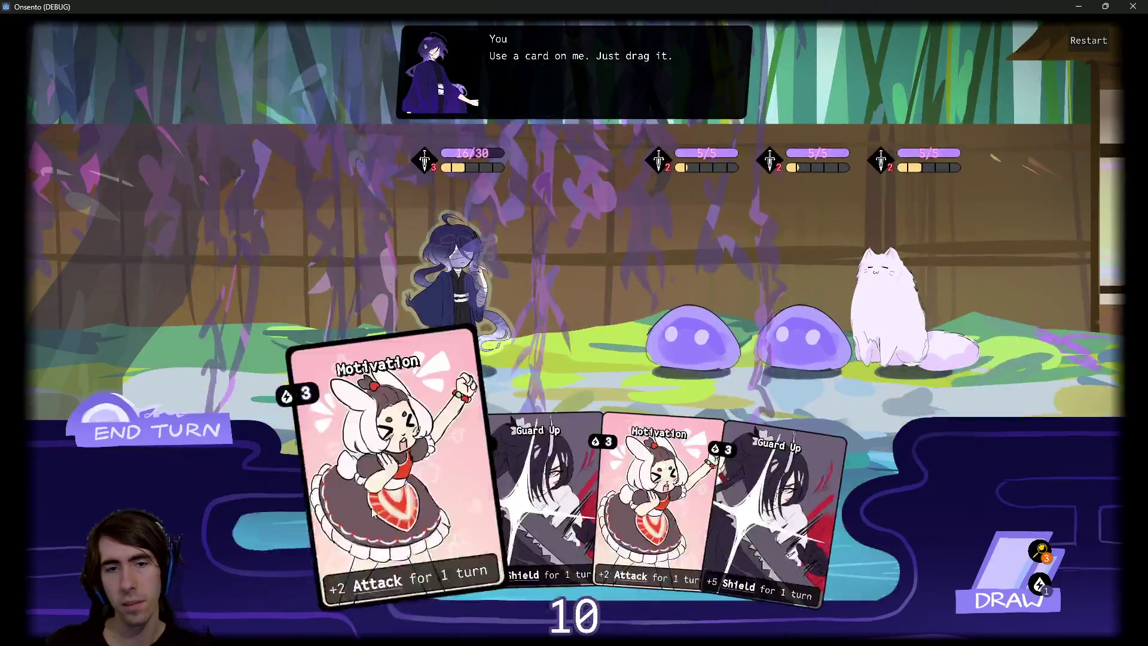
pyautogui.moveTo(395, 592); pyautogui.dragTo(462, 294)
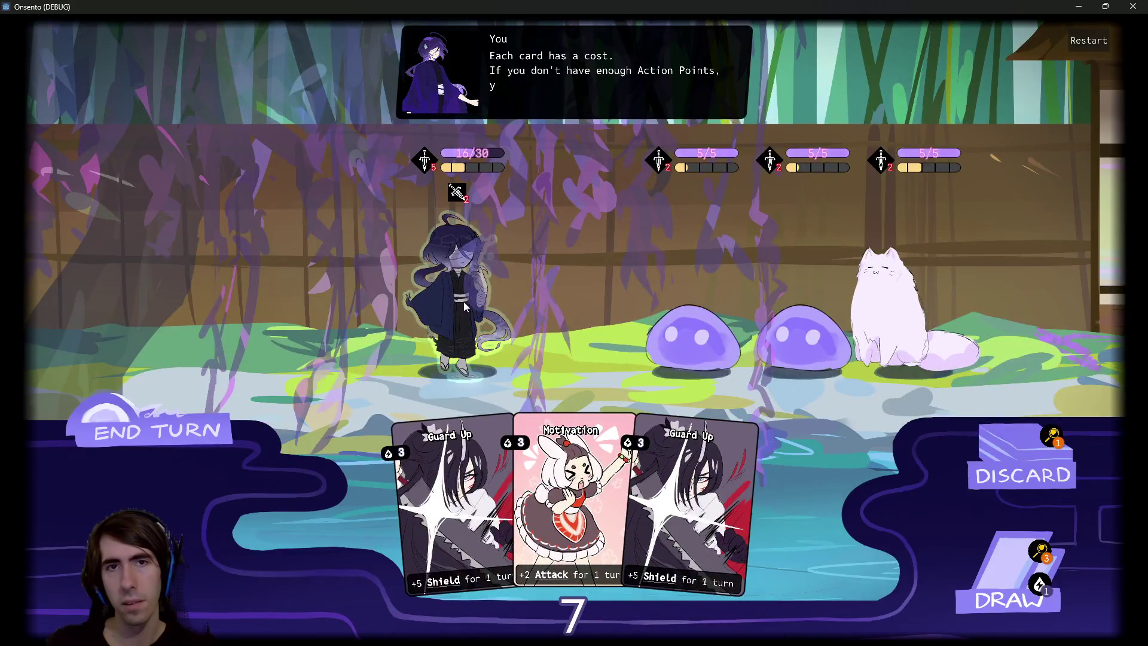
pyautogui.click(462, 295)
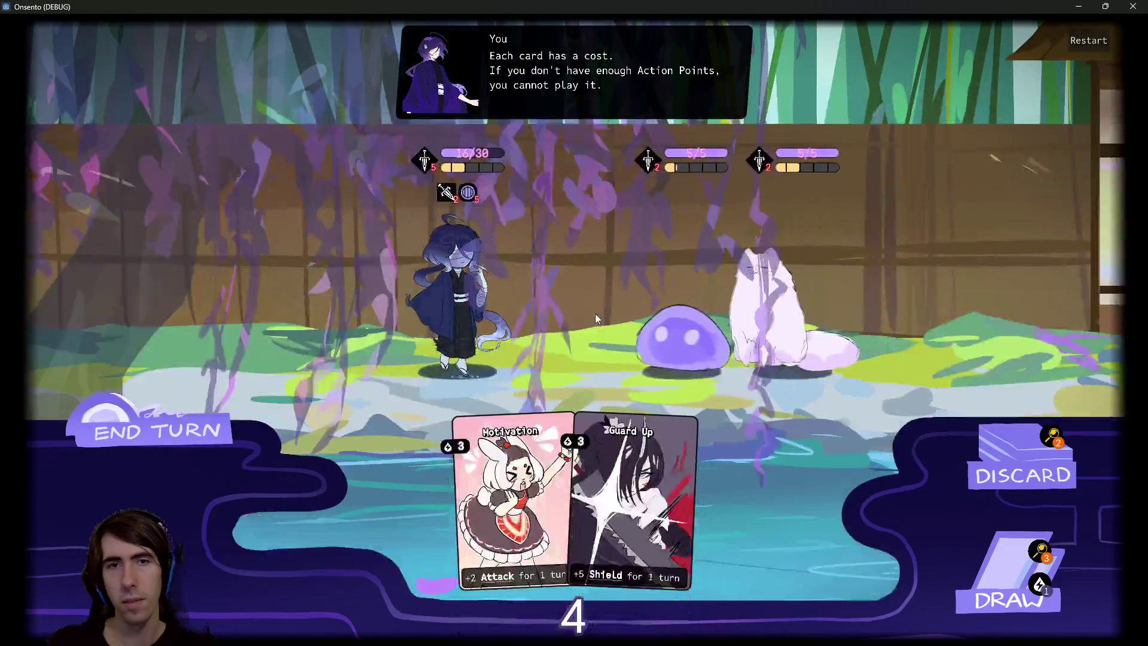
pyautogui.click(1009, 589)
pyautogui.click(1009, 589)
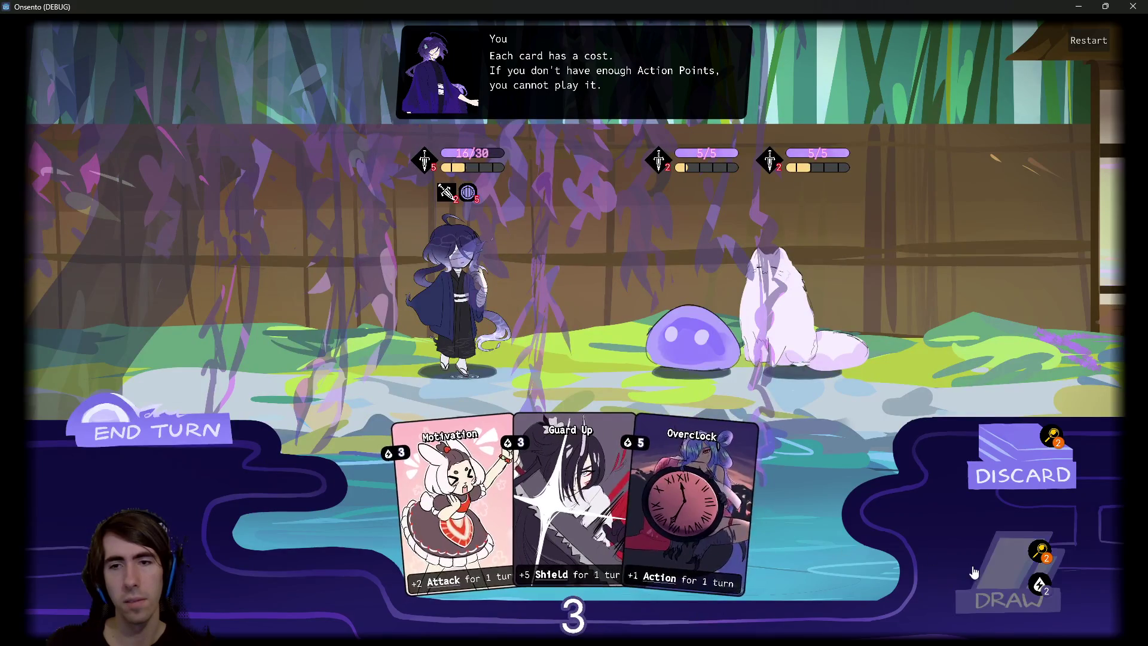
pyautogui.click(186, 450)
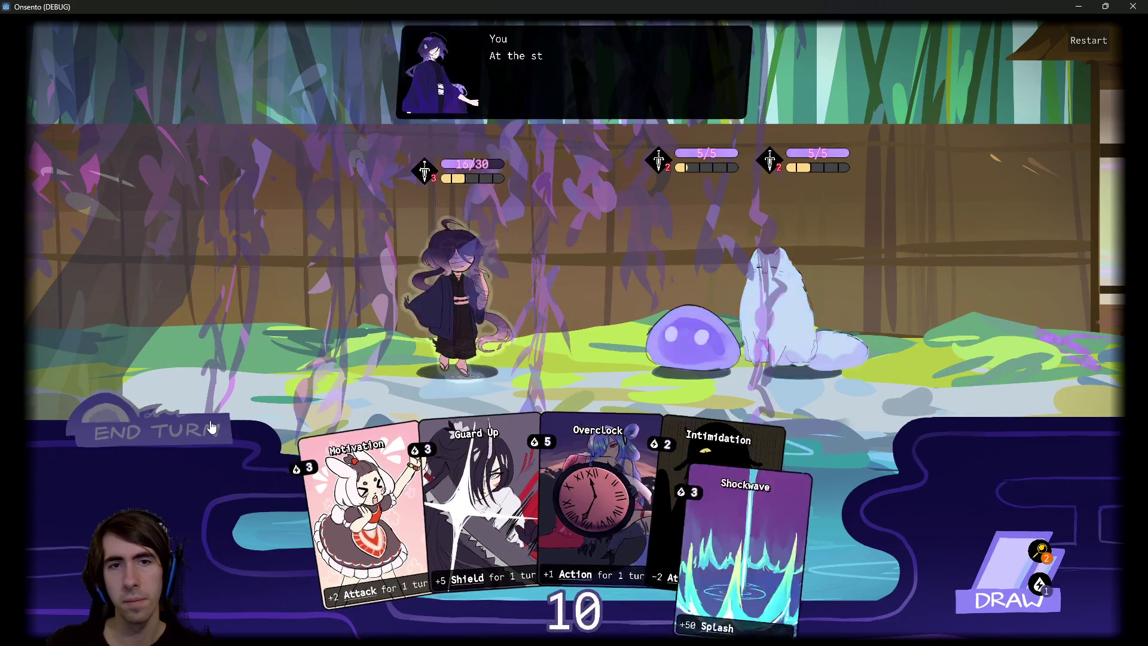
# Step: Play Guard Up, Intimidation on the slime and Motivation, end turn, show the in-game menu, minimize the game
pyautogui.click(1011, 583)
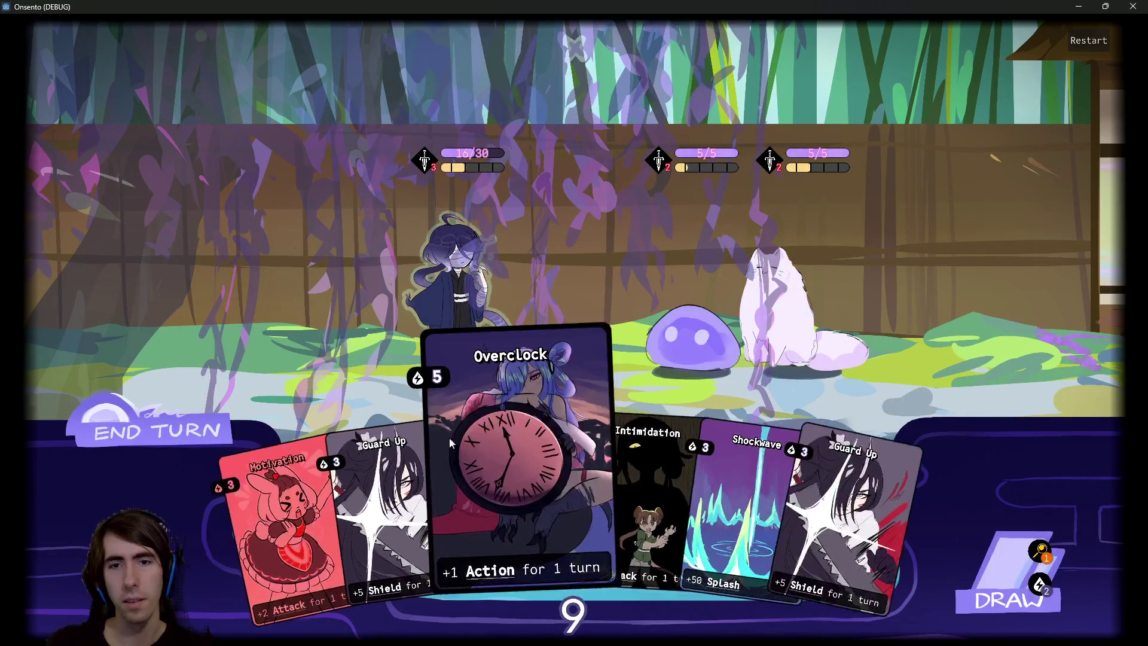
pyautogui.click(835, 513)
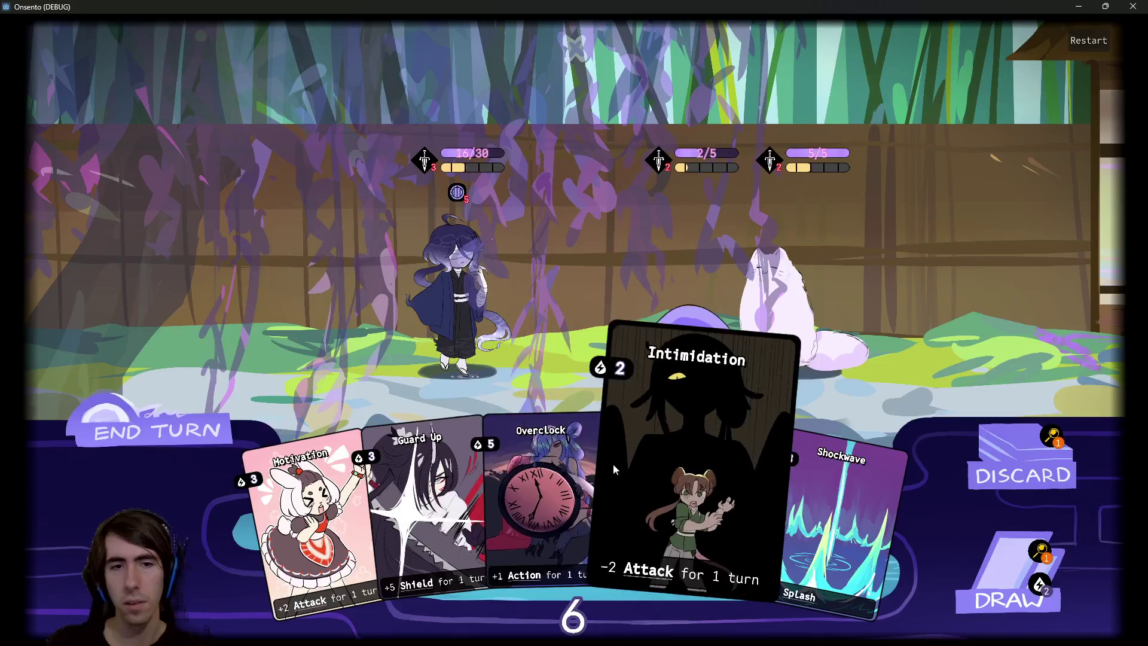
pyautogui.moveTo(615, 468); pyautogui.dragTo(706, 289)
pyautogui.click(397, 502)
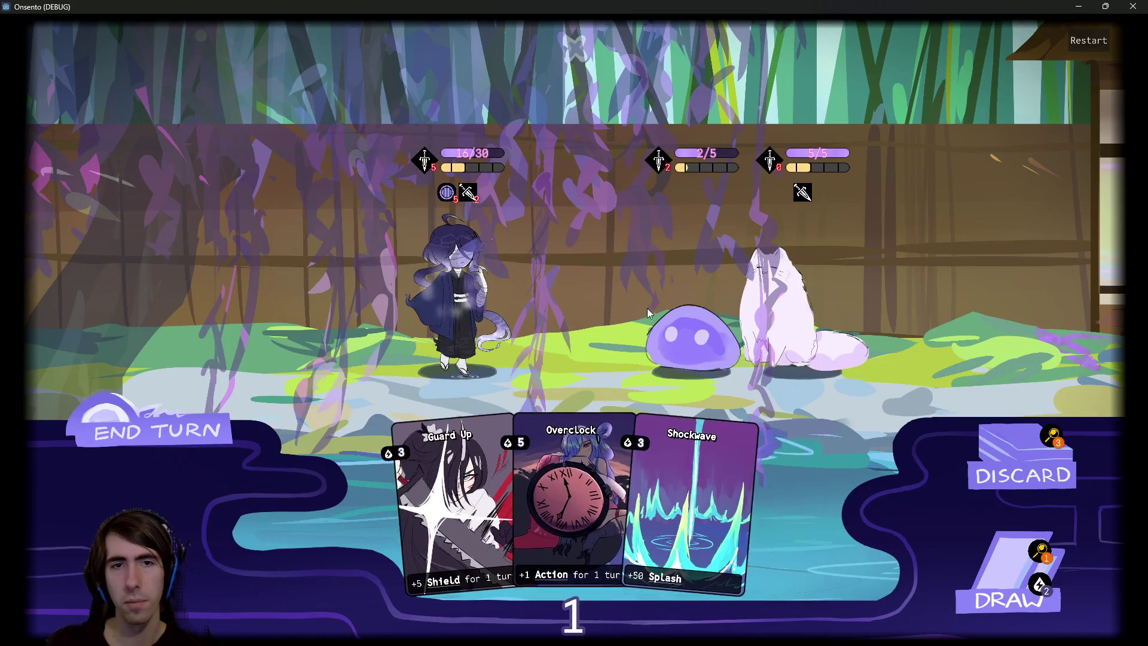
pyautogui.click(180, 411)
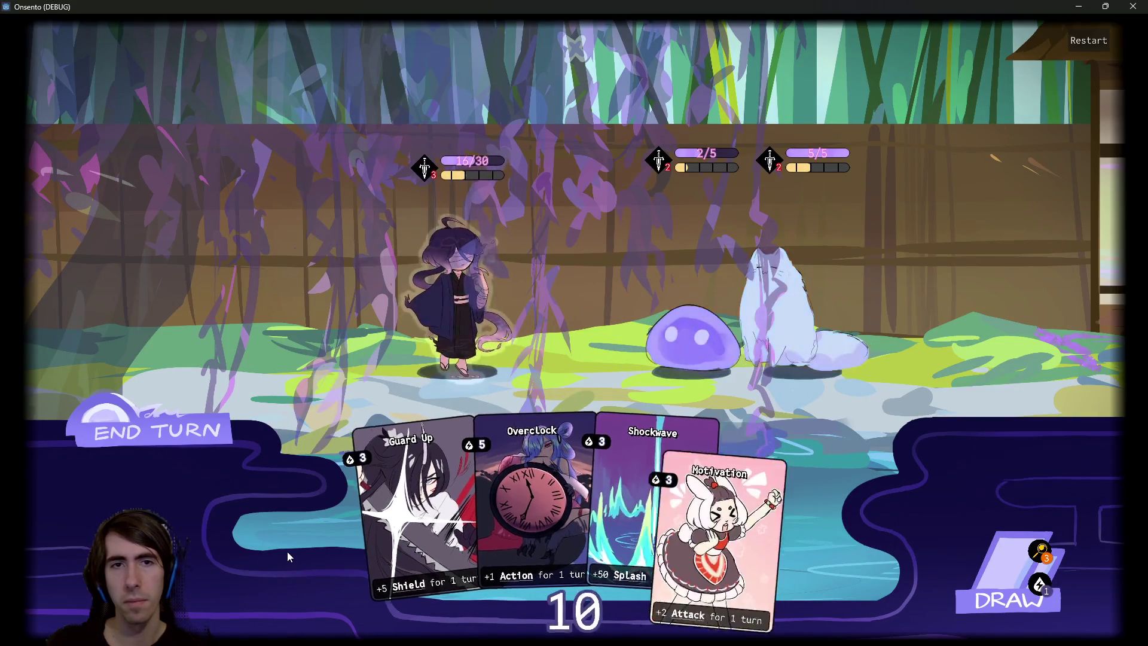
pyautogui.press('Escape')
pyautogui.press('Escape')
pyautogui.press('Escape')
pyautogui.press('Escape')
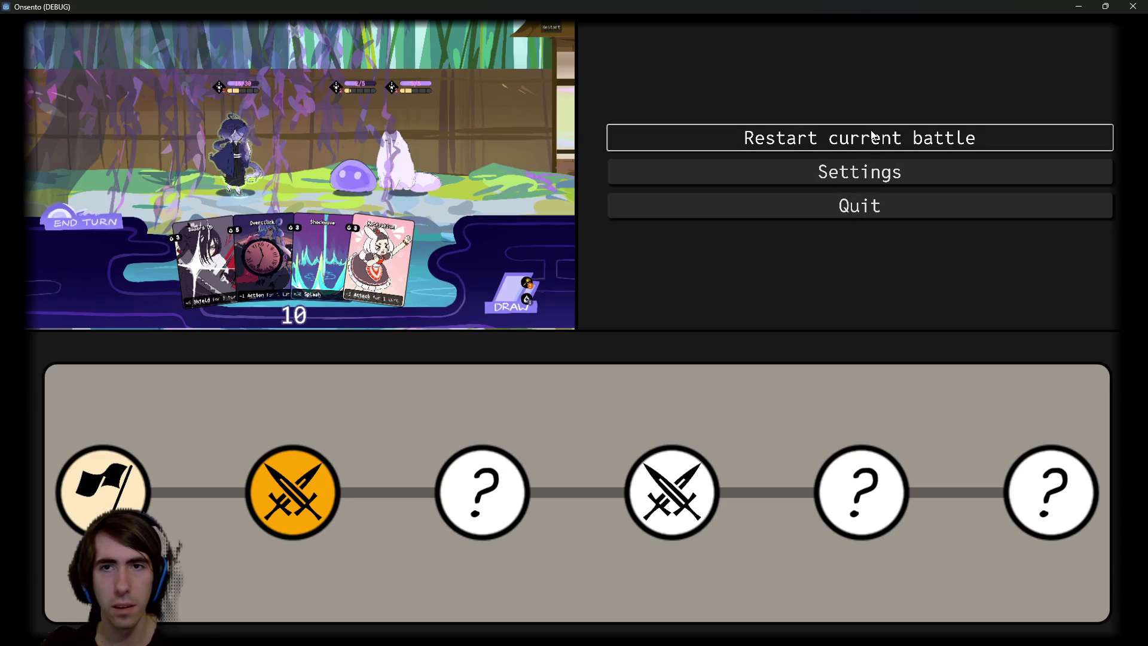
pyautogui.click(1079, 6)
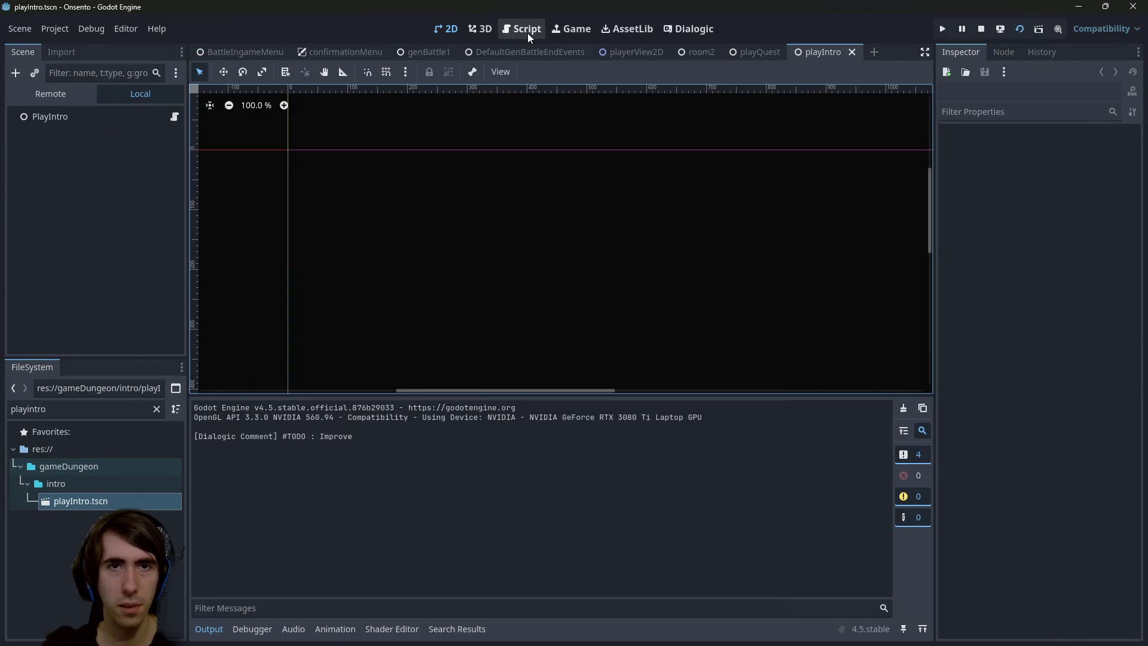
# Step: Show battleIngameMenu.gd with the BattleIngameMenu scene, then begin a Find in Files search for 'Dialogic'
pyautogui.click(527, 34)
pyautogui.scroll(3, 414, 156)
pyautogui.scroll(-3, 415, 156)
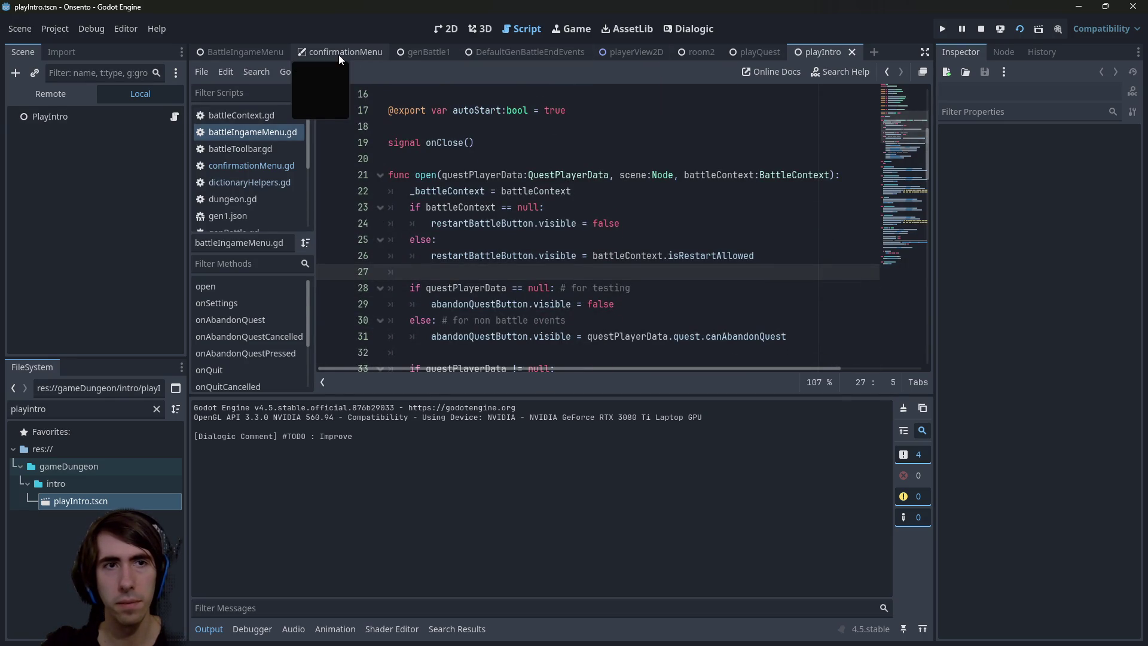
pyautogui.click(245, 53)
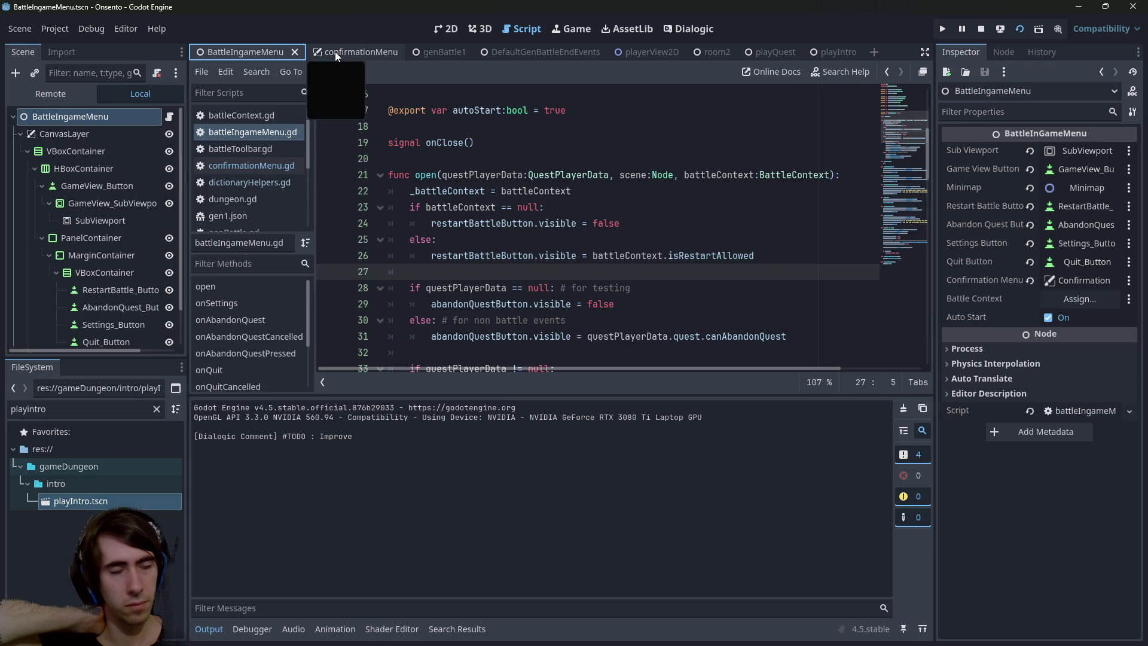
pyautogui.hotkey('ctrl', 'shift', 'f')
pyautogui.write('Dialogic.')
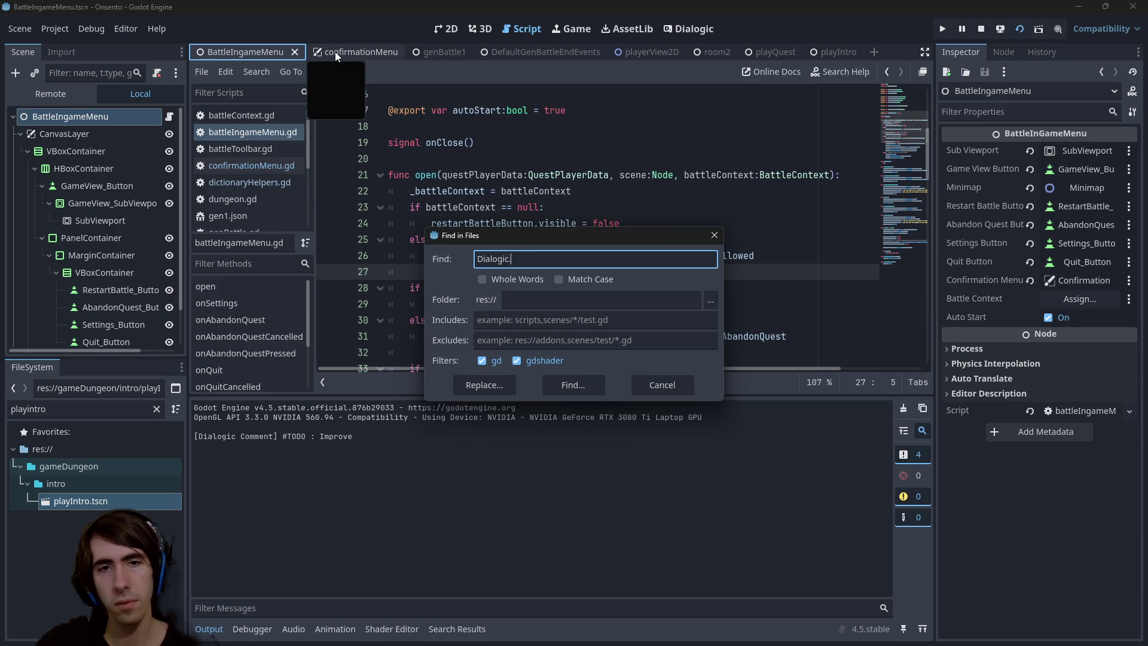
# Step: Search the project for 'Dialogic.current_timeline != null' and open the questPlayerData.gd match
pyautogui.press('BackSpace')
pyautogui.press('BackSpace')
pyautogui.press('BackSpace')
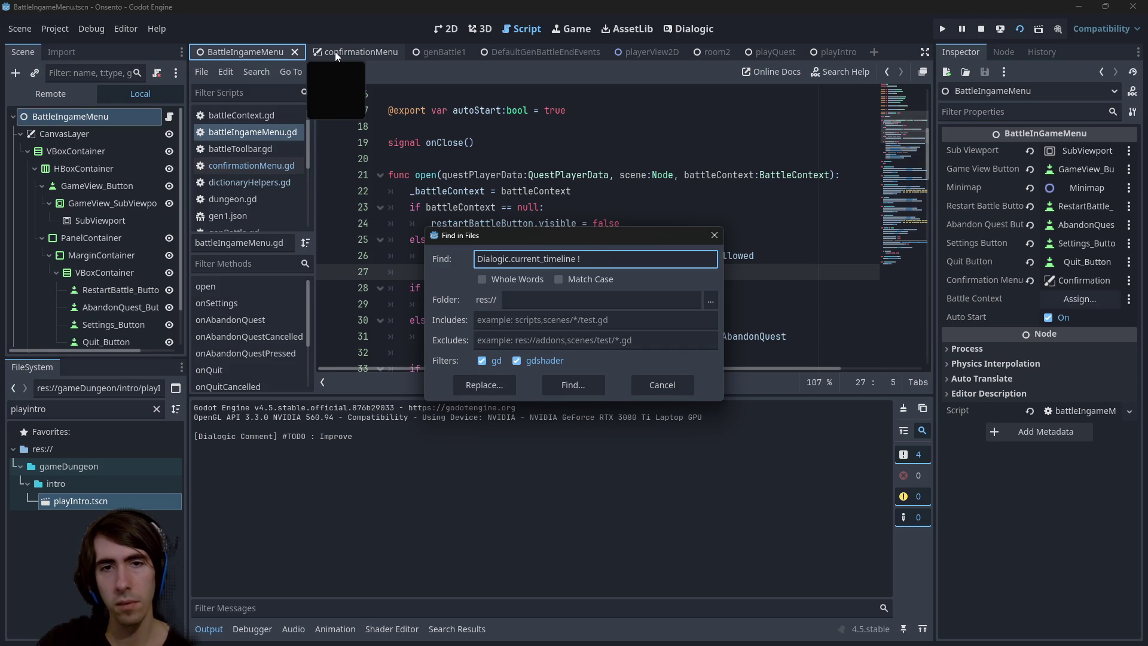
pyautogui.write('ll')
pyautogui.press('Return')
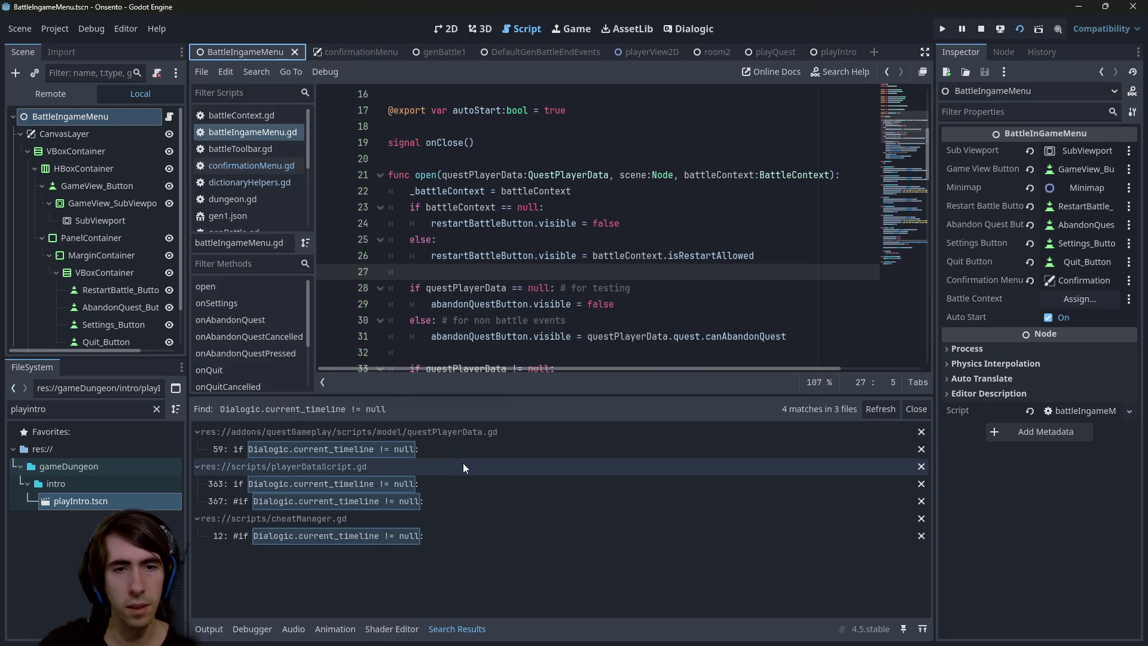
pyautogui.click(455, 448)
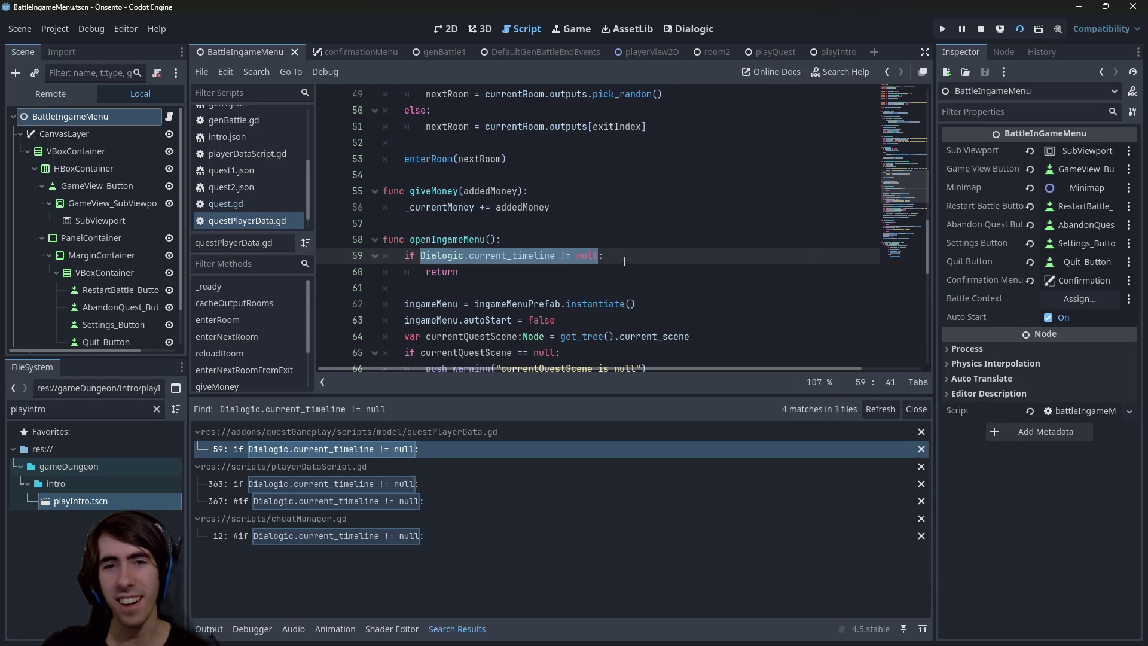
# Step: Copy Dialogic.current_timeline and paste it with a trailing '.' on a new line below the check
pyautogui.moveTo(459, 272); pyautogui.dragTo(249, 255)
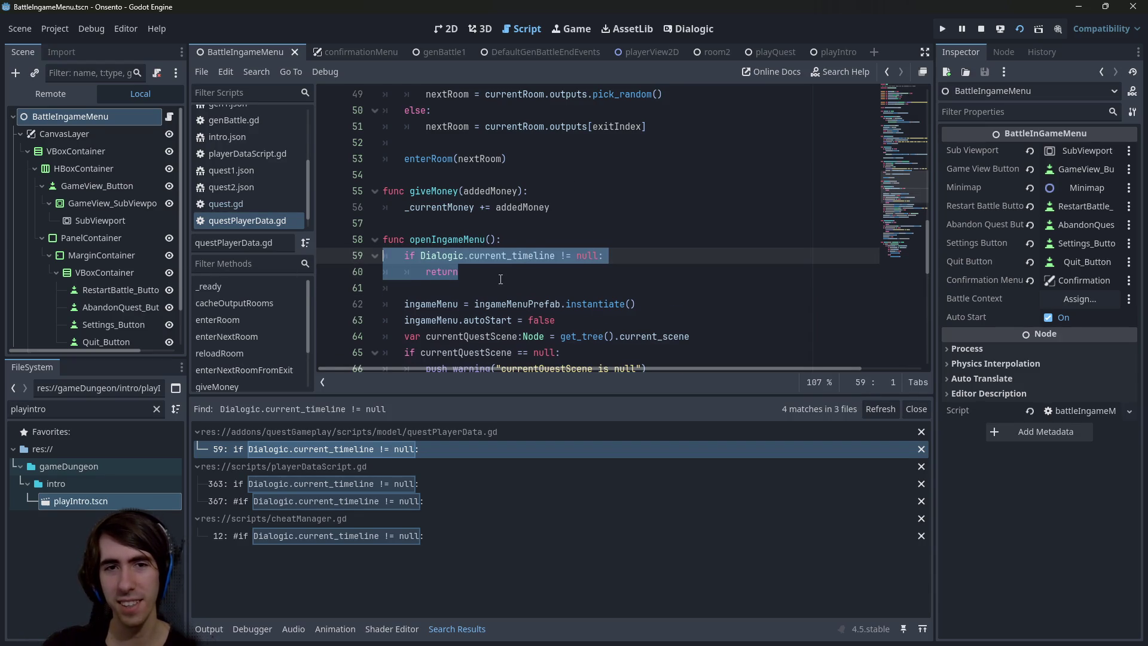
pyautogui.scroll(-1, 528, 255)
pyautogui.click(417, 207)
pyautogui.moveTo(418, 207); pyautogui.dragTo(558, 204)
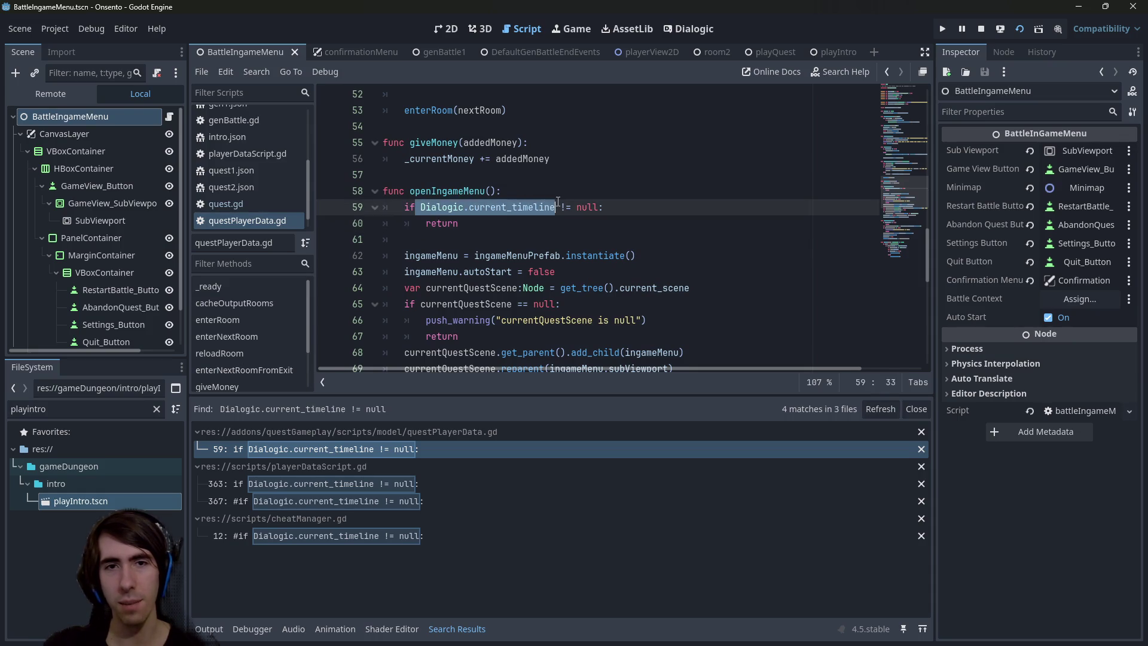
pyautogui.hotkey('ctrl', 'c')
pyautogui.click(542, 233)
pyautogui.press('Return')
pyautogui.hotkey('ctrl', 'v')
pyautogui.write('.')
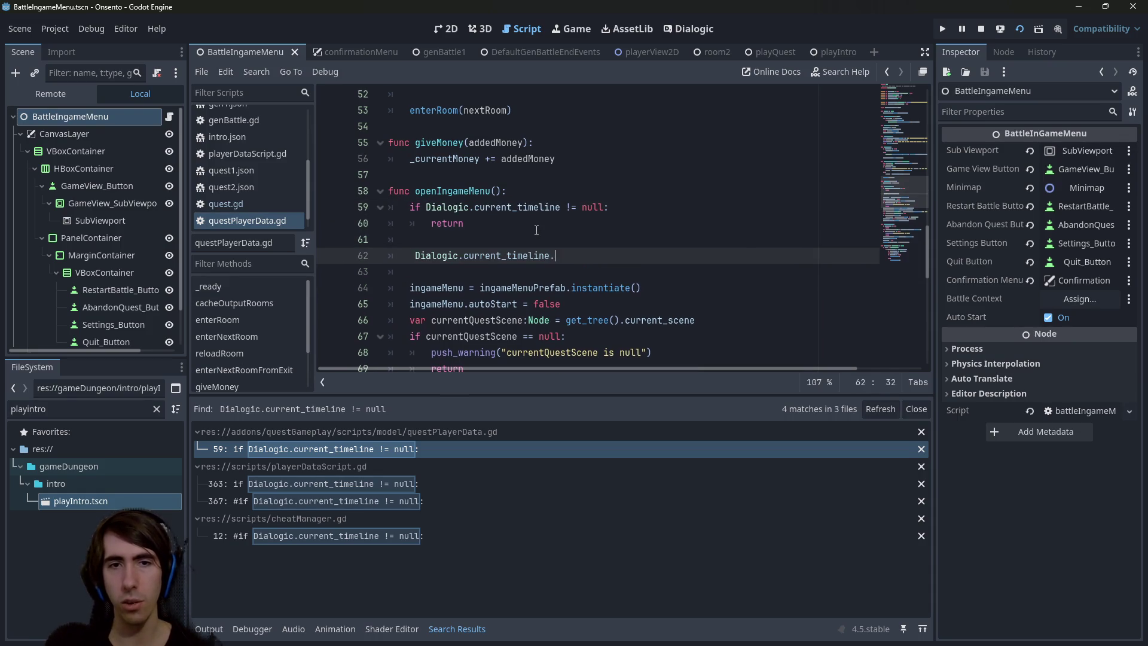
pyautogui.press('Escape')
# Step: Inspect the current_timeline declaration and DialogicTimeline class, then return to openIngameMenu
pyautogui.keyDown('ctrl'); pyautogui.click(514, 255); pyautogui.keyUp('ctrl')
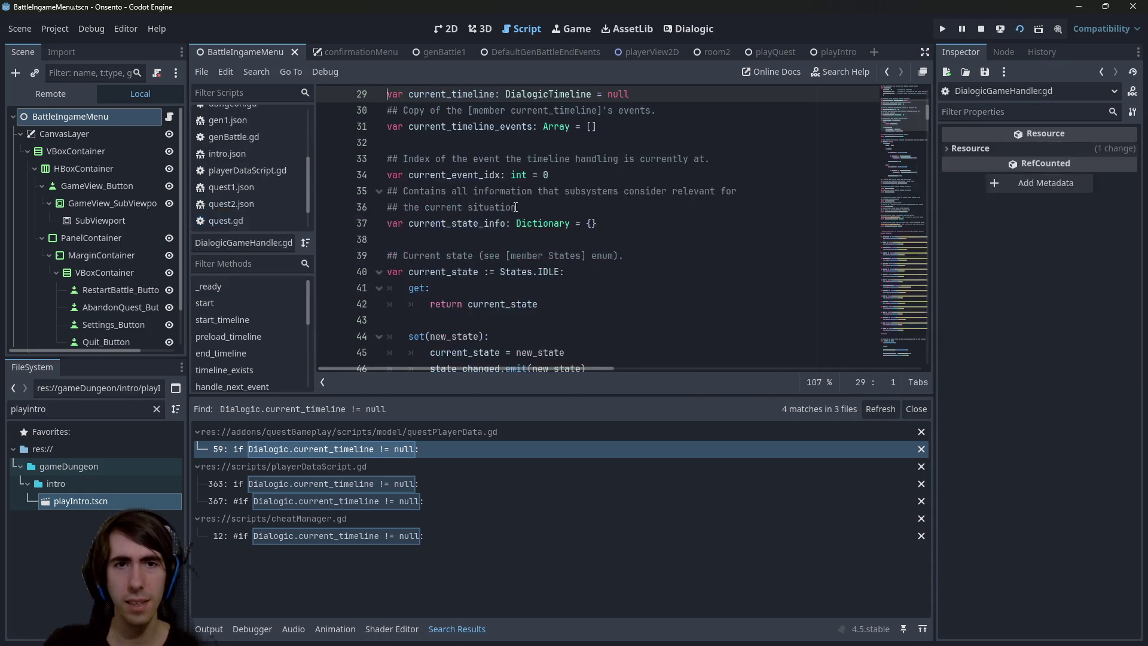
pyautogui.keyDown('ctrl'); pyautogui.click(563, 94); pyautogui.keyUp('ctrl')
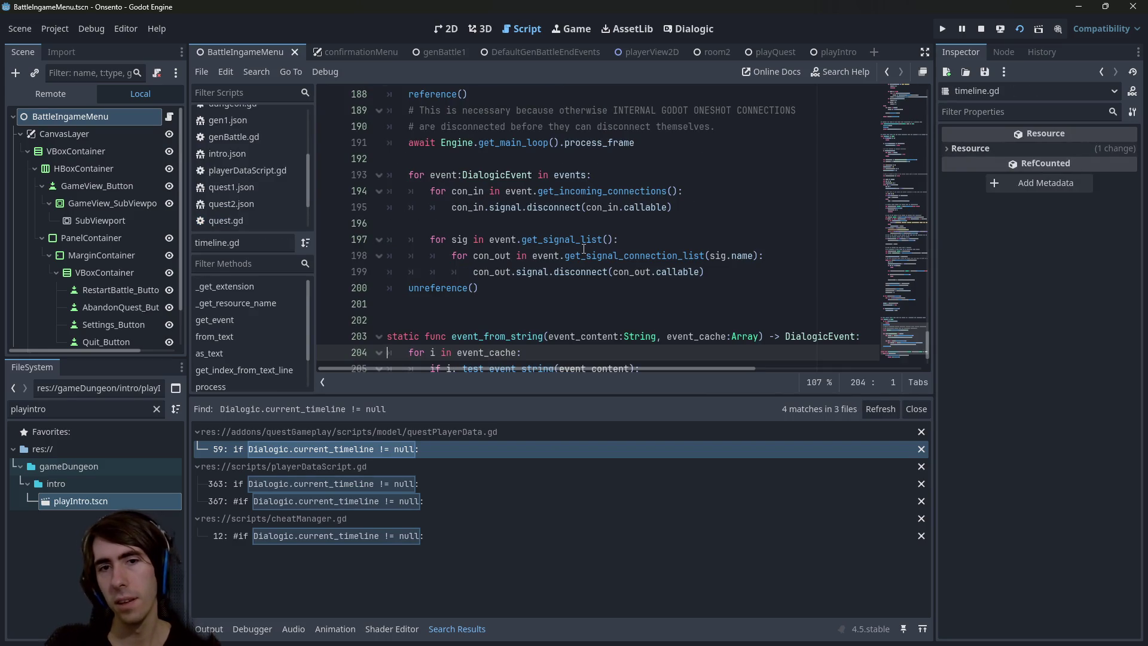
pyautogui.hotkey('alt', 'Left')
pyautogui.hotkey('alt', 'Left')
pyautogui.hotkey('alt', 'Left')
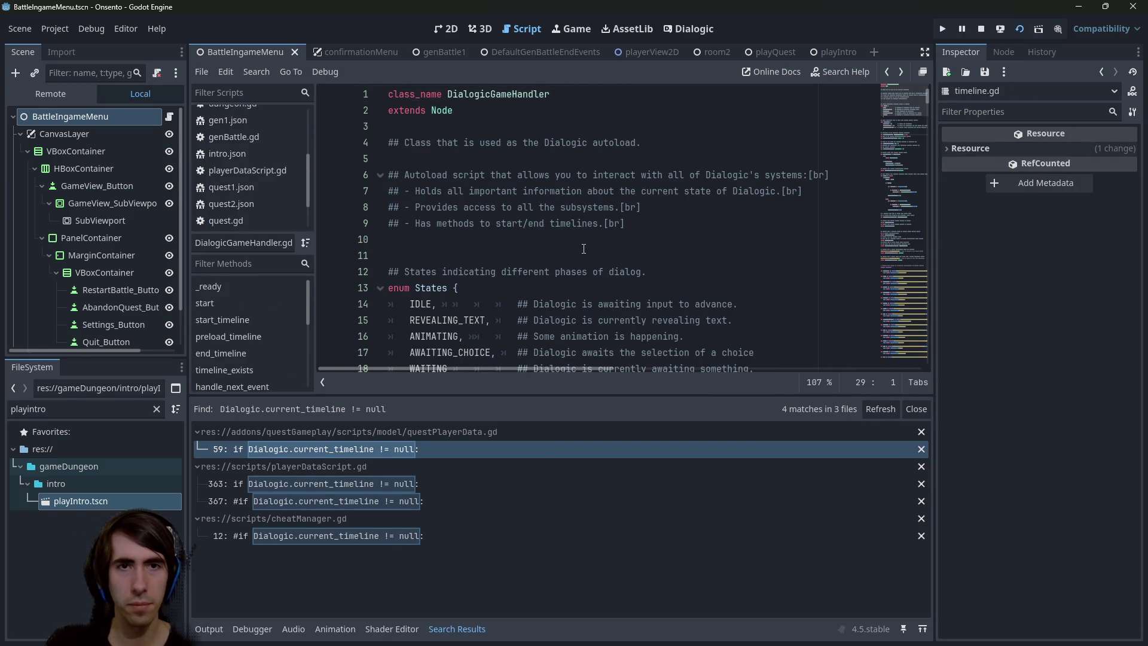
pyautogui.hotkey('alt', 'Left')
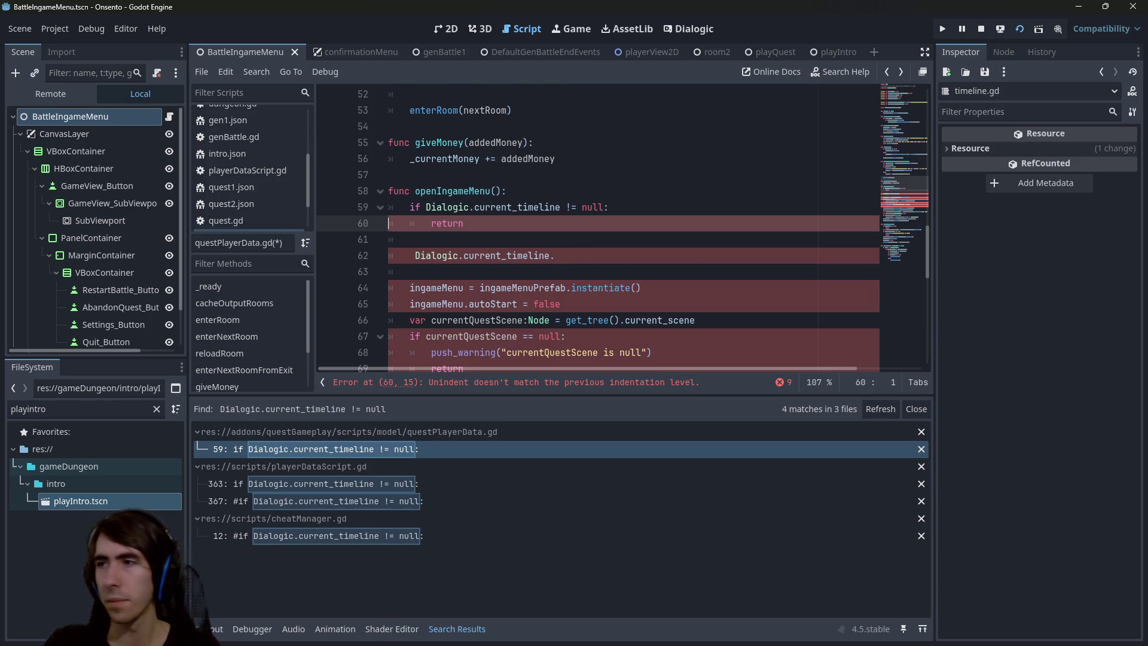